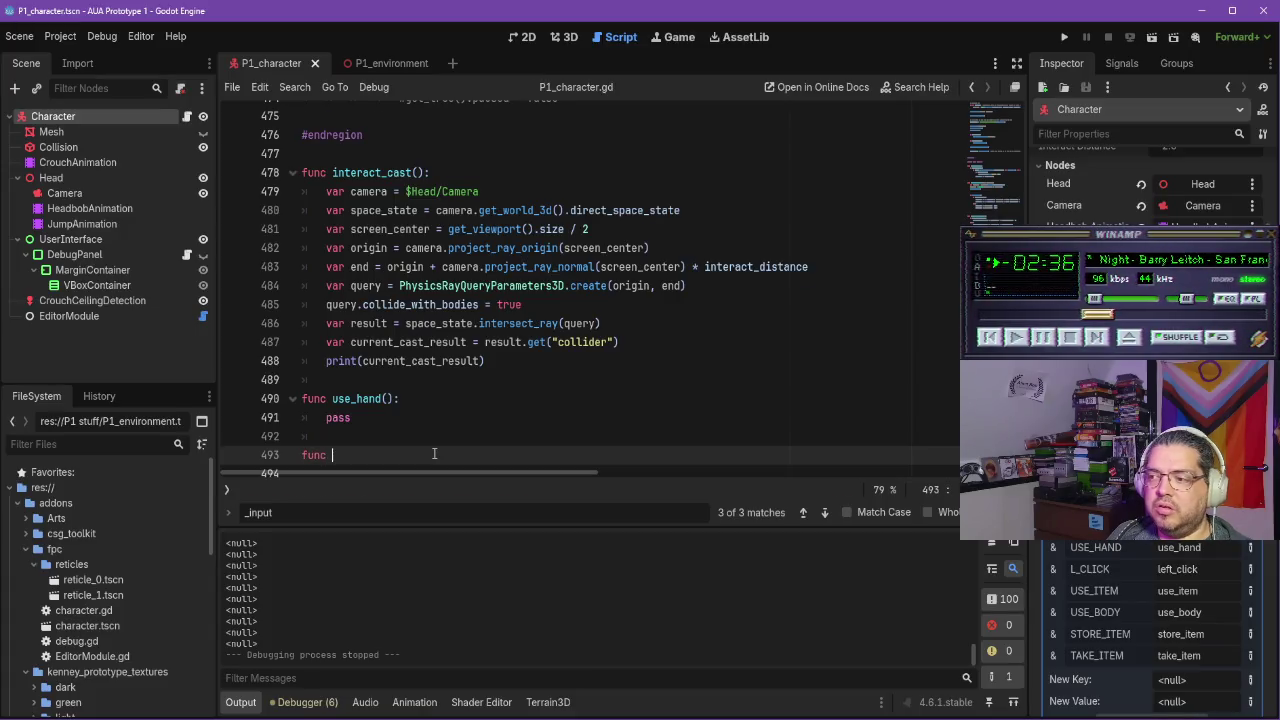
Add use_item() and use_body() function stubs below use_hand(), each containing pass
{"action": "type", "text": "use"}
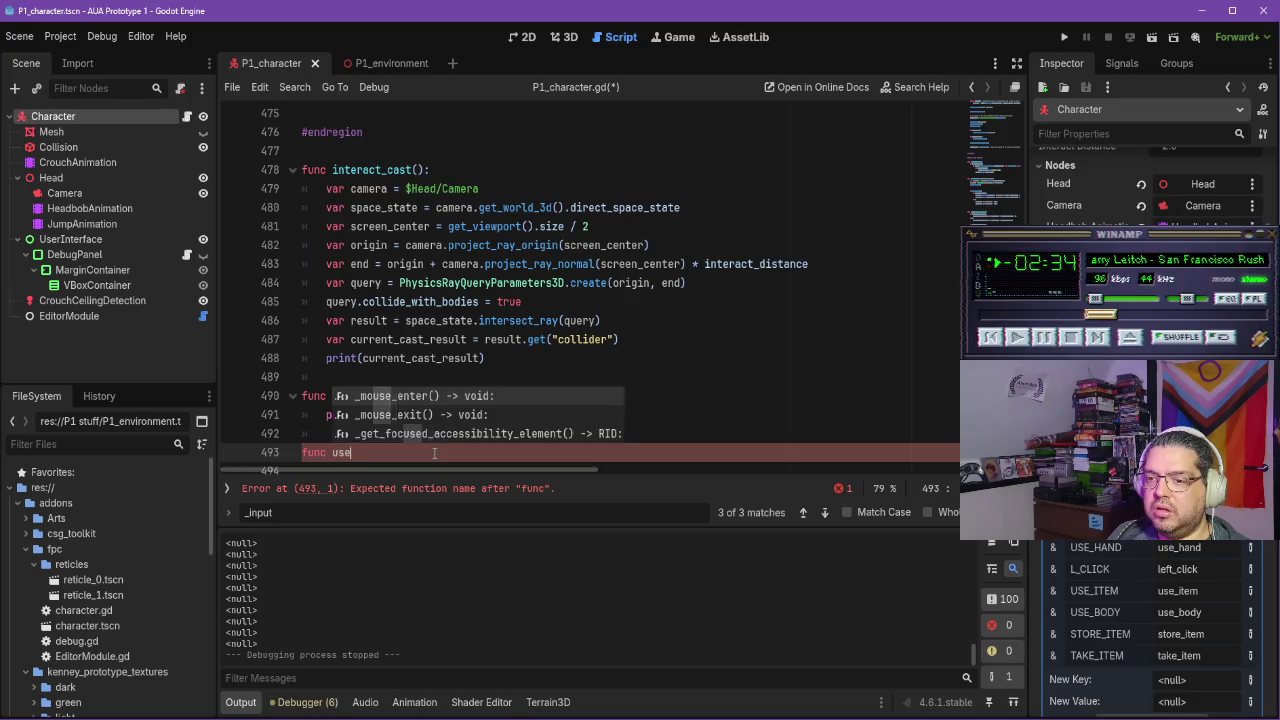
{"action": "type", "text": "_item():"}
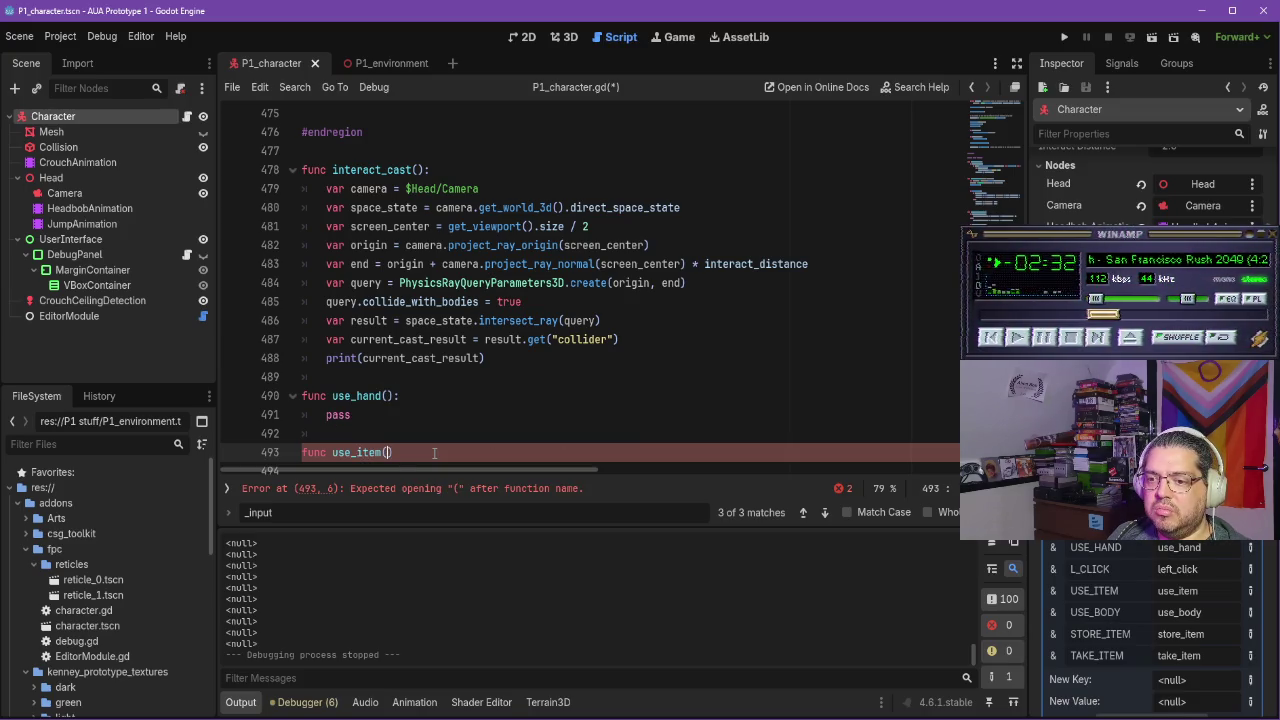
{"action": "key", "text": "Return"}
{"action": "type", "text": "pass"}
{"action": "key", "text": "Return"}
{"action": "key", "text": "Return"}
{"action": "key", "text": "BackSpace"}
{"action": "type", "text": "func use_body("}
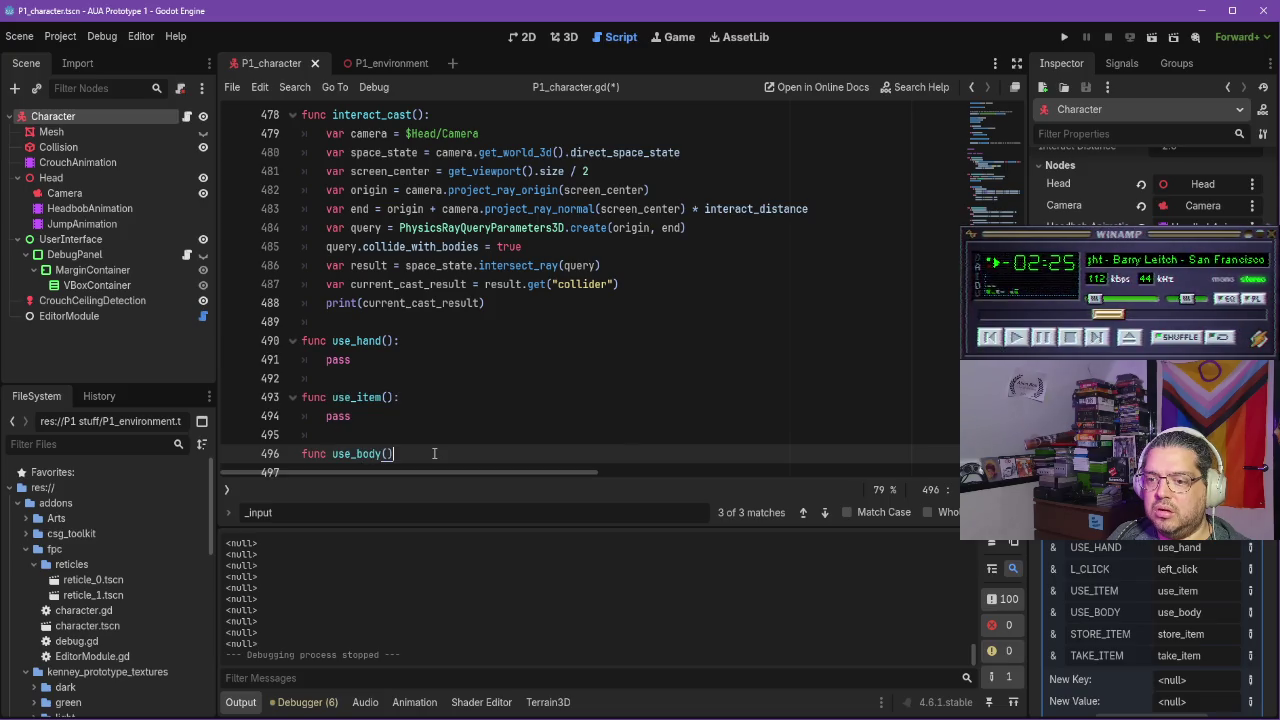
{"action": "type", "text": "):"}
{"action": "key", "text": "Return"}
{"action": "type", "text": "pass"}
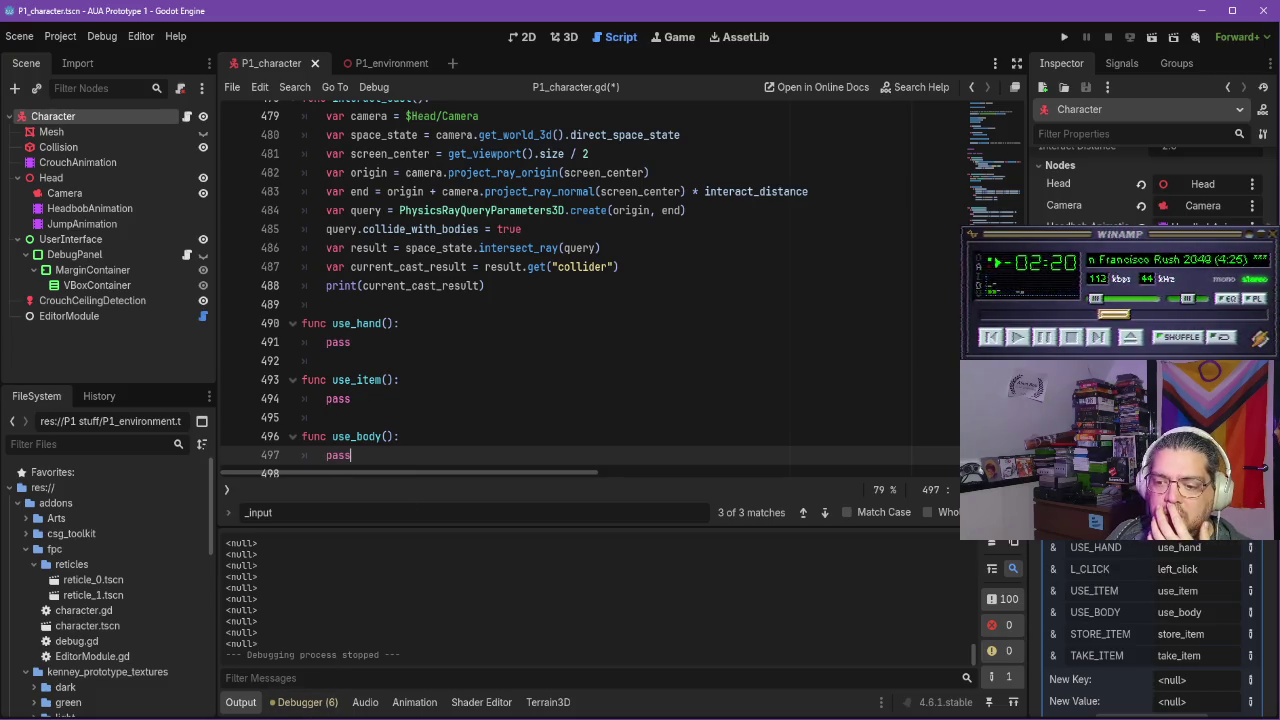
{"action": "key", "text": "alt+Tab"}
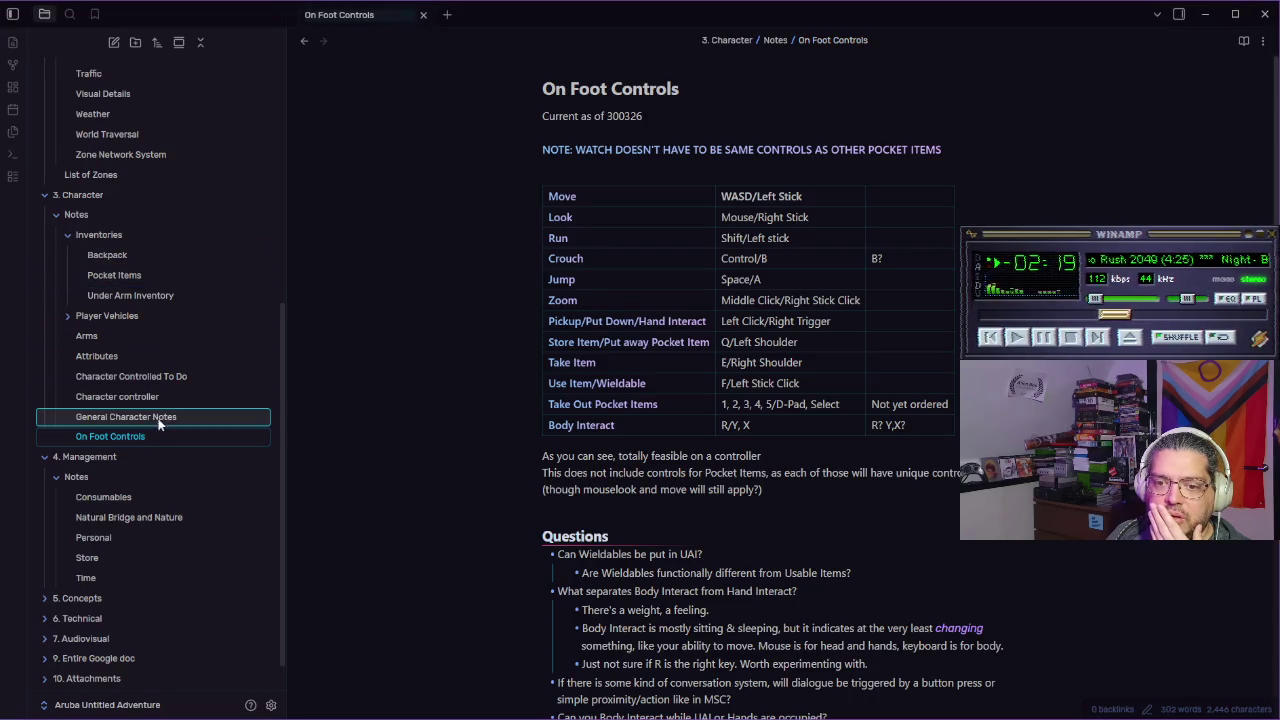
Read the planned interaction types in the Character controller note, then go back to Godot
{"action": "left_click", "coordinate": [149, 396]}
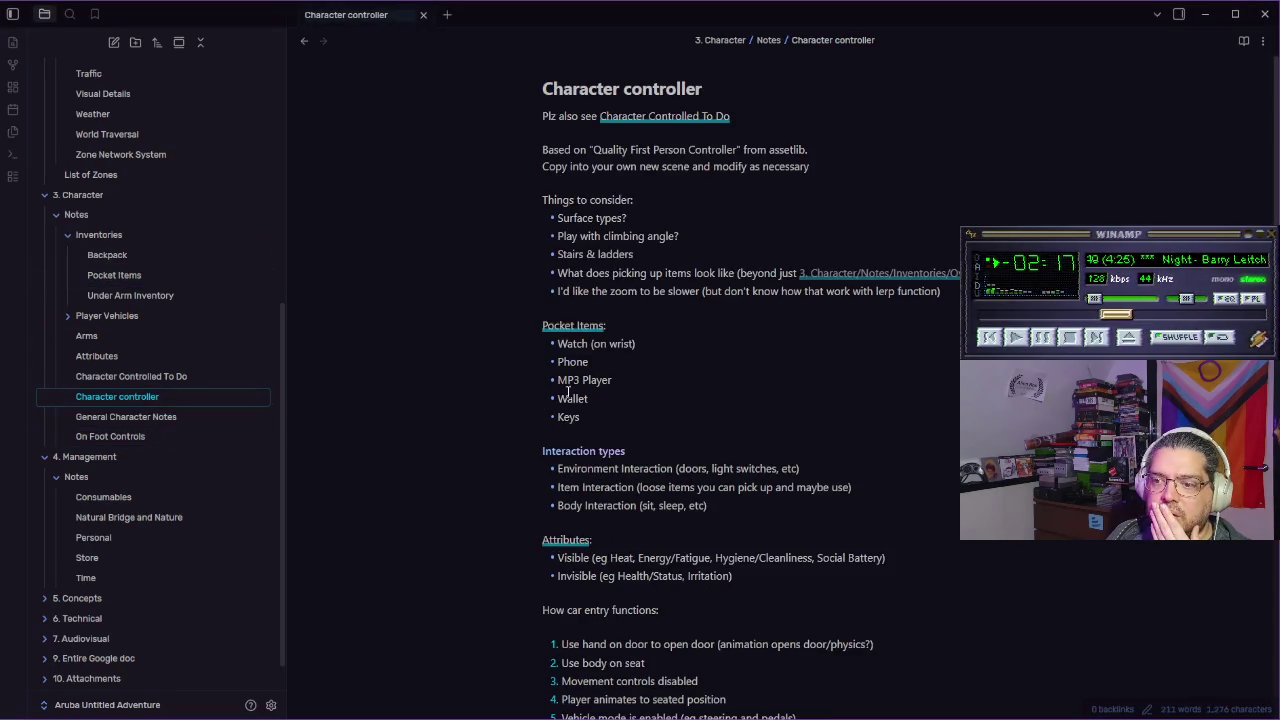
{"action": "scroll", "coordinate": [565, 391], "scroll_direction": "down", "scroll_amount": 2}
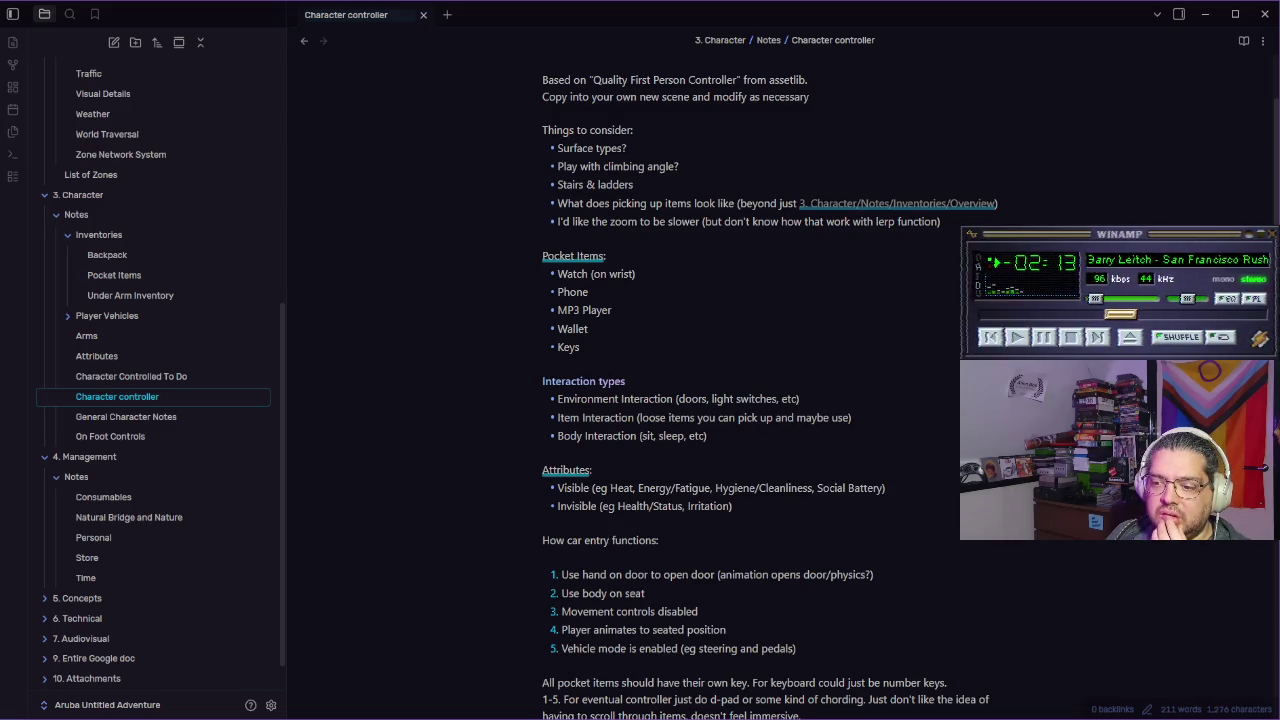
{"action": "mouse_move", "coordinate": [592, 718]}
{"action": "left_click", "coordinate": [590, 655]}
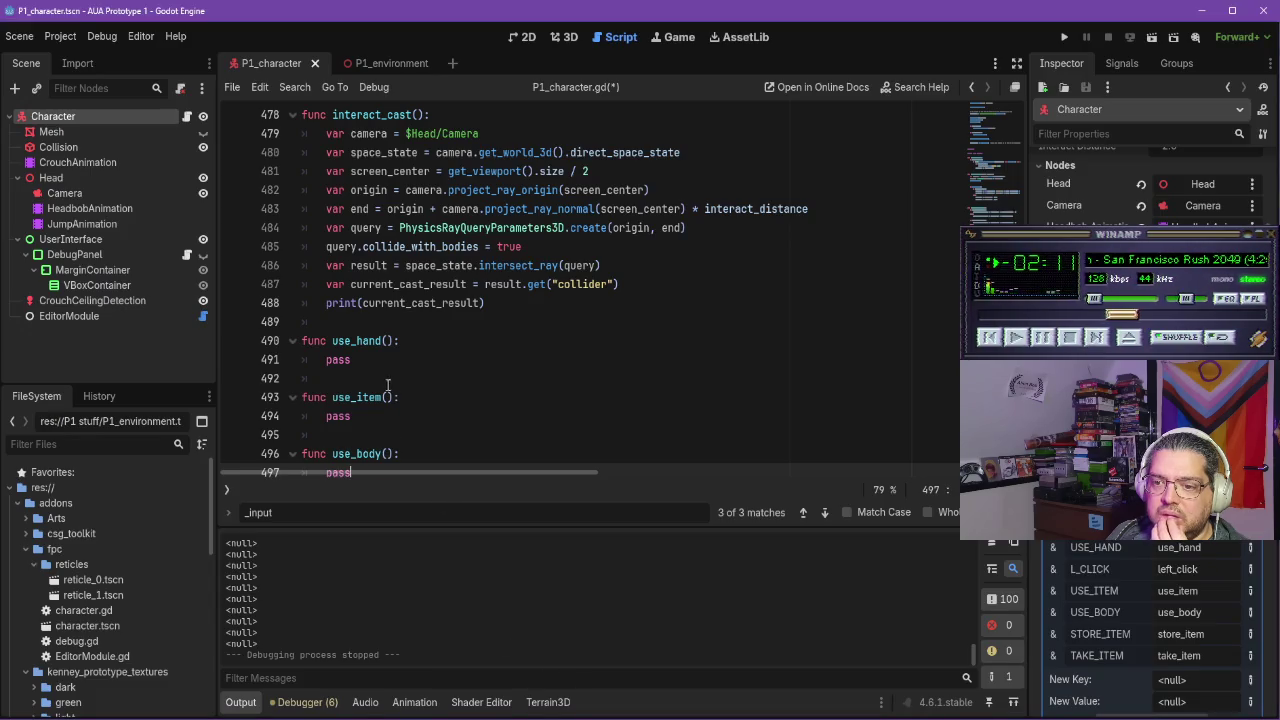
Add comments to use_hand() about handling environment things and picking up items
{"action": "left_click", "coordinate": [347, 360]}
{"action": "key", "text": "Return"}
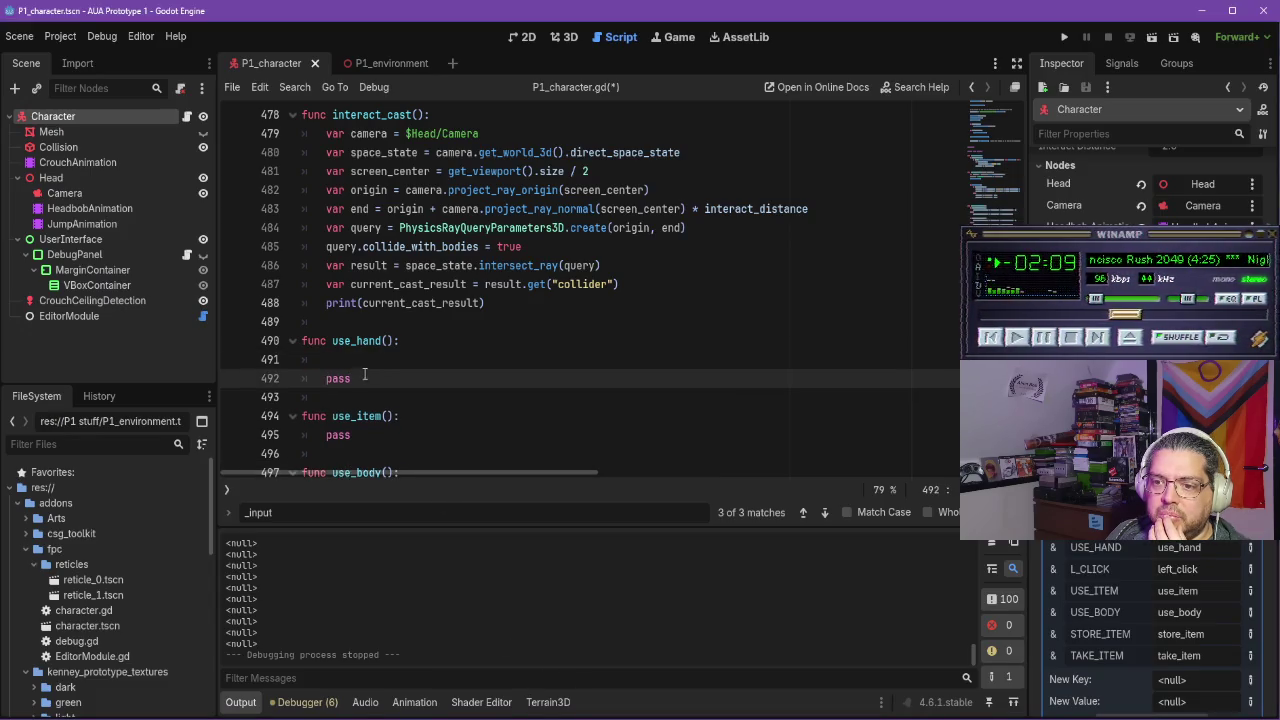
{"action": "type", "text": "#if it's an envor"}
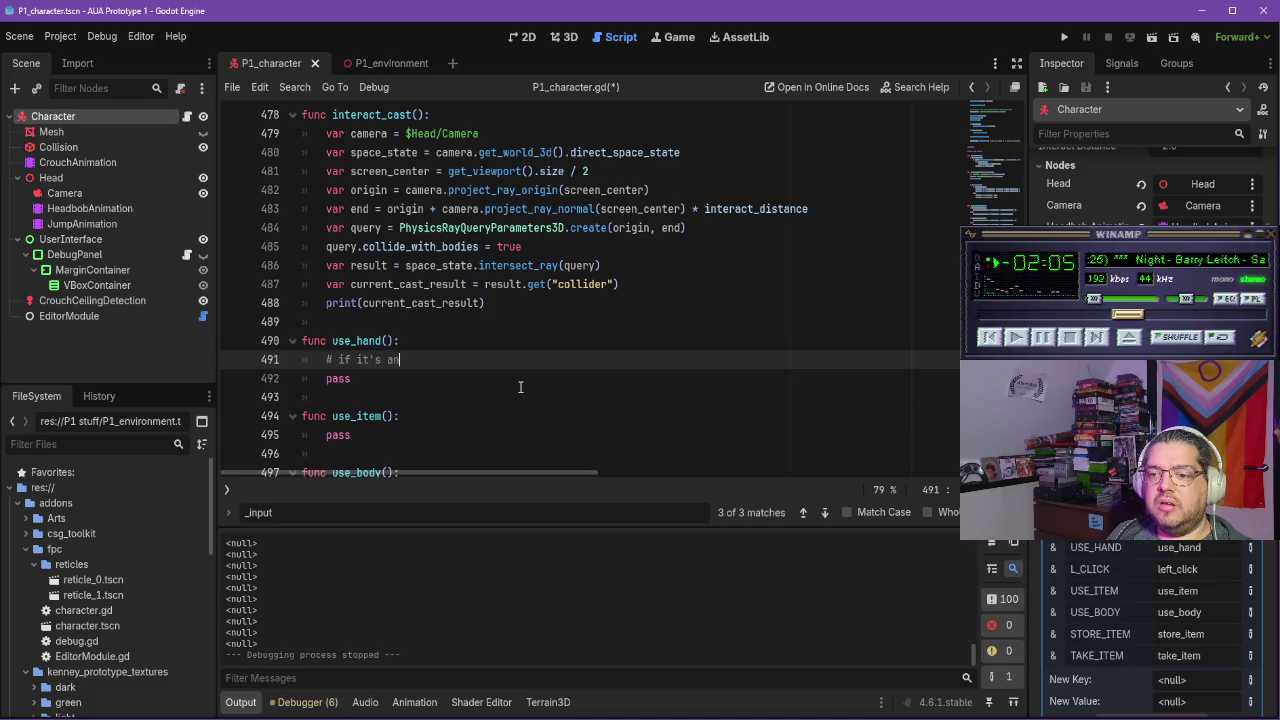
{"action": "type", "text": "ro"}
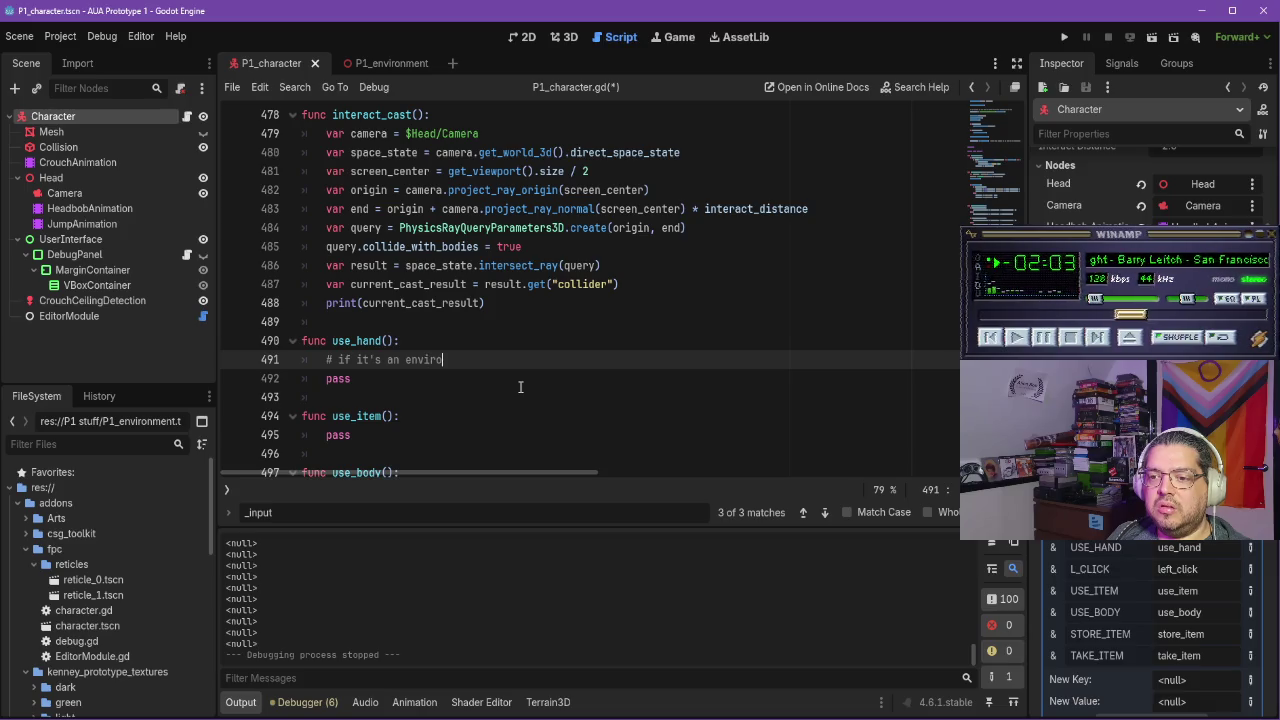
{"action": "type", "text": "nment"}
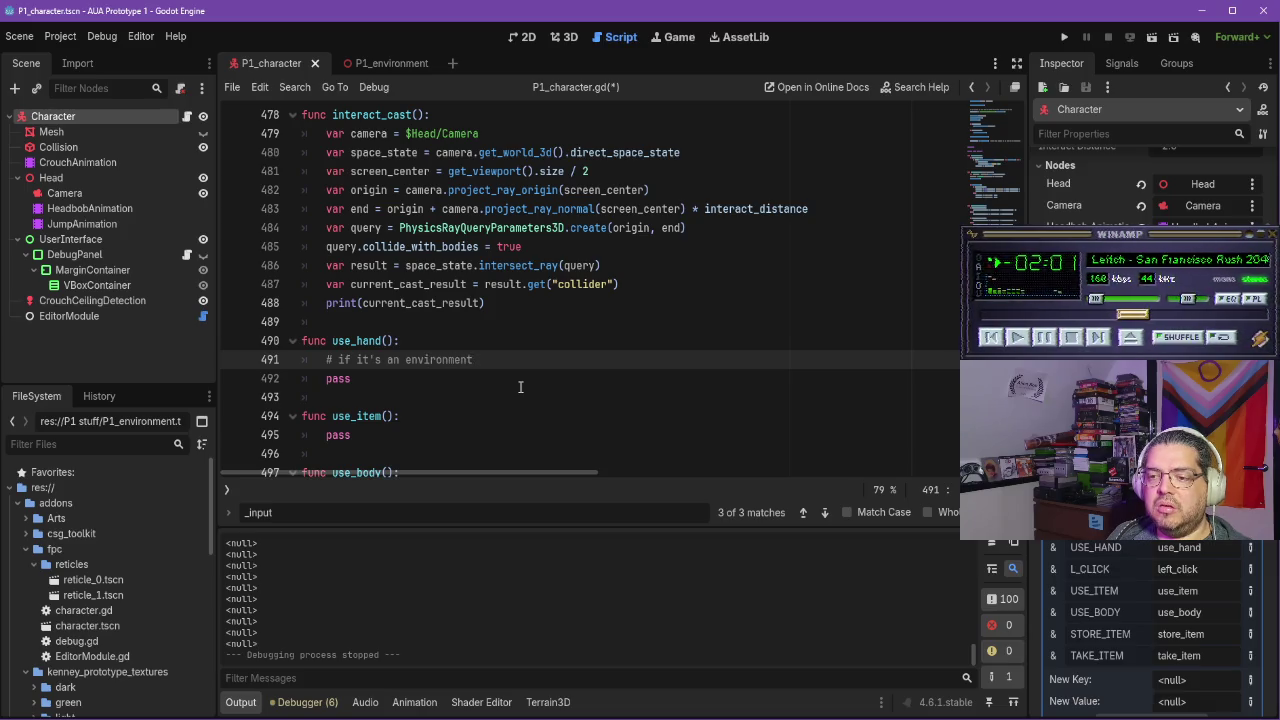
{"action": "type", "text": " thin"}
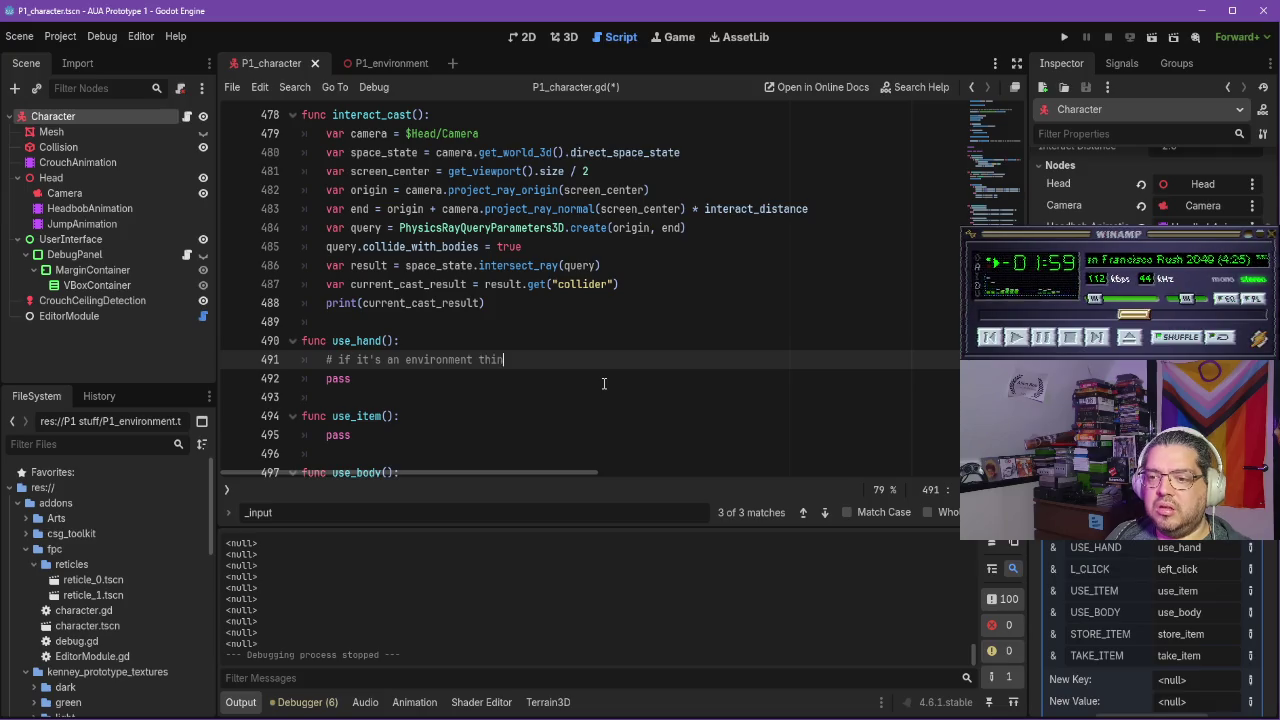
{"action": "type", "text": "gdo wha"}
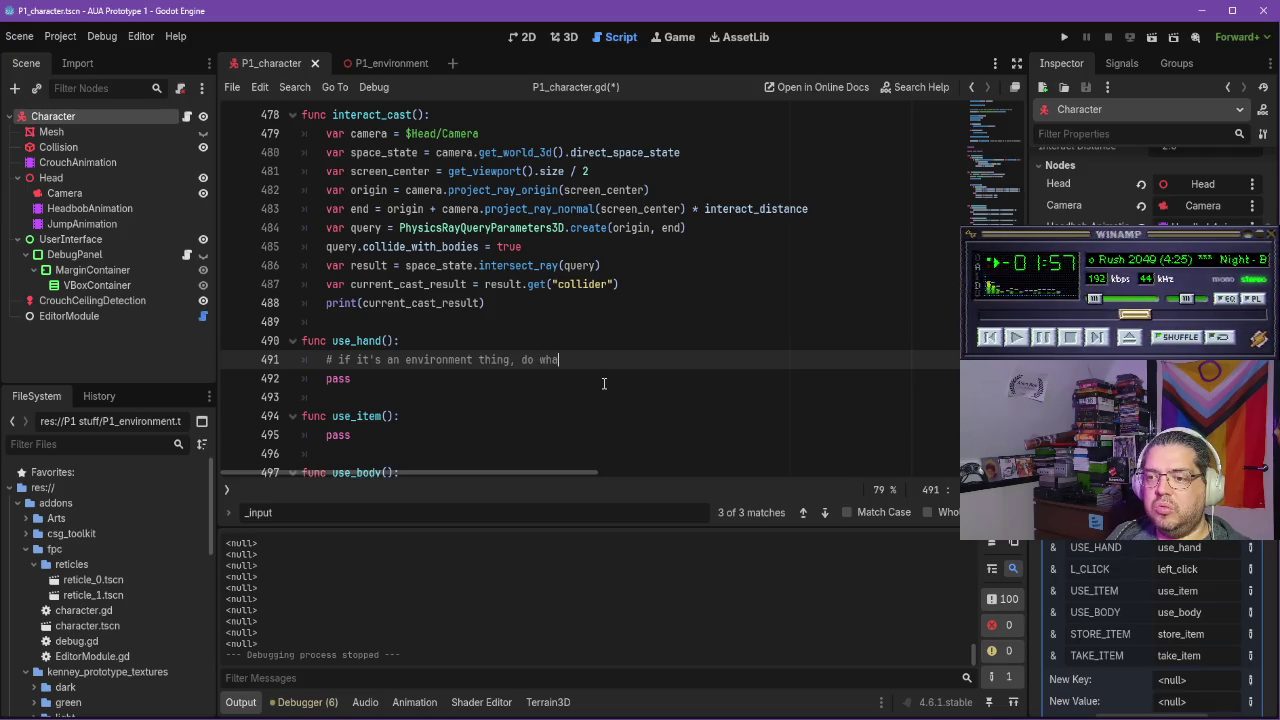
{"action": "type", "text": "t needs to be done"}
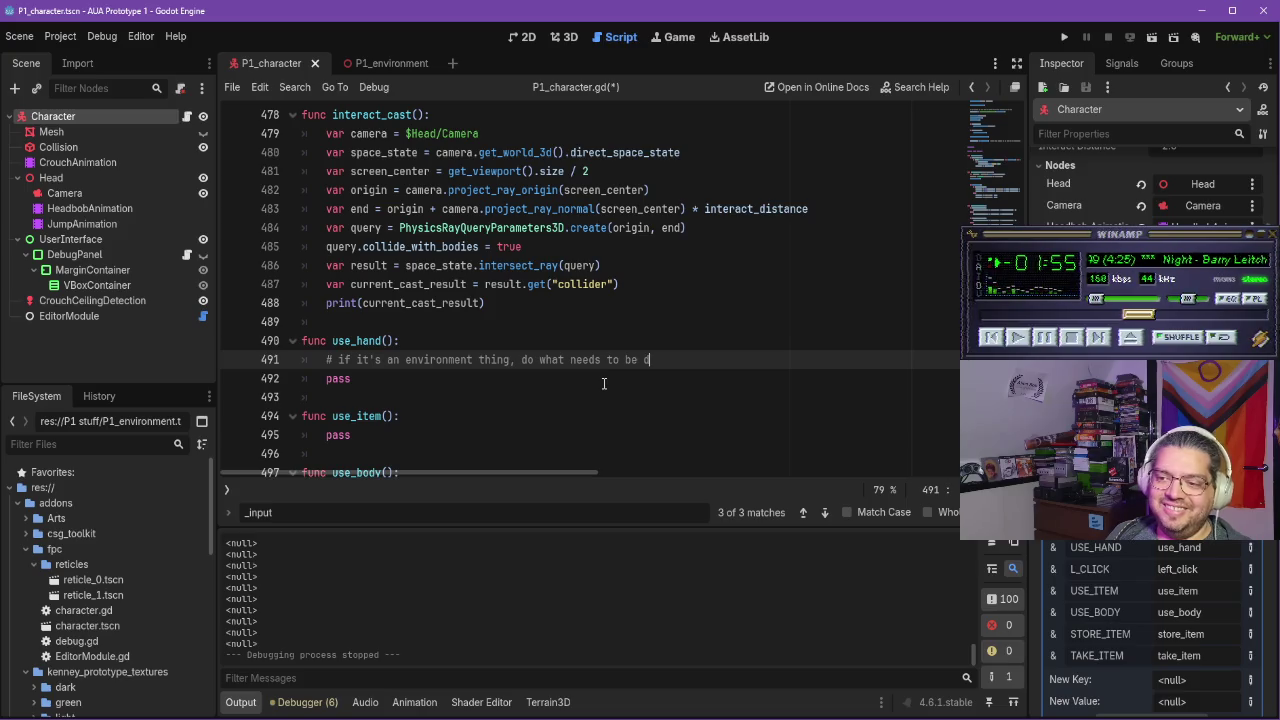
{"action": "key", "text": "Return"}
{"action": "type", "text": "if it's an "}
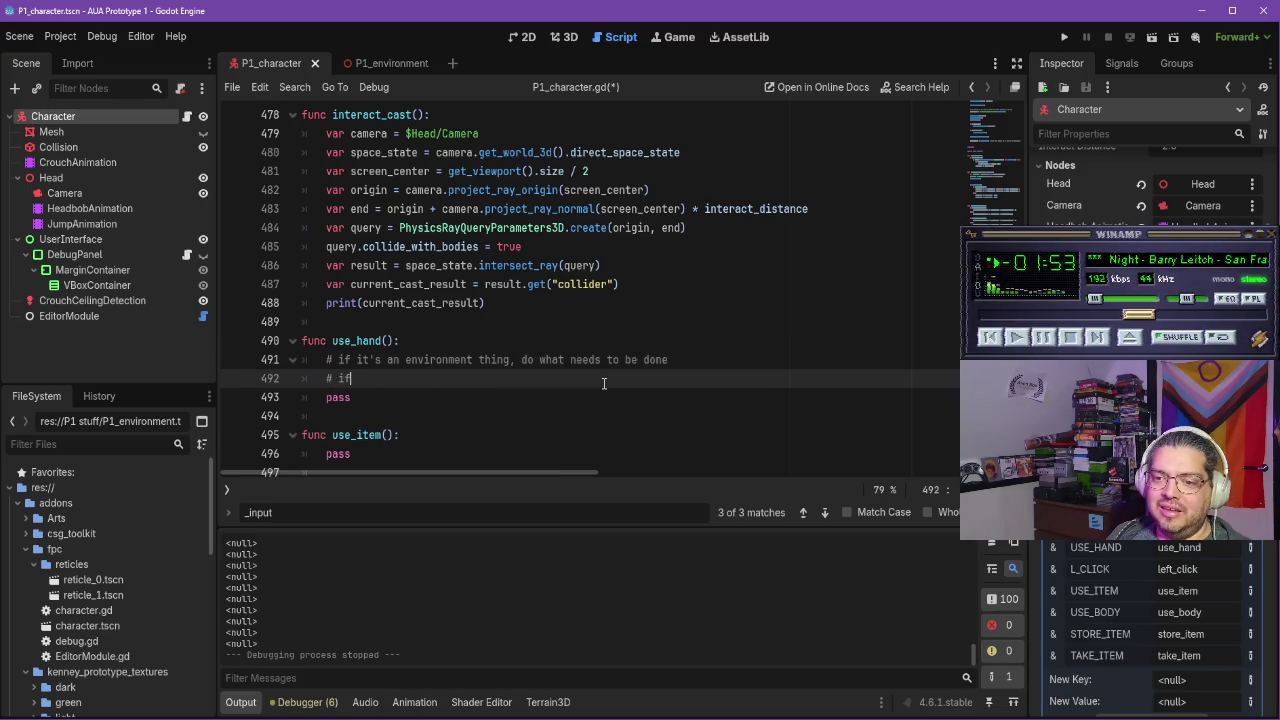
{"action": "type", "text": "item to"}
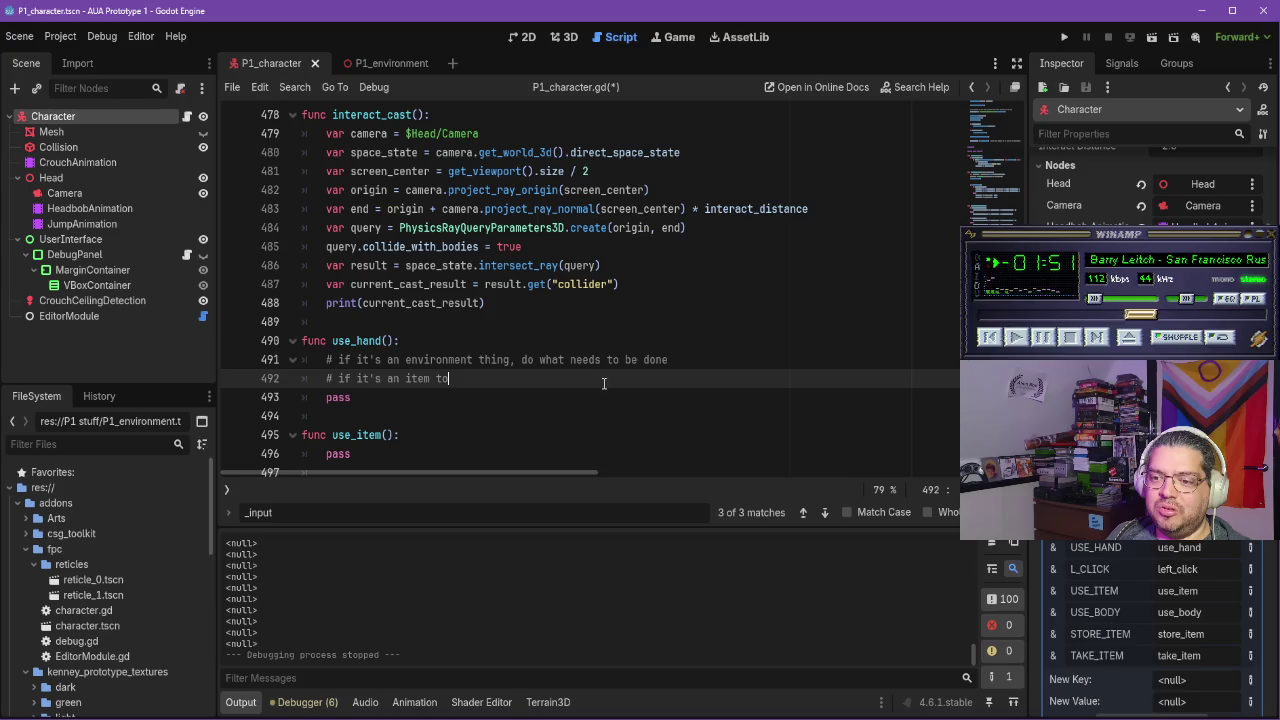
{"action": "type", "text": " pick up, pick up, pic"}
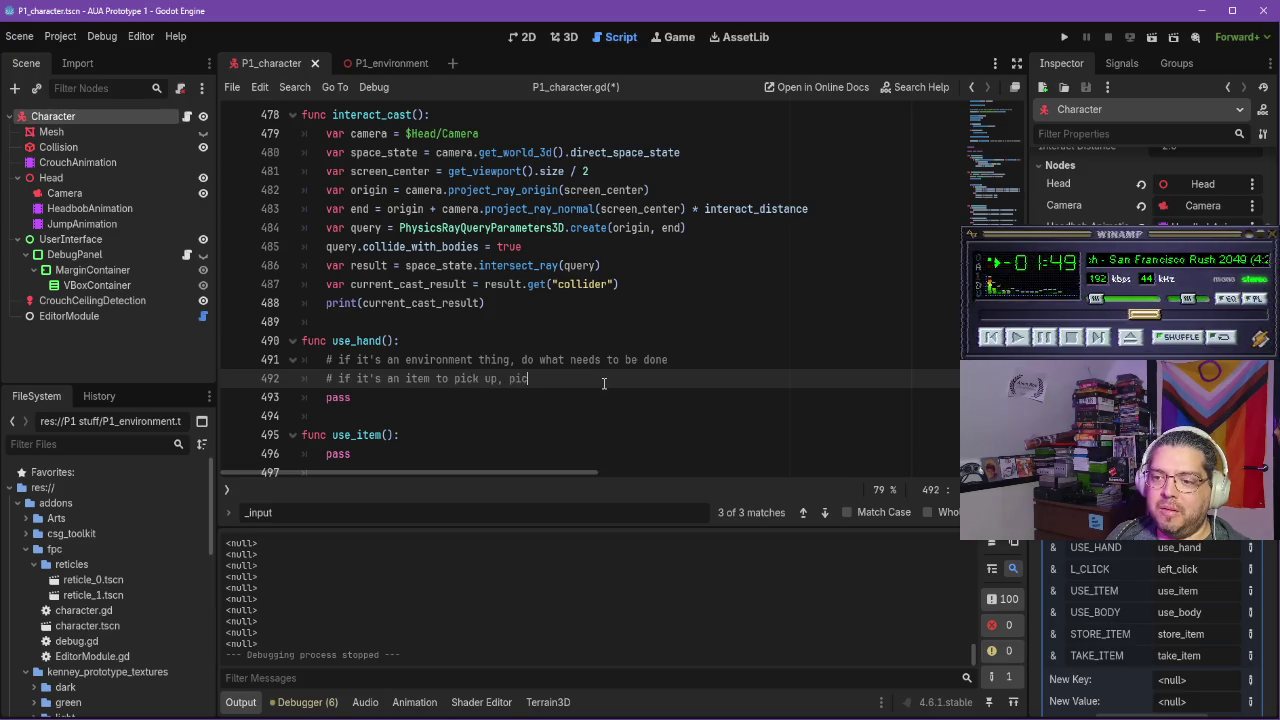
Start a new # comment line under the use_hand() header and select the two planning comments
{"action": "left_click", "coordinate": [440, 341]}
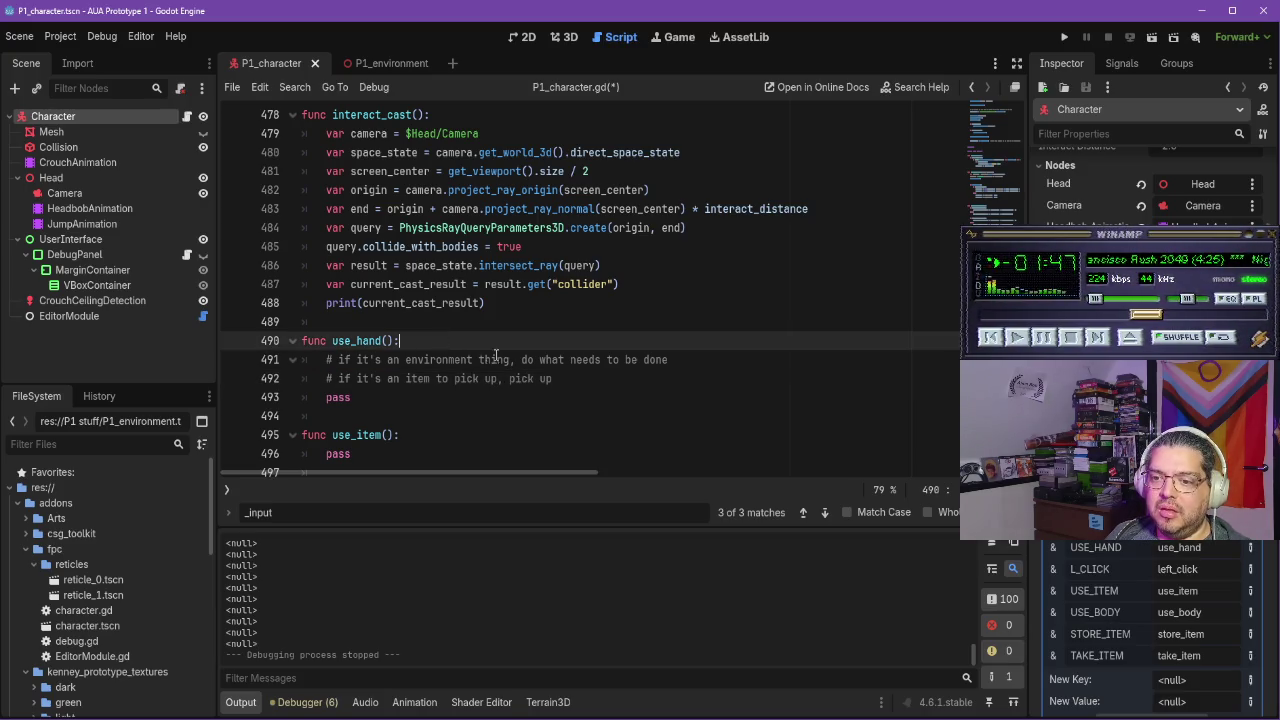
{"action": "key", "text": "Return"}
{"action": "type", "text": "#"}
{"action": "left_click_drag", "start_coordinate": [556, 400], "coordinate": [302, 379]}
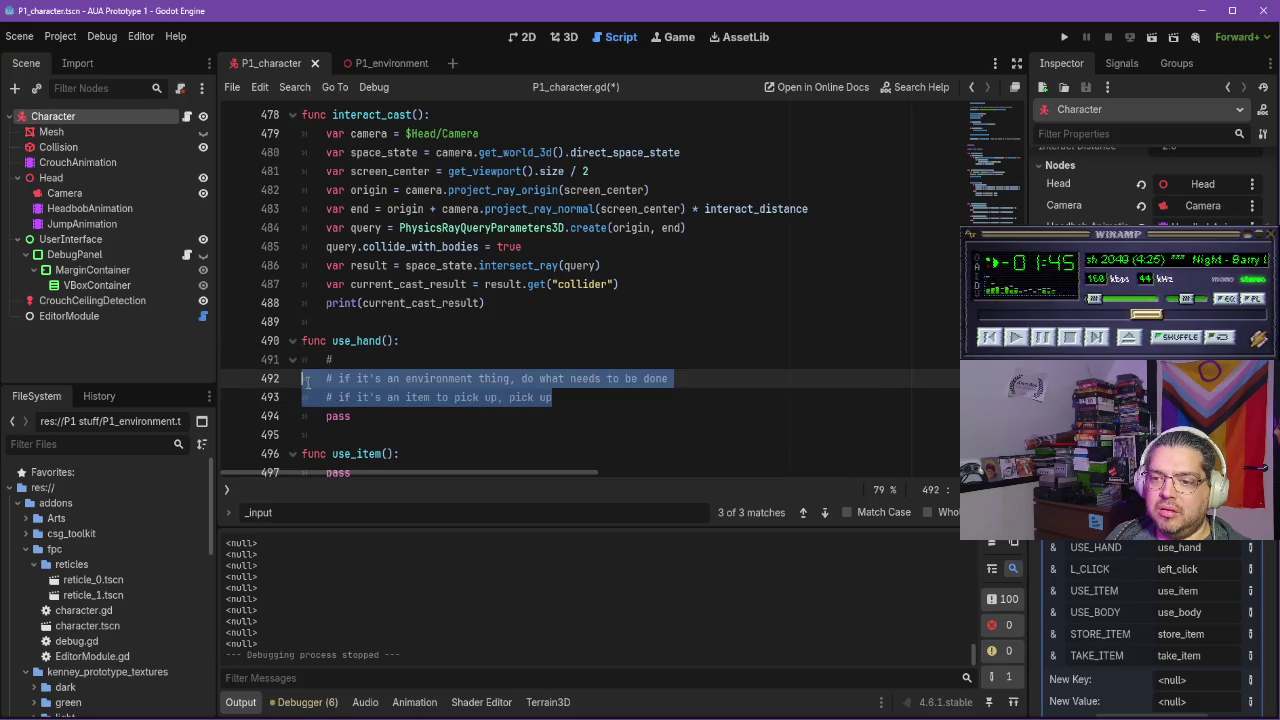
Replace the planning comments with a first line '# if item in hand, drop item'
{"action": "key", "text": "BackSpace"}
{"action": "type", "text": "if "}
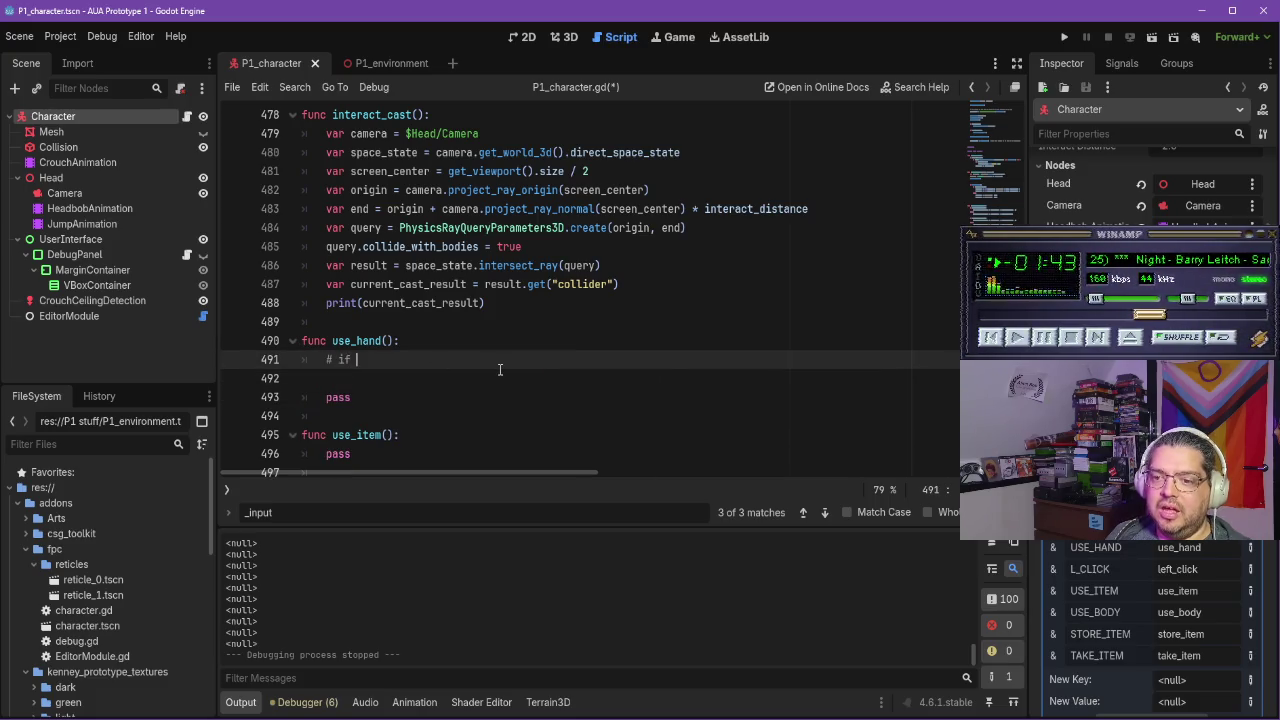
{"action": "type", "text": "item in han"}
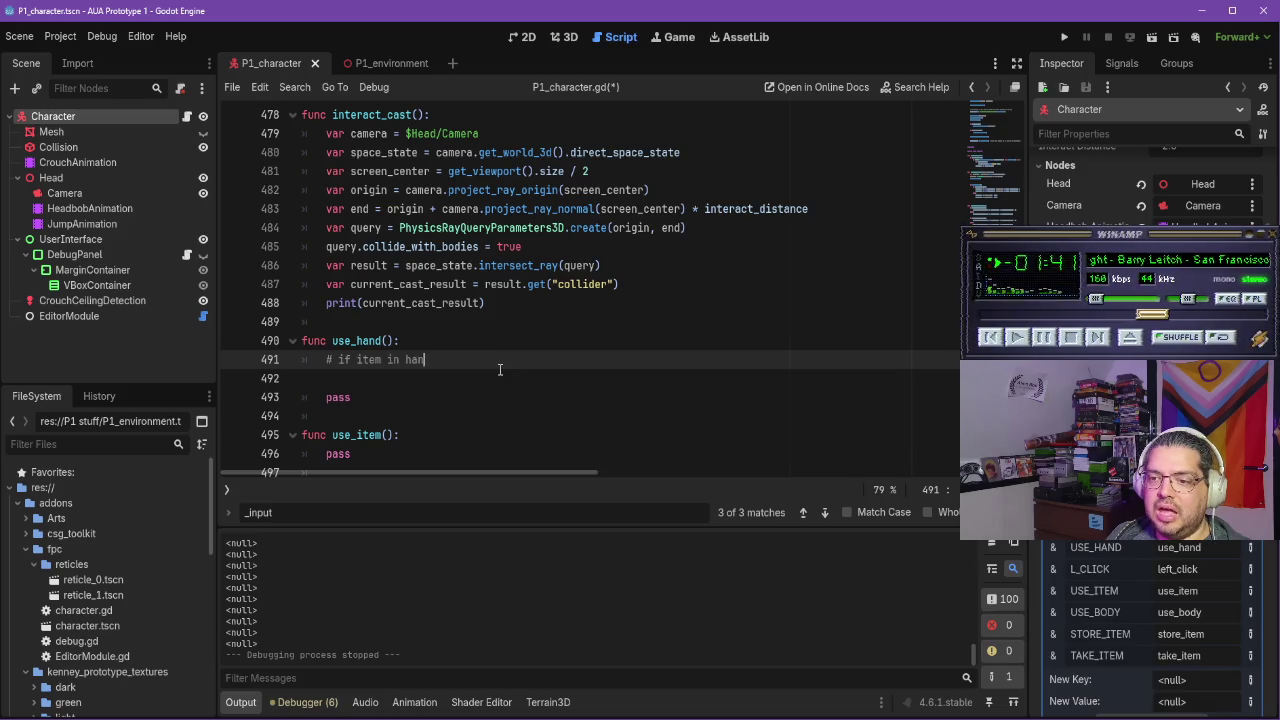
{"action": "type", "text": "d, drop item"}
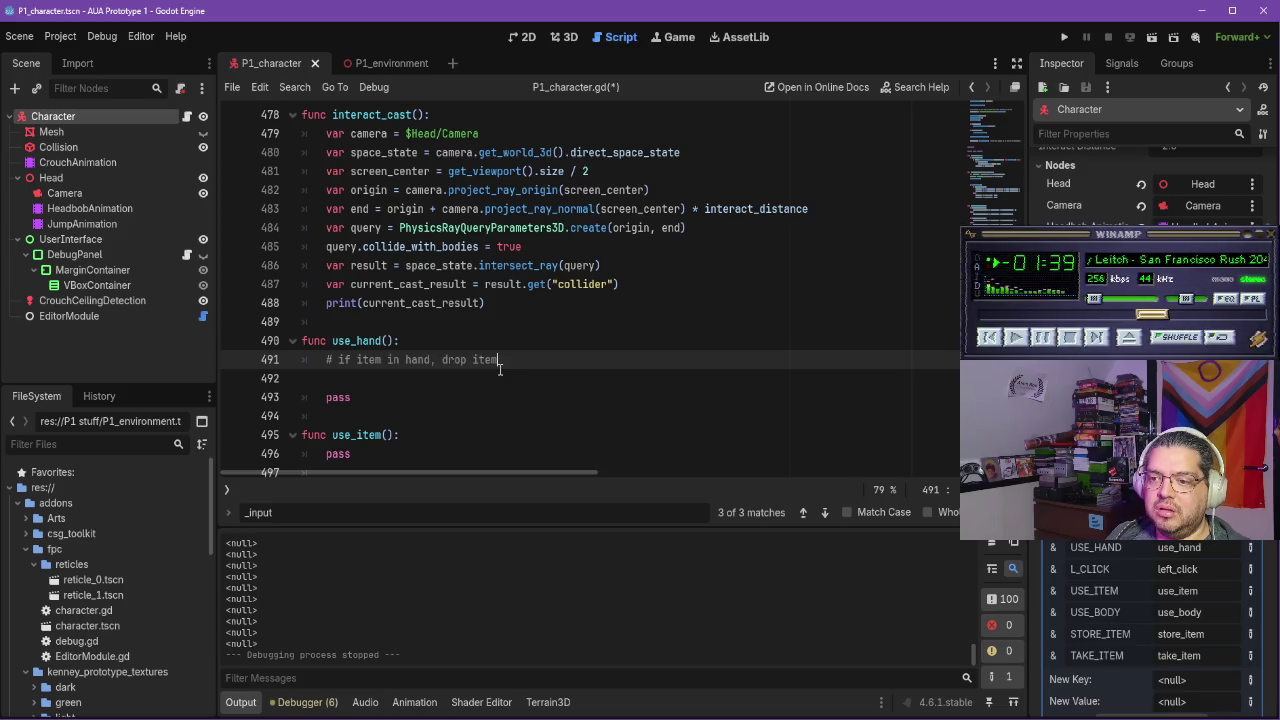
{"action": "key", "text": "Return"}
{"action": "type", "text": "f i hand free and it"}
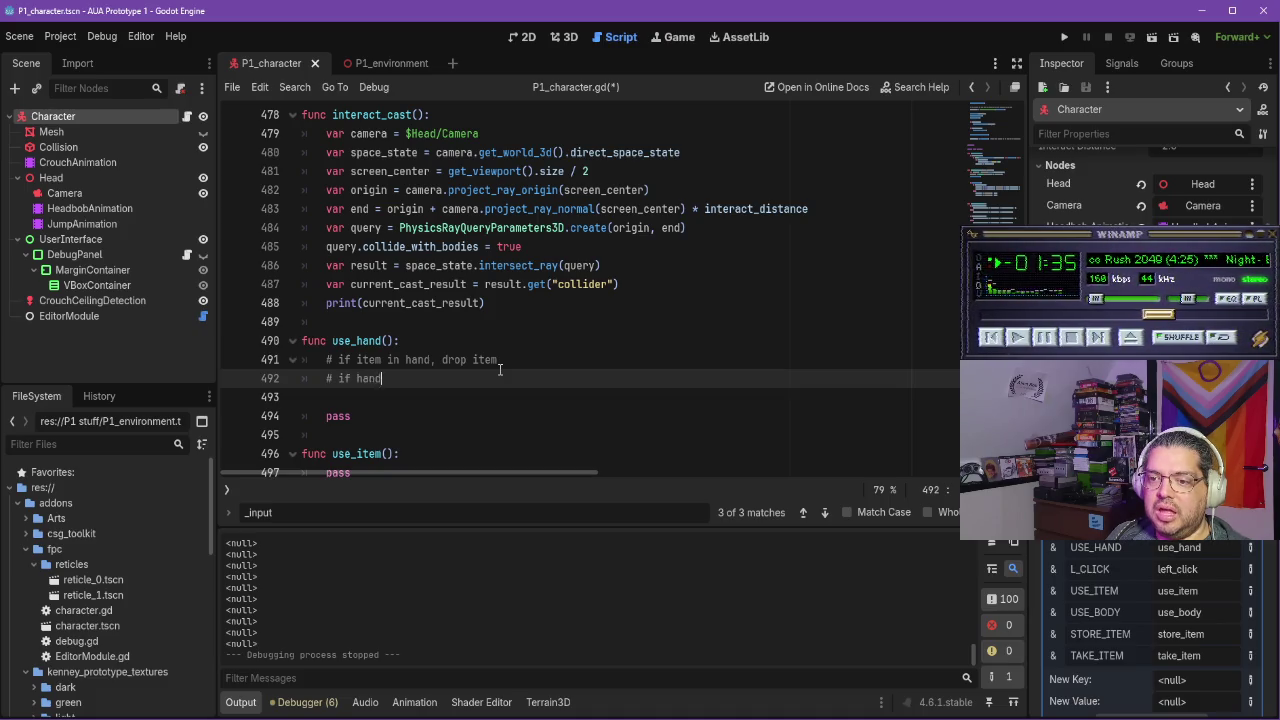
{"action": "type", "text": "em"}
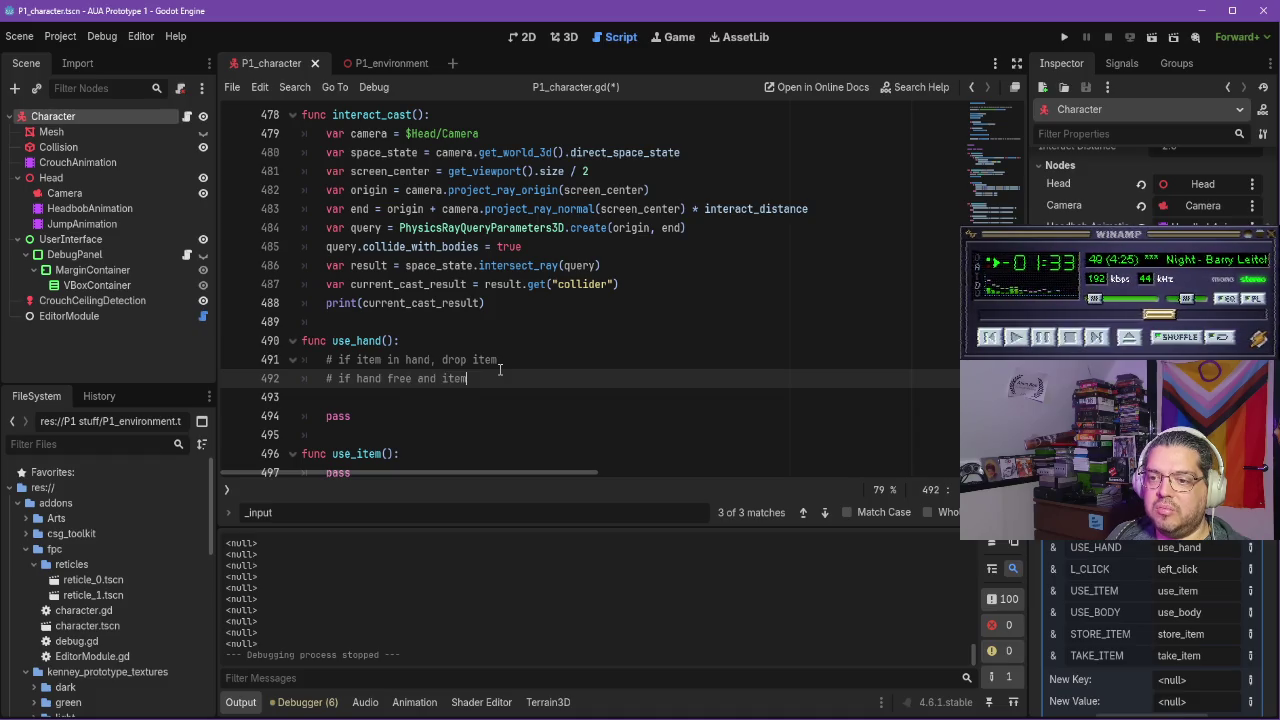
{"action": "key", "text": "shift+Up"}
{"action": "key", "text": "shift+Home"}
{"action": "key", "text": "BackSpace"}
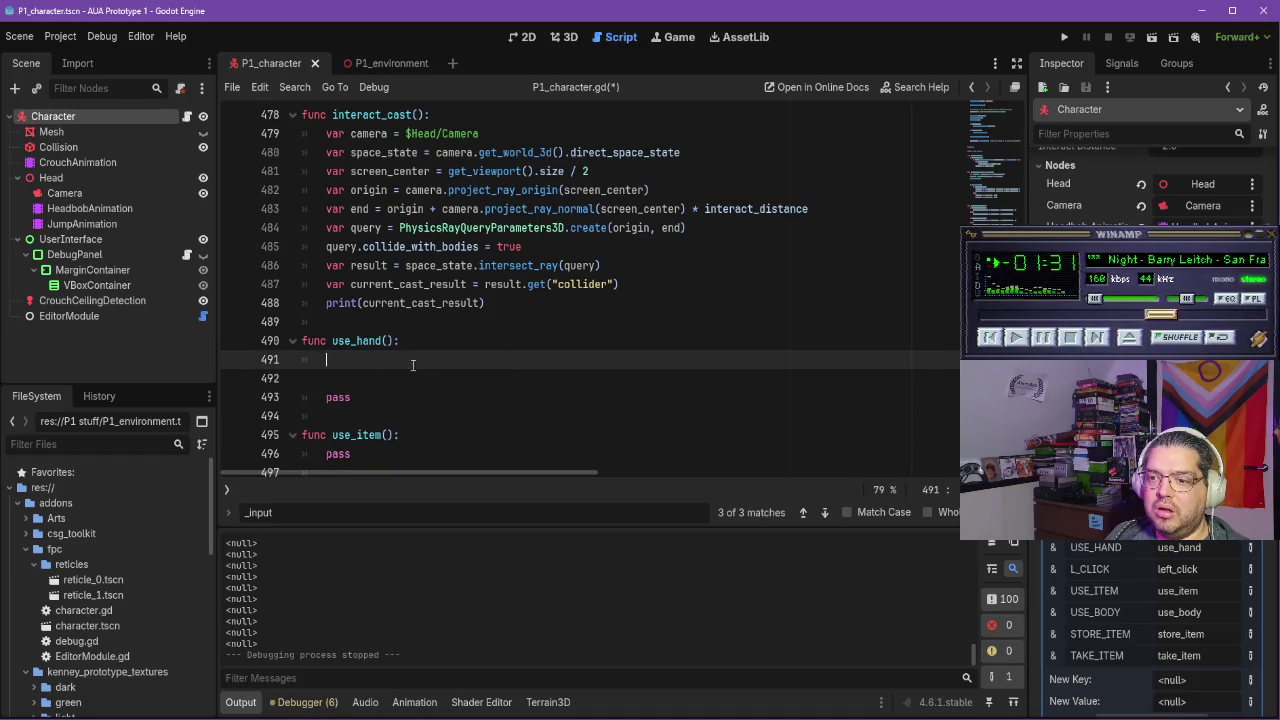
{"action": "key", "text": "ctrl+z"}
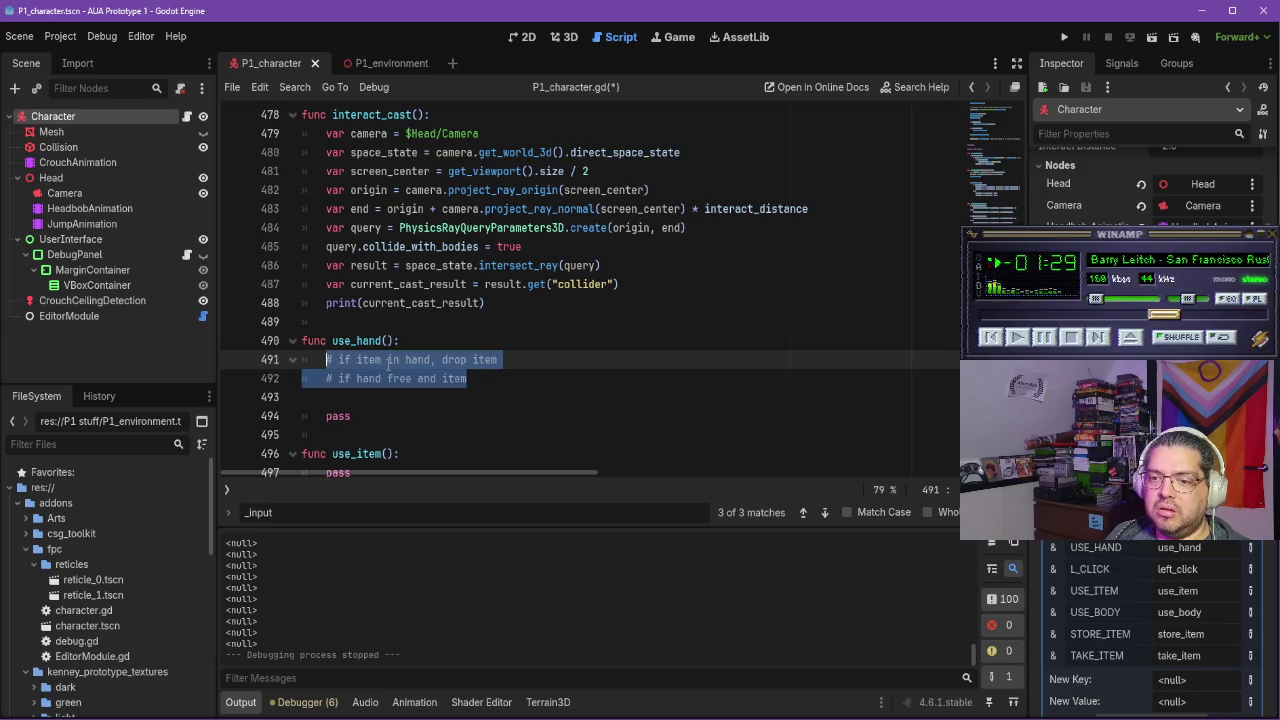
{"action": "key", "text": "Right"}
{"action": "key", "text": "BackSpace"}
{"action": "key", "text": "BackSpace"}
{"action": "key", "text": "BackSpace"}
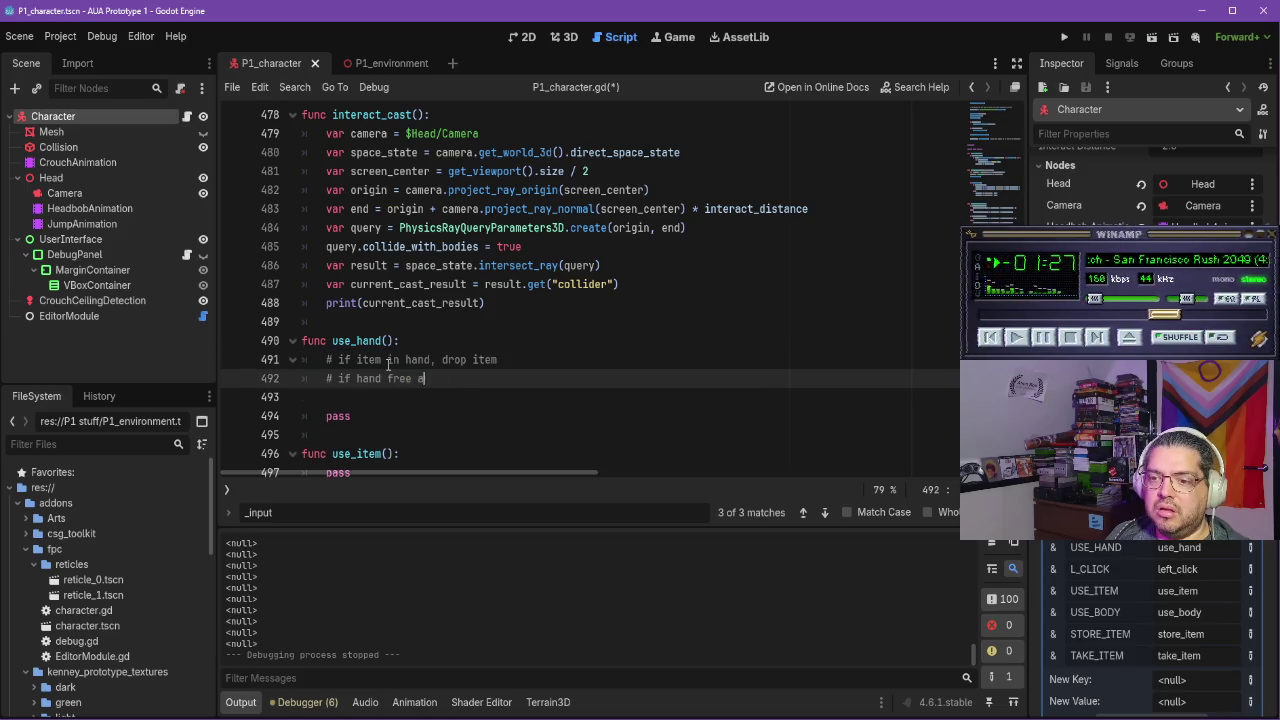
Add the comments 'else (aka if hand is free)' and 'pick up item' below it
{"action": "type", "text": "else "}
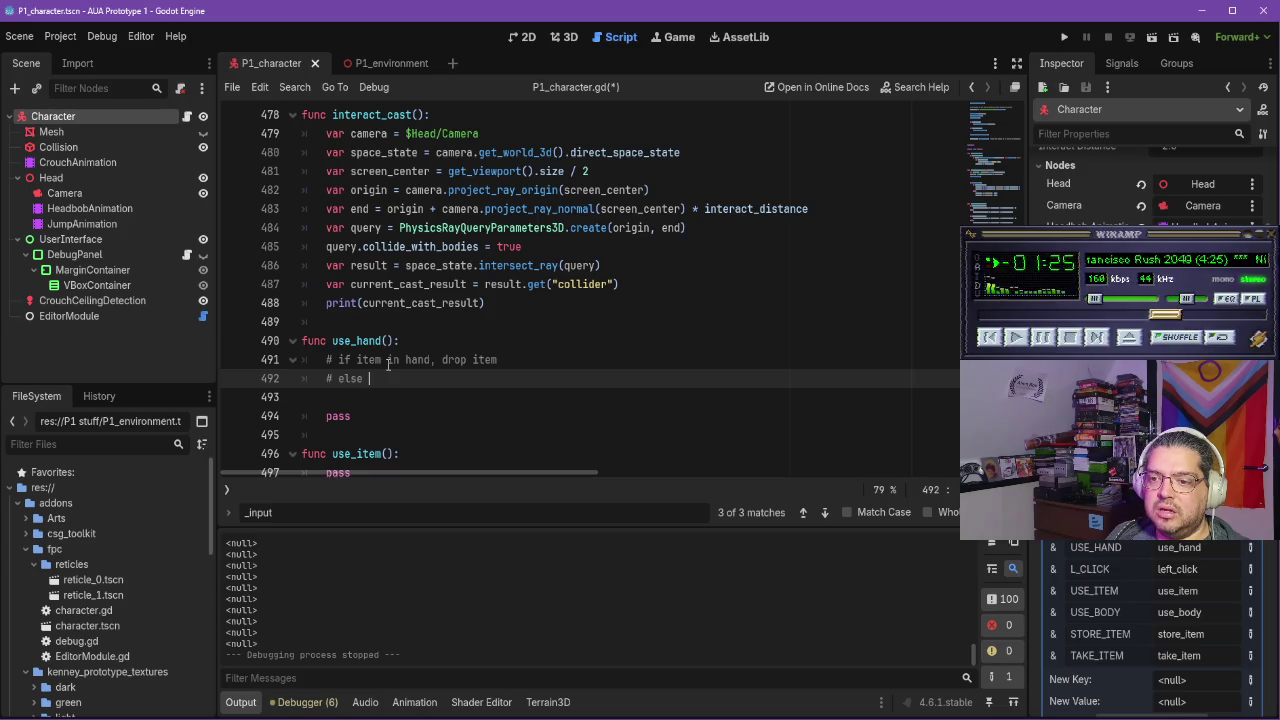
{"action": "type", "text": "(aka if han"}
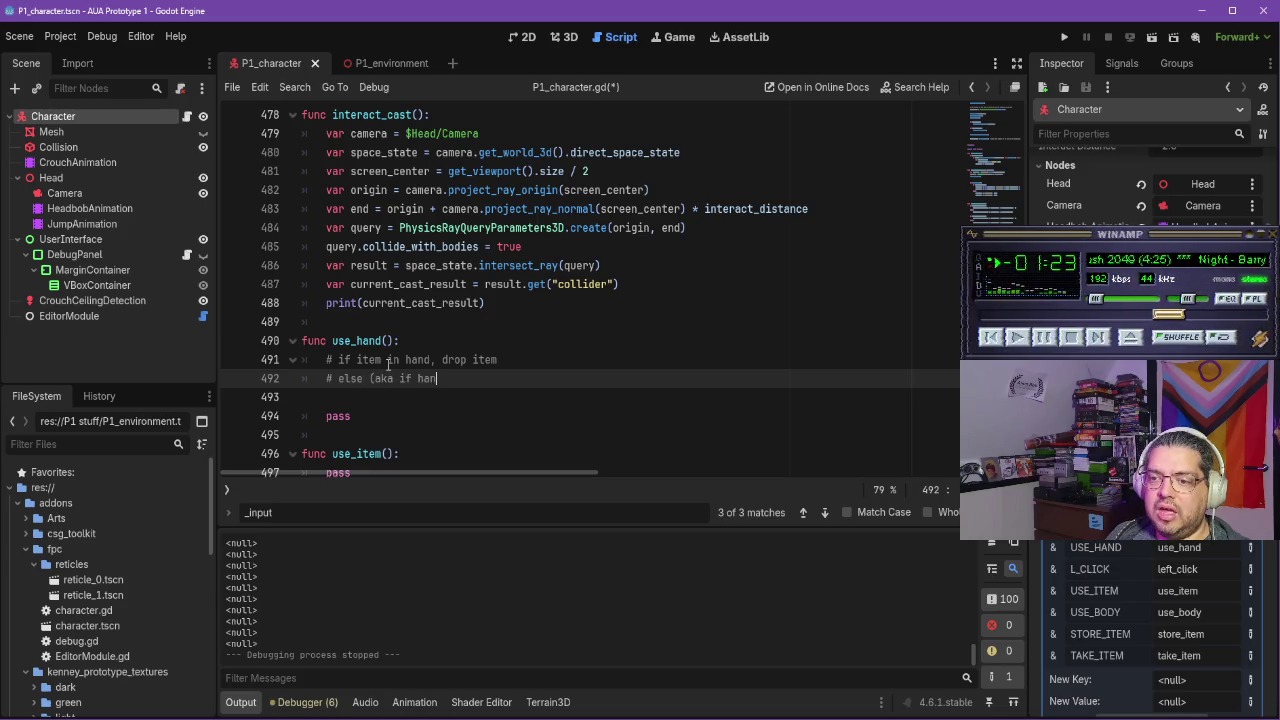
{"action": "type", "text": "d is free)"}
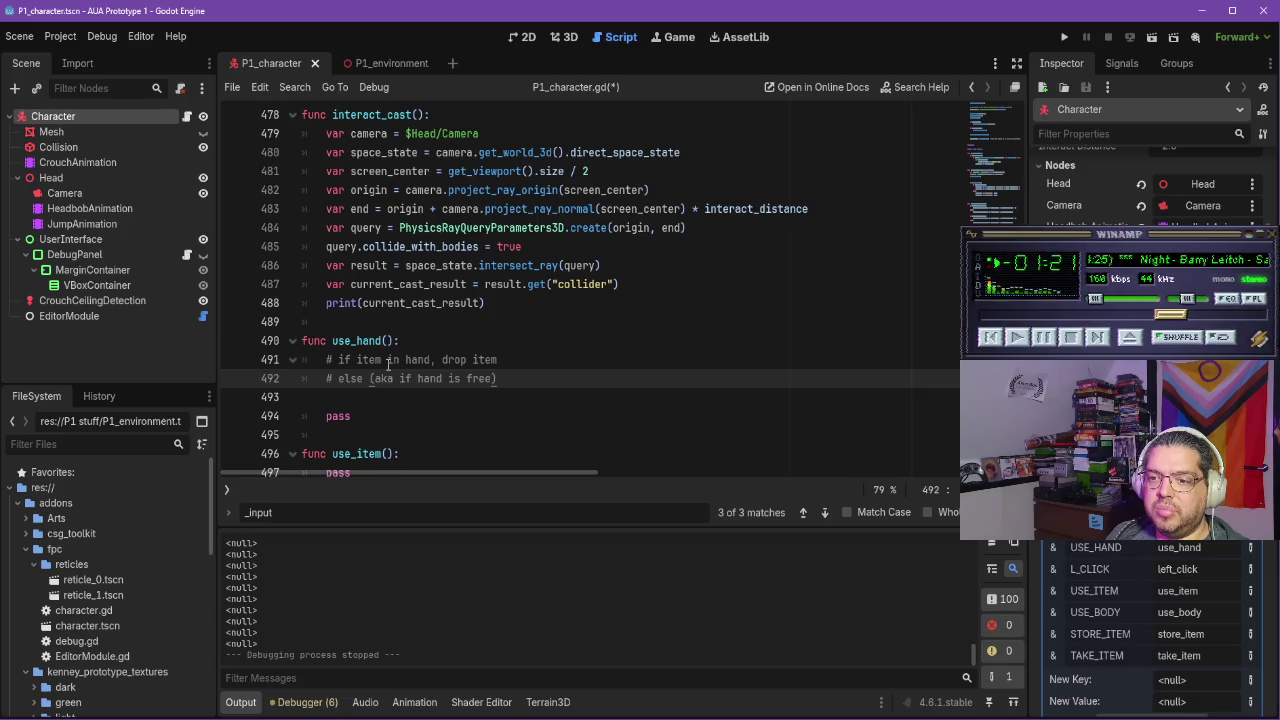
{"action": "key", "text": "Return"}
{"action": "type", "text": "# if"}
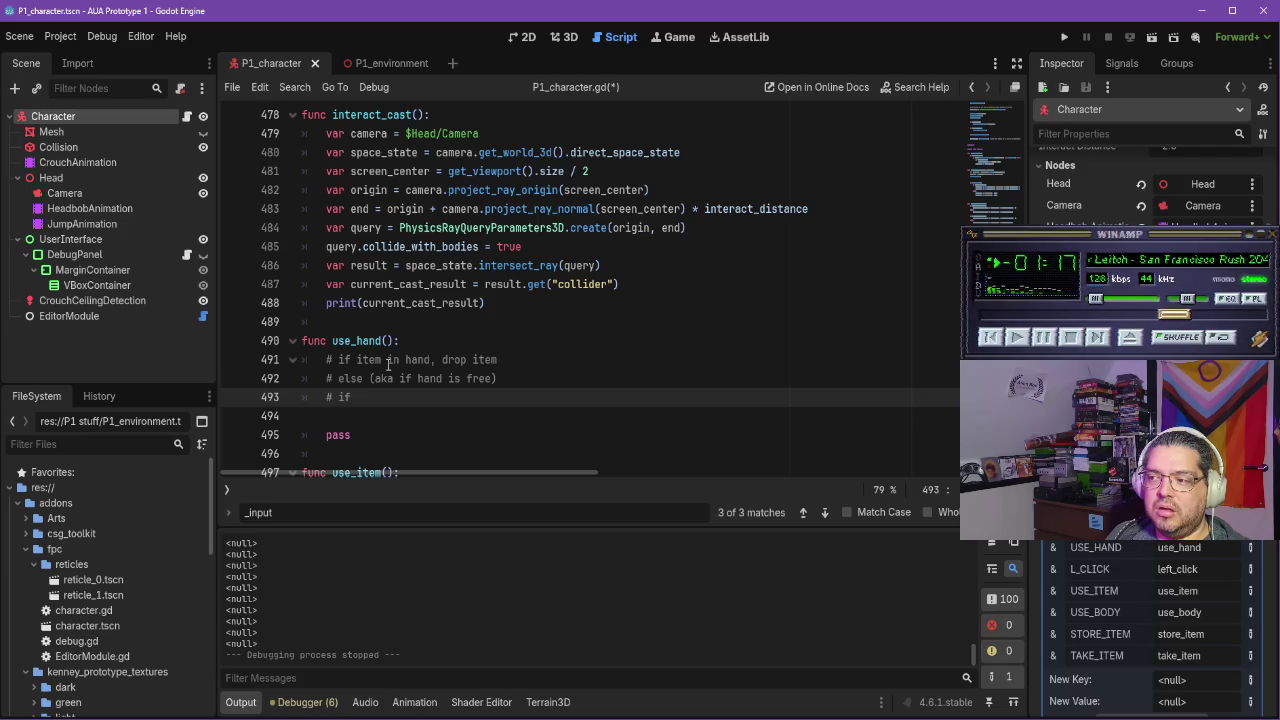
{"action": "type", "text": "item to be picked up"}
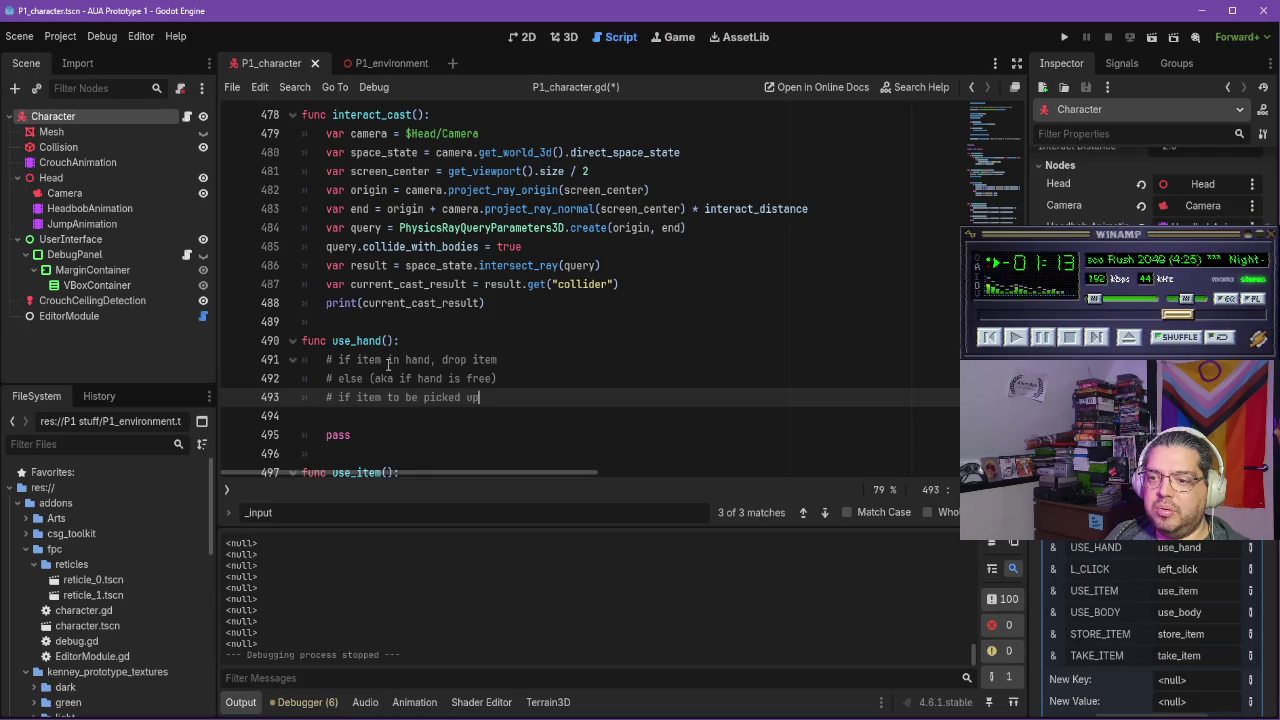
{"action": "key", "text": "BackSpace"}
{"action": "key", "text": "BackSpace"}
{"action": "key", "text": "BackSpace"}
{"action": "type", "text": "ick up item"}
Add the comment 'if environment interactable, interact' and remove the blank line beneath it
{"action": "key", "text": "Return"}
{"action": "type", "text": "# if e"}
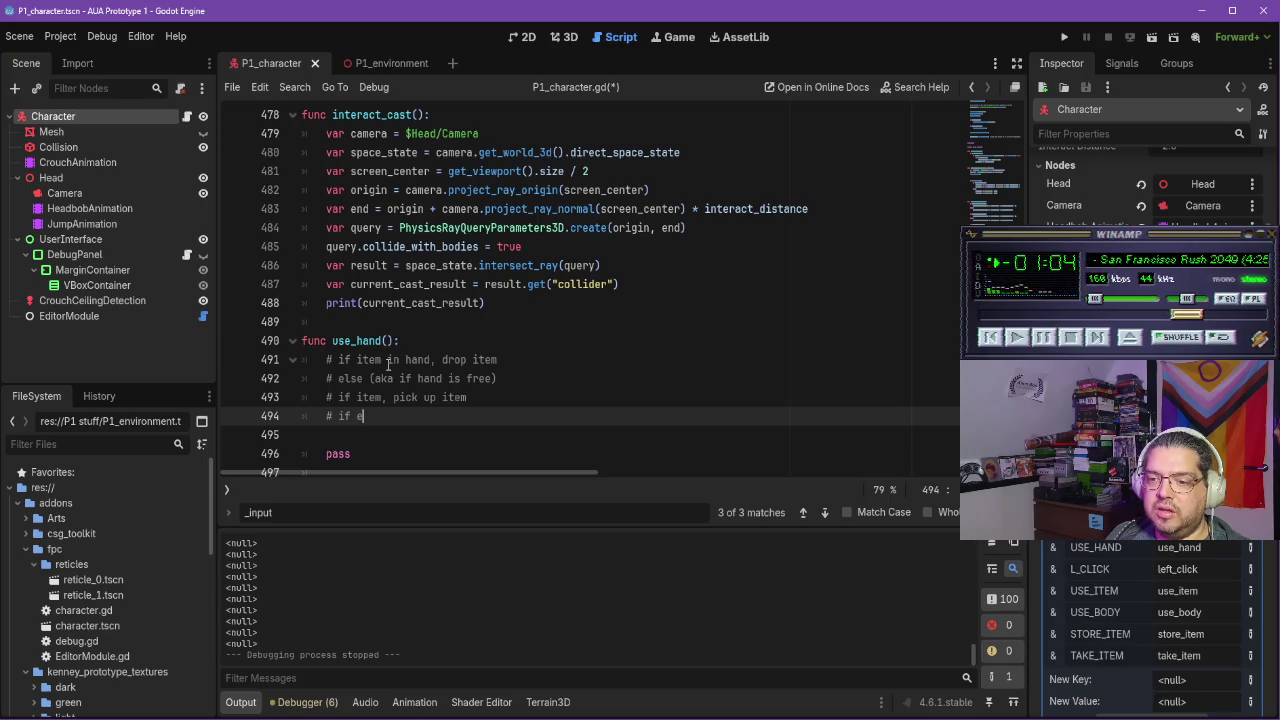
{"action": "type", "text": "nvironment intra"}
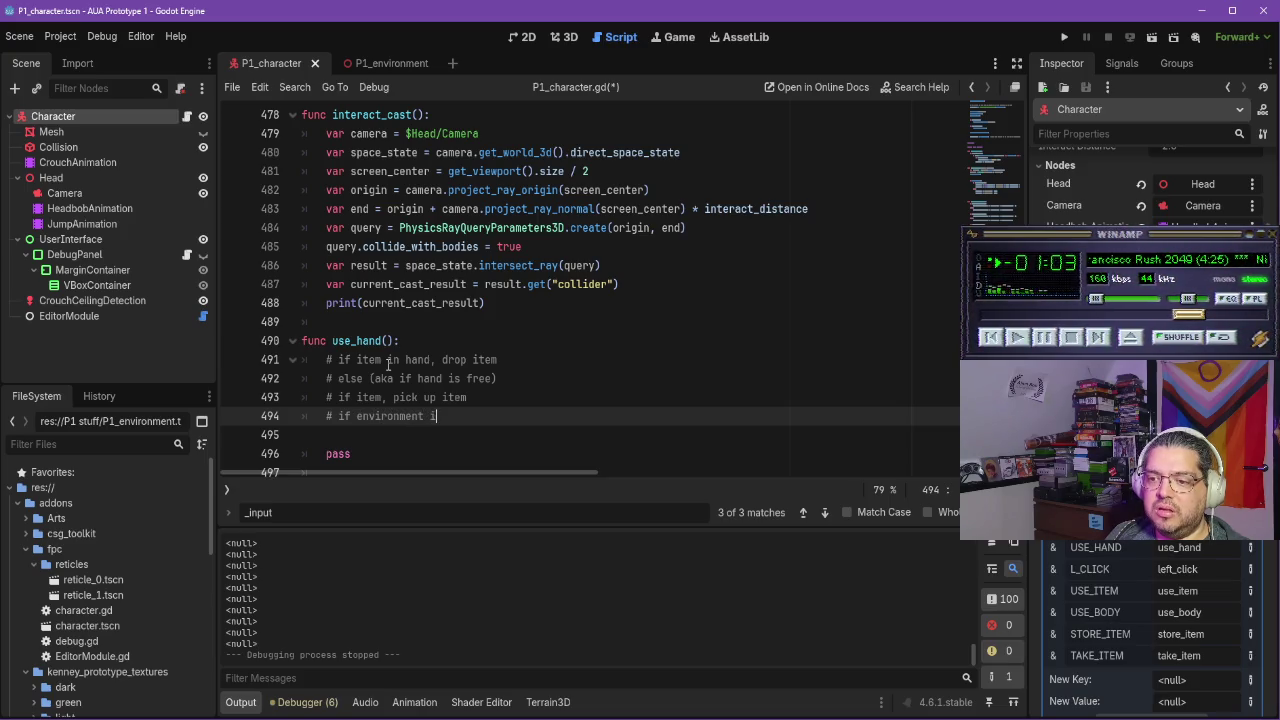
{"action": "key", "text": "BackSpace"}
{"action": "type", "text": "eractabl"}
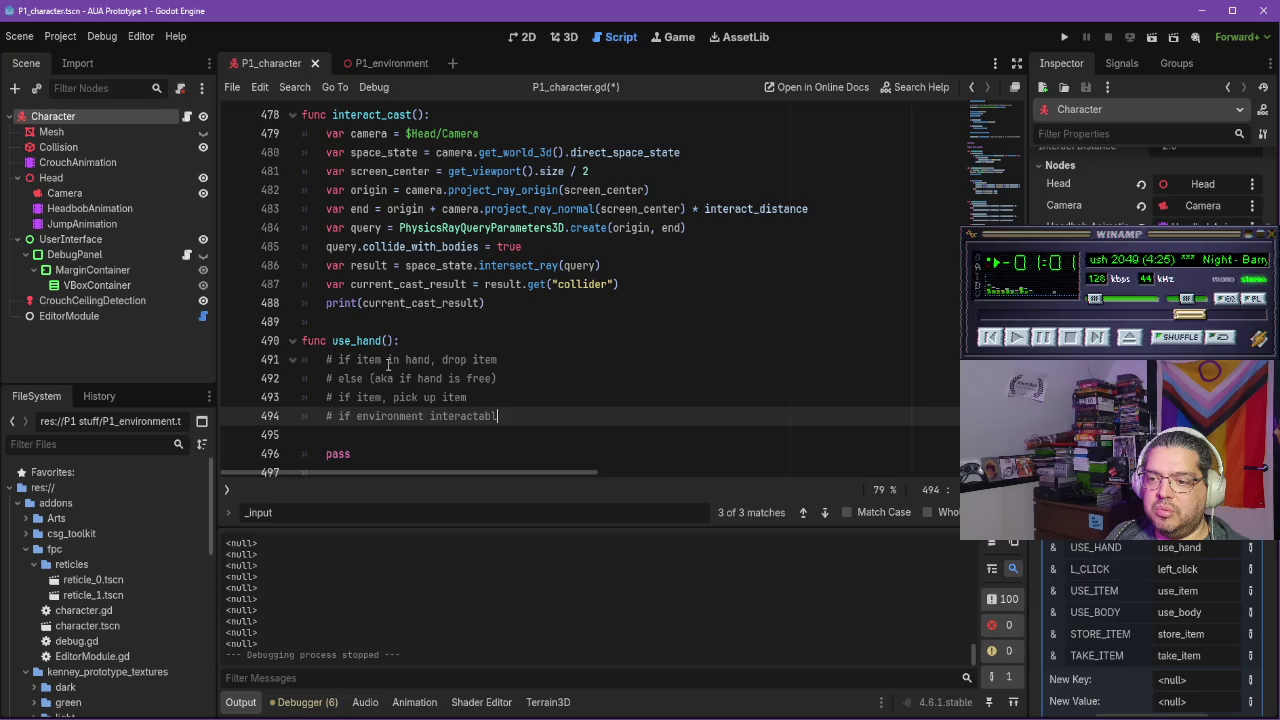
{"action": "type", "text": "e, interact"}
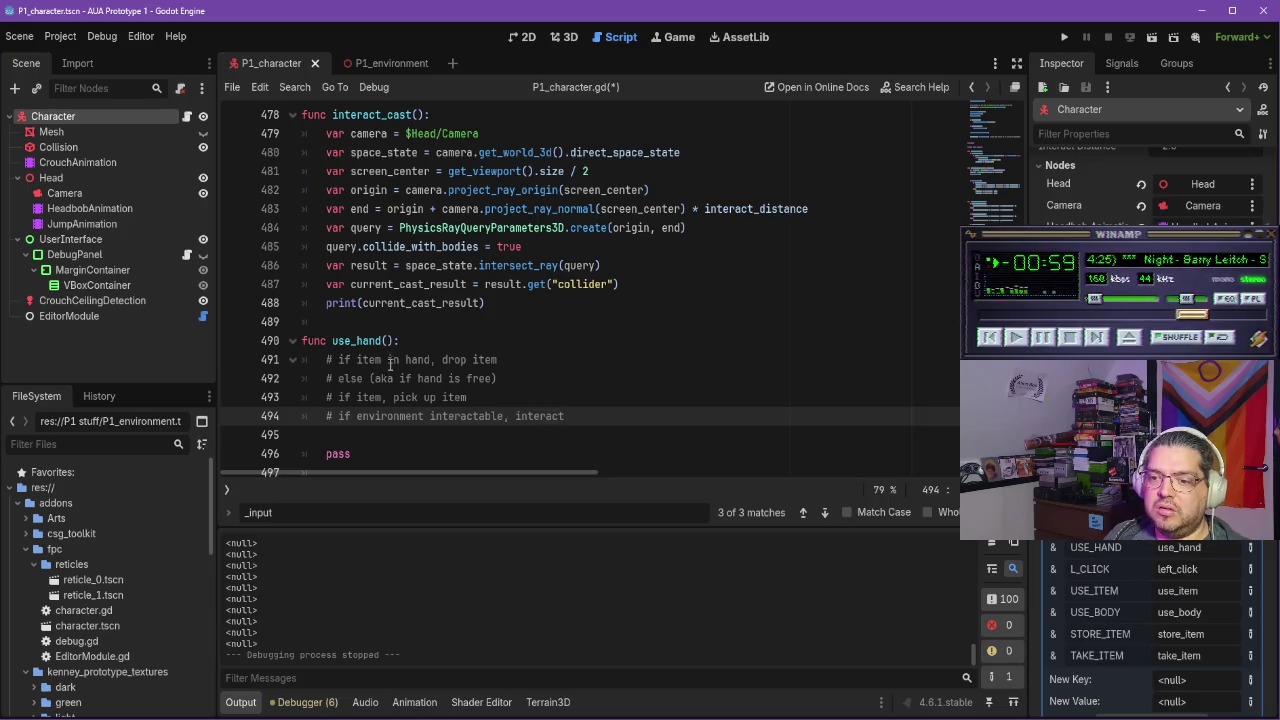
{"action": "scroll", "coordinate": [389, 365], "scroll_direction": "down", "scroll_amount": 1}
{"action": "key", "text": "Down"}
{"action": "key", "text": "BackSpace"}
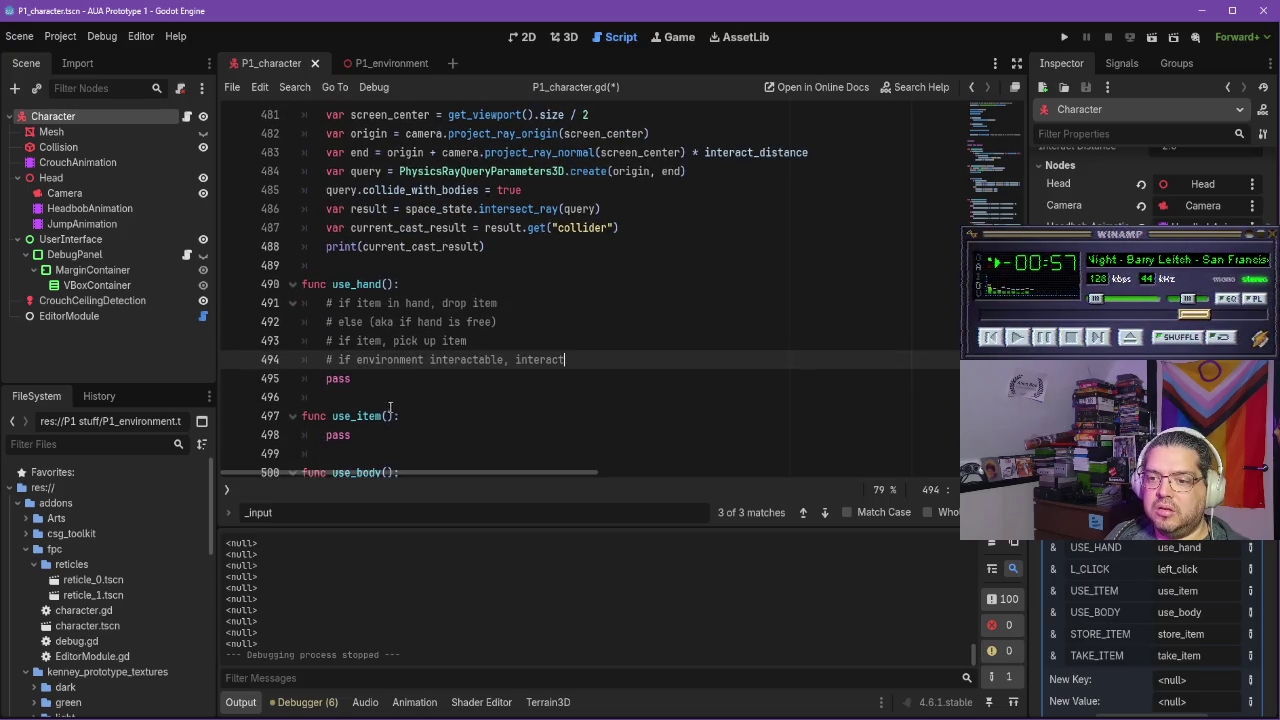
{"action": "left_click", "coordinate": [418, 416]}
Write '# if item in hand is usable' and '# use item' comments inside use_item()
{"action": "key", "text": "Return"}
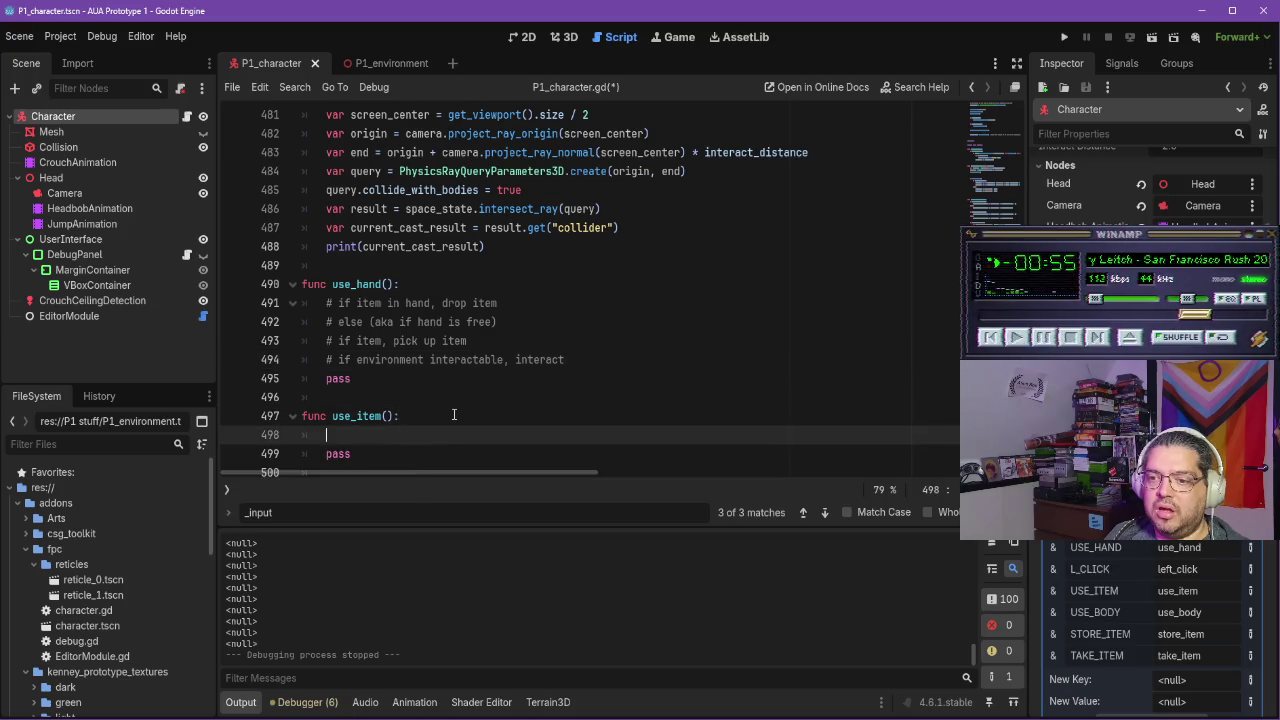
{"action": "type", "text": "#if "}
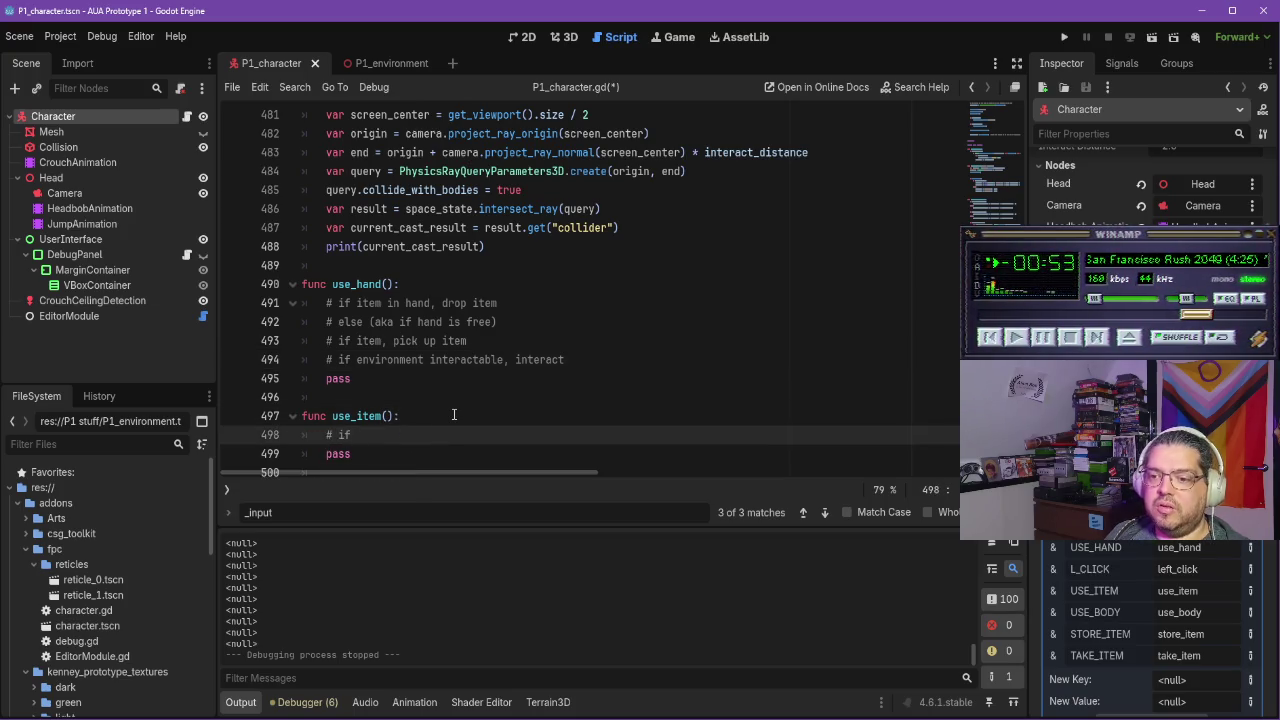
{"action": "type", "text": "itsm in hand is use"}
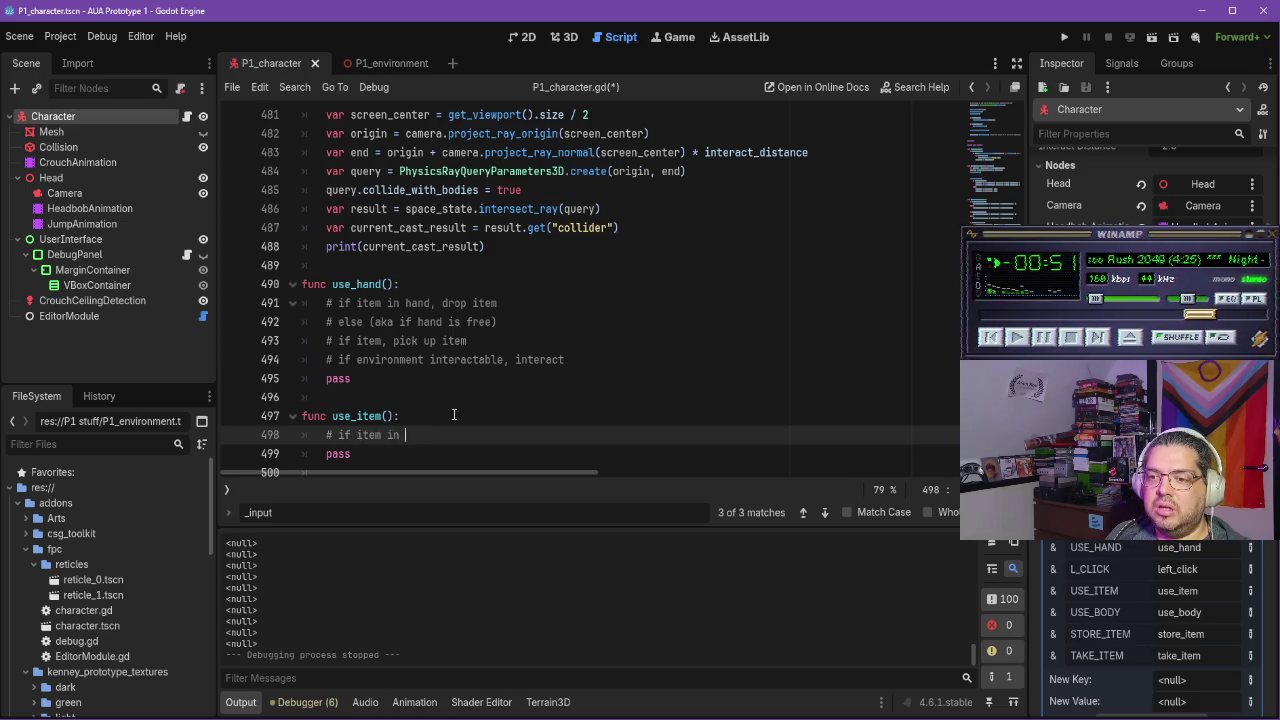
{"action": "key", "text": "BackSpace"}
{"action": "type", "text": "able,"}
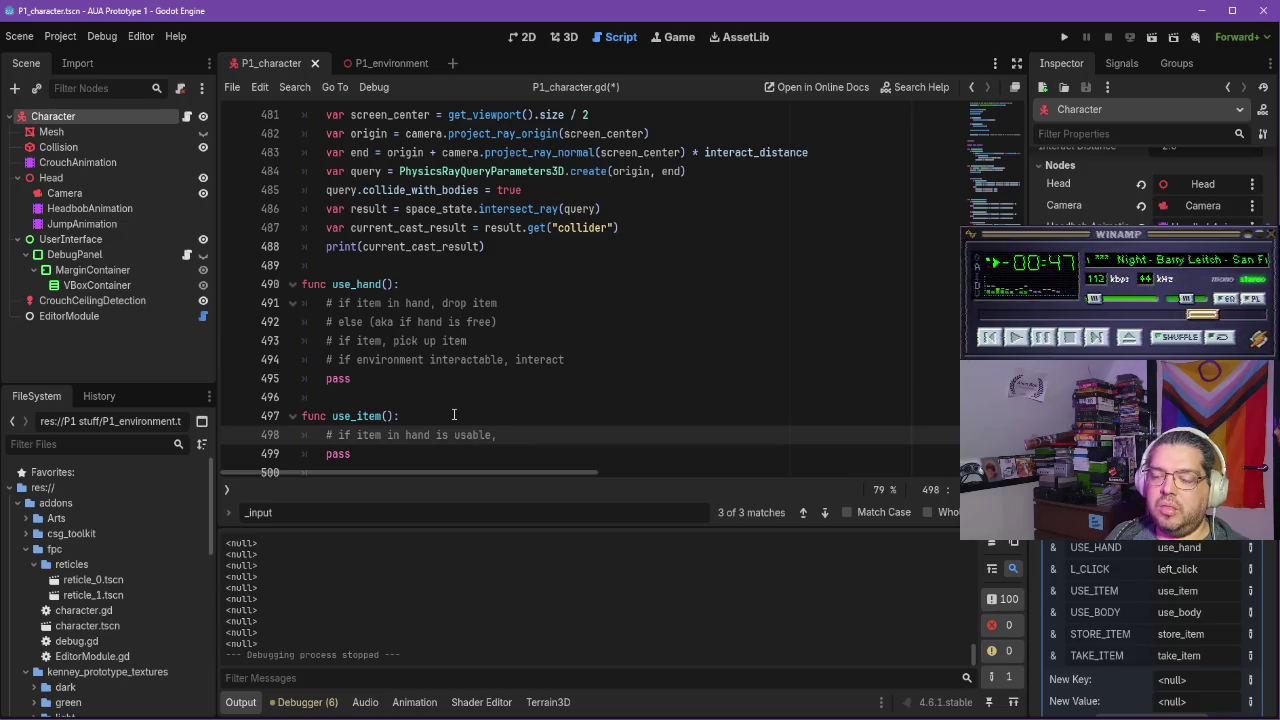
{"action": "key", "text": "Return"}
{"action": "type", "text": "# use item"}
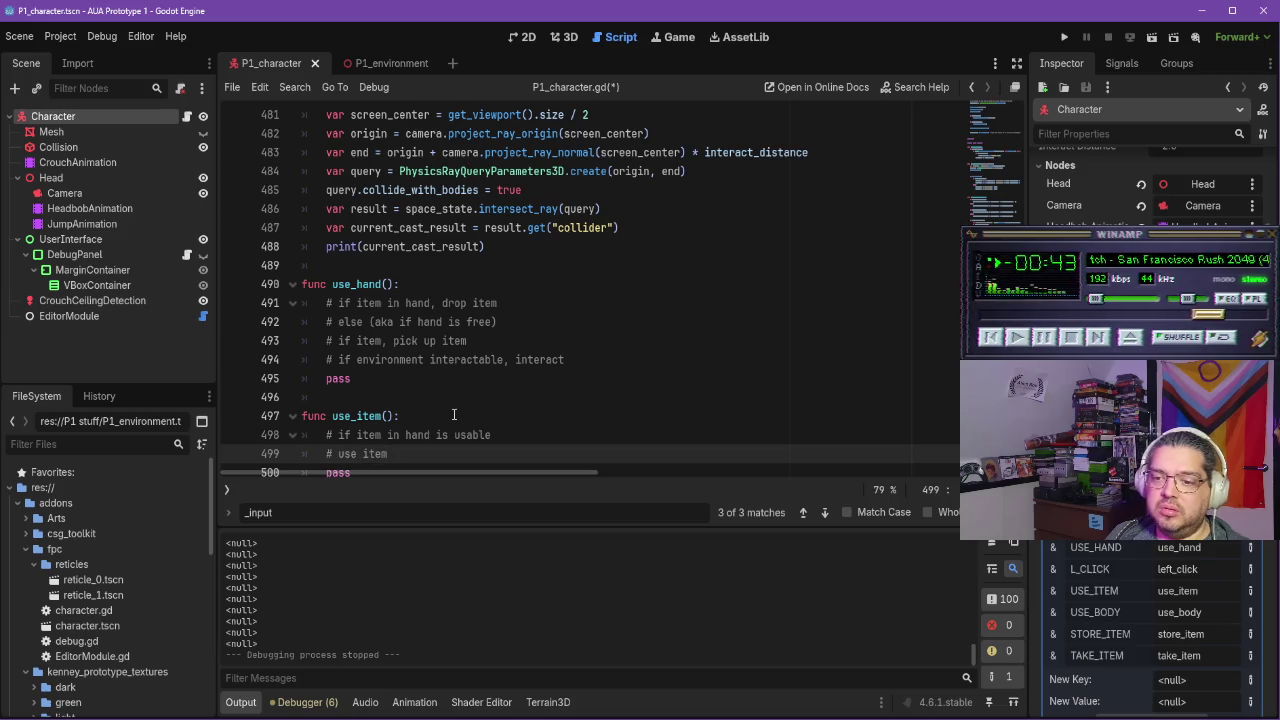
Leave use_body() without comments and resume the object-interaction tutorial video
{"action": "scroll", "coordinate": [453, 414], "scroll_direction": "down", "scroll_amount": 2}
{"action": "left_click", "coordinate": [451, 434]}
{"action": "key", "text": "Return"}
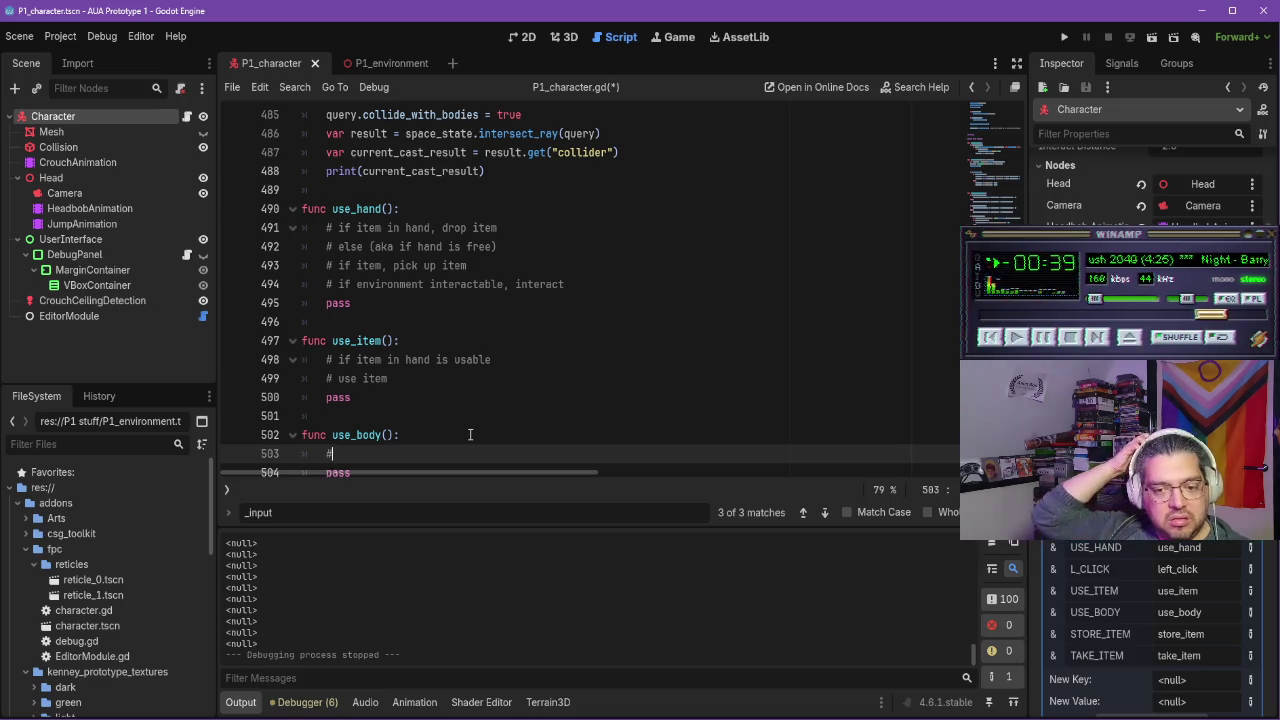
{"action": "key", "text": "BackSpace"}
{"action": "key", "text": "BackSpace"}
{"action": "key", "text": "BackSpace"}
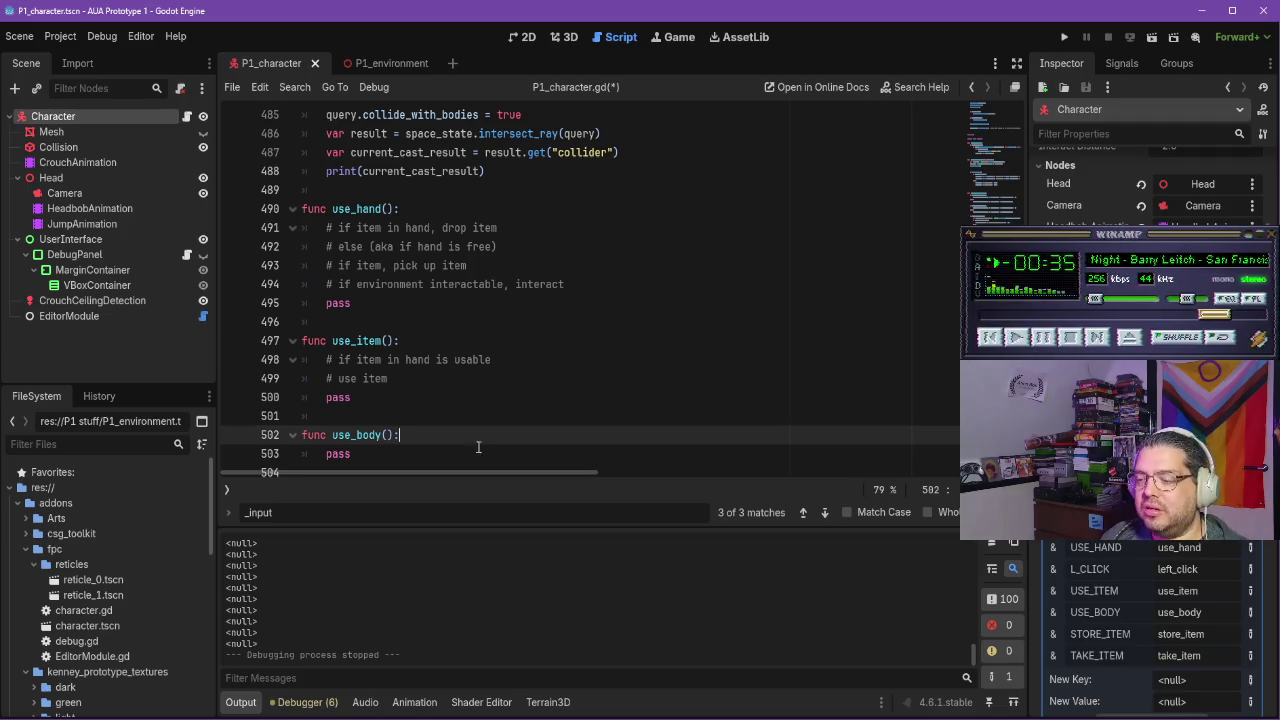
{"action": "key", "text": "alt+Tab"}
{"action": "left_click", "coordinate": [511, 381]}
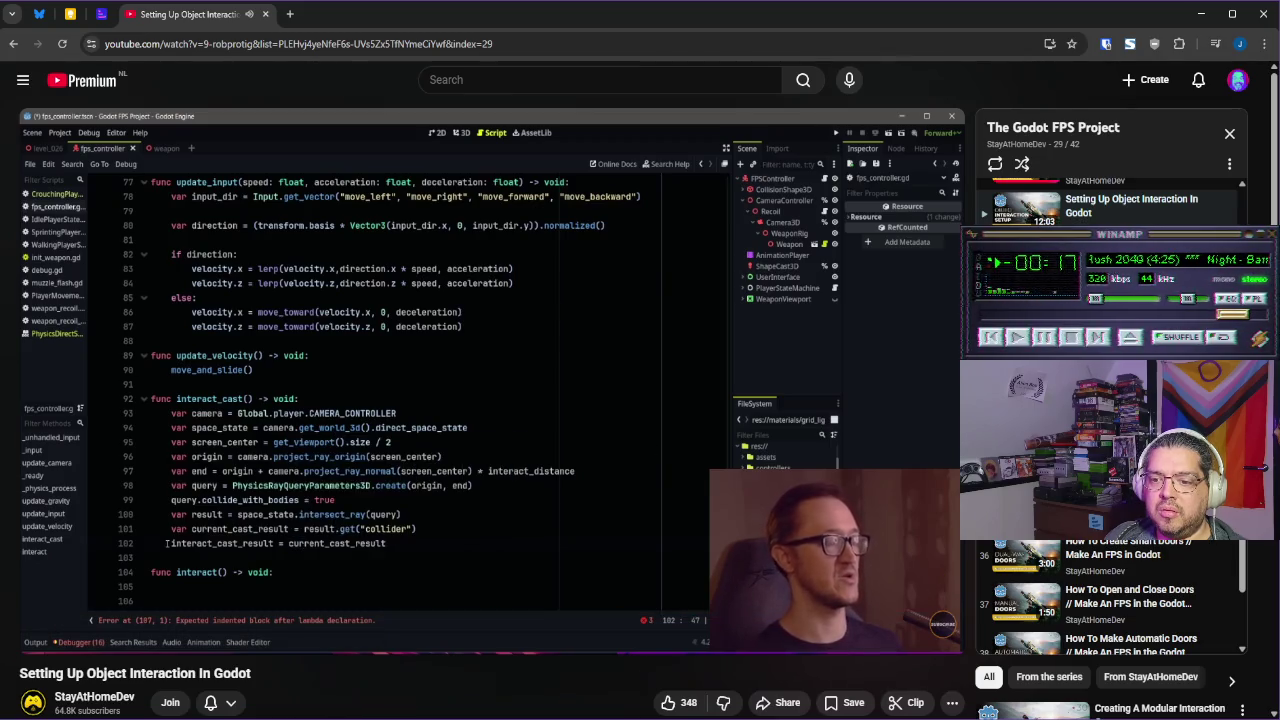
Pause the tutorial at 10:23 on the interact_cast_result assignment and return to Godot
{"action": "left_click", "coordinate": [585, 452]}
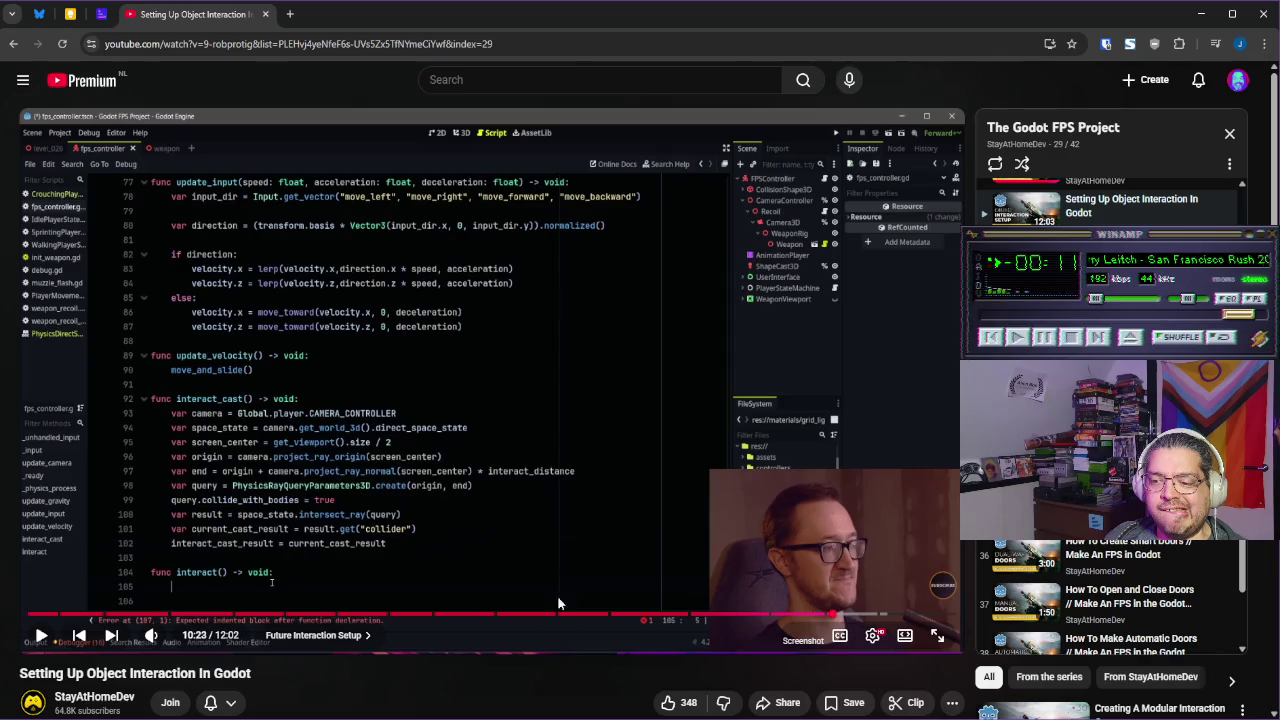
{"action": "key", "text": "alt+Tab"}
{"action": "scroll", "coordinate": [470, 400], "scroll_direction": "up", "scroll_amount": 5}
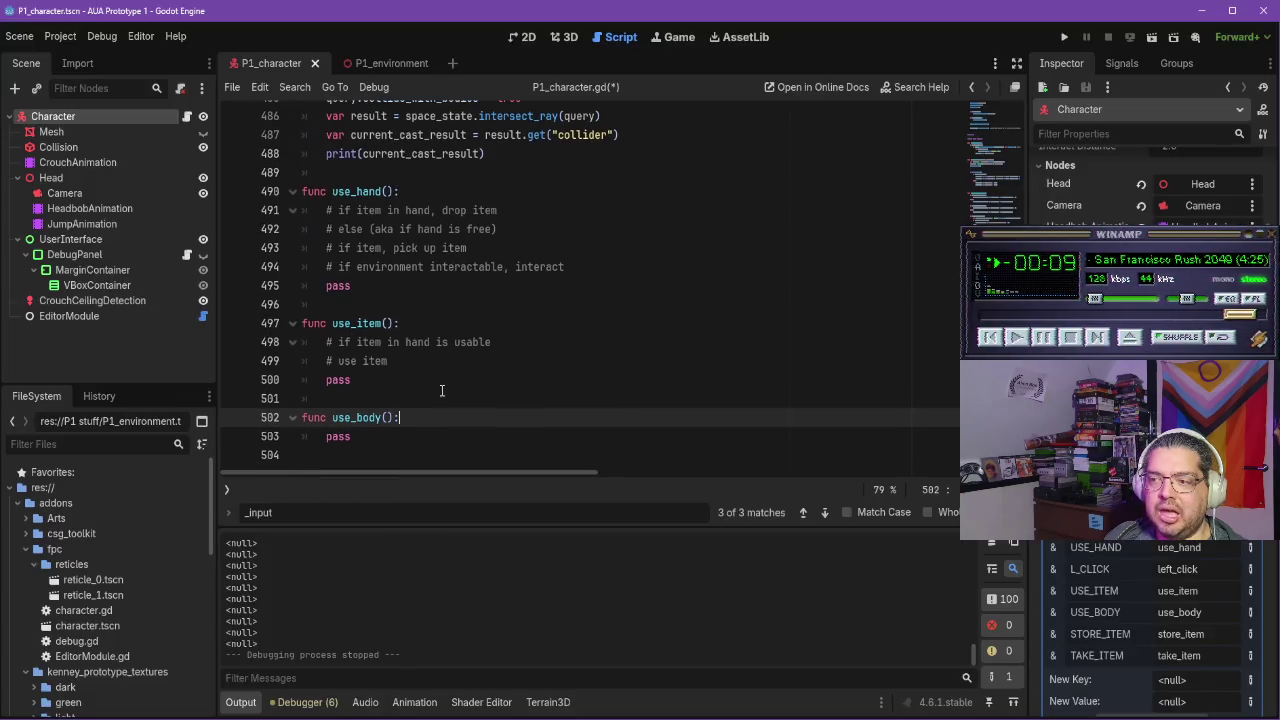
Replace print(current_cast_result) with 'interact_cast_result = current_cast_result' on line 488
{"action": "left_click_drag", "start_coordinate": [490, 383], "coordinate": [327, 381]}
{"action": "type", "text": "interact_d"}
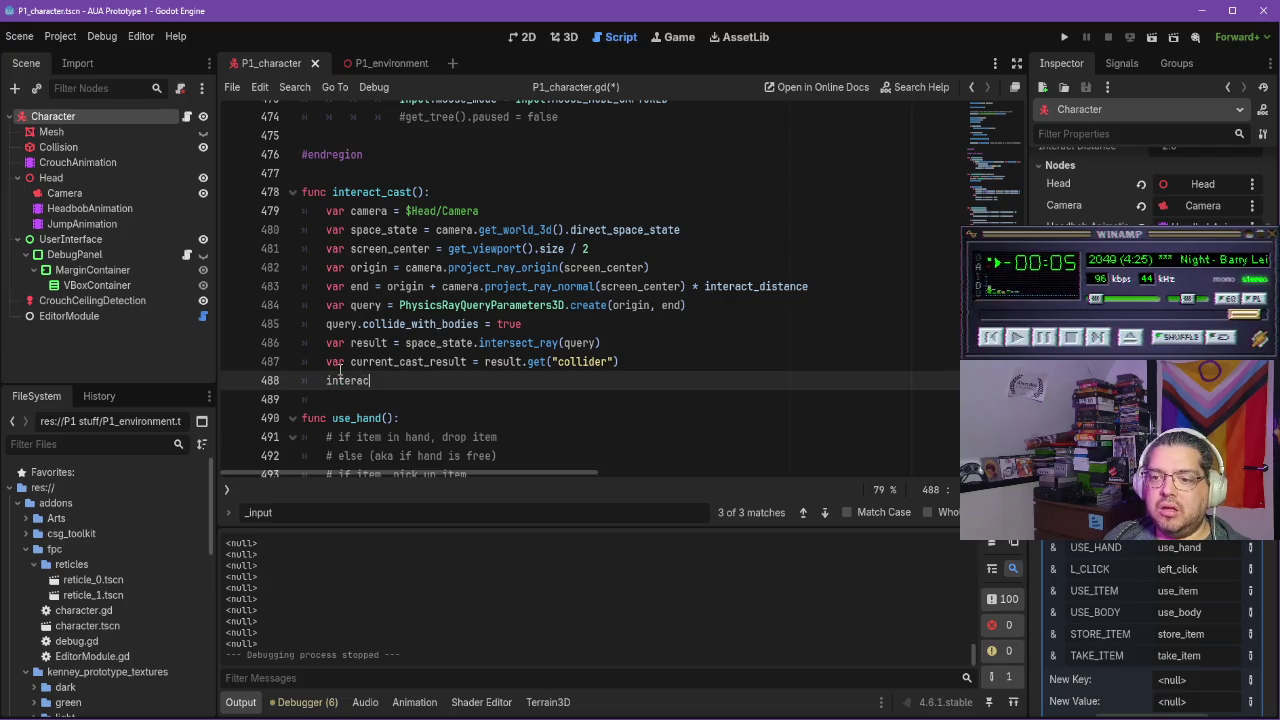
{"action": "key", "text": "BackSpace"}
{"action": "type", "text": "cas"}
{"action": "key", "text": "Down"}
{"action": "key", "text": "Return"}
{"action": "type", "text": "curre"}
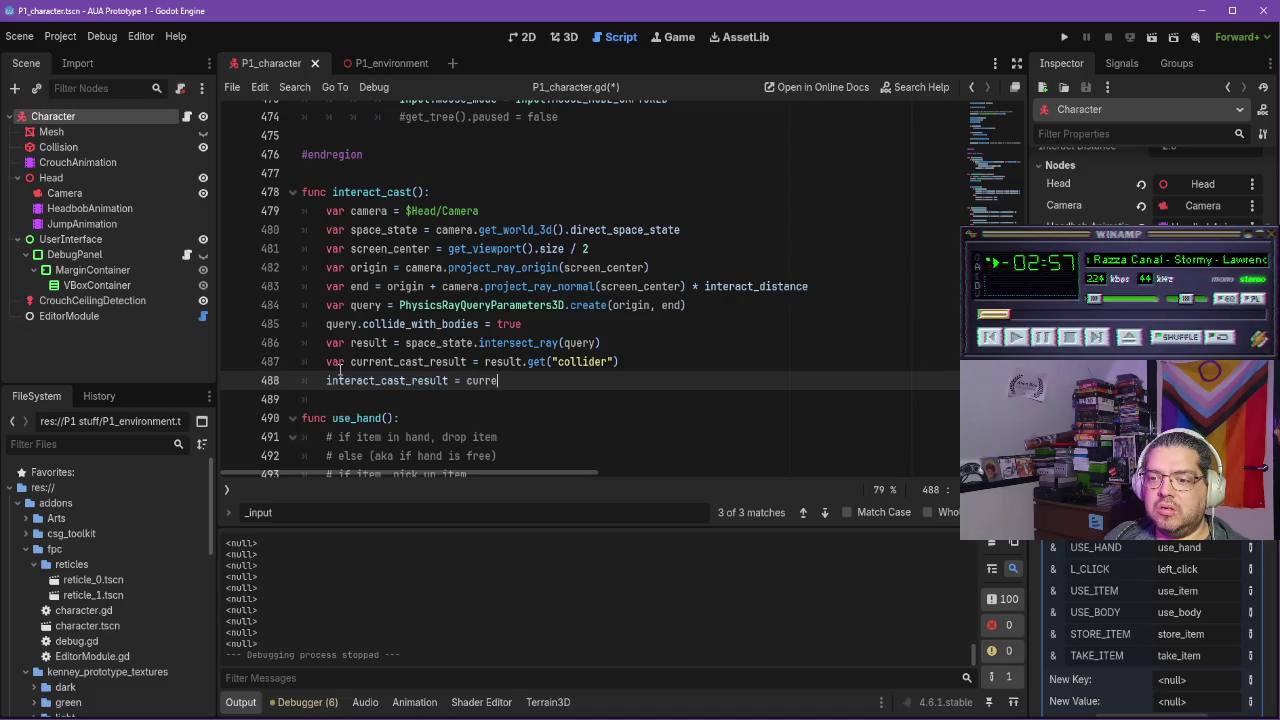
{"action": "type", "text": "nt_cast_result"}
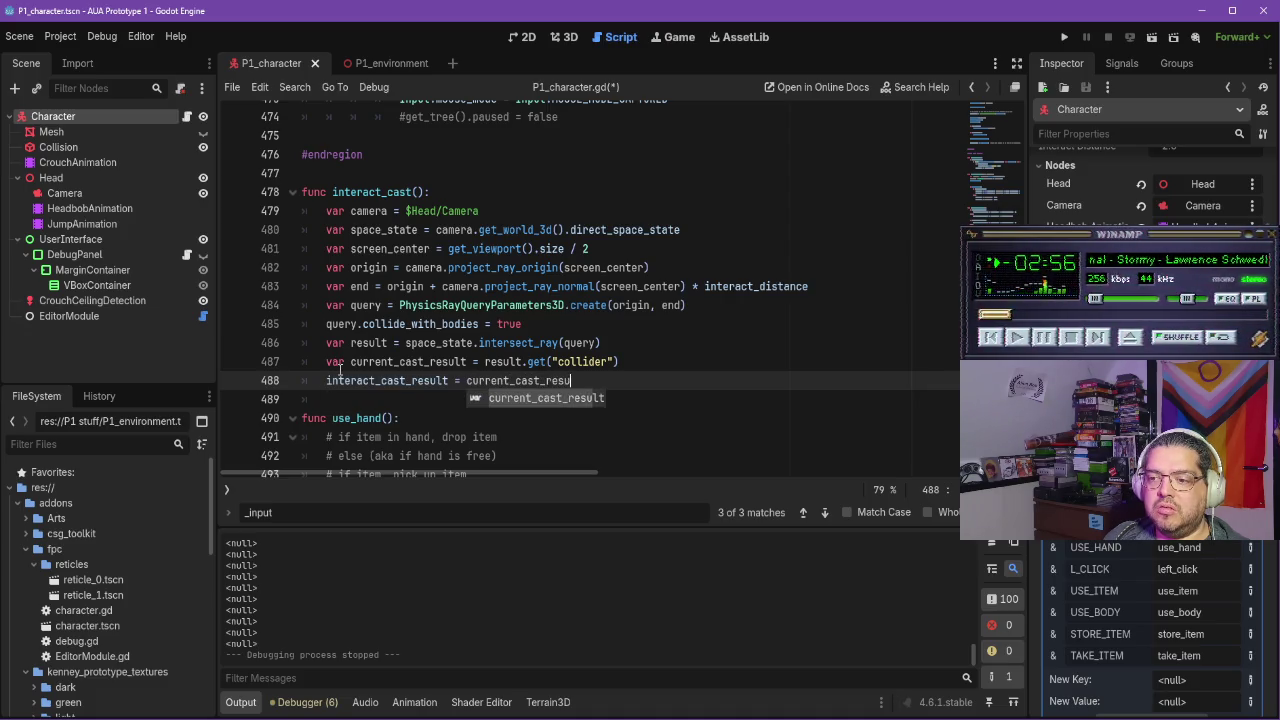
Play the tutorial to 10:40 on its interact() check, then return to the script
{"action": "key", "text": "alt+Tab"}
{"action": "left_click", "coordinate": [587, 365]}
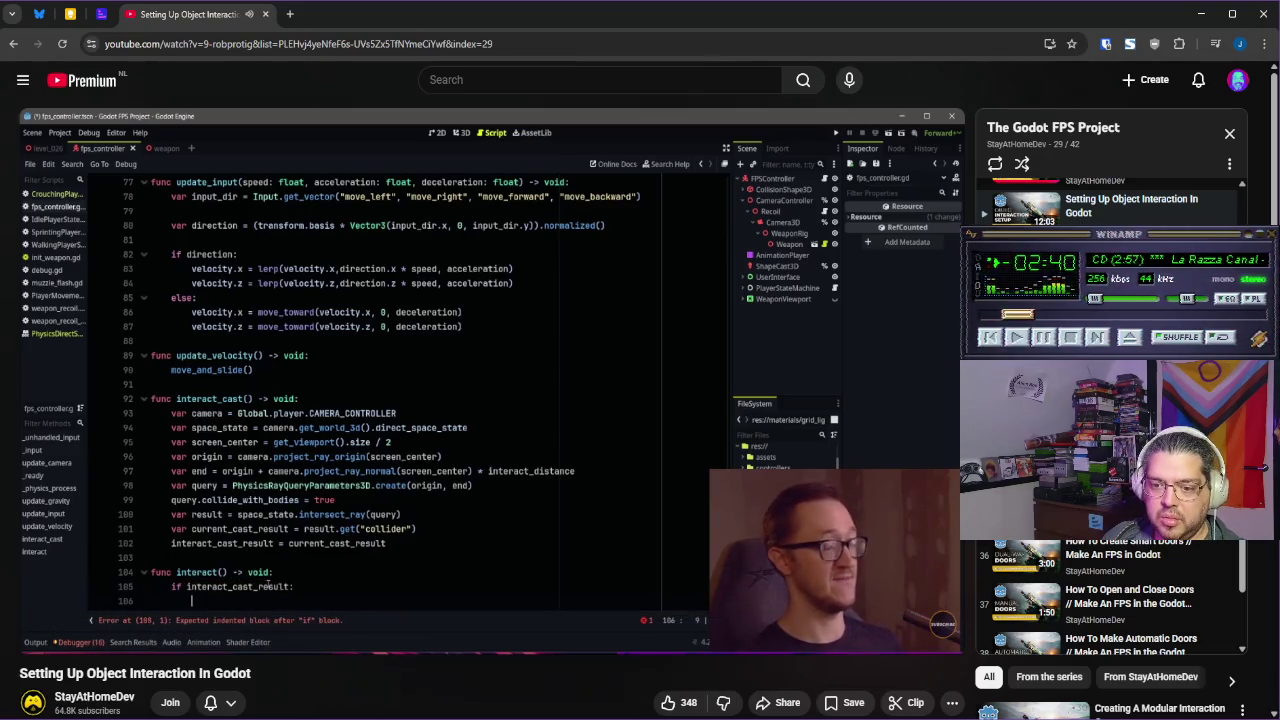
{"action": "scroll", "coordinate": [647, 317], "scroll_direction": "down", "scroll_amount": 2}
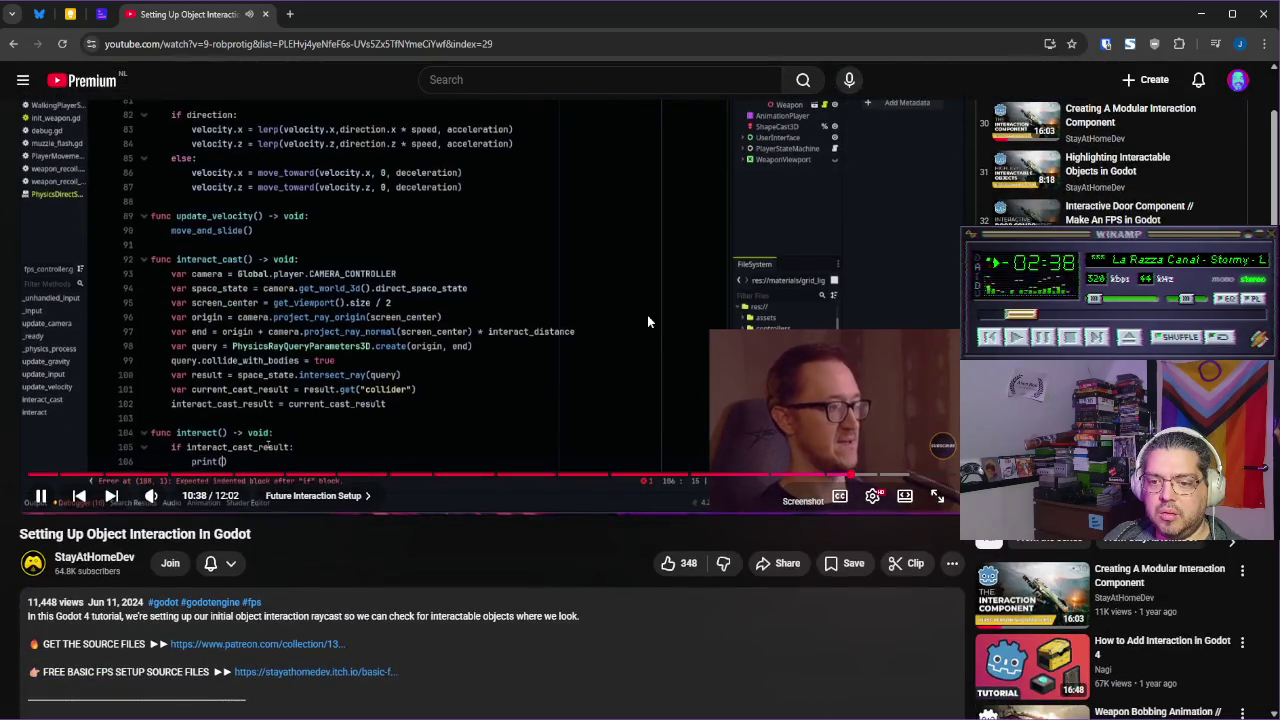
{"action": "left_click", "coordinate": [542, 331]}
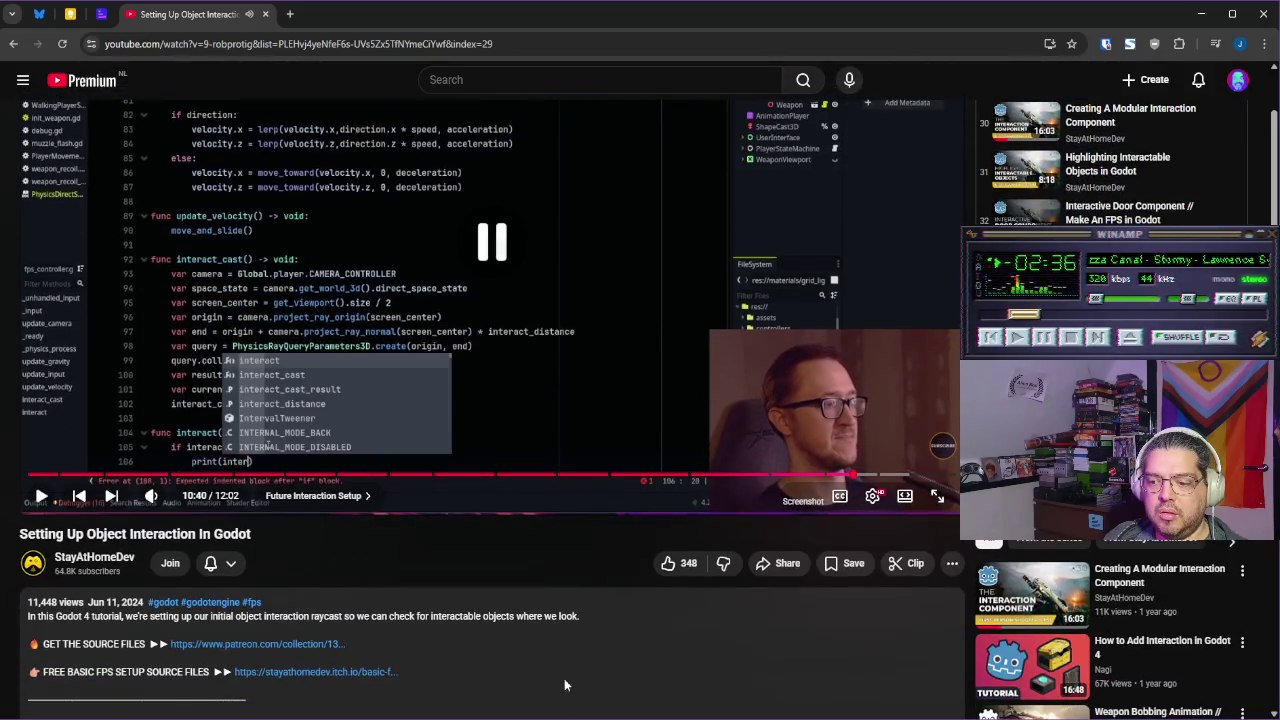
{"action": "key", "text": "alt+Tab"}
{"action": "scroll", "coordinate": [522, 390], "scroll_direction": "down", "scroll_amount": 4}
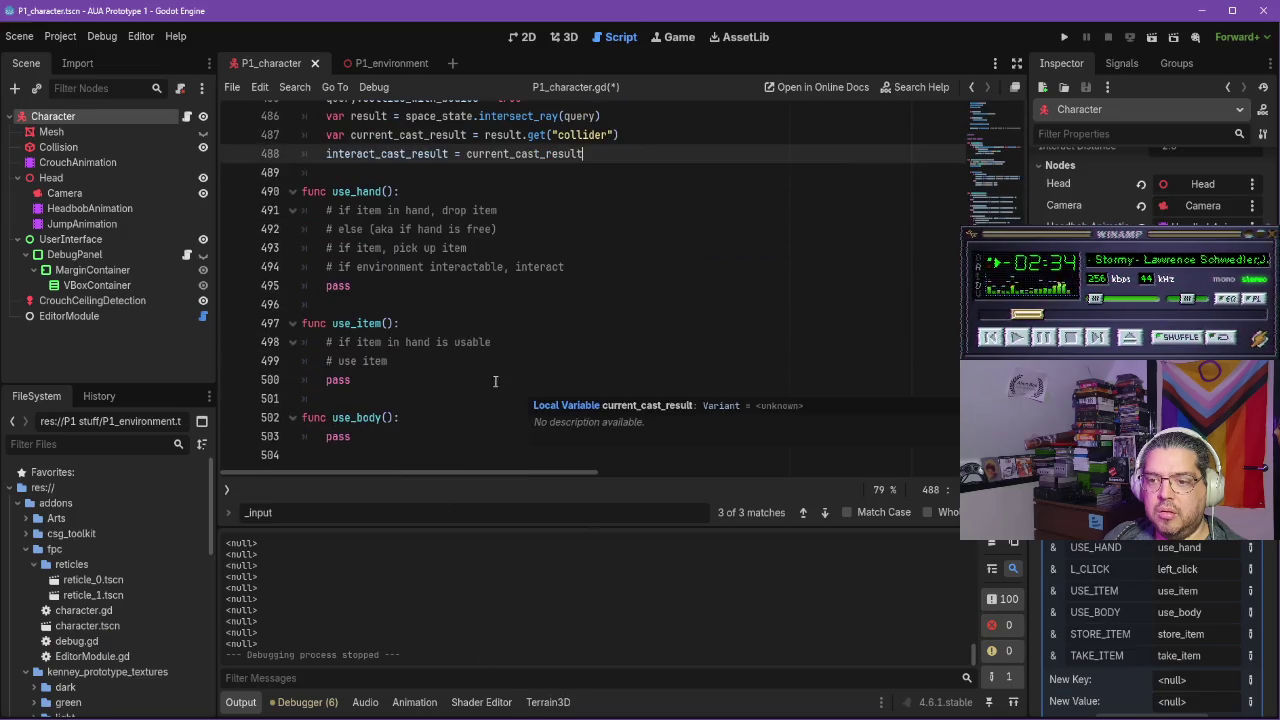
Start an 'if interact_cast_result != null' condition below the interact comment in use_hand()
{"action": "scroll", "coordinate": [469, 320], "scroll_direction": "up", "scroll_amount": 1}
{"action": "left_click", "coordinate": [582, 326]}
{"action": "key", "text": "Return"}
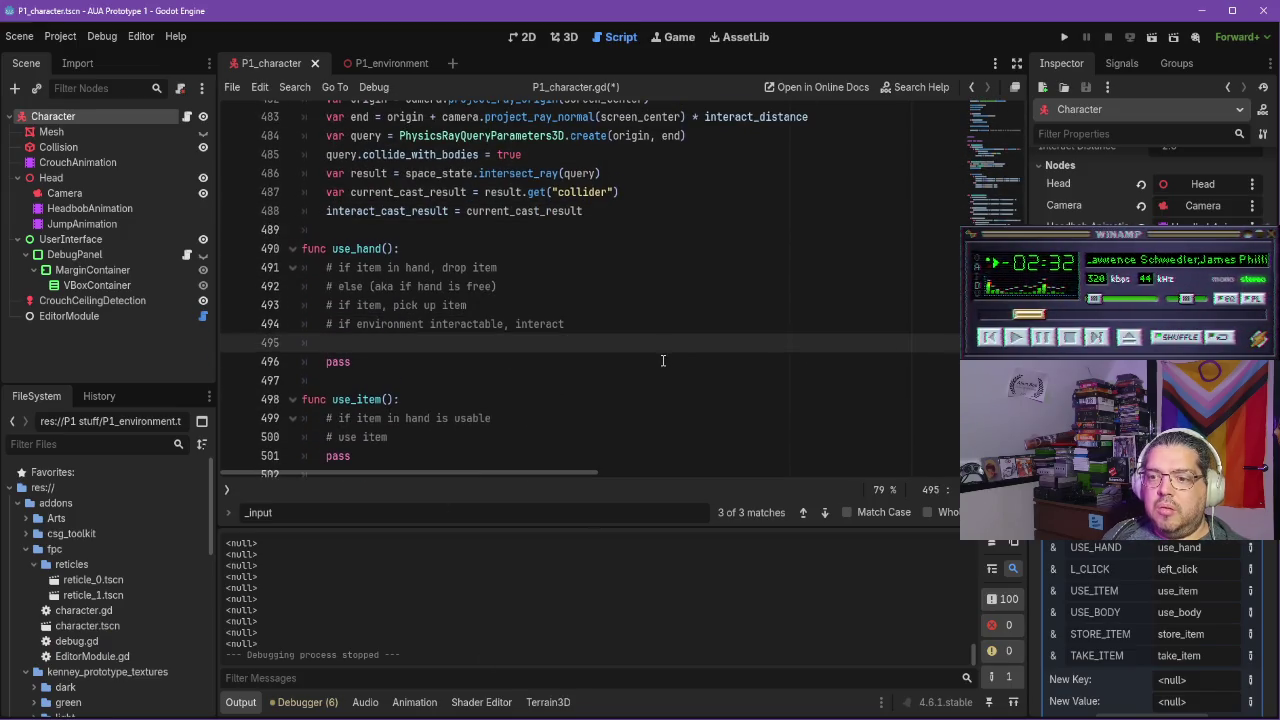
{"action": "type", "text": "if i"}
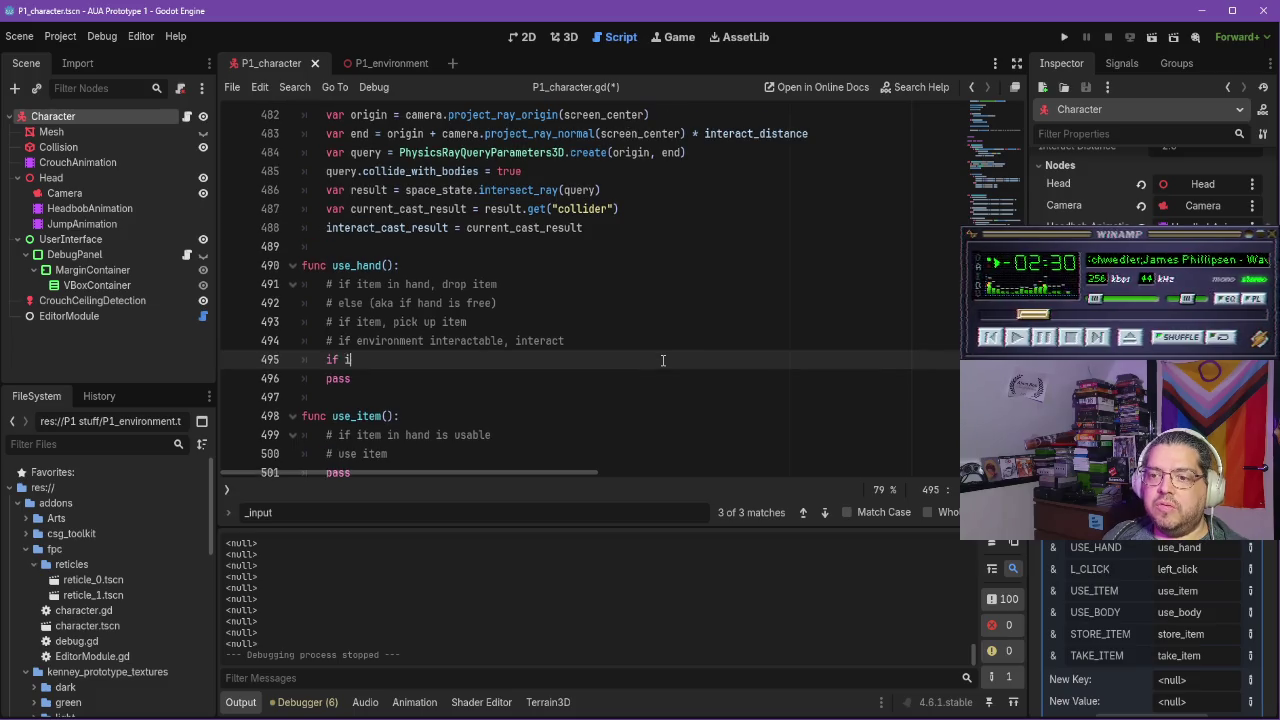
{"action": "type", "text": "nteract_cast_"}
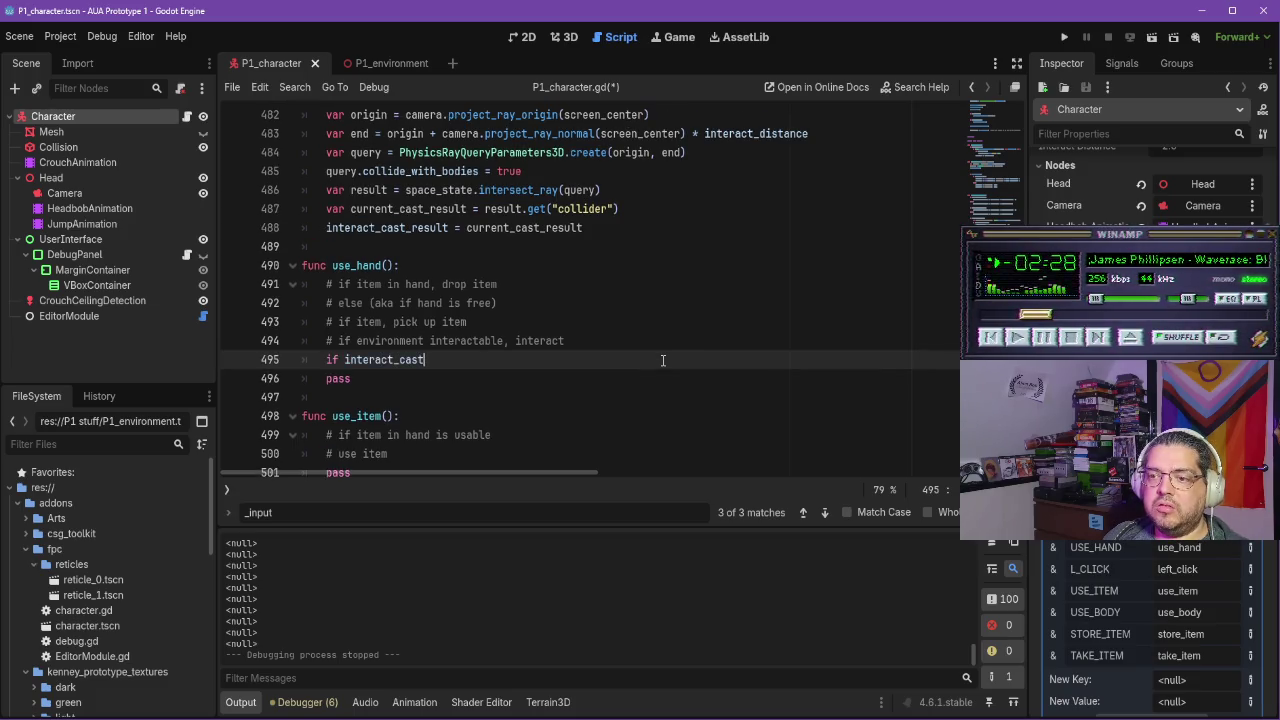
{"action": "key", "text": "Return"}
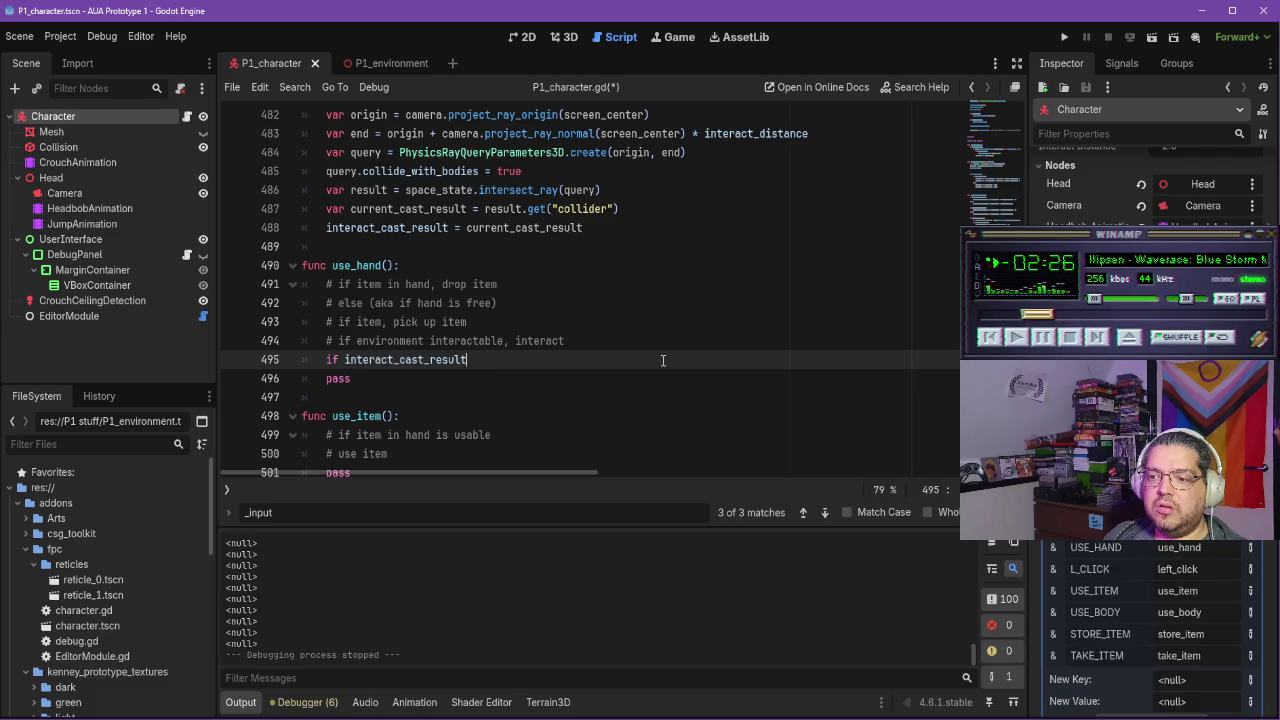
{"action": "type", "text": " != null"}
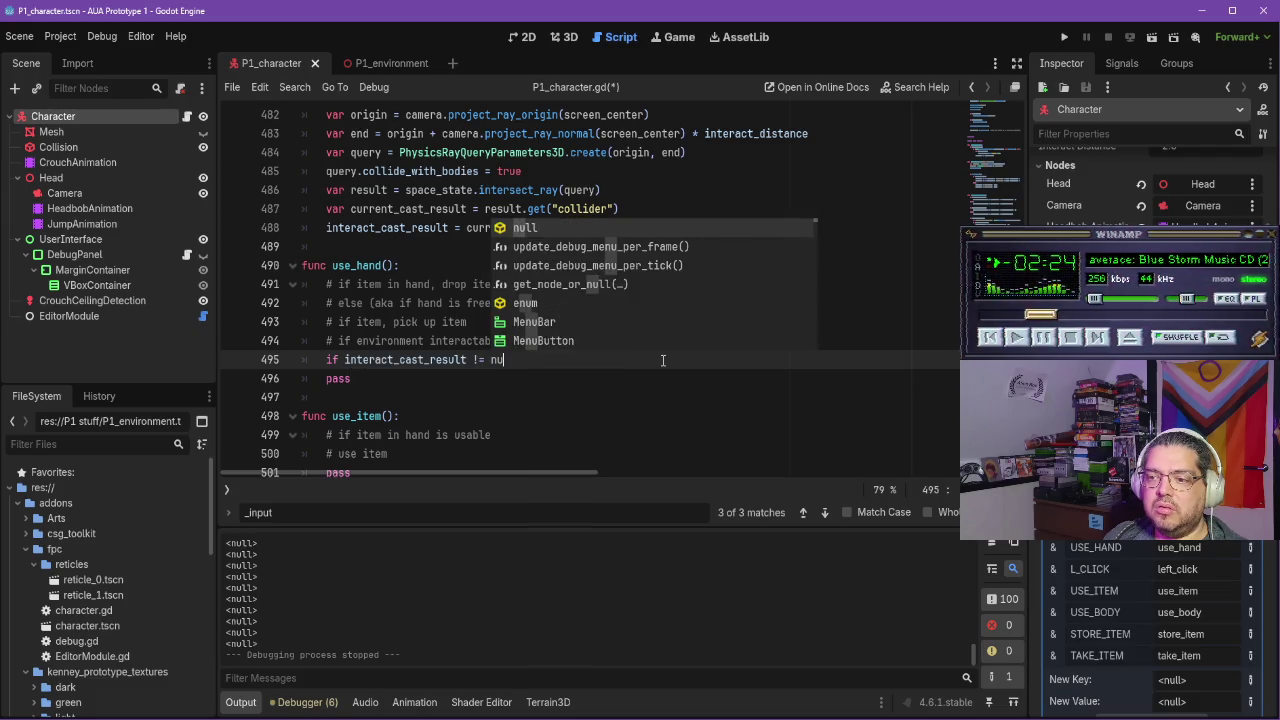
{"action": "key", "text": "Escape"}
{"action": "key", "text": "Return"}
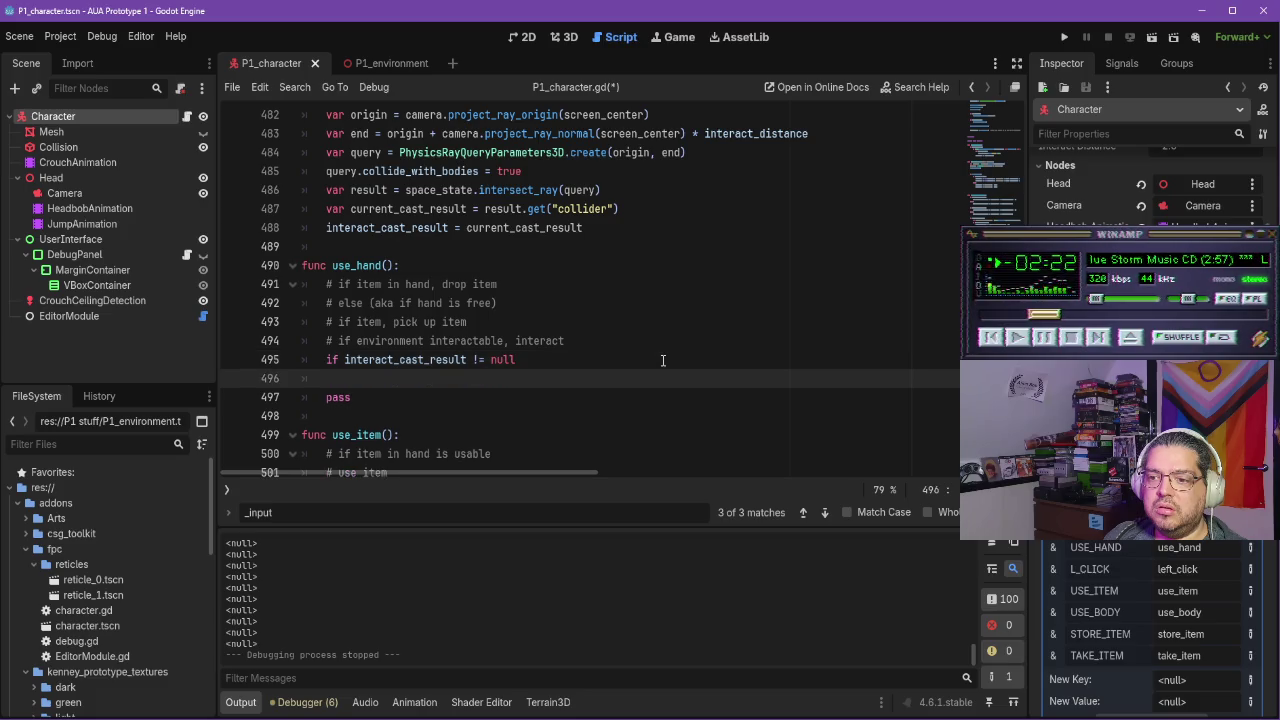
Play the tutorial briefly and pause on its finished interact() code for reference
{"action": "key", "text": "alt+Tab"}
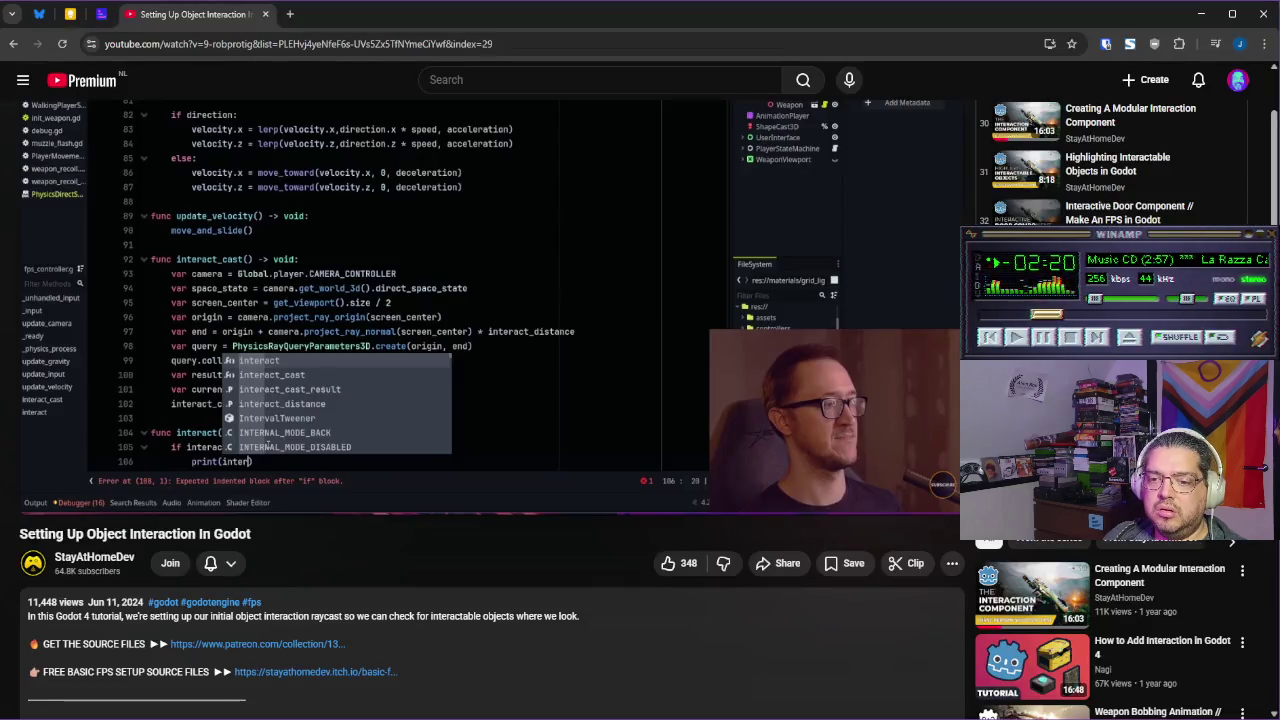
{"action": "left_click", "coordinate": [539, 289]}
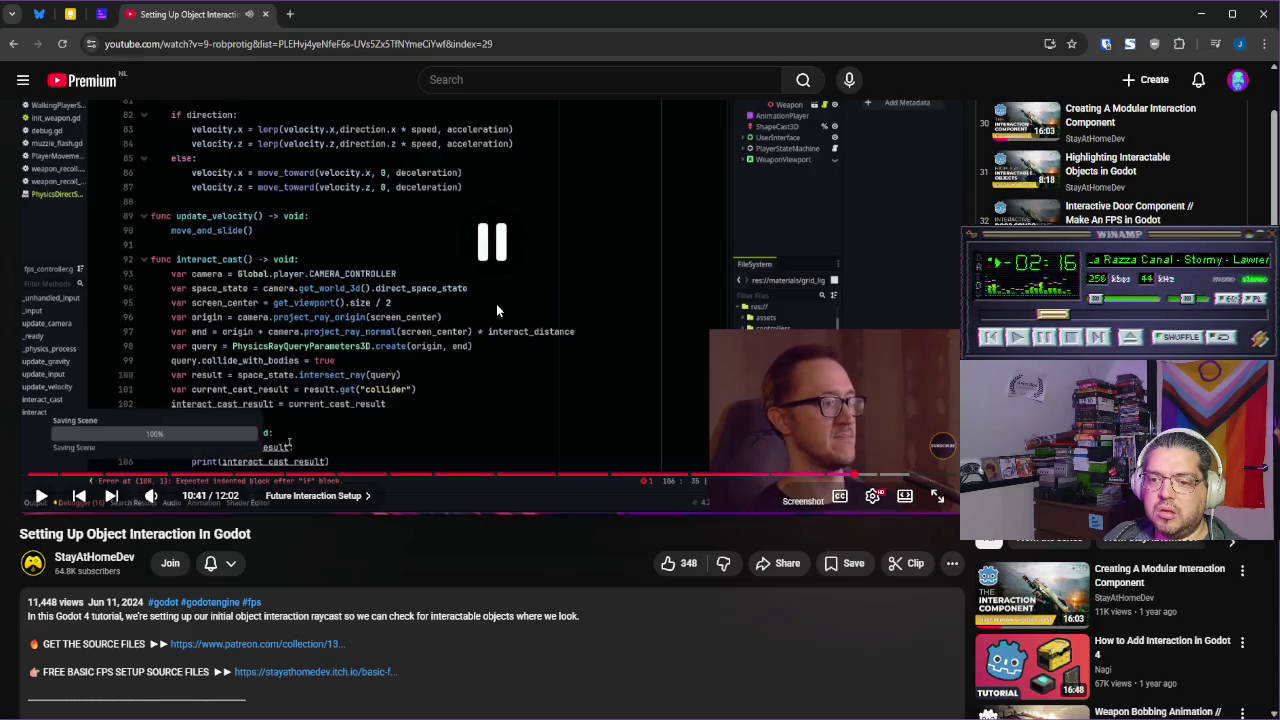
{"action": "left_click", "coordinate": [496, 304]}
{"action": "left_click", "coordinate": [440, 307]}
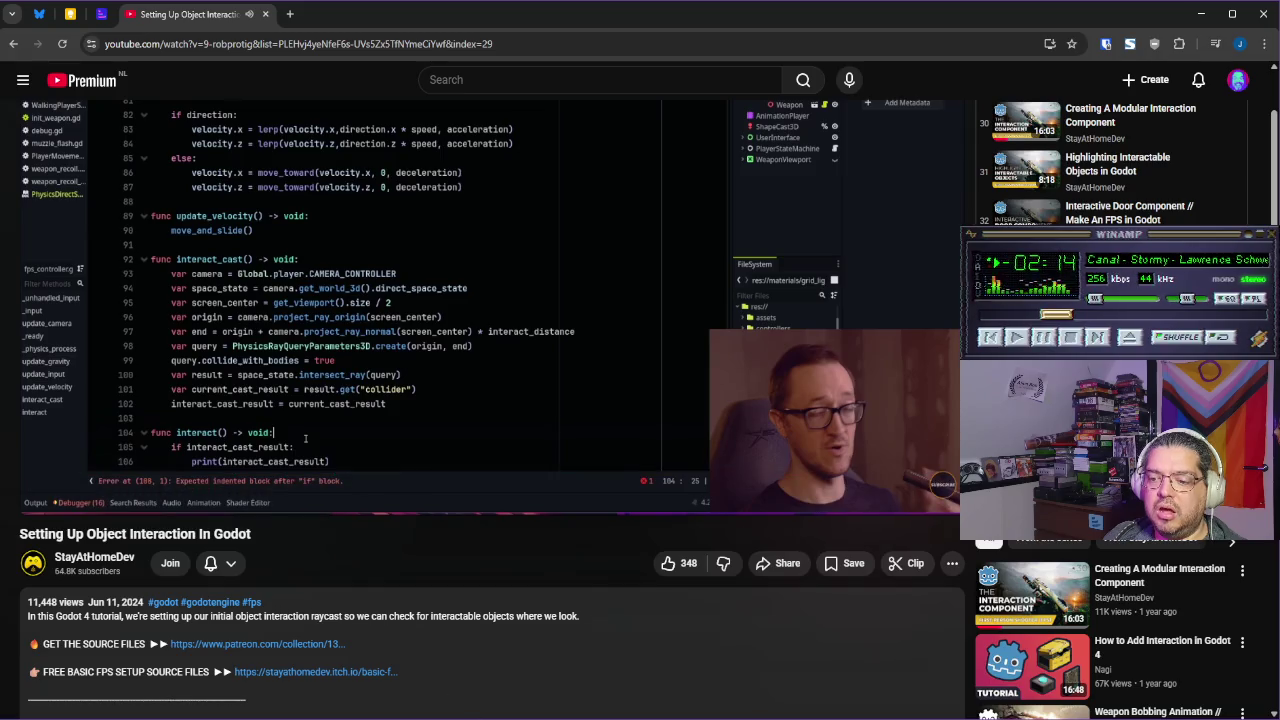
{"action": "key", "text": "alt+Tab"}
Simplify the condition to 'if interact_cast_result:' with print(interact_cast_result) inside it
{"action": "left_click_drag", "start_coordinate": [537, 355], "coordinate": [468, 359]}
{"action": "key", "text": "BackSpace"}
{"action": "type", "text": ":"}
{"action": "key", "text": "Return"}
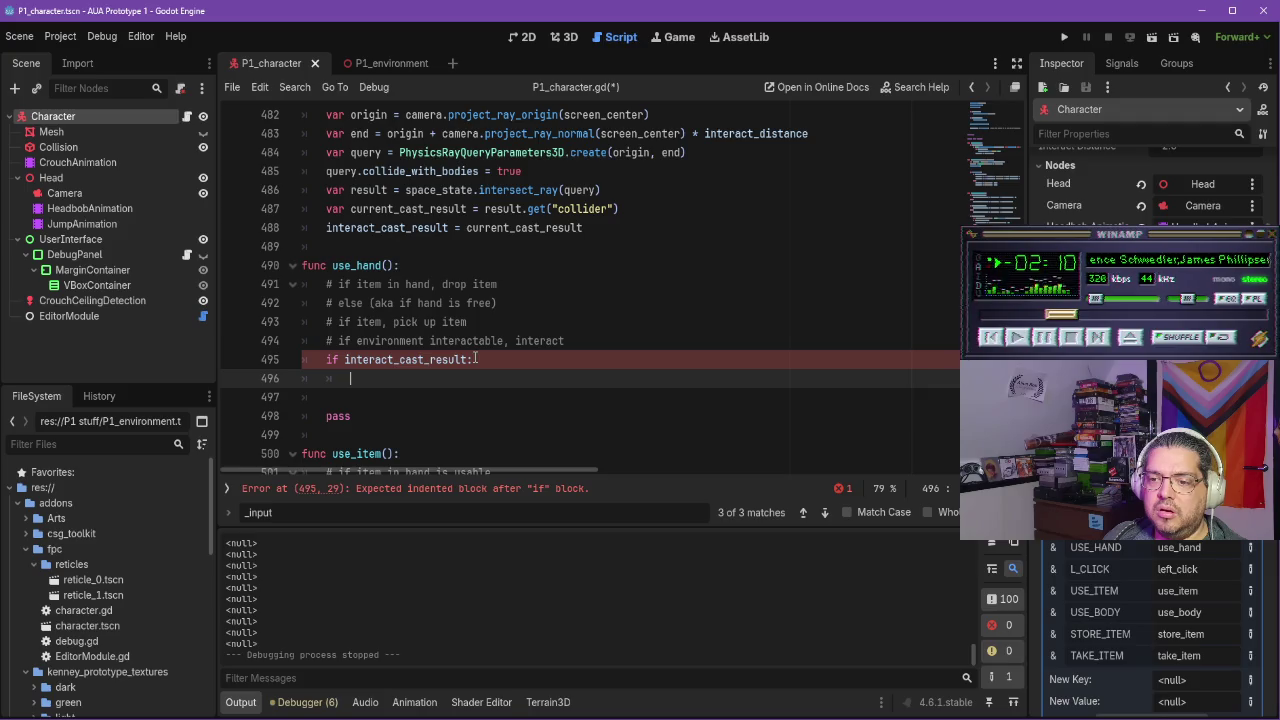
{"action": "type", "text": "porint"}
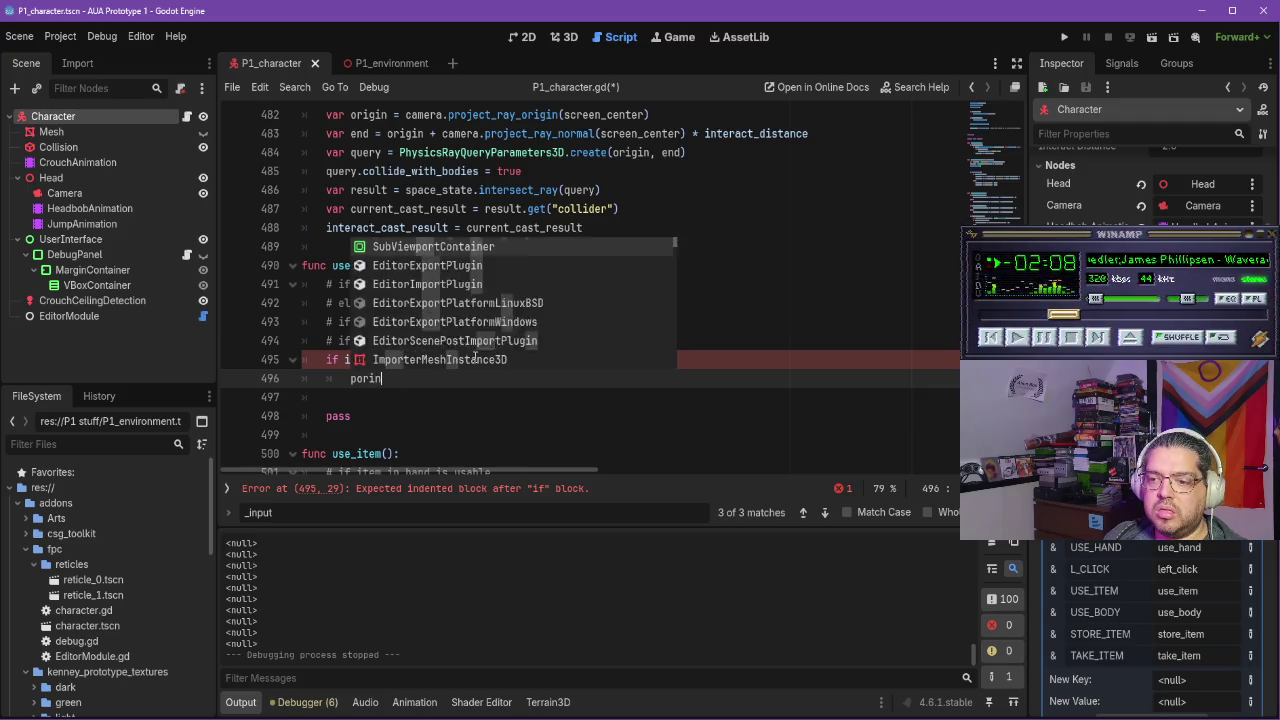
{"action": "key", "text": "BackSpace"}
{"action": "key", "text": "BackSpace"}
{"action": "key", "text": "BackSpace"}
{"action": "type", "text": "rint"}
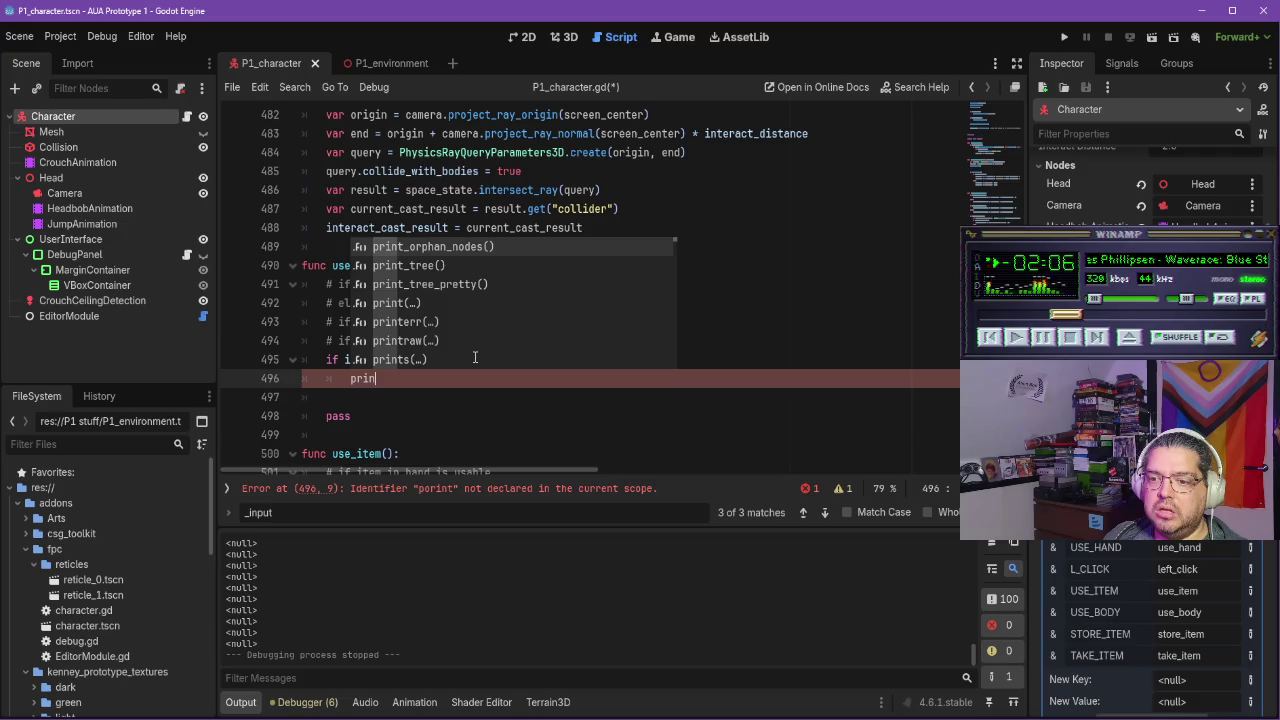
{"action": "type", "text": "(interact"}
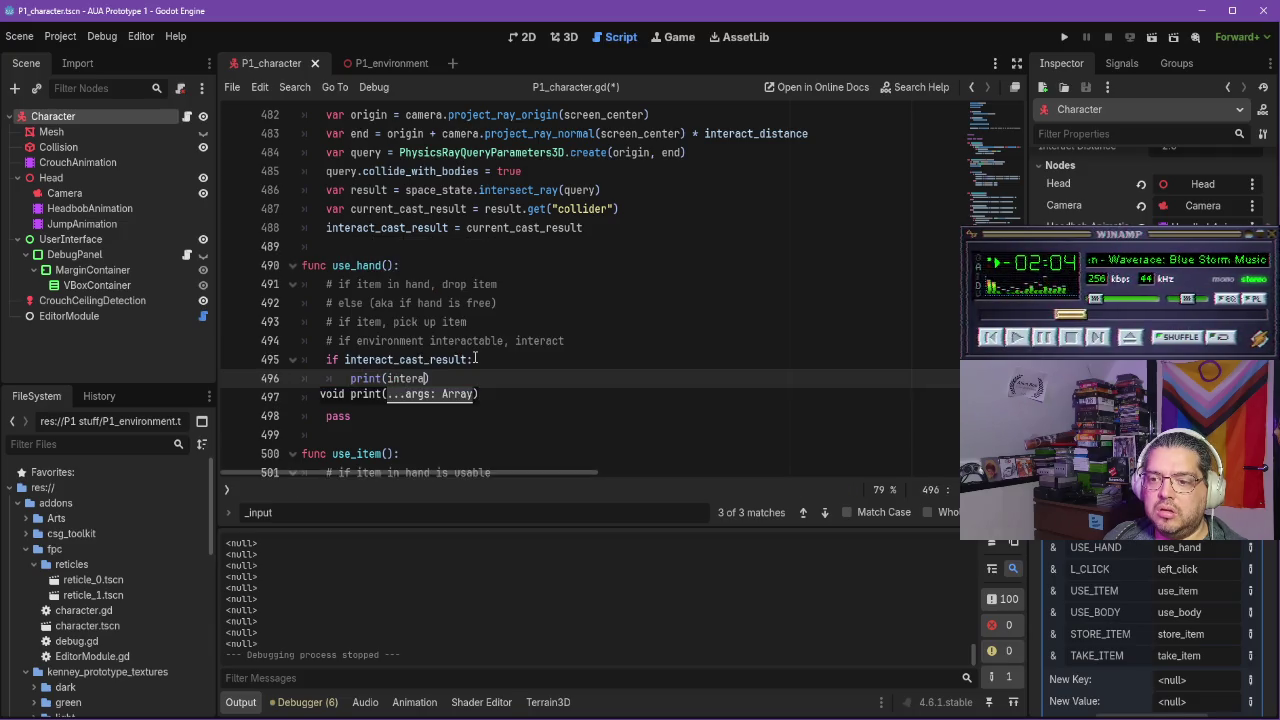
{"action": "key", "text": "Return"}
{"action": "key", "text": "BackSpace"}
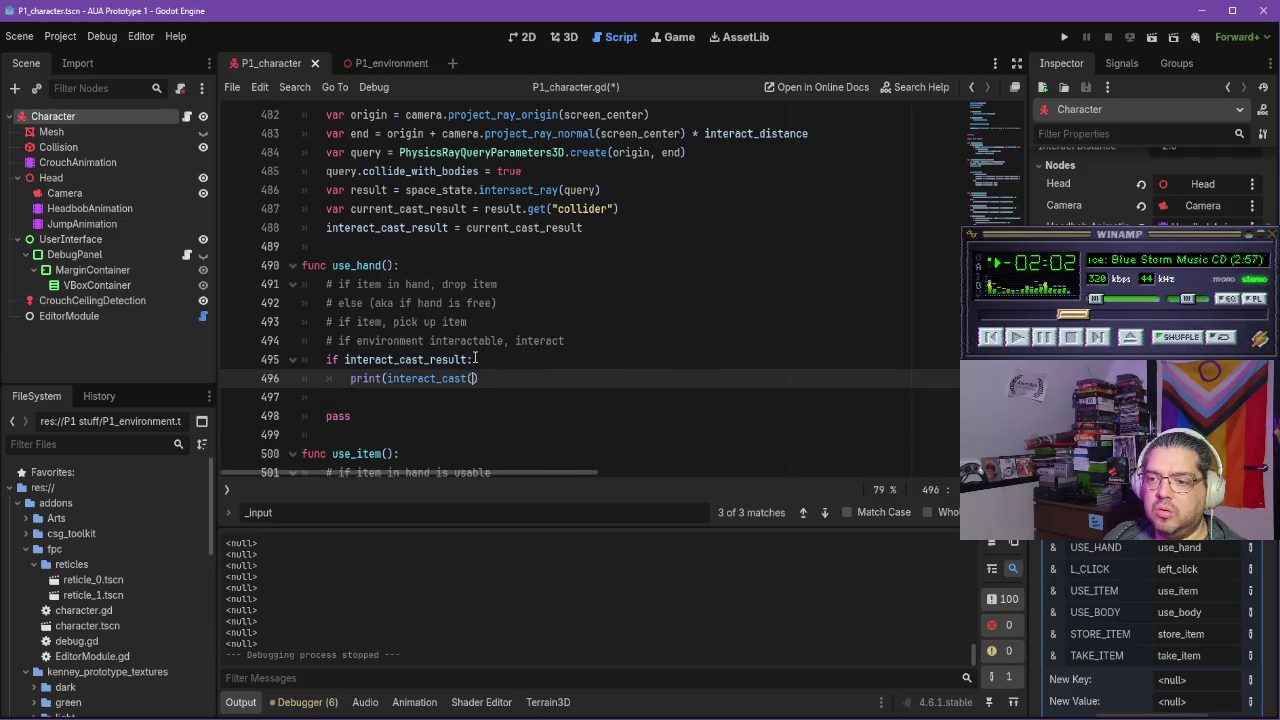
{"action": "type", "text": "result)"}
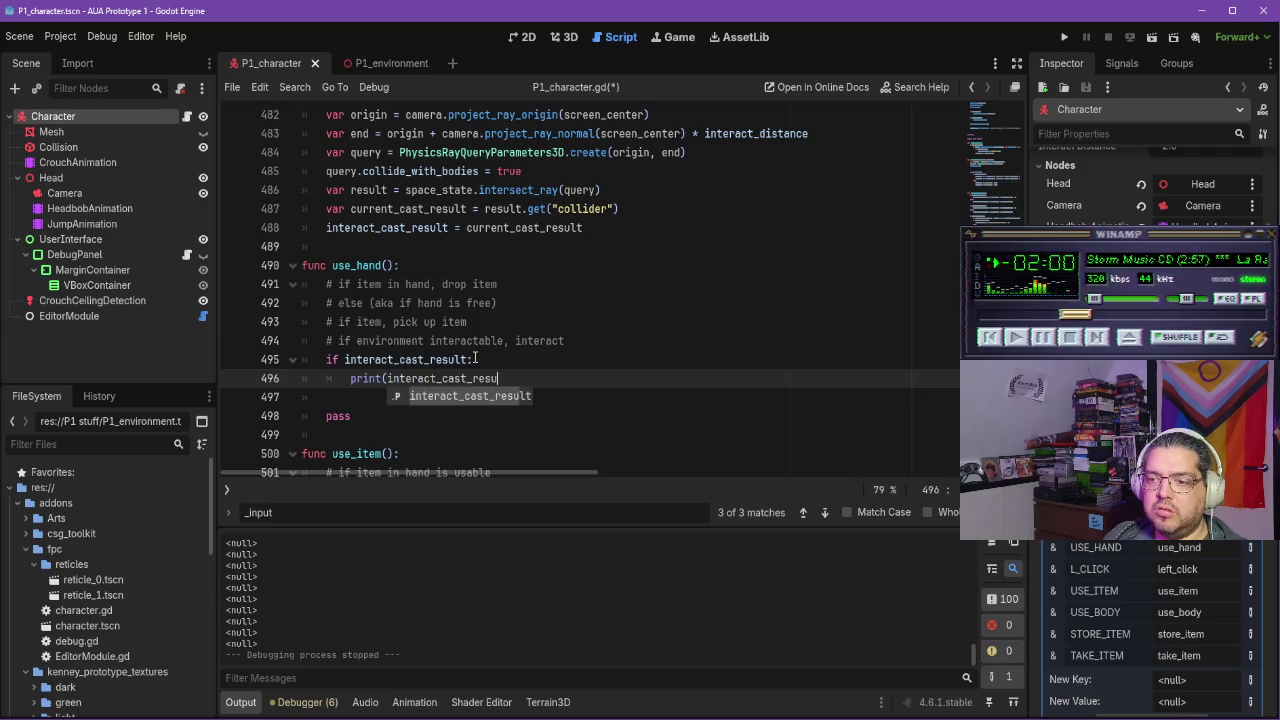
Check the tutorial once more, then return to the Godot script
{"action": "key", "text": "alt+Tab"}
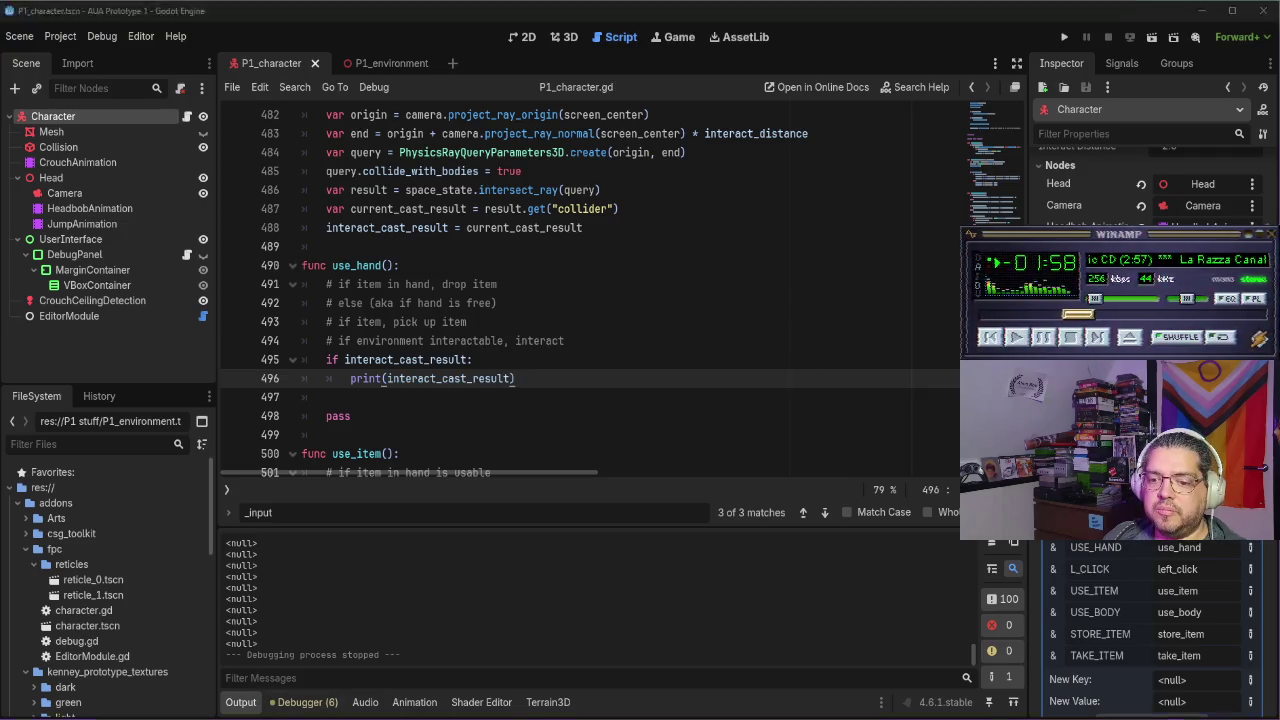
{"action": "left_click", "coordinate": [536, 410]}
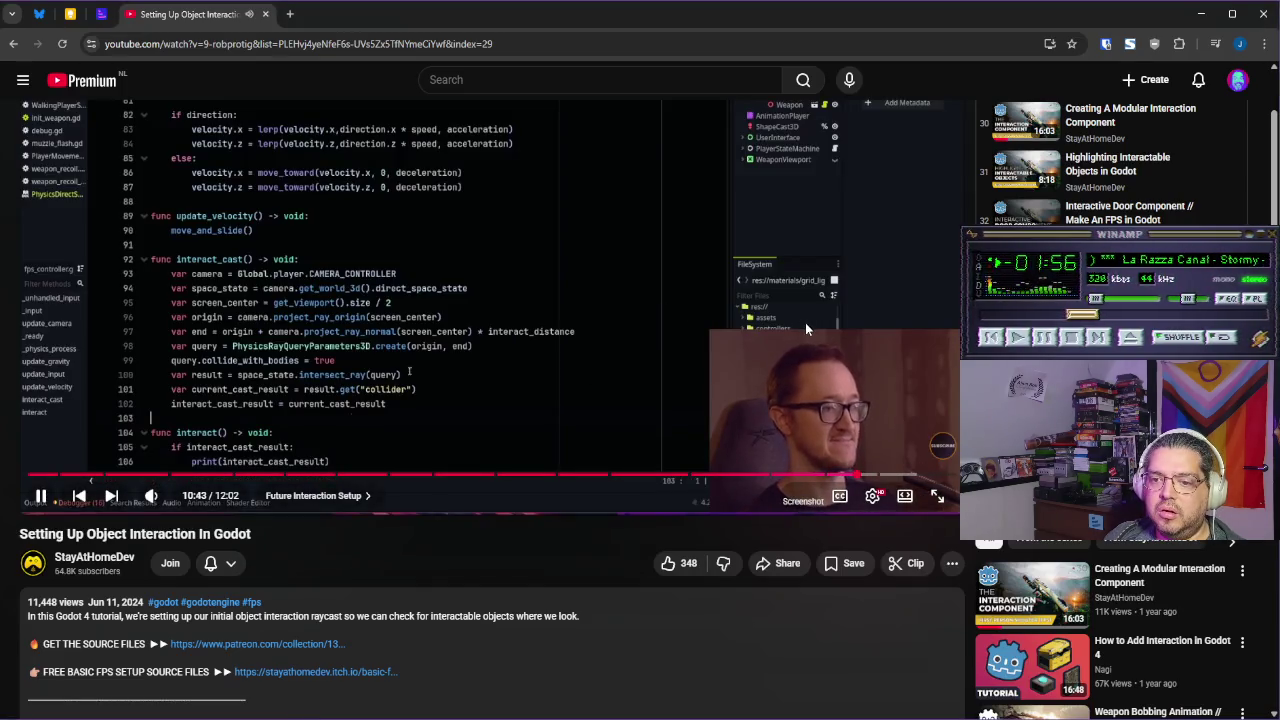
{"action": "left_click", "coordinate": [749, 313]}
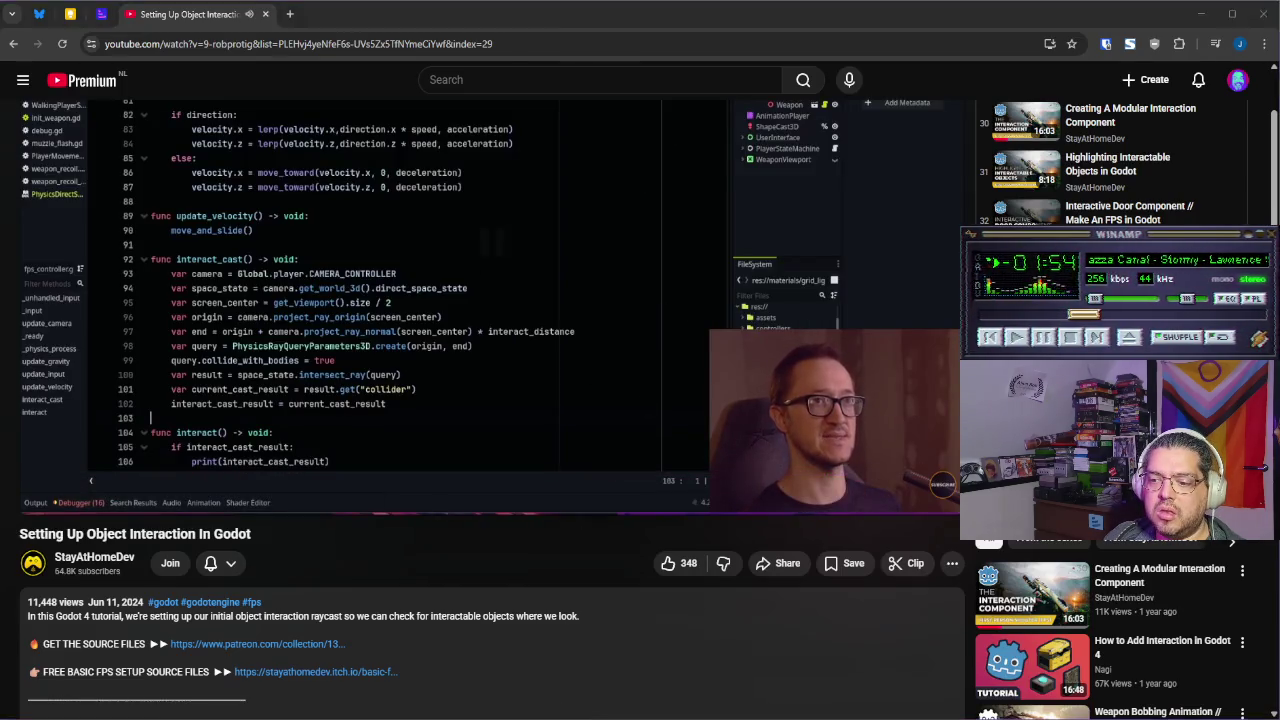
{"action": "key", "text": "alt+Tab"}
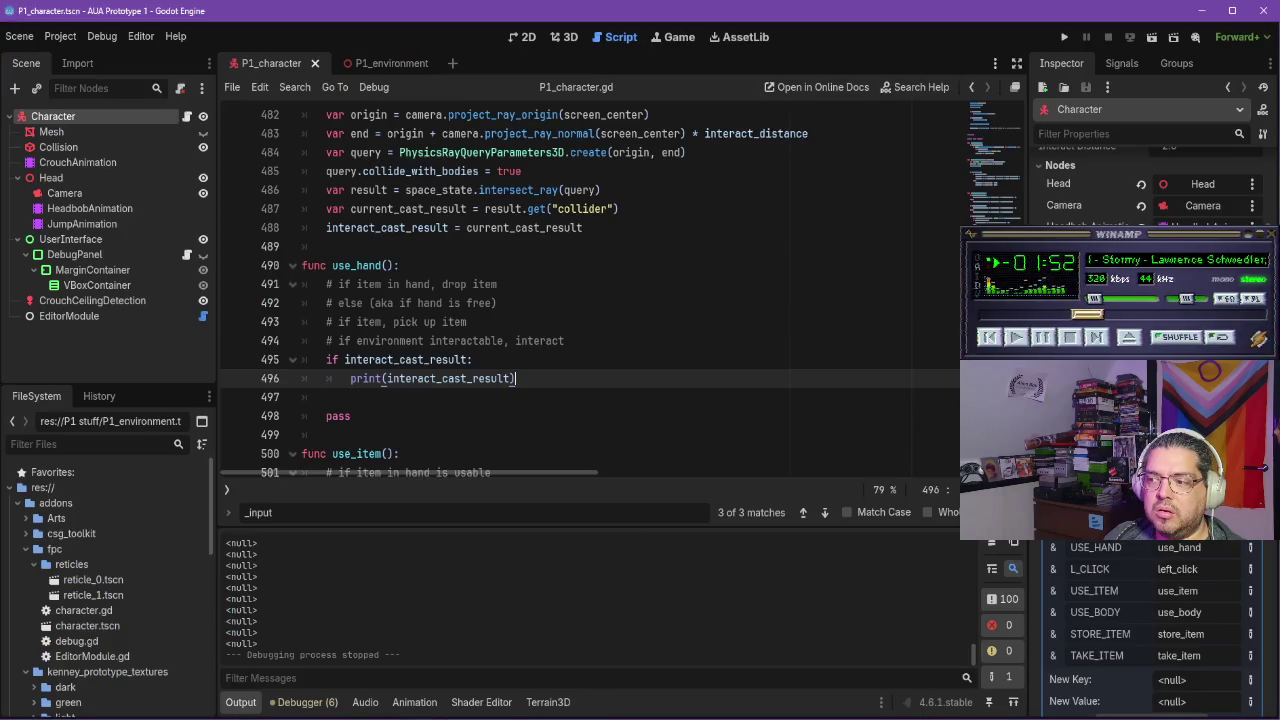
{"action": "scroll", "coordinate": [609, 312], "scroll_direction": "up", "scroll_amount": 10}
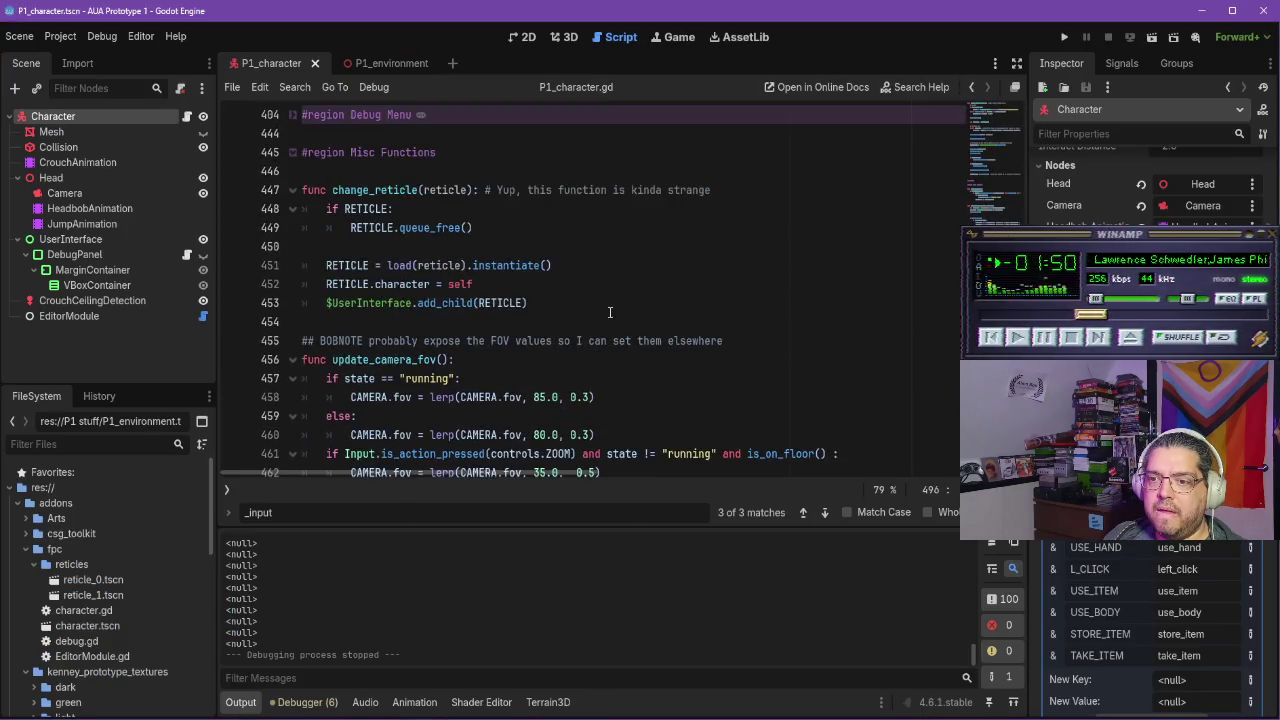
Collapse the Misc Functions region and begin an event.is_action_pressed check below use_hand() in _input
{"action": "scroll", "coordinate": [609, 312], "scroll_direction": "up", "scroll_amount": 3}
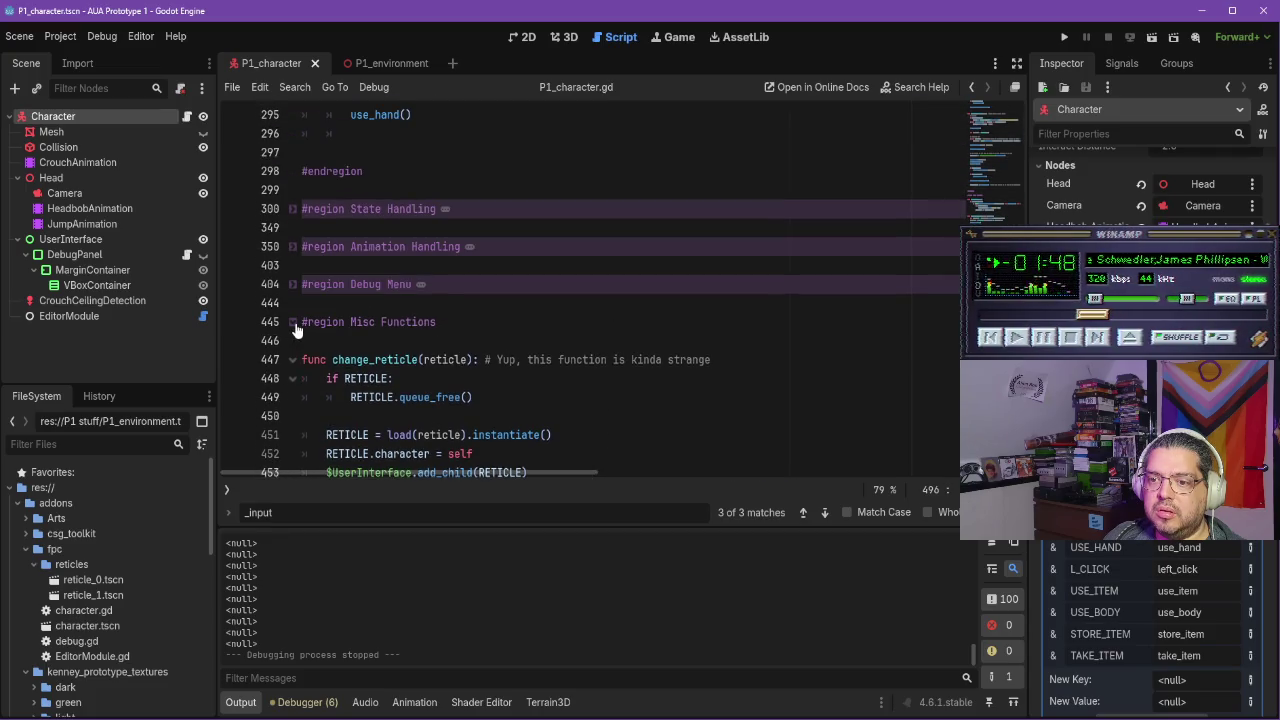
{"action": "left_click", "coordinate": [293, 322]}
{"action": "scroll", "coordinate": [435, 333], "scroll_direction": "up", "scroll_amount": 5}
{"action": "left_click", "coordinate": [440, 398]}
{"action": "key", "text": "Return"}
{"action": "key", "text": "Return"}
{"action": "key", "text": "Up"}
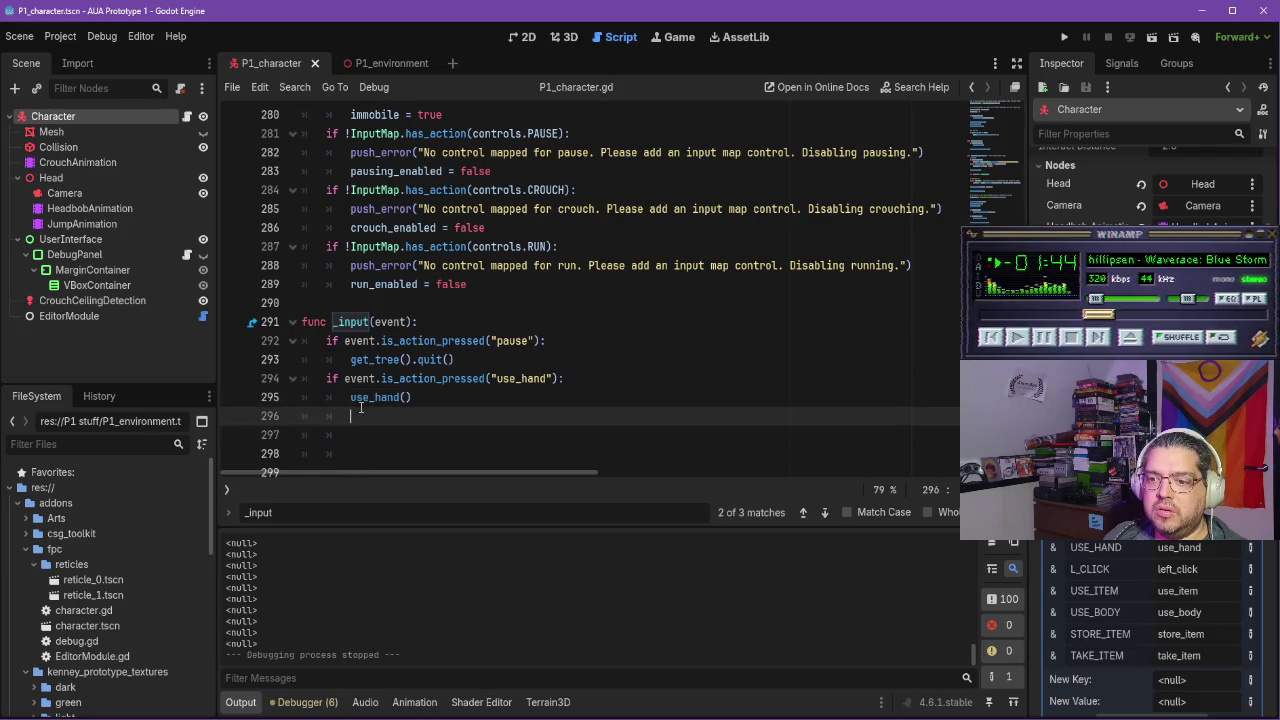
{"action": "type", "text": "vent"}
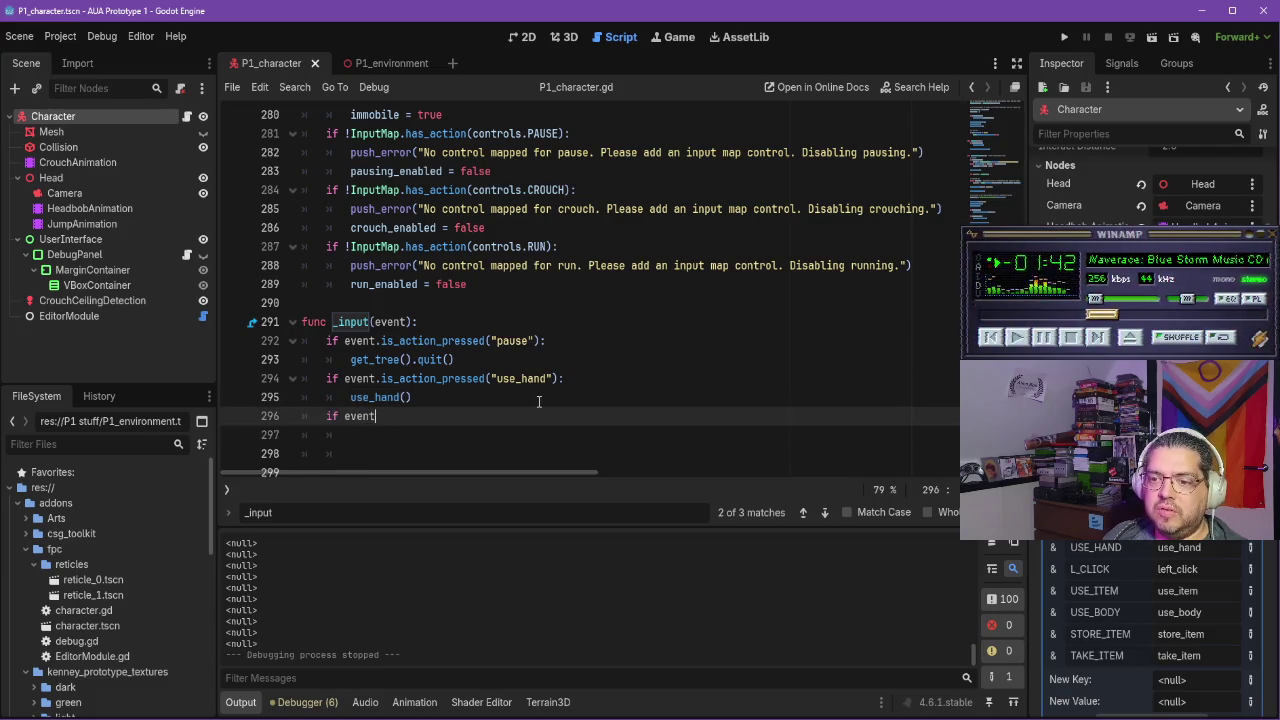
{"action": "type", "text": ".is_action"}
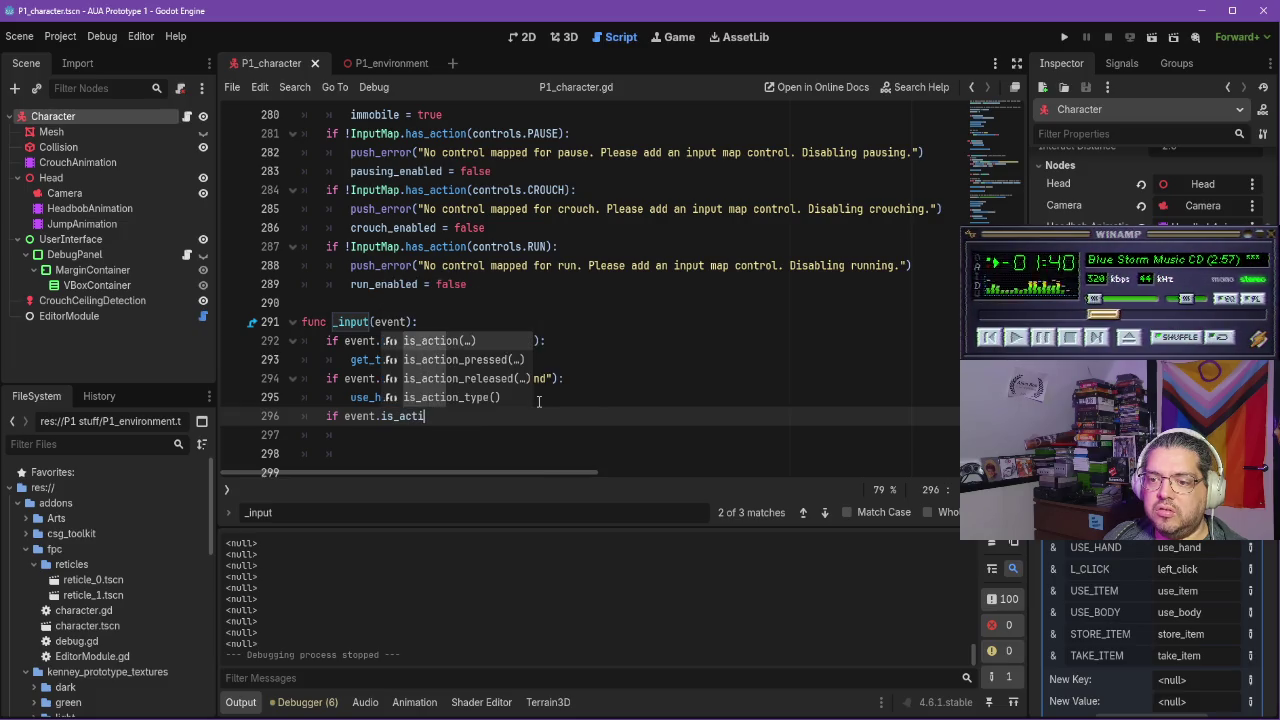
{"action": "key", "text": "Down"}
{"action": "key", "text": "Return"}
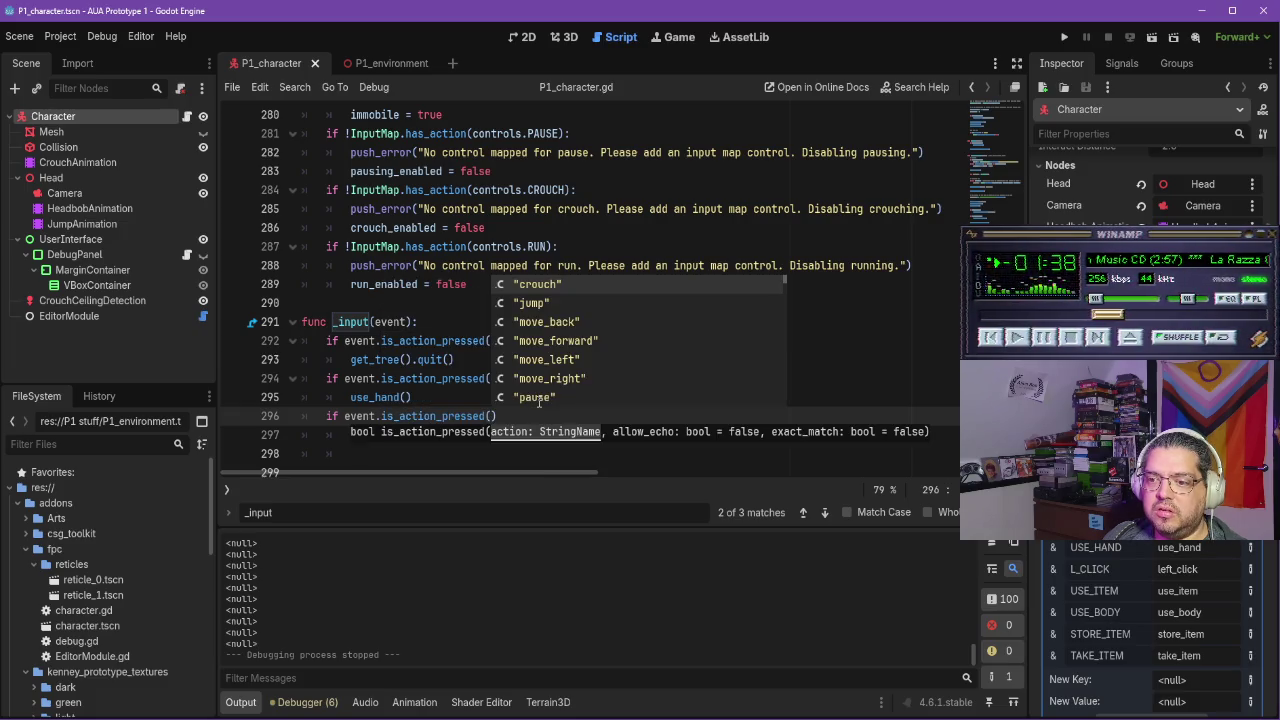
Make the check test the "use_item" action and call use_item() inside it
{"action": "type", "text": "use"}
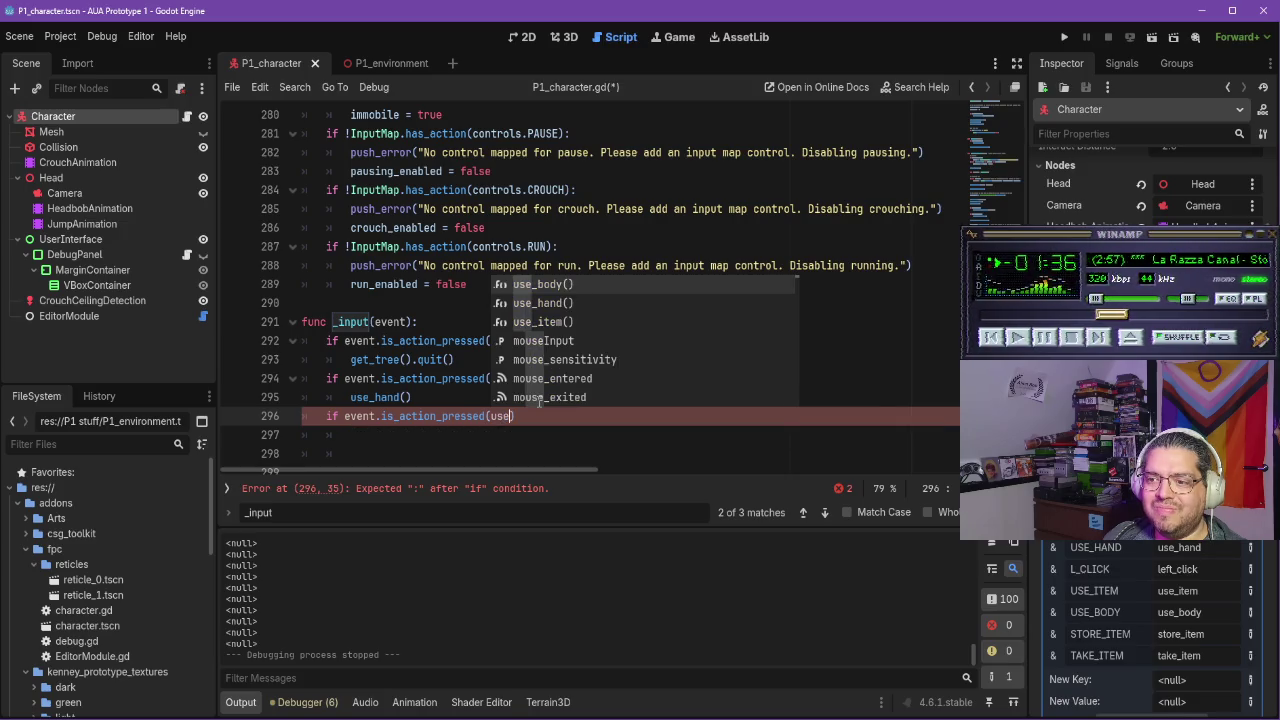
{"action": "type", "text": "_"}
{"action": "key", "text": "BackSpace"}
{"action": "key", "text": "BackSpace"}
{"action": "key", "text": "BackSpace"}
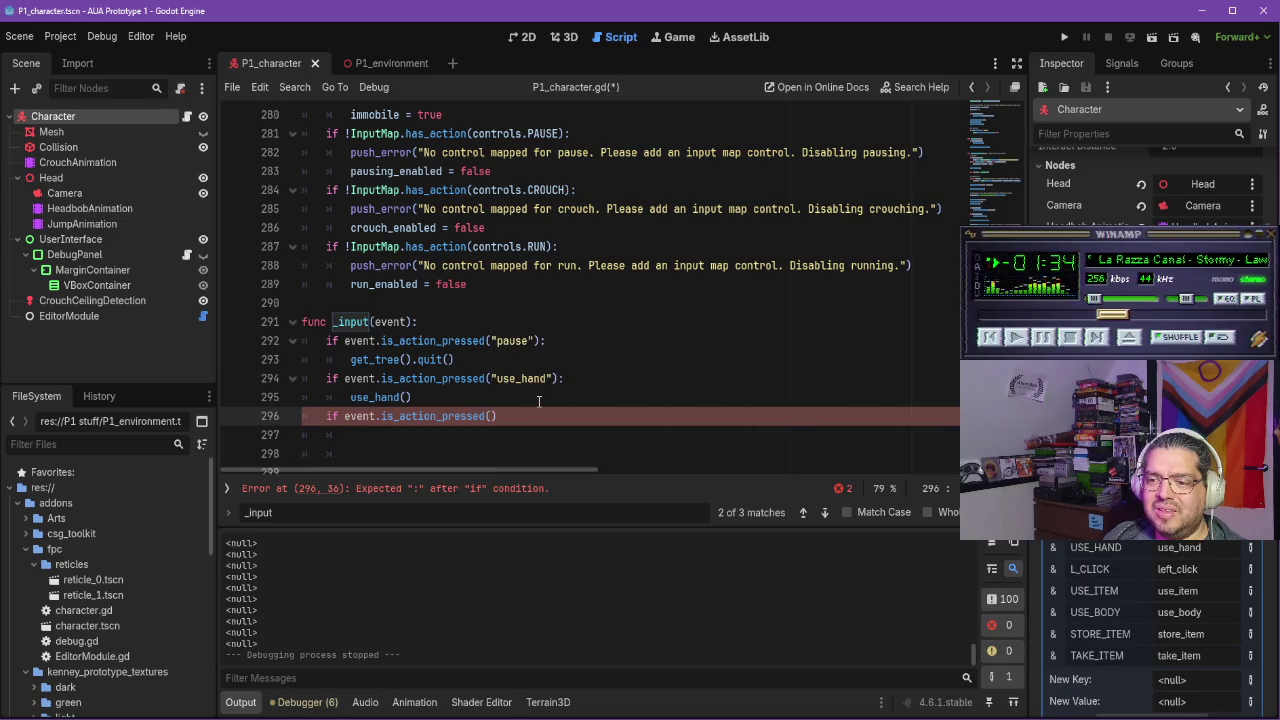
{"action": "type", "text": "\"use_item"}
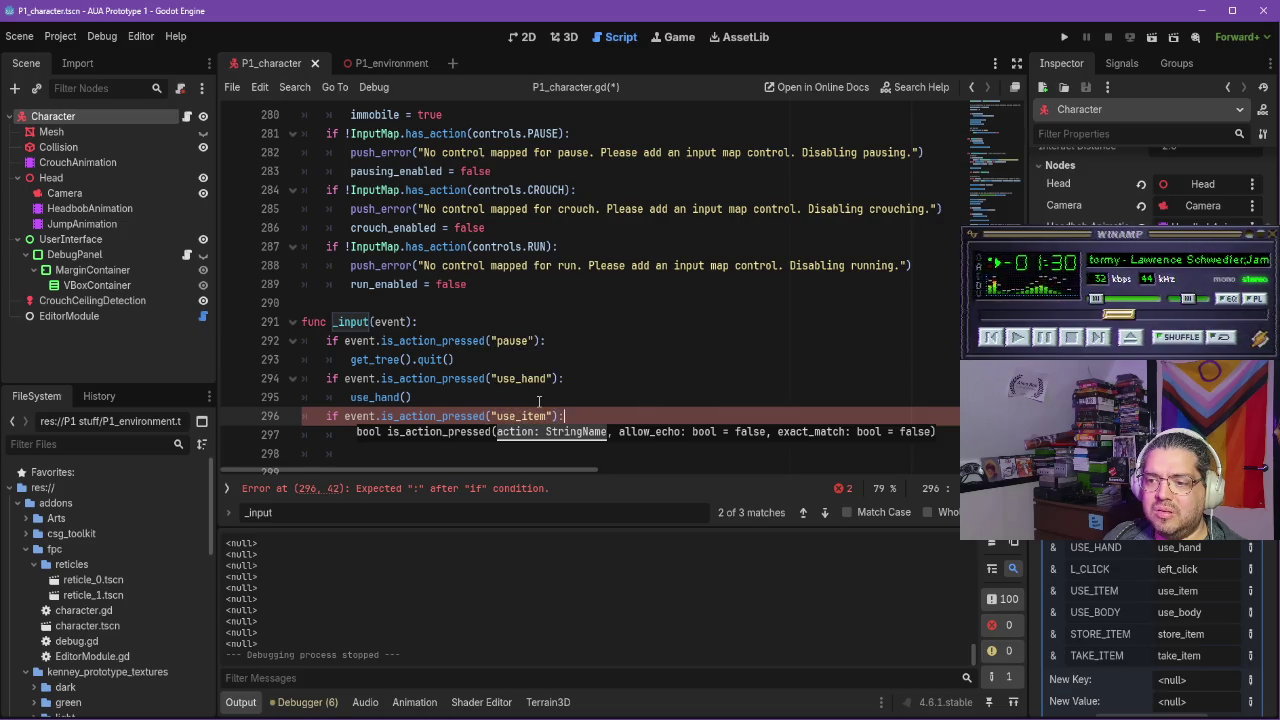
{"action": "type", "text": ":"}
{"action": "key", "text": "Return"}
{"action": "type", "text": "use_it"}
{"action": "key", "text": "Return"}
{"action": "key", "text": "Return"}
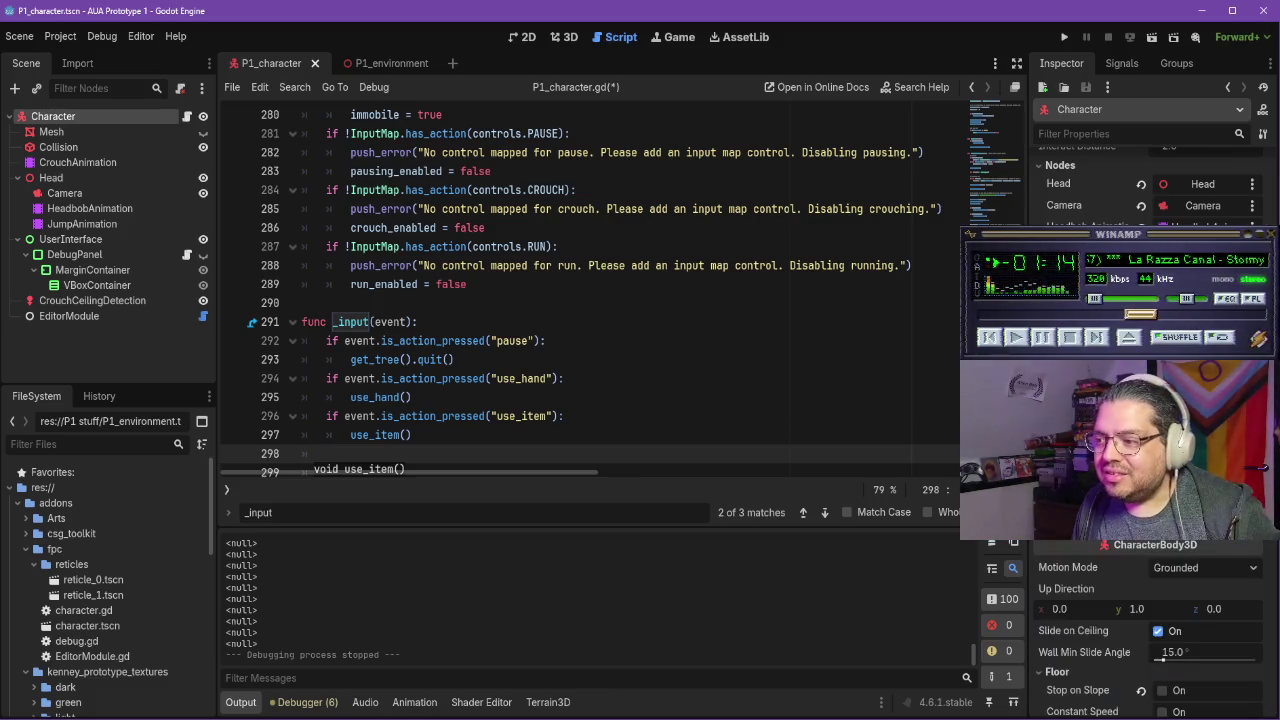
Review the use_item line and open a new outer-level line after use_item()
{"action": "scroll", "coordinate": [444, 371], "scroll_direction": "down", "scroll_amount": 1}
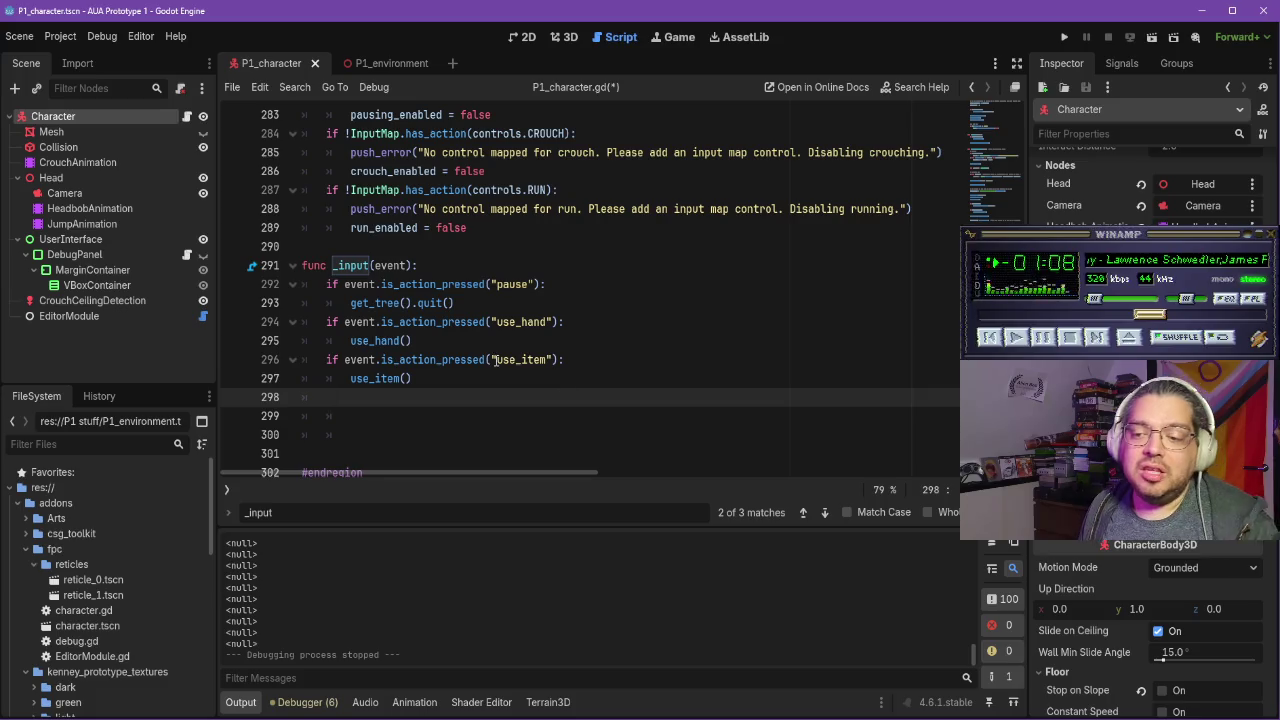
{"action": "left_click_drag", "start_coordinate": [492, 360], "coordinate": [553, 360]}
{"action": "double_click", "coordinate": [352, 378]}
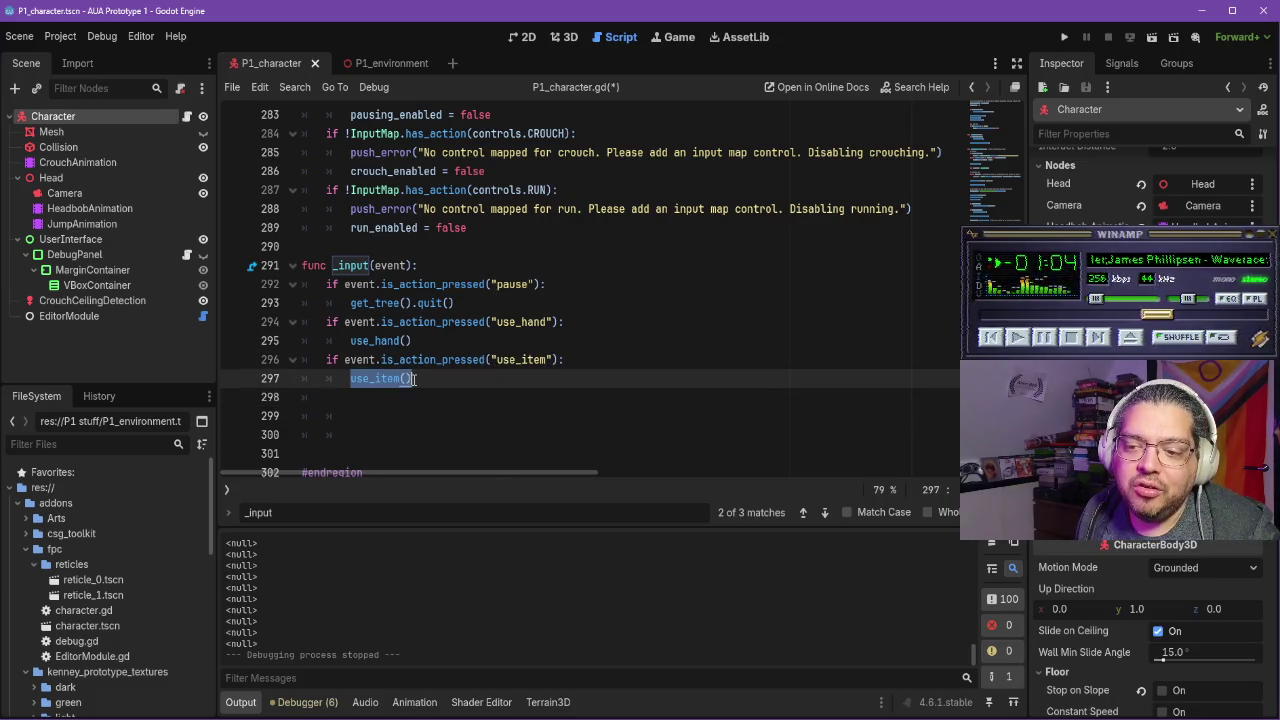
{"action": "left_click", "coordinate": [440, 378]}
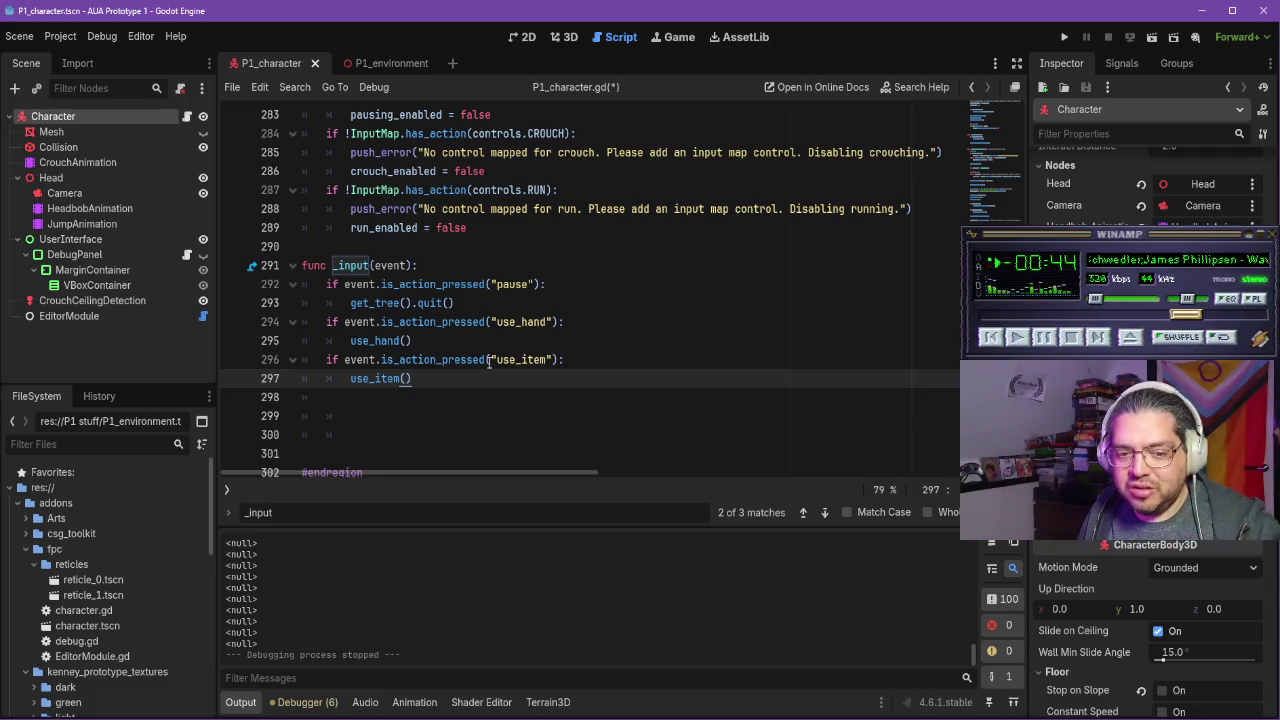
{"action": "key", "text": "Return"}
{"action": "key", "text": "BackSpace"}
Add an is_action_pressed("use_body") check that calls use_body()
{"action": "type", "text": "if ev"}
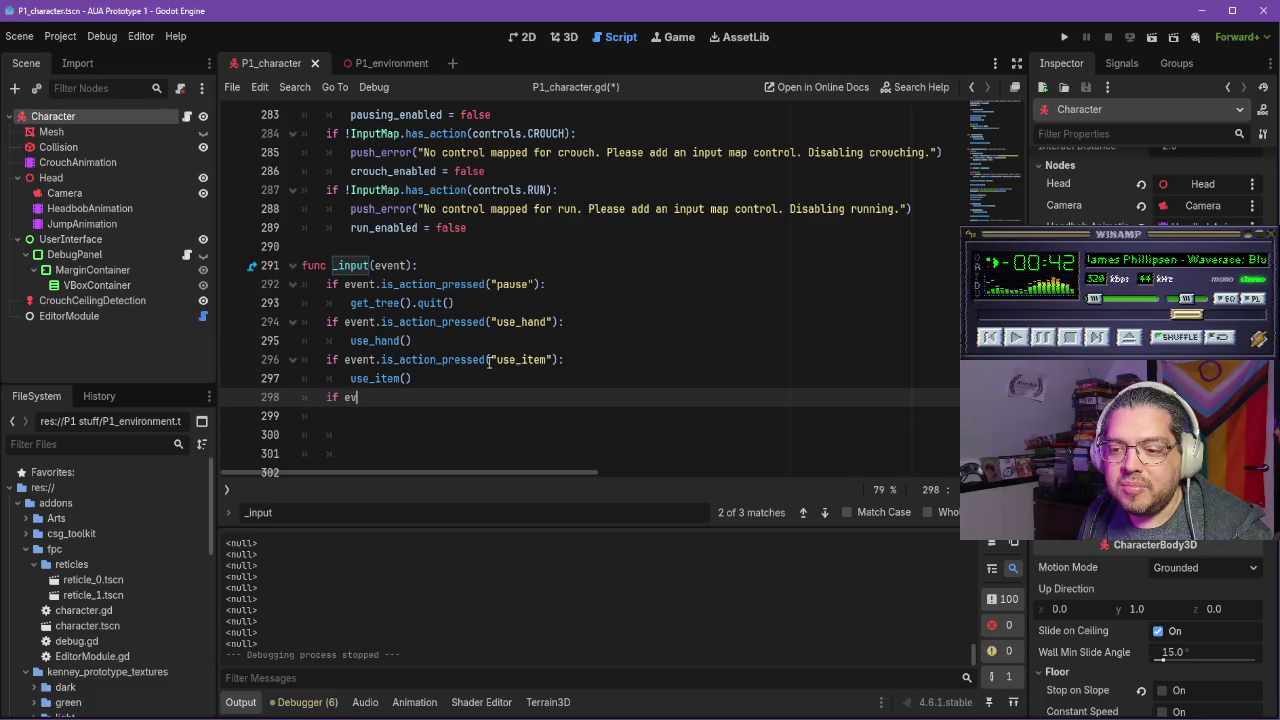
{"action": "type", "text": "ent.is_action_pressed"}
{"action": "key", "text": "BackSpace"}
{"action": "type", "text": "(\""}
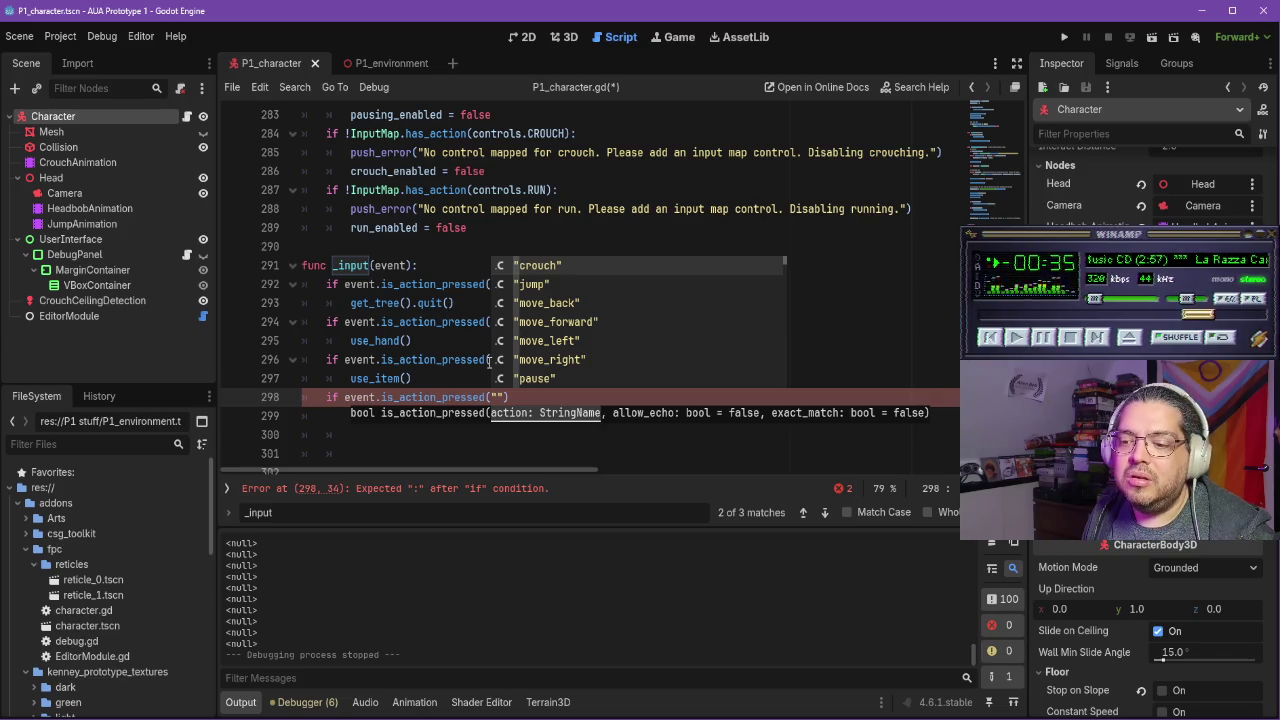
{"action": "type", "text": "use_body"}
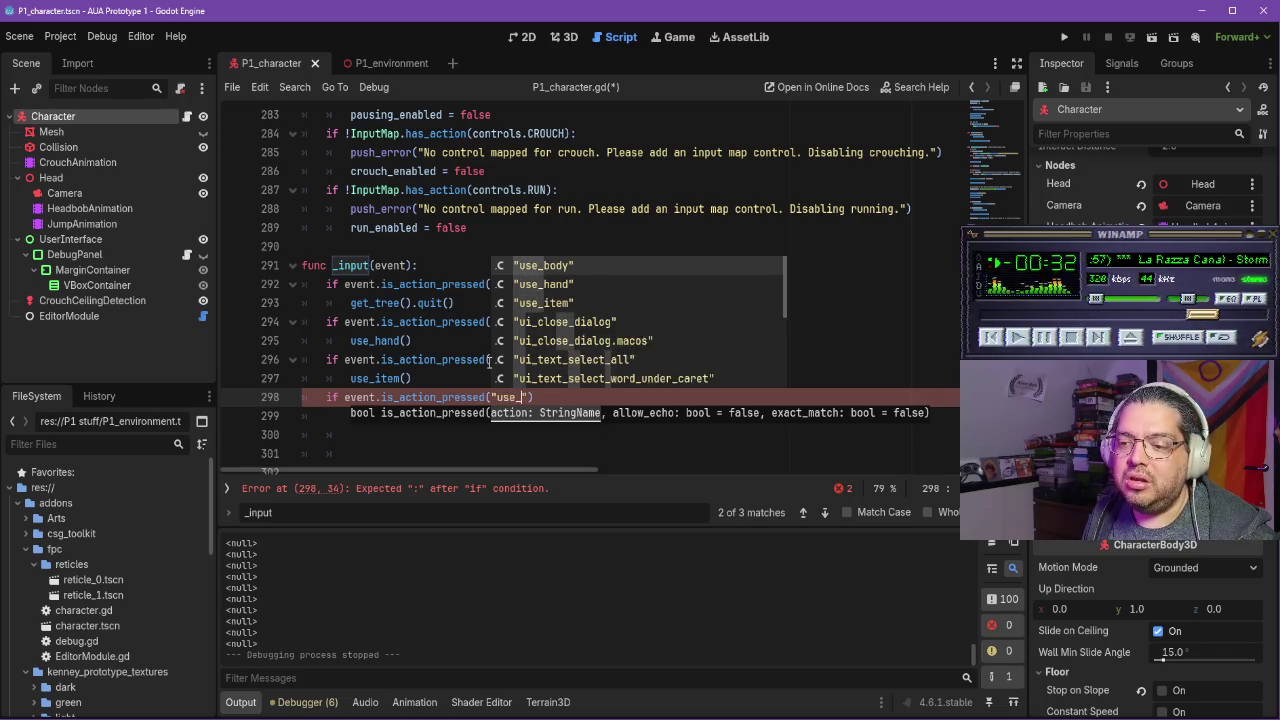
{"action": "type", "text": ":"}
{"action": "key", "text": "Return"}
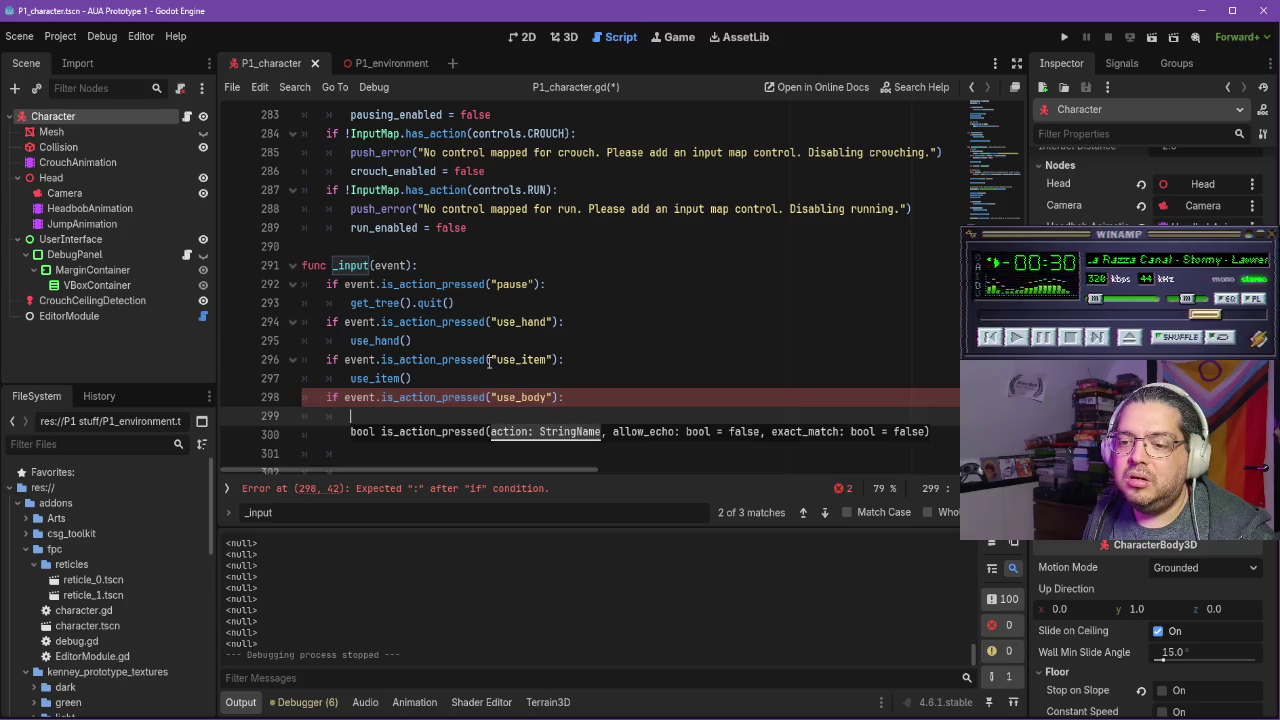
{"action": "type", "text": "use_body()"}
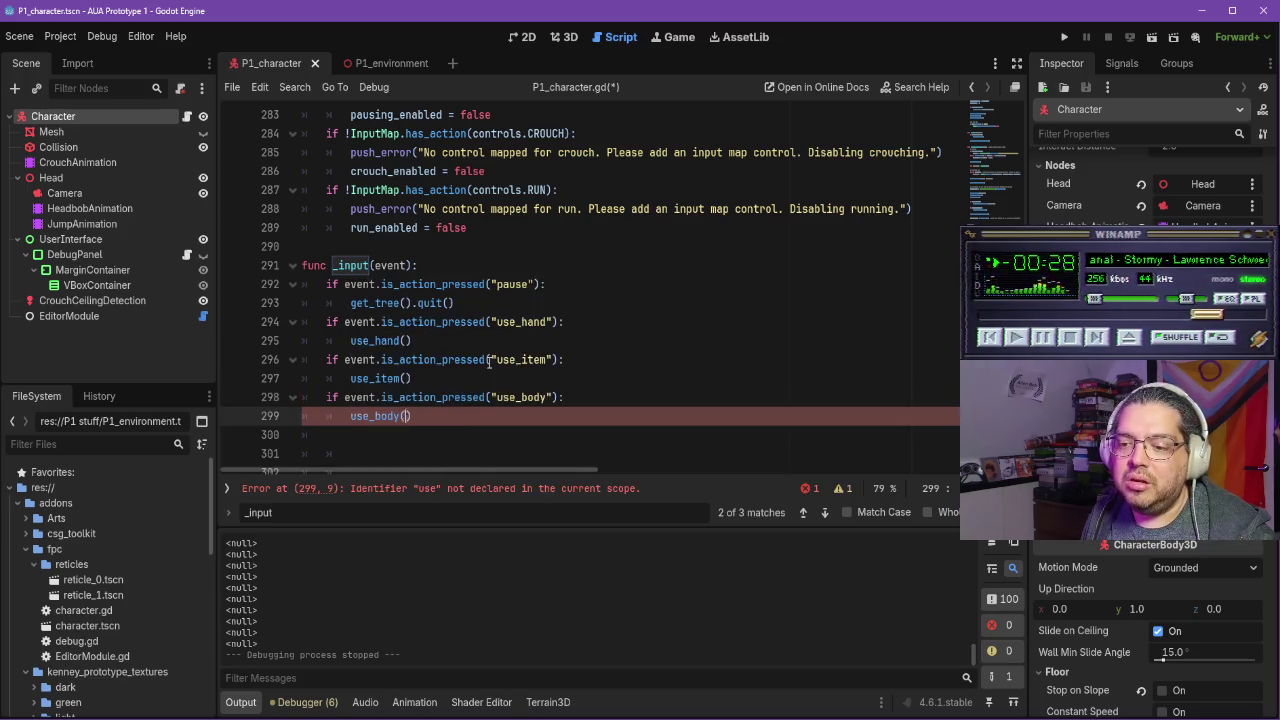
Save P1_character.gd and scroll through the script to review it
{"action": "key", "text": "ctrl+s"}
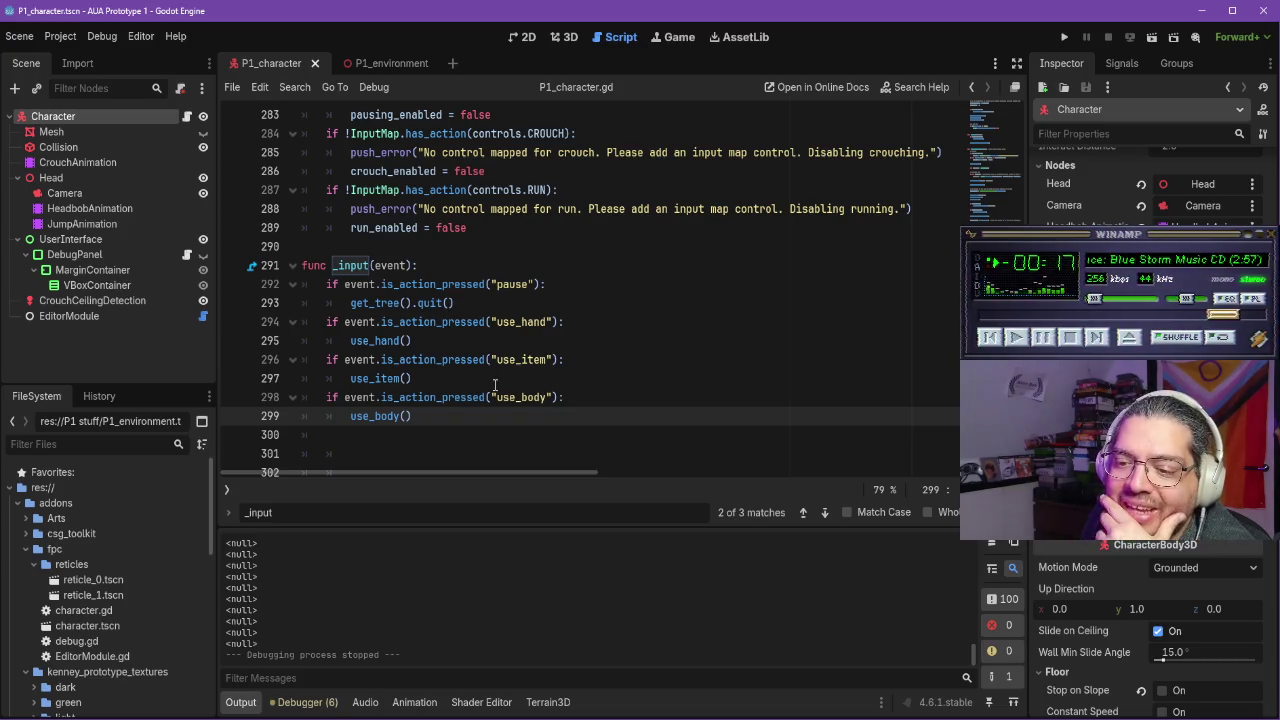
{"action": "scroll", "coordinate": [503, 373], "scroll_direction": "down", "scroll_amount": 20}
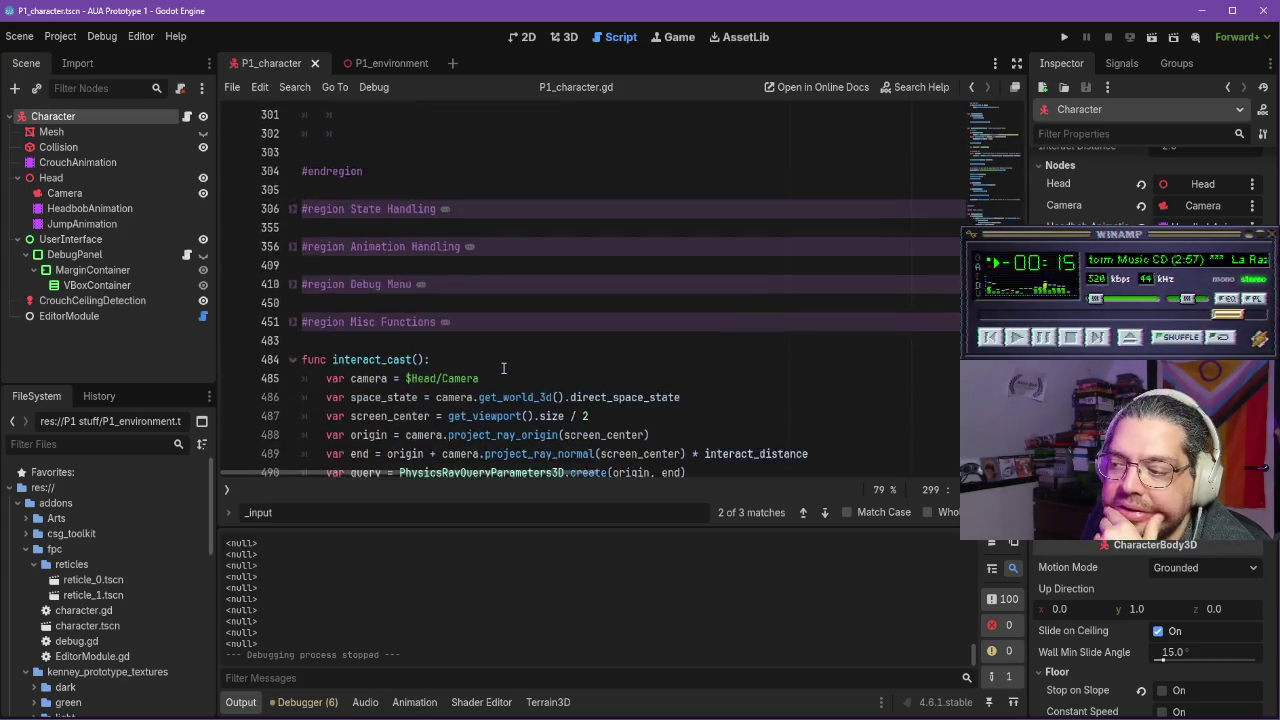
{"action": "scroll", "coordinate": [508, 360], "scroll_direction": "up", "scroll_amount": 4}
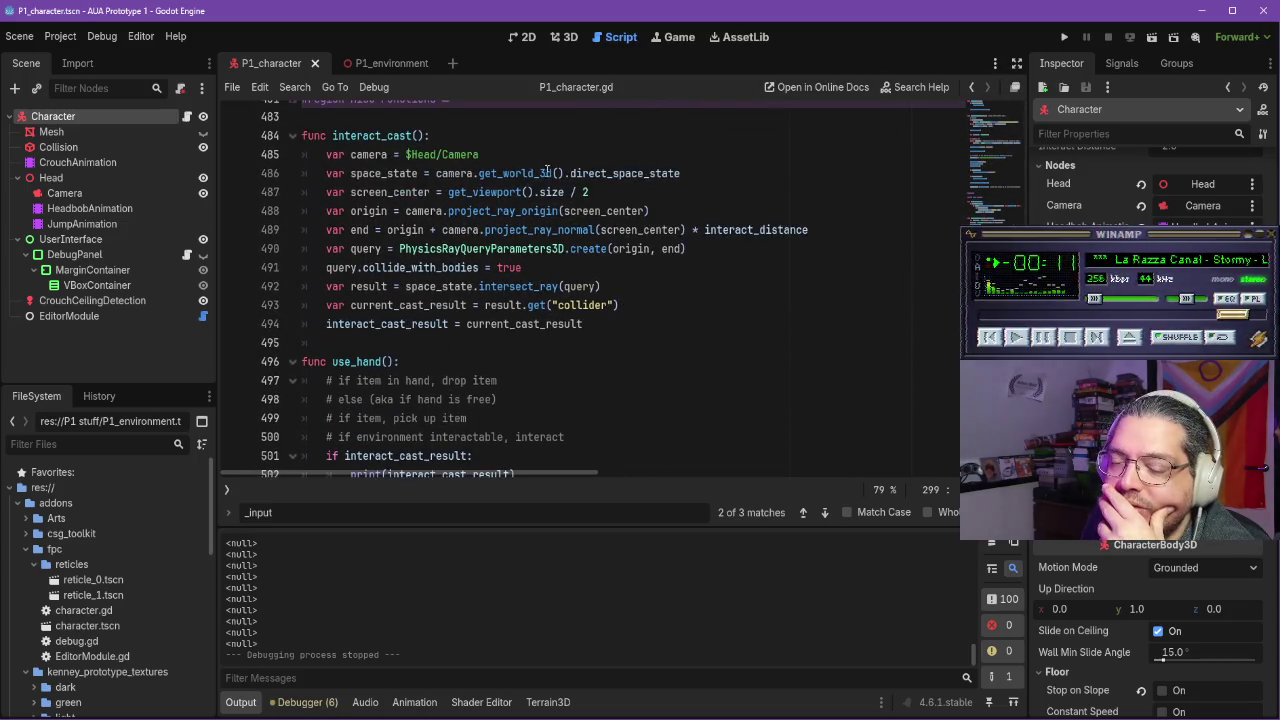
{"action": "scroll", "coordinate": [511, 333], "scroll_direction": "down", "scroll_amount": 3}
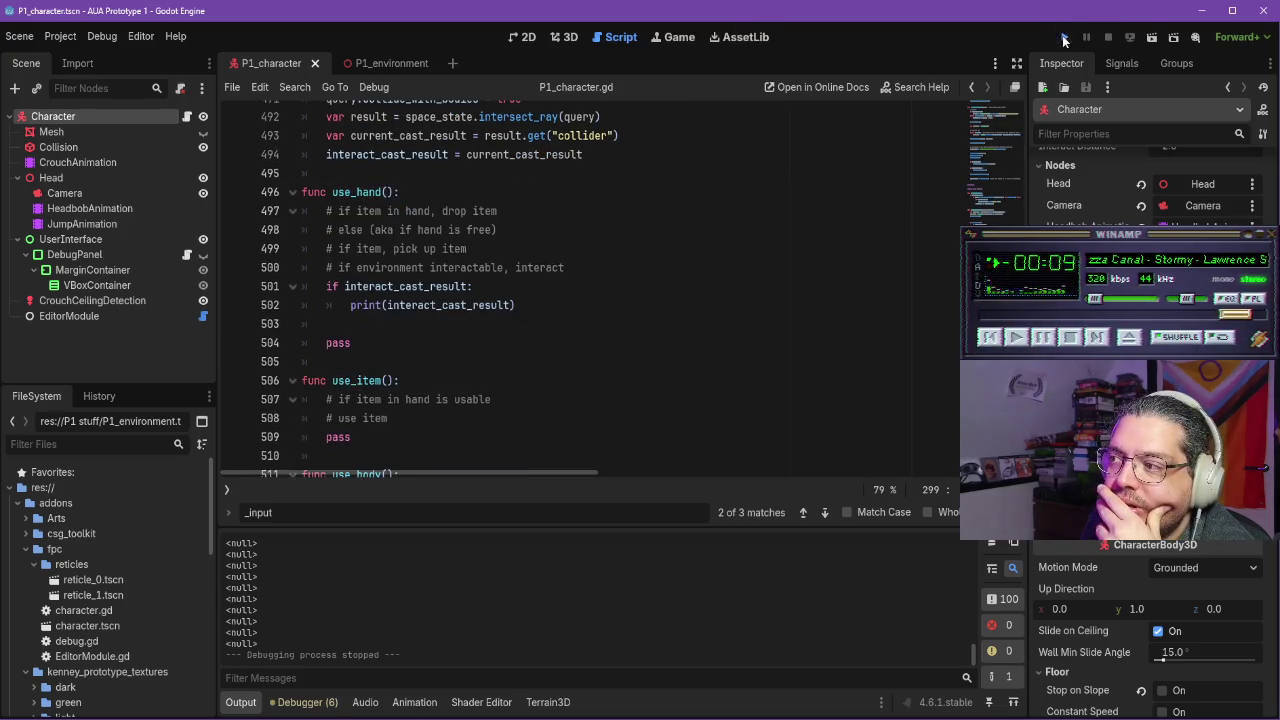
Run the project, walk onto the purple boxes so four CSGBox3D hits print, then stop
{"action": "left_click", "coordinate": [1064, 38]}
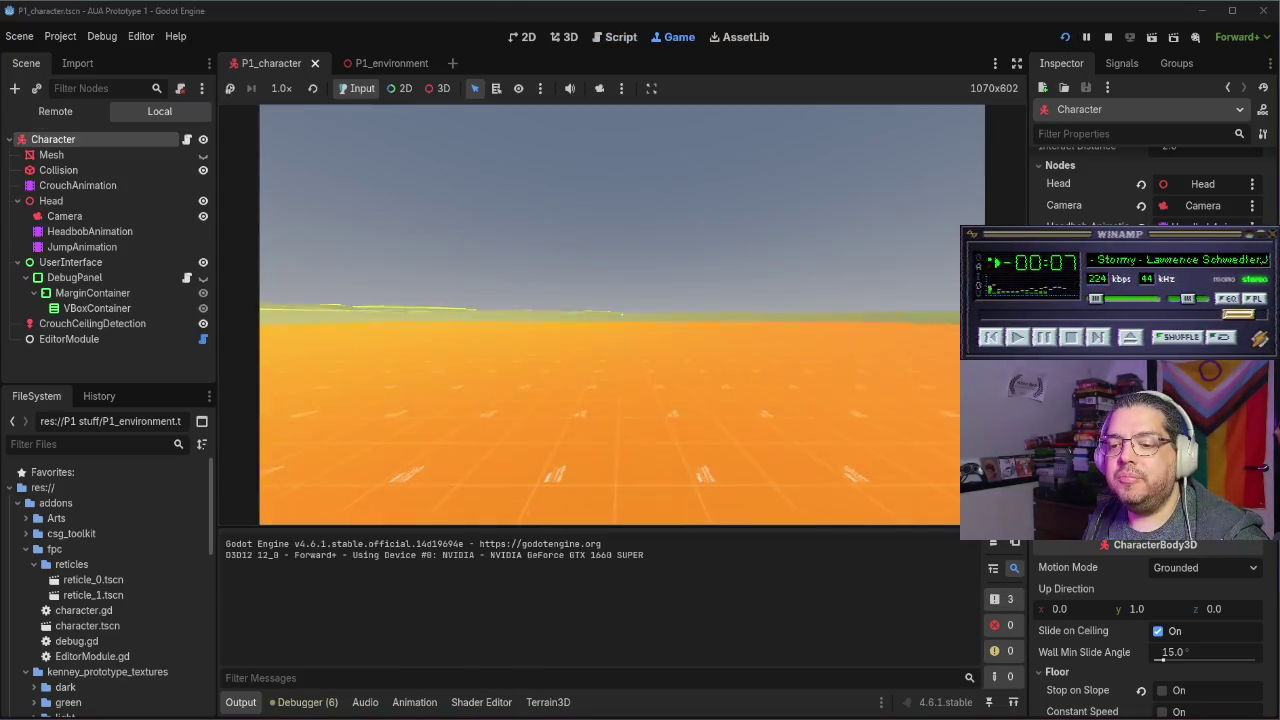
{"action": "mouse_move", "coordinate": [622, 315]}
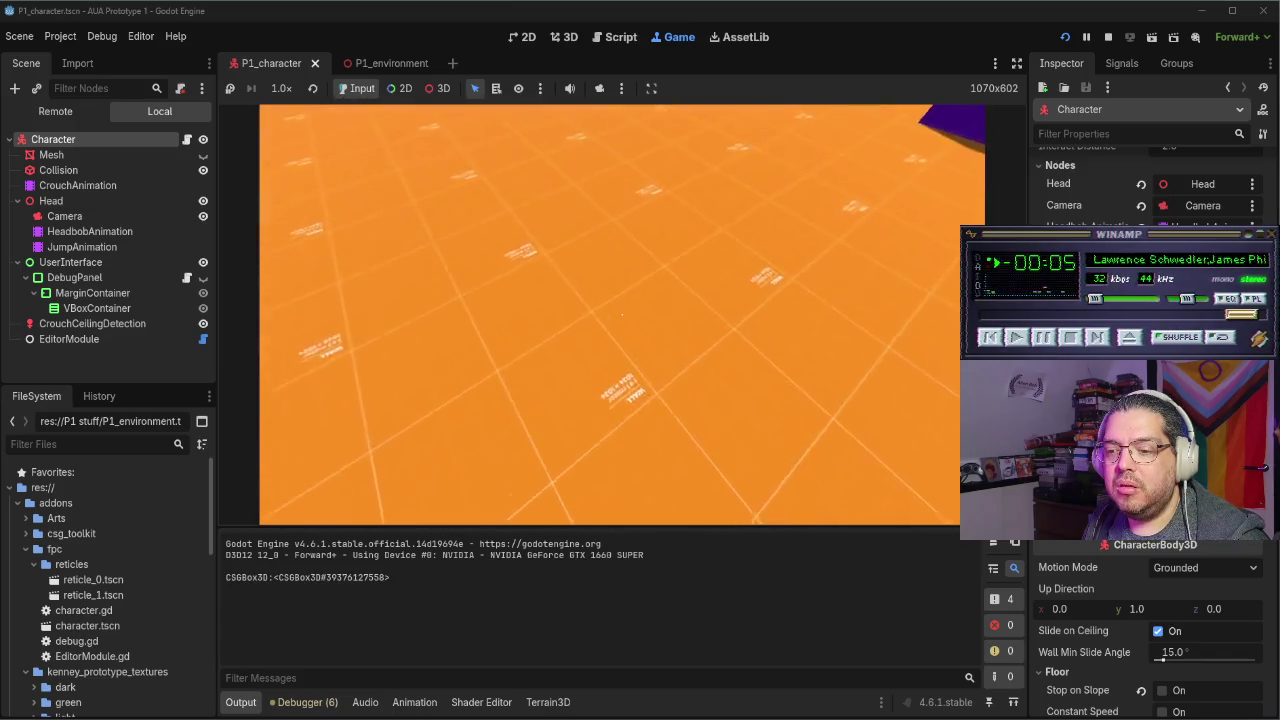
{"action": "key", "text": "w"}
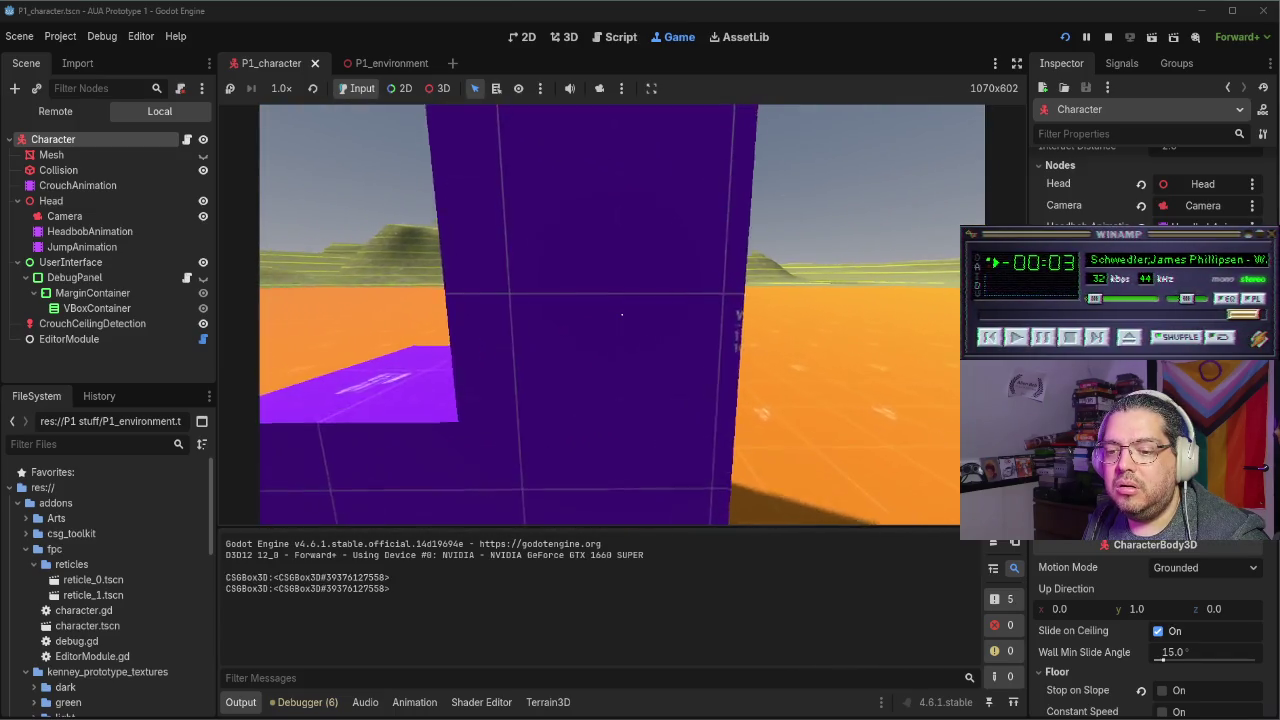
{"action": "key", "text": "w"}
{"action": "key", "text": "w"}
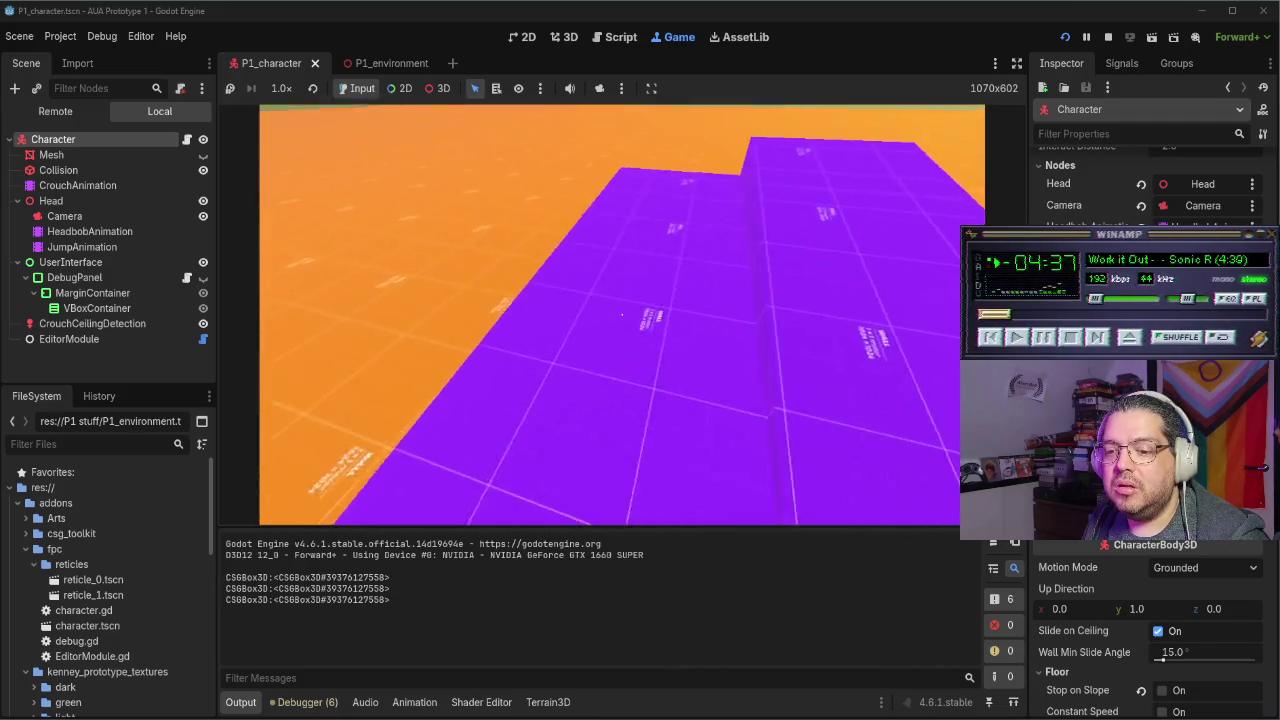
{"action": "key", "text": "s"}
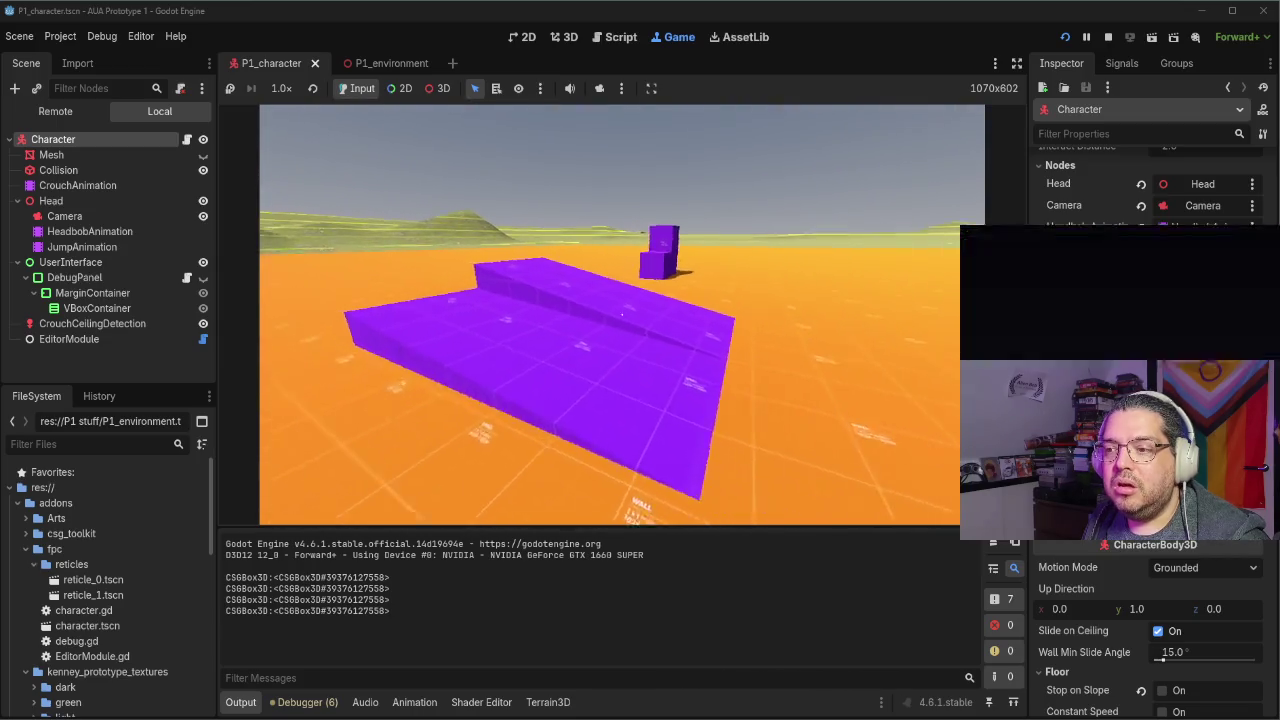
{"action": "key", "text": "F8"}
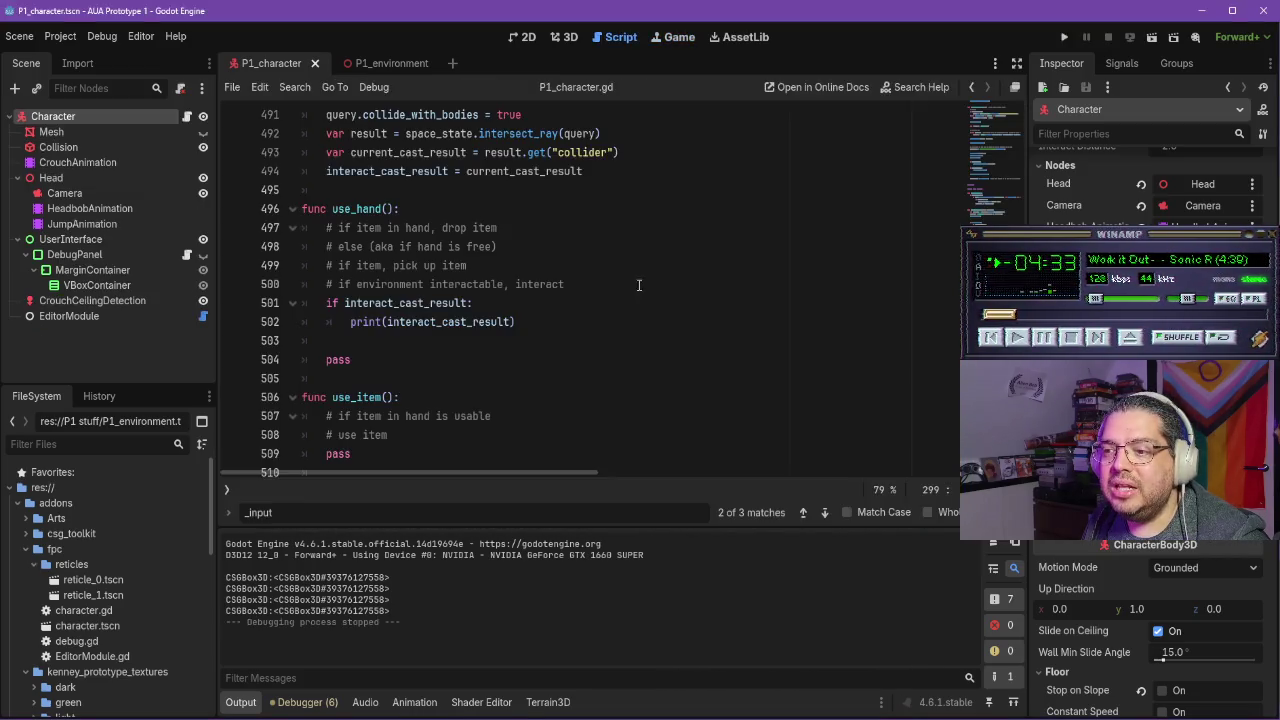
Add and remove blank lines below interact_cast in the character script
{"action": "scroll", "coordinate": [562, 314], "scroll_direction": "up", "scroll_amount": 4}
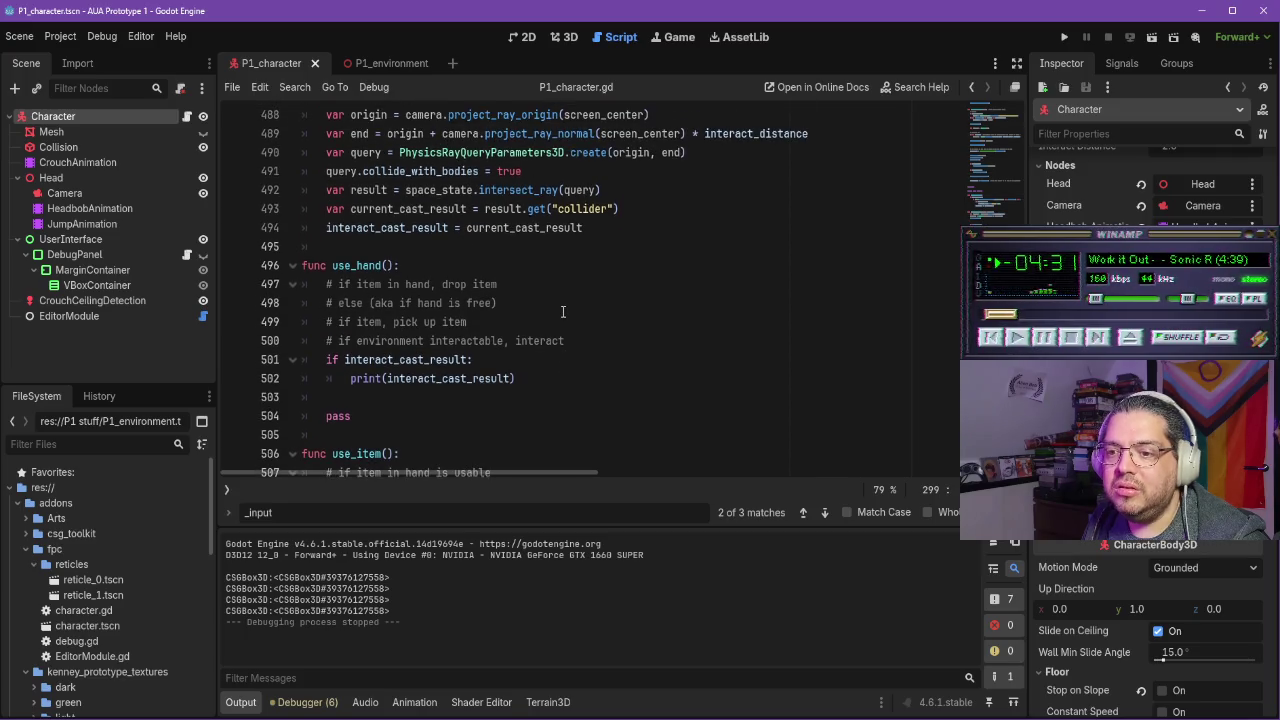
{"action": "scroll", "coordinate": [566, 312], "scroll_direction": "down", "scroll_amount": 5}
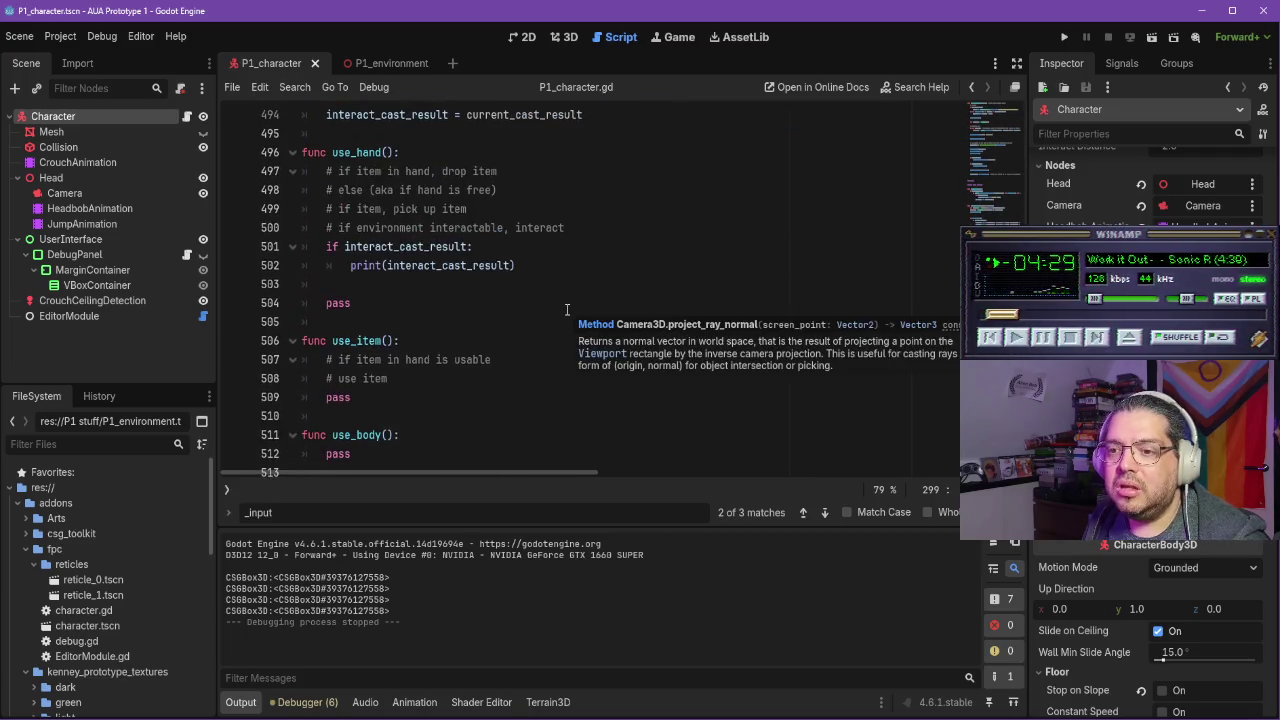
{"action": "scroll", "coordinate": [526, 304], "scroll_direction": "up", "scroll_amount": 6}
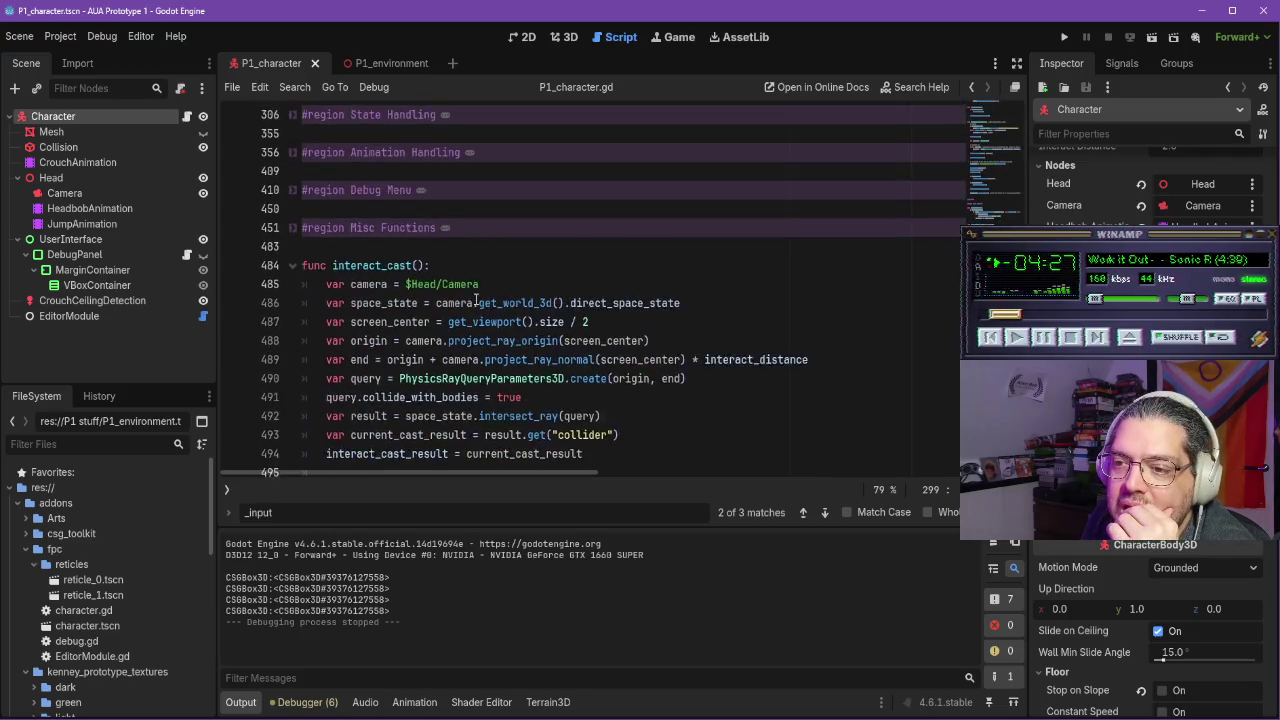
{"action": "scroll", "coordinate": [484, 287], "scroll_direction": "up", "scroll_amount": 1}
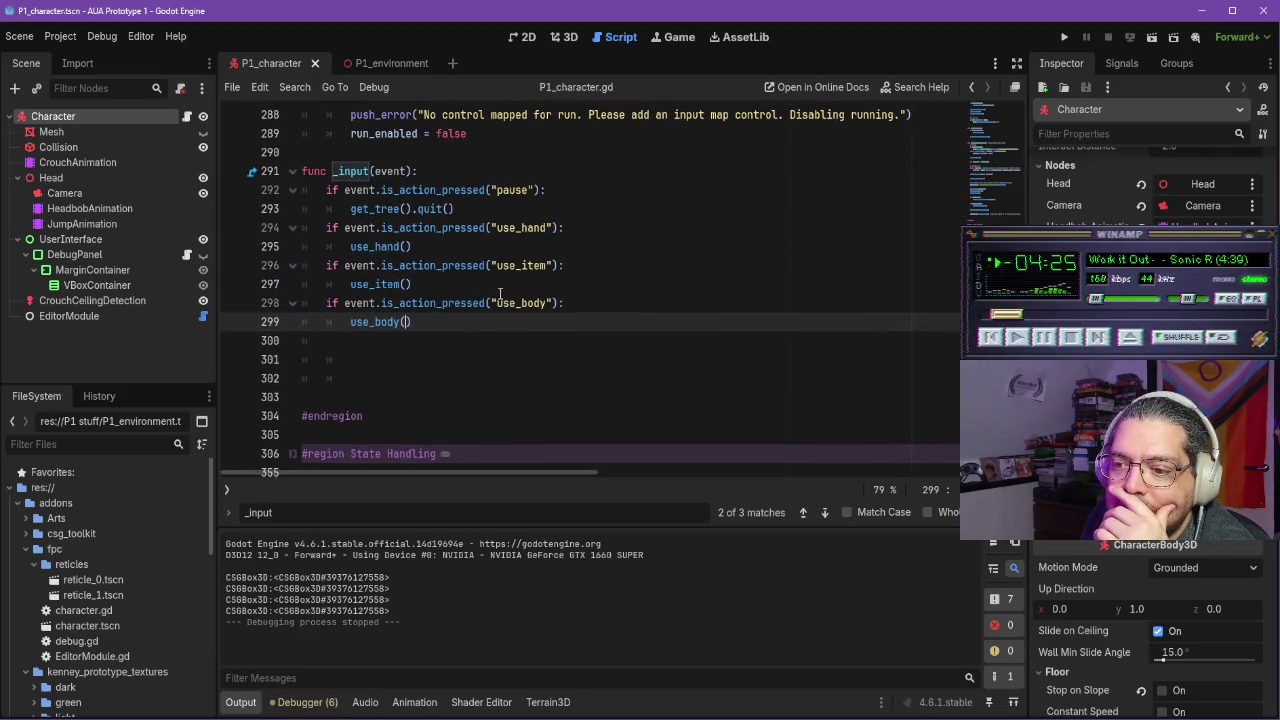
{"action": "scroll", "coordinate": [502, 326], "scroll_direction": "down", "scroll_amount": 6}
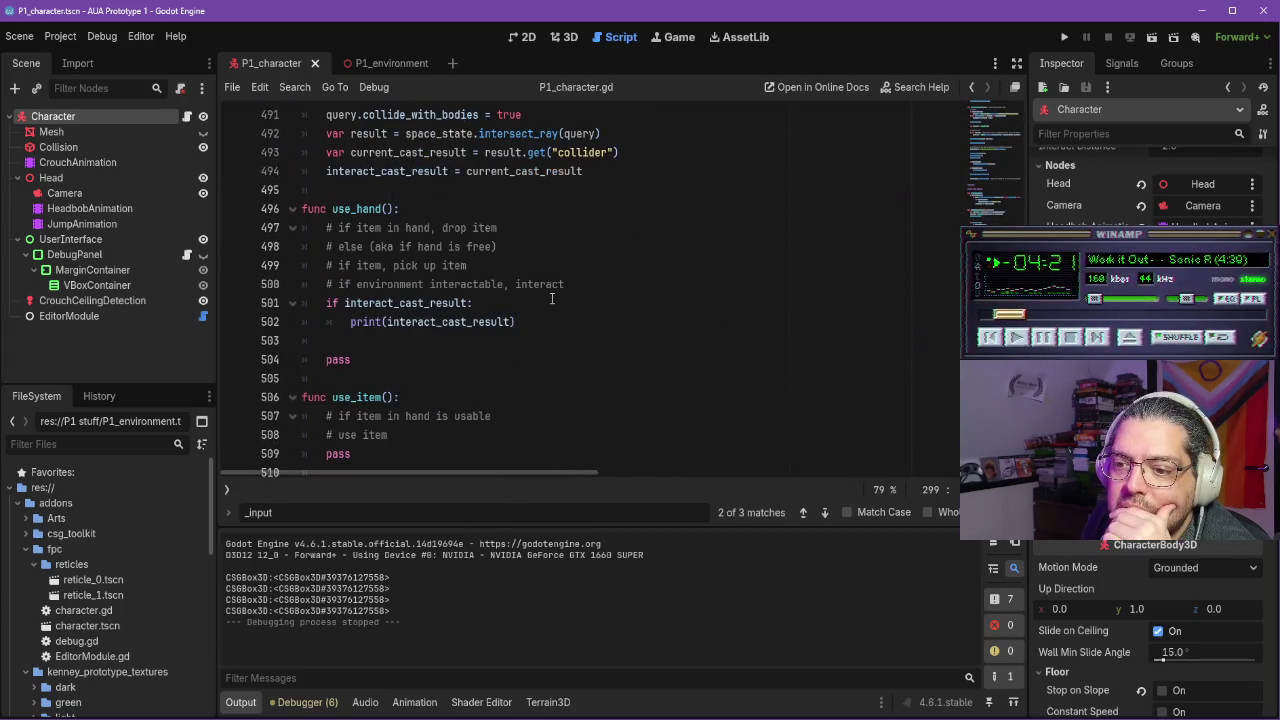
{"action": "scroll", "coordinate": [547, 293], "scroll_direction": "up", "scroll_amount": 2}
{"action": "left_click", "coordinate": [390, 300]}
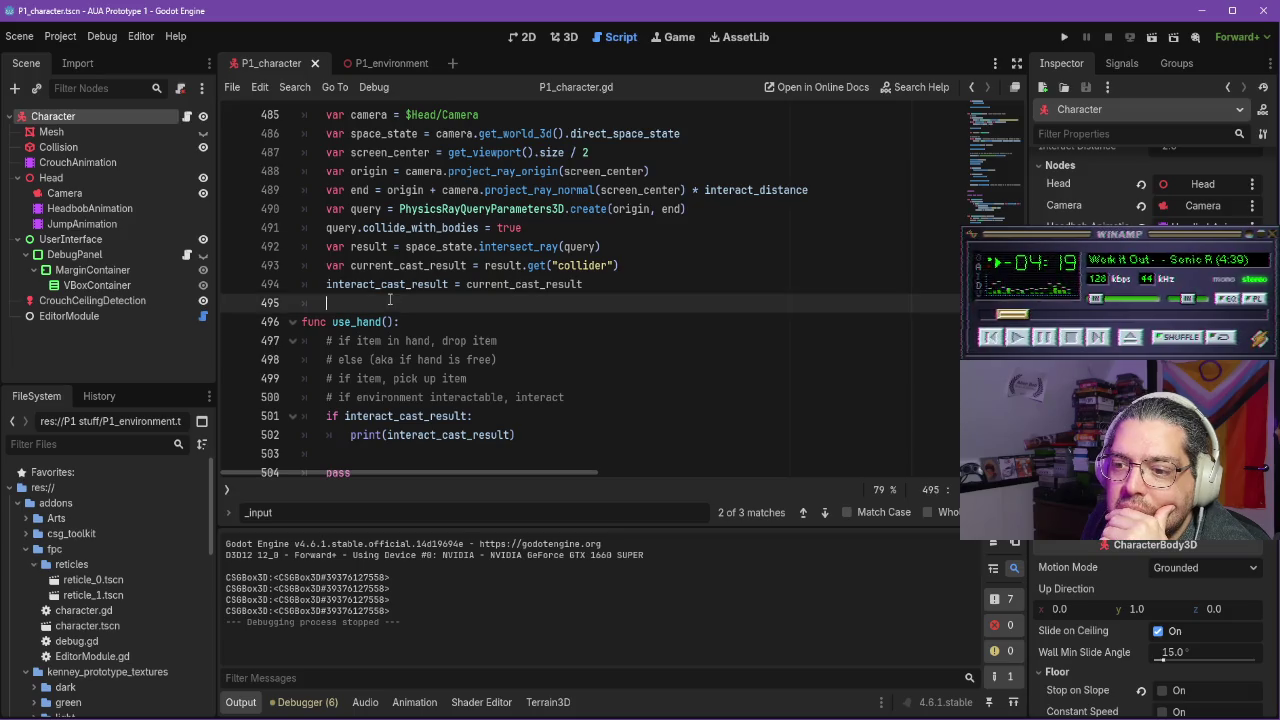
{"action": "key", "text": "Return"}
{"action": "key", "text": "Return"}
{"action": "key", "text": "BackSpace"}
{"action": "key", "text": "Up"}
{"action": "key", "text": "Up"}
{"action": "key", "text": "Down"}
{"action": "key", "text": "BackSpace"}
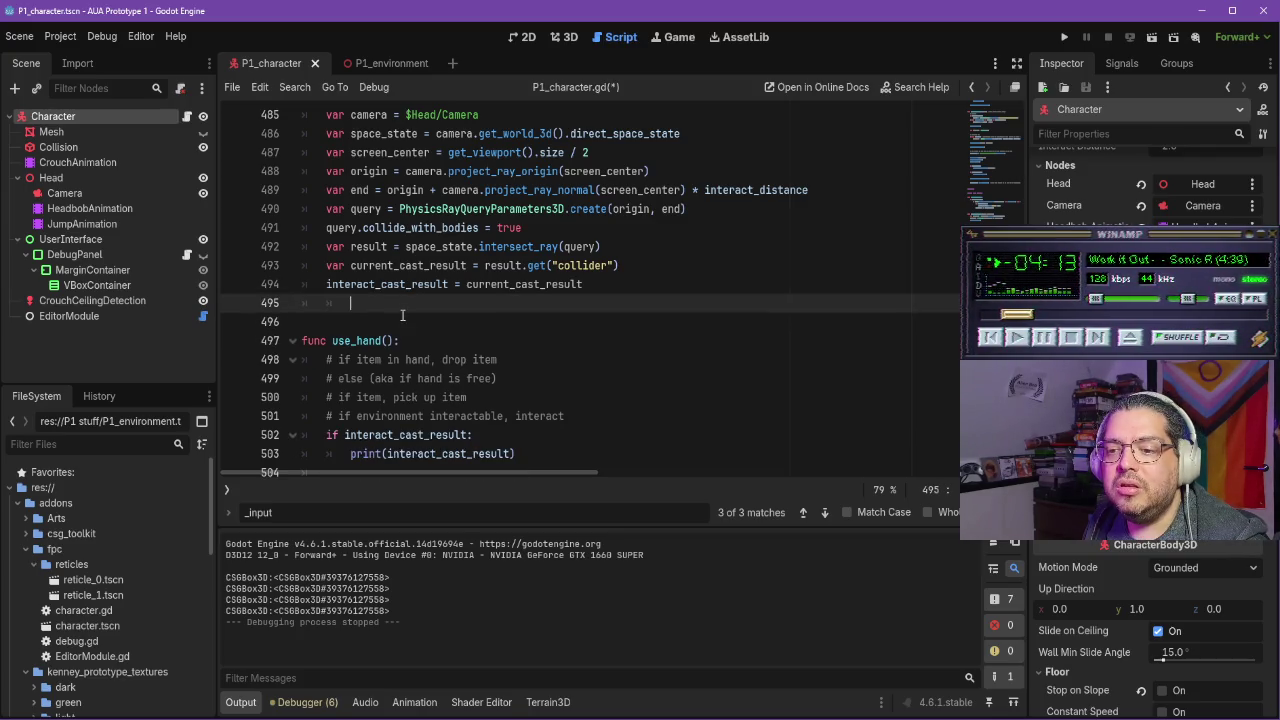
Start a func stub after interact_cast, then delete it again
{"action": "key", "text": "Return"}
{"action": "key", "text": "BackSpace"}
{"action": "key", "text": "BackSpace"}
{"action": "type", "text": "nc"}
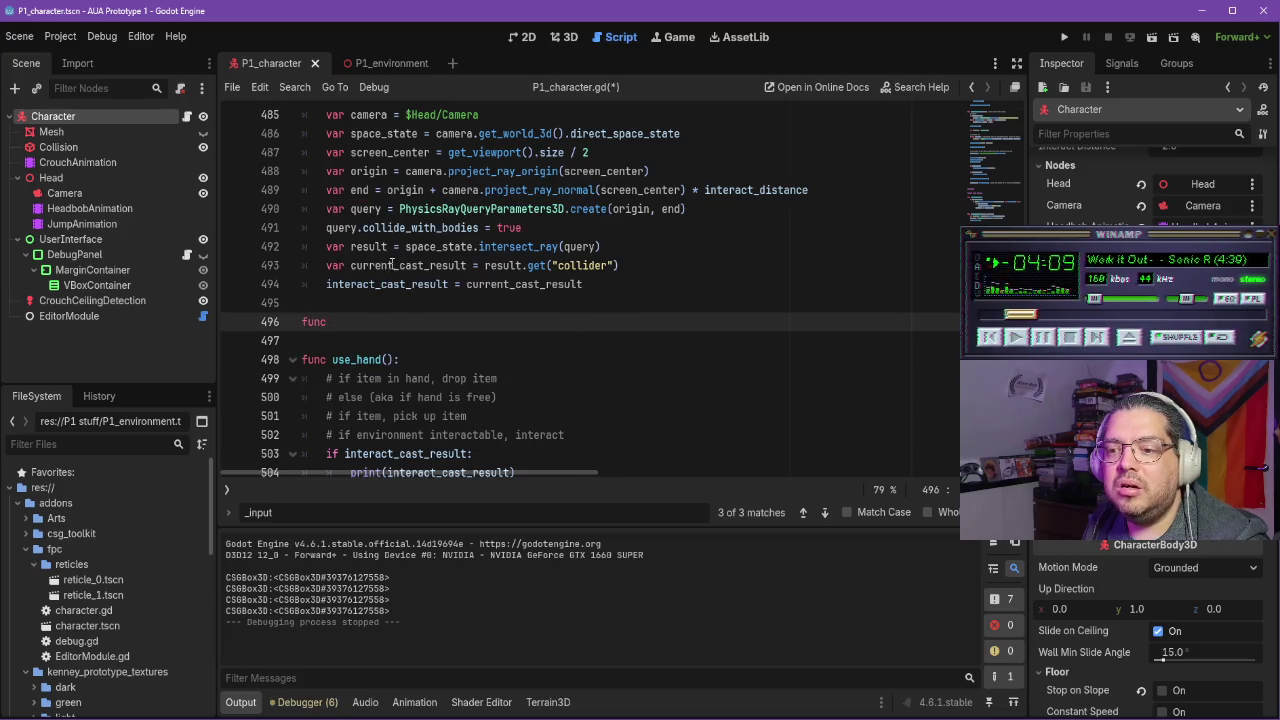
{"action": "scroll", "coordinate": [391, 263], "scroll_direction": "up", "scroll_amount": 1}
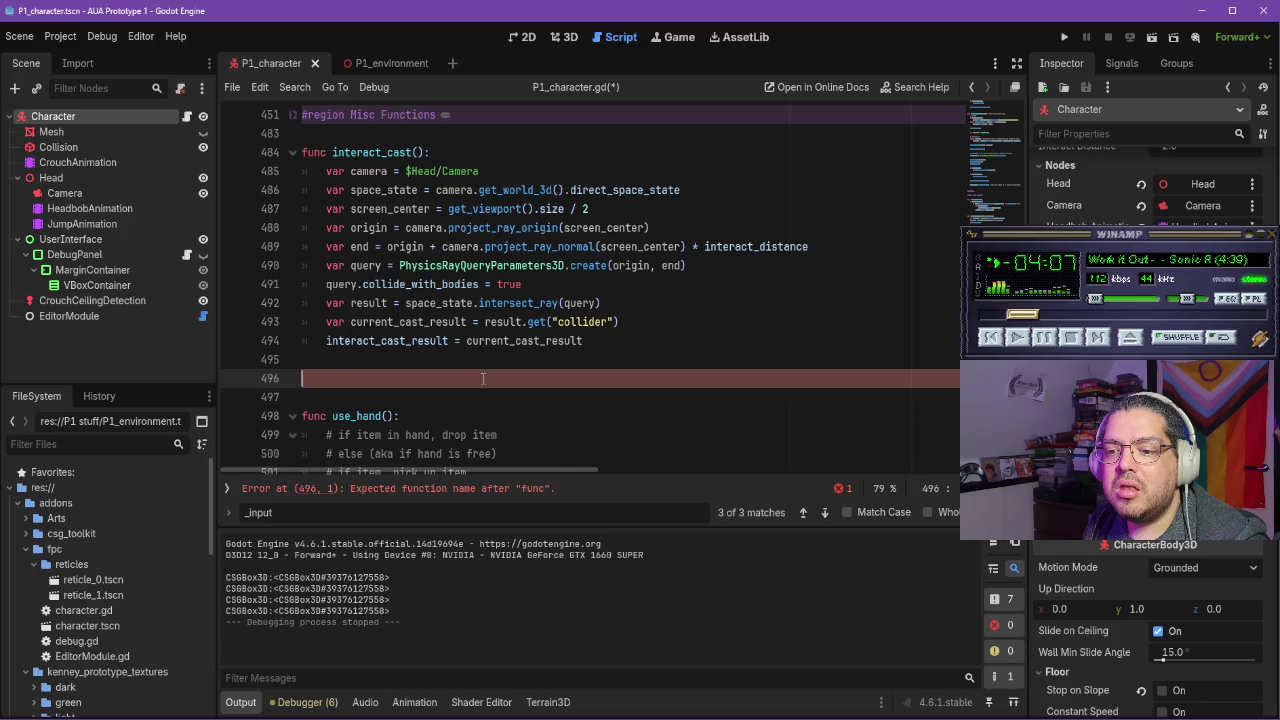
{"action": "key", "text": "BackSpace"}
{"action": "key", "text": "BackSpace"}
Expand the Misc Functions region to reveal change_reticle and update_camera_fov, then switch to the notes
{"action": "scroll", "coordinate": [461, 380], "scroll_direction": "up", "scroll_amount": 5}
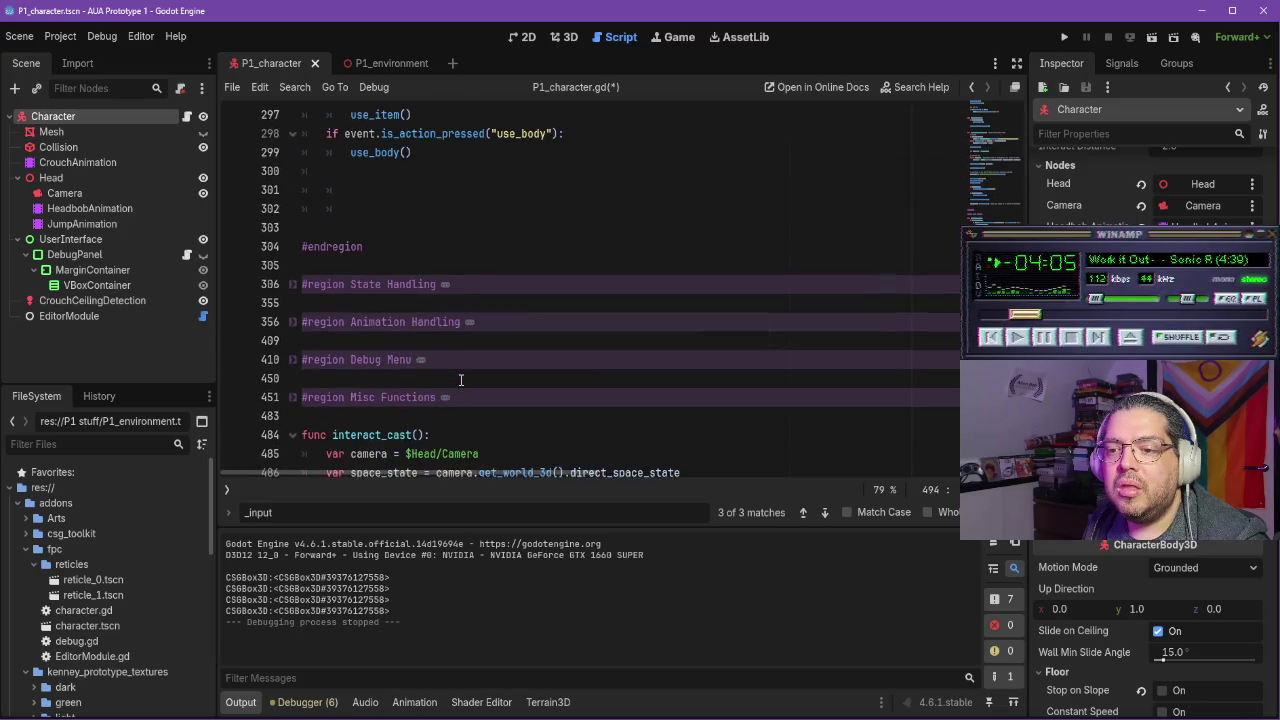
{"action": "left_click", "coordinate": [292, 397]}
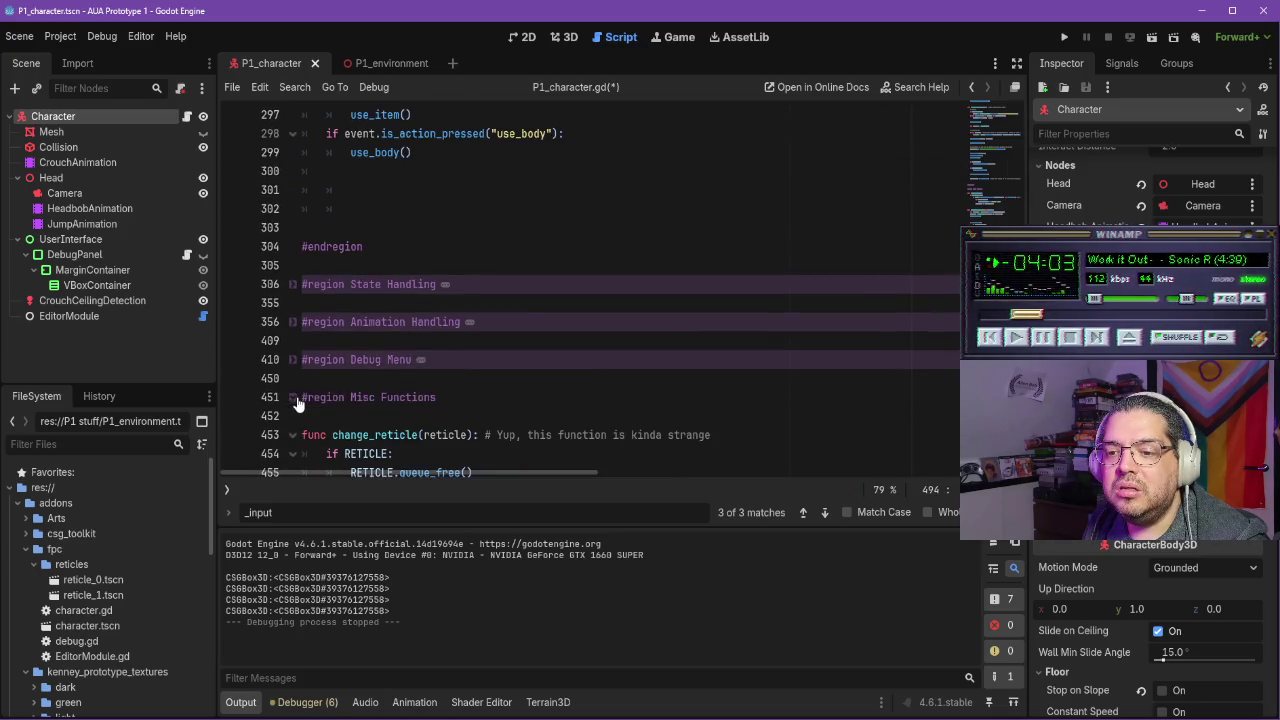
{"action": "scroll", "coordinate": [391, 388], "scroll_direction": "down", "scroll_amount": 1}
{"action": "scroll", "coordinate": [391, 393], "scroll_direction": "down", "scroll_amount": 4}
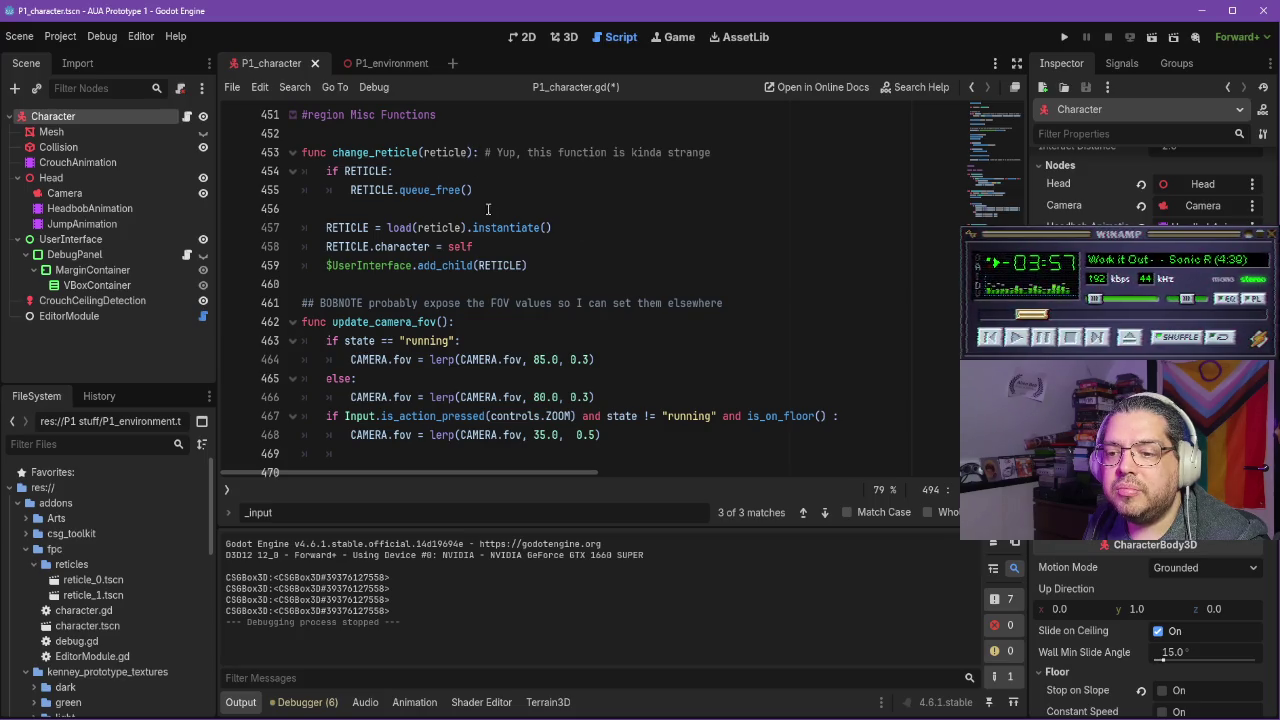
{"action": "scroll", "coordinate": [484, 202], "scroll_direction": "down", "scroll_amount": 5}
{"action": "scroll", "coordinate": [501, 230], "scroll_direction": "up", "scroll_amount": 5}
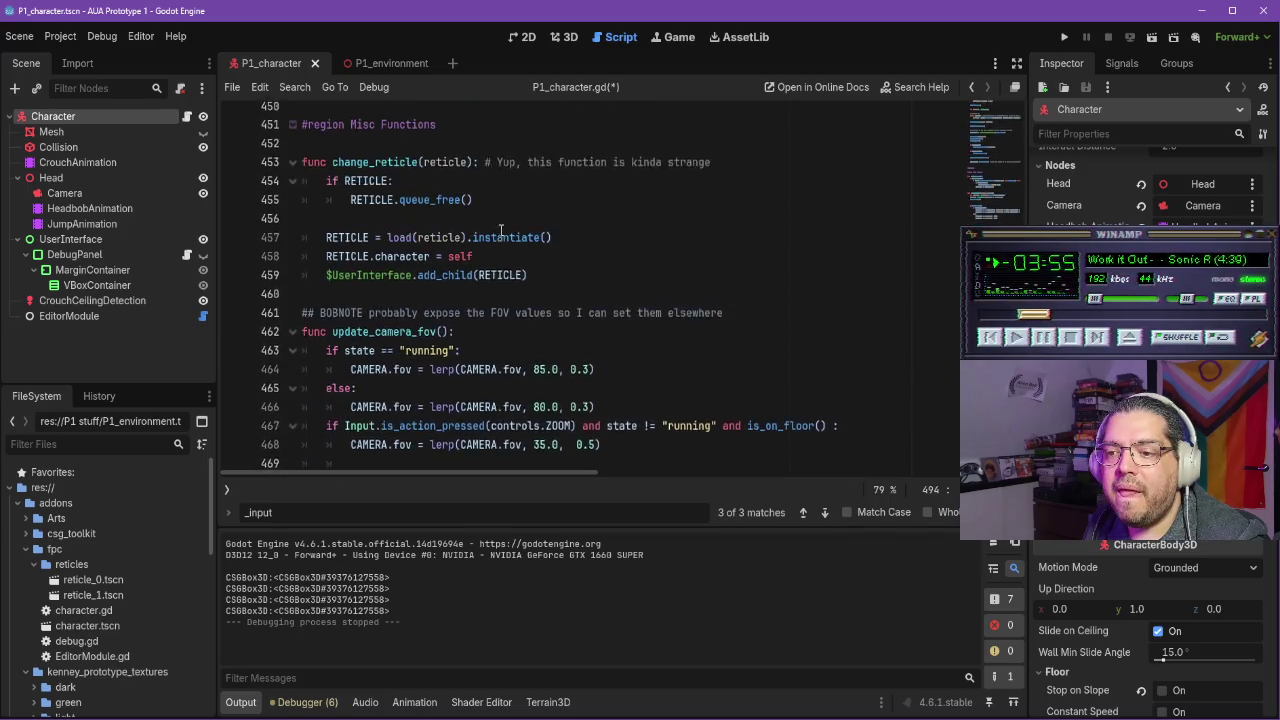
{"action": "scroll", "coordinate": [501, 230], "scroll_direction": "up", "scroll_amount": 3}
{"action": "key", "text": "alt+Tab"}
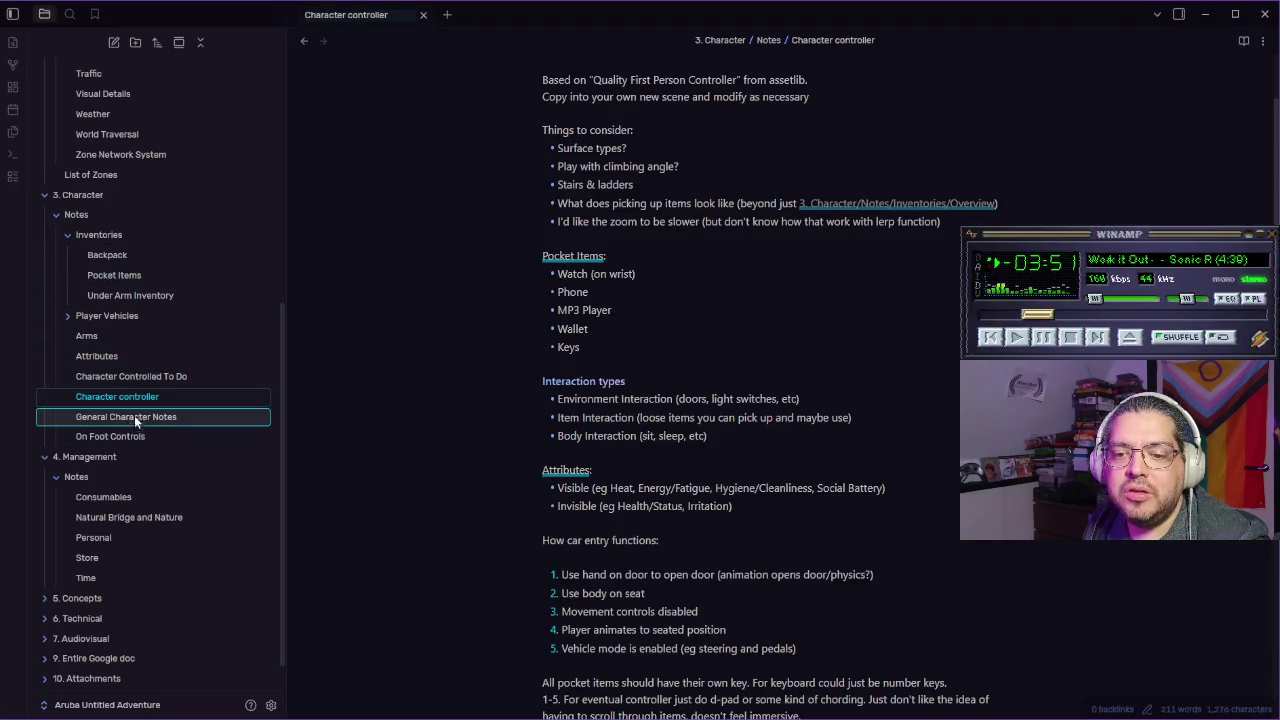
Add a top-level to-do about the interaction cast choosing the reticle icon, then return to Godot
{"action": "left_click", "coordinate": [160, 377]}
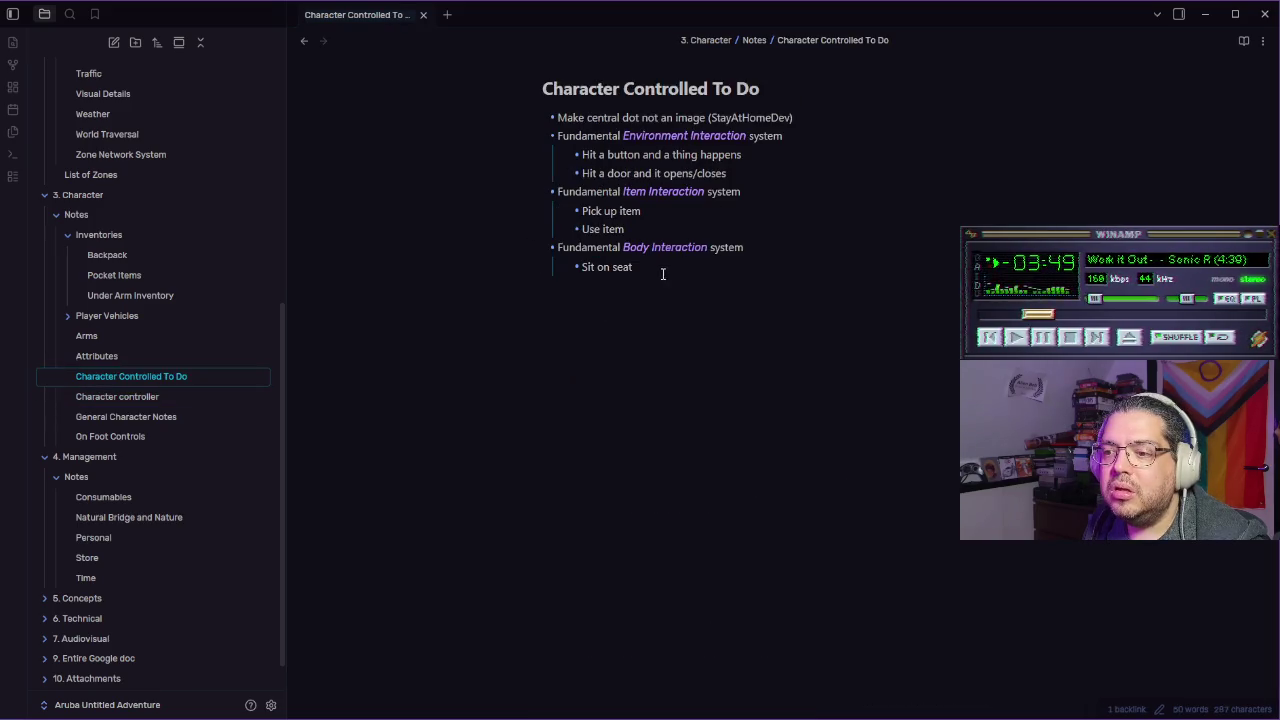
{"action": "key", "text": "shift+Tab"}
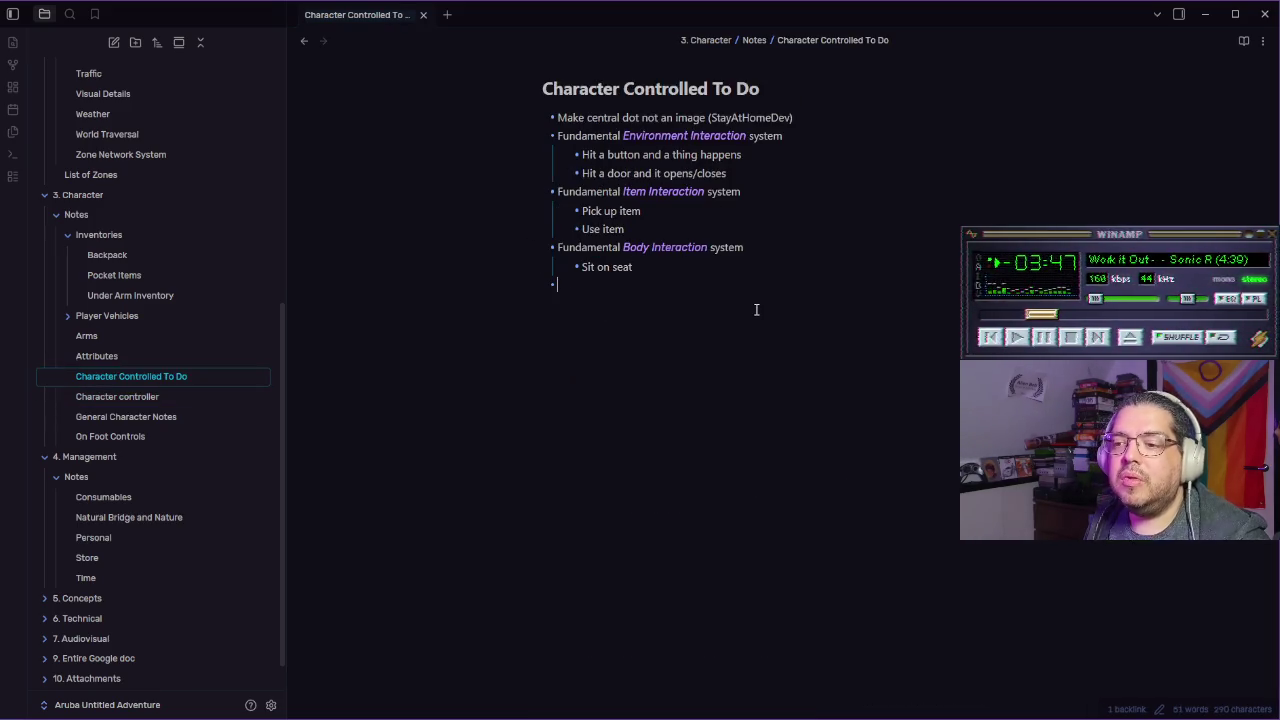
{"action": "type", "text": "Set up basic of"}
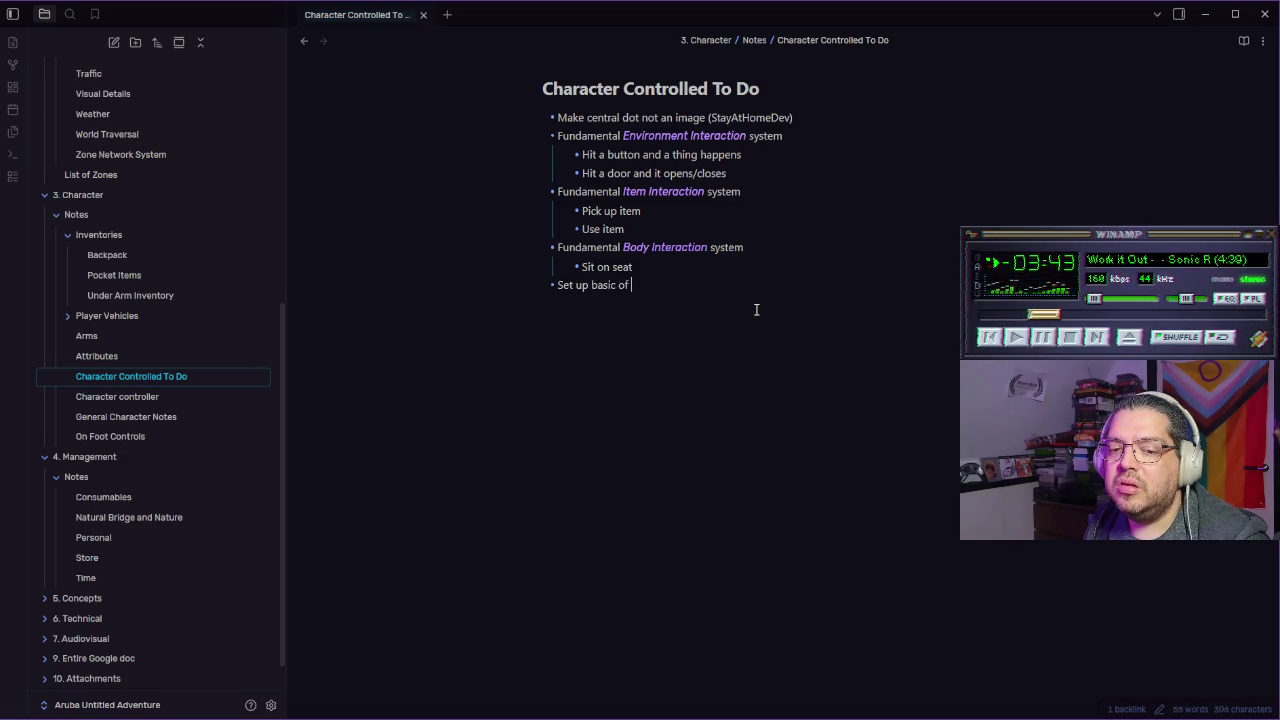
{"action": "type", "text": " the interaction cast "}
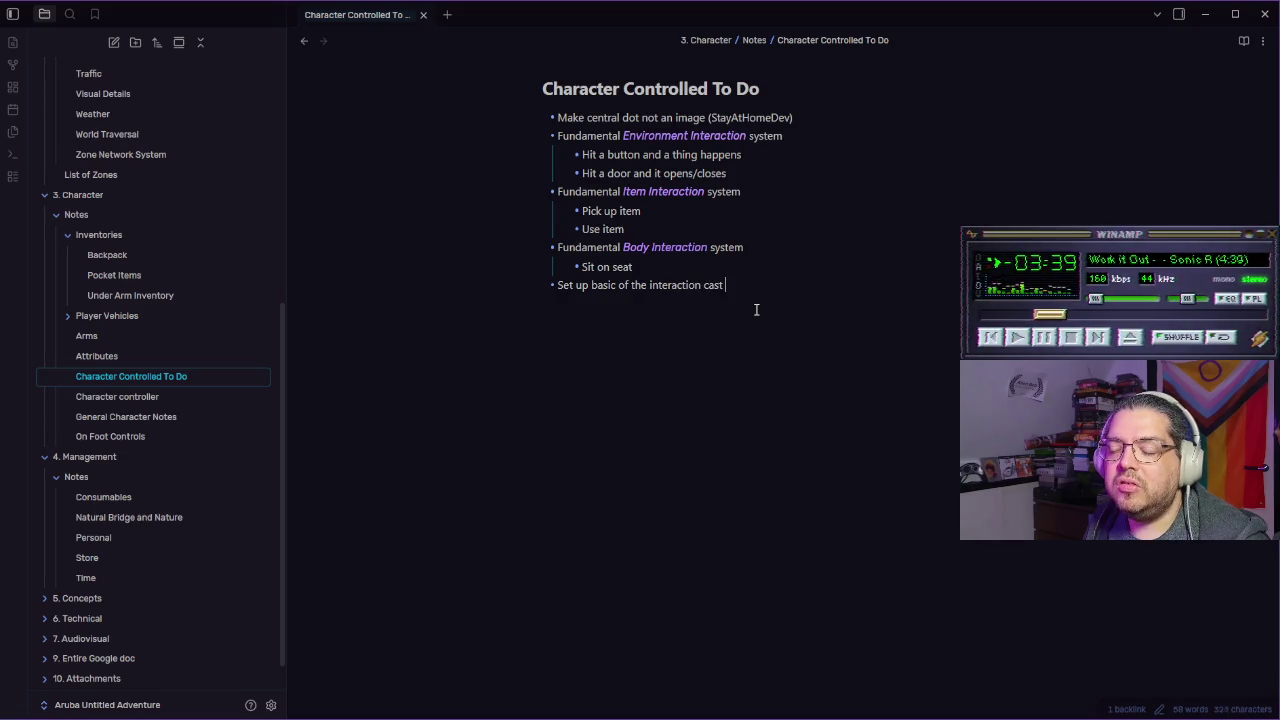
{"action": "type", "text": "setting the right"}
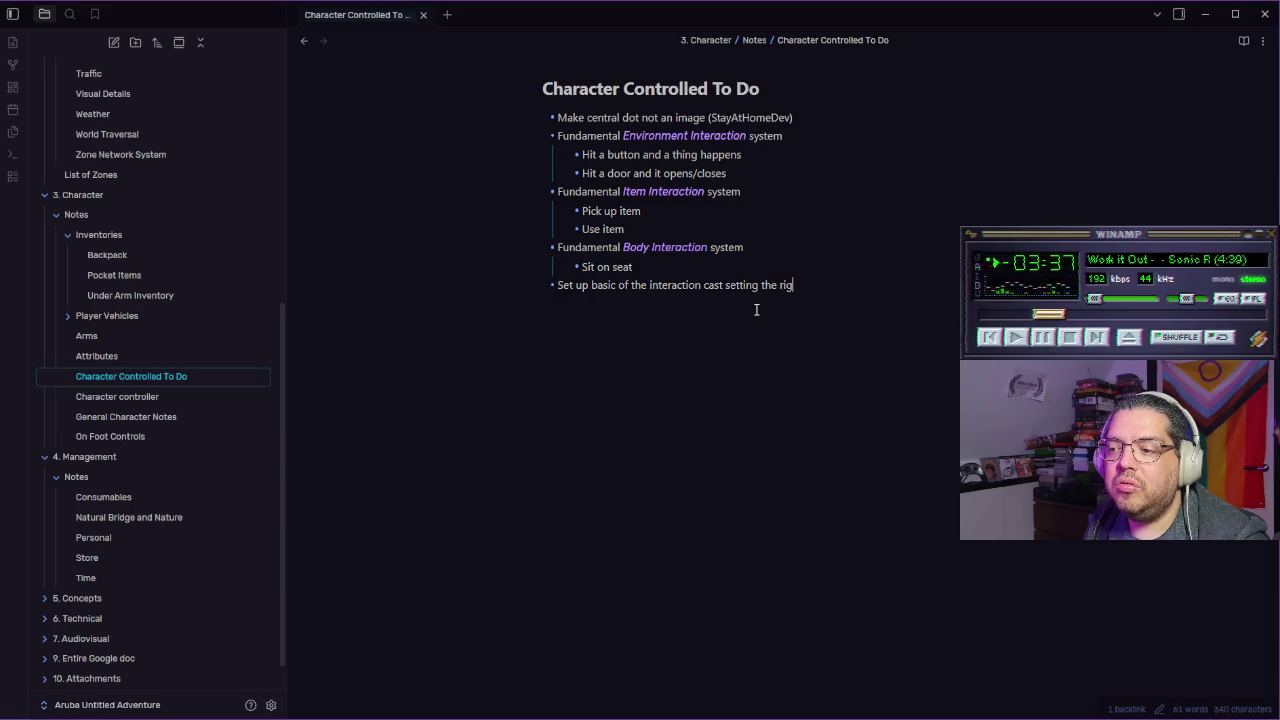
{"action": "type", "text": "n nx"}
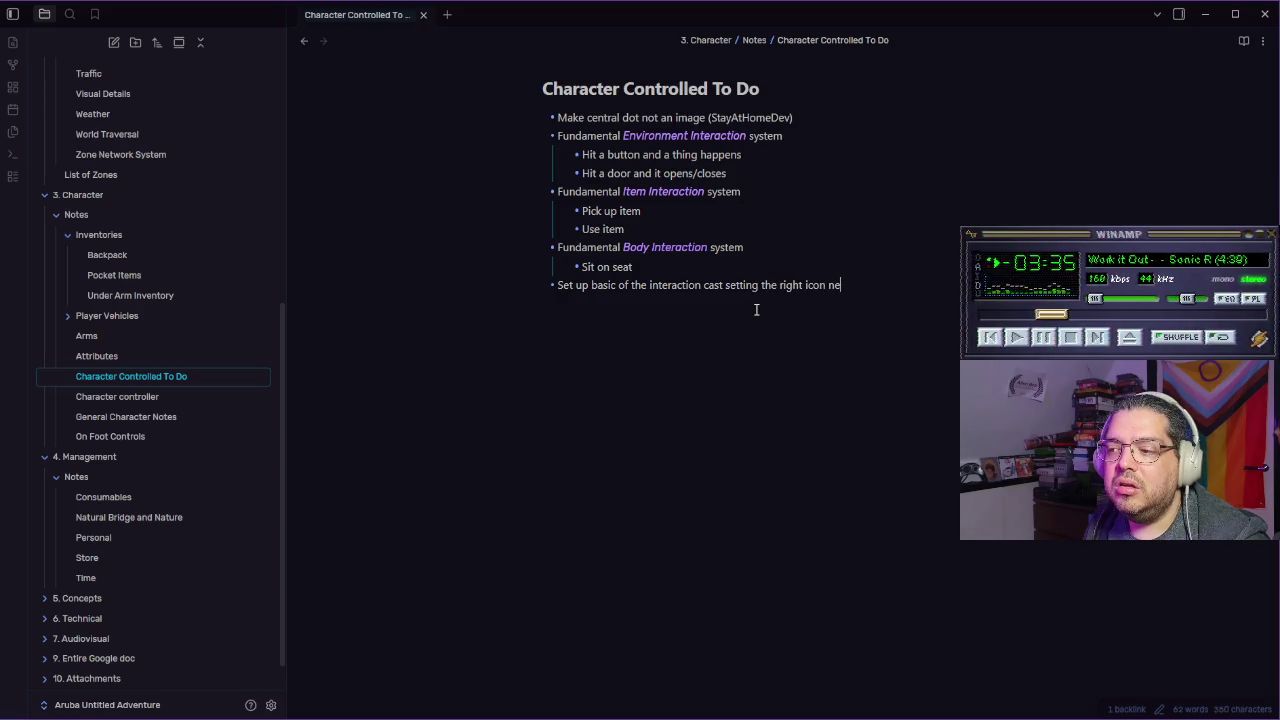
{"action": "type", "text": "xt to"}
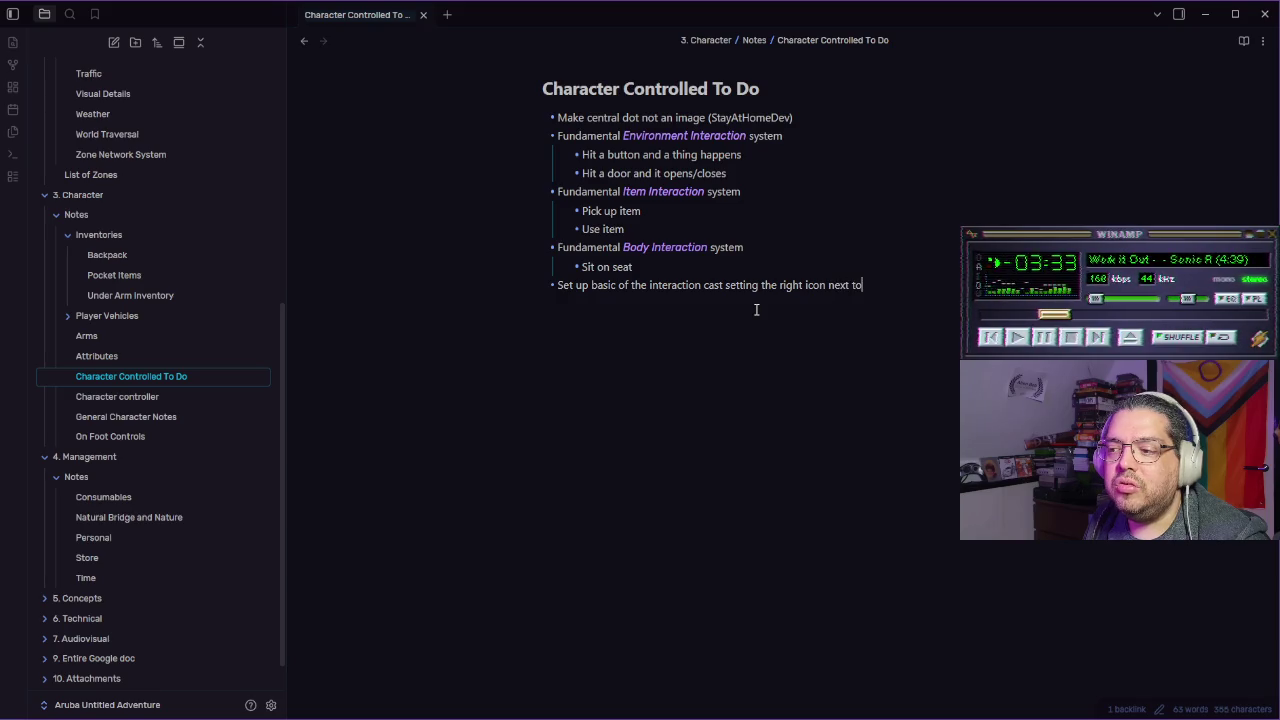
{"action": "type", "text": " the reticle based on"}
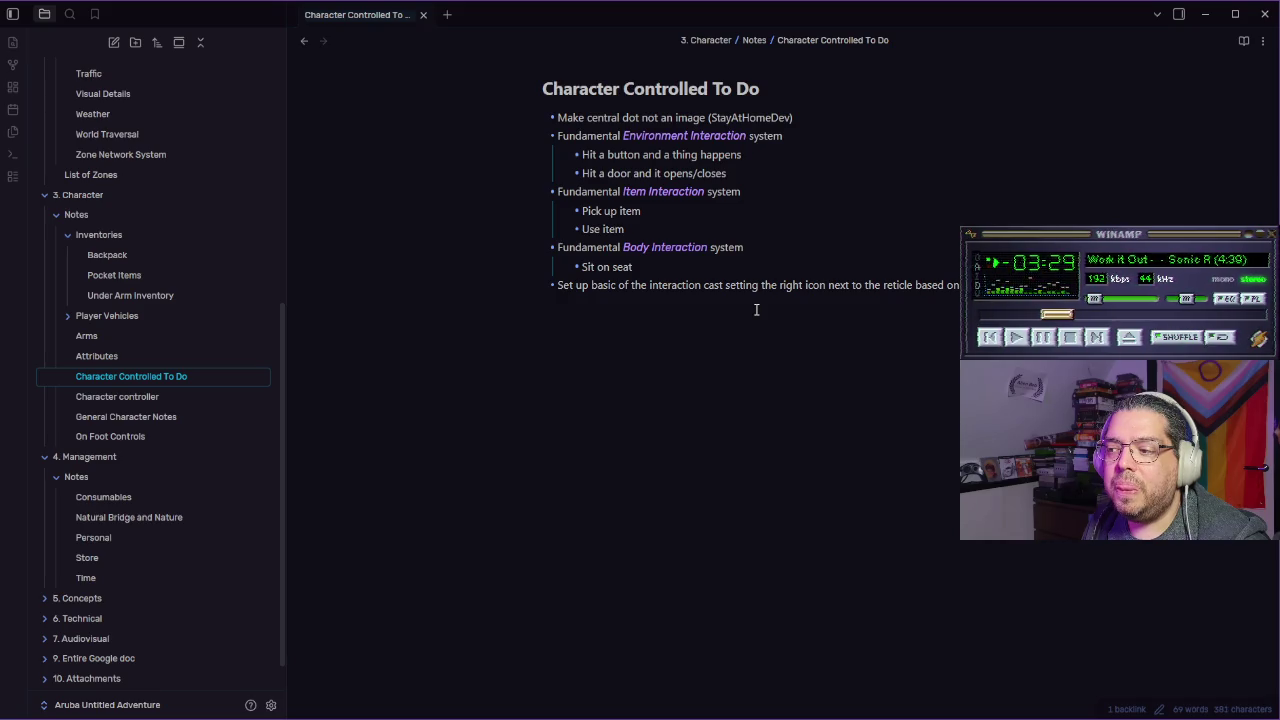
{"action": "type", "text": "interactabl"}
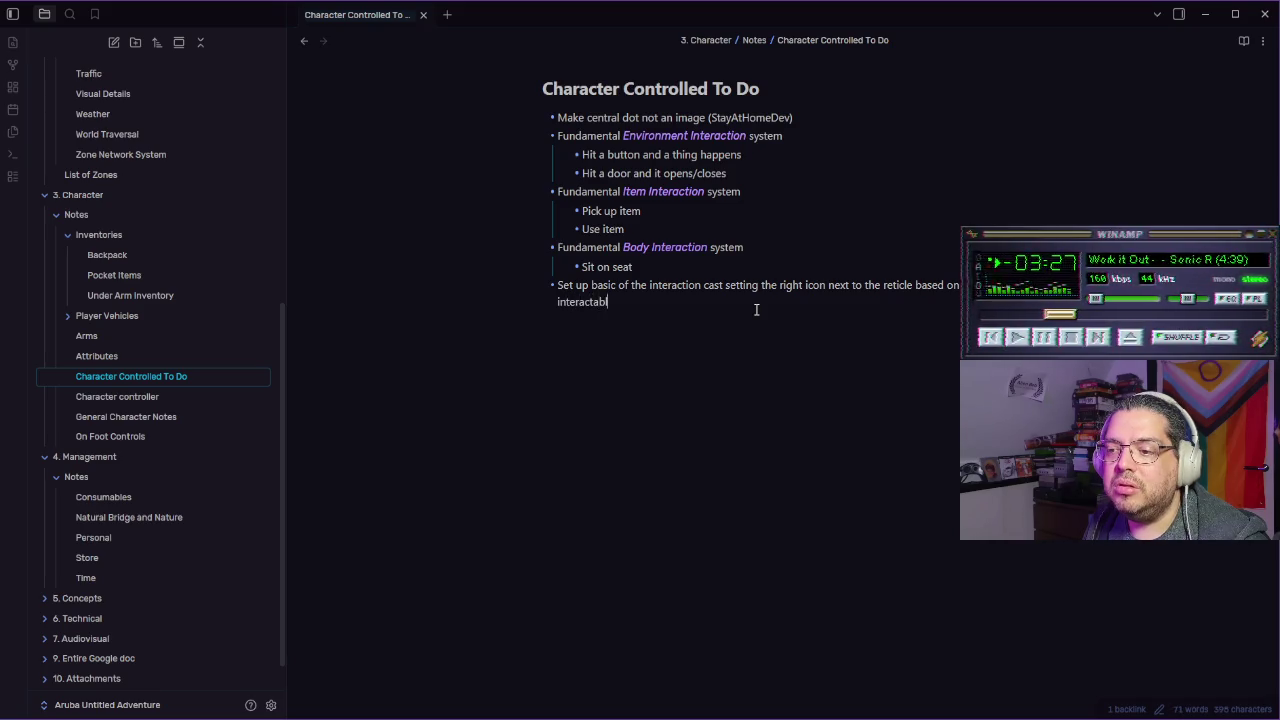
{"action": "type", "text": "e interse"}
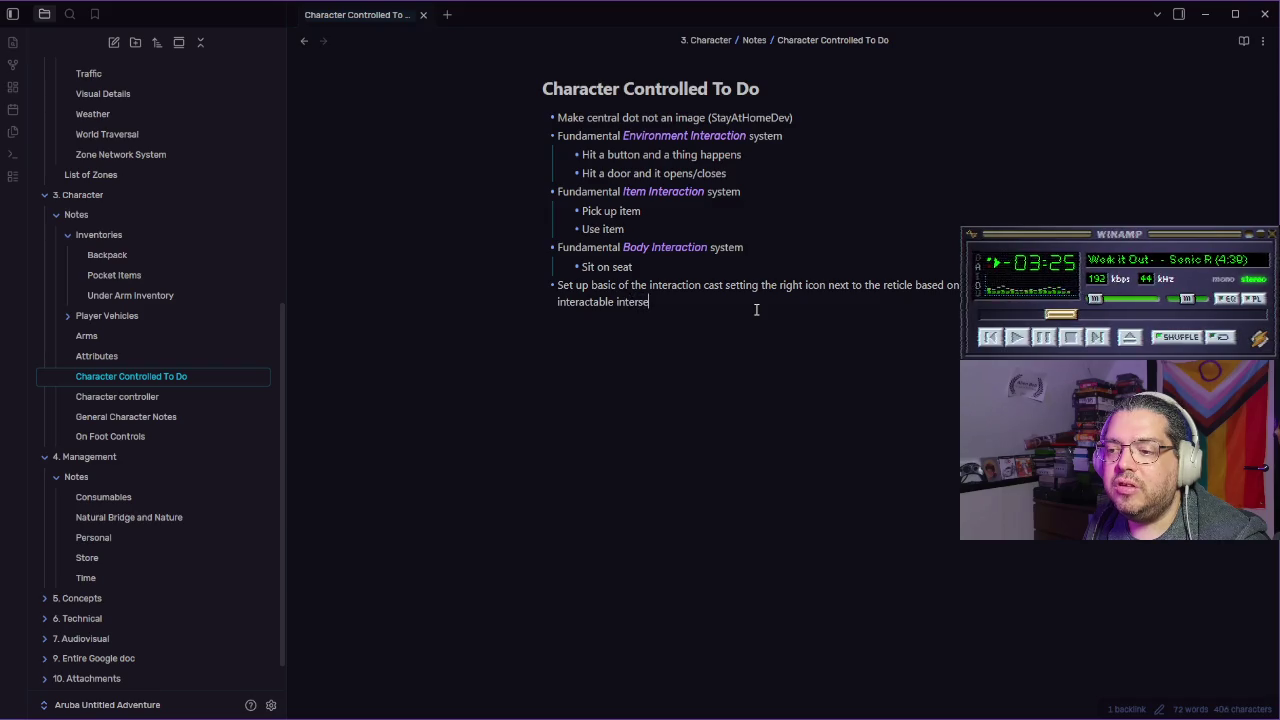
{"action": "type", "text": "cted with"}
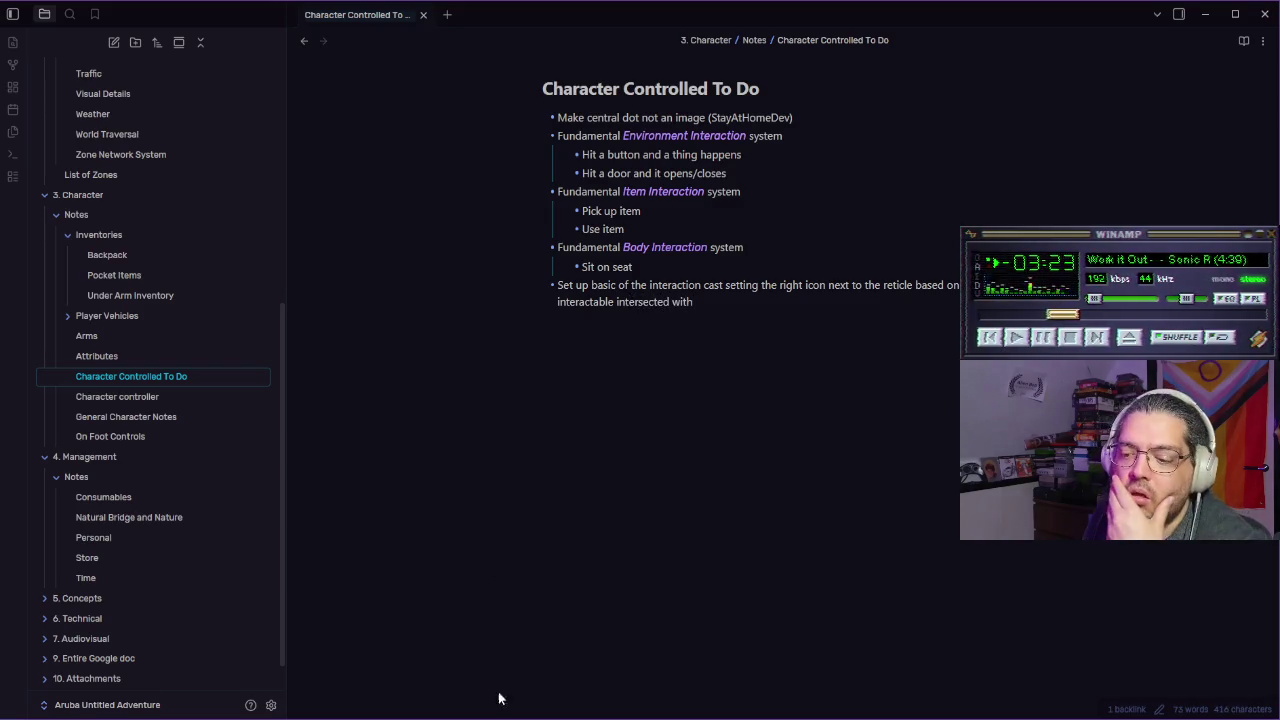
{"action": "key", "text": "alt+Tab"}
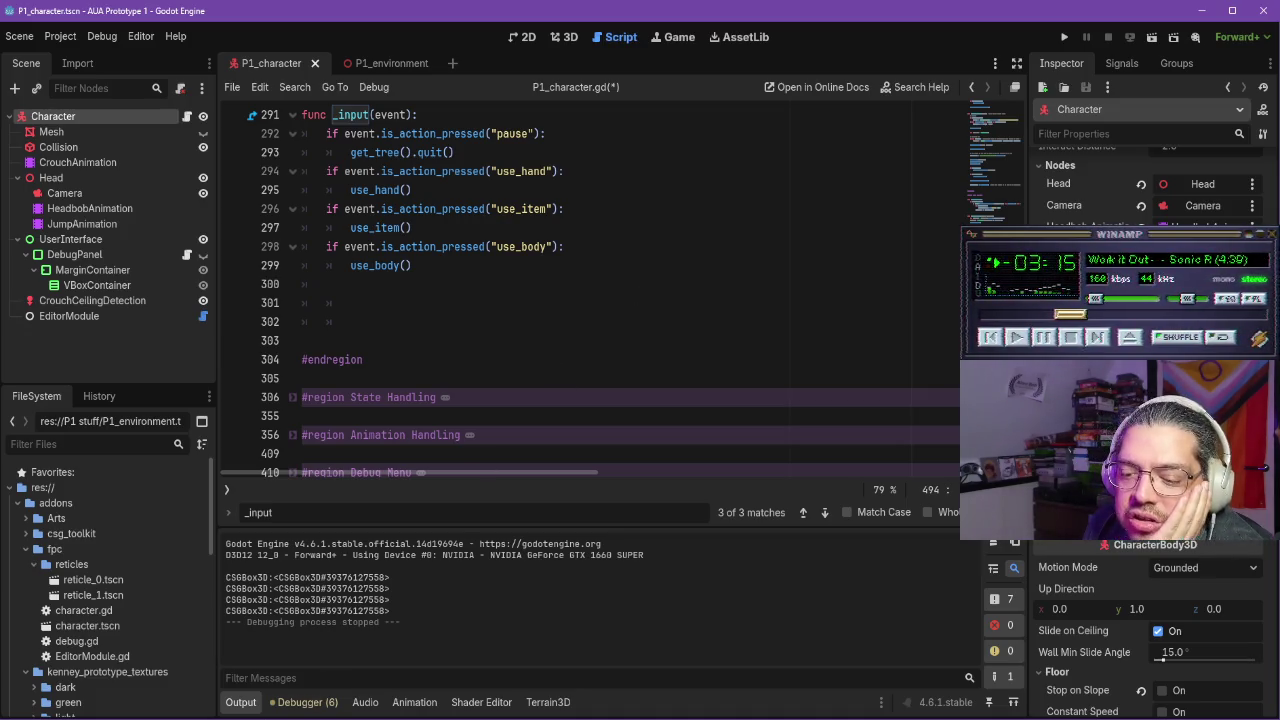
Switch to the YouTube object interaction tutorial and resume its playback
{"action": "key", "text": "alt+Tab"}
{"action": "left_click", "coordinate": [626, 329]}
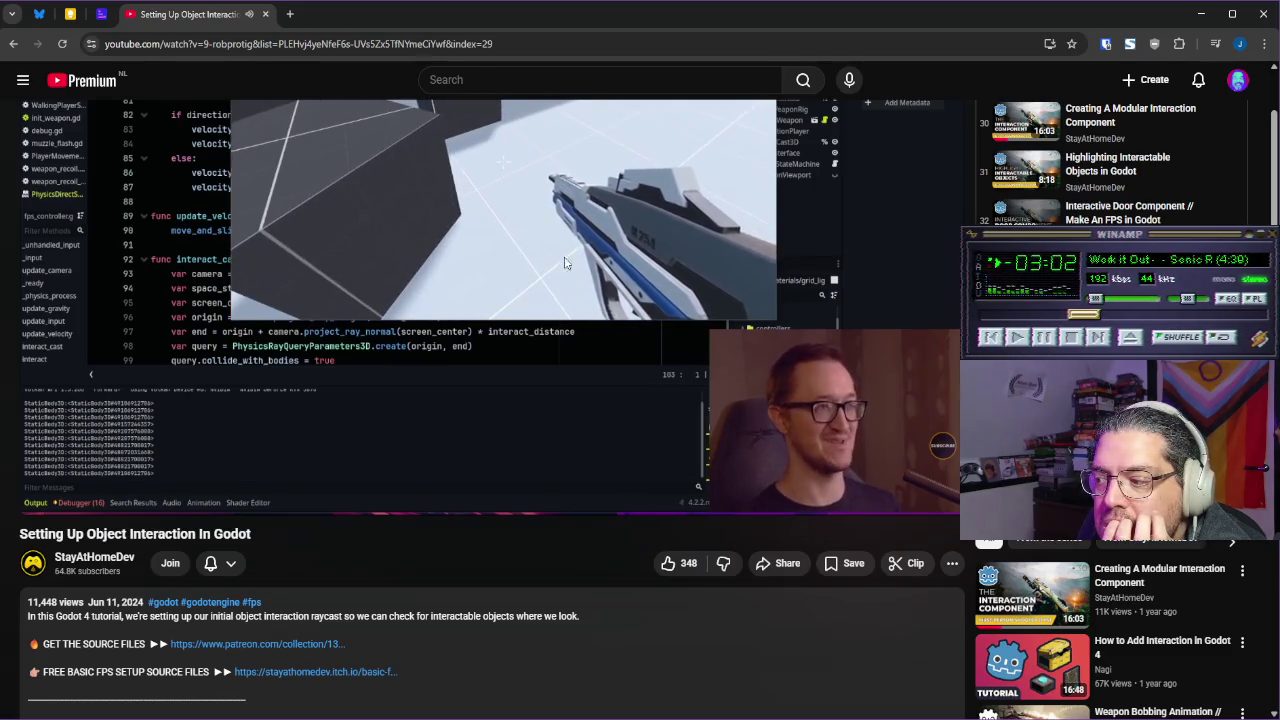
Browse the playlist sidebar and skip ahead to 'Creating A Modular Interaction Component'
{"action": "scroll", "coordinate": [1030, 140], "scroll_direction": "down", "scroll_amount": 3}
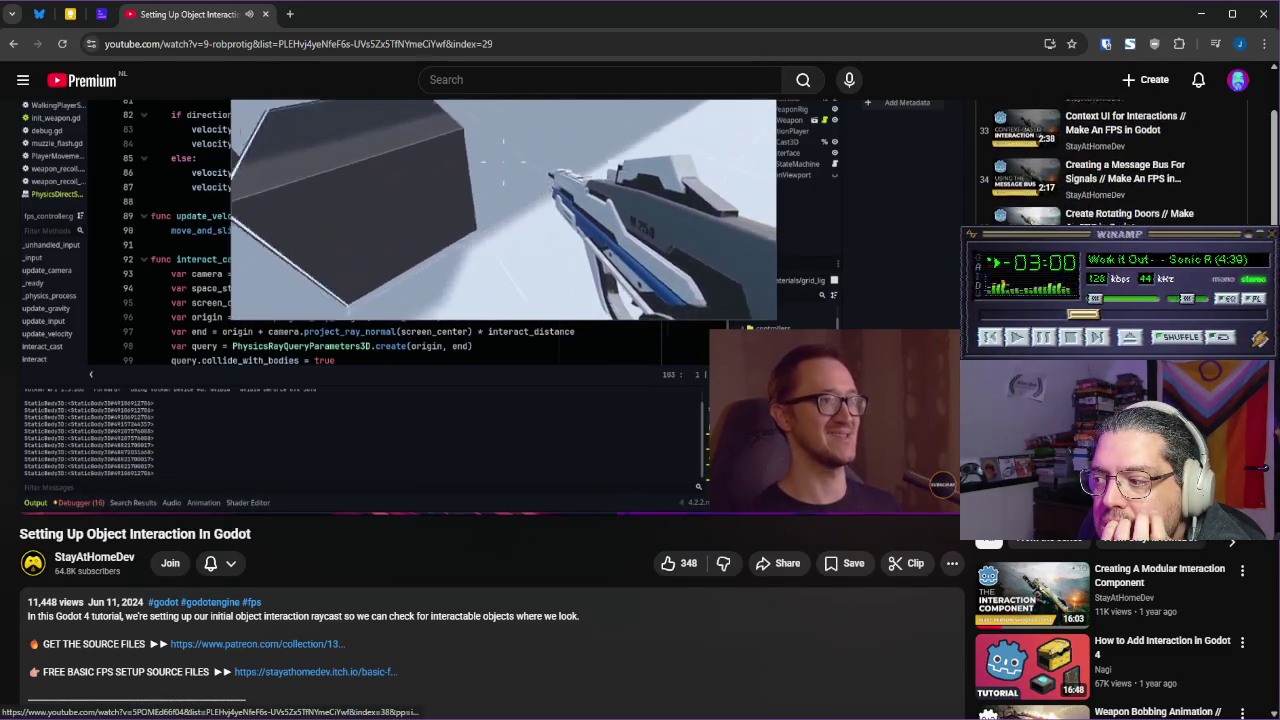
{"action": "scroll", "coordinate": [1100, 300], "scroll_direction": "down", "scroll_amount": 2}
{"action": "scroll", "coordinate": [1100, 300], "scroll_direction": "up", "scroll_amount": 5}
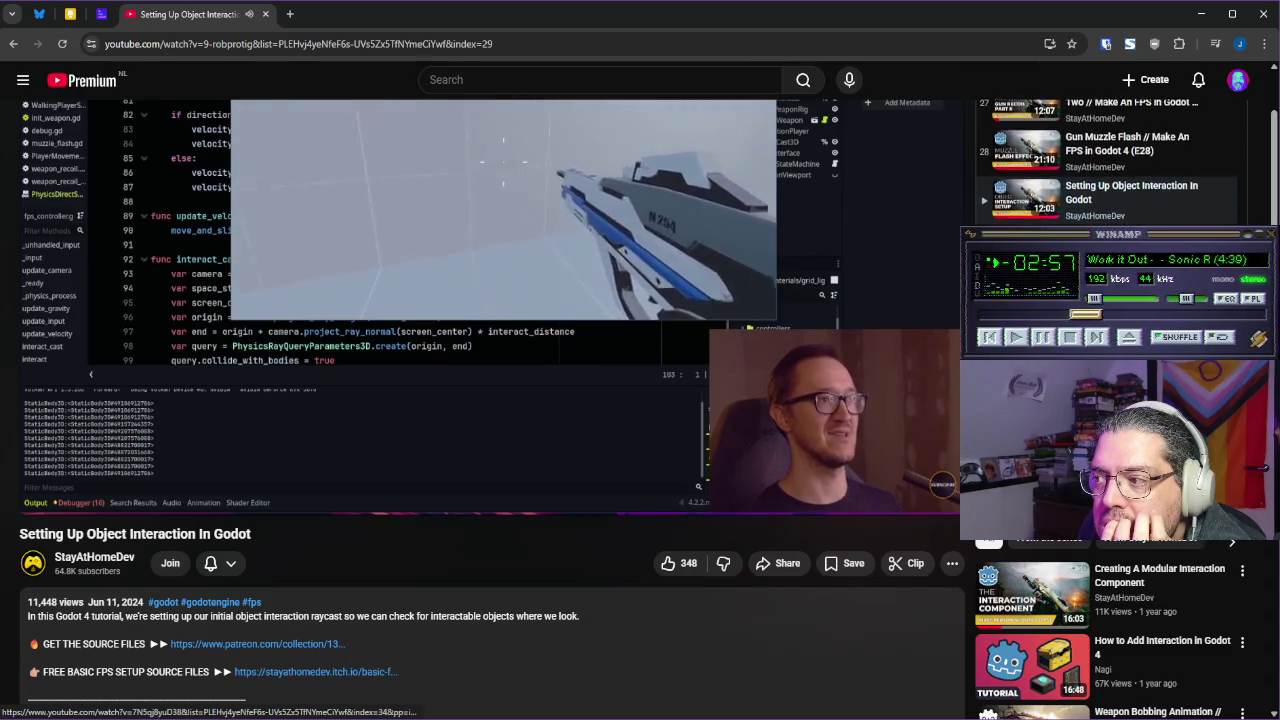
{"action": "scroll", "coordinate": [1100, 160], "scroll_direction": "up", "scroll_amount": 1}
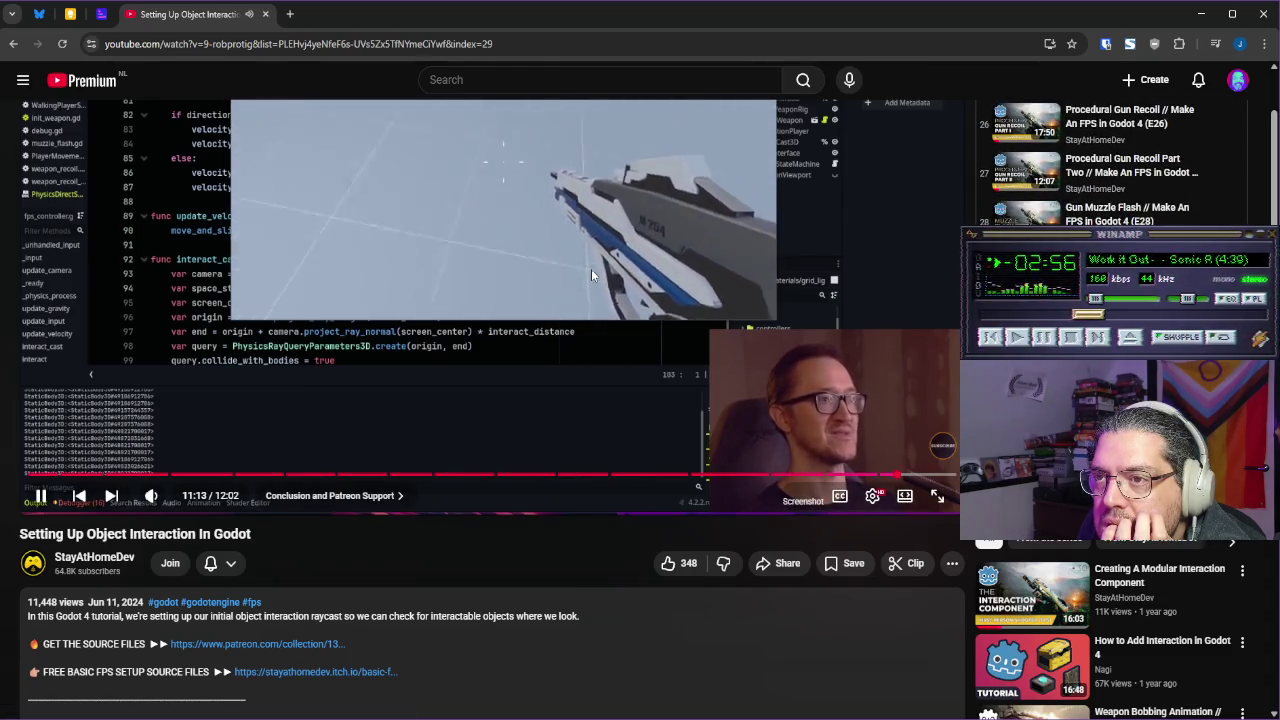
{"action": "scroll", "coordinate": [613, 238], "scroll_direction": "up", "scroll_amount": 2}
{"action": "scroll", "coordinate": [635, 240], "scroll_direction": "up", "scroll_amount": 1}
{"action": "key", "text": "shift+n"}
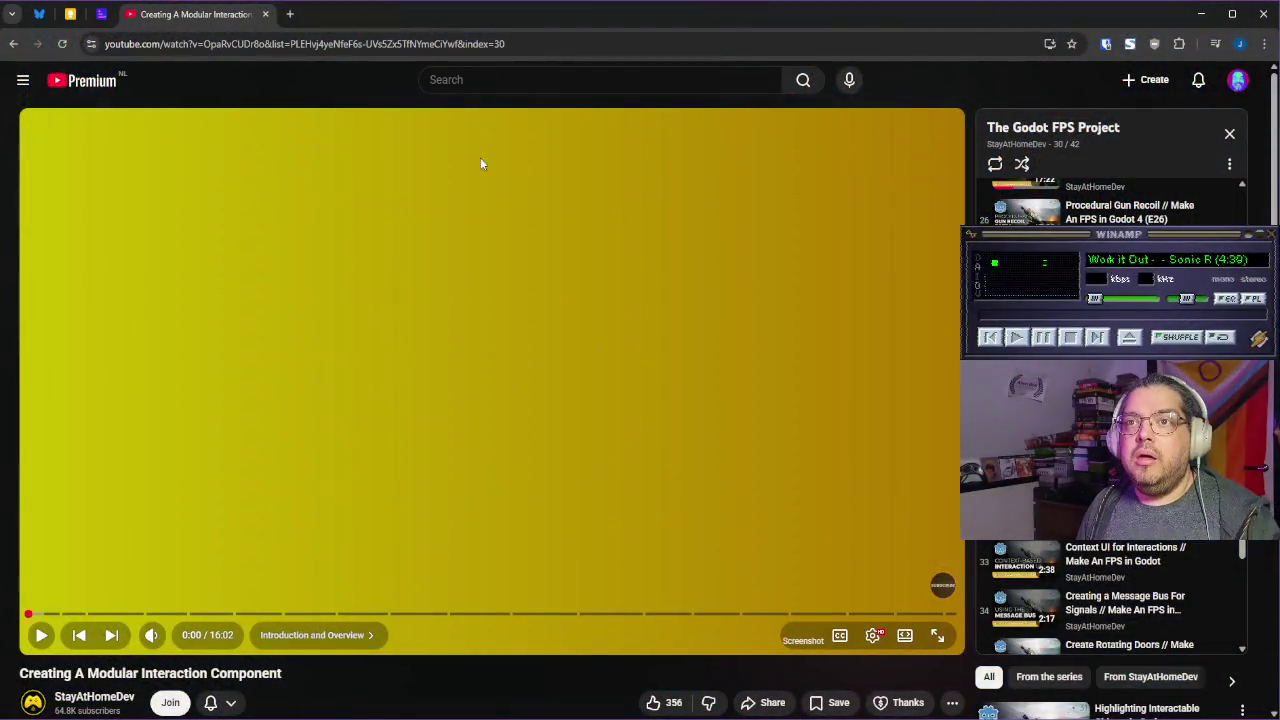
Restart the Winamp music and leave the modular interaction video paused at 0:01
{"action": "left_click", "coordinate": [1018, 337]}
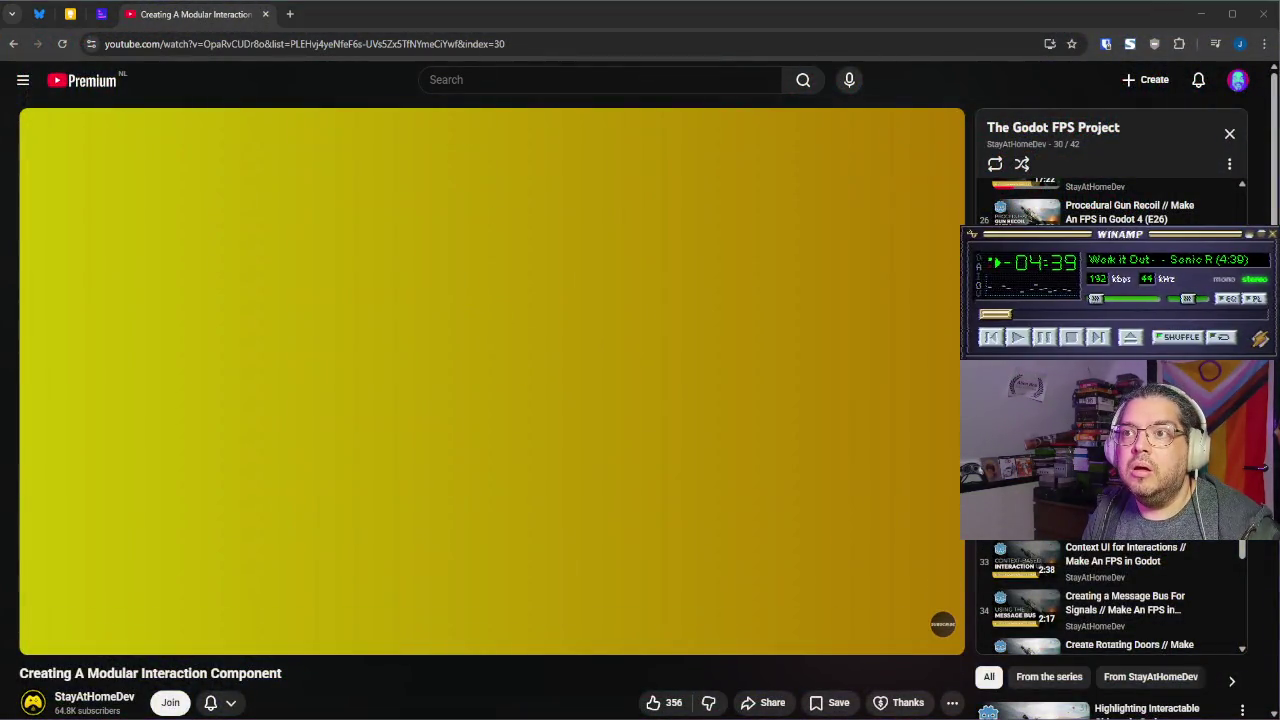
{"action": "left_click", "coordinate": [508, 369]}
{"action": "left_click", "coordinate": [508, 369]}
{"action": "key", "text": "alt+Tab"}
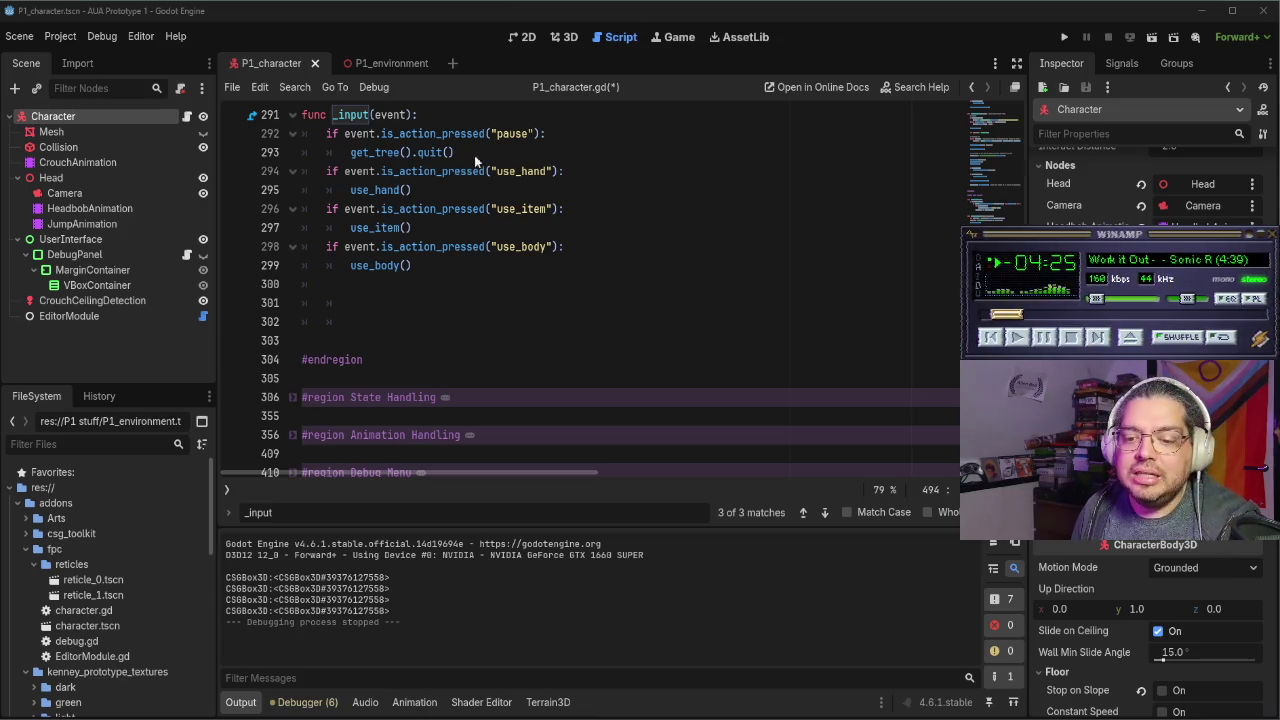
{"action": "key", "text": "alt+Tab"}
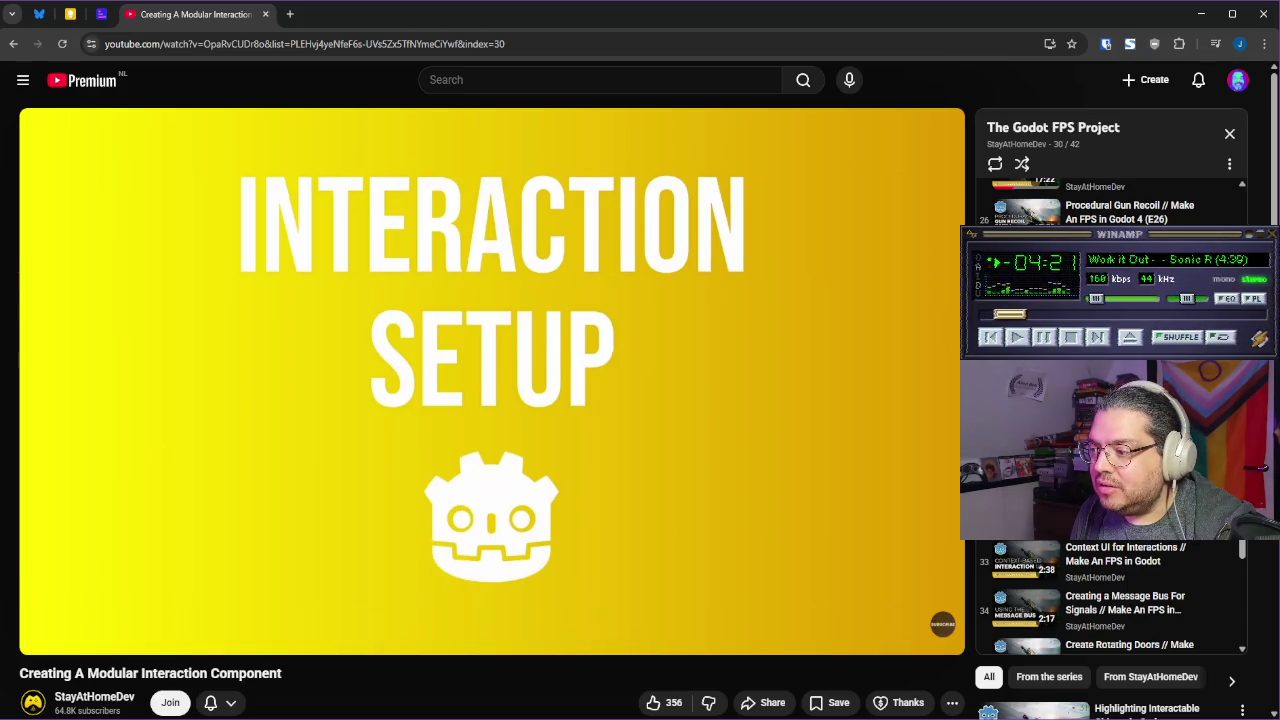
{"action": "scroll", "coordinate": [1110, 430], "scroll_direction": "down", "scroll_amount": 2}
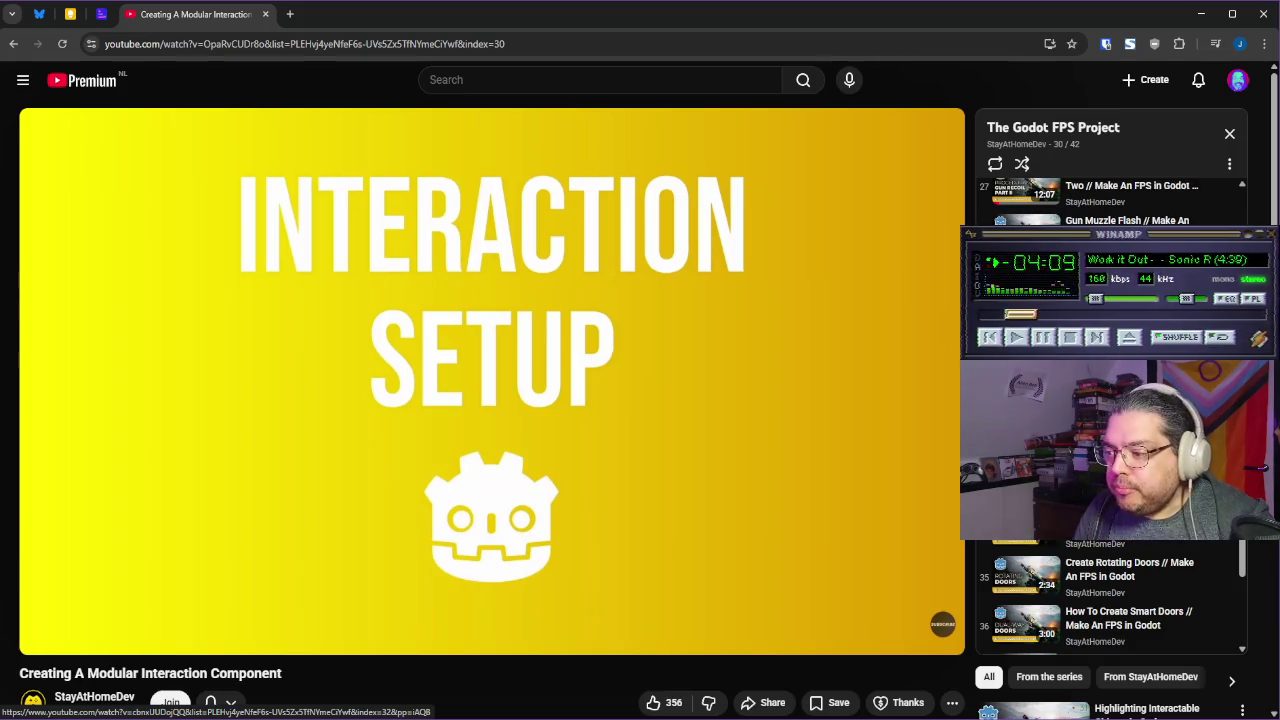
{"action": "scroll", "coordinate": [1157, 572], "scroll_direction": "down", "scroll_amount": 3}
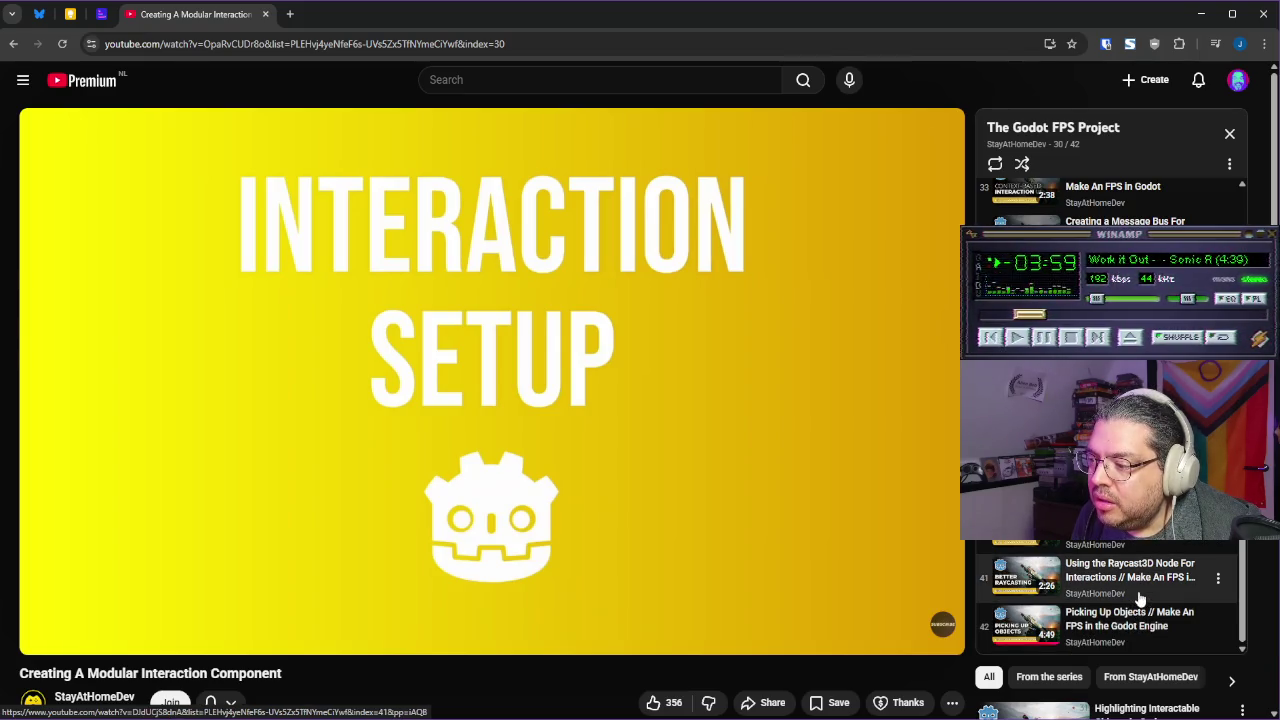
{"action": "scroll", "coordinate": [1140, 598], "scroll_direction": "up", "scroll_amount": 3}
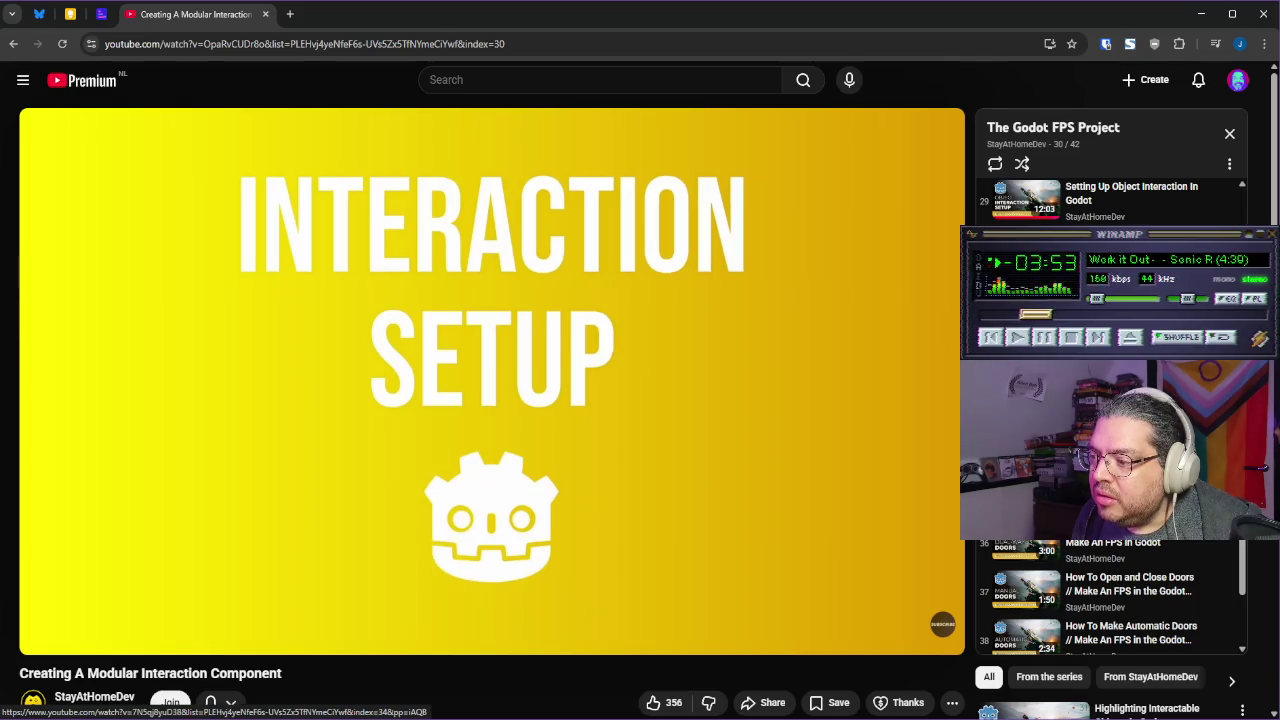
{"action": "scroll", "coordinate": [1110, 440], "scroll_direction": "up", "scroll_amount": 1}
{"action": "scroll", "coordinate": [1110, 440], "scroll_direction": "down", "scroll_amount": 3}
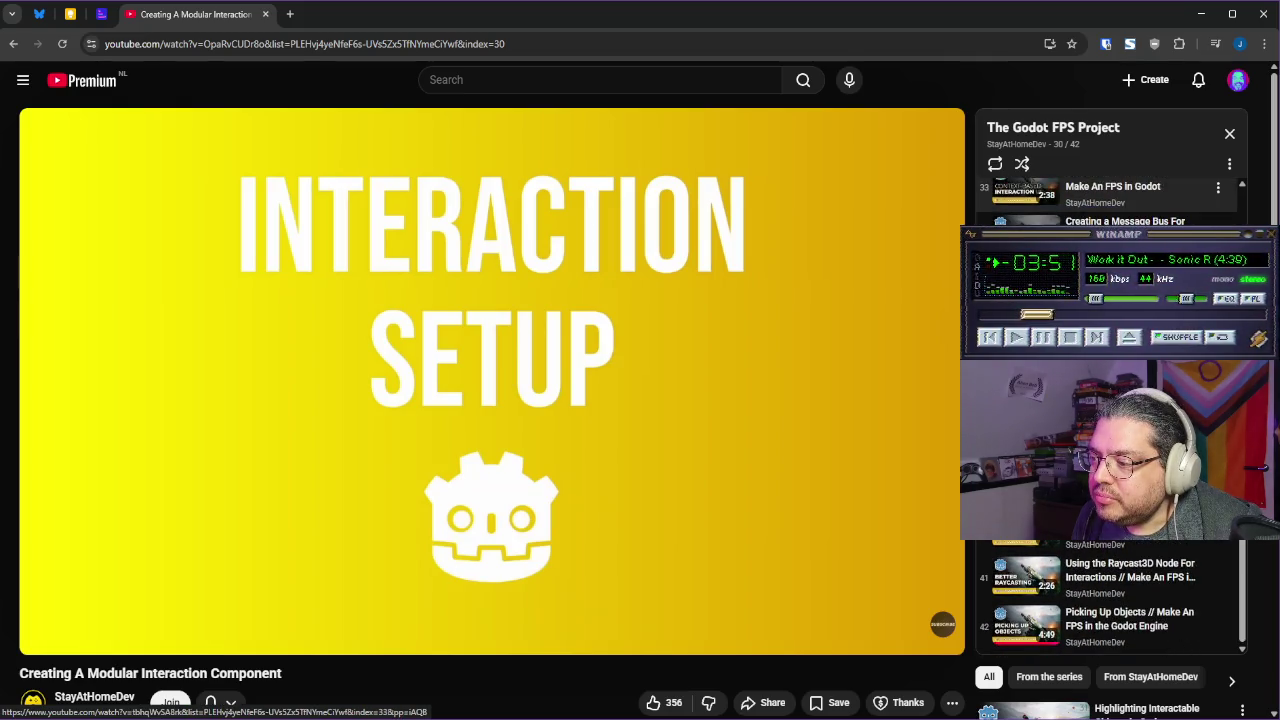
{"action": "scroll", "coordinate": [1110, 440], "scroll_direction": "up", "scroll_amount": 4}
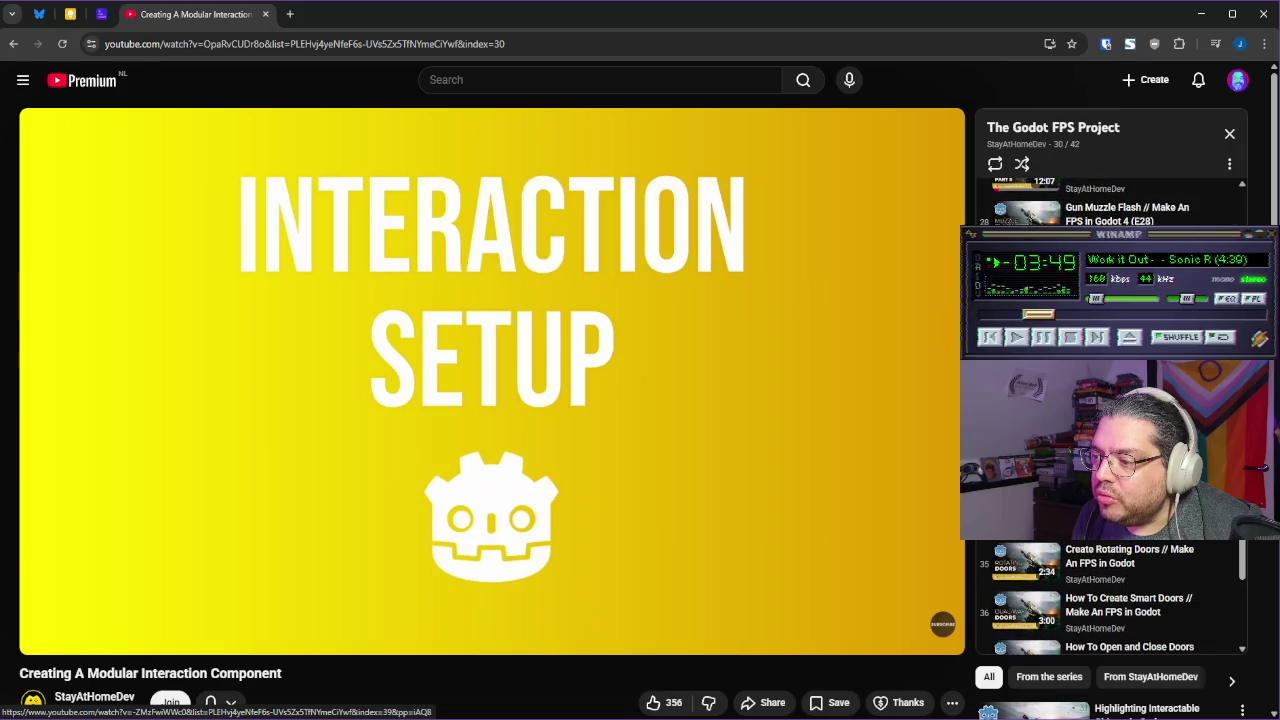
{"action": "scroll", "coordinate": [1138, 600], "scroll_direction": "down", "scroll_amount": 5}
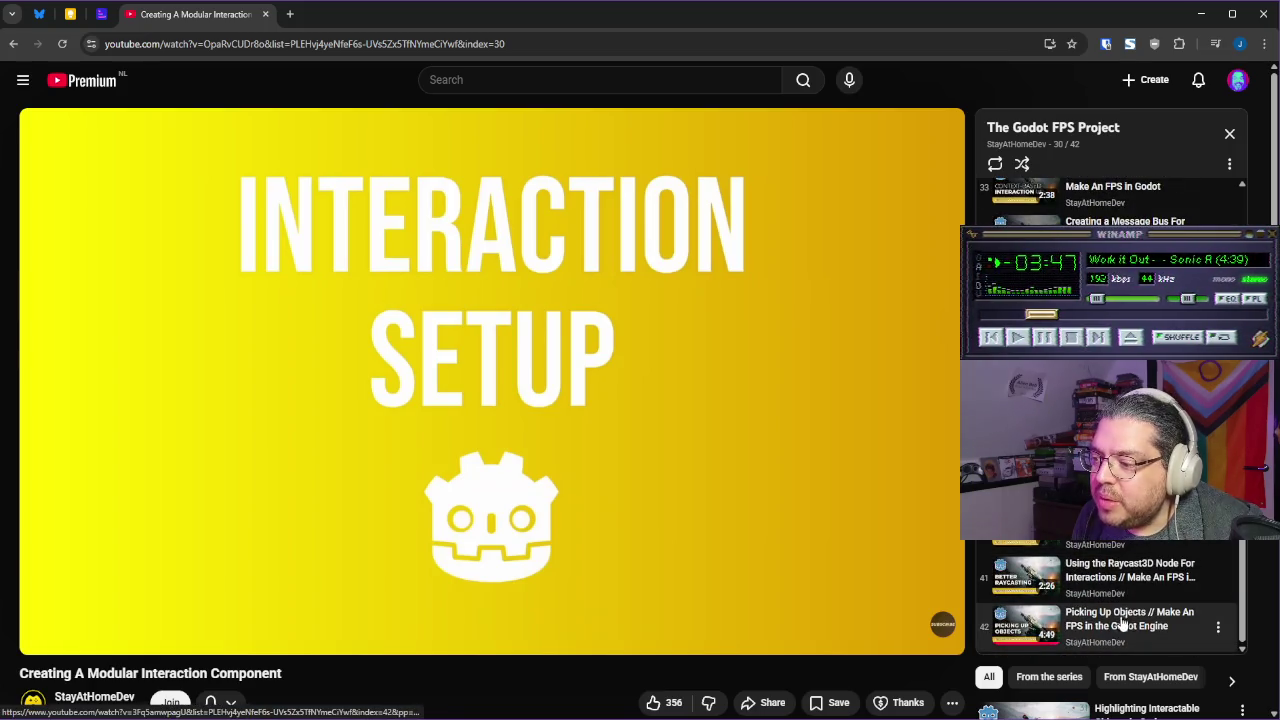
{"action": "scroll", "coordinate": [1138, 607], "scroll_direction": "up", "scroll_amount": 5}
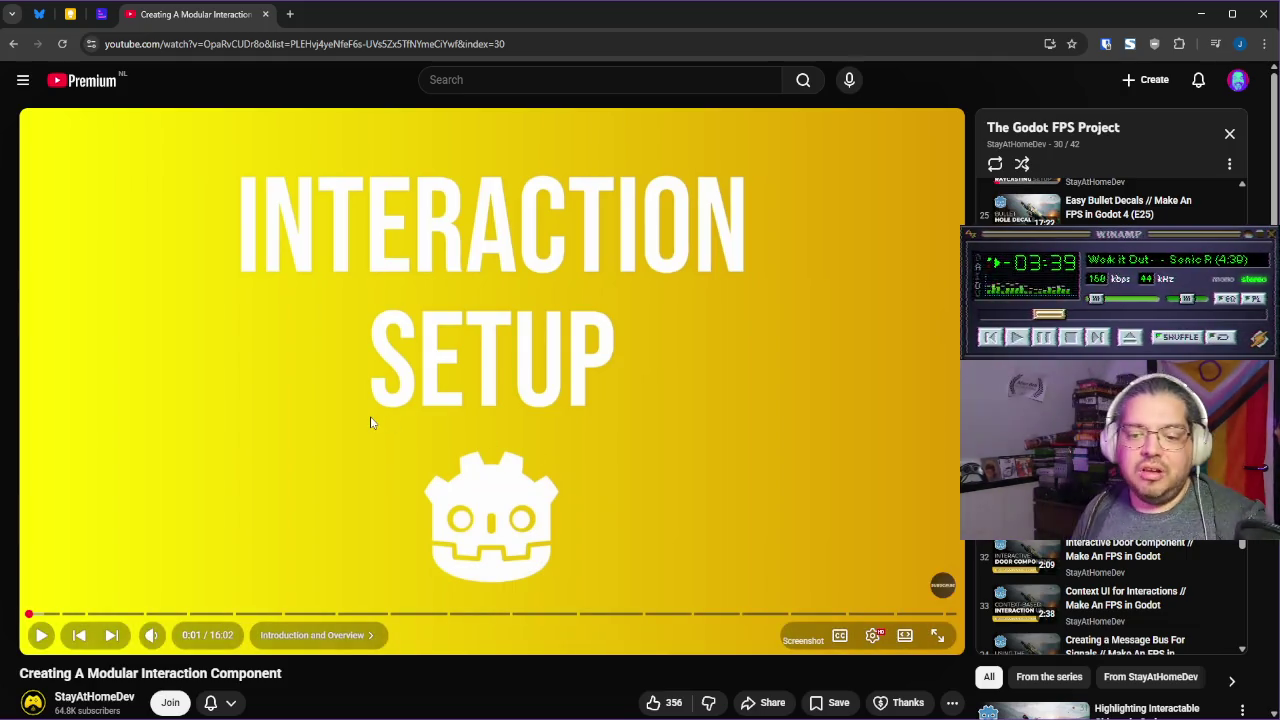
Play the tutorial at 2x speed to 2:23, pausing on the InteractionComponent script
{"action": "left_click", "coordinate": [407, 407]}
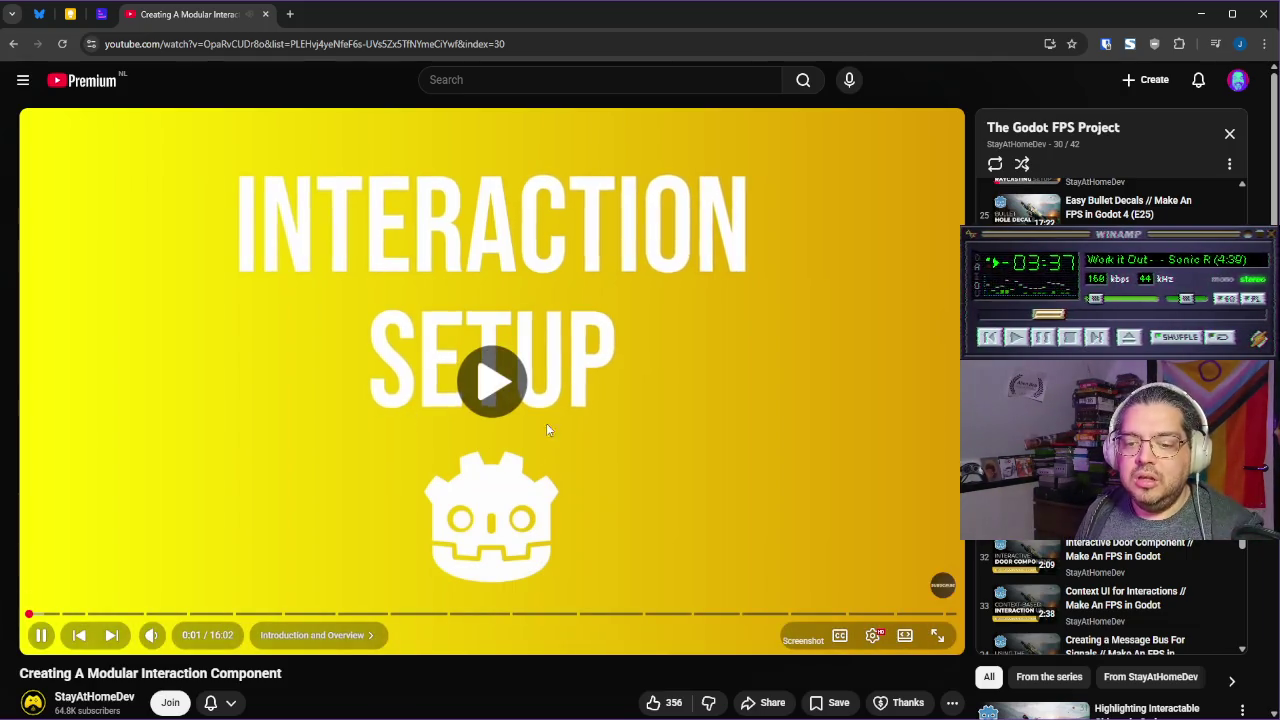
{"action": "mouse_move", "coordinate": [669, 444]}
{"action": "left_mouse_down"}
{"action": "mouse_move", "coordinate": [819, 439]}
{"action": "mouse_move", "coordinate": [794, 423]}
{"action": "mouse_move", "coordinate": [741, 435]}
{"action": "mouse_move", "coordinate": [702, 403]}
{"action": "mouse_move", "coordinate": [717, 405]}
{"action": "mouse_move", "coordinate": [724, 383]}
{"action": "mouse_move", "coordinate": [791, 389]}
{"action": "left_mouse_up"}
{"action": "left_click_drag", "start_coordinate": [760, 337], "coordinate": [760, 338]}
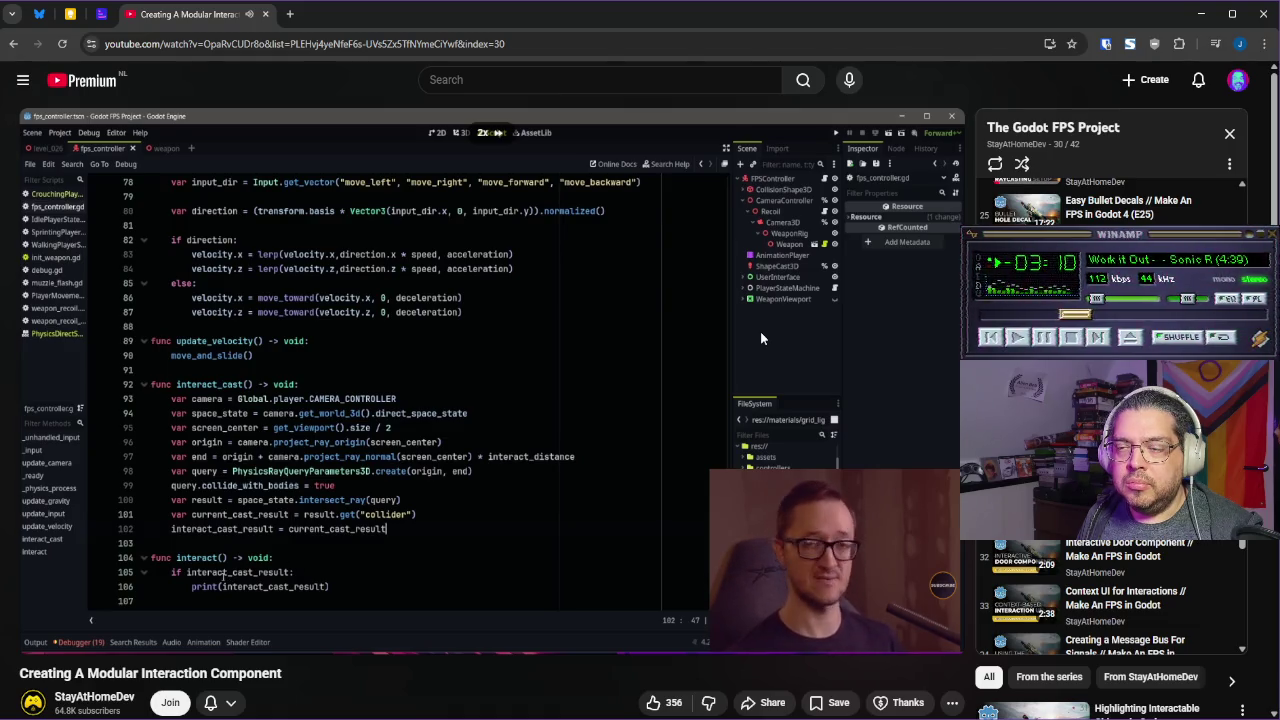
{"action": "left_click_drag", "start_coordinate": [760, 337], "coordinate": [737, 334]}
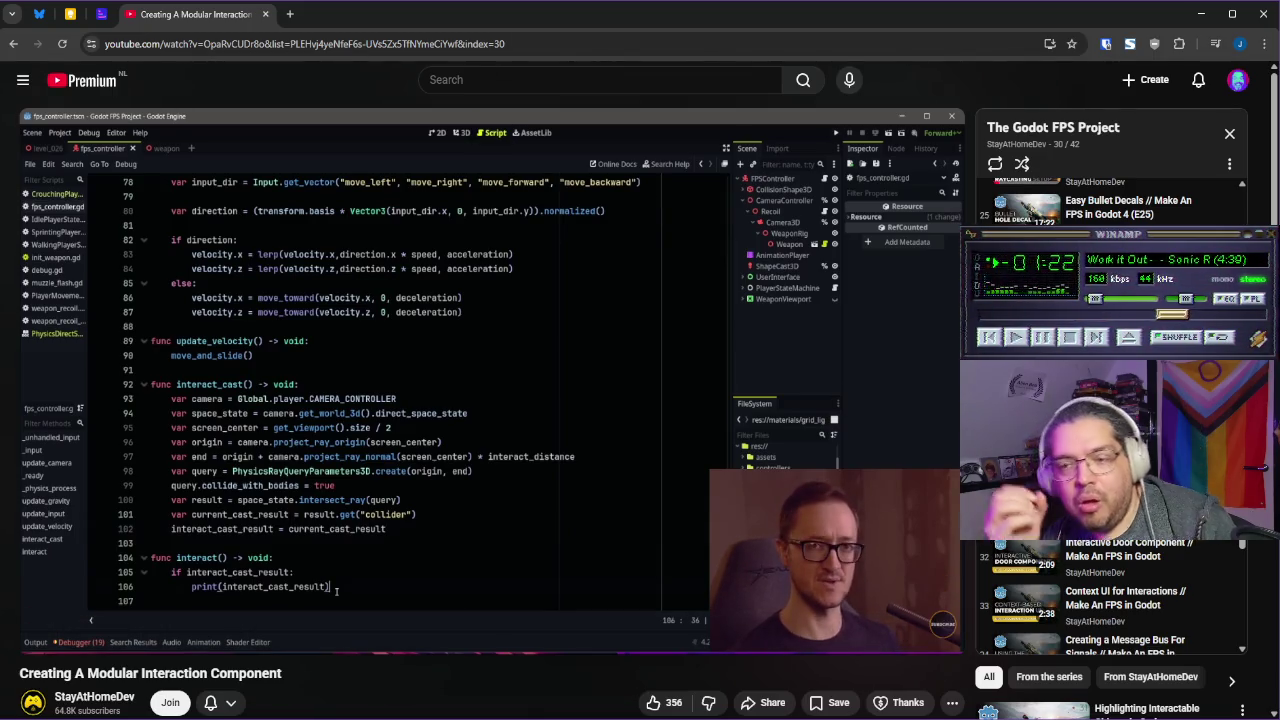
{"action": "left_click", "coordinate": [728, 428]}
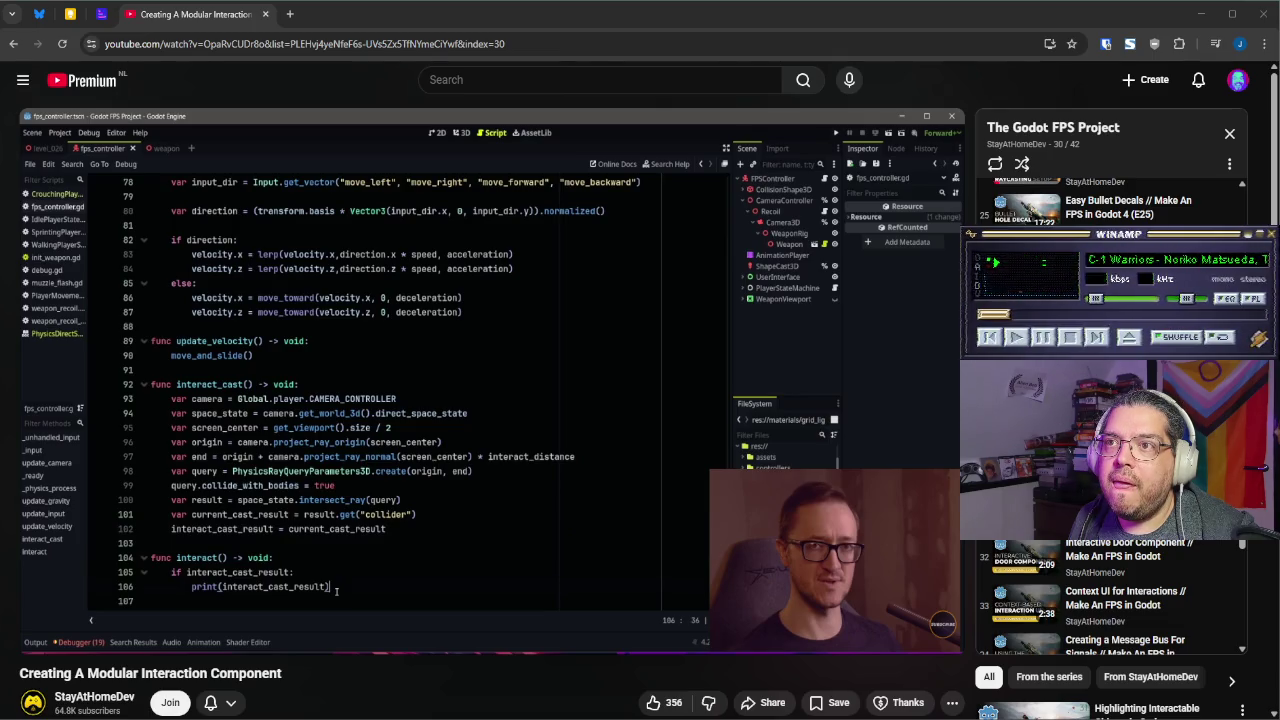
{"action": "left_click", "coordinate": [858, 386]}
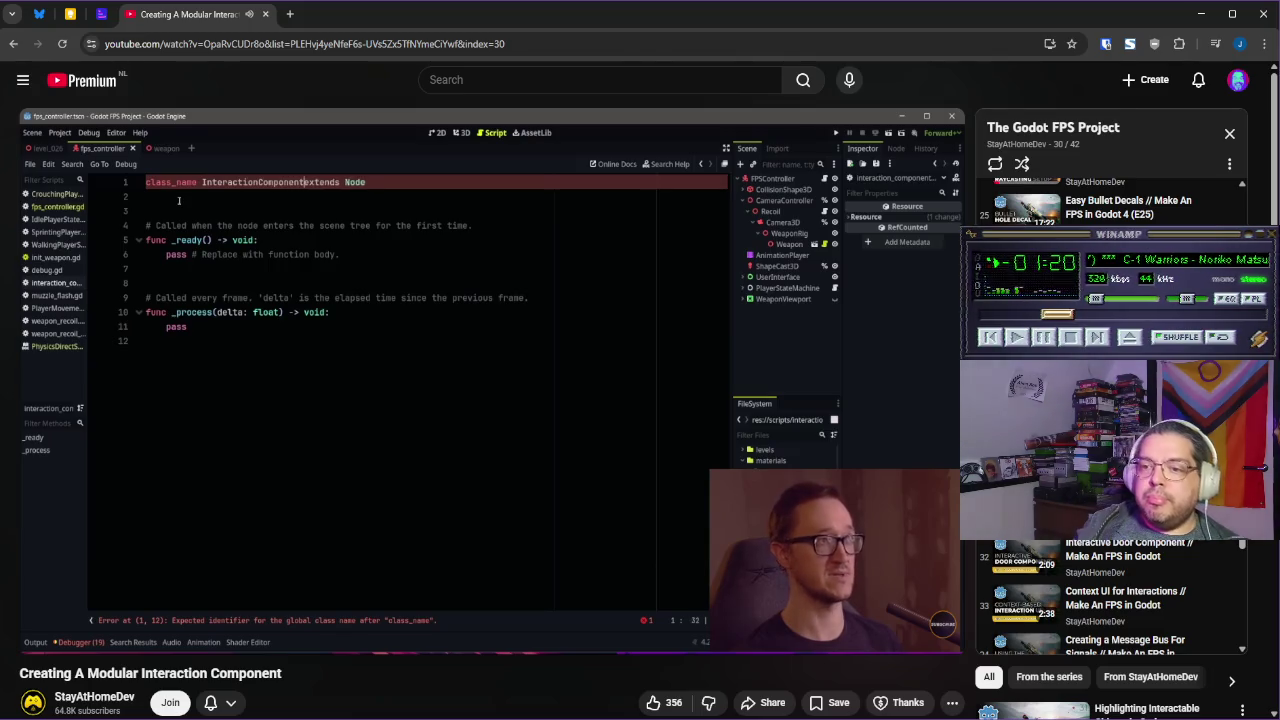
{"action": "left_click", "coordinate": [606, 298]}
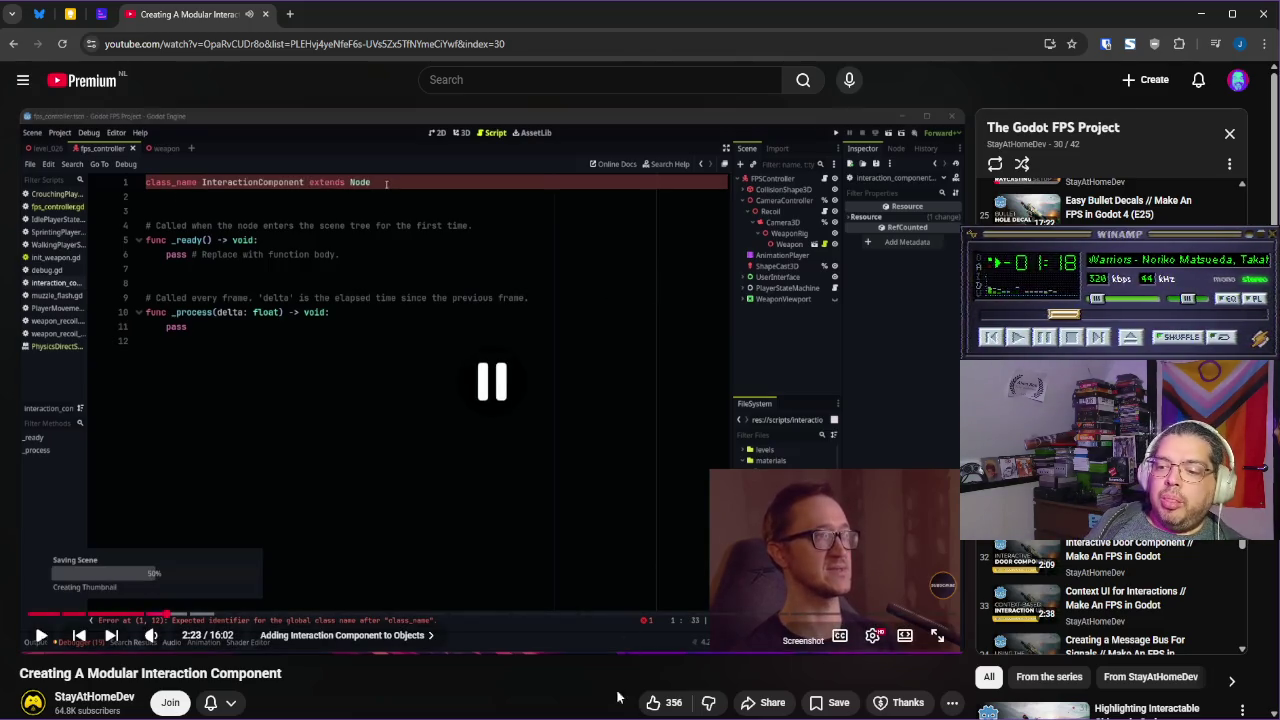
Back in Godot, fold the Misc Functions region of P1_character.gd
{"action": "key", "text": "alt+Tab"}
{"action": "mouse_move", "coordinate": [621, 718]}
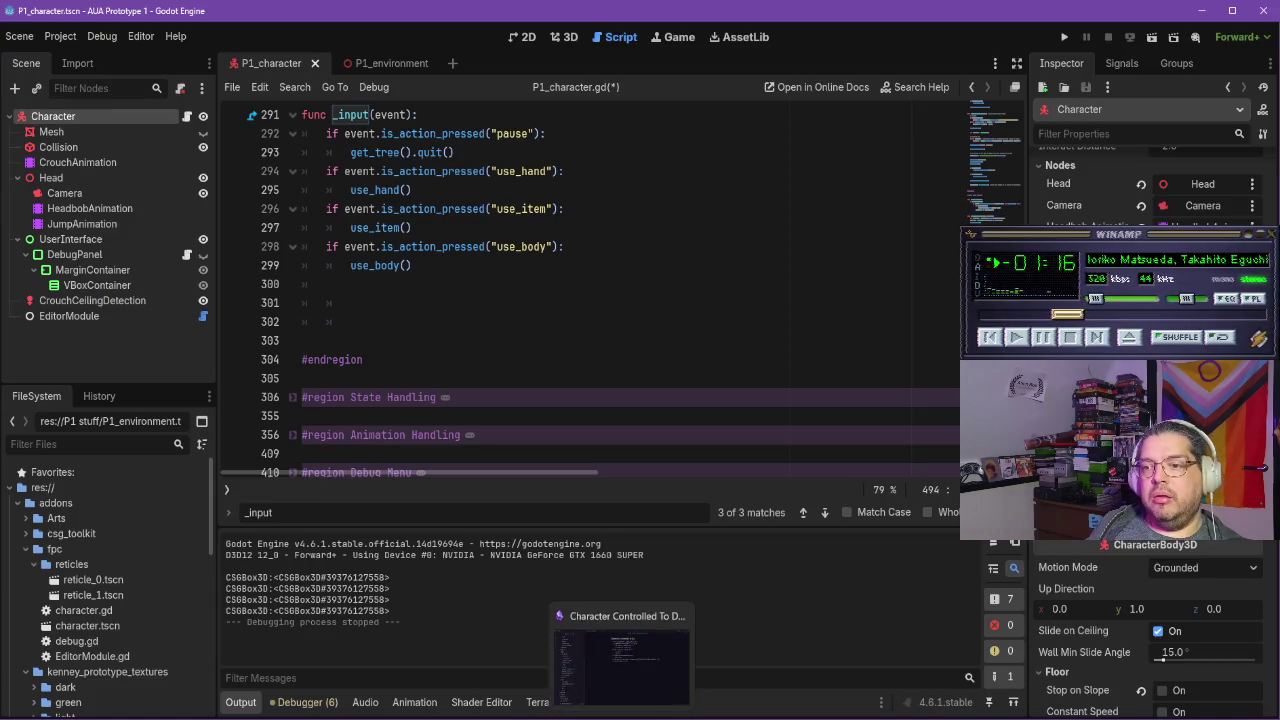
{"action": "scroll", "coordinate": [400, 260], "scroll_direction": "up", "scroll_amount": 2}
{"action": "scroll", "coordinate": [460, 275], "scroll_direction": "down", "scroll_amount": 15}
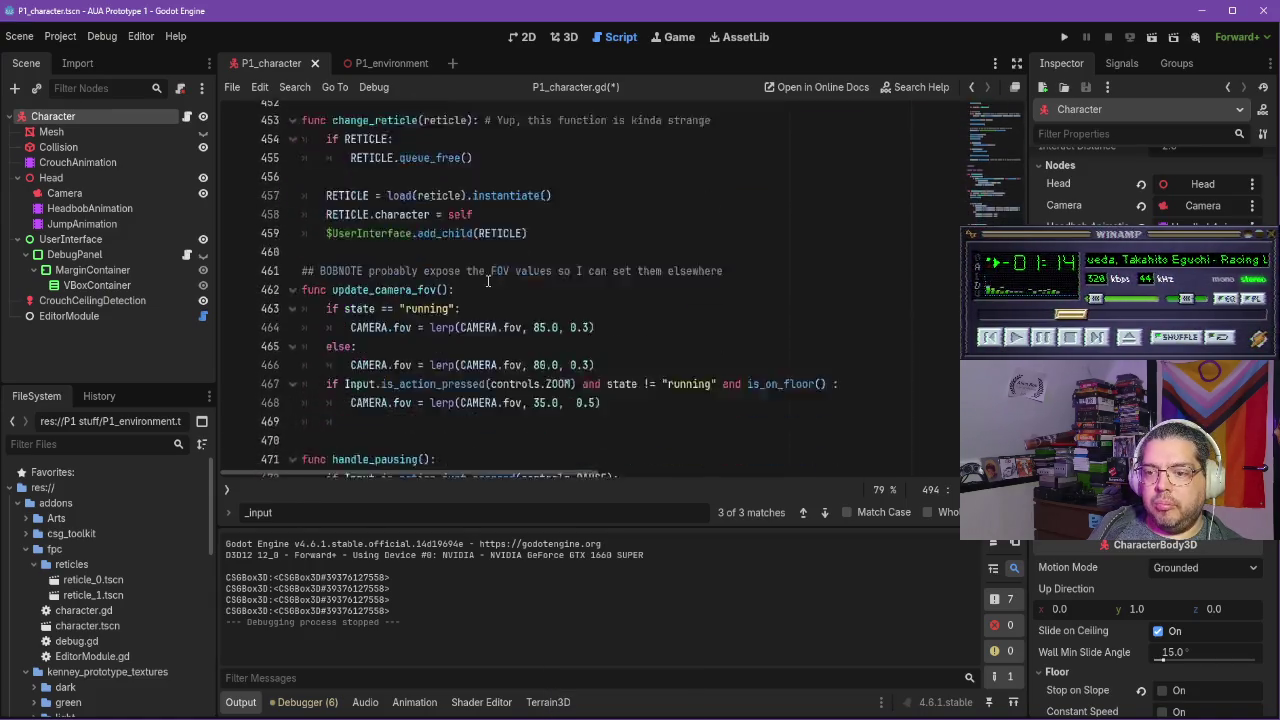
{"action": "scroll", "coordinate": [488, 283], "scroll_direction": "up", "scroll_amount": 10}
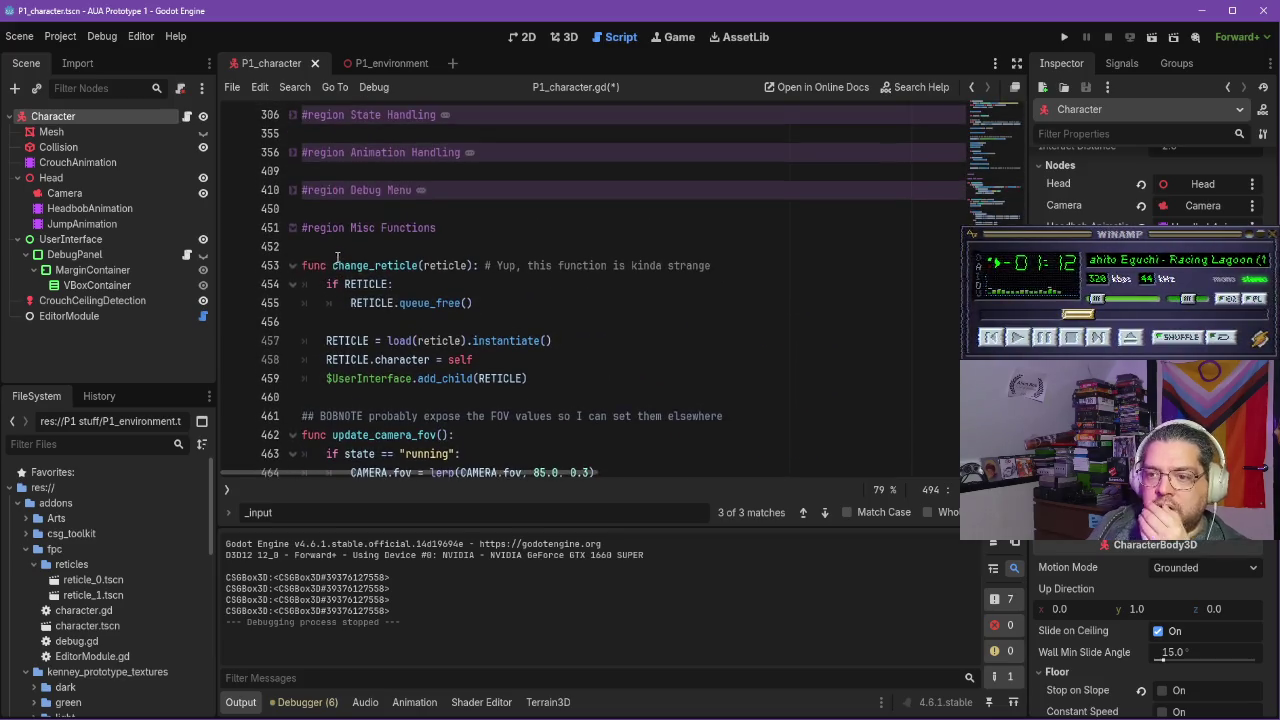
{"action": "left_click", "coordinate": [292, 233]}
Collapse the addons folder and expand P1 stuff in the FileSystem dock
{"action": "scroll", "coordinate": [470, 330], "scroll_direction": "down", "scroll_amount": 4}
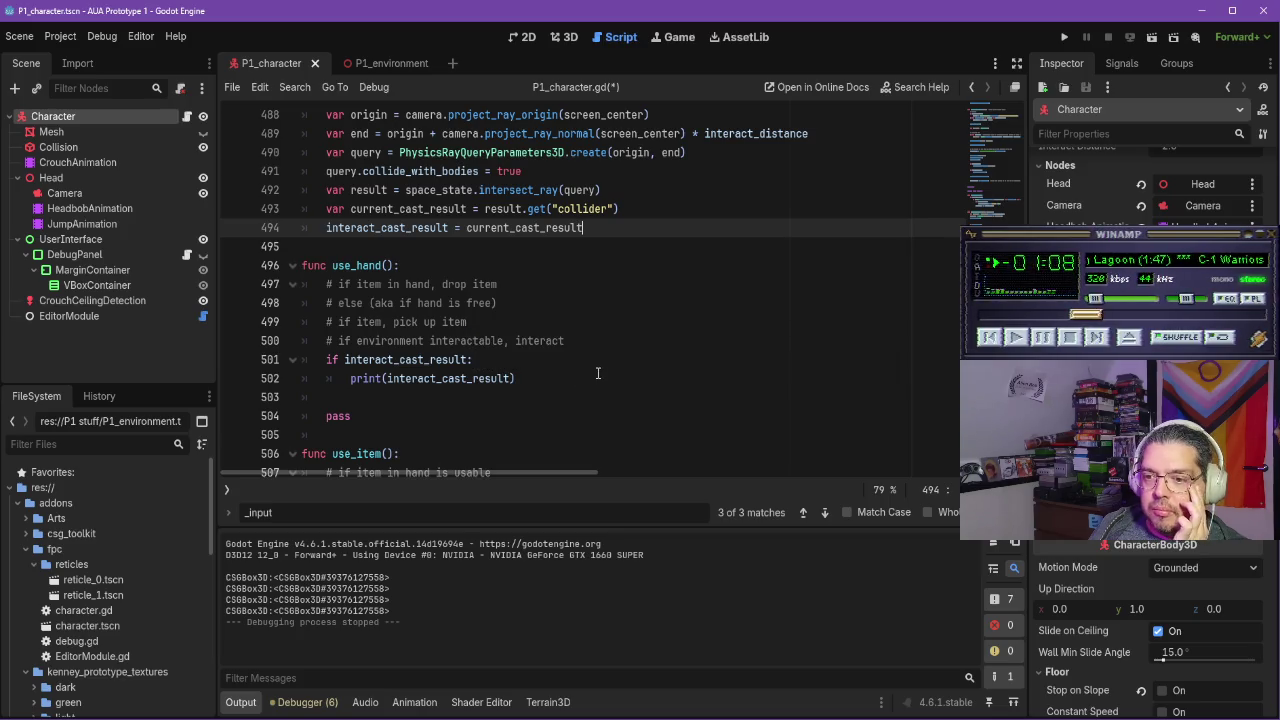
{"action": "scroll", "coordinate": [598, 373], "scroll_direction": "down", "scroll_amount": 2}
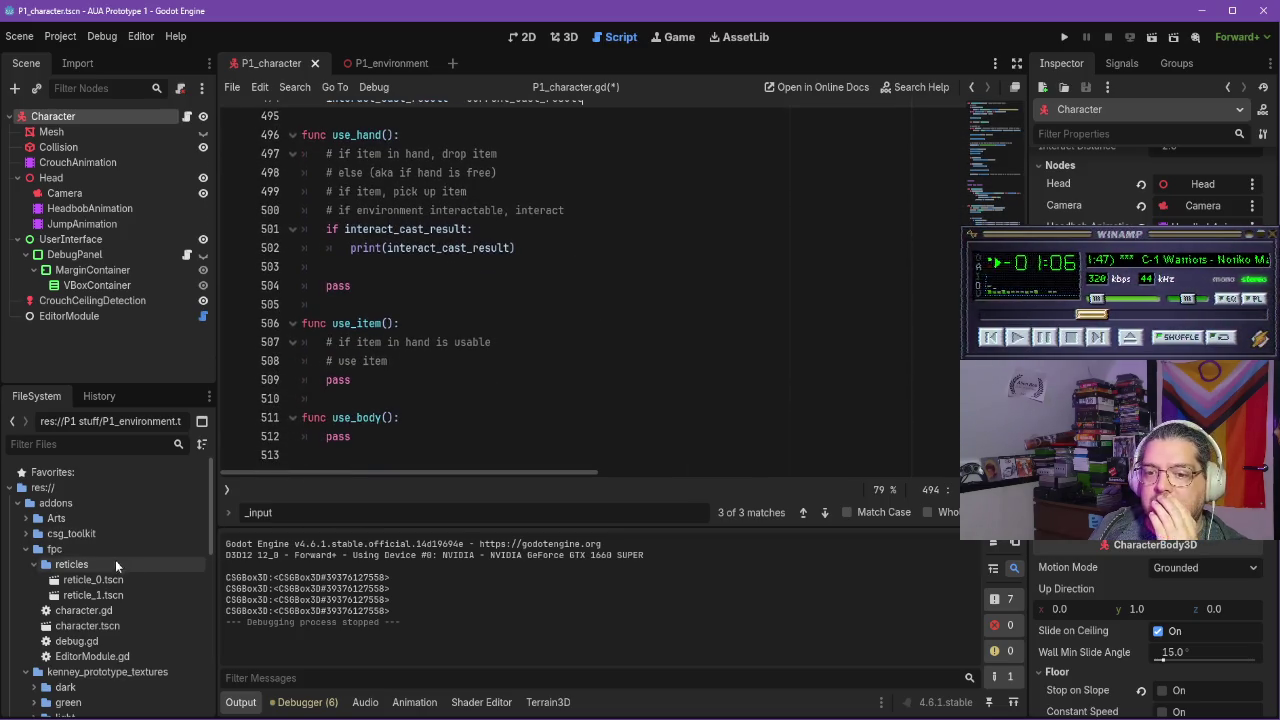
{"action": "scroll", "coordinate": [138, 551], "scroll_direction": "down", "scroll_amount": 4}
{"action": "scroll", "coordinate": [164, 650], "scroll_direction": "down", "scroll_amount": 1}
{"action": "scroll", "coordinate": [129, 613], "scroll_direction": "up", "scroll_amount": 6}
{"action": "double_click", "coordinate": [40, 503]}
{"action": "double_click", "coordinate": [81, 536]}
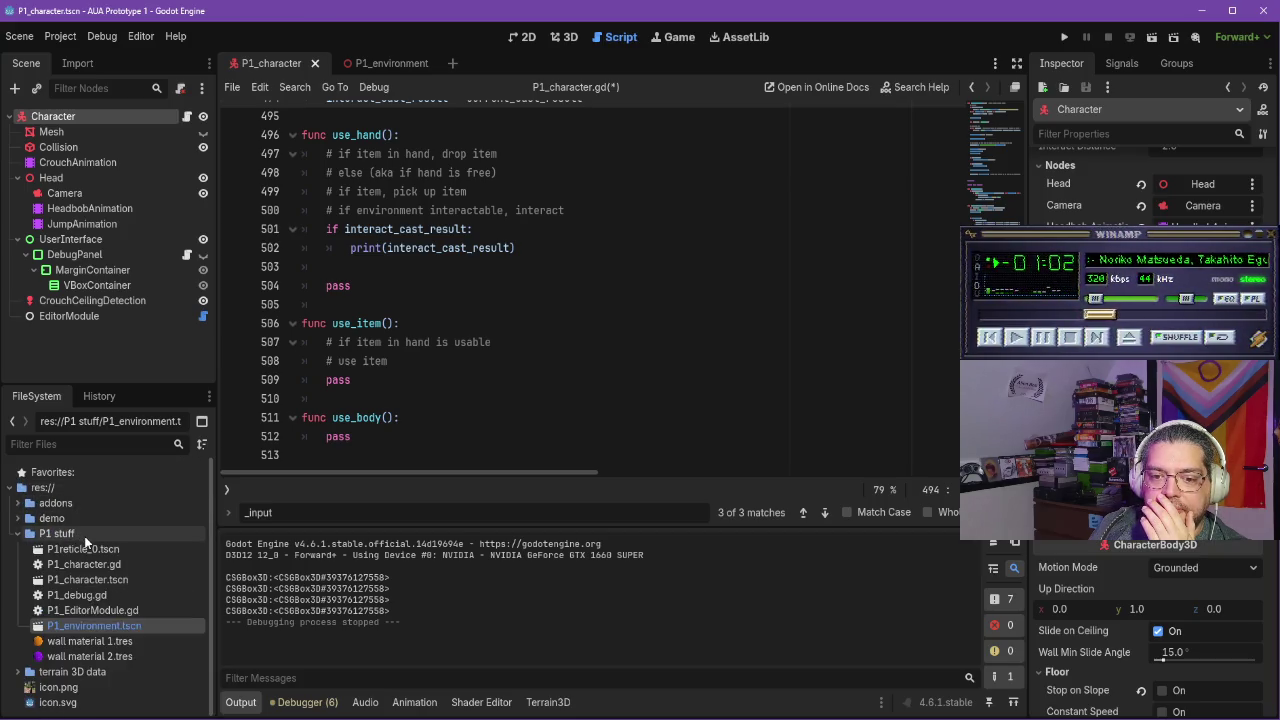
Create a new folder named Scripts inside P1 stuff
{"action": "right_click", "coordinate": [86, 535]}
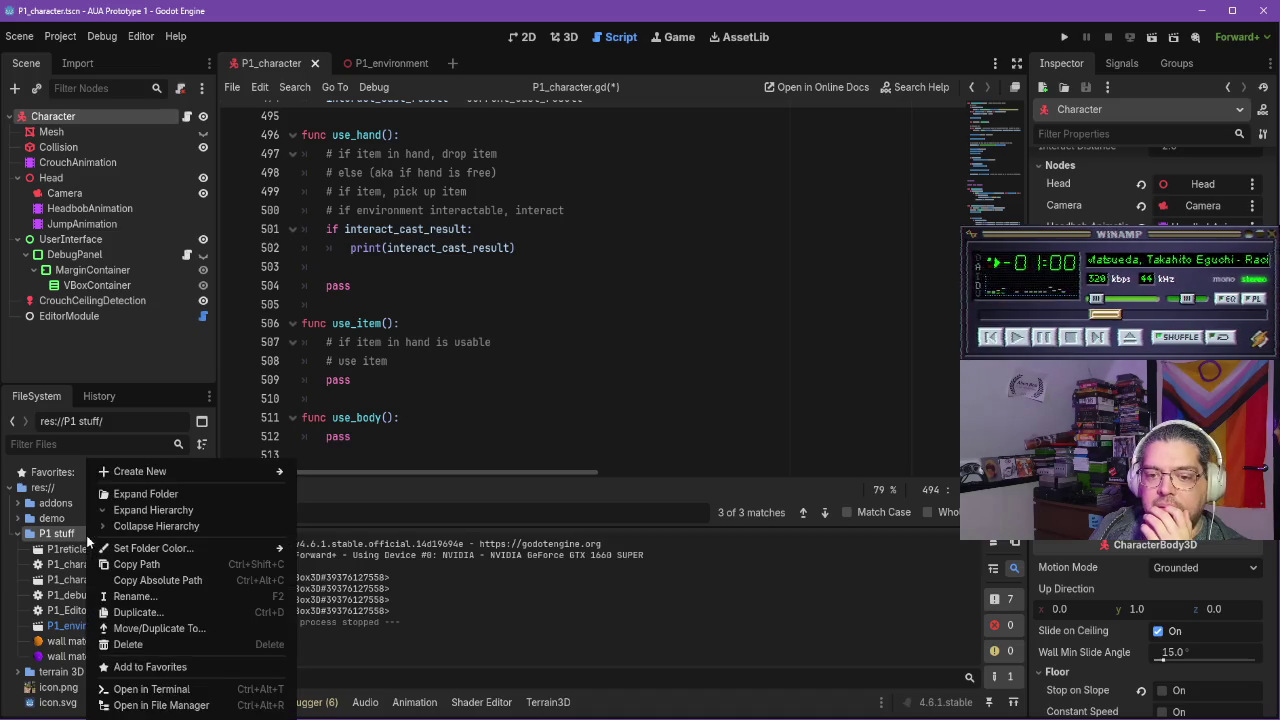
{"action": "mouse_move", "coordinate": [189, 475]}
{"action": "left_click", "coordinate": [345, 475]}
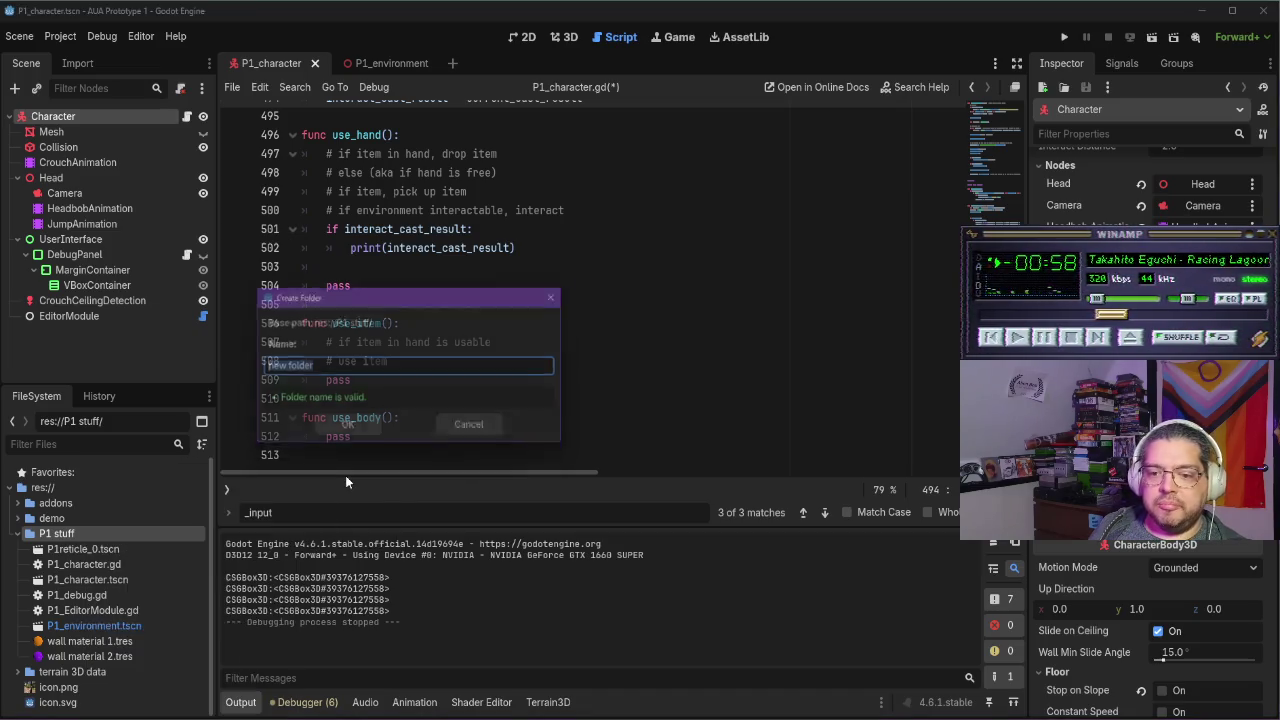
{"action": "type", "text": "Scripts"}
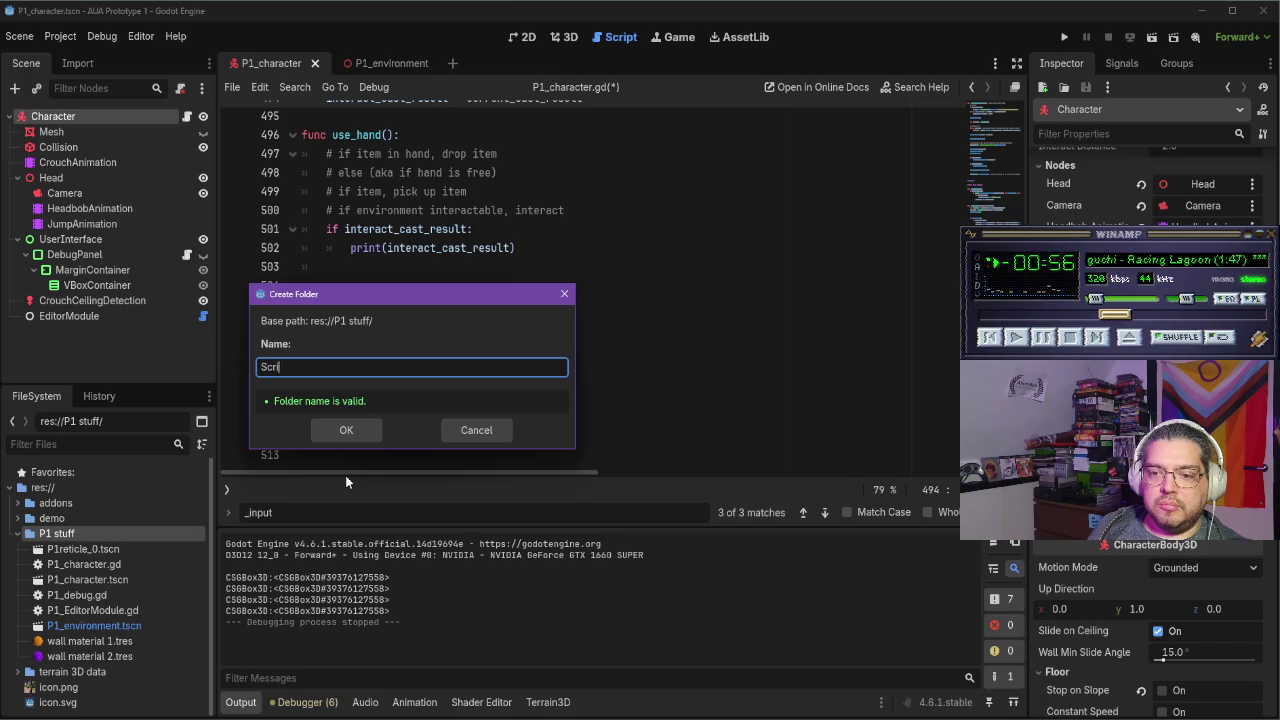
{"action": "key", "text": "Return"}
{"action": "left_click", "coordinate": [74, 548]}
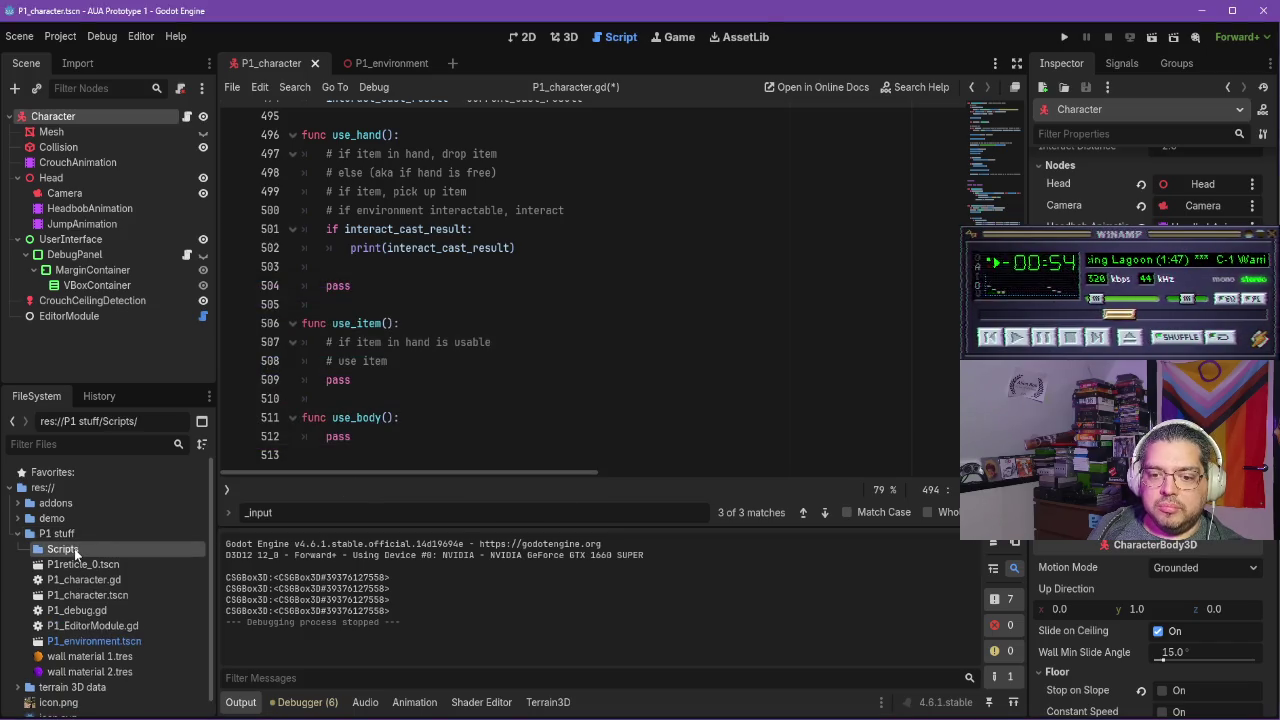
{"action": "right_click", "coordinate": [74, 548]}
Create the Node script hand_interaction_component.gd in Scripts, then return to the YouTube tutorial
{"action": "mouse_move", "coordinate": [176, 471]}
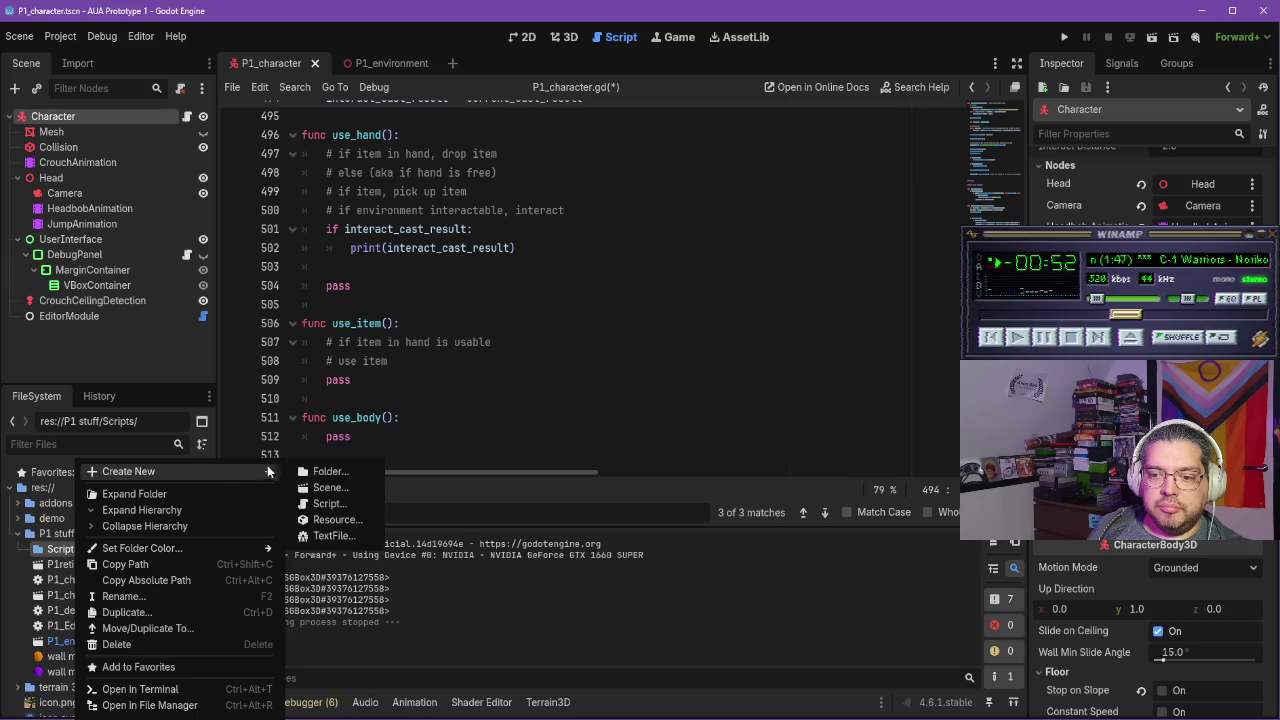
{"action": "left_click", "coordinate": [330, 503]}
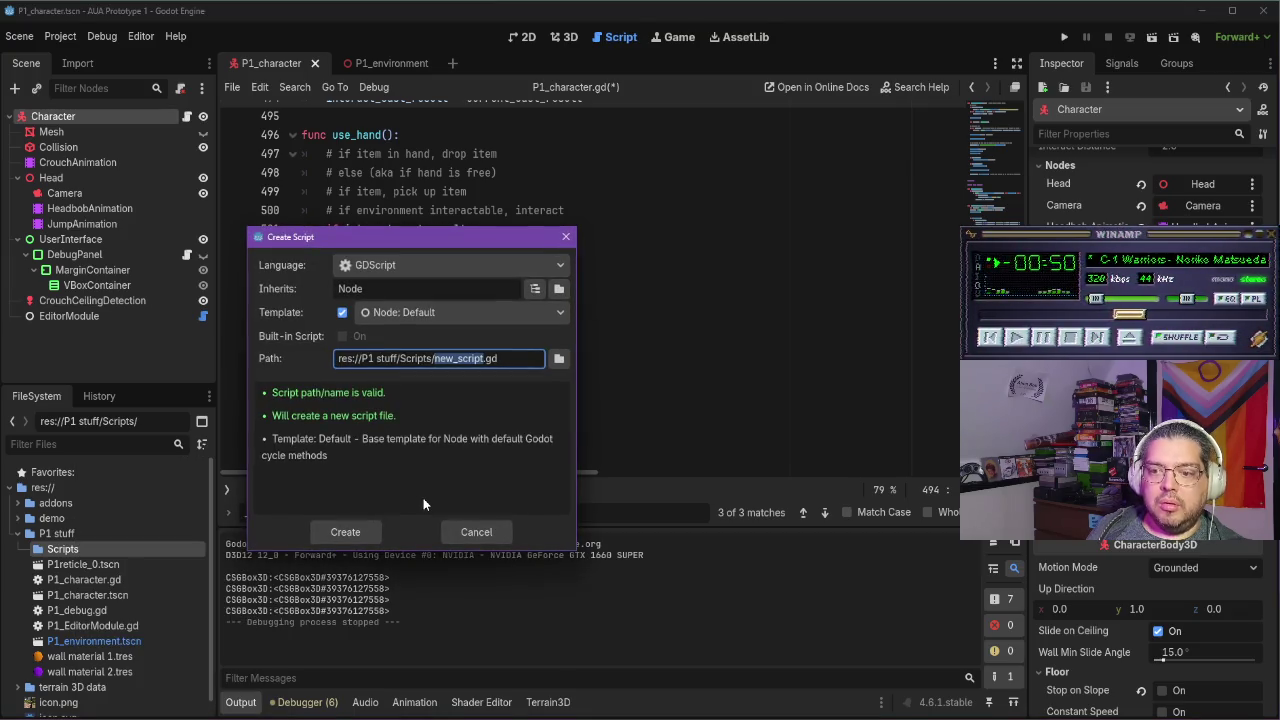
{"action": "type", "text": "_interact"}
{"action": "type", "text": "ion_compon"}
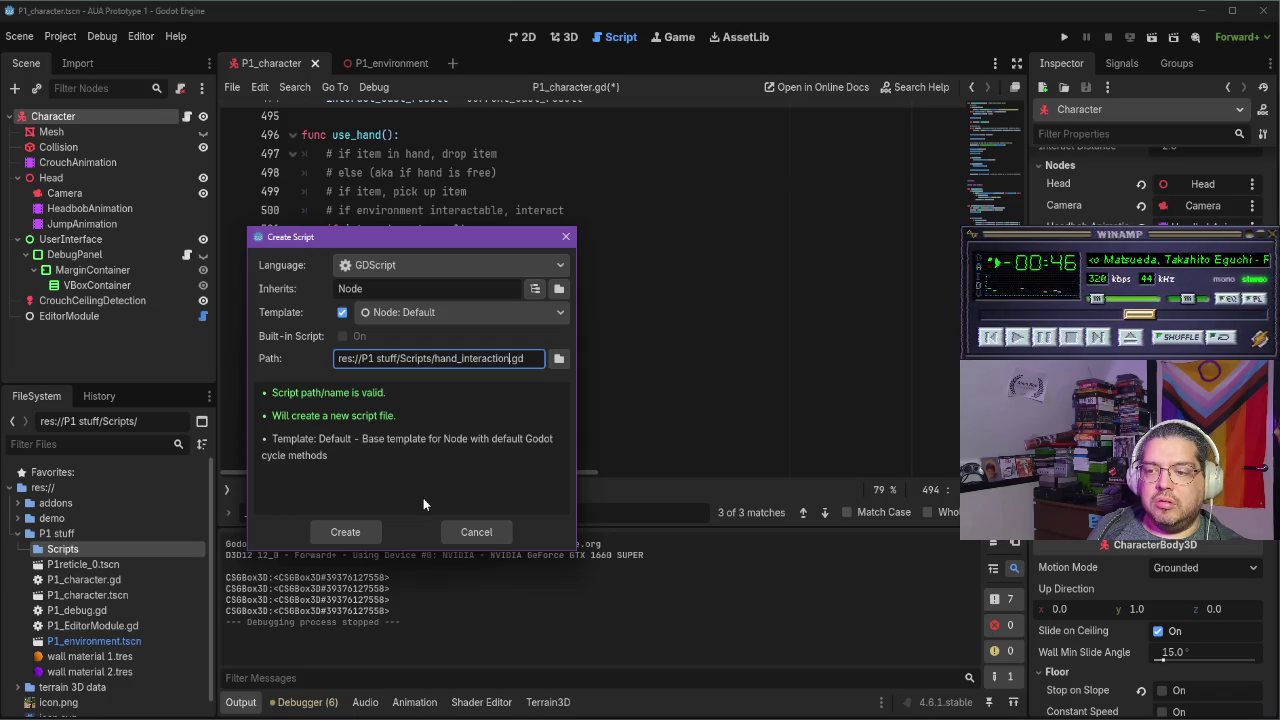
{"action": "type", "text": "ent"}
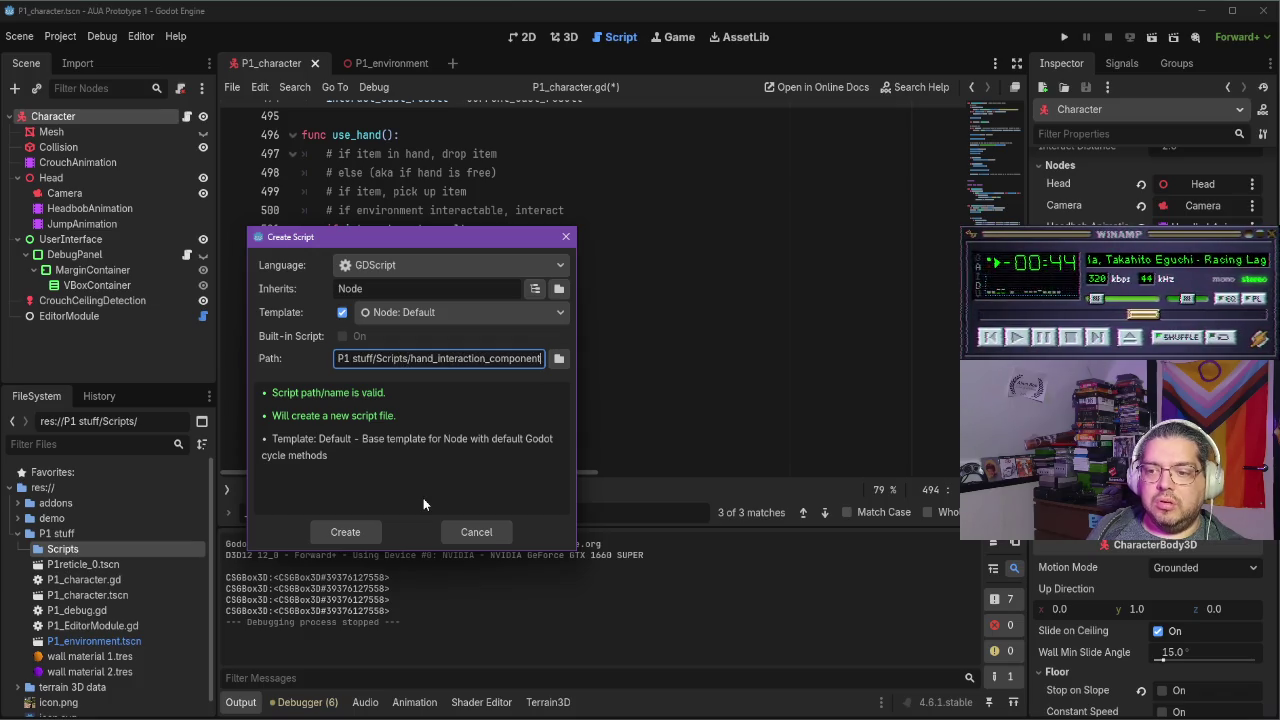
{"action": "left_click", "coordinate": [346, 532]}
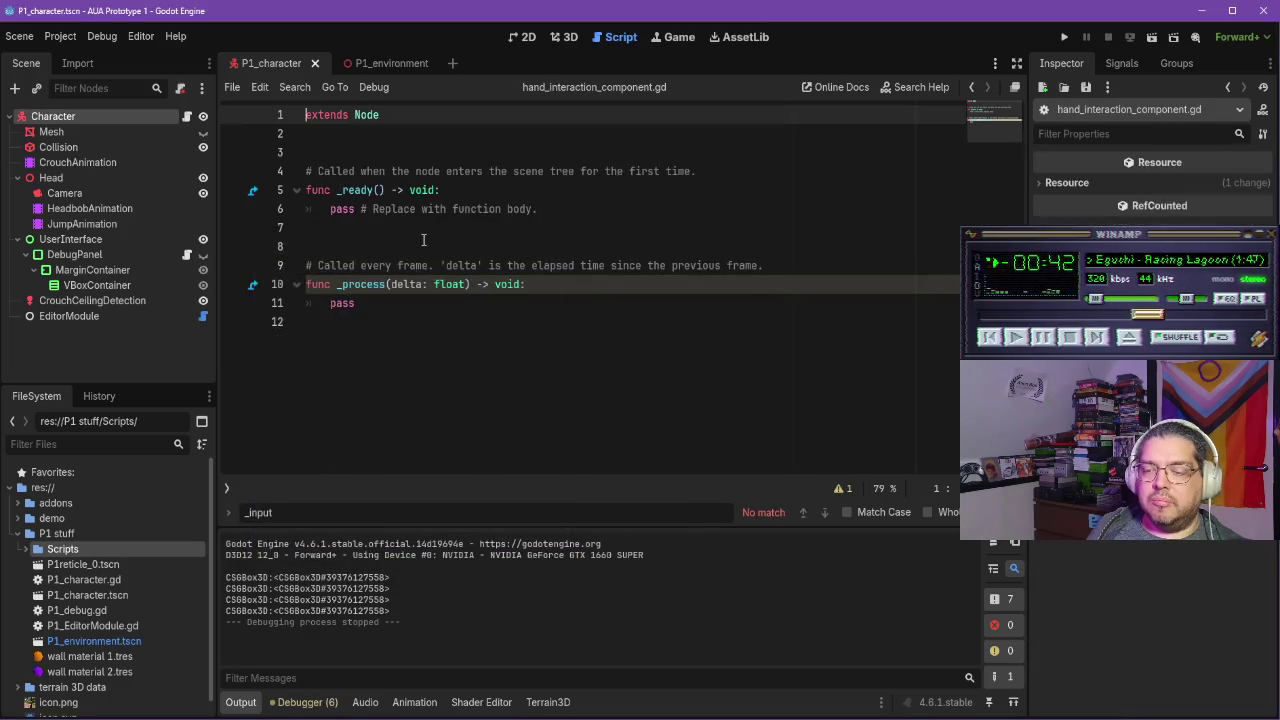
{"action": "key", "text": "alt+Tab"}
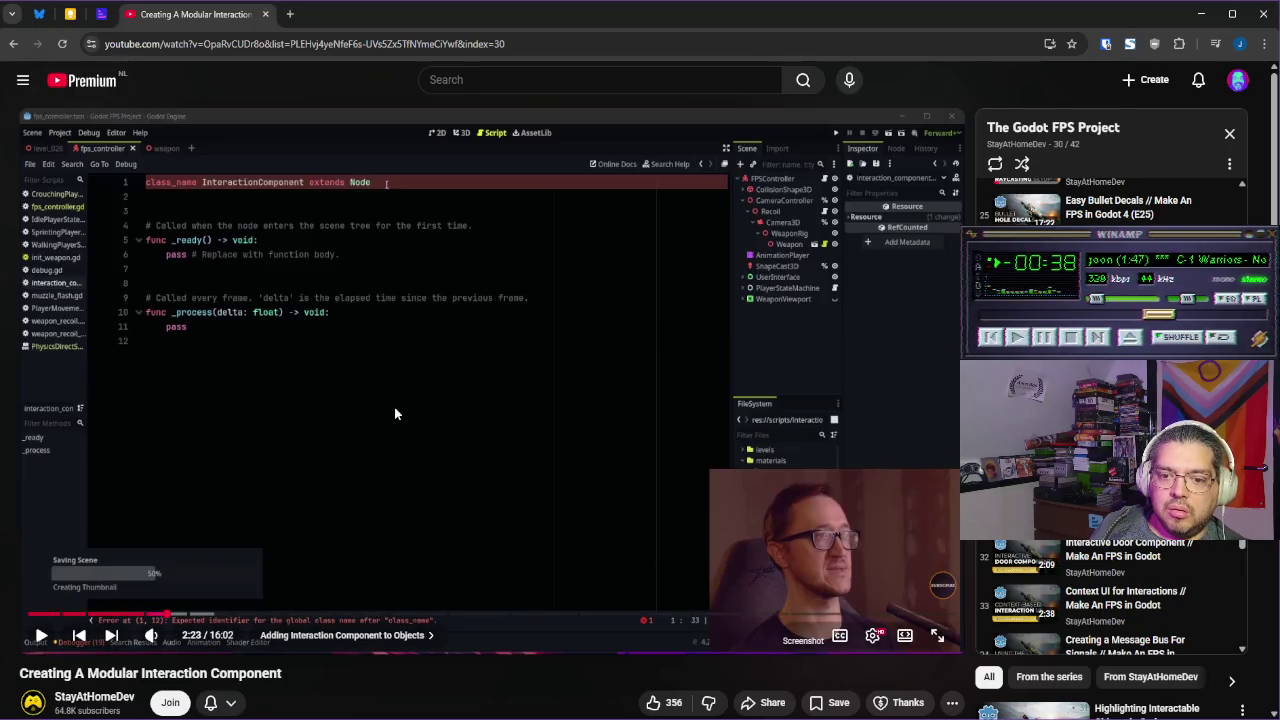
Rewind the YouTube tutorial to rewatch its class_name step, then pause it
{"action": "key", "text": "space"}
{"action": "key", "text": "Left"}
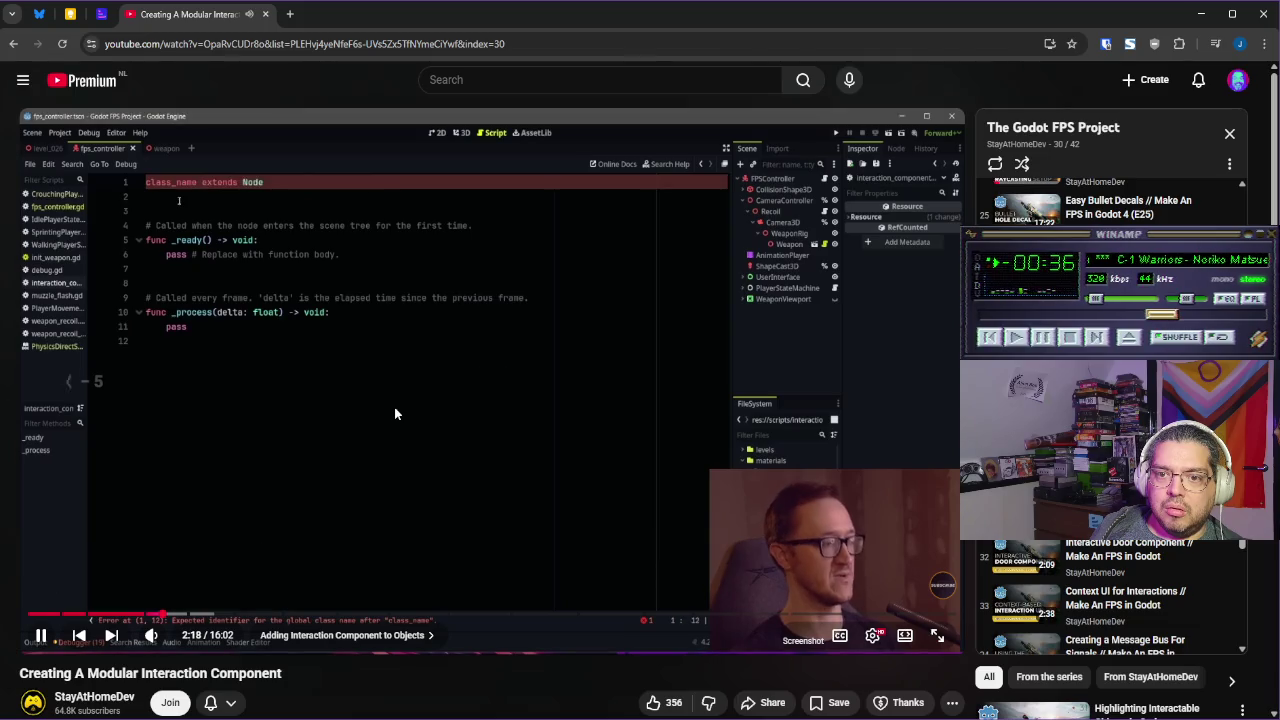
{"action": "key", "text": "Left"}
{"action": "key", "text": "Left"}
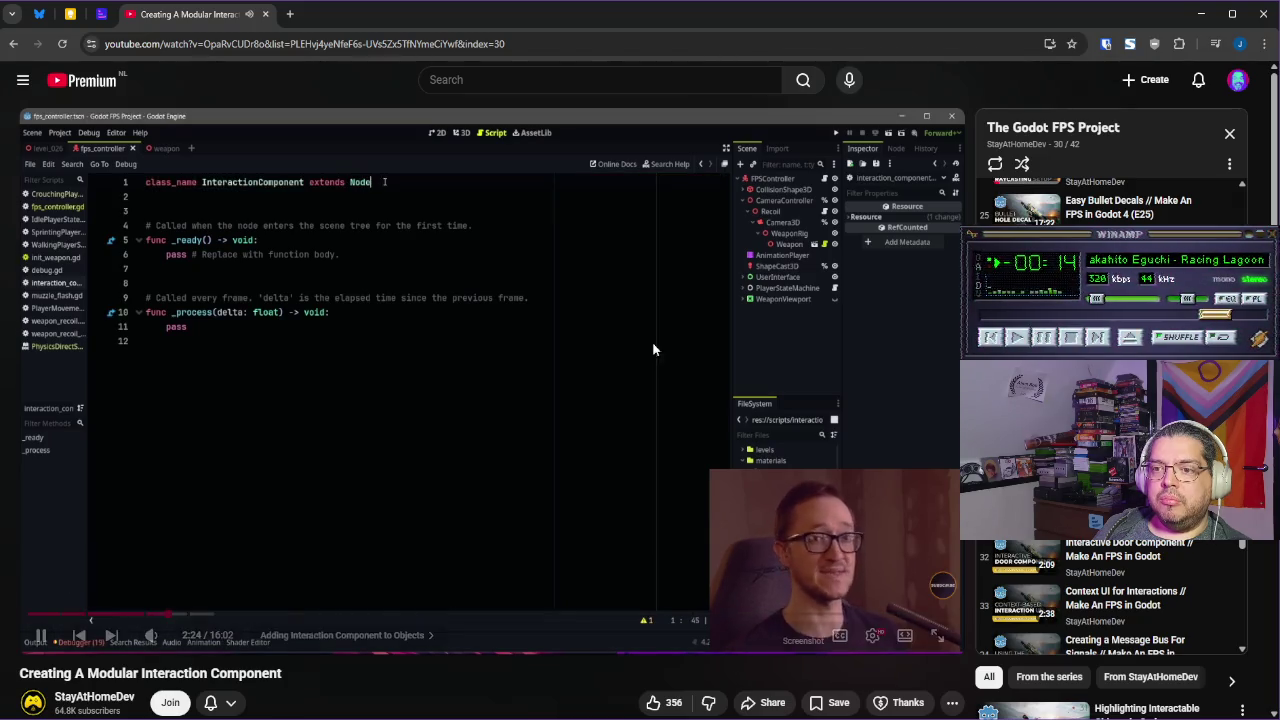
{"action": "left_click", "coordinate": [652, 315]}
Declare class_name HandInteractionComponent in the script, save it, and resume the tutorial
{"action": "key", "text": "alt+Tab"}
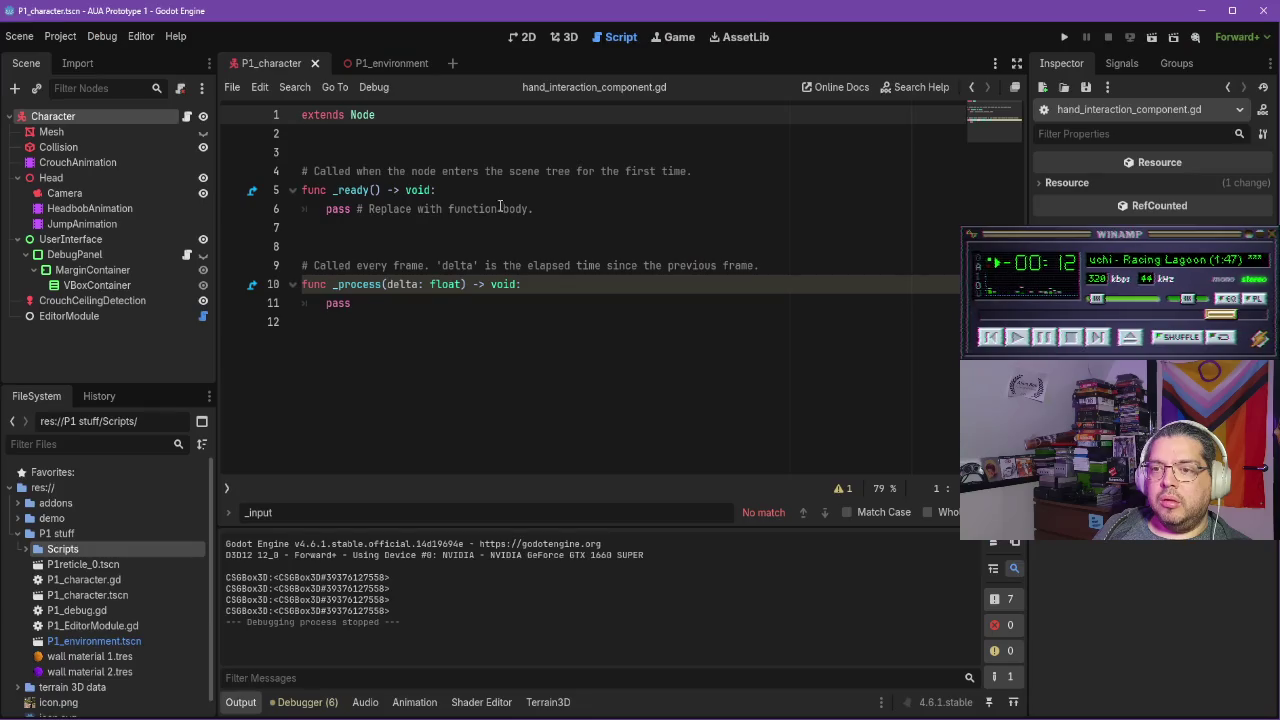
{"action": "type", "text": "class_name H"}
{"action": "type", "text": "andInteraction"}
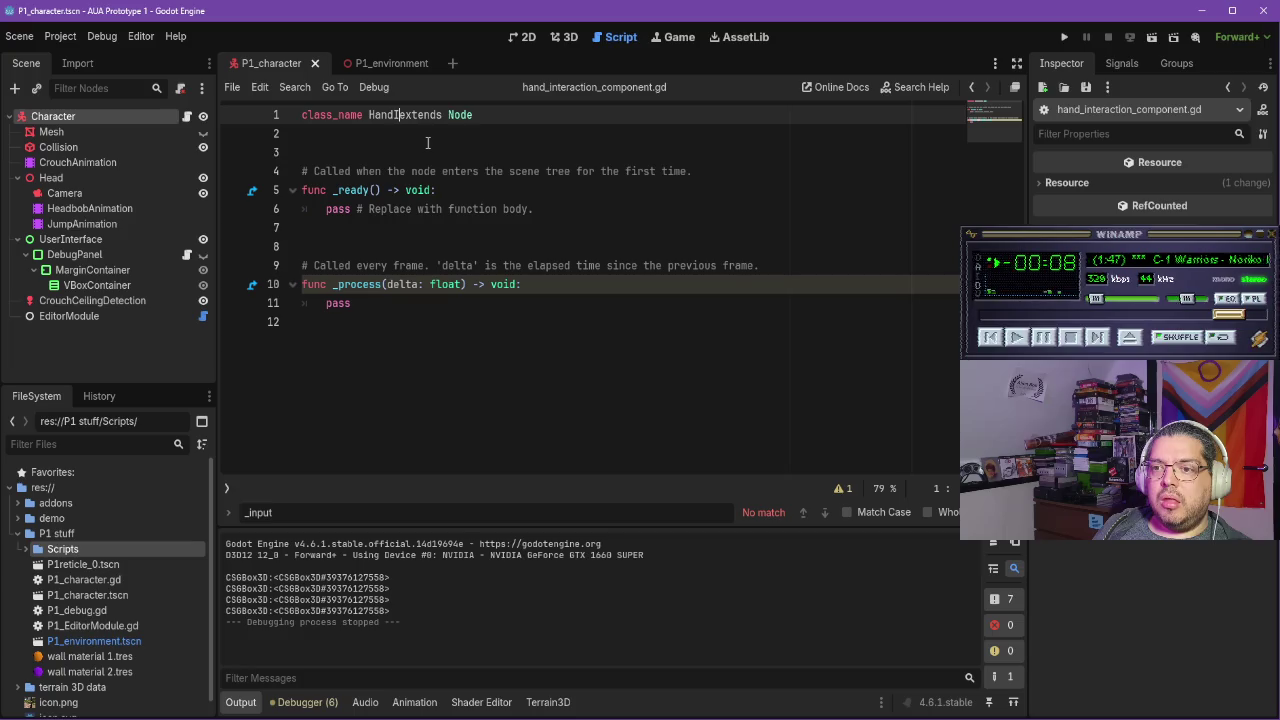
{"action": "type", "text": "Component"}
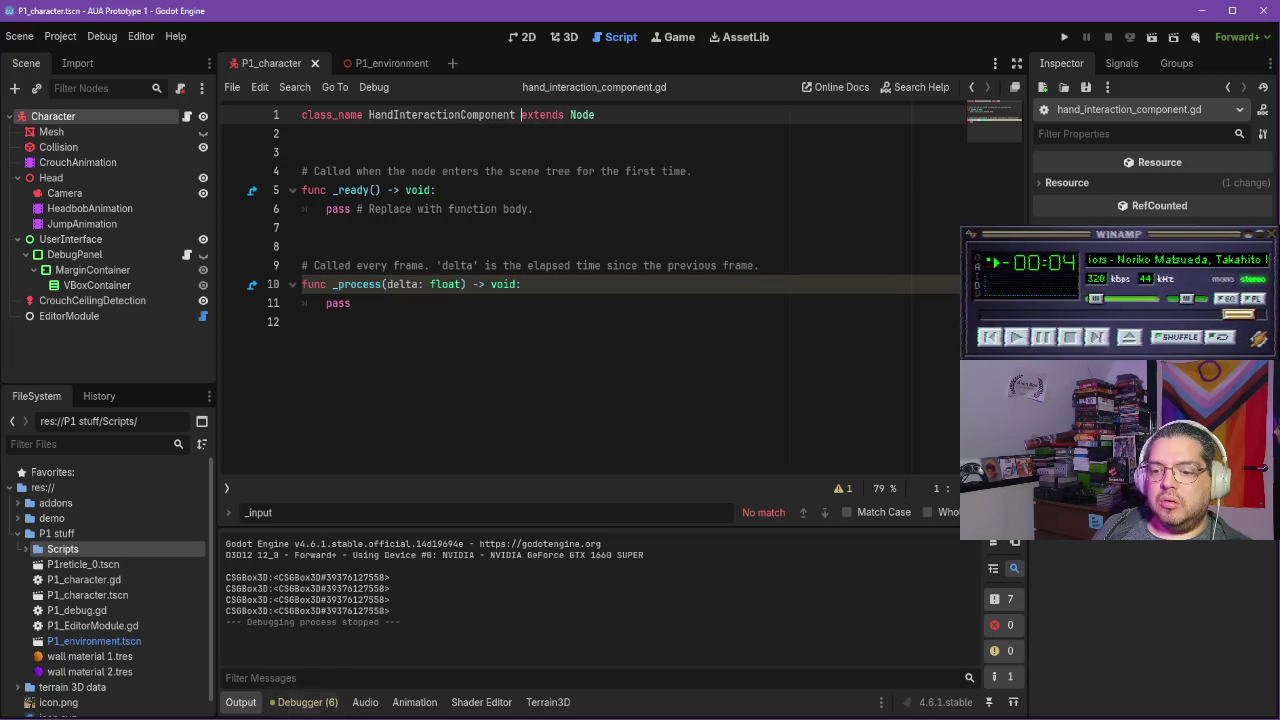
{"action": "key", "text": "ctrl+s"}
{"action": "key", "text": "alt+Tab"}
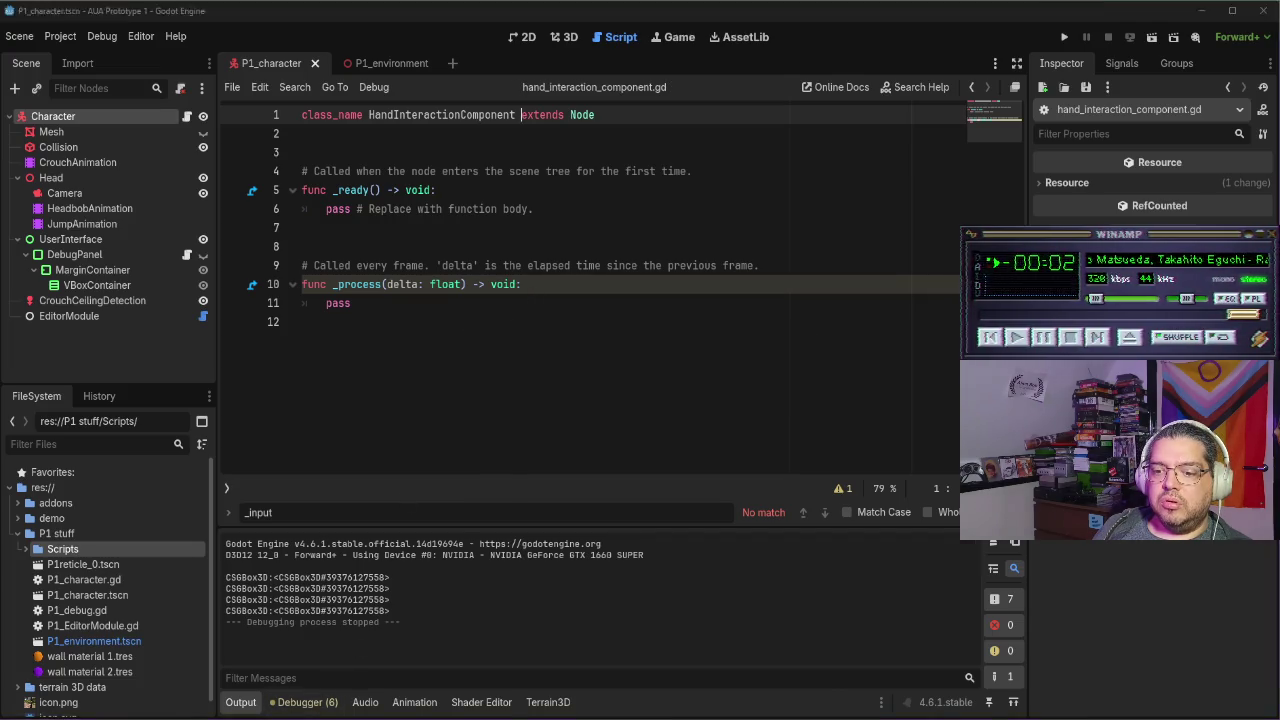
{"action": "left_click", "coordinate": [646, 345]}
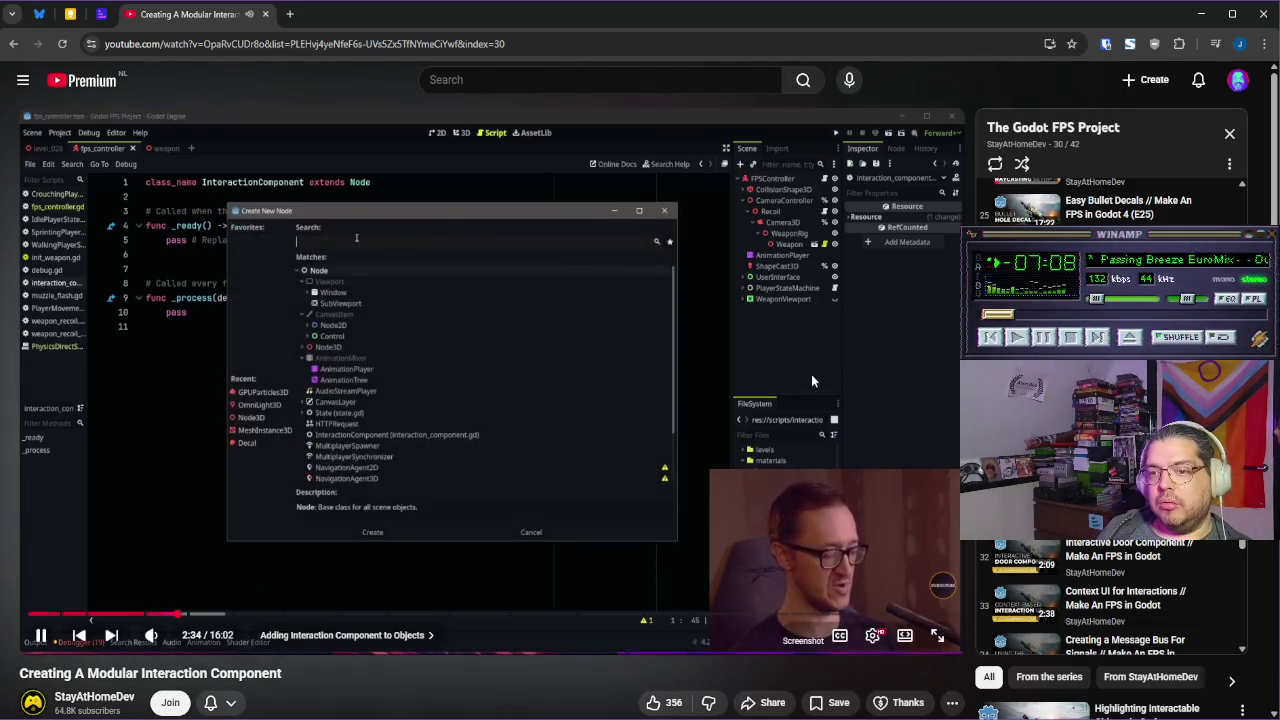
{"action": "left_click", "coordinate": [717, 343]}
{"action": "key", "text": "alt+Tab"}
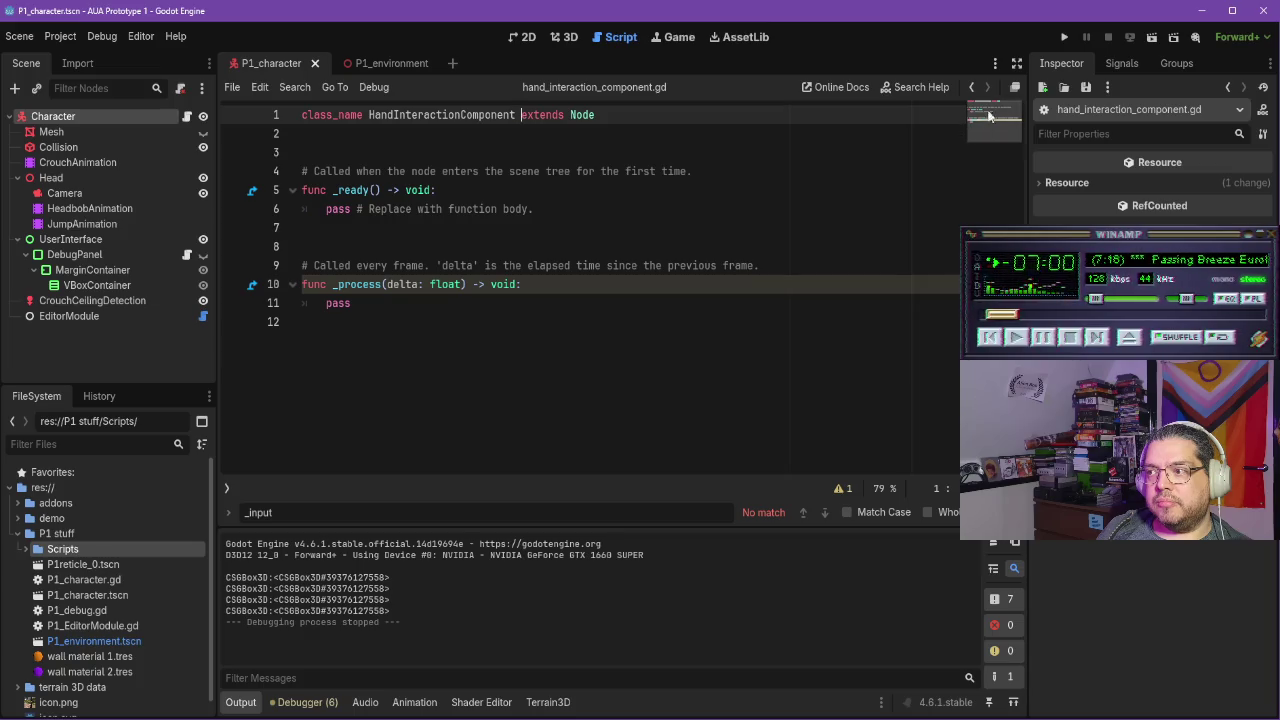
{"action": "left_click", "coordinate": [15, 88]}
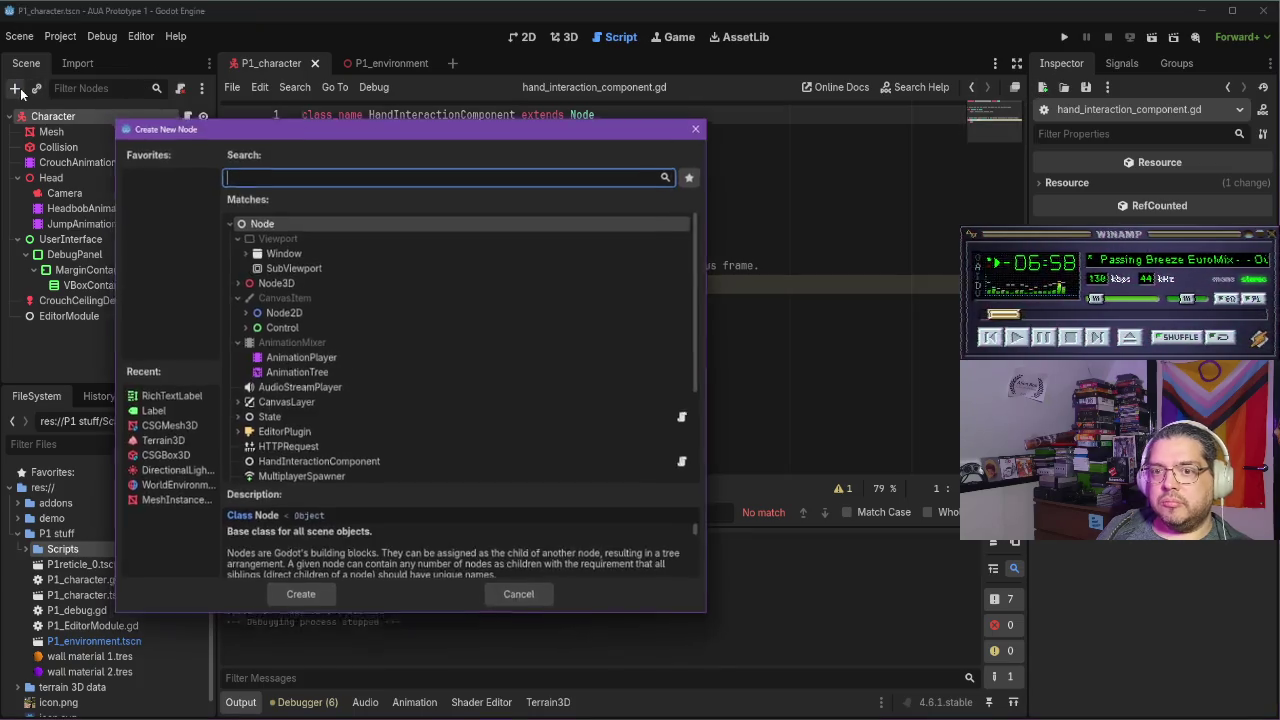
{"action": "type", "text": "handi"}
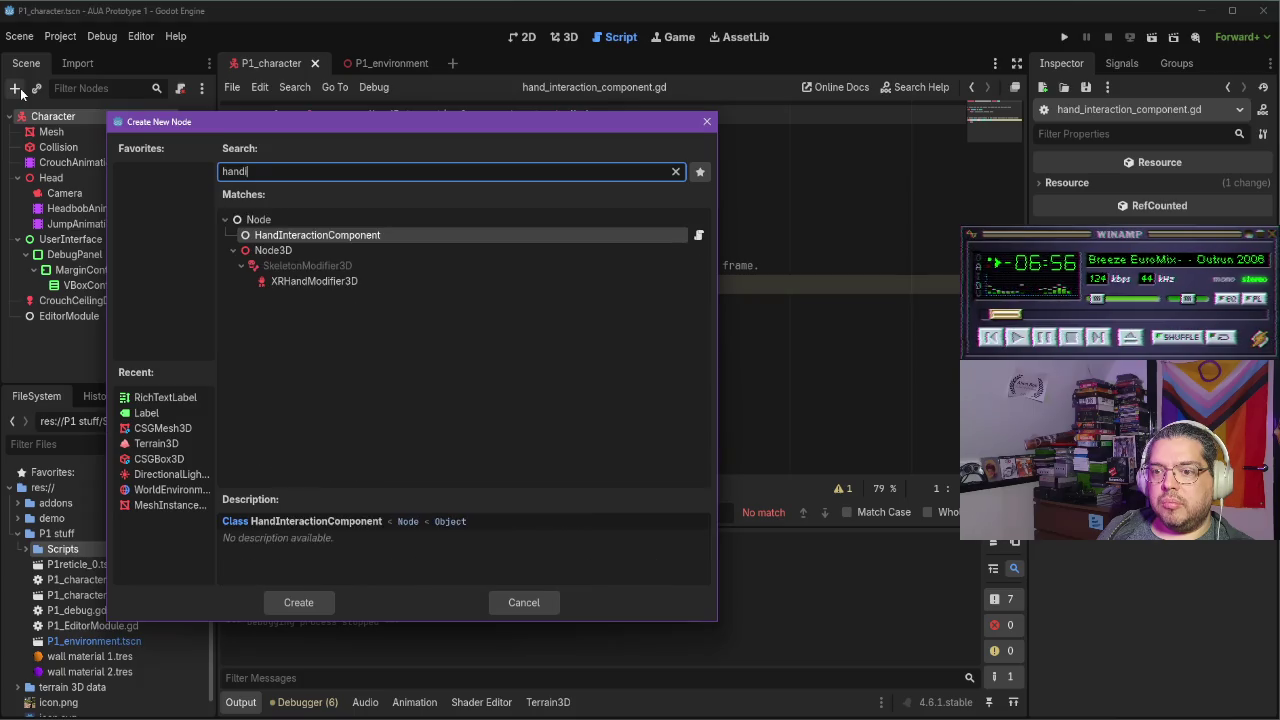
{"action": "left_click", "coordinate": [707, 121]}
{"action": "key", "text": "alt+Tab"}
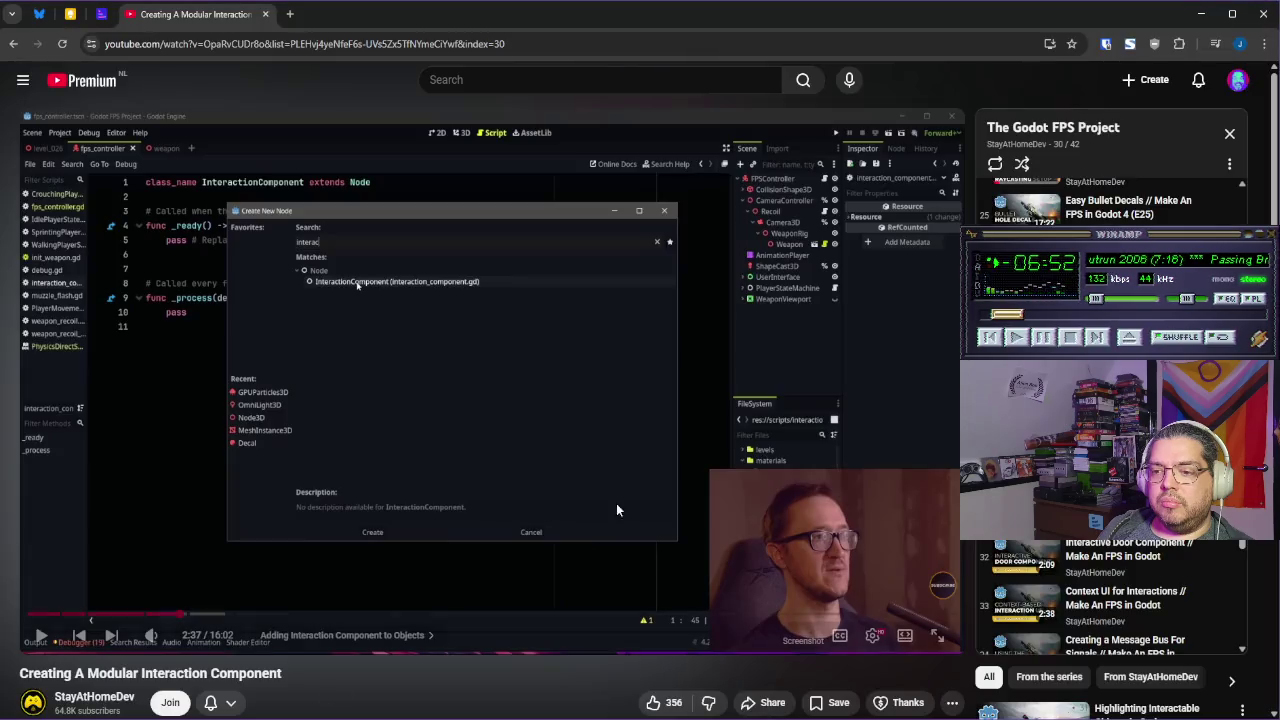
Play the tutorial to 2:50, its Setting Up Parent and Signals chapter, and return to Godot
{"action": "left_click", "coordinate": [648, 483]}
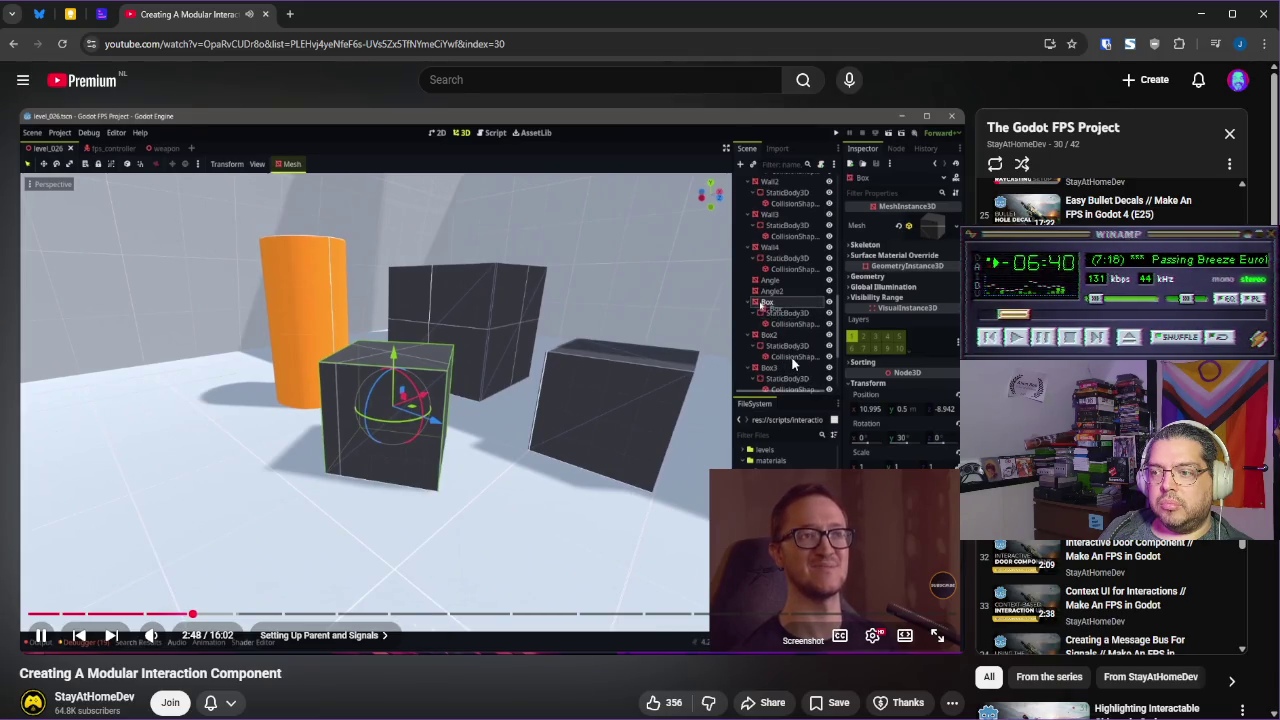
{"action": "left_click", "coordinate": [792, 363]}
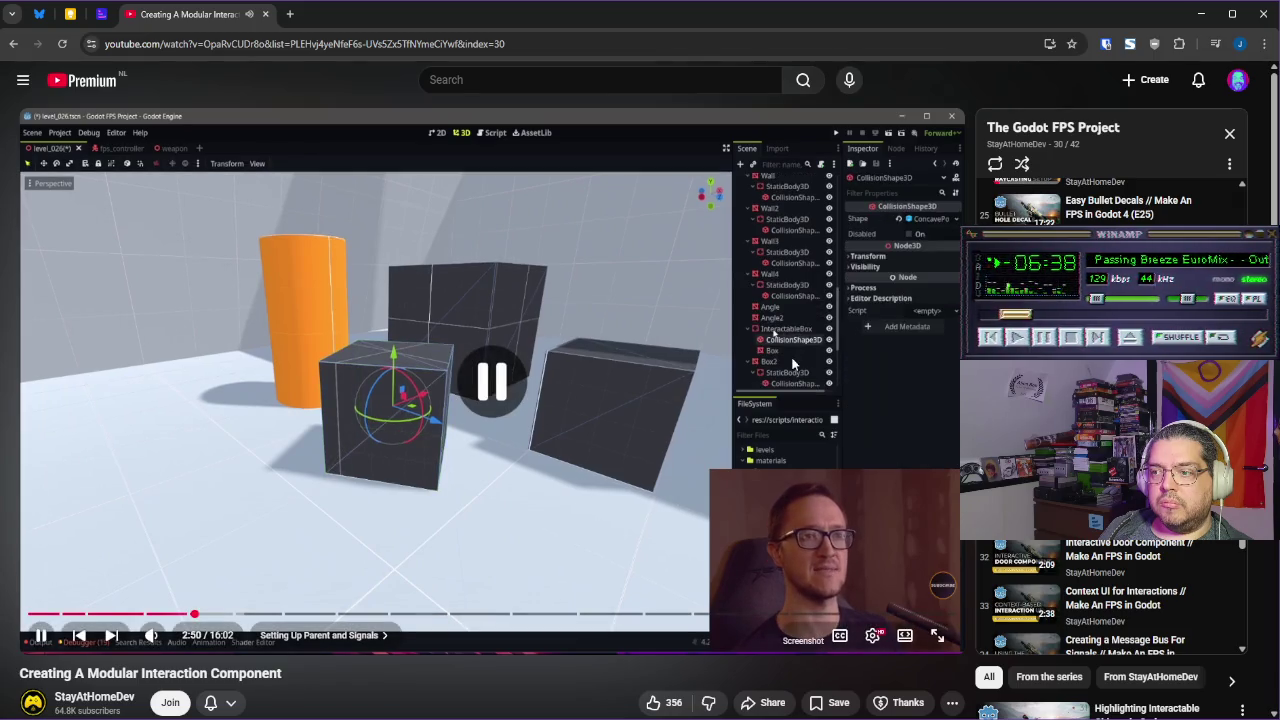
{"action": "key", "text": "alt+Tab"}
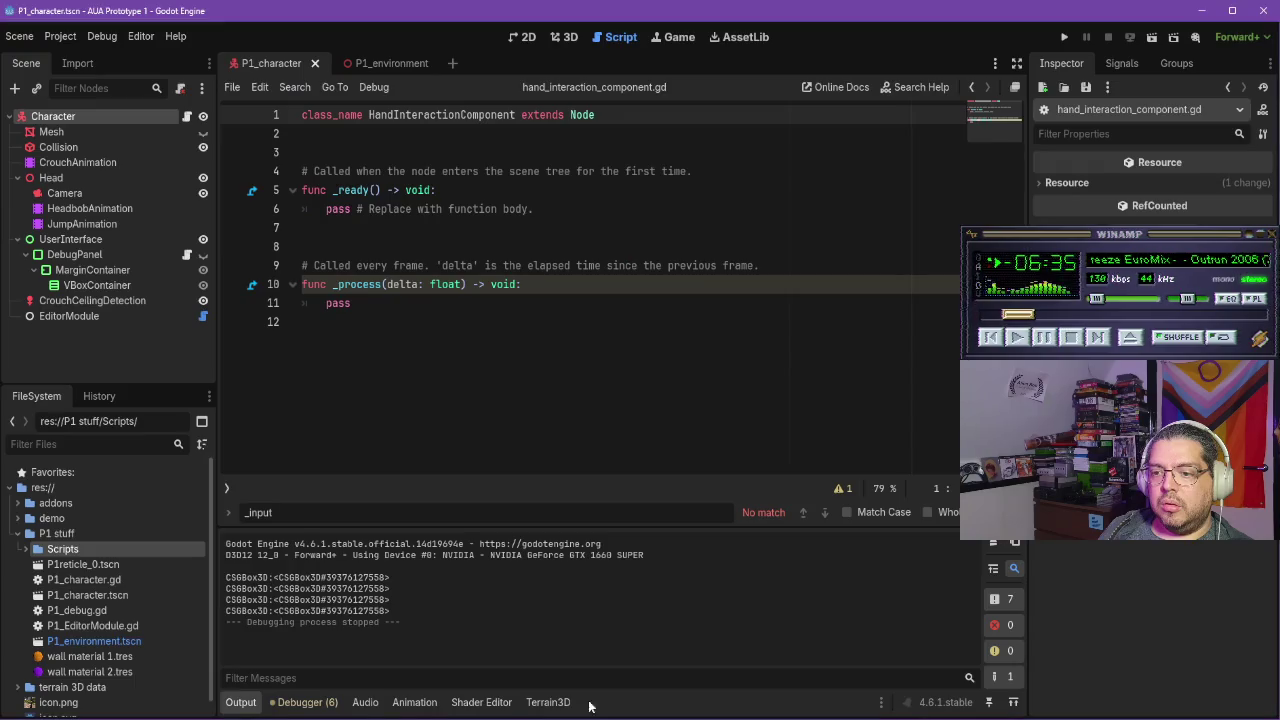
In the P1_environment 3D view, add a new CSGBox3D child under CSGBox3D2
{"action": "left_click", "coordinate": [375, 63]}
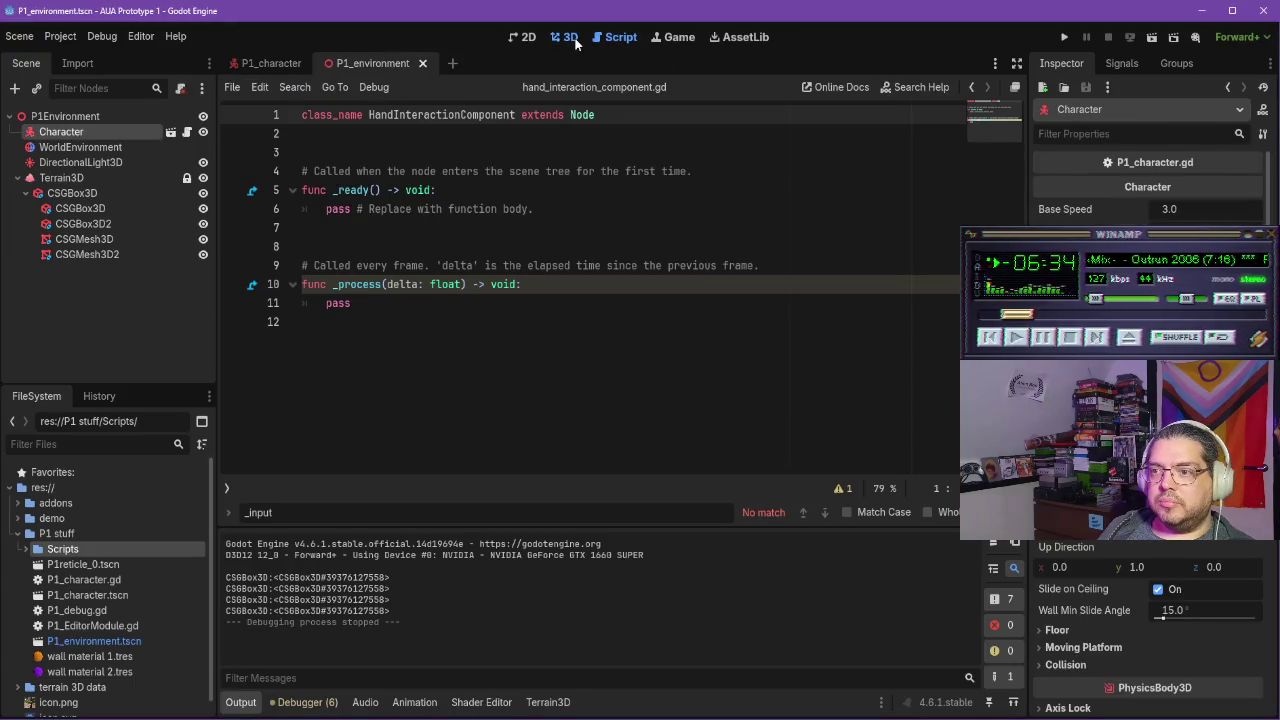
{"action": "left_click", "coordinate": [568, 38]}
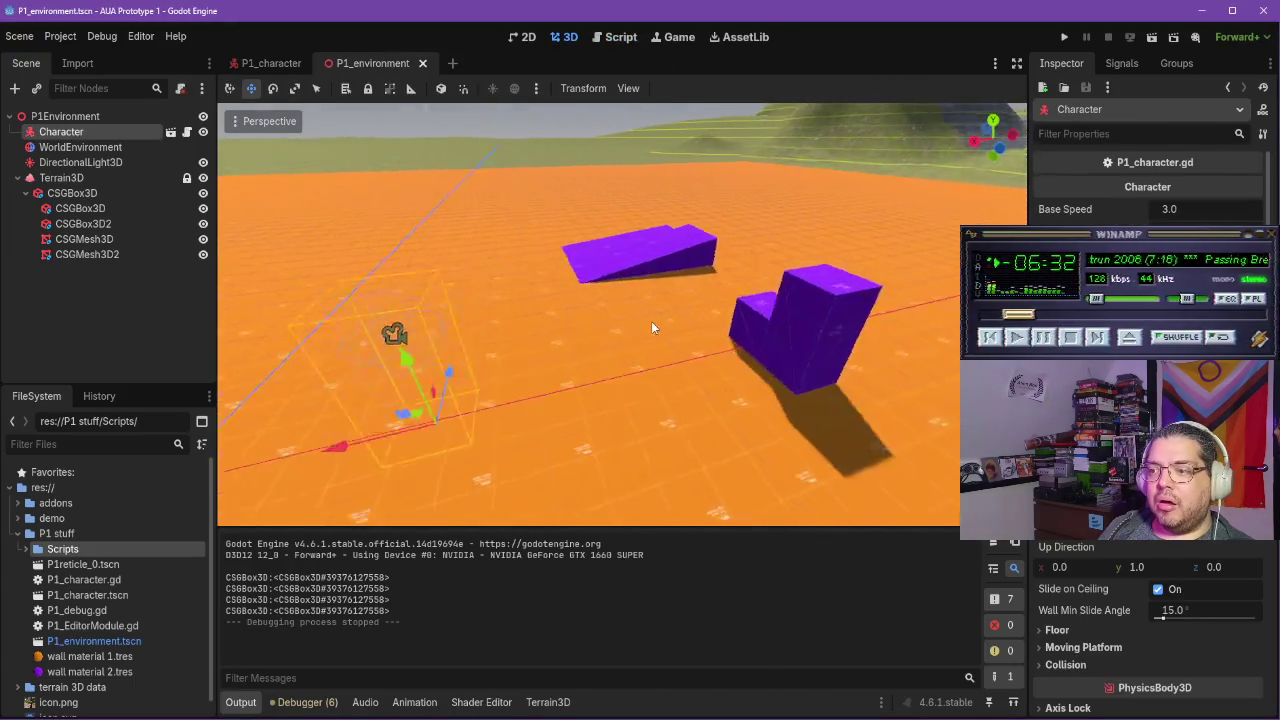
{"action": "scroll", "coordinate": [691, 329], "scroll_direction": "up", "scroll_amount": 5}
{"action": "scroll", "coordinate": [733, 331], "scroll_direction": "down", "scroll_amount": 5}
{"action": "scroll", "coordinate": [739, 335], "scroll_direction": "up", "scroll_amount": 5}
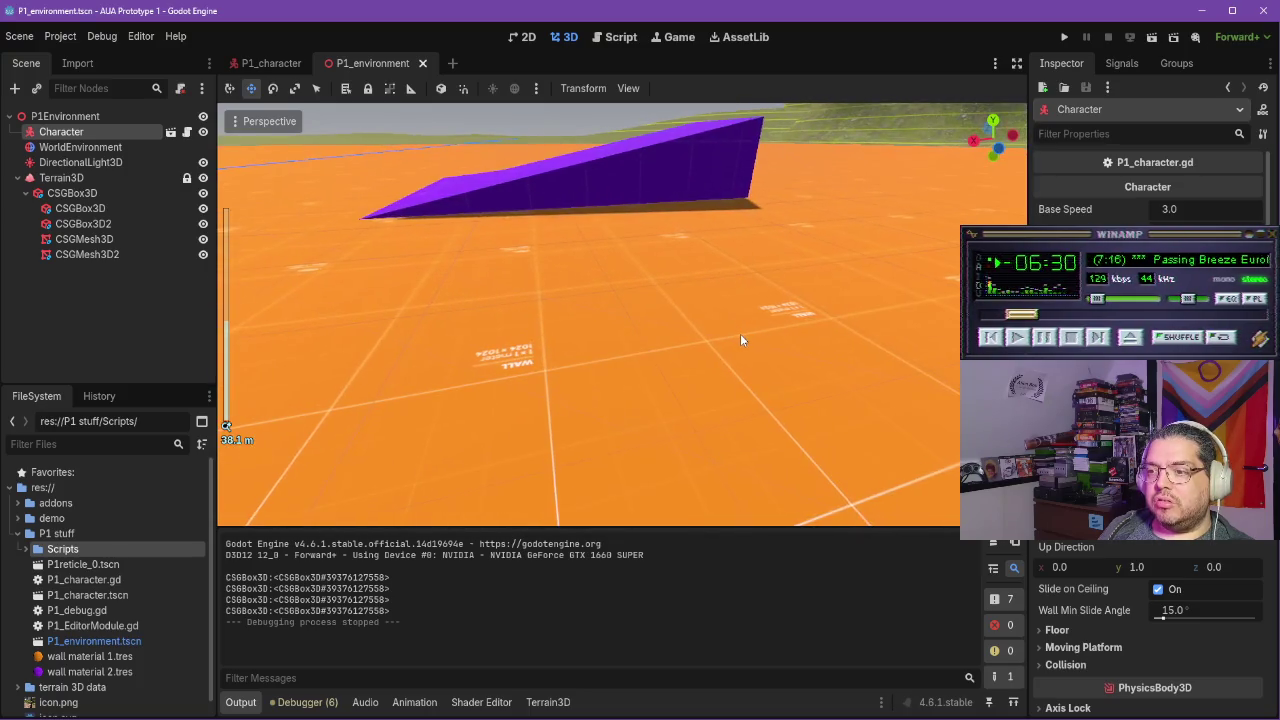
{"action": "scroll", "coordinate": [743, 334], "scroll_direction": "down", "scroll_amount": 2}
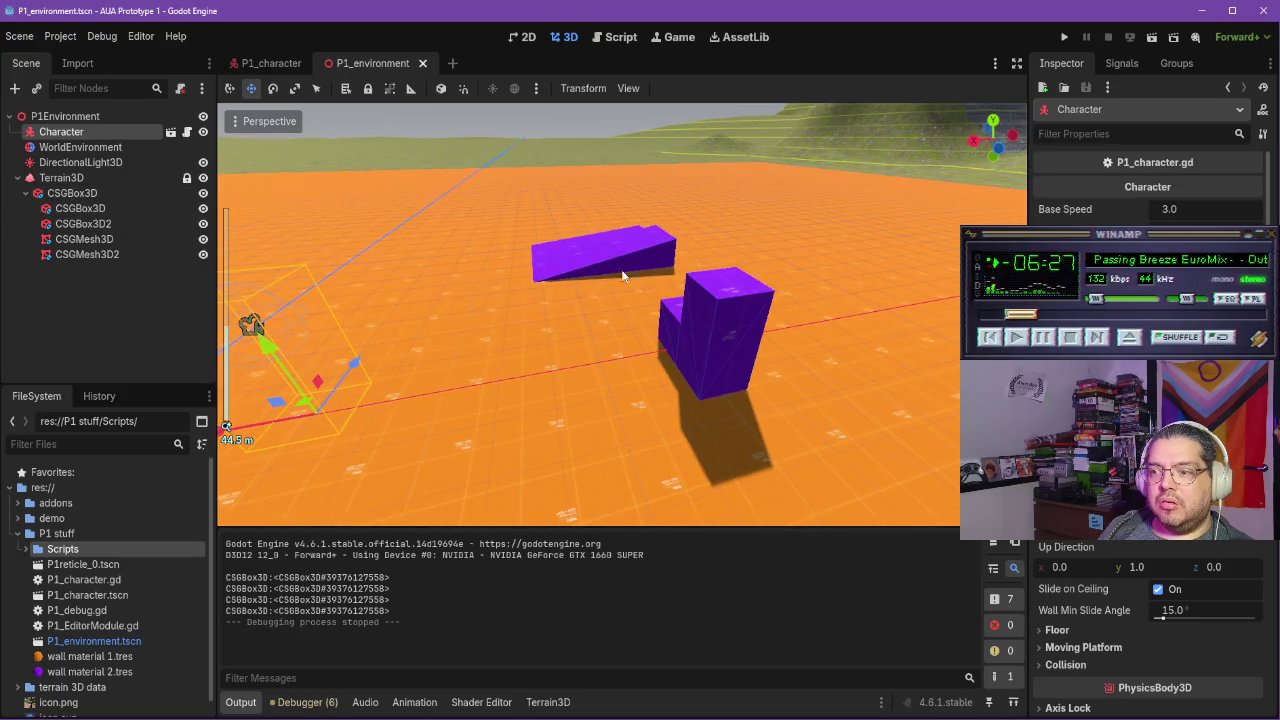
{"action": "left_click", "coordinate": [718, 310]}
{"action": "left_click", "coordinate": [724, 332]}
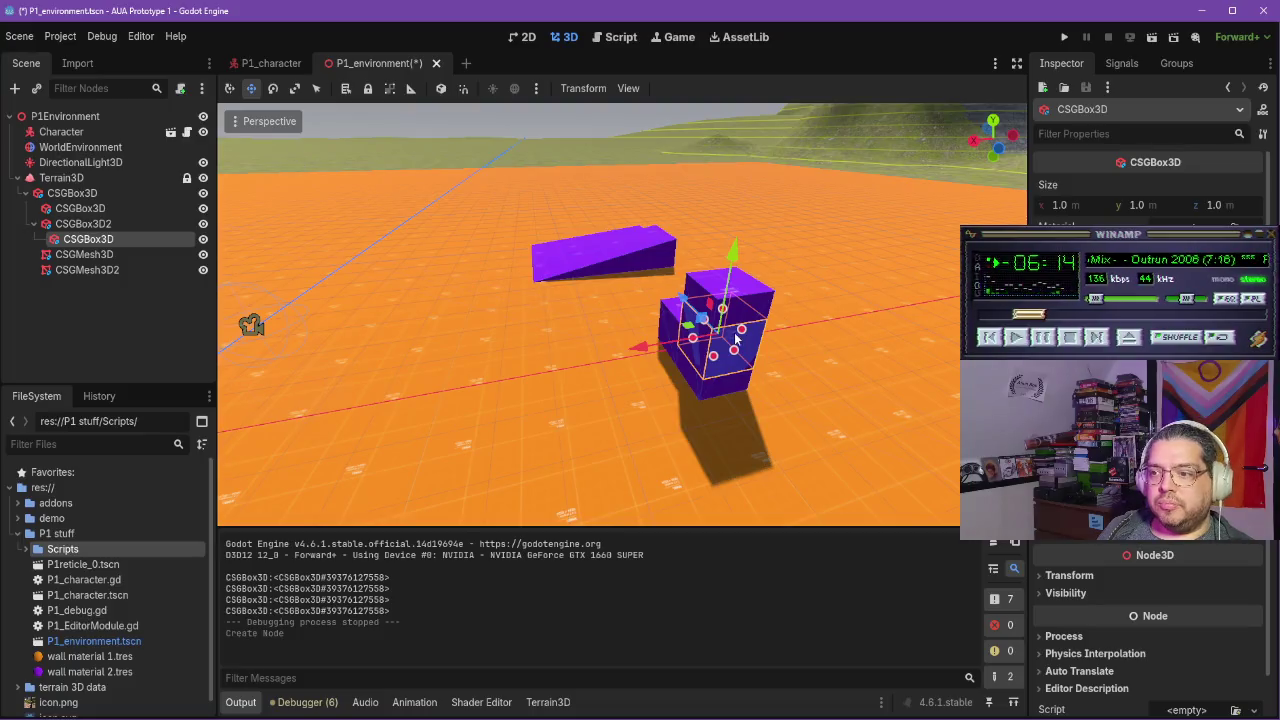
Move and shrink the new box to about 0.156 × 0.352 × 0.196 m against the purple block
{"action": "left_click_drag", "start_coordinate": [650, 349], "coordinate": [638, 352]}
{"action": "mouse_move", "coordinate": [724, 362]}
{"action": "left_mouse_down"}
{"action": "mouse_move", "coordinate": [698, 342]}
{"action": "mouse_move", "coordinate": [707, 316]}
{"action": "mouse_move", "coordinate": [681, 345]}
{"action": "mouse_move", "coordinate": [640, 347]}
{"action": "mouse_move", "coordinate": [698, 348]}
{"action": "left_mouse_up"}
{"action": "scroll", "coordinate": [646, 355], "scroll_direction": "down", "scroll_amount": 10}
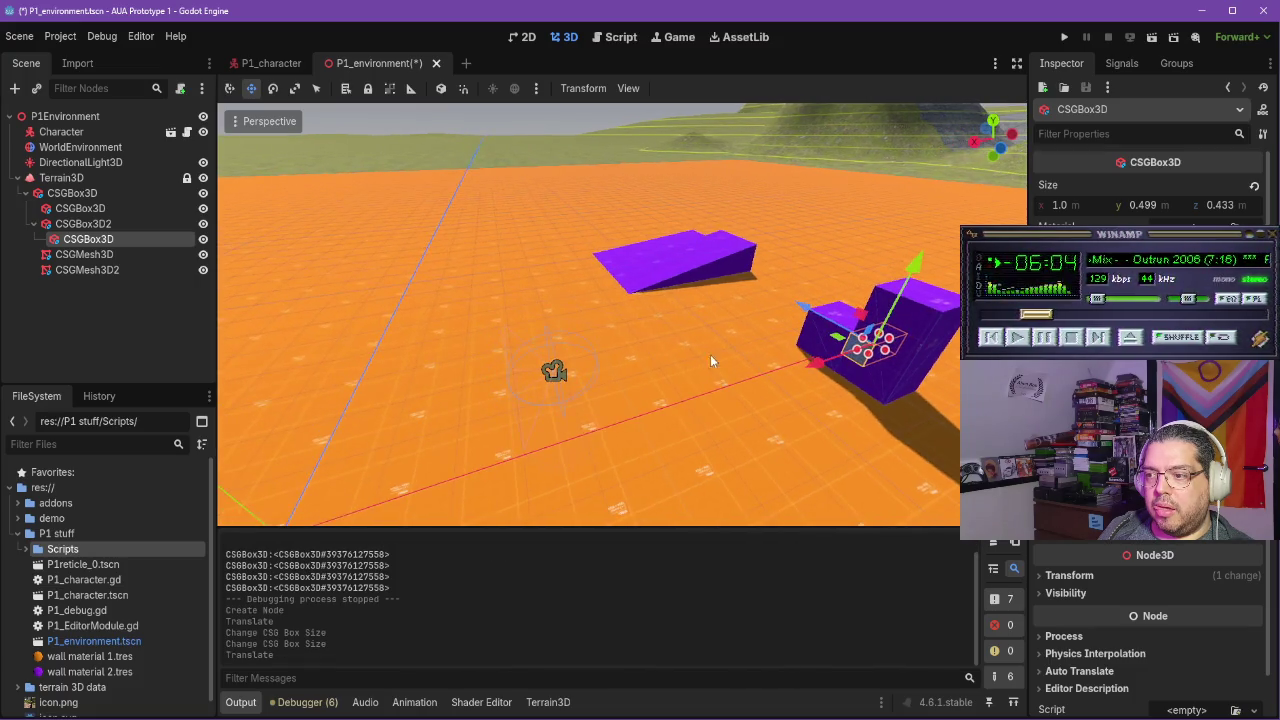
{"action": "scroll", "coordinate": [700, 368], "scroll_direction": "up", "scroll_amount": 10}
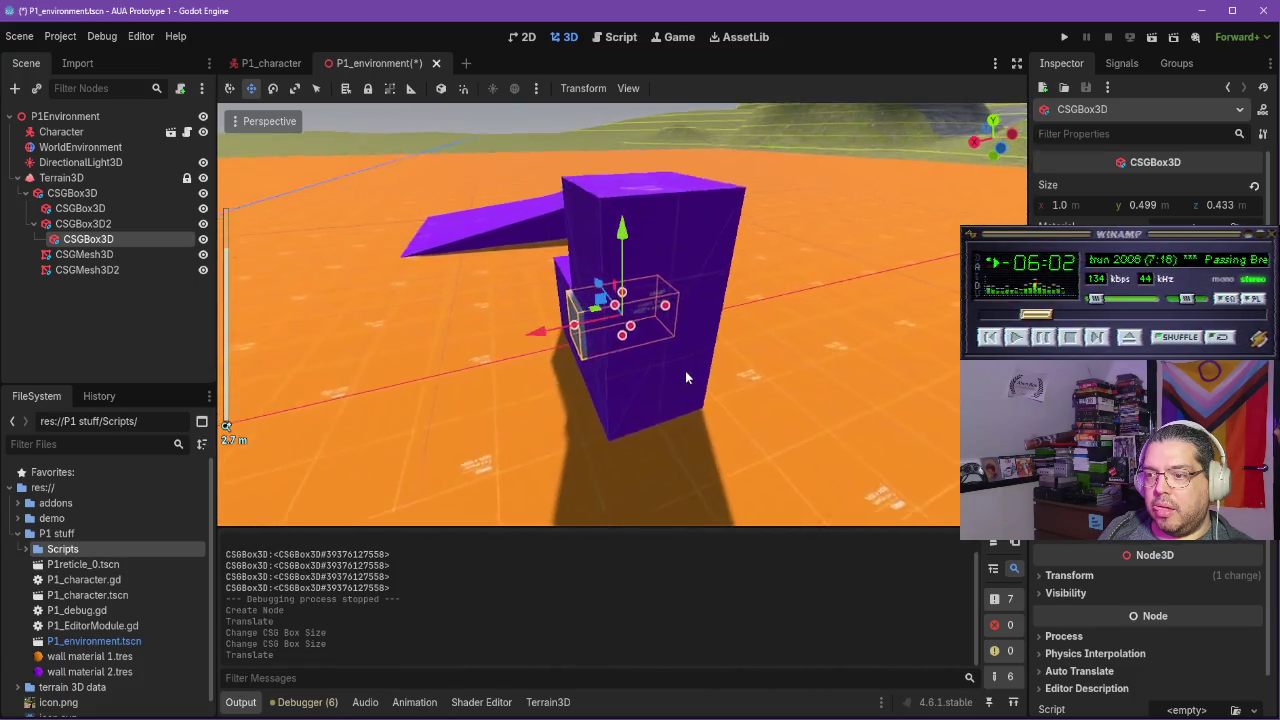
{"action": "left_click_drag", "start_coordinate": [568, 320], "coordinate": [592, 322]}
{"action": "mouse_move", "coordinate": [641, 252]}
{"action": "left_mouse_down"}
{"action": "mouse_move", "coordinate": [643, 190]}
{"action": "mouse_move", "coordinate": [664, 262]}
{"action": "mouse_move", "coordinate": [633, 240]}
{"action": "mouse_move", "coordinate": [592, 282]}
{"action": "mouse_move", "coordinate": [602, 278]}
{"action": "left_mouse_up"}
{"action": "right_click", "coordinate": [84, 240]}
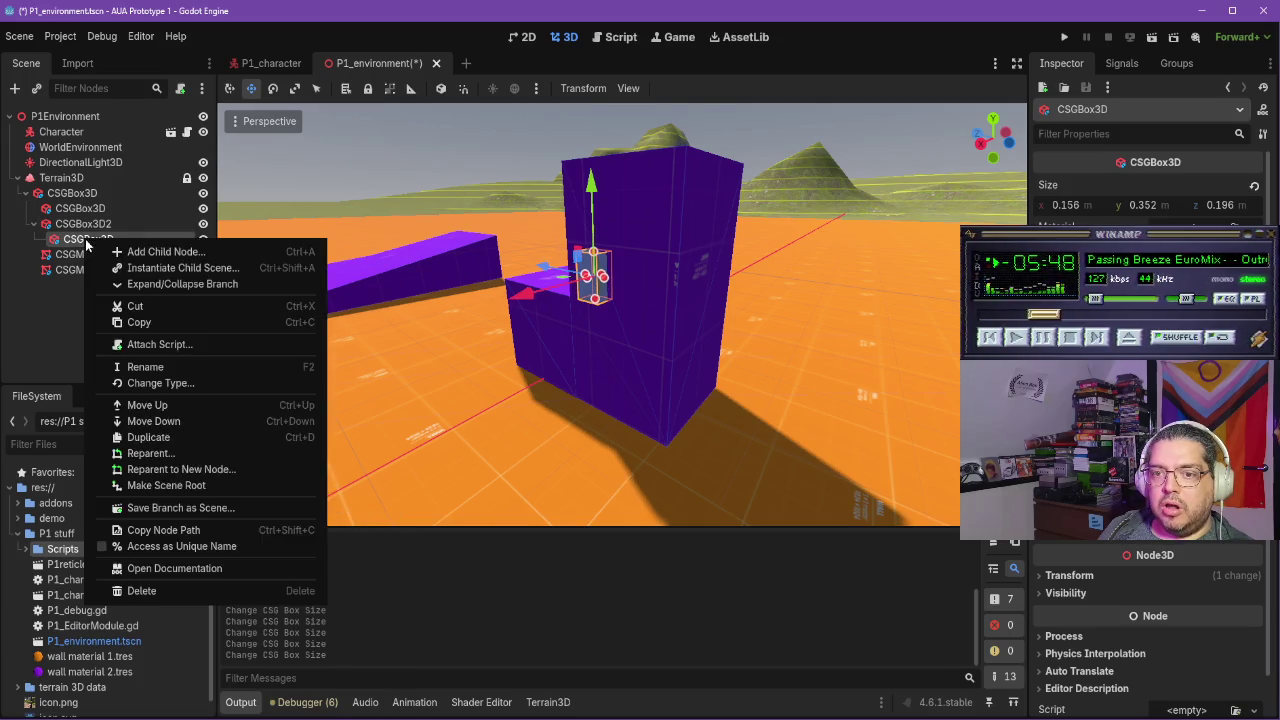
Rename the new box node to LigghtSwitch
{"action": "left_click", "coordinate": [166, 364]}
{"action": "type", "text": "Ligght"}
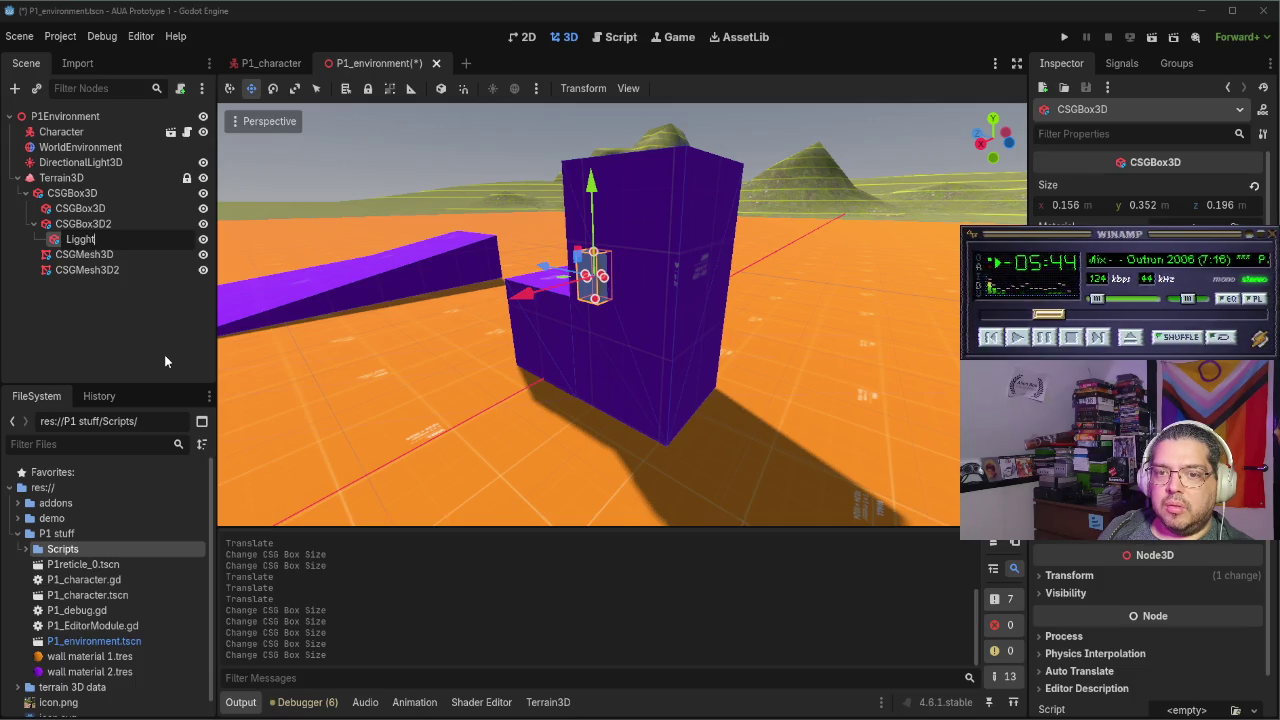
{"action": "type", "text": "ch"}
{"action": "key", "text": "Return"}
Orbit the view over the purple blocks and run the scene to test the switch
{"action": "left_click", "coordinate": [665, 480]}
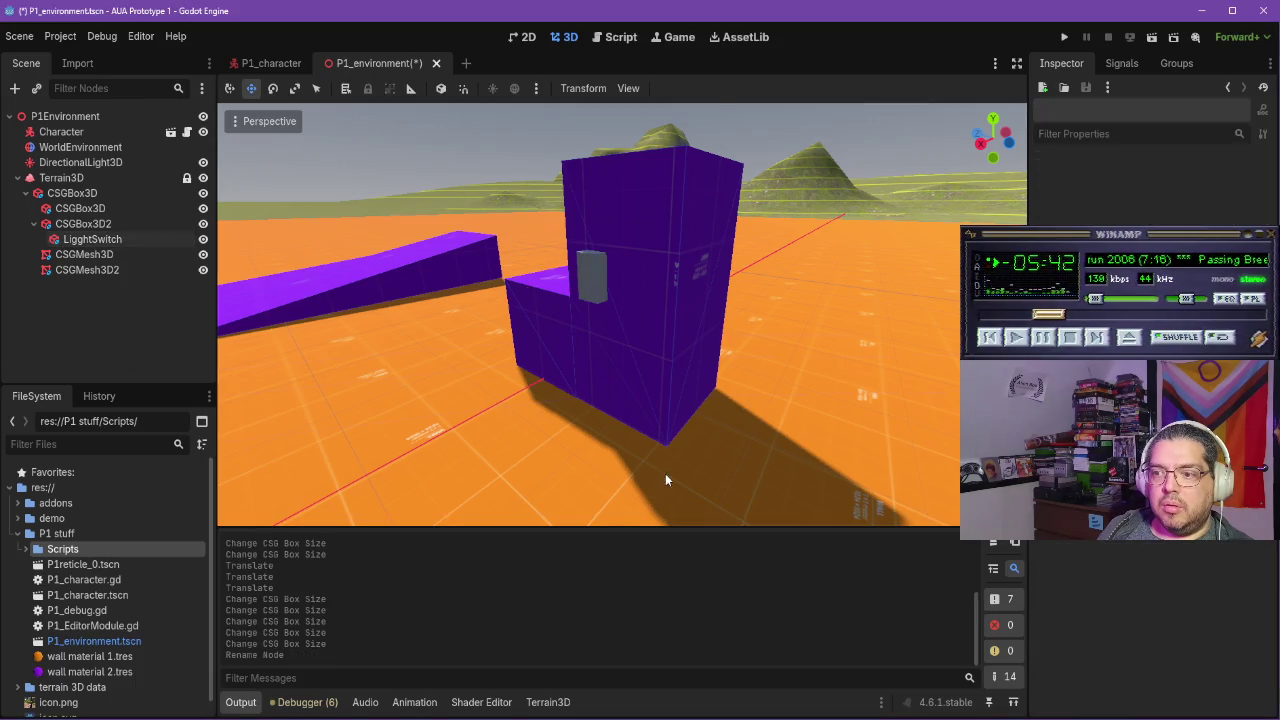
{"action": "mouse_move", "coordinate": [611, 369]}
{"action": "left_mouse_down"}
{"action": "mouse_move", "coordinate": [699, 366]}
{"action": "mouse_move", "coordinate": [642, 403]}
{"action": "mouse_move", "coordinate": [680, 380]}
{"action": "left_mouse_up"}
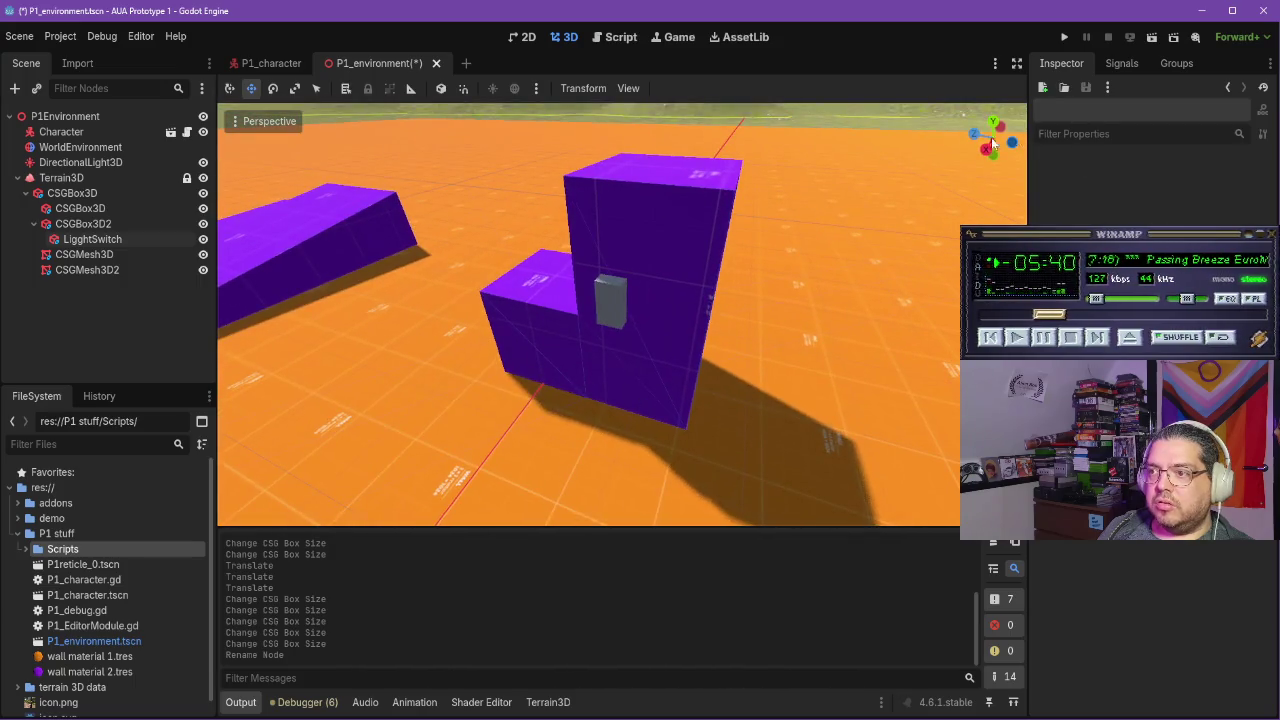
{"action": "left_click", "coordinate": [1066, 37]}
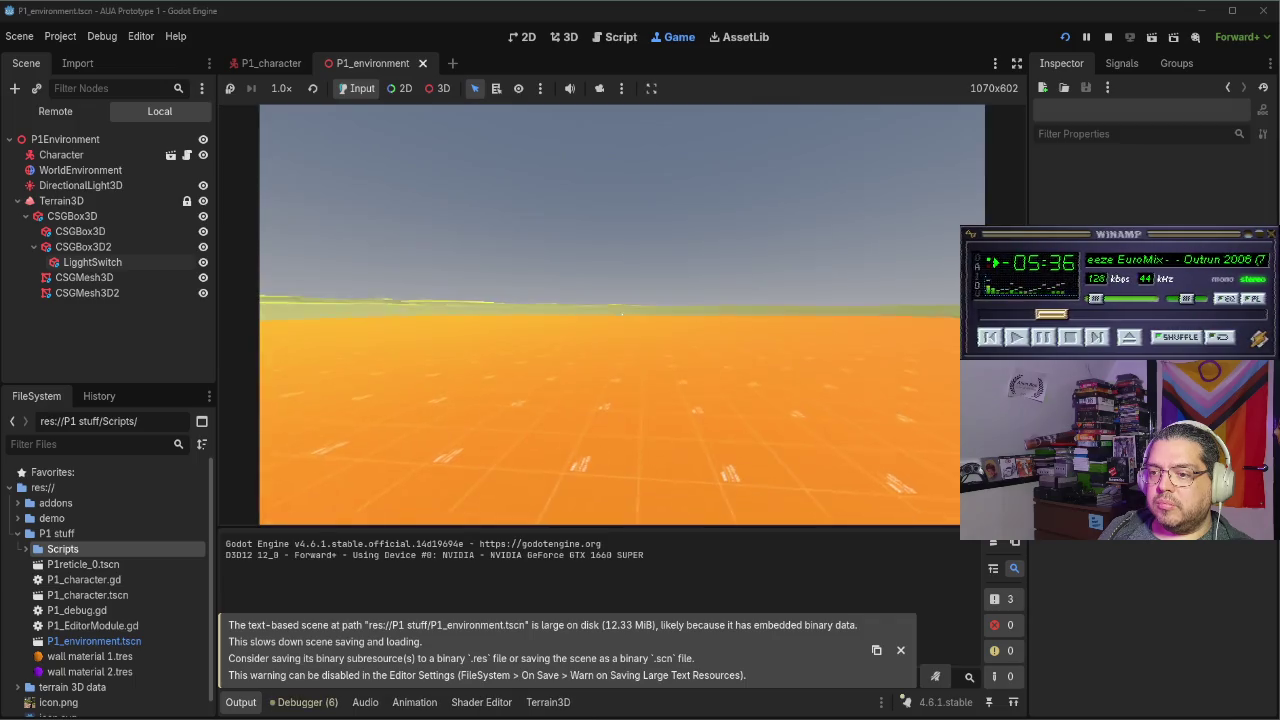
Walk the player up to the grey switch on the block in the running game
{"action": "key", "text": "w"}
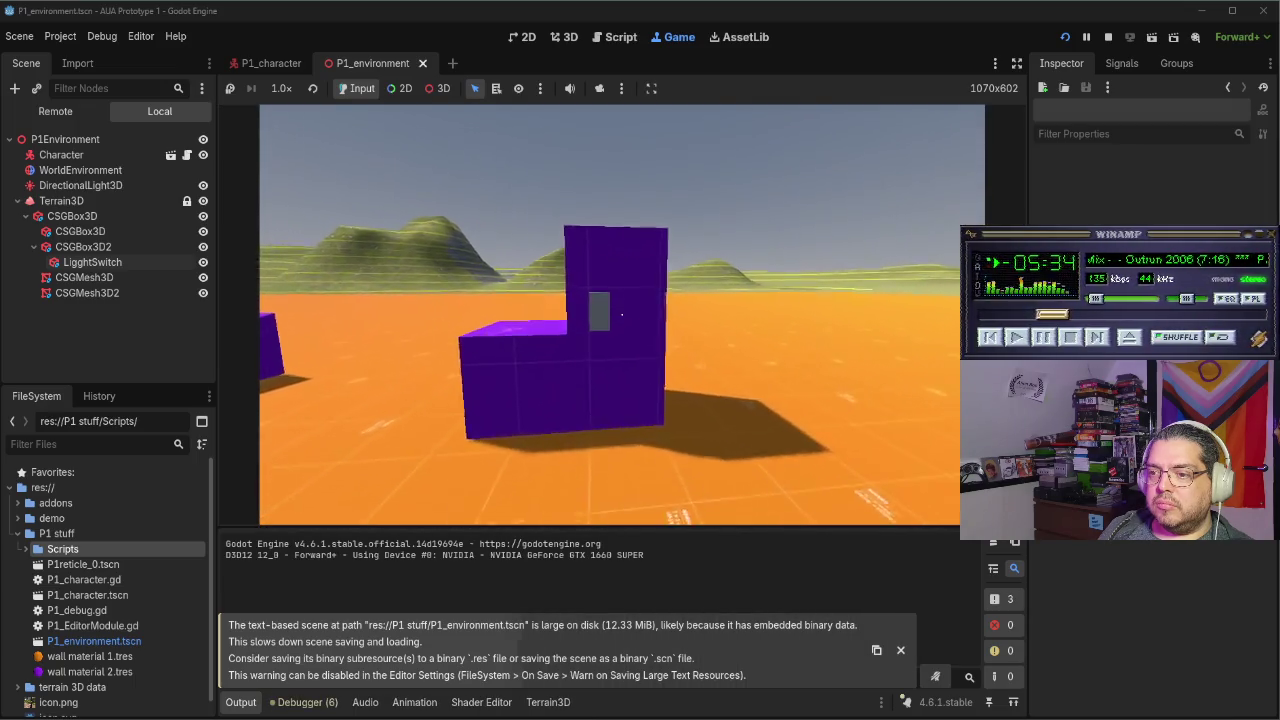
{"action": "key", "text": "e"}
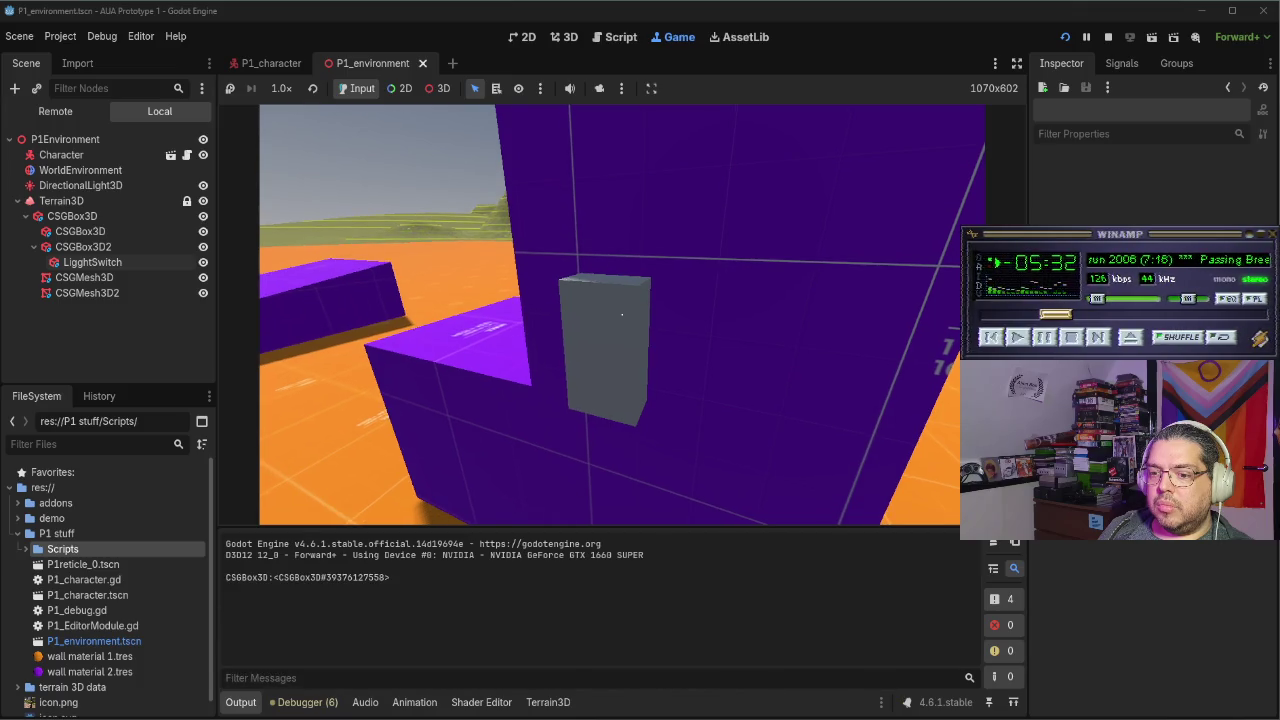
{"action": "key", "text": "e"}
{"action": "key", "text": "e"}
{"action": "key", "text": "e"}
{"action": "key", "text": "s"}
{"action": "key", "text": "w"}
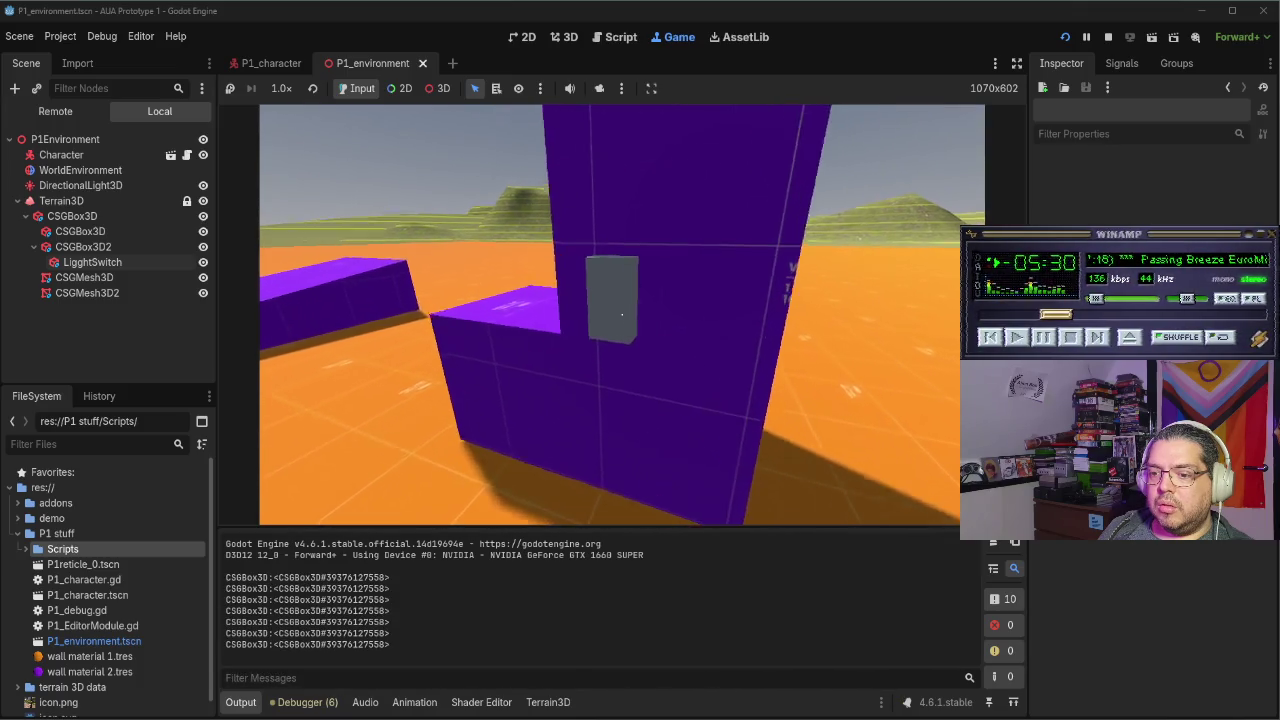
{"action": "key", "text": "e"}
{"action": "key", "text": "e"}
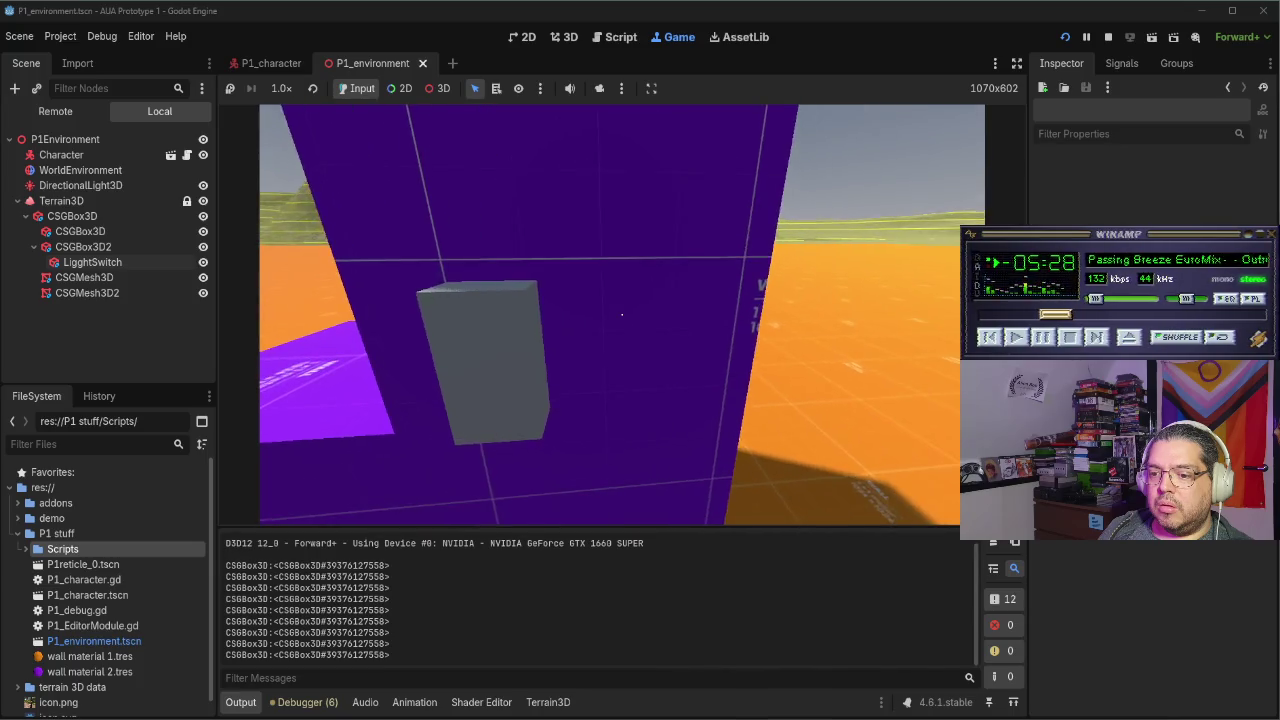
Stop the game and start renaming LigghtSwitch to fix the typo
{"action": "key", "text": "F8"}
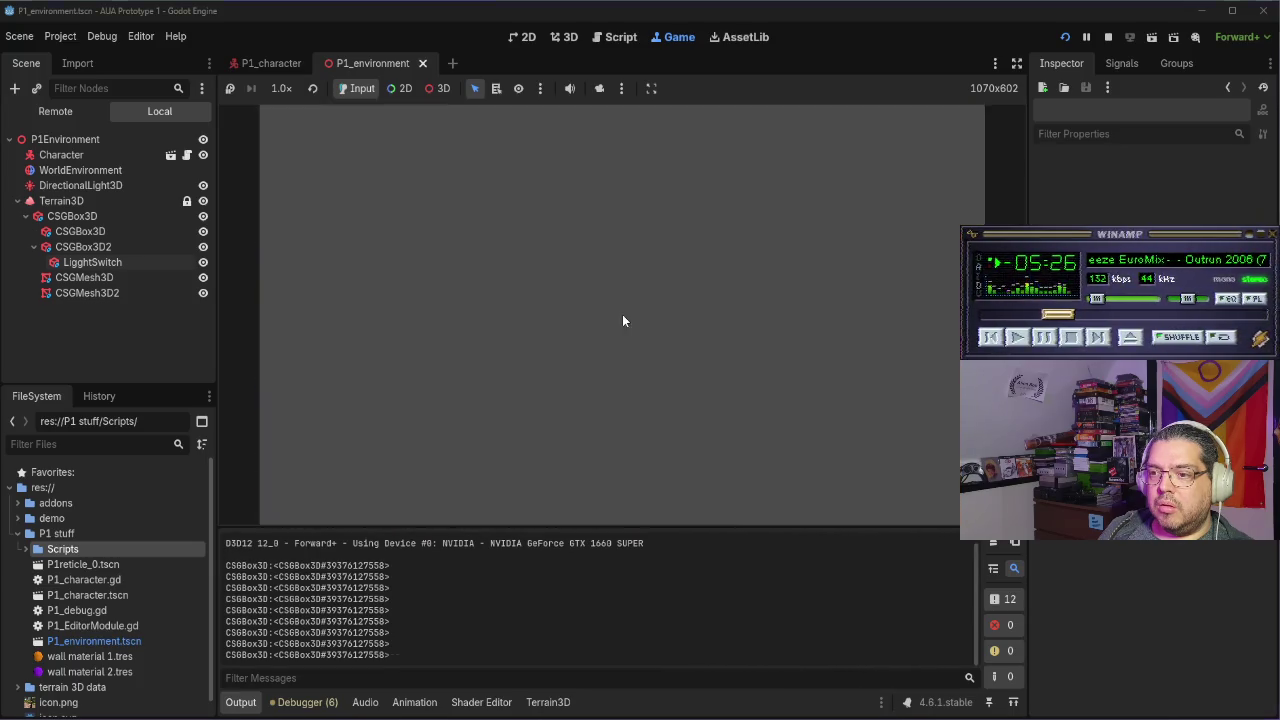
{"action": "left_click", "coordinate": [140, 238]}
{"action": "left_click", "coordinate": [80, 240]}
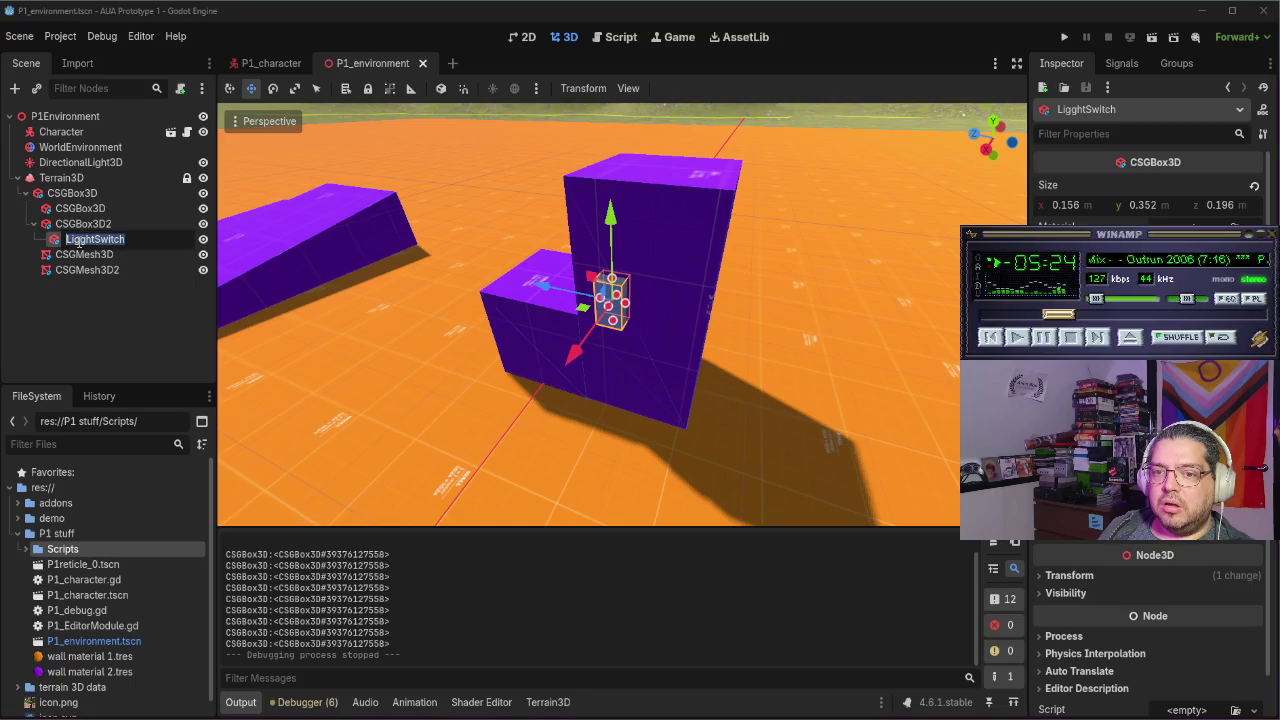
Commit the corrected node name LightSwitch
{"action": "key", "text": "Return"}
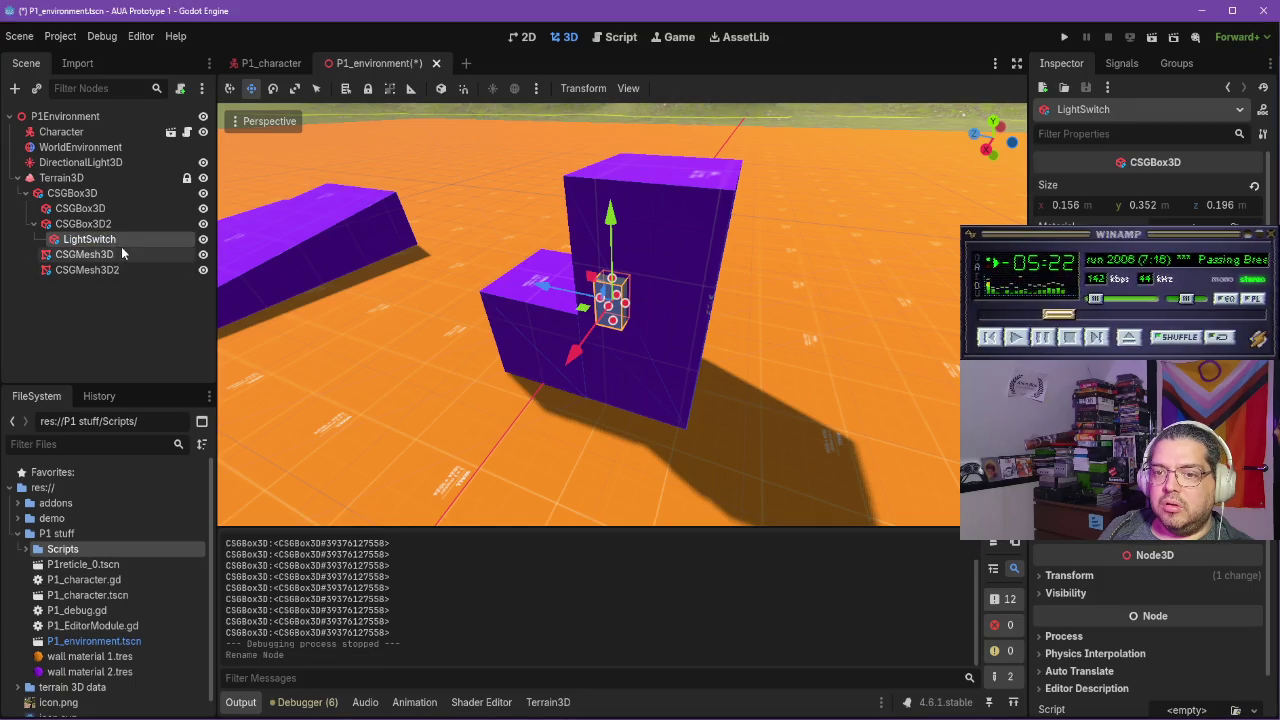
{"action": "left_click", "coordinate": [121, 242]}
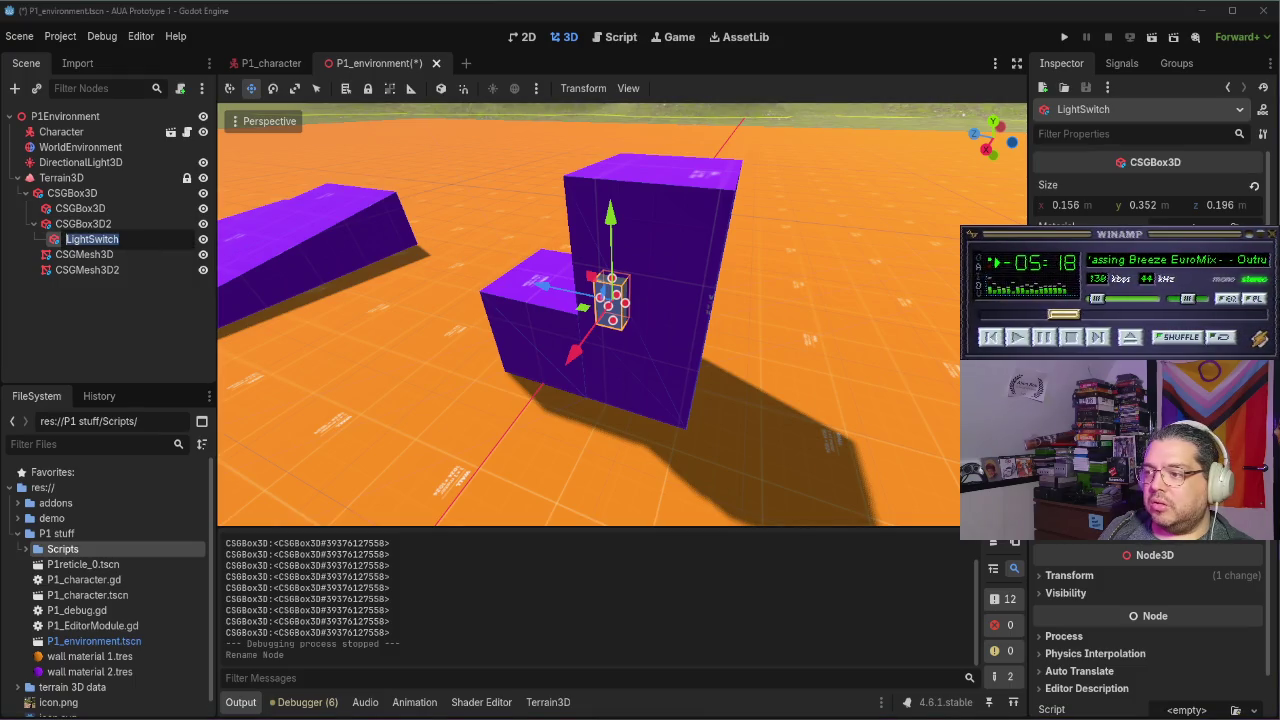
{"action": "key", "text": "Return"}
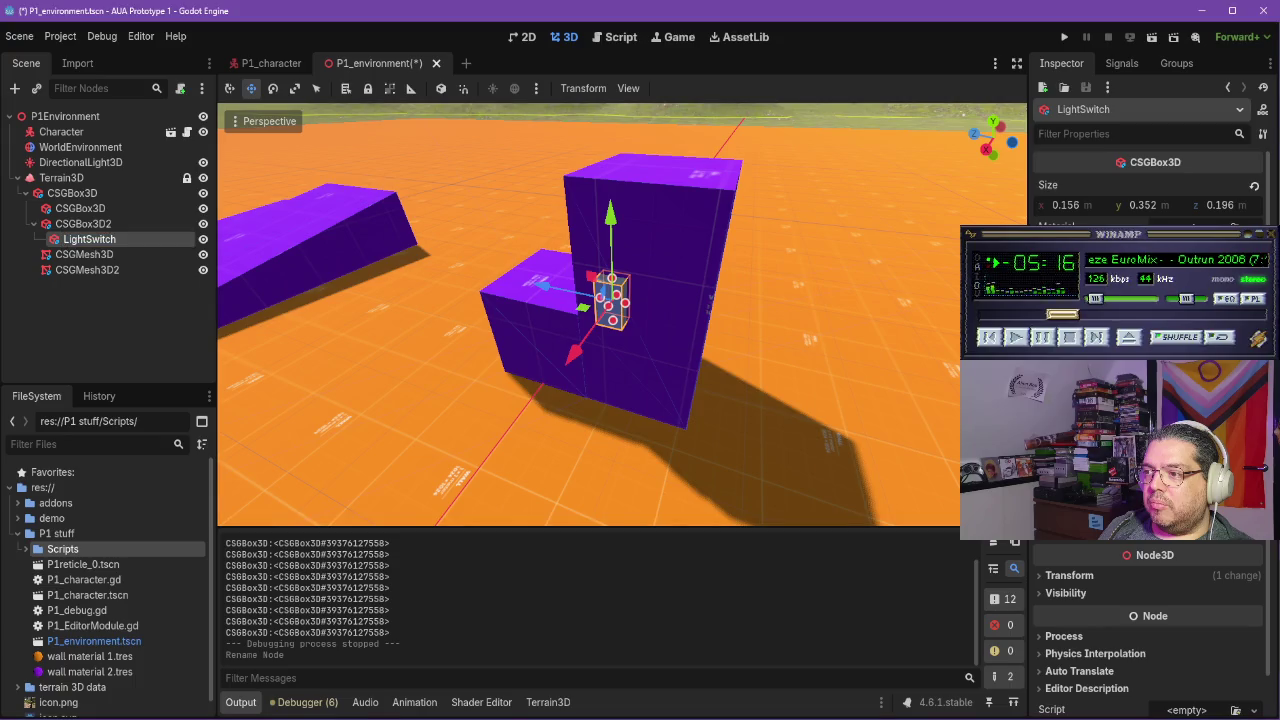
Check parent CSGBox3D2, then reselect LightSwitch, keeping its name unchanged
{"action": "scroll", "coordinate": [1150, 620], "scroll_direction": "down", "scroll_amount": 1}
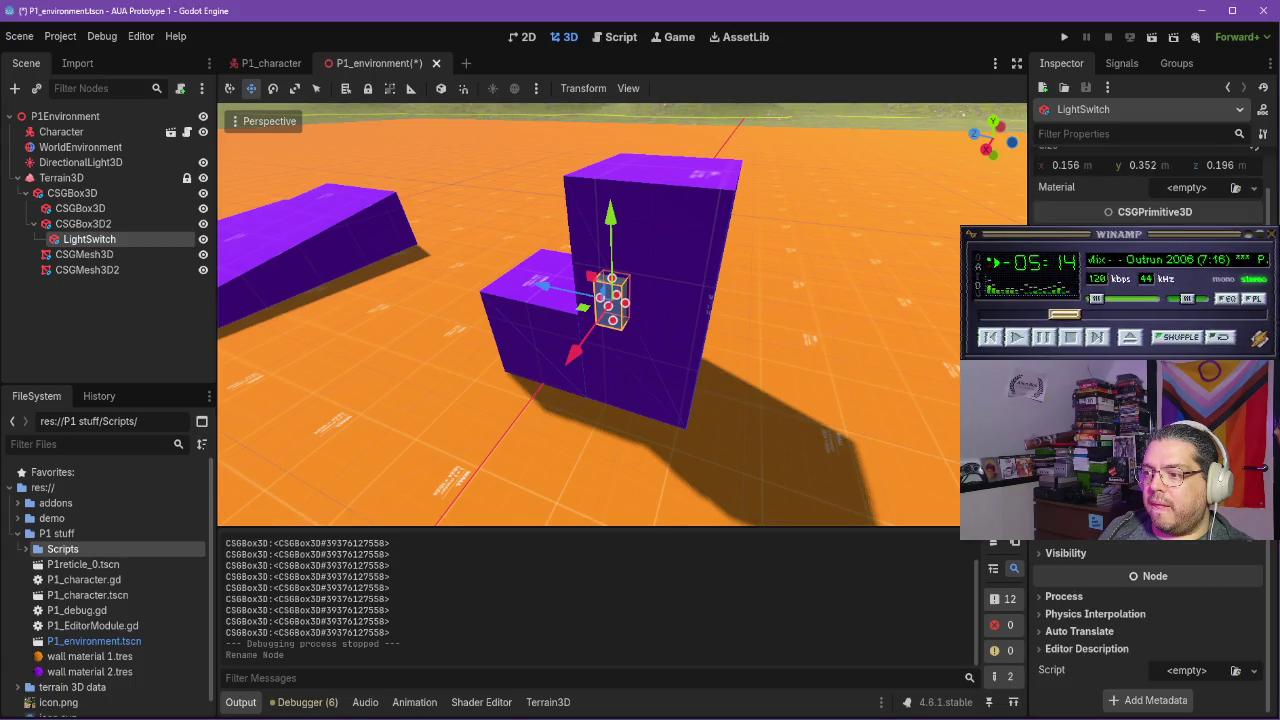
{"action": "scroll", "coordinate": [1150, 620], "scroll_direction": "up", "scroll_amount": 1}
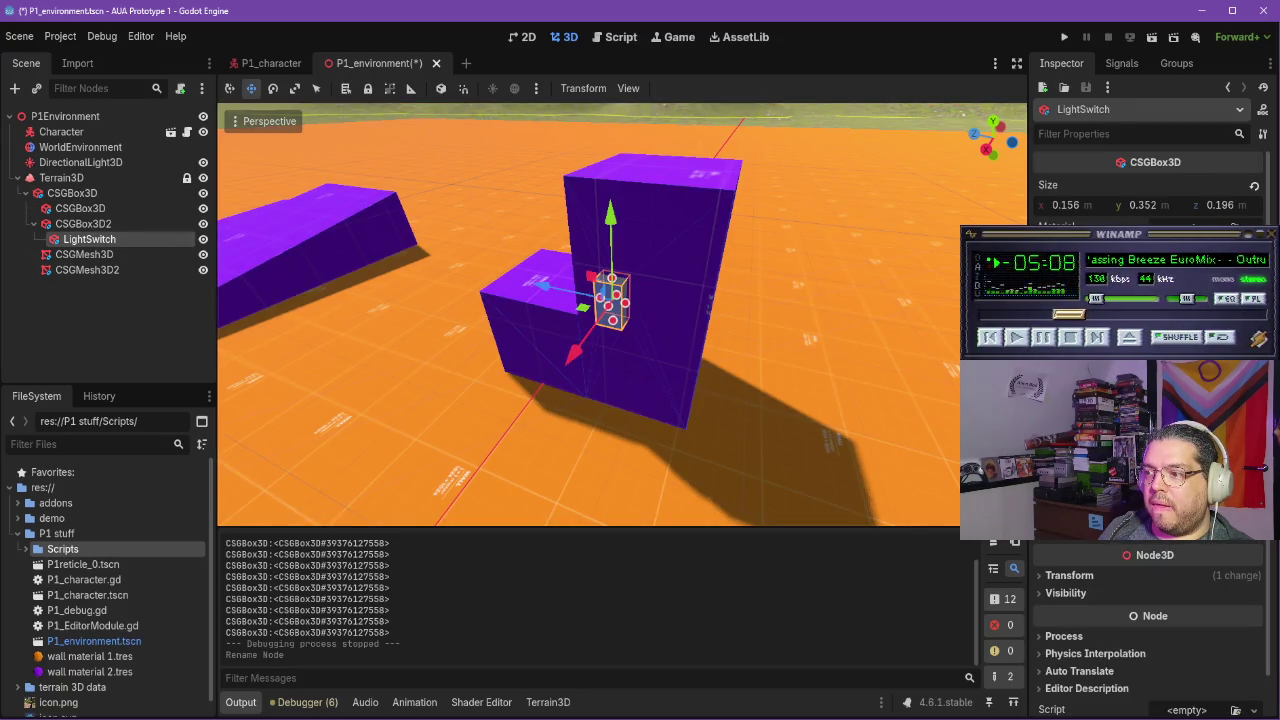
{"action": "scroll", "coordinate": [1150, 630], "scroll_direction": "down", "scroll_amount": 2}
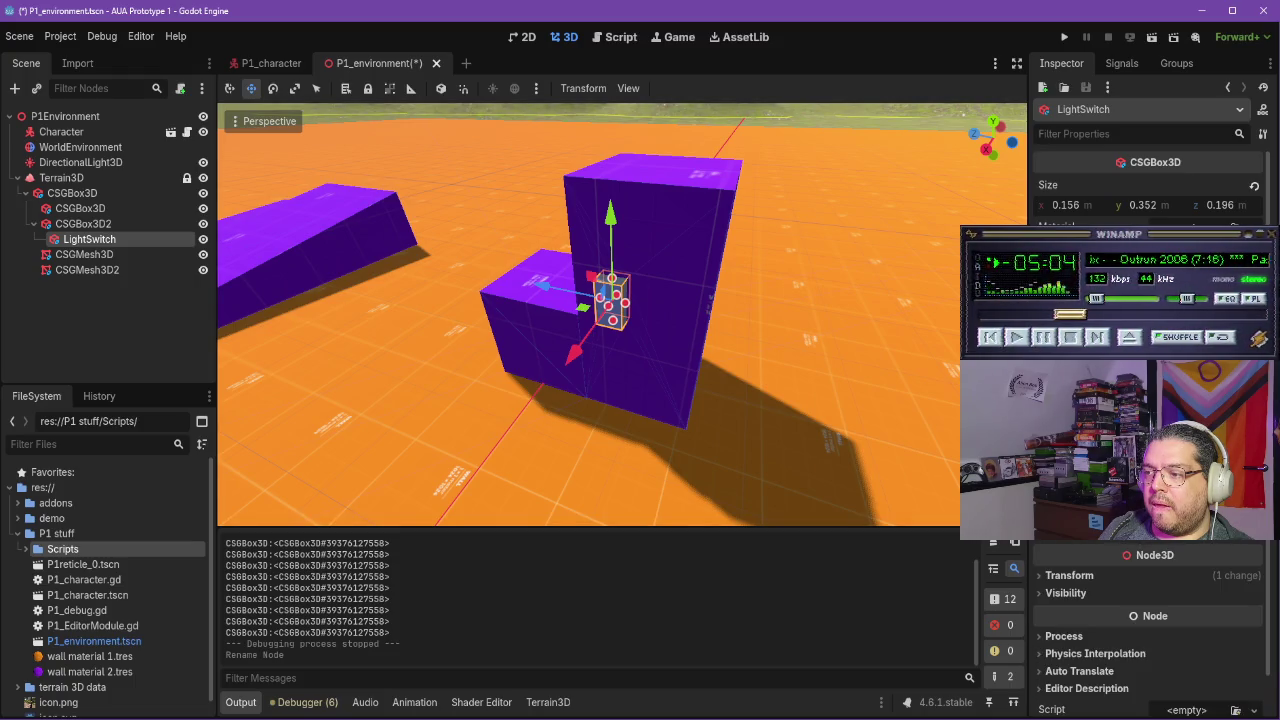
{"action": "left_click", "coordinate": [90, 225]}
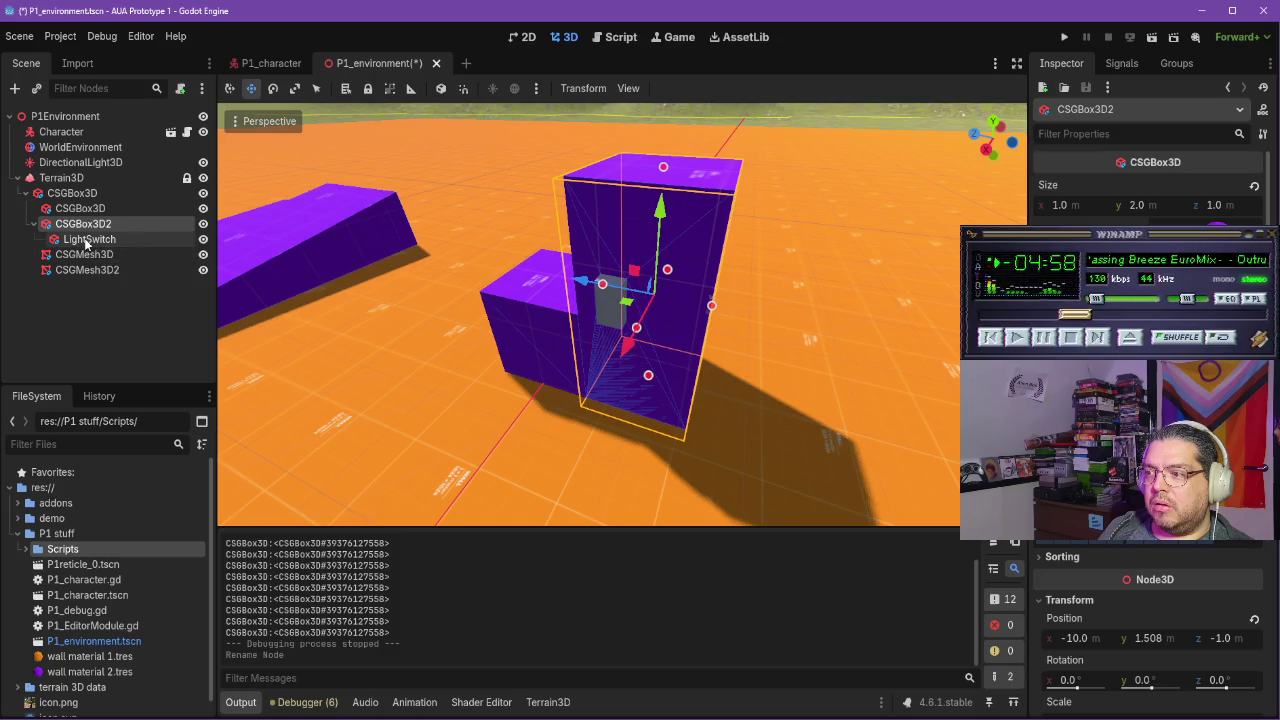
{"action": "left_click", "coordinate": [86, 240]}
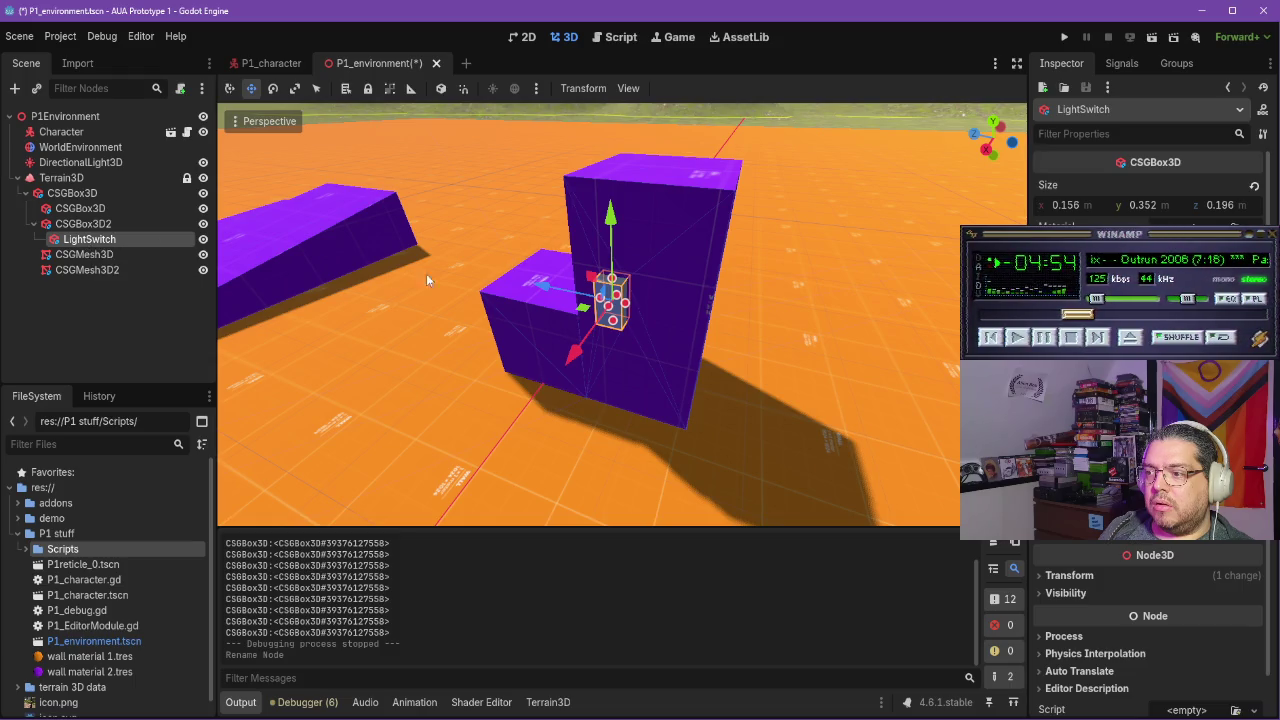
{"action": "scroll", "coordinate": [1100, 450], "scroll_direction": "down", "scroll_amount": 1}
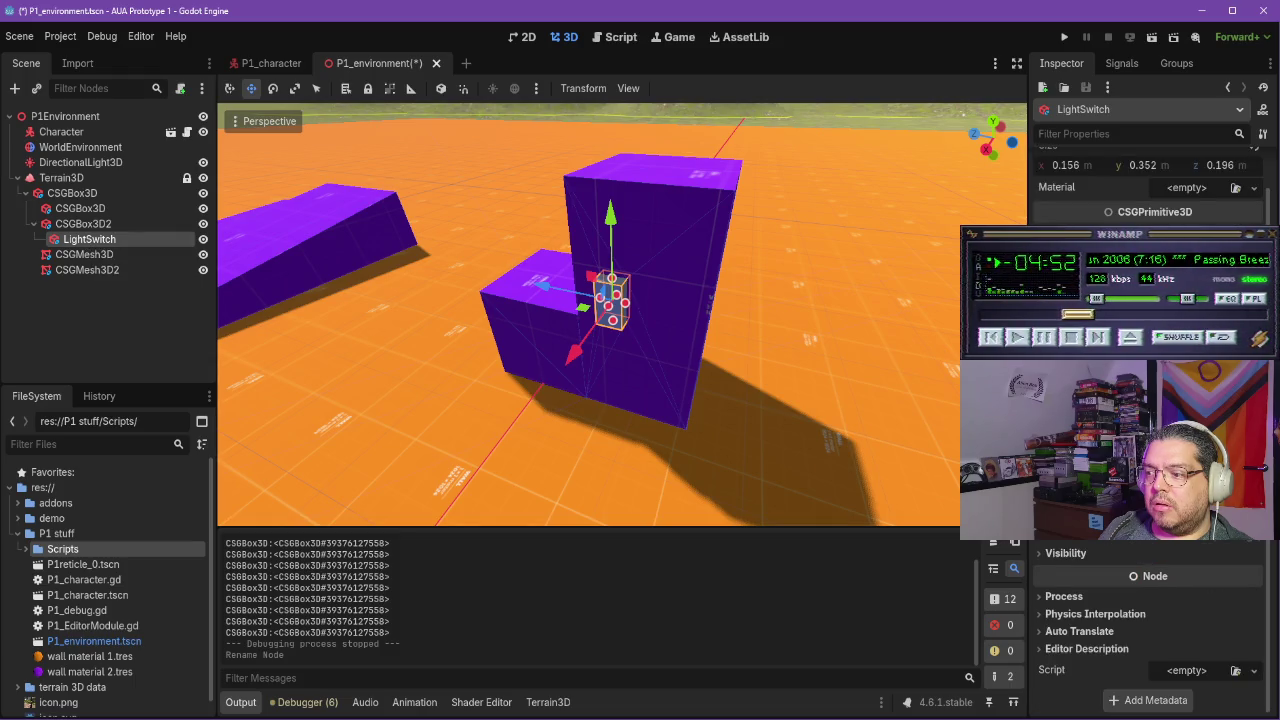
{"action": "scroll", "coordinate": [1150, 620], "scroll_direction": "up", "scroll_amount": 1}
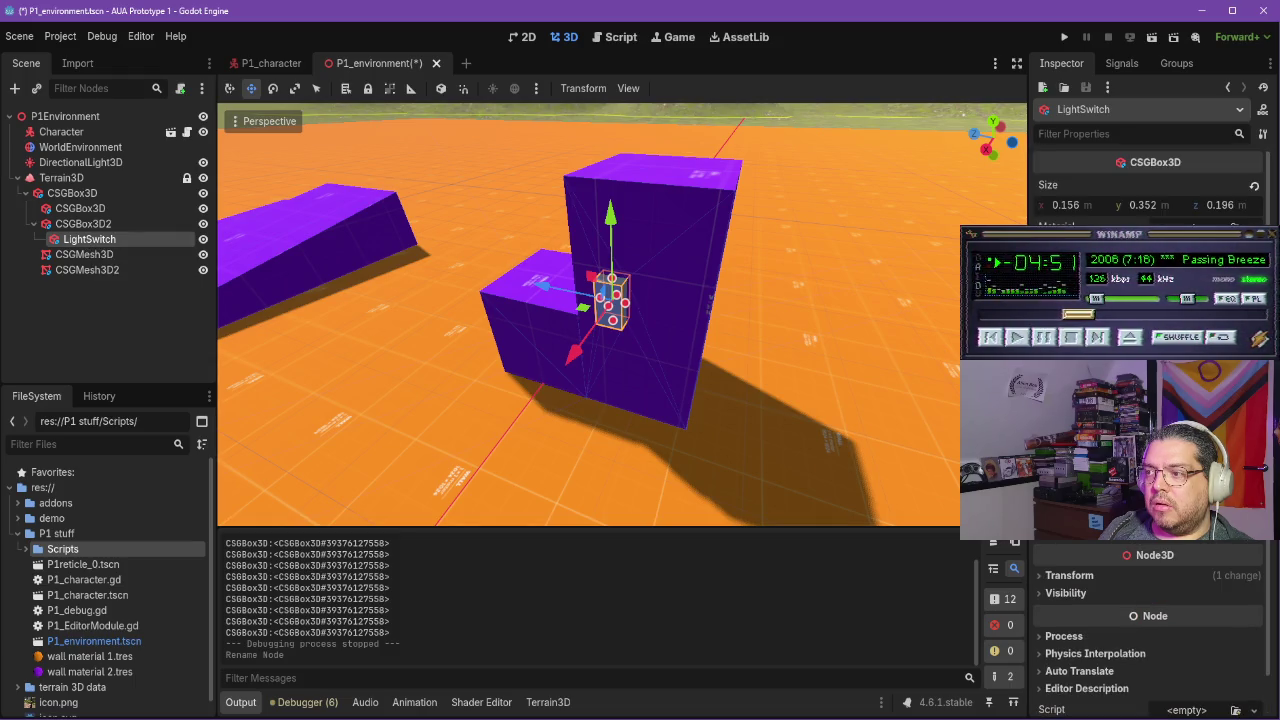
{"action": "double_click", "coordinate": [110, 242]}
{"action": "double_click", "coordinate": [72, 245]}
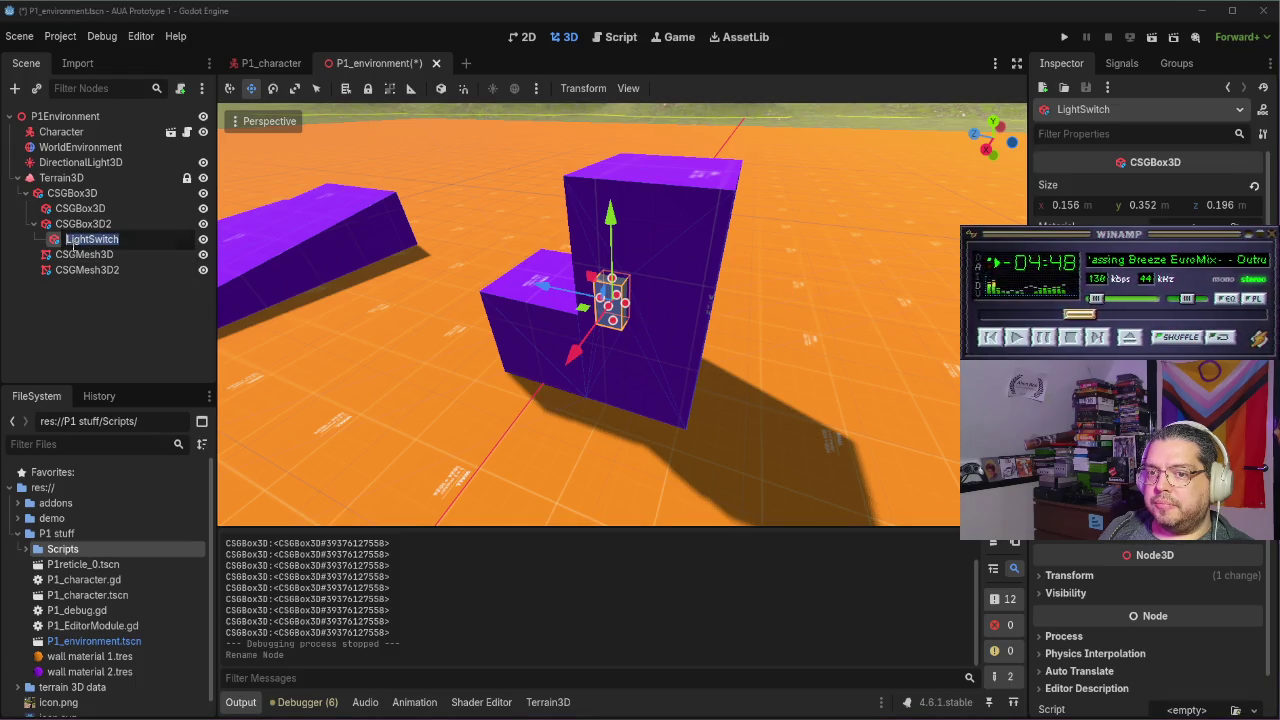
{"action": "left_click", "coordinate": [79, 250]}
{"action": "double_click", "coordinate": [72, 240]}
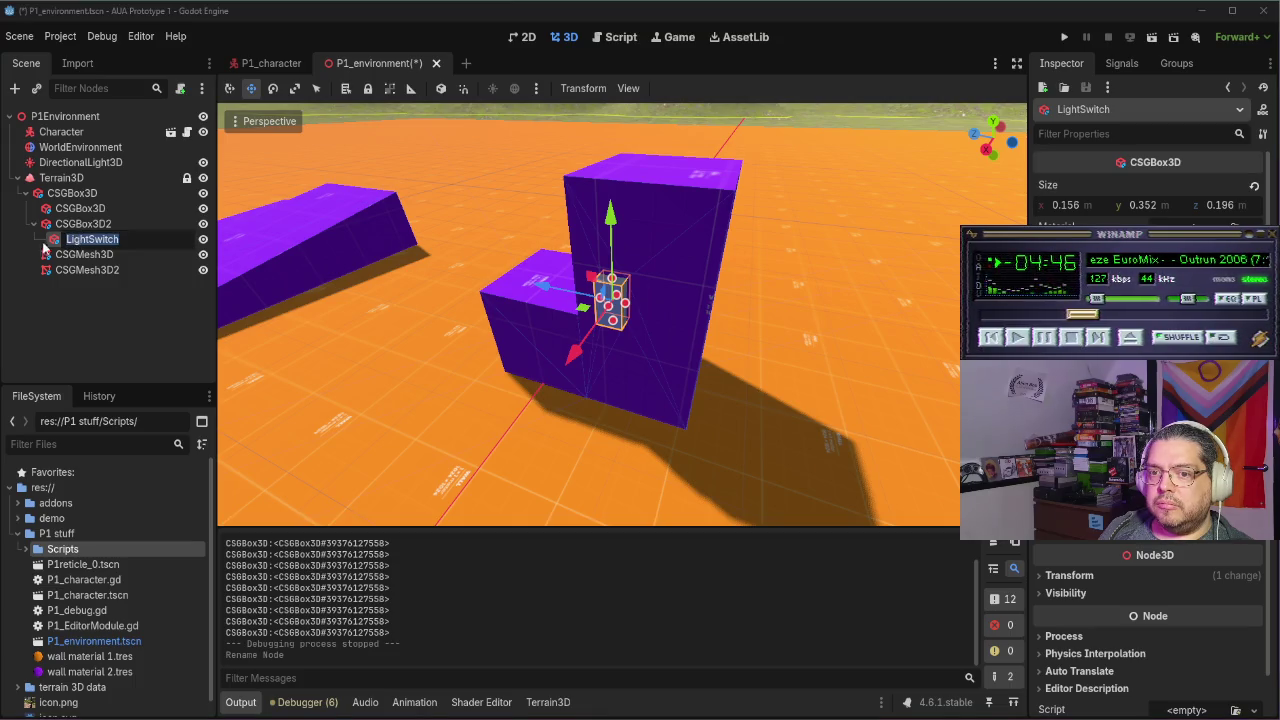
{"action": "left_click", "coordinate": [44, 252]}
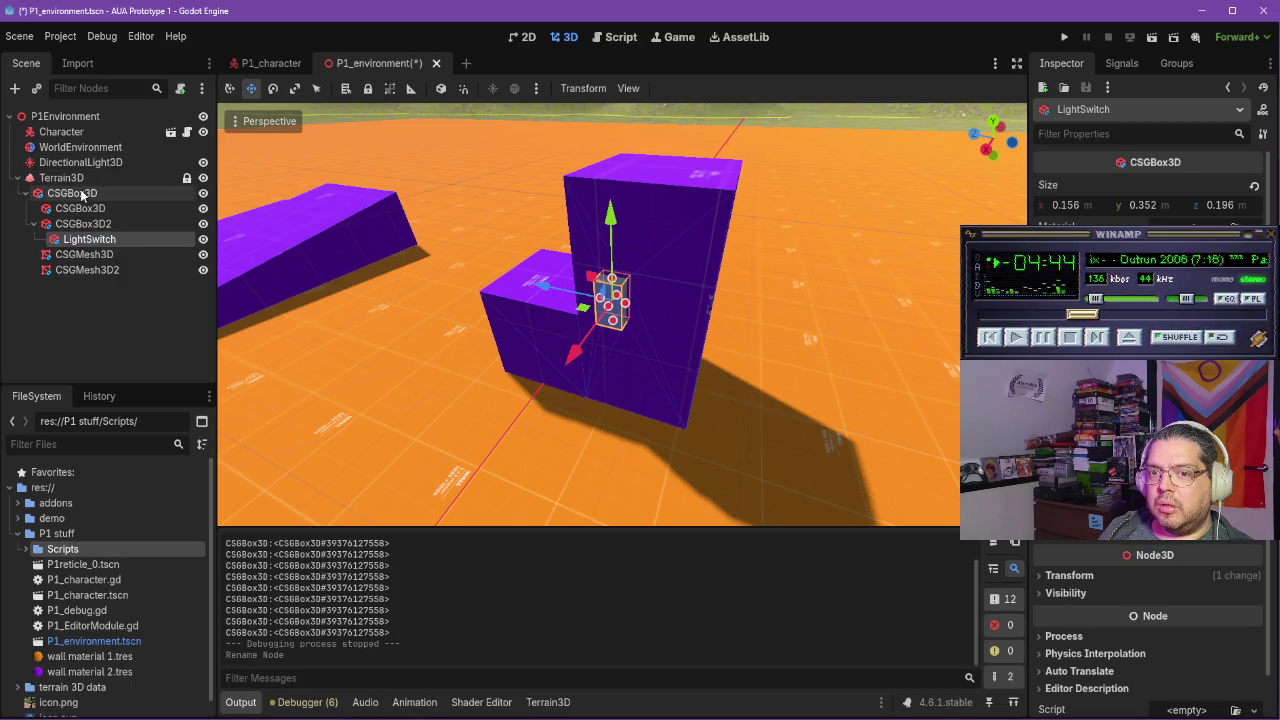
Inspect the ground CSGBox3D, its child CSGBox3D and CSGBox3D2, then save and launch the game
{"action": "left_click", "coordinate": [80, 193]}
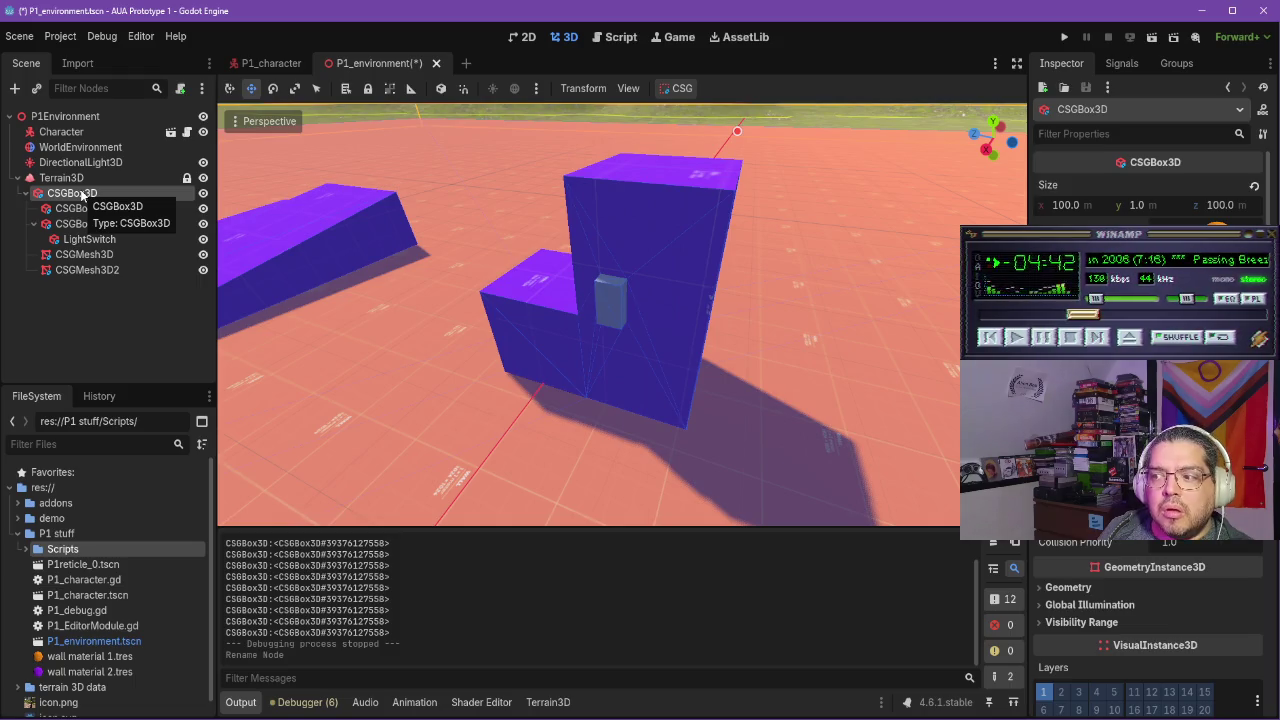
{"action": "left_click", "coordinate": [88, 208]}
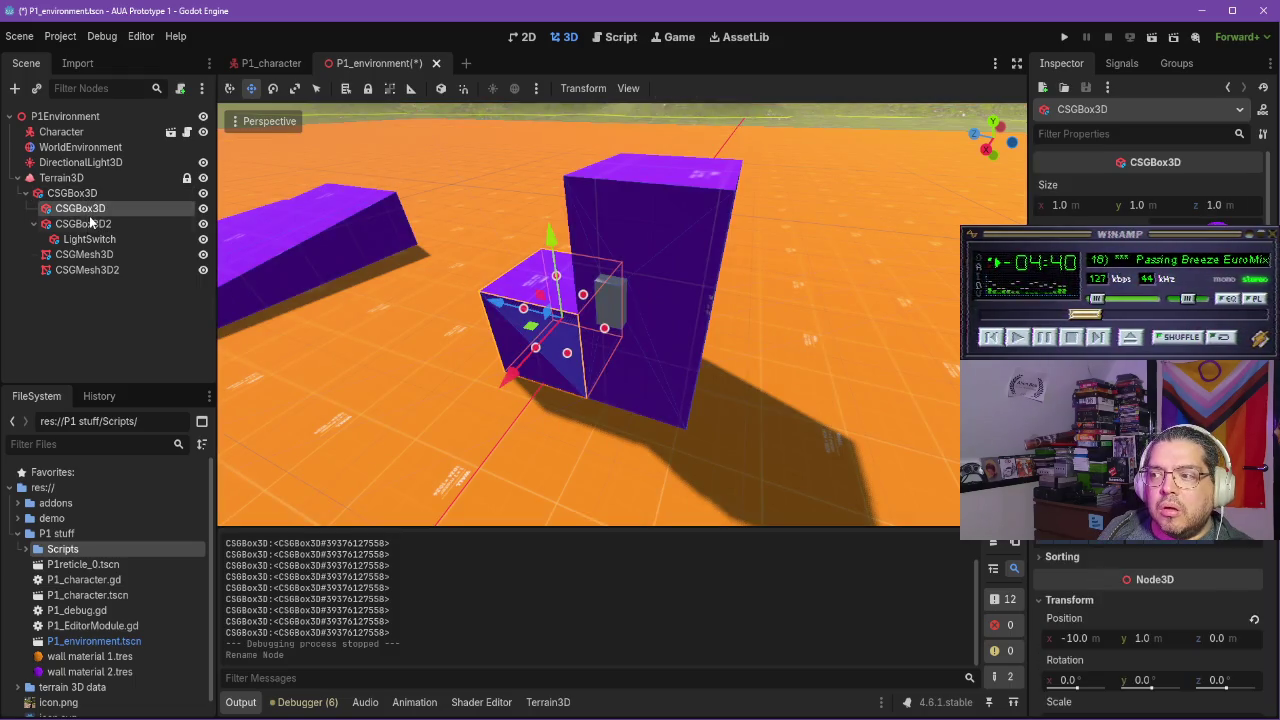
{"action": "left_click", "coordinate": [88, 224]}
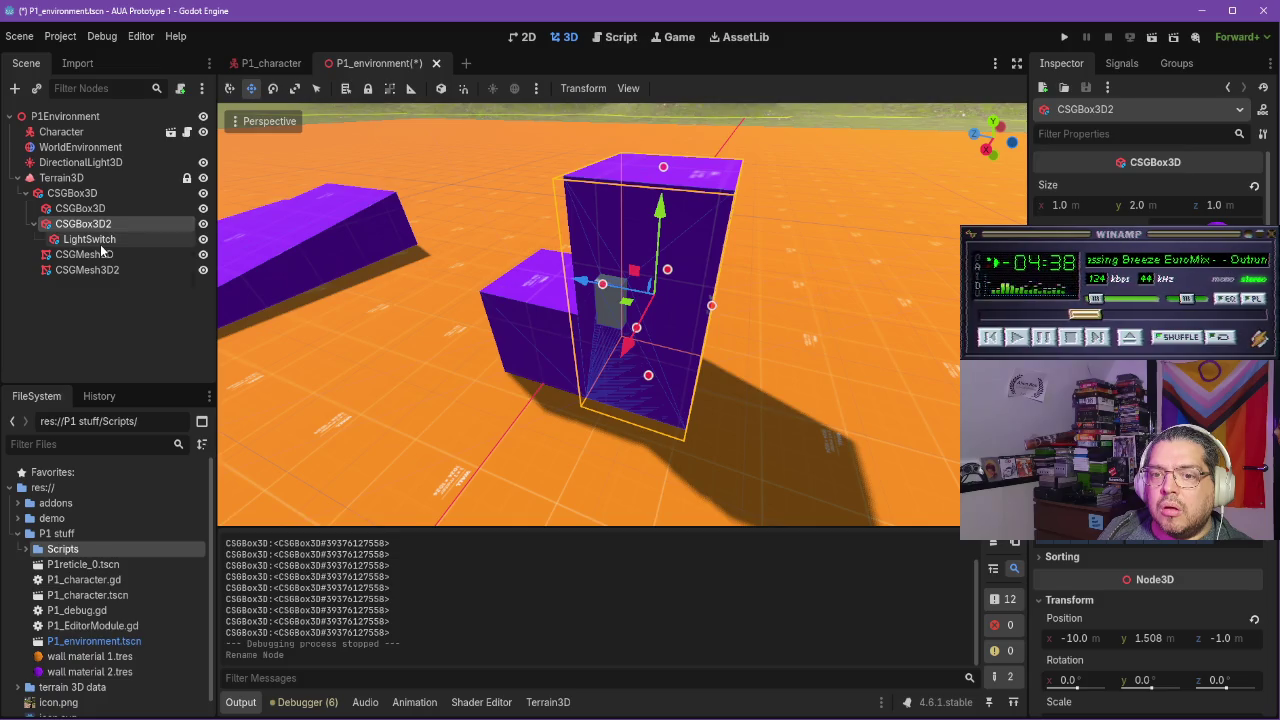
{"action": "left_click", "coordinate": [101, 244]}
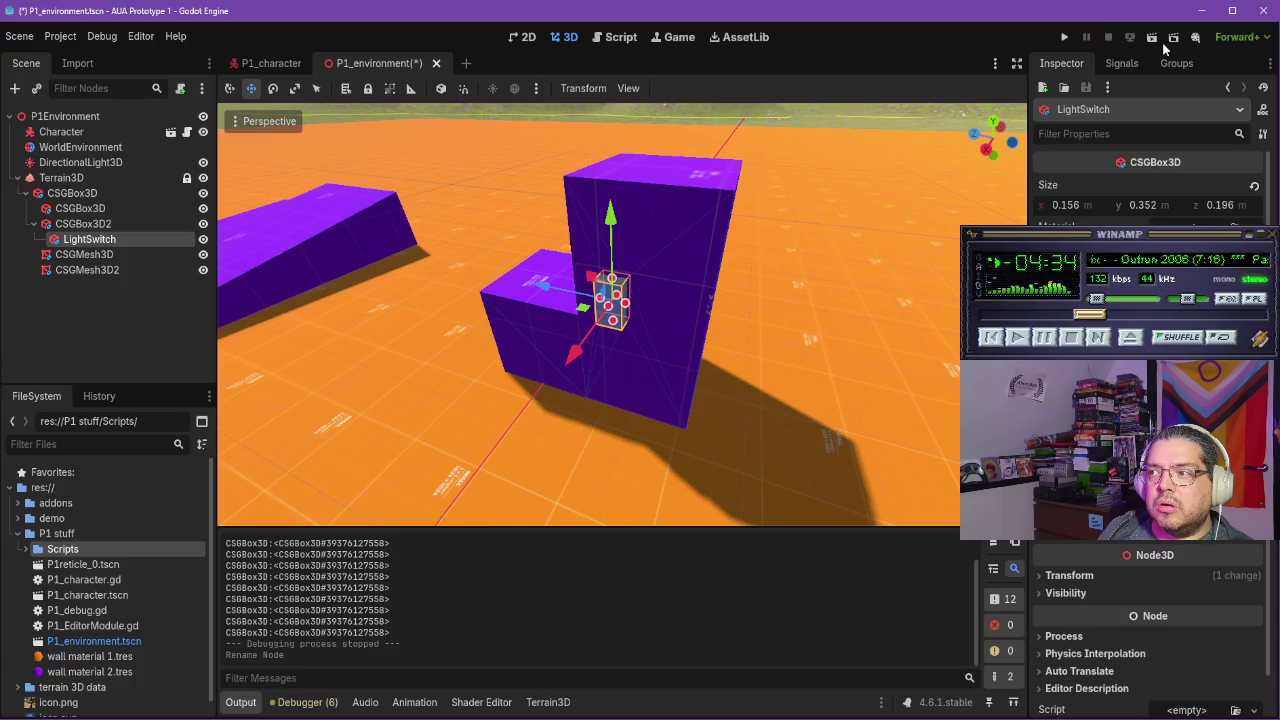
{"action": "left_click", "coordinate": [1066, 37]}
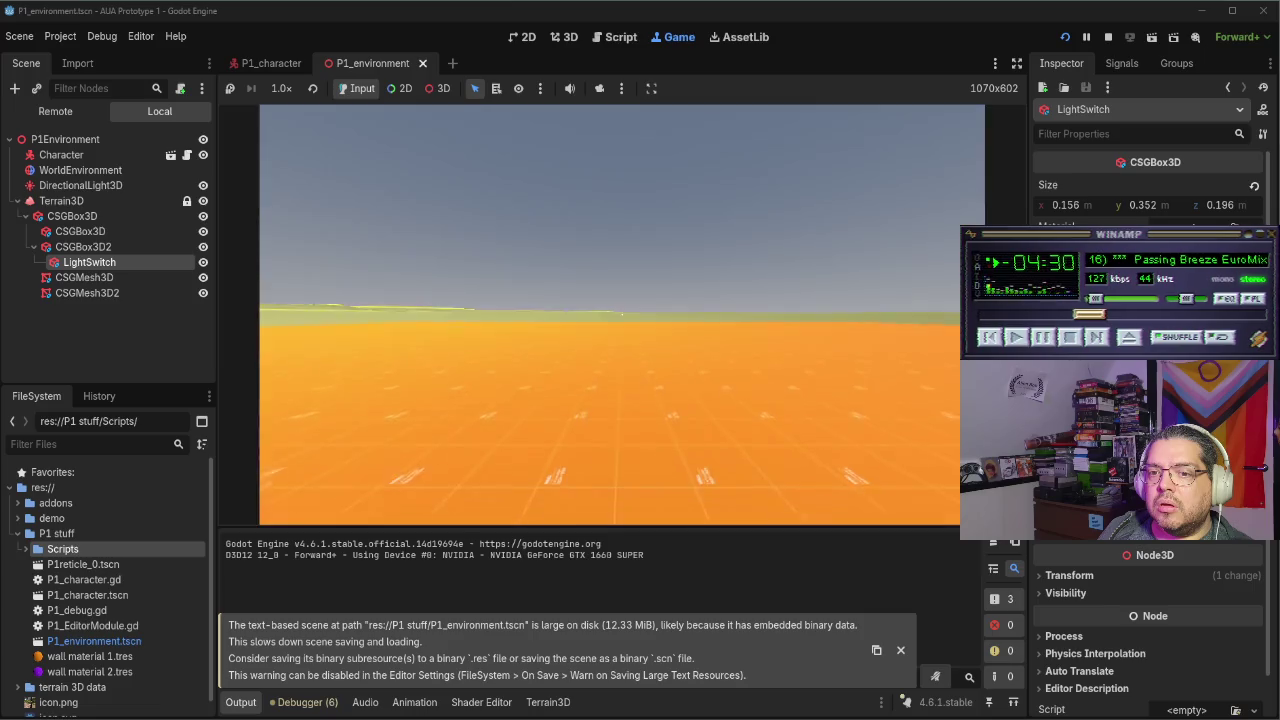
Walk to the grey switch and interact with it repeatedly to print its parent
{"action": "key", "text": "w"}
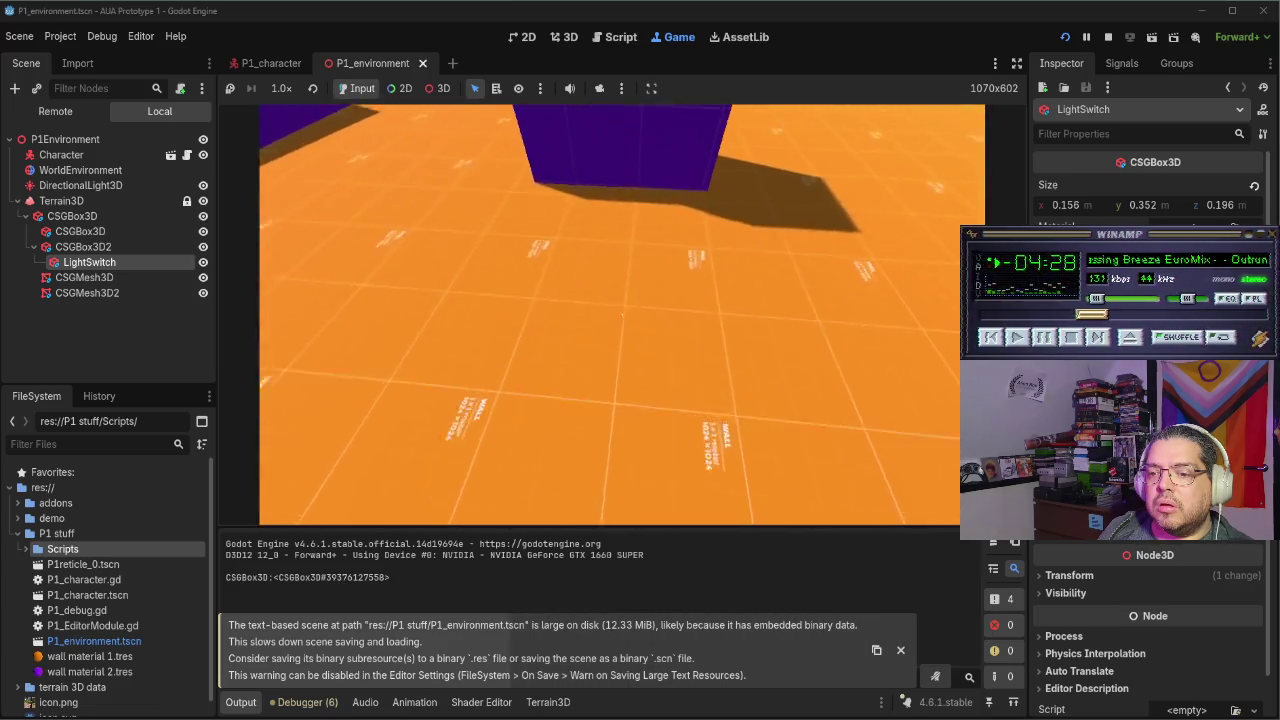
{"action": "left_click", "coordinate": [621, 314]}
{"action": "left_click", "coordinate": [621, 314]}
{"action": "left_click", "coordinate": [621, 314]}
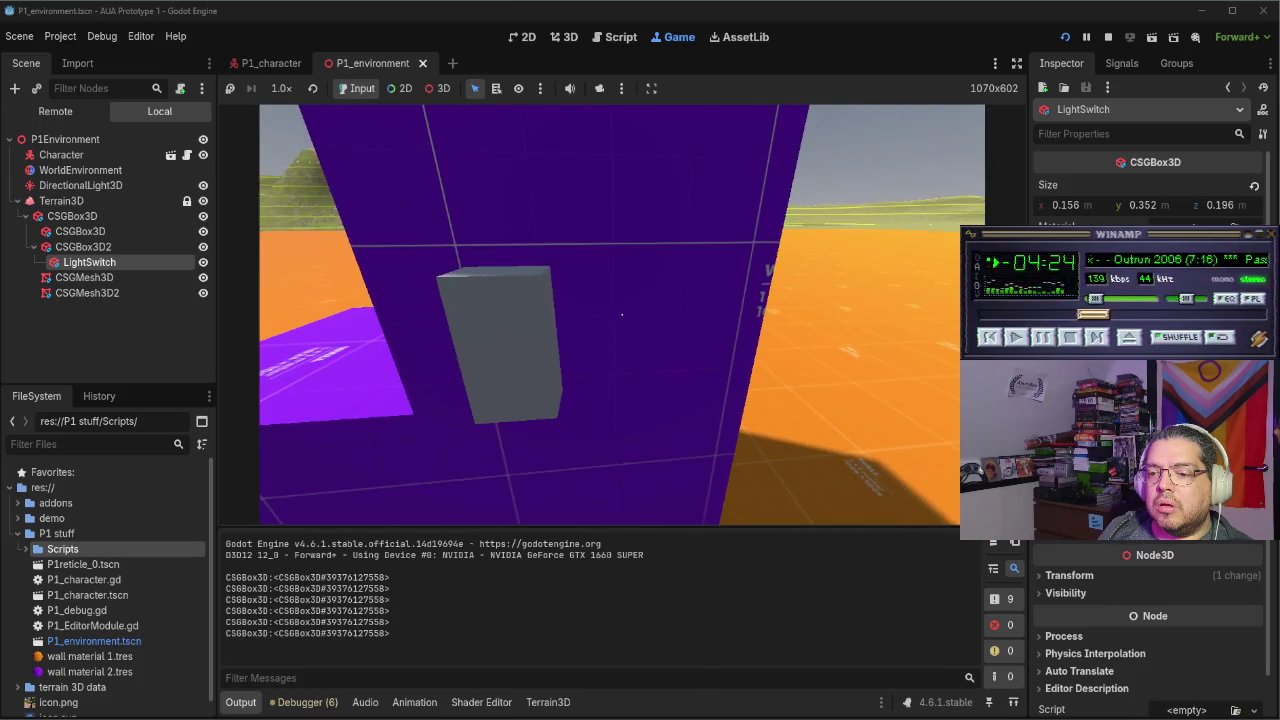
{"action": "left_click", "coordinate": [621, 314]}
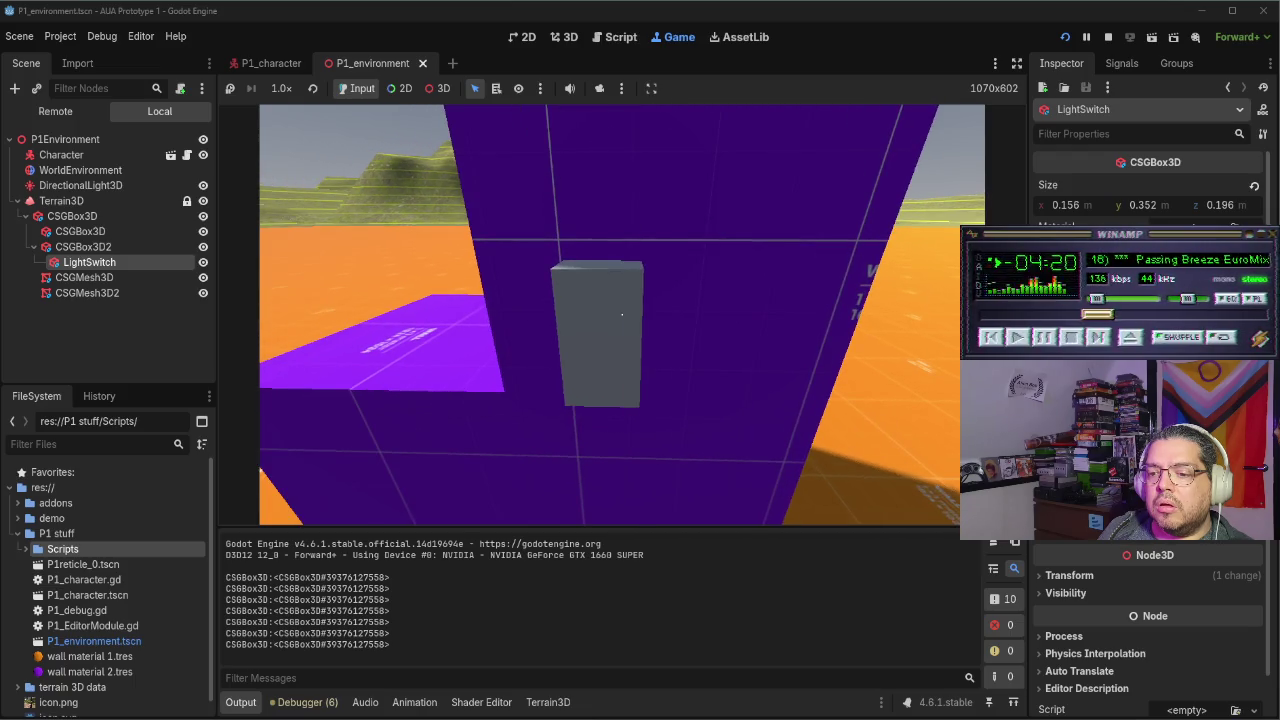
{"action": "left_click", "coordinate": [621, 314]}
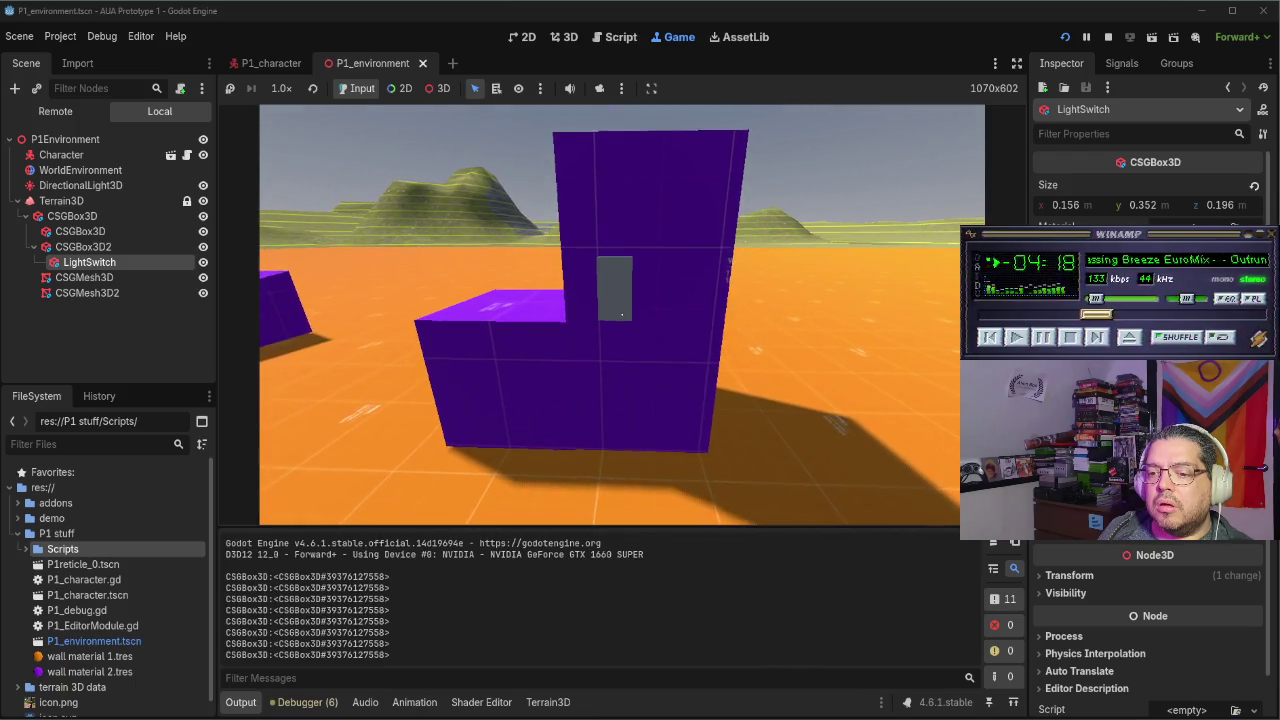
{"action": "left_click", "coordinate": [621, 314]}
{"action": "left_click", "coordinate": [621, 314]}
Back away, approach again and keep triggering the switch while circling the purple box
{"action": "key", "text": "s"}
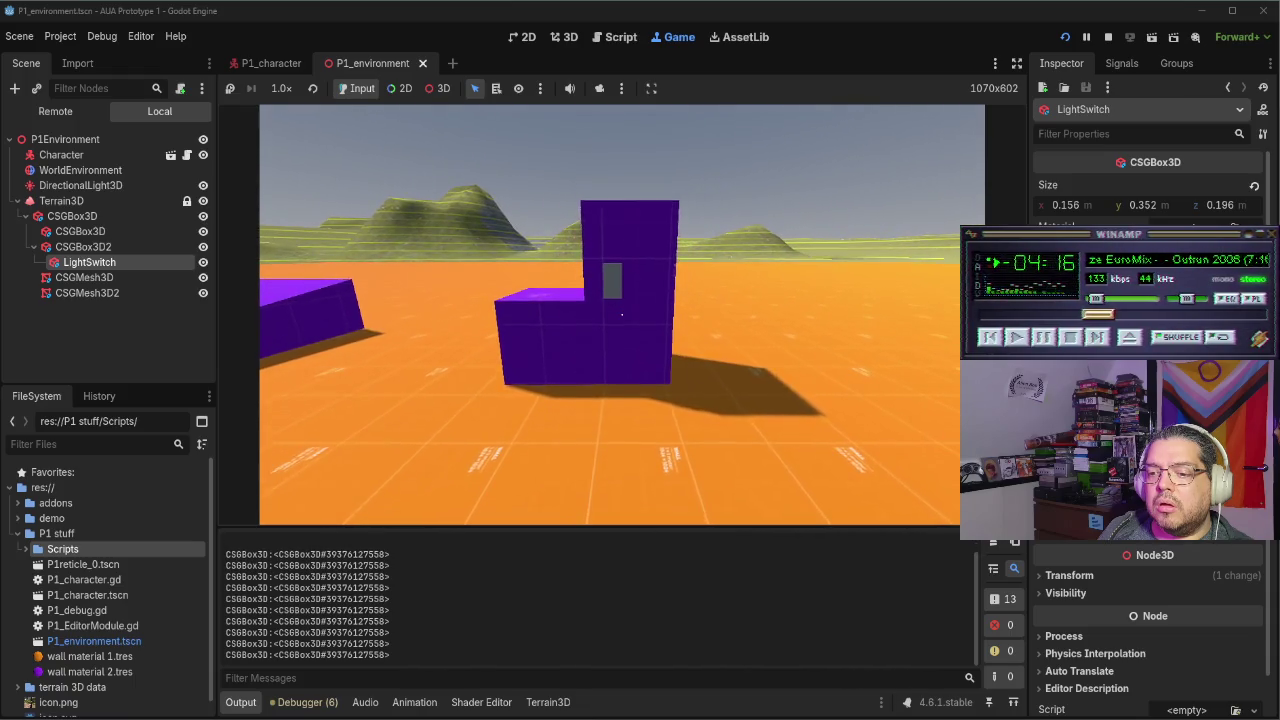
{"action": "key", "text": "w"}
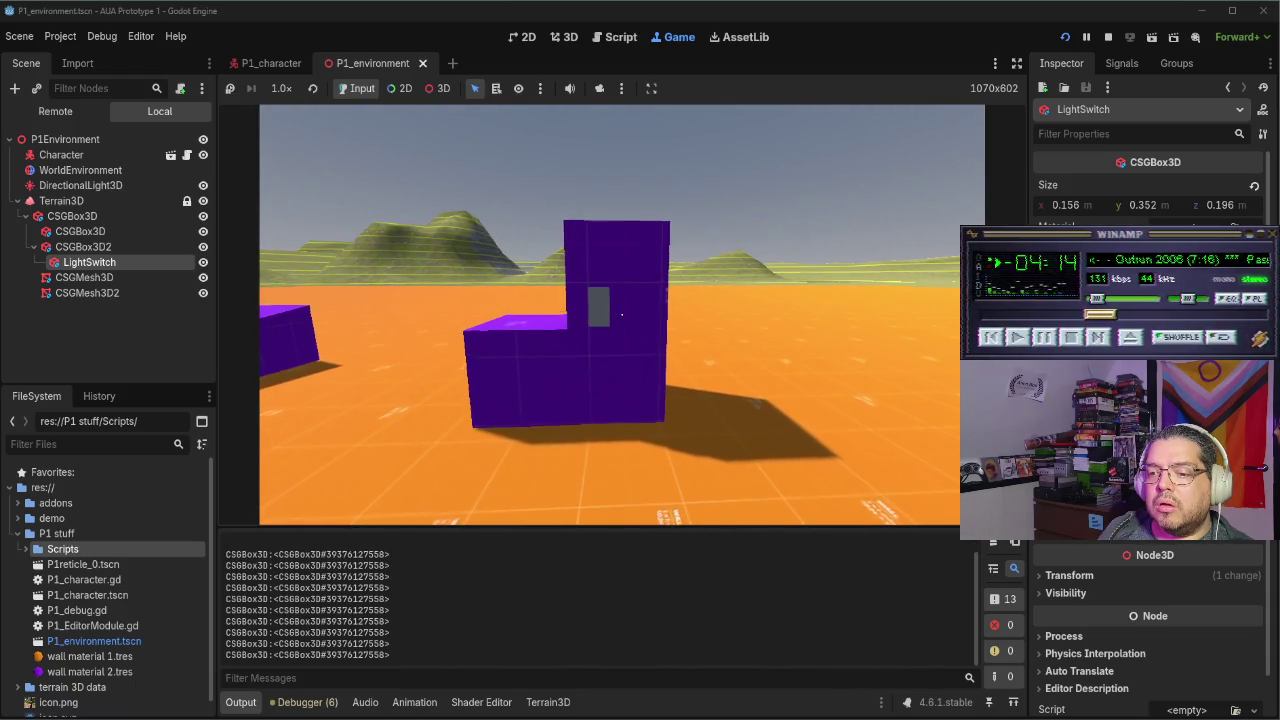
{"action": "left_click", "coordinate": [621, 314]}
{"action": "left_click", "coordinate": [621, 314]}
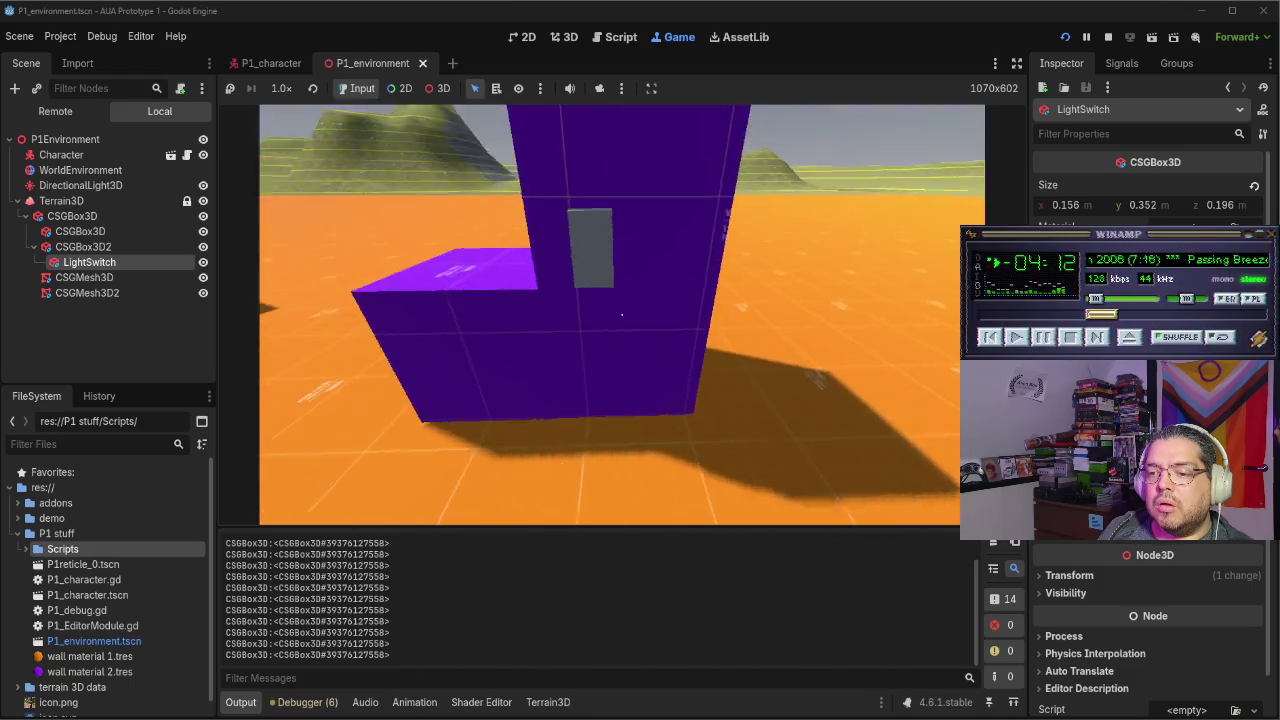
{"action": "left_click", "coordinate": [621, 314]}
{"action": "left_click", "coordinate": [621, 314]}
{"action": "left_click", "coordinate": [621, 314]}
{"action": "left_click", "coordinate": [621, 314]}
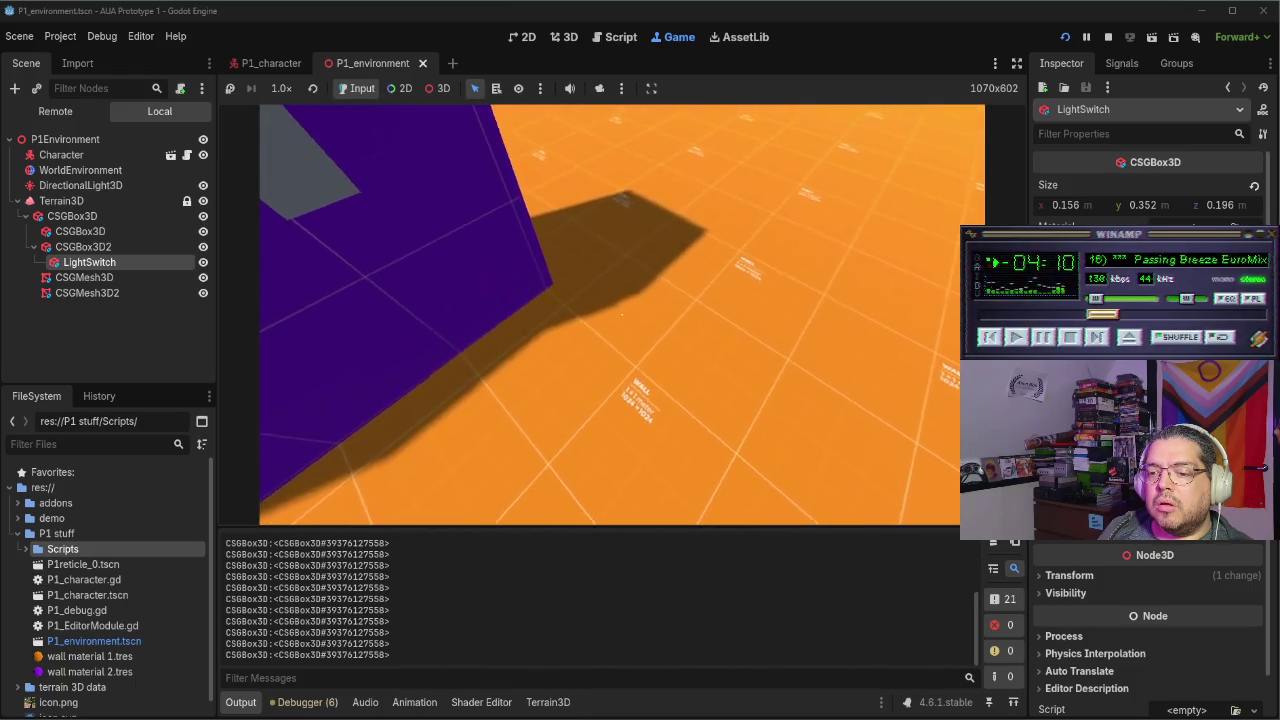
{"action": "left_click", "coordinate": [621, 314]}
{"action": "left_click", "coordinate": [621, 314]}
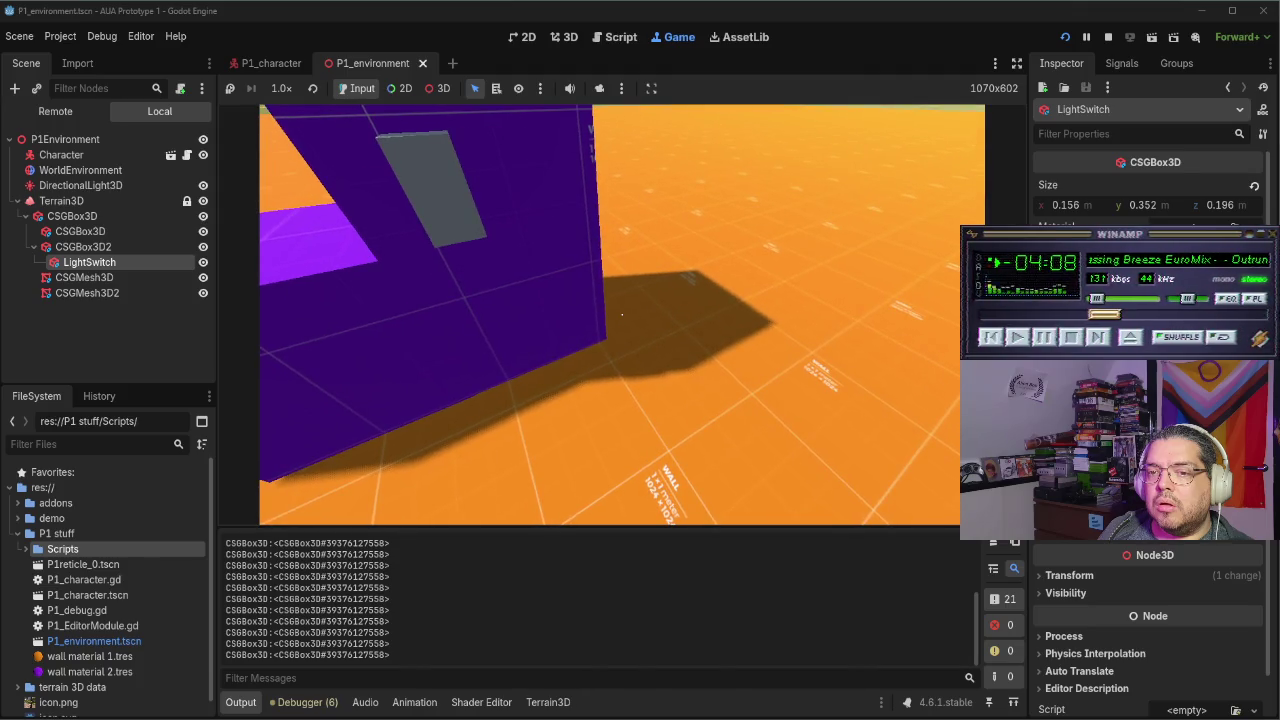
Stop the game and move LightSwitch to sit directly under Terrain3D
{"action": "key", "text": "w"}
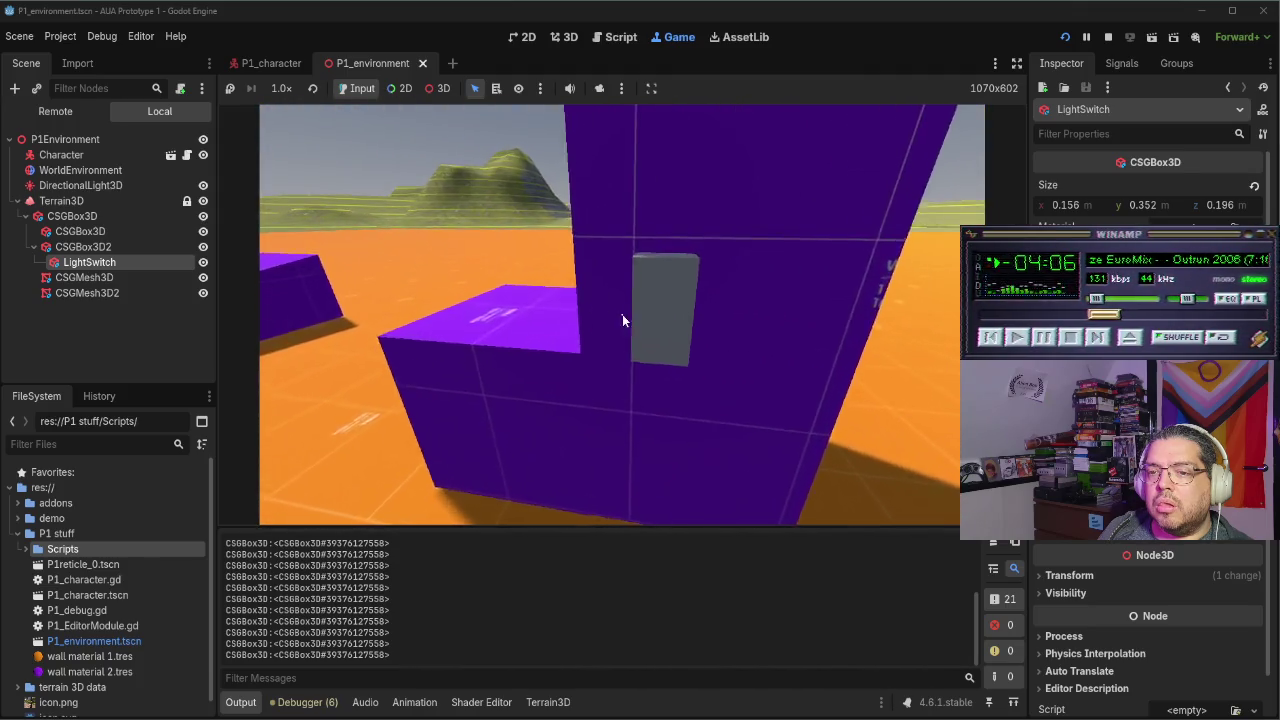
{"action": "key", "text": "F8"}
{"action": "left_click_drag", "start_coordinate": [86, 240], "coordinate": [85, 193]}
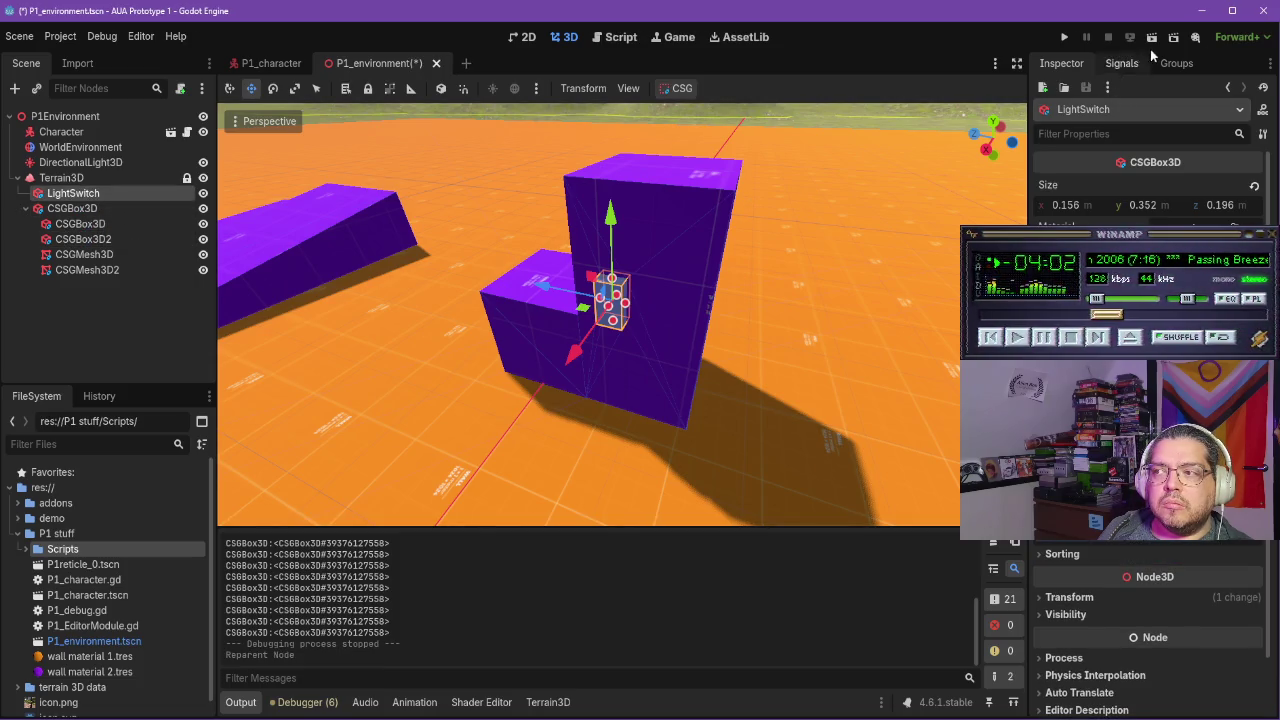
Save, run the game, and walk up to the grey switch to trigger its interaction
{"action": "left_click", "coordinate": [1066, 38]}
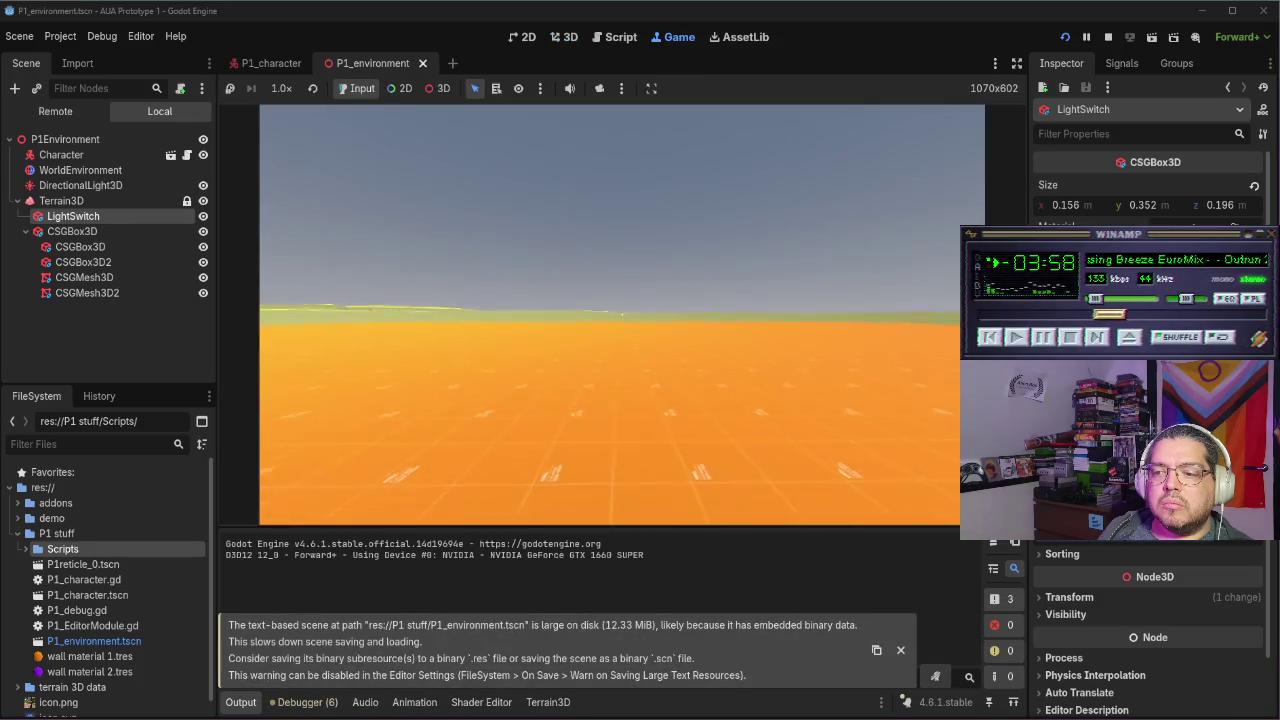
{"action": "key", "text": "w"}
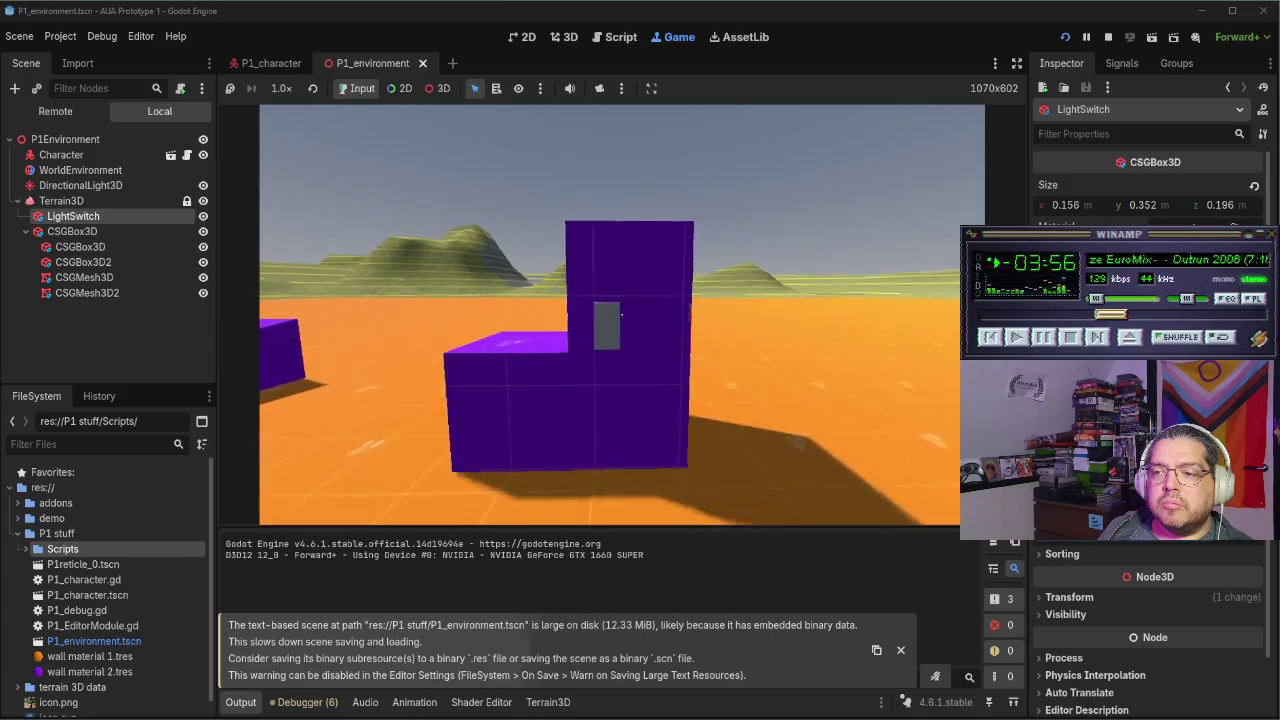
{"action": "key", "text": "e"}
{"action": "key", "text": "w"}
{"action": "key", "text": "e"}
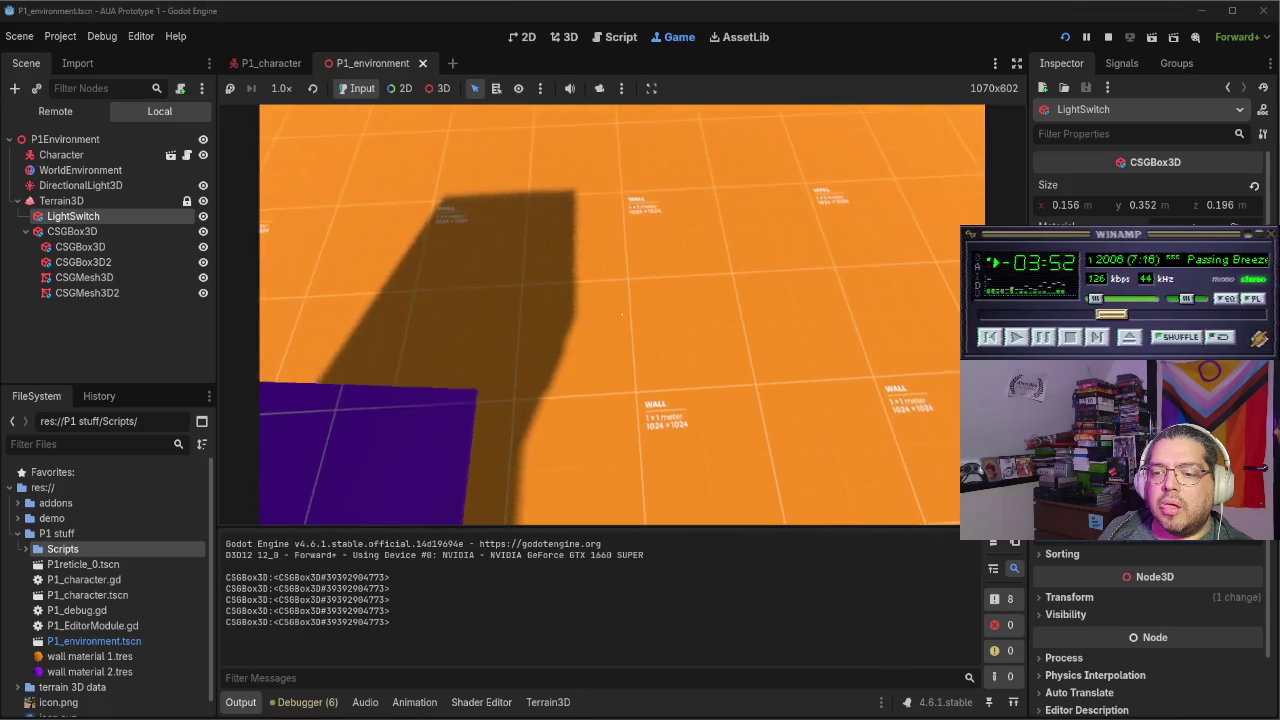
{"action": "key", "text": "e"}
{"action": "key", "text": "w"}
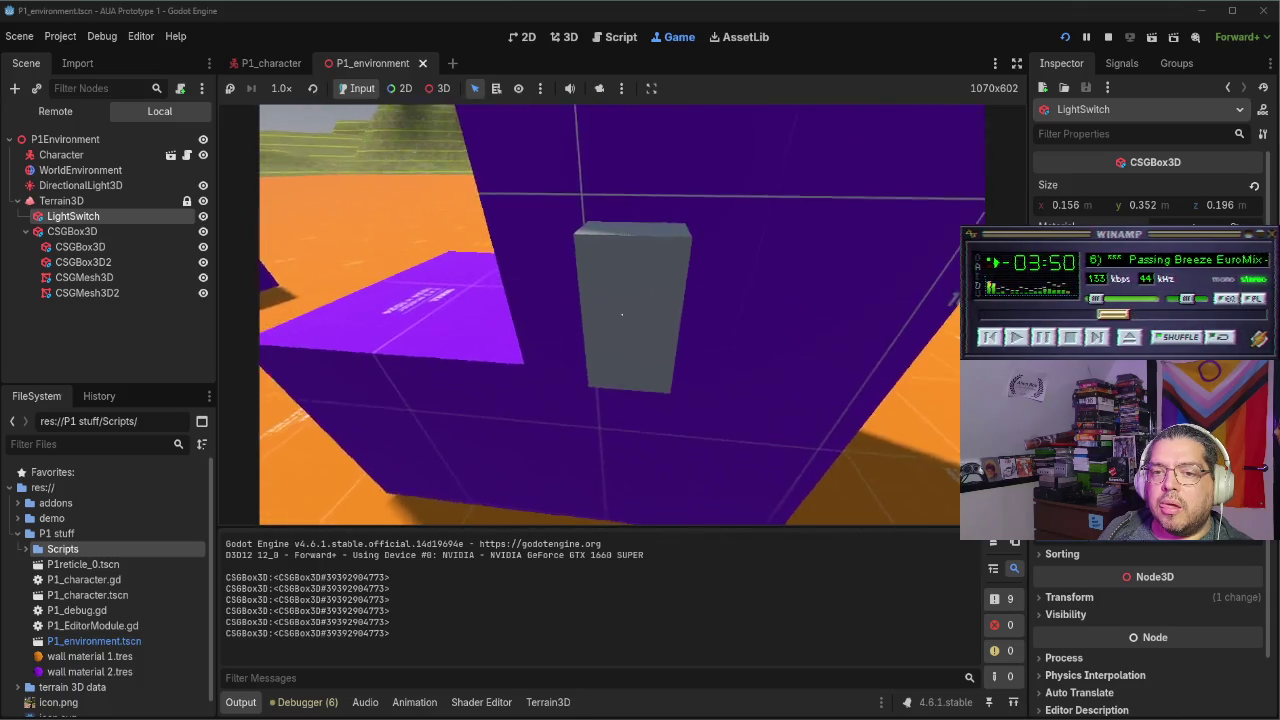
{"action": "key", "text": "e"}
{"action": "key", "text": "e"}
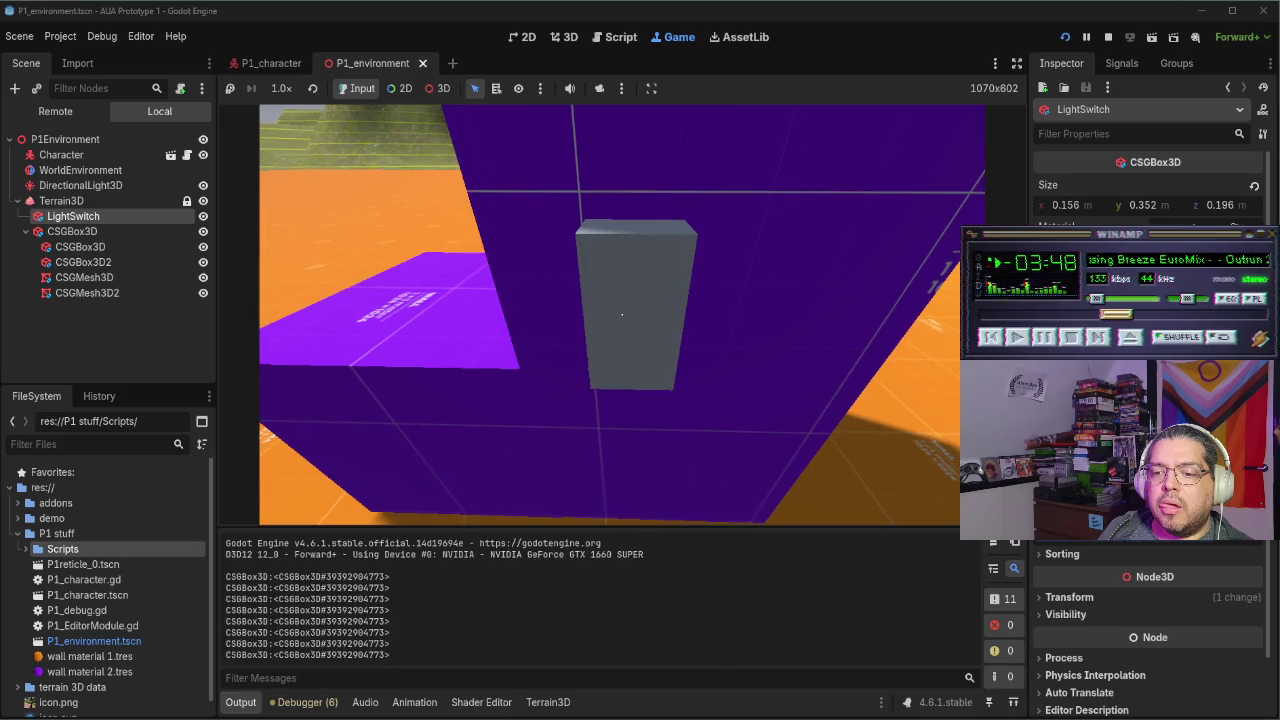
{"action": "key", "text": "e"}
{"action": "key", "text": "e"}
Walk past the purple walls and look around the orange floor and surrounding grass
{"action": "key", "text": "s"}
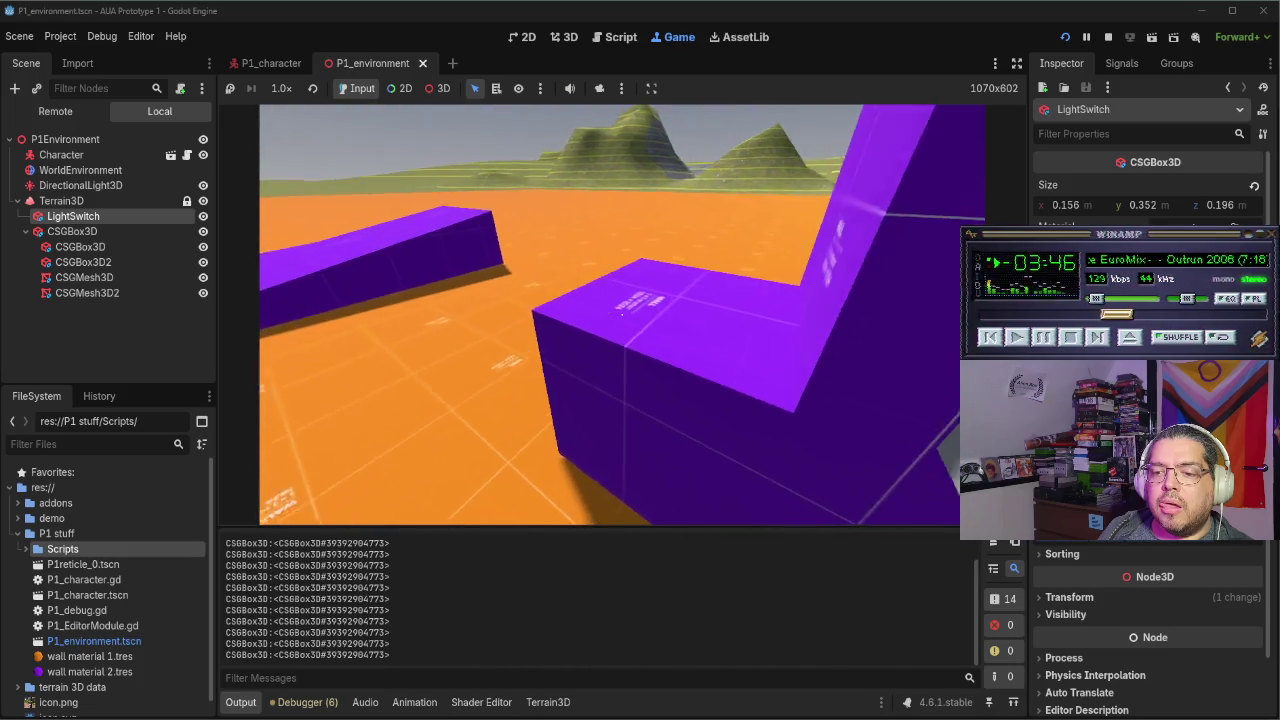
{"action": "key", "text": "w"}
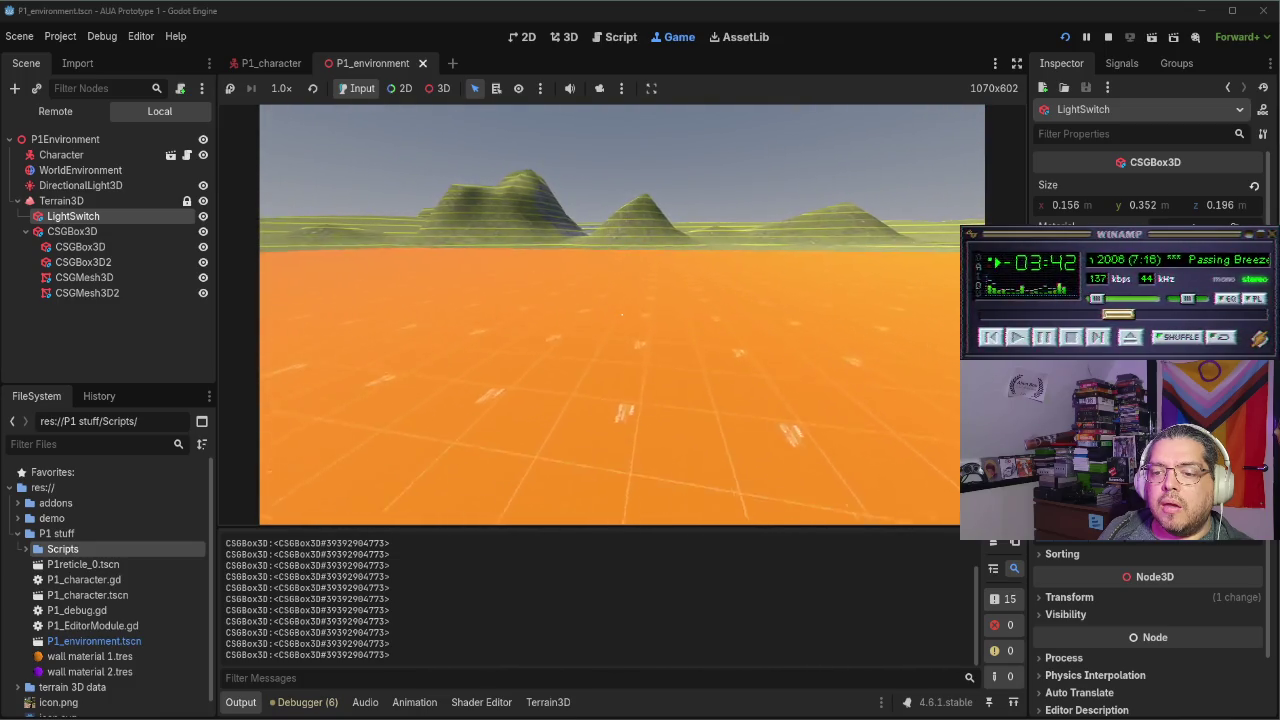
{"action": "key", "text": "e"}
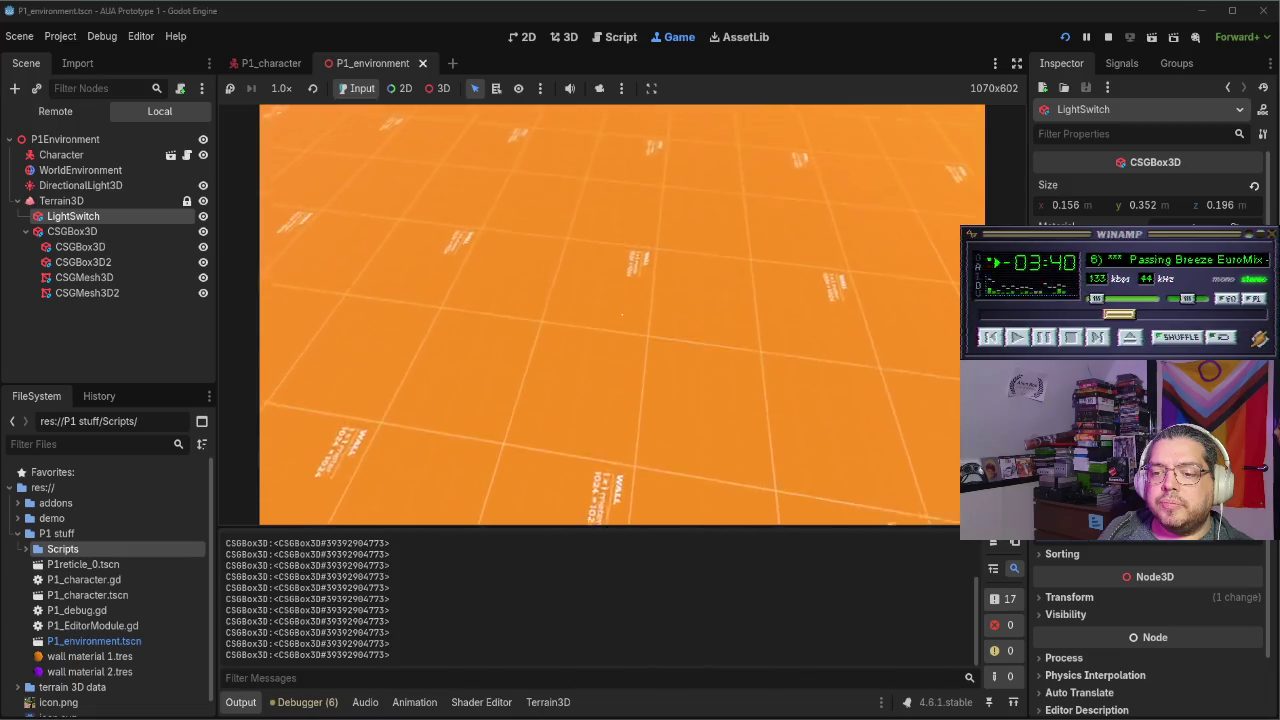
{"action": "key", "text": "q"}
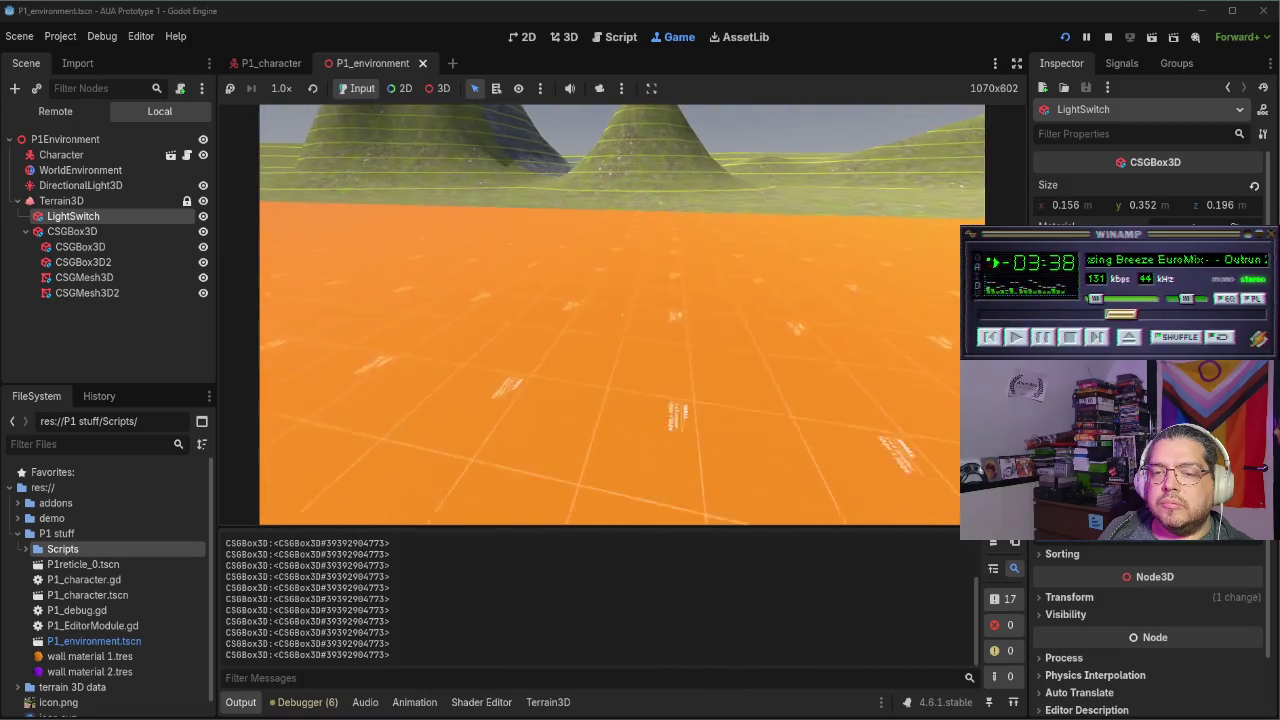
{"action": "key", "text": "e"}
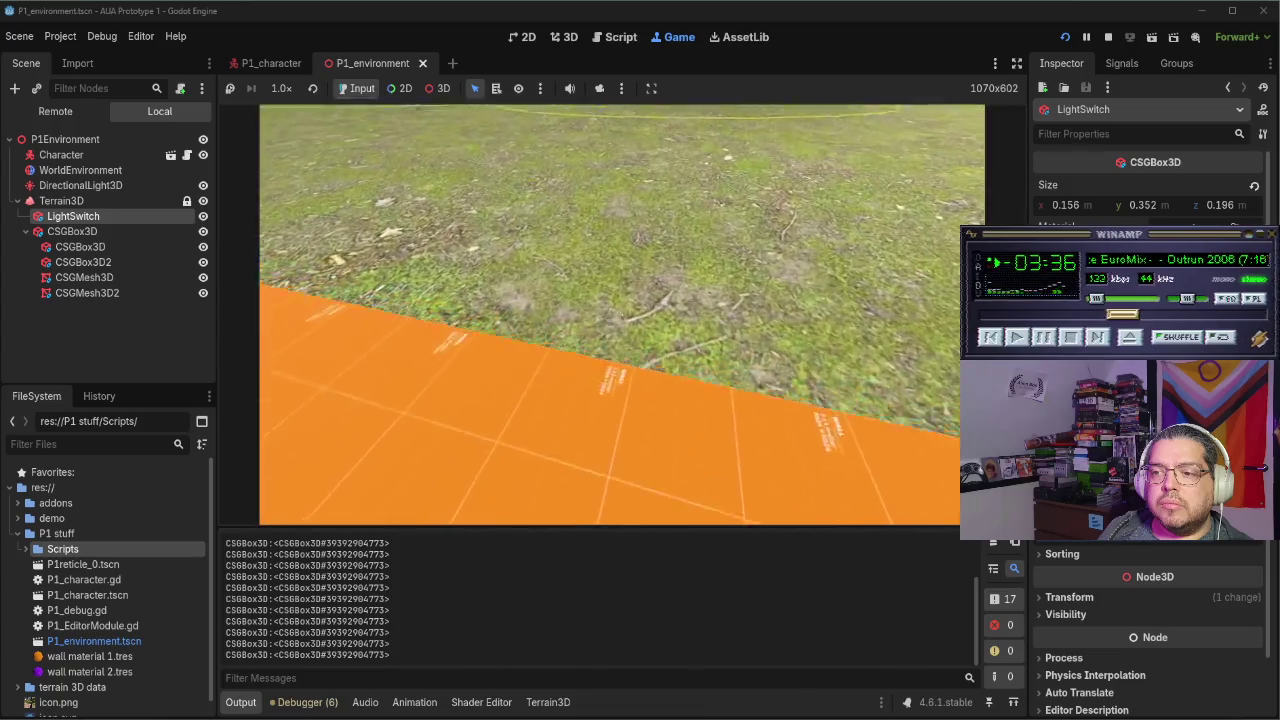
{"action": "key", "text": "e"}
{"action": "key", "text": "q"}
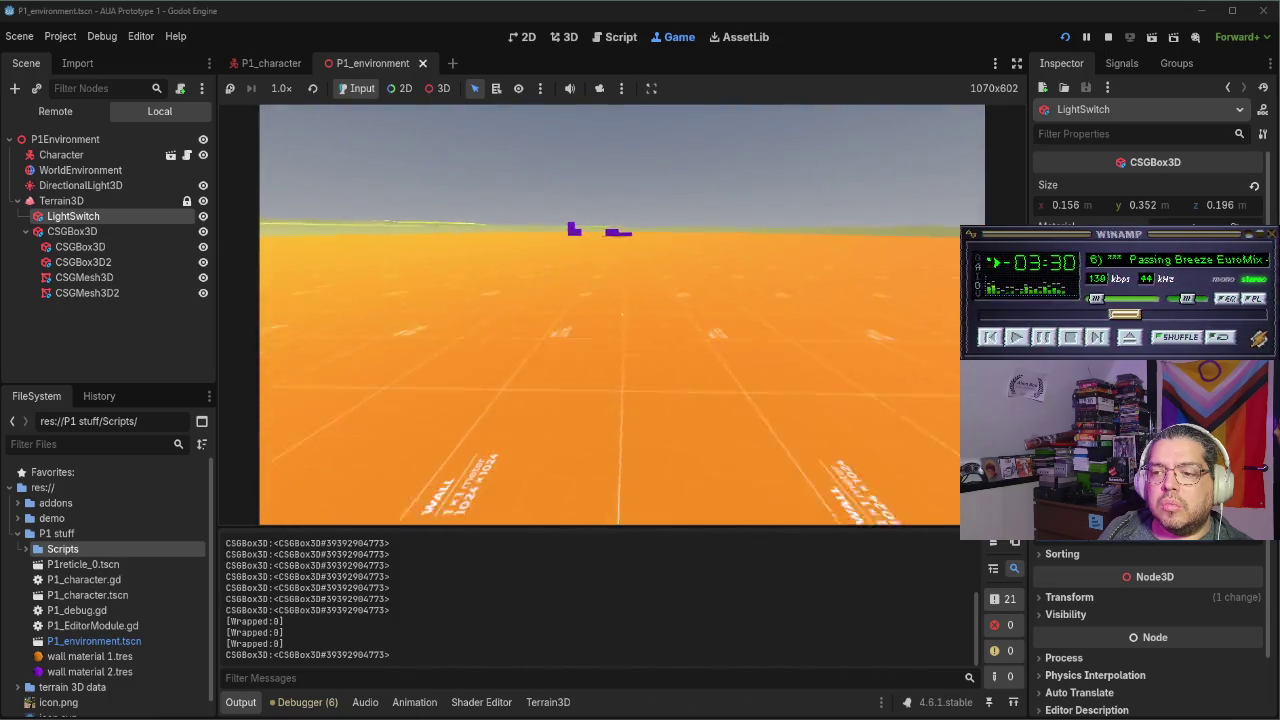
{"action": "key", "text": "e"}
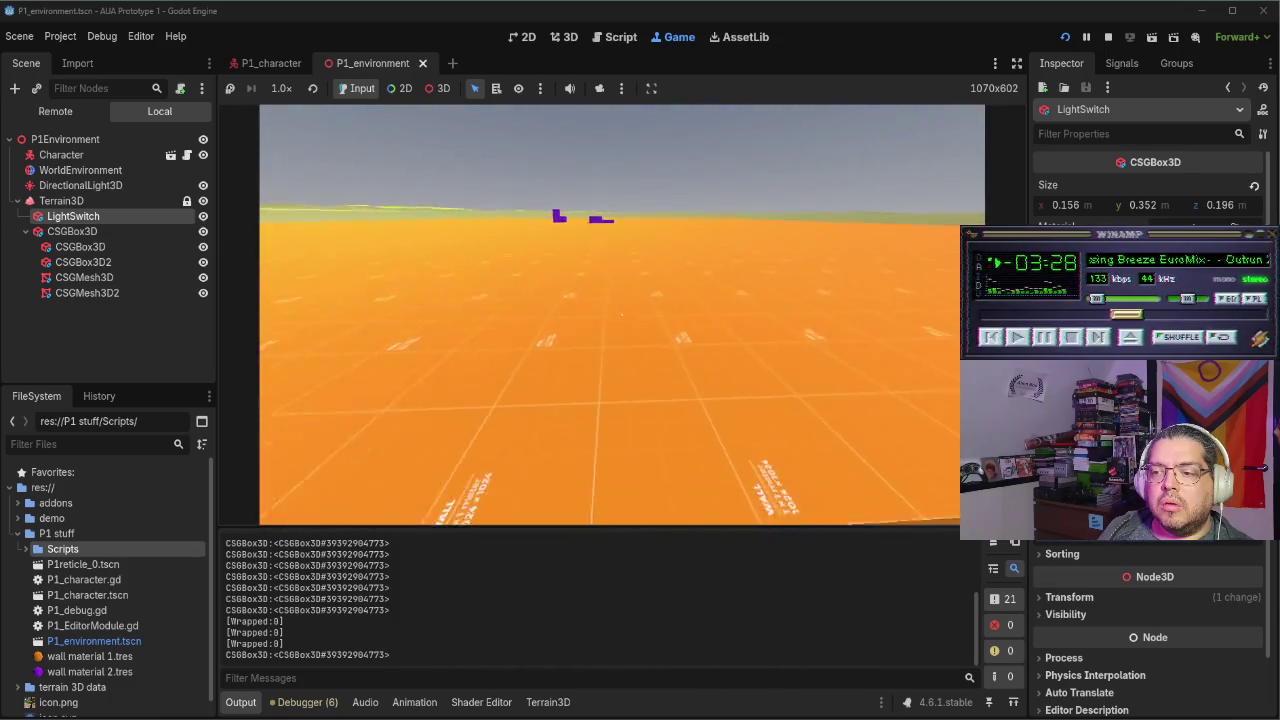
{"action": "key", "text": "e"}
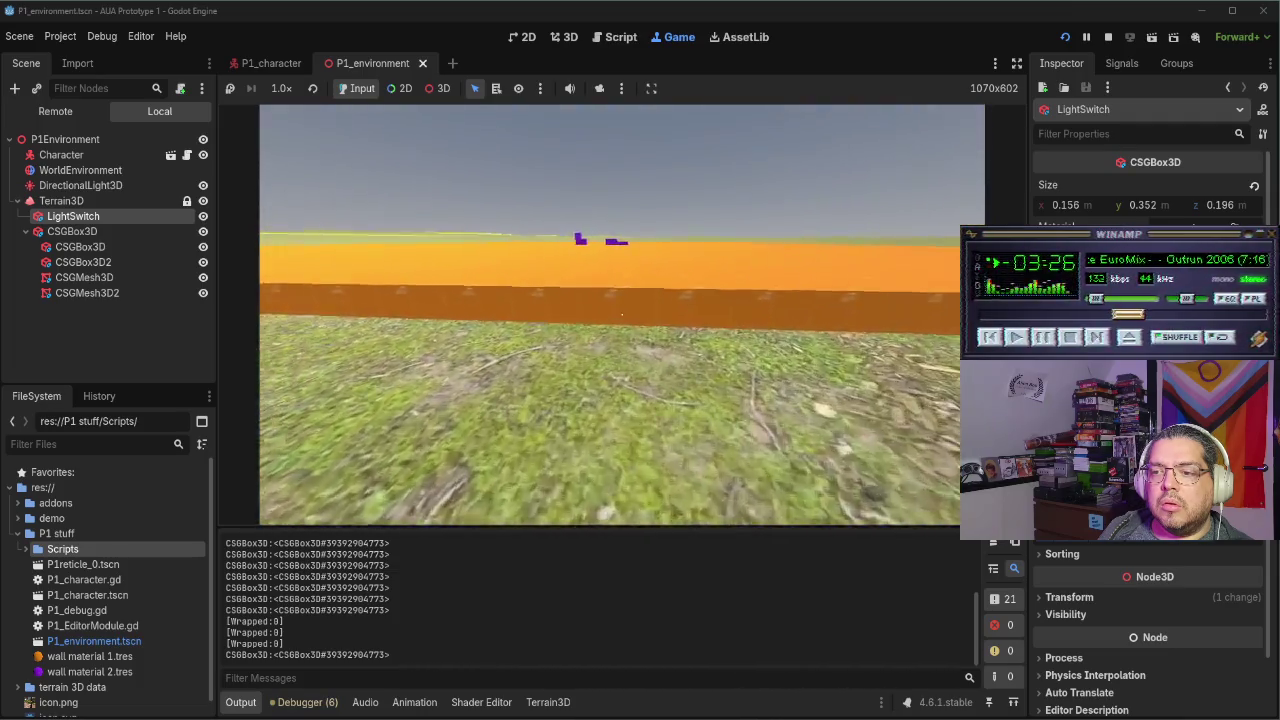
{"action": "key", "text": "e"}
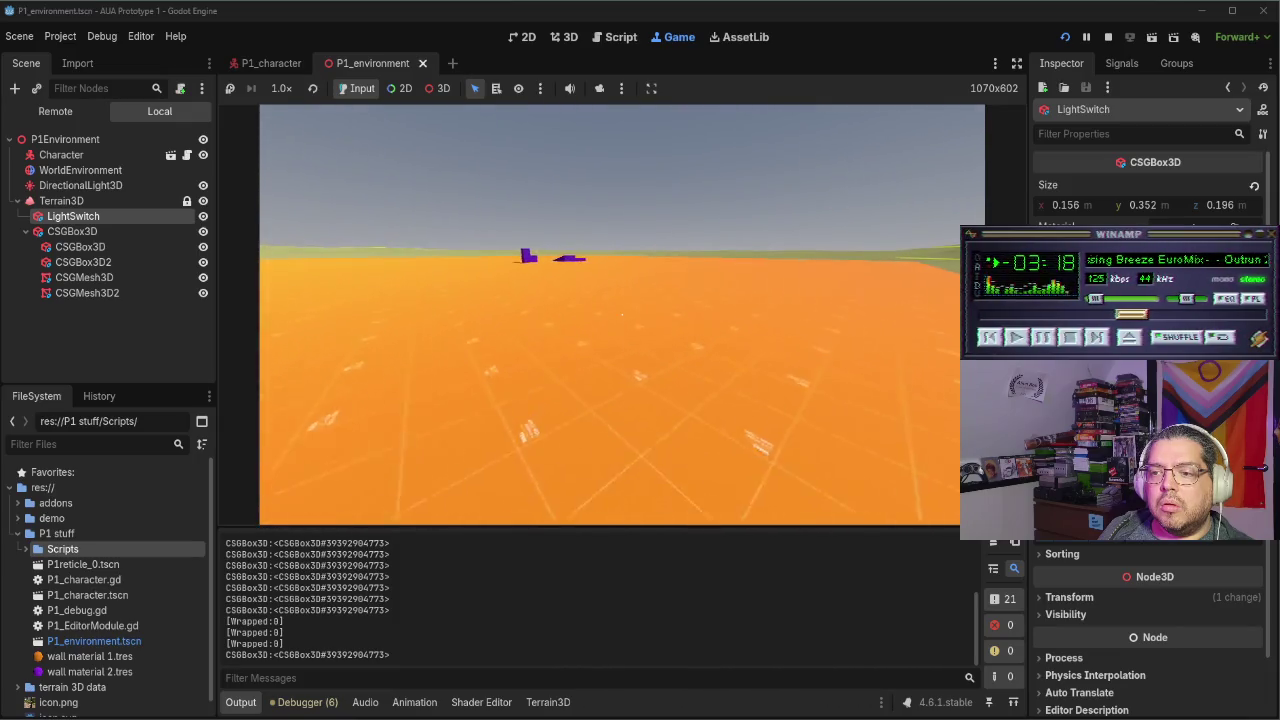
Return to the grey switch on the purple wall and stop the game
{"action": "key", "text": "w"}
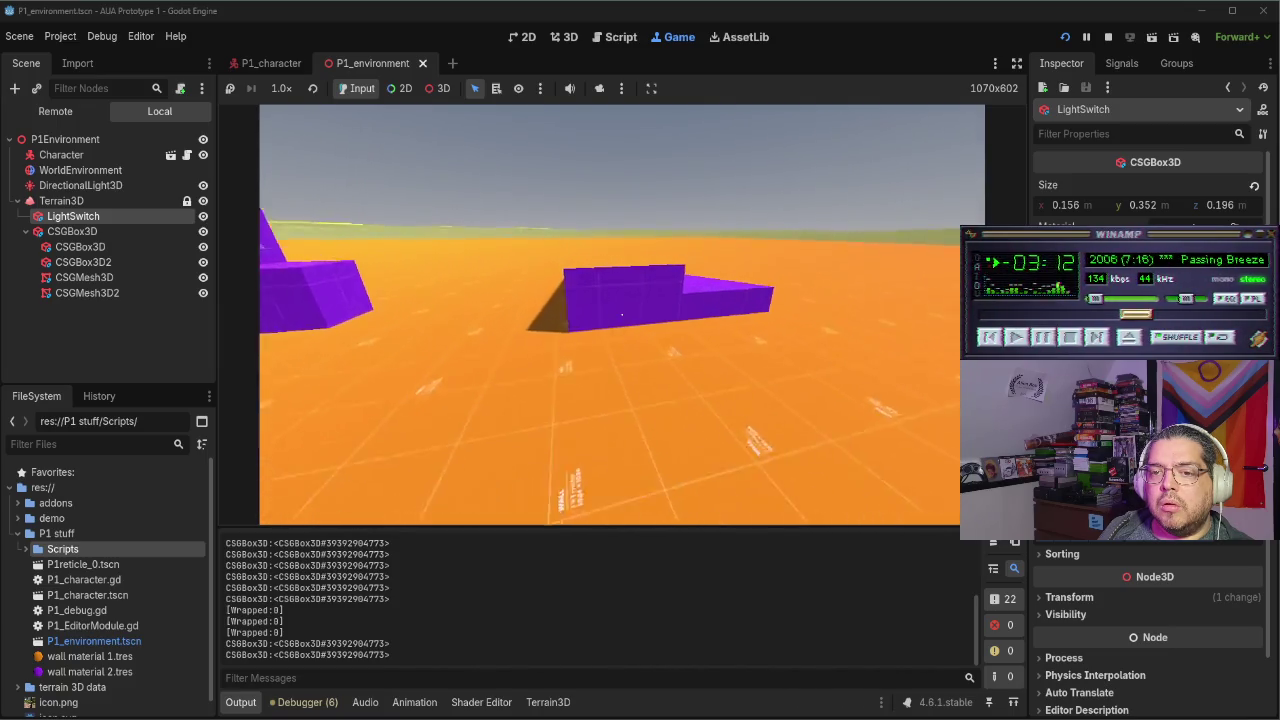
{"action": "key", "text": "w"}
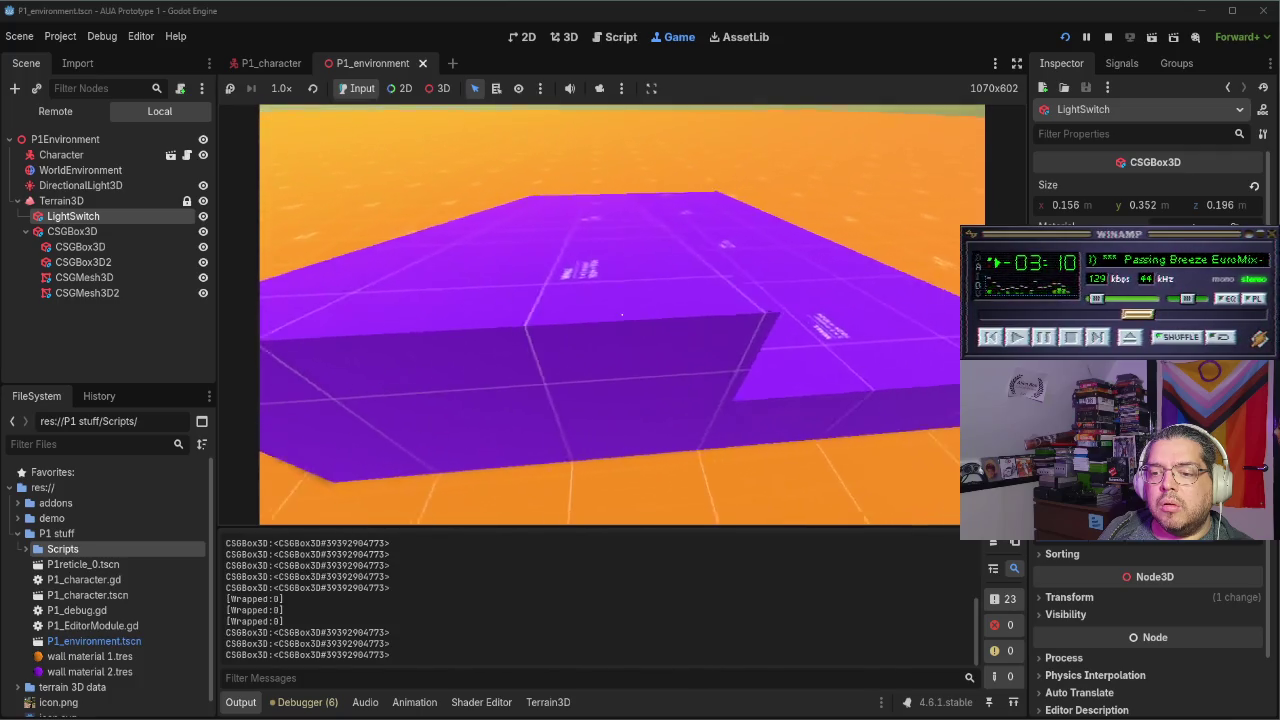
{"action": "key", "text": "s"}
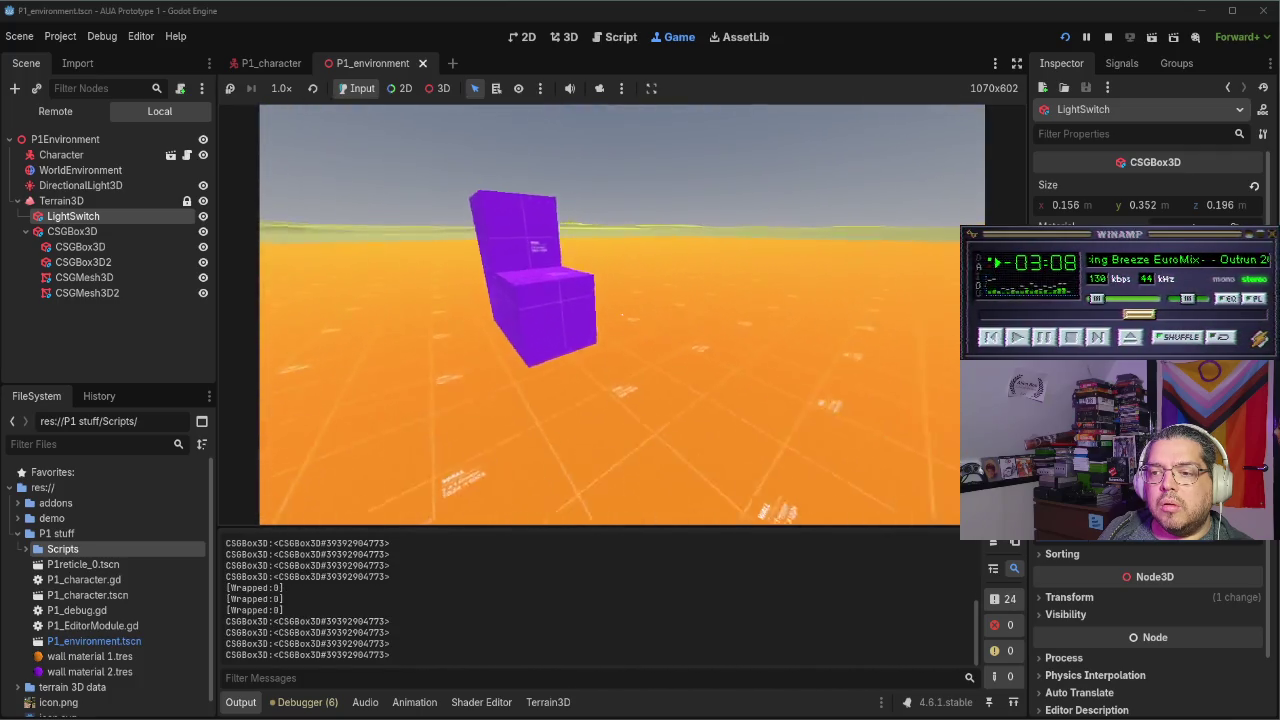
{"action": "key", "text": "w"}
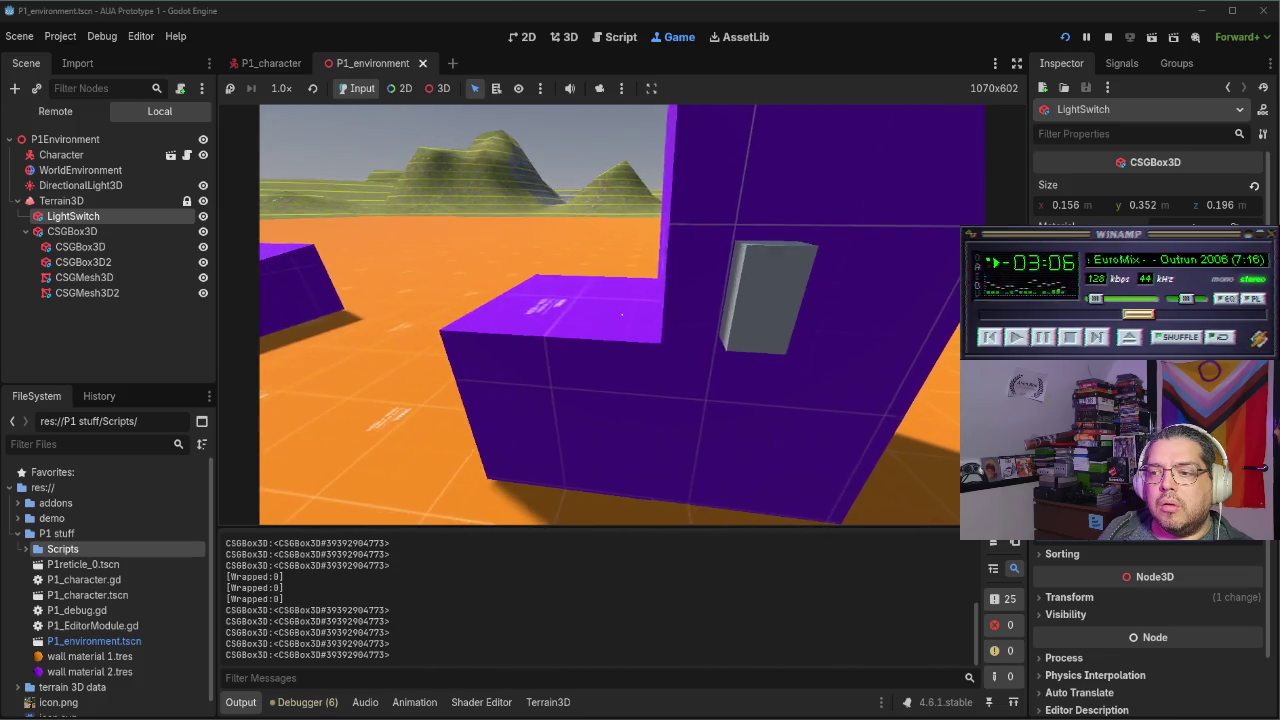
{"action": "key", "text": "F8"}
Pull two box pieces out of the CSGBox3D group and move LightSwitch to the top level
{"action": "mouse_move", "coordinate": [80, 224]}
{"action": "left_mouse_down"}
{"action": "mouse_move", "coordinate": [80, 203]}
{"action": "mouse_move", "coordinate": [80, 216]}
{"action": "left_mouse_up"}
{"action": "mouse_move", "coordinate": [93, 260]}
{"action": "left_mouse_down"}
{"action": "mouse_move", "coordinate": [100, 243]}
{"action": "mouse_move", "coordinate": [105, 258]}
{"action": "mouse_move", "coordinate": [100, 243]}
{"action": "left_mouse_up"}
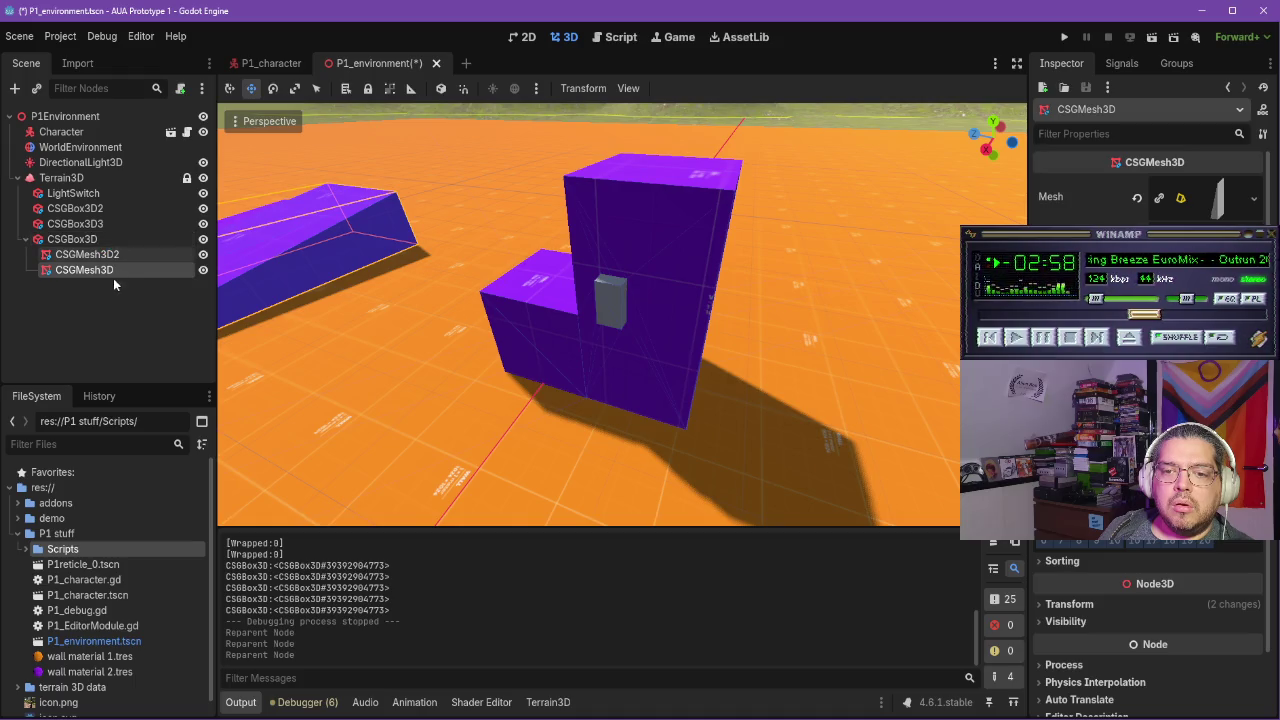
{"action": "left_click", "coordinate": [98, 254]}
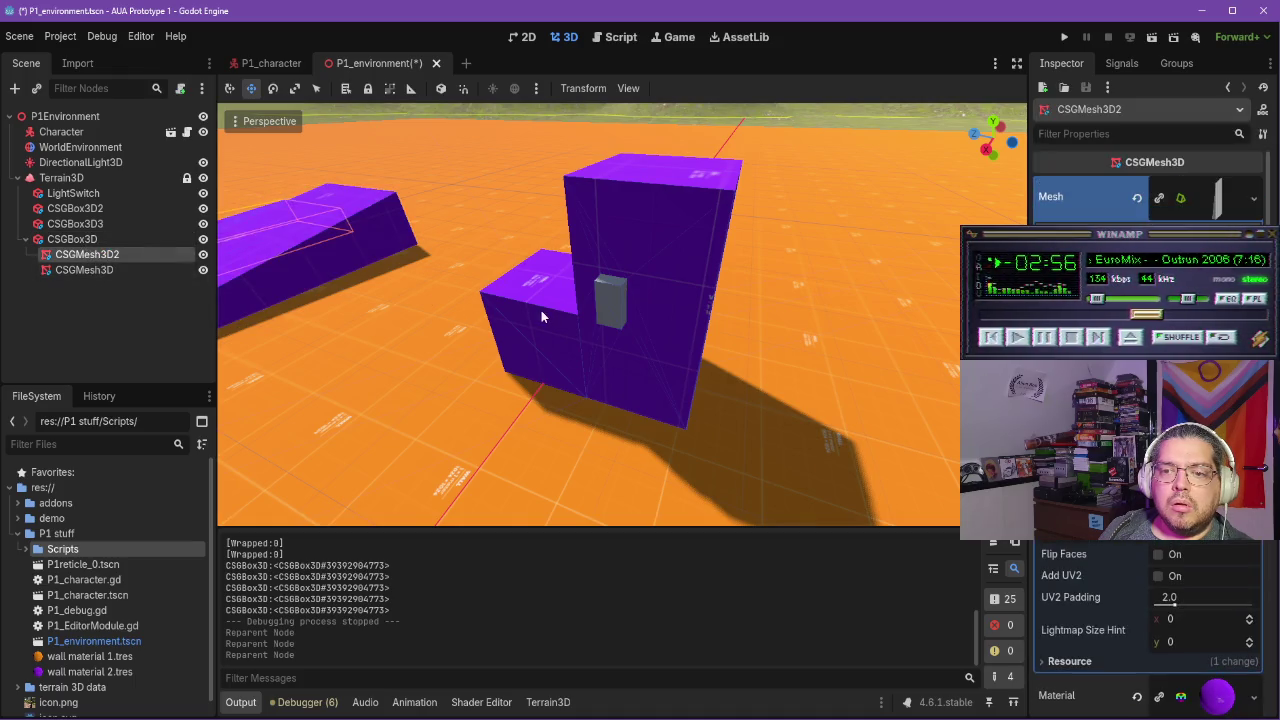
{"action": "scroll", "coordinate": [541, 316], "scroll_direction": "down", "scroll_amount": 3}
{"action": "left_click", "coordinate": [100, 333]}
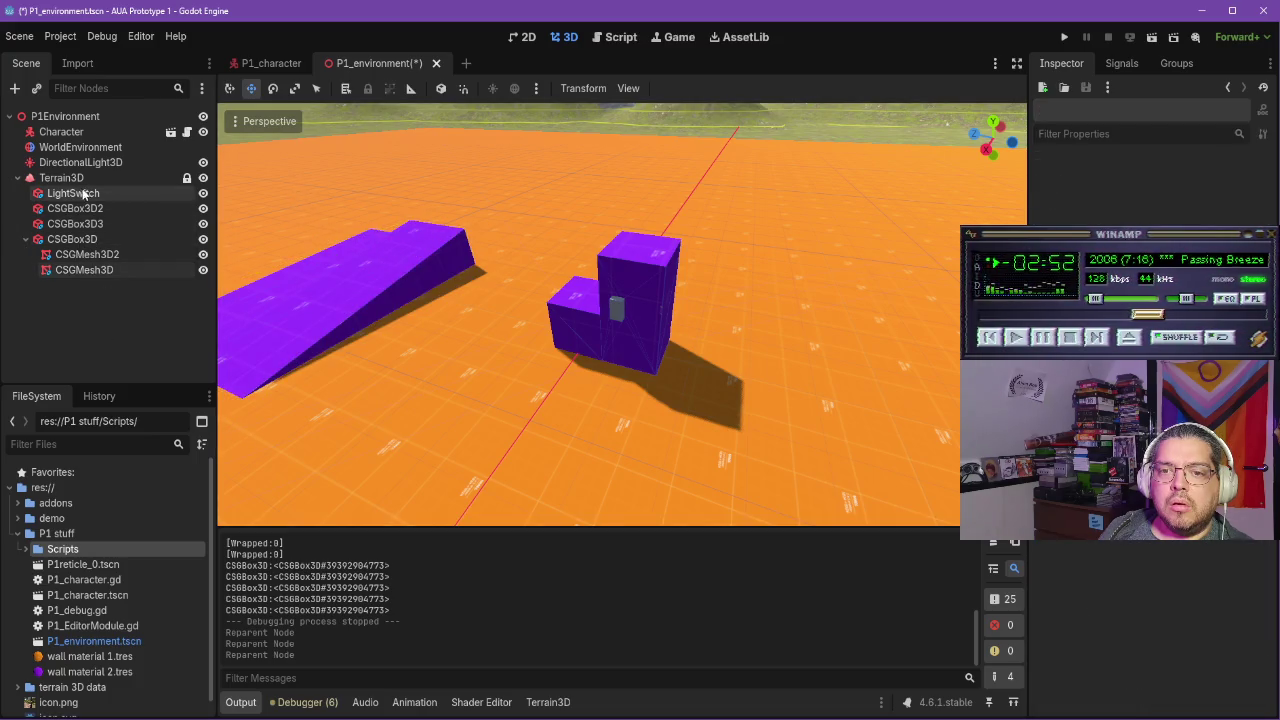
{"action": "mouse_move", "coordinate": [80, 202]}
{"action": "left_mouse_down"}
{"action": "mouse_move", "coordinate": [95, 178]}
{"action": "mouse_move", "coordinate": [85, 187]}
{"action": "left_mouse_up"}
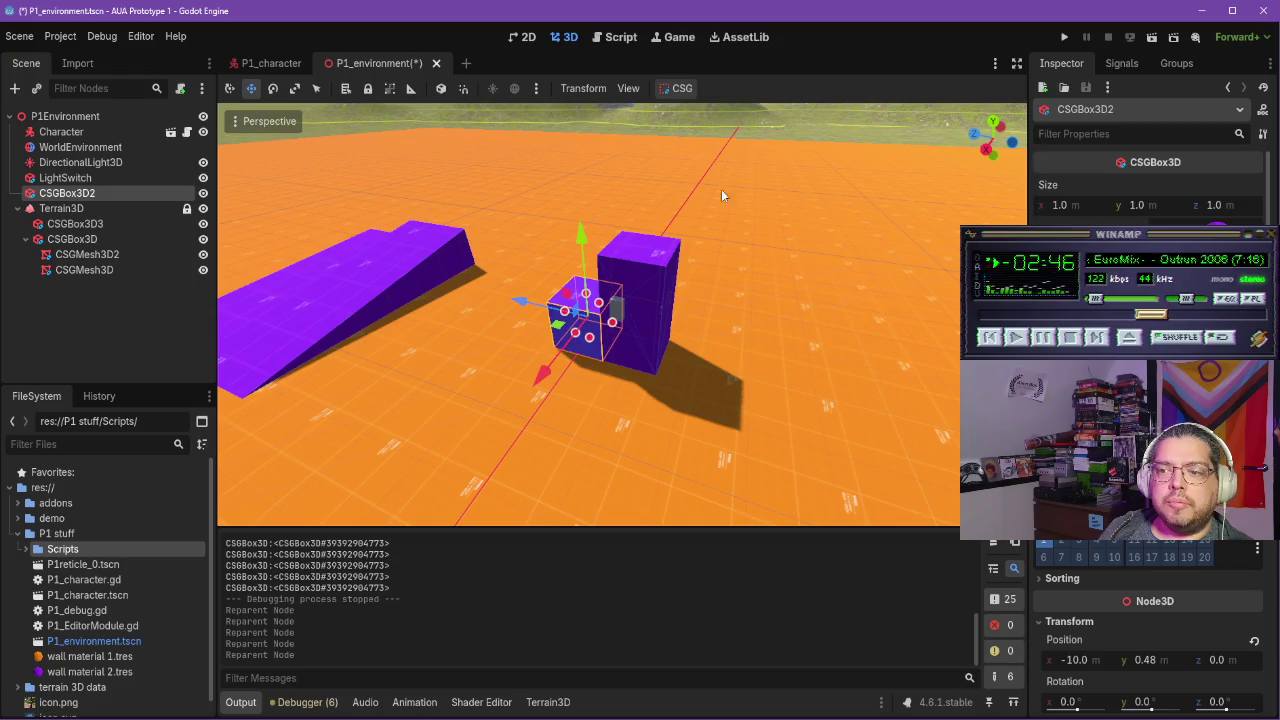
Save and run the project, walk up to the purple wall, then stop the game
{"action": "left_click", "coordinate": [1068, 37]}
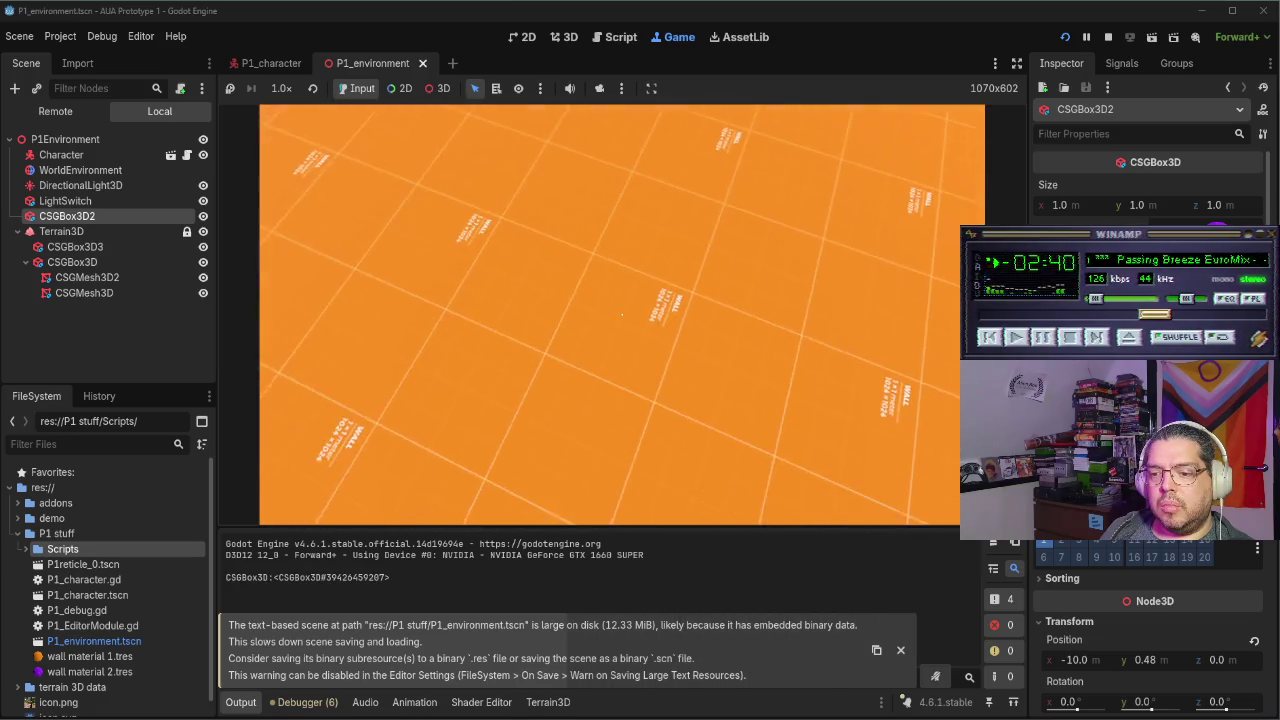
{"action": "key", "text": "w"}
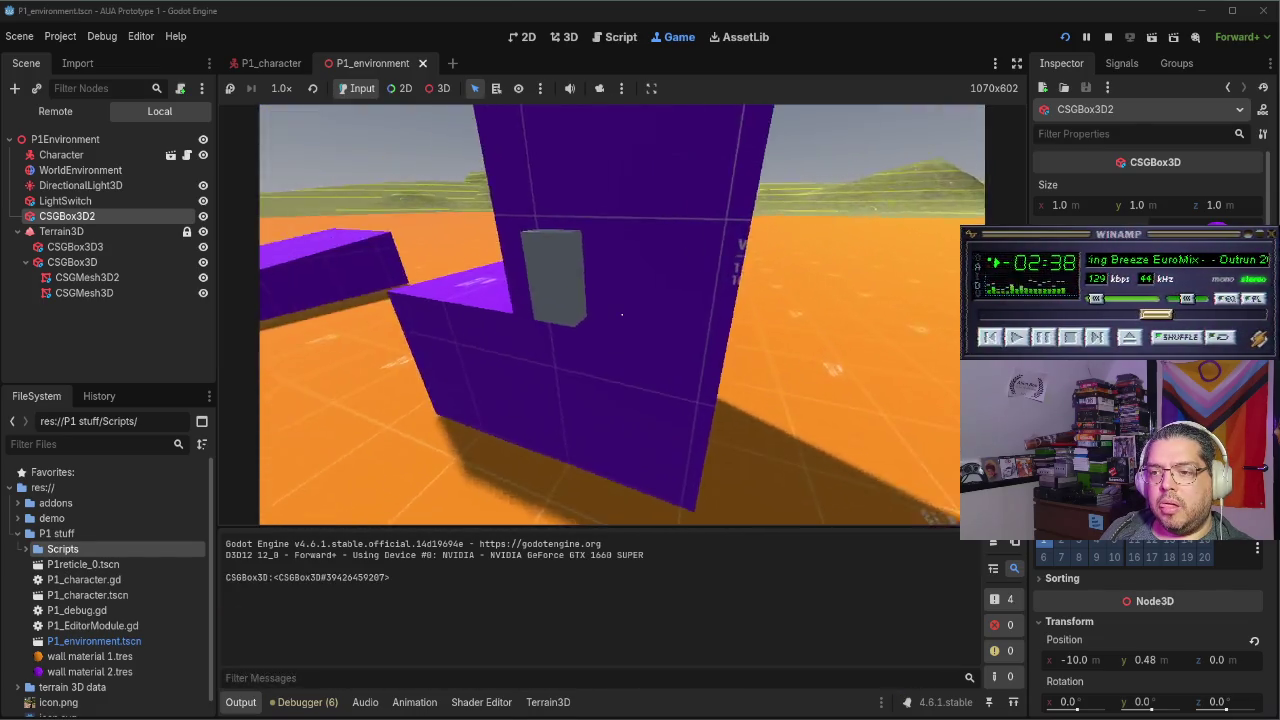
{"action": "key", "text": "s"}
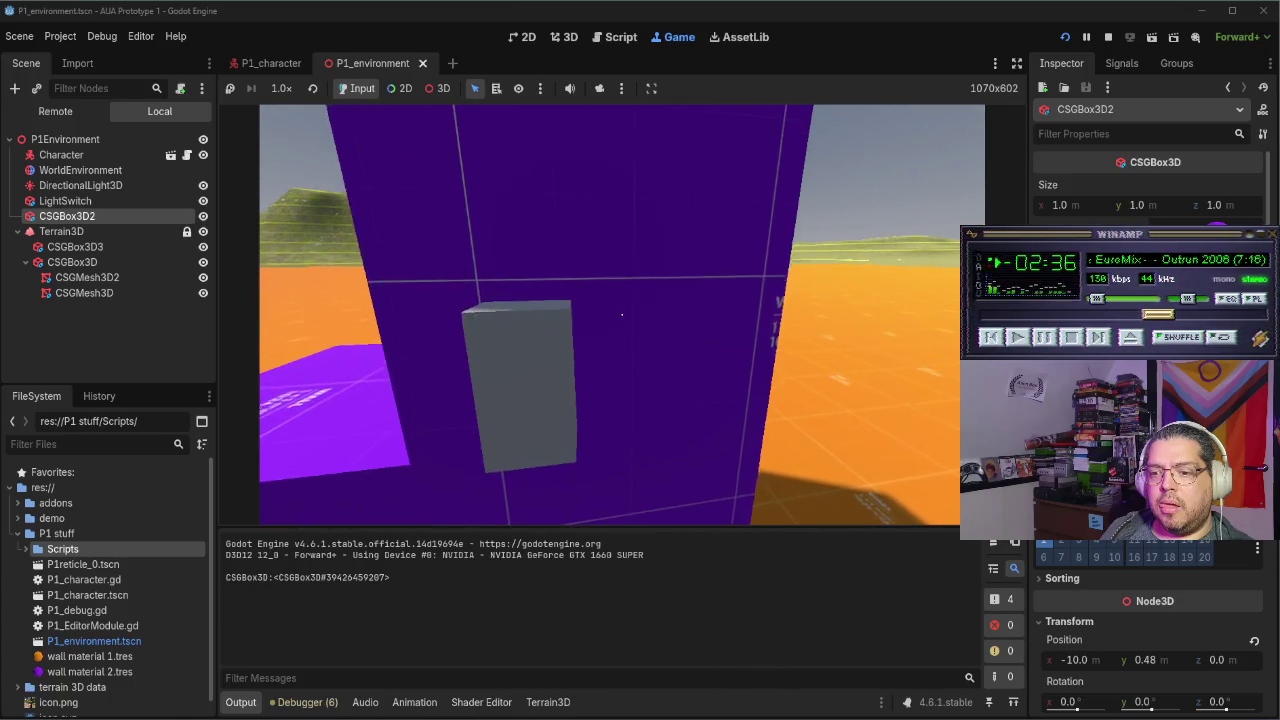
{"action": "key", "text": "F8"}
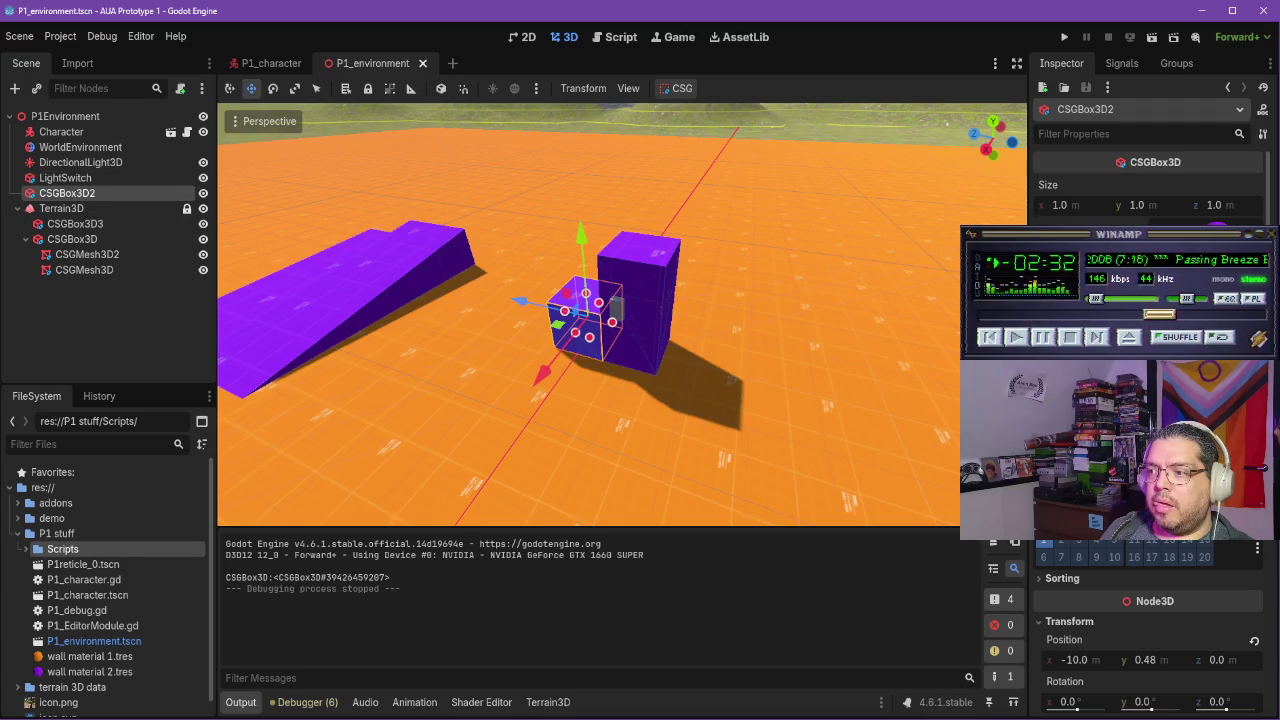
Enable Use Collision on CSGBox3D2 and CSGBox3D3
{"action": "left_click", "coordinate": [1160, 445]}
{"action": "left_click", "coordinate": [65, 178]}
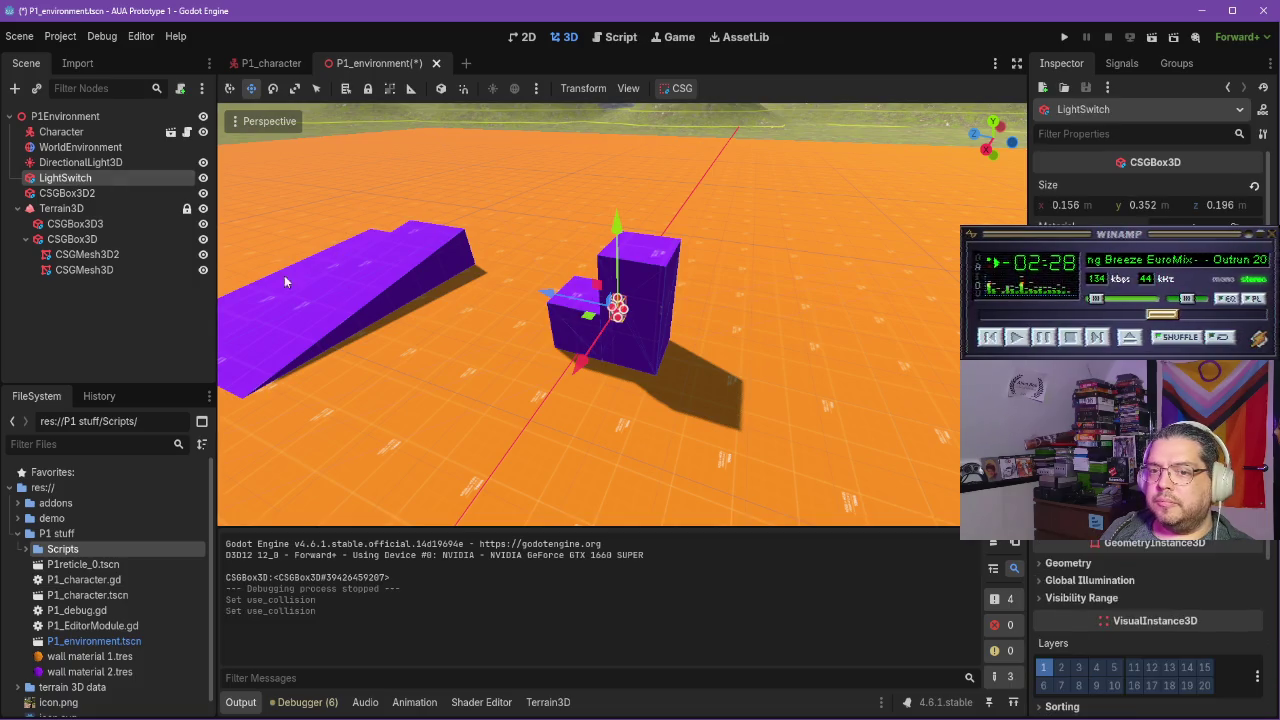
{"action": "left_click", "coordinate": [75, 223]}
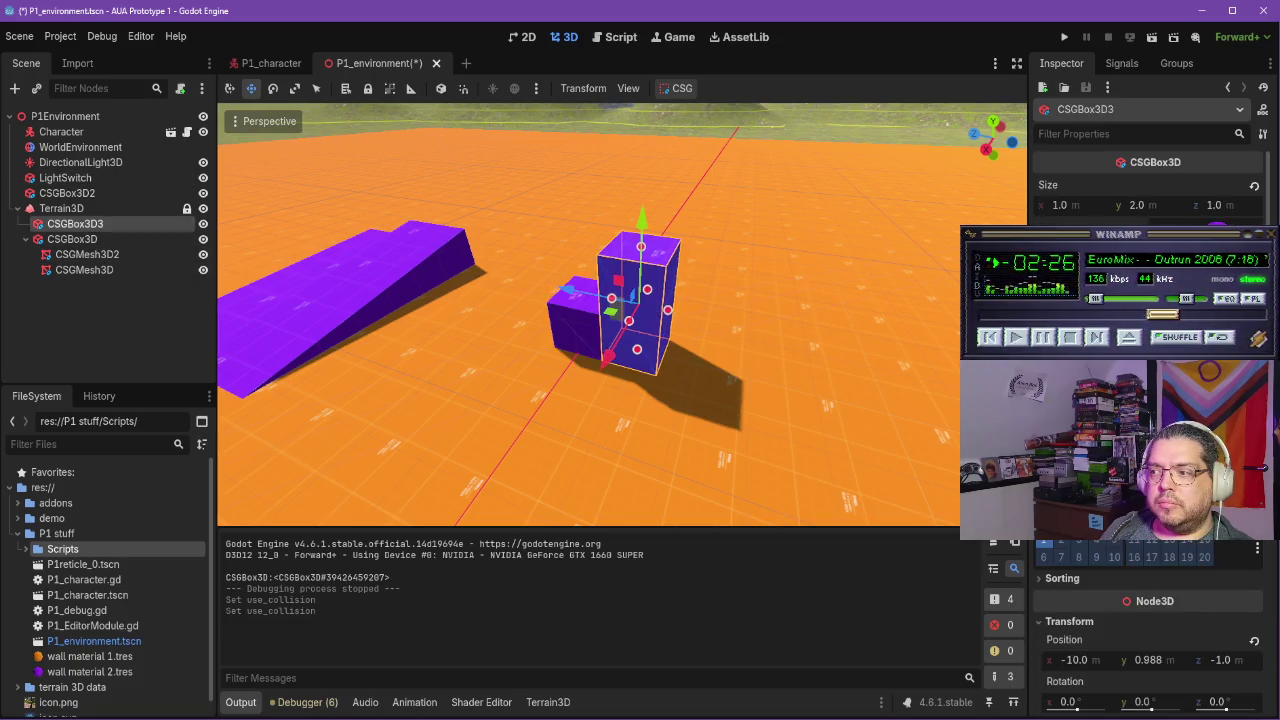
{"action": "left_click", "coordinate": [1160, 445]}
{"action": "left_click", "coordinate": [72, 198]}
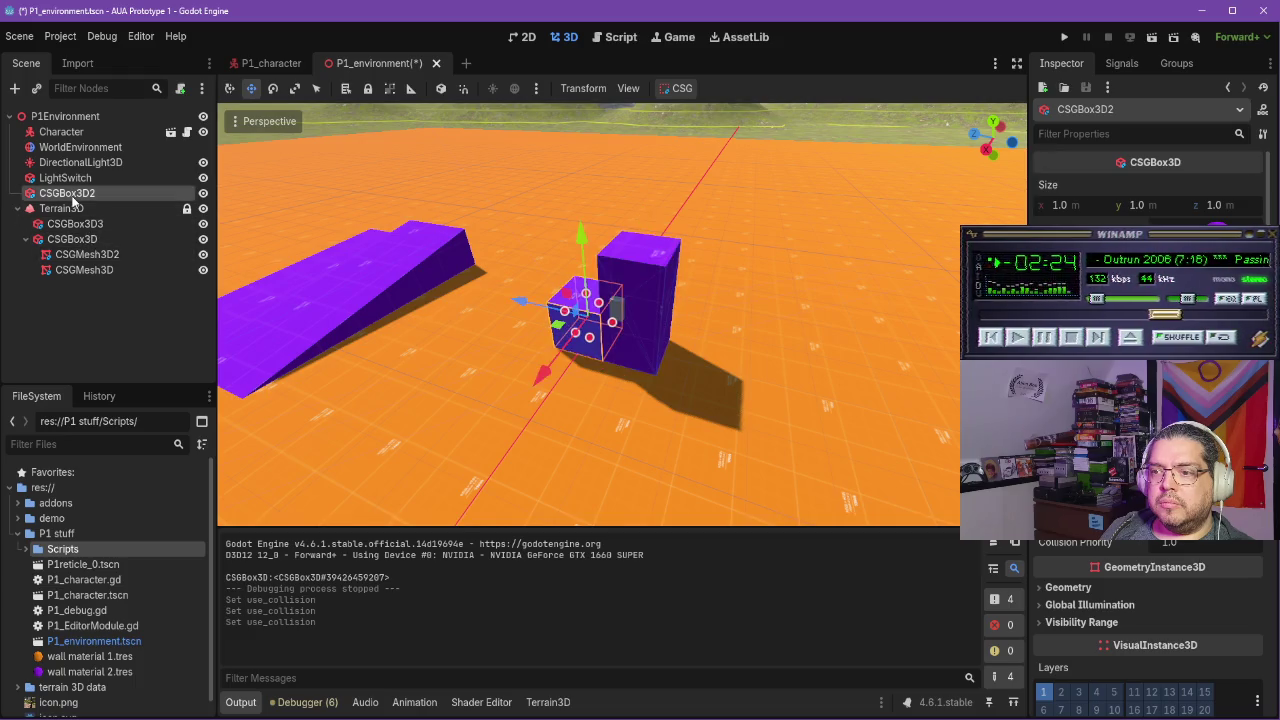
{"action": "left_click", "coordinate": [75, 224]}
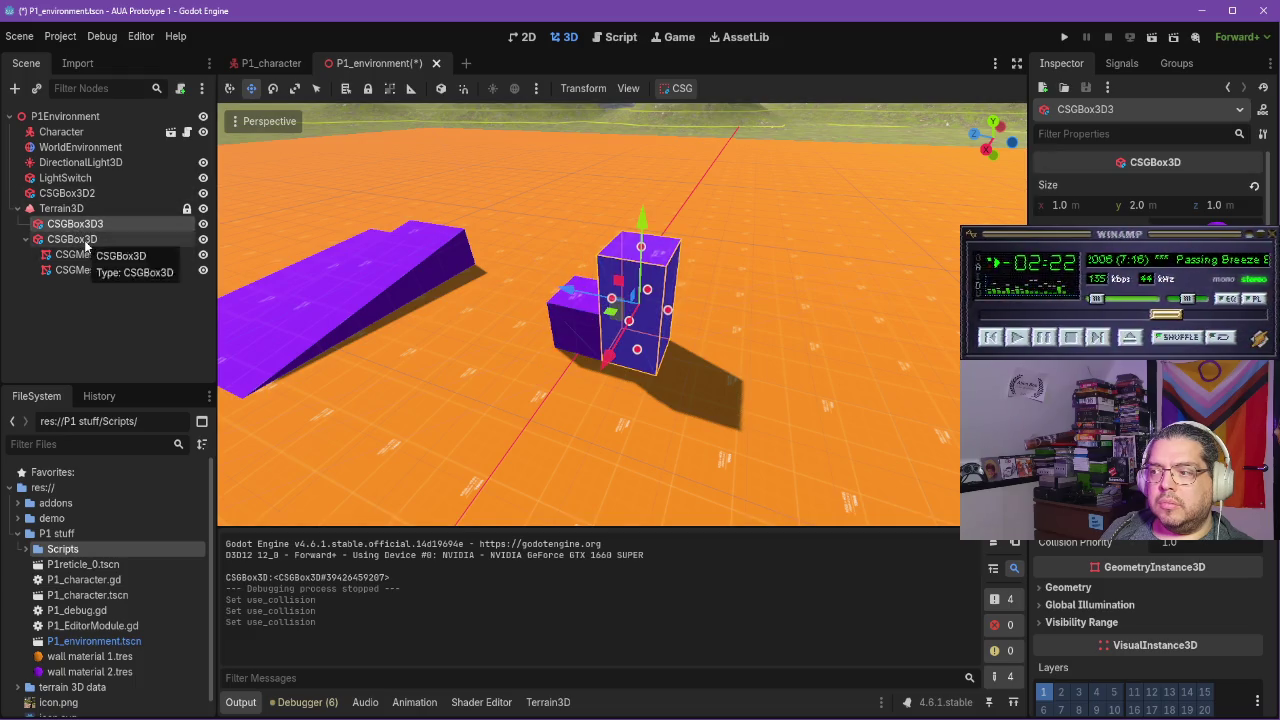
Check the CSGBox3D, CSGMesh3D2 and ramp CSGMesh3D nodes, then save and run again
{"action": "left_click", "coordinate": [86, 240]}
{"action": "left_click", "coordinate": [88, 254]}
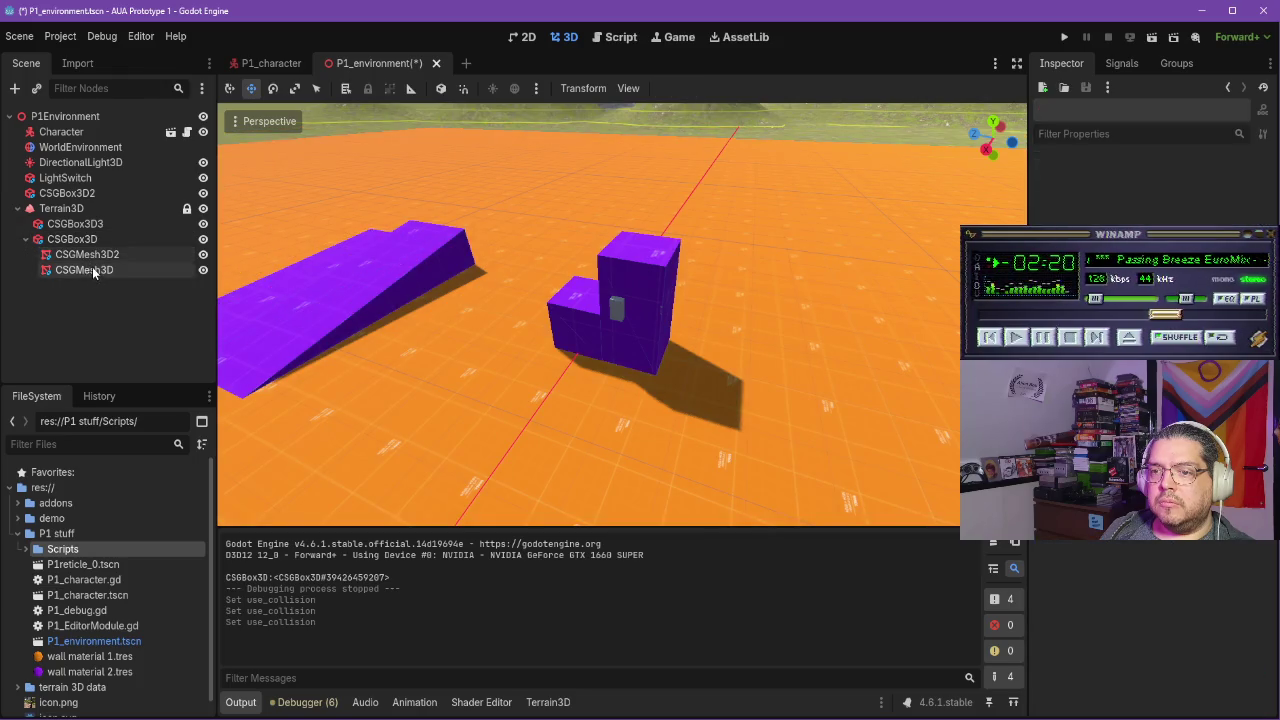
{"action": "left_click", "coordinate": [92, 268]}
{"action": "left_click", "coordinate": [95, 255]}
{"action": "left_click", "coordinate": [92, 240]}
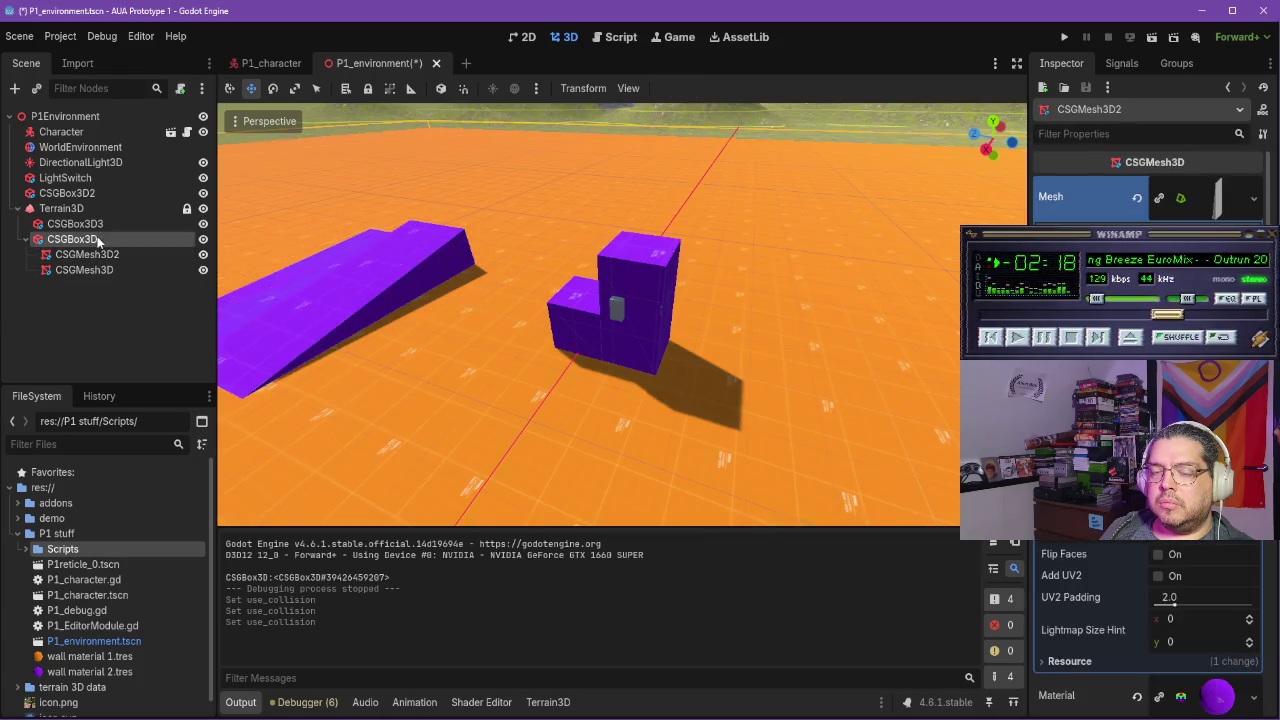
{"action": "left_click", "coordinate": [92, 317]}
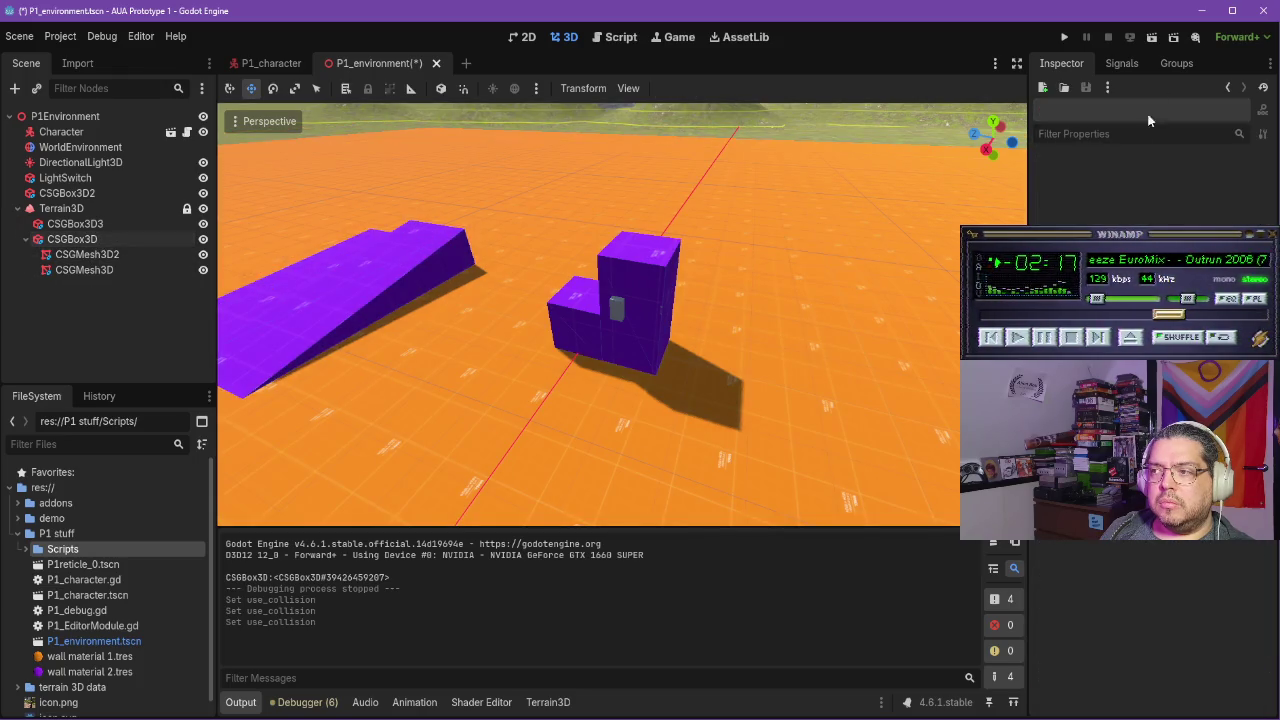
{"action": "left_click", "coordinate": [1065, 37]}
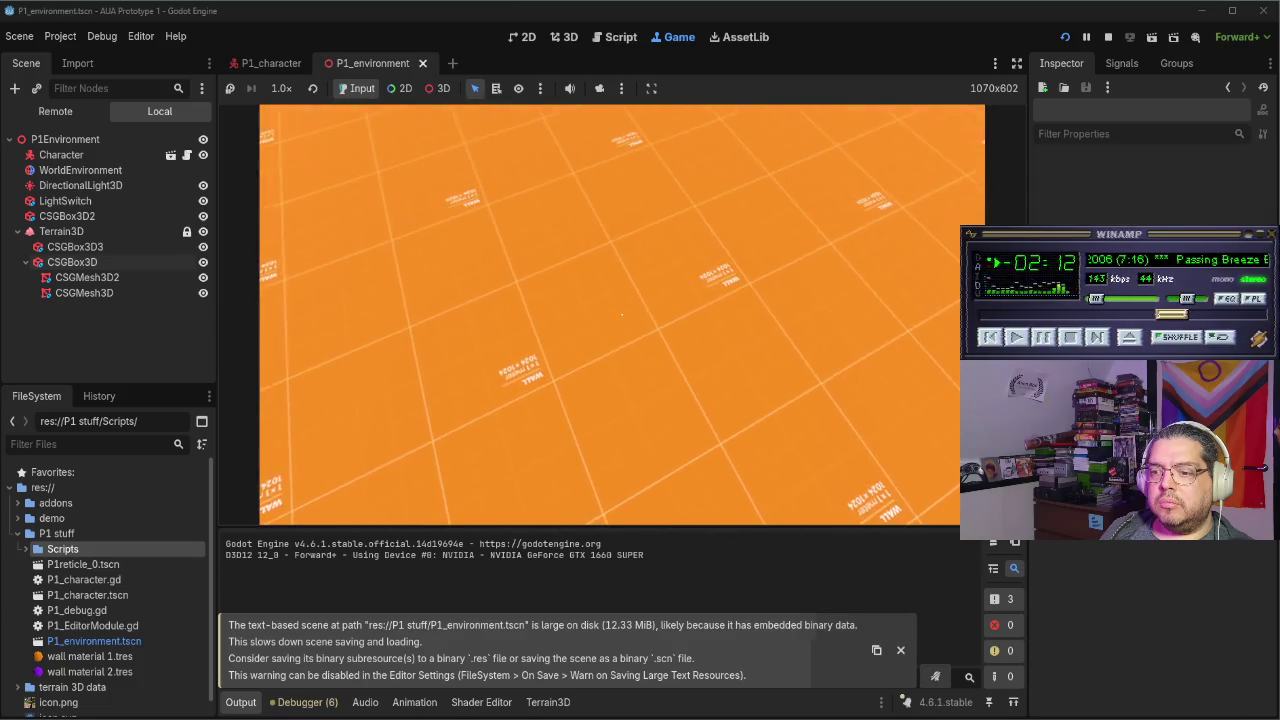
Playtest the level by walking up to the grey switch, then stop the game
{"action": "key", "text": "w"}
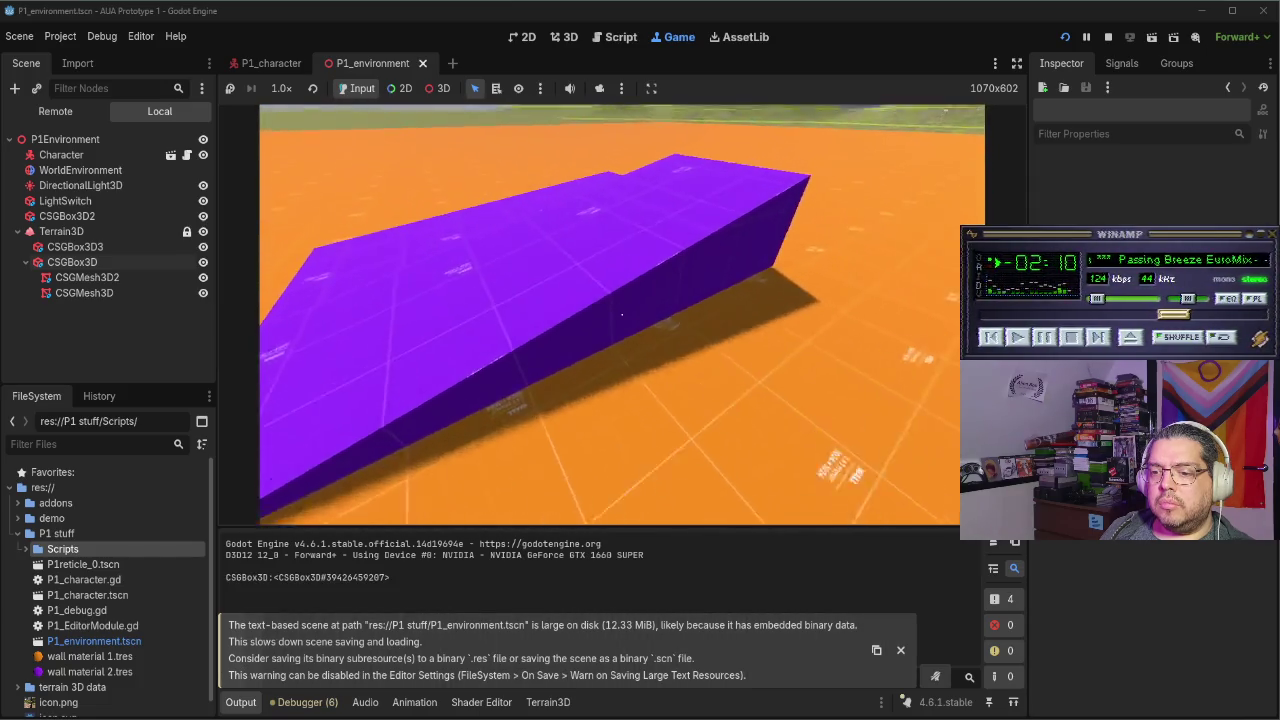
{"action": "key", "text": "w"}
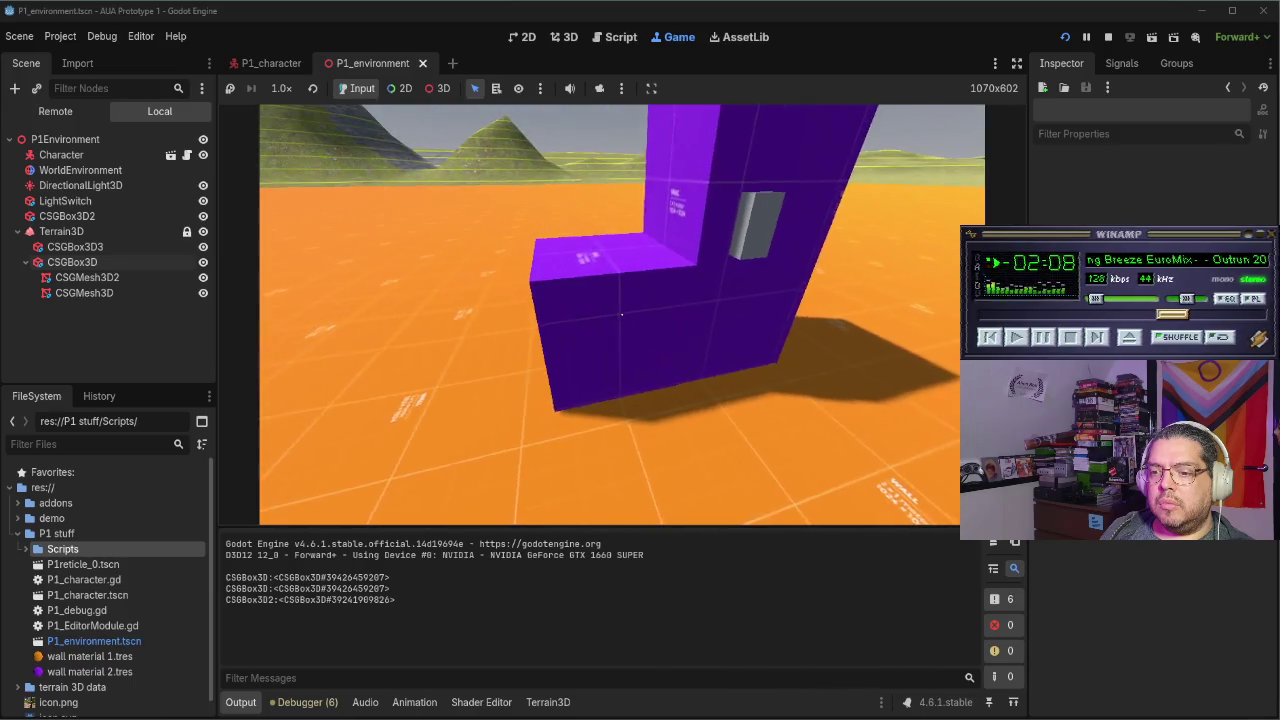
{"action": "key", "text": "w"}
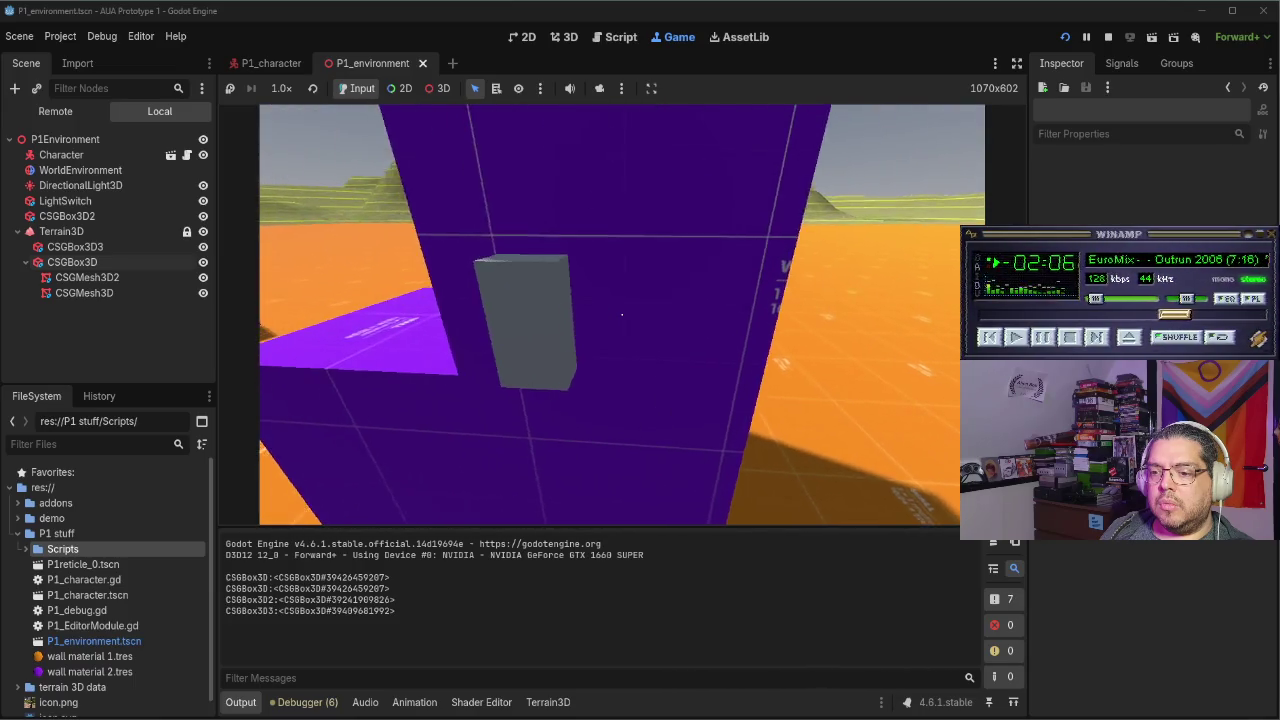
{"action": "key", "text": "s"}
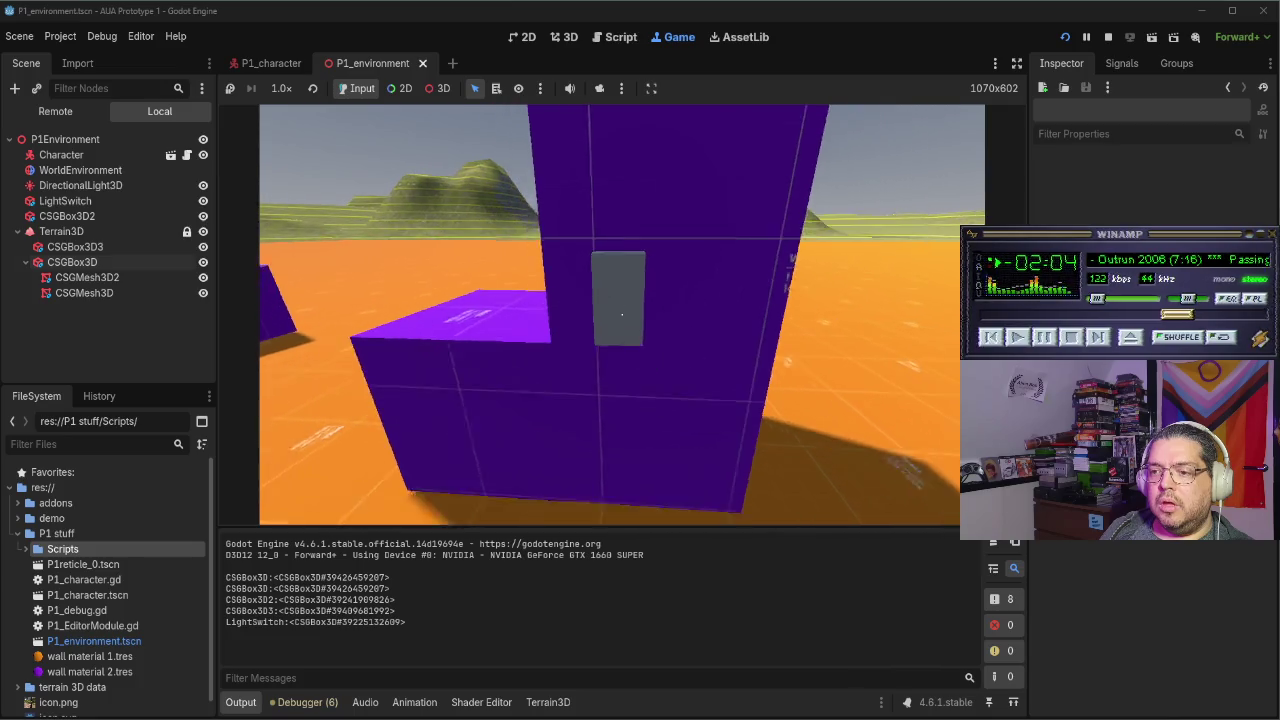
{"action": "key", "text": "w"}
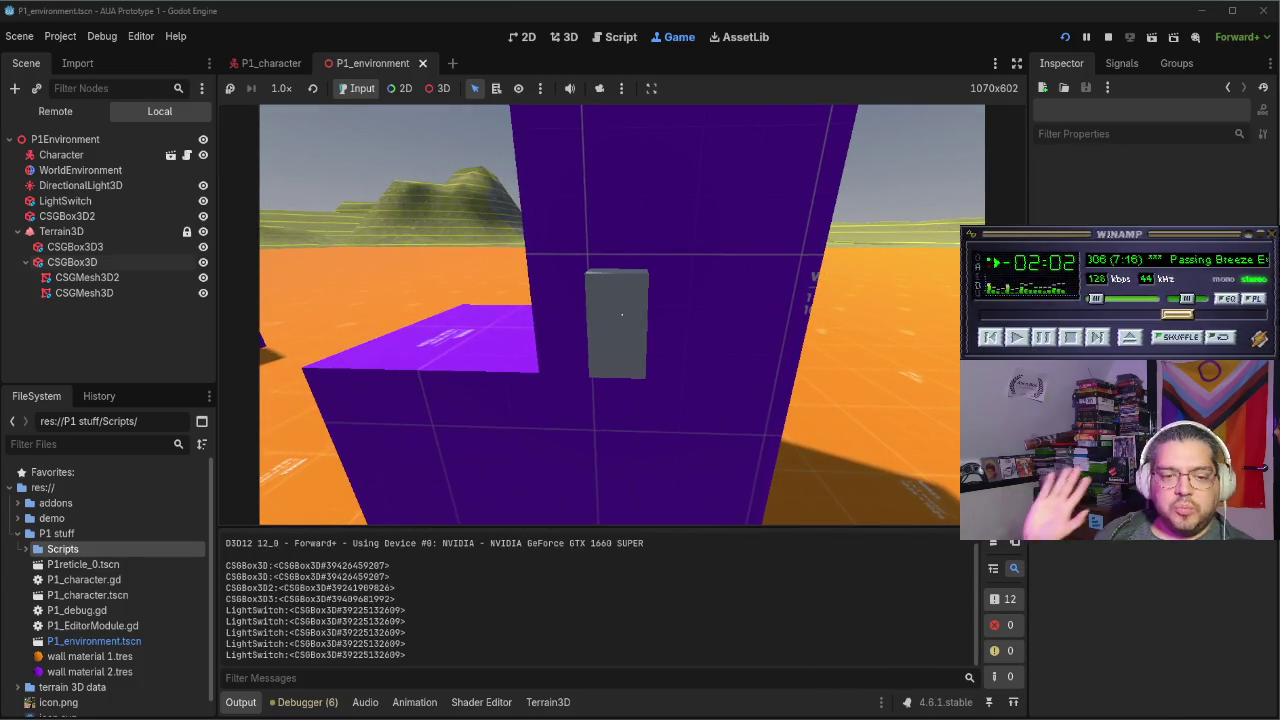
{"action": "key", "text": "F8"}
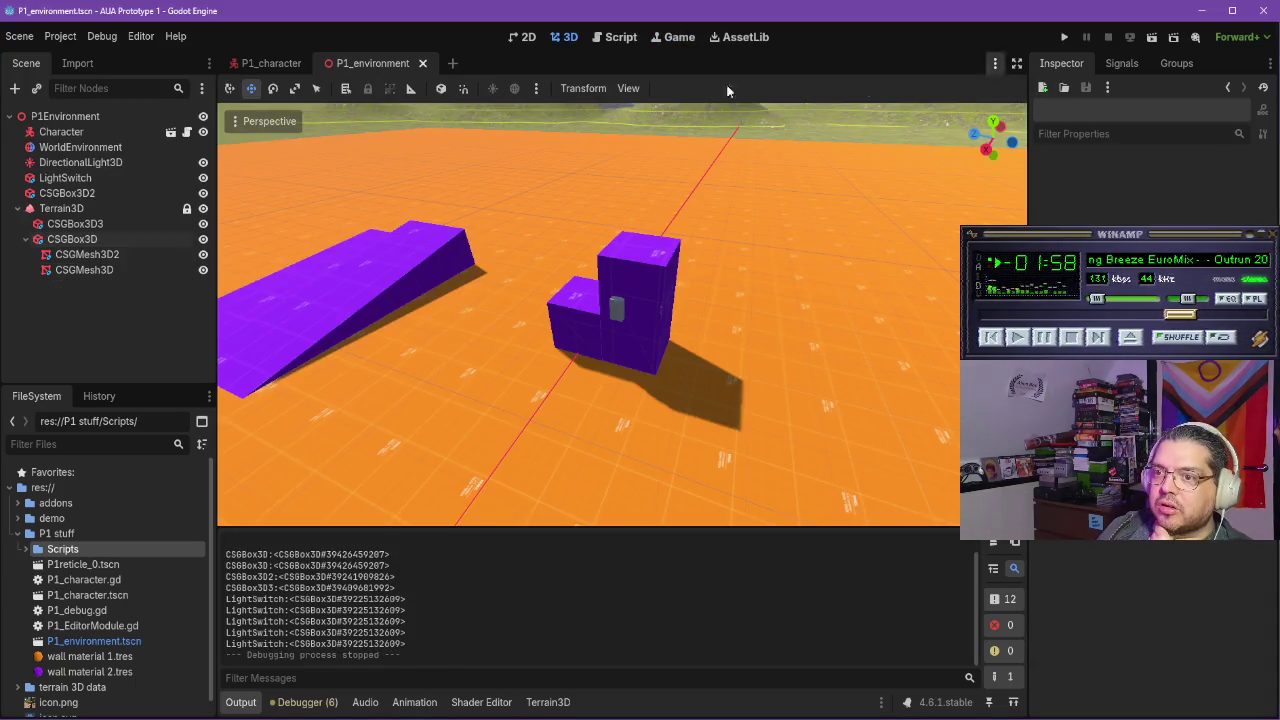
Check the P1_character scene and script, select LightSwitch, and resume the tutorial video
{"action": "left_click", "coordinate": [260, 64]}
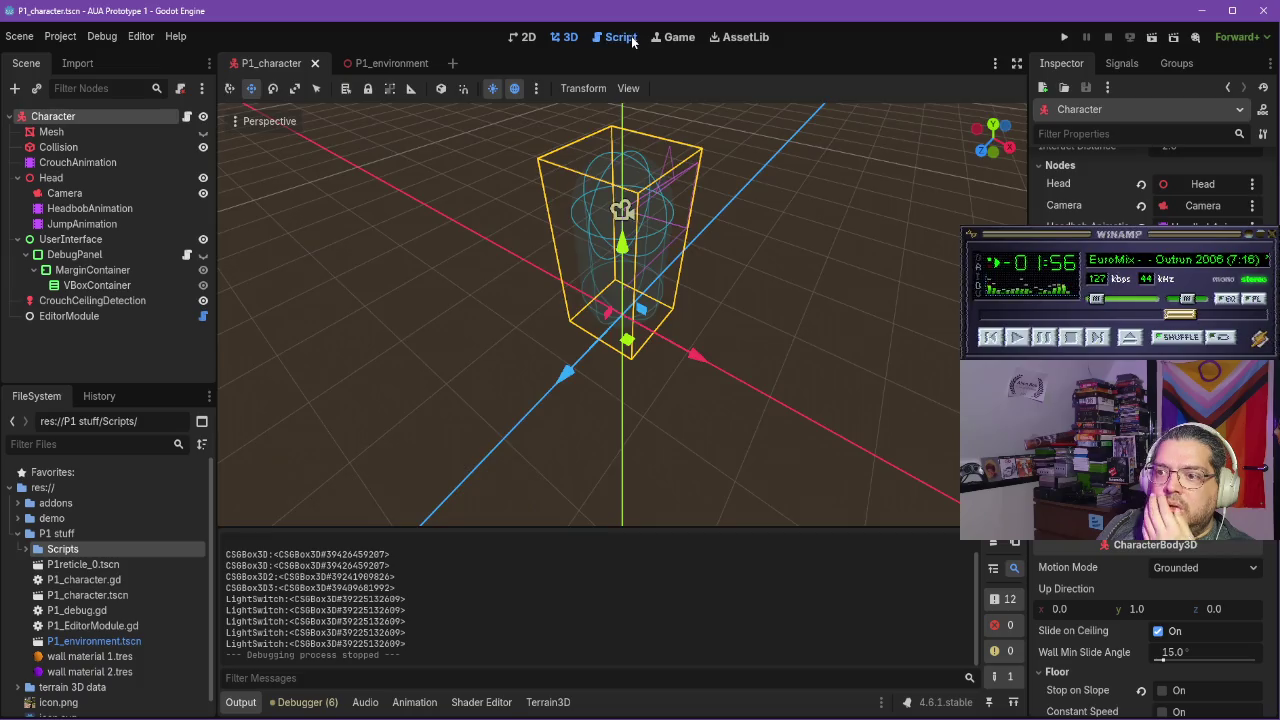
{"action": "left_click", "coordinate": [632, 41]}
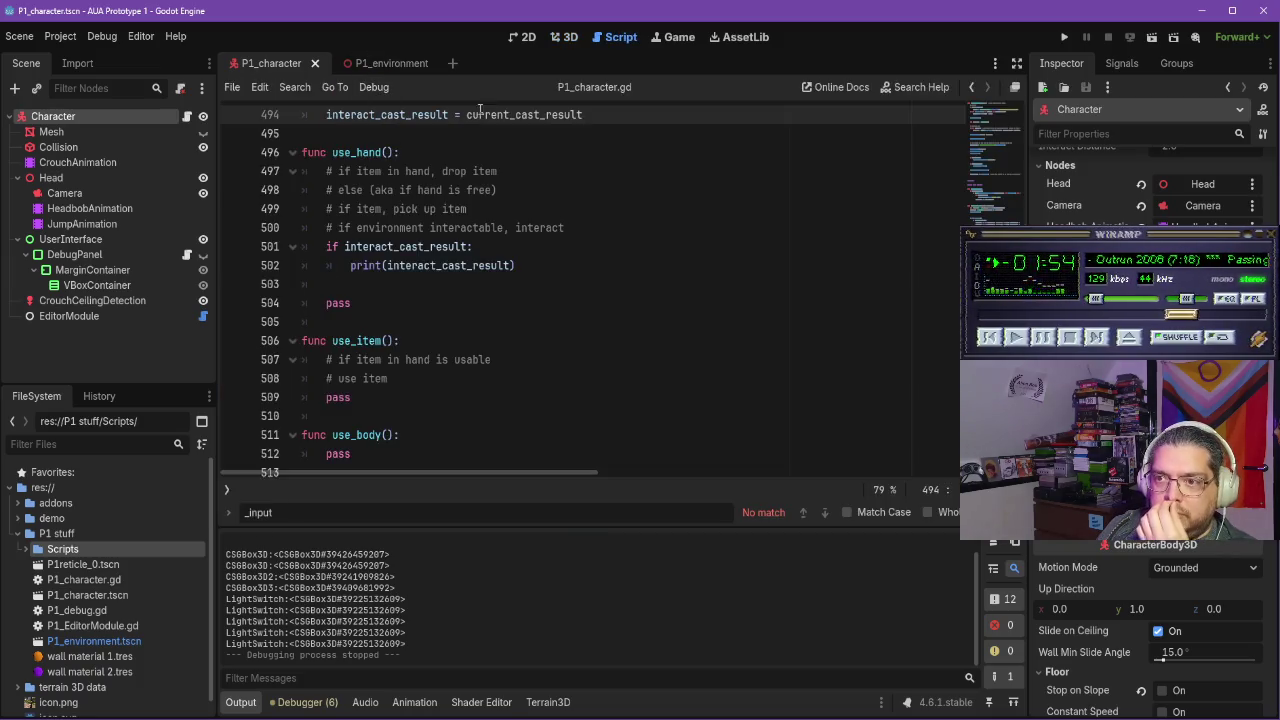
{"action": "left_click", "coordinate": [375, 63]}
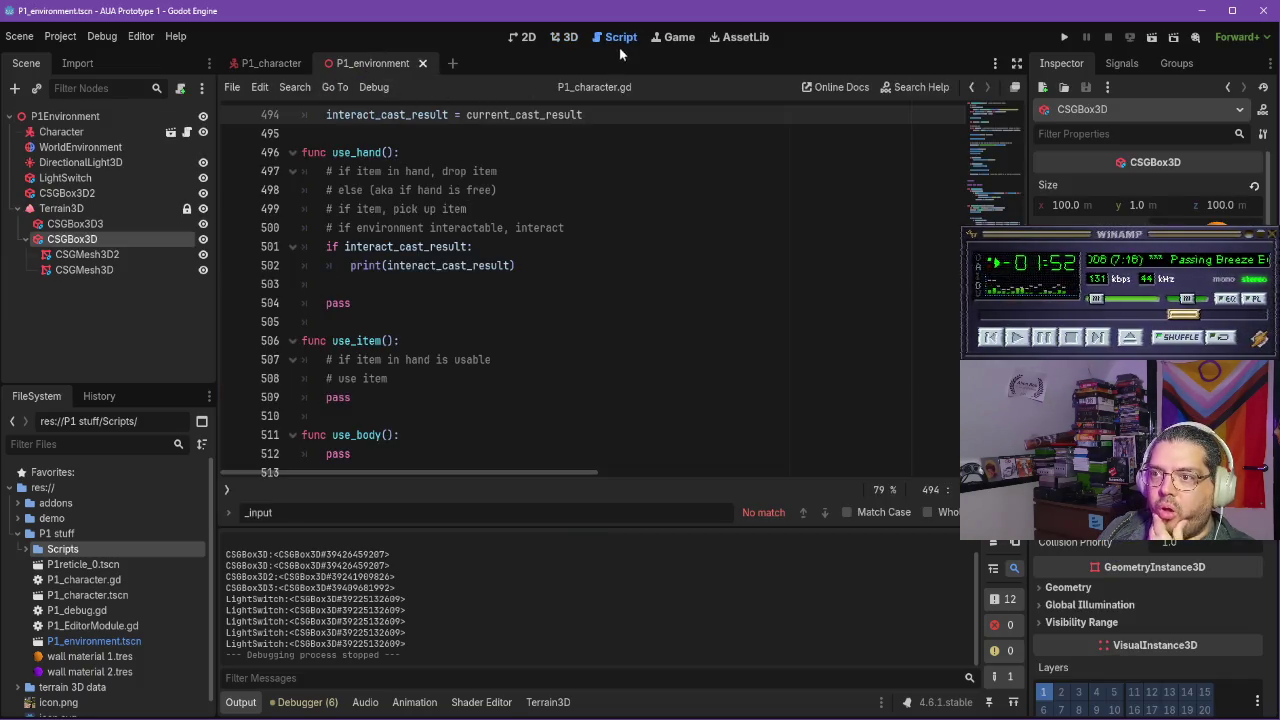
{"action": "left_click", "coordinate": [567, 38]}
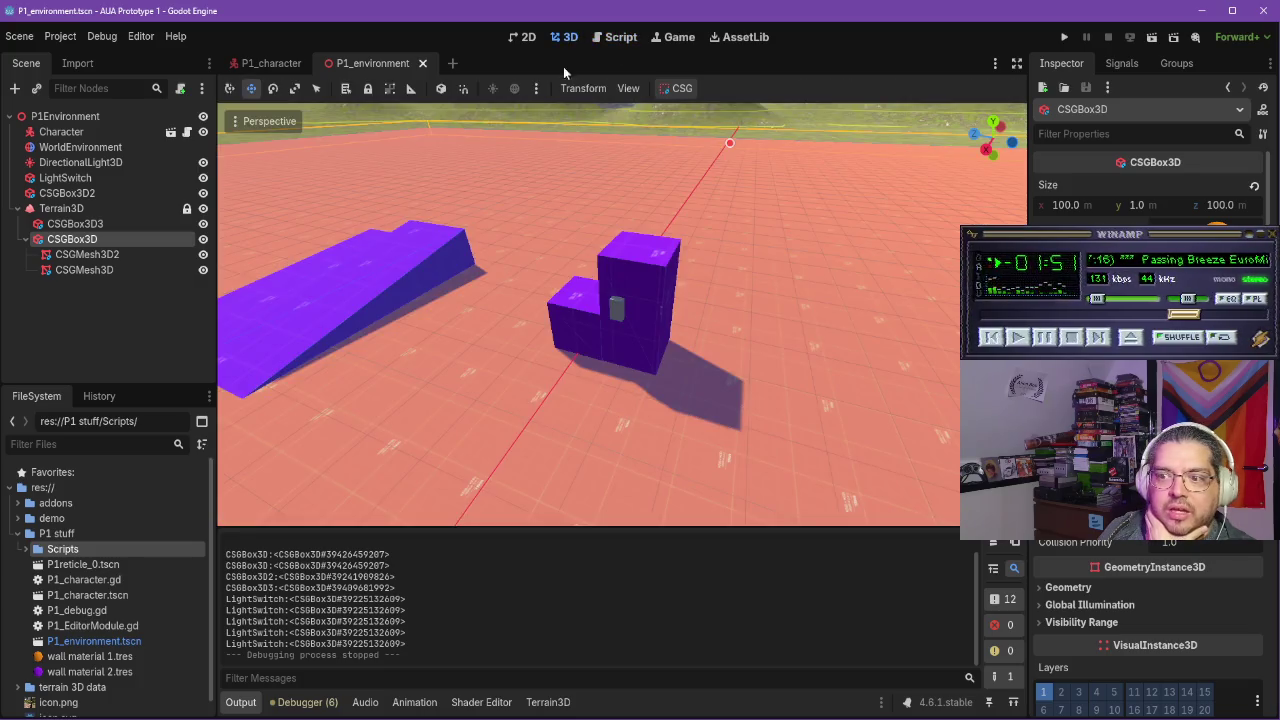
{"action": "left_click", "coordinate": [65, 177]}
{"action": "key", "text": "alt+Tab"}
{"action": "left_click", "coordinate": [585, 328]}
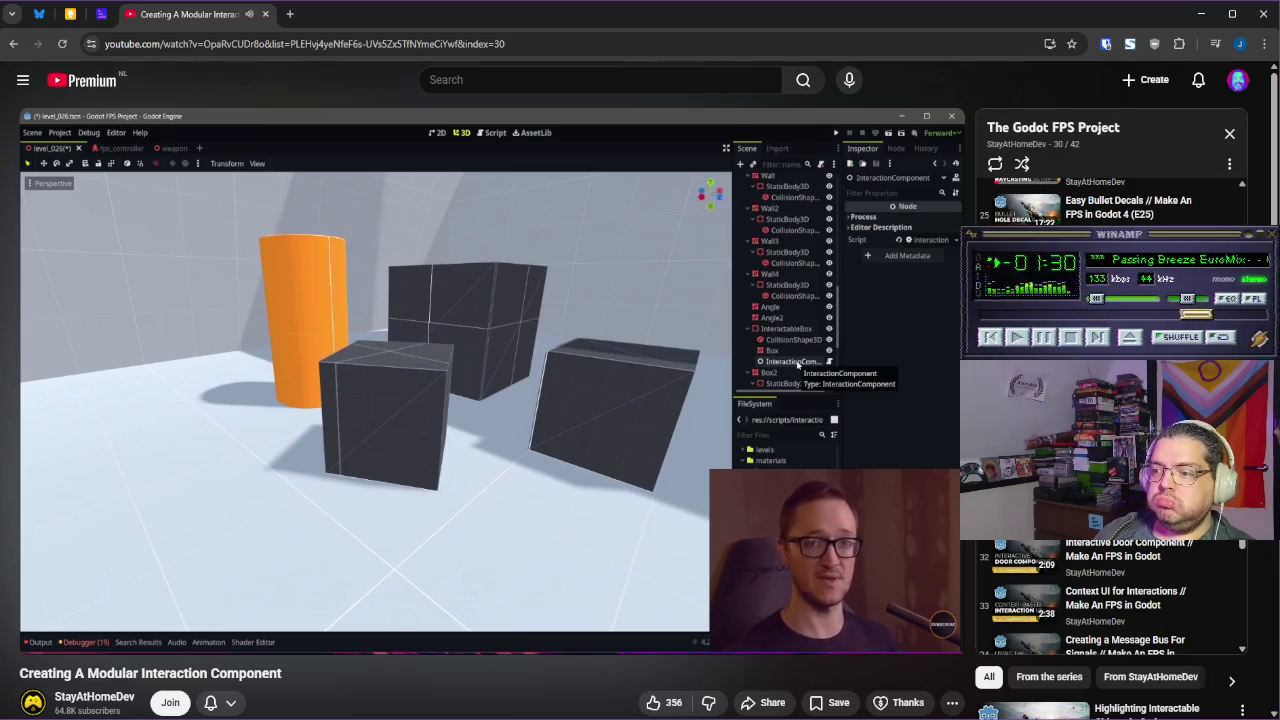
Pause the tutorial video and go back to the Godot editor
{"action": "left_click", "coordinate": [637, 369]}
{"action": "key", "text": "alt+Tab"}
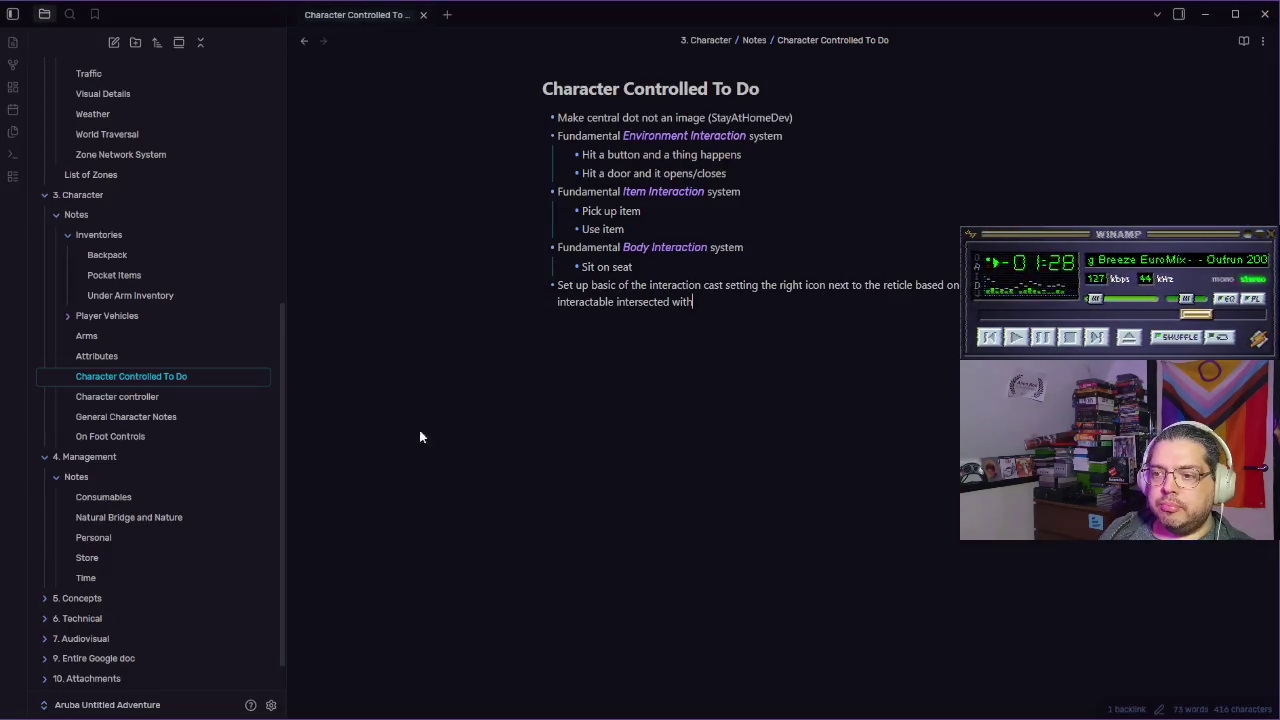
{"action": "key", "text": "alt+Tab"}
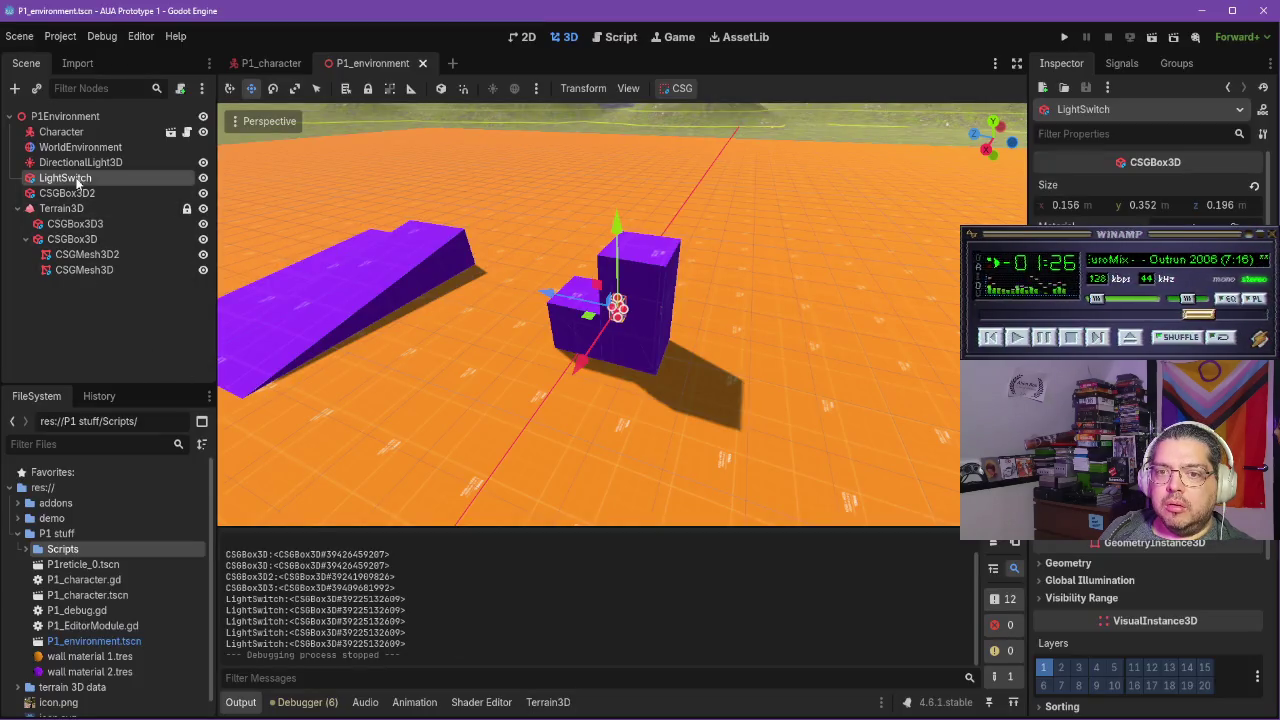
Add a HandInteractionComponent child node under LightSwitch via 'handin' search, then resume the tutorial
{"action": "right_click", "coordinate": [78, 178]}
{"action": "left_click", "coordinate": [123, 197]}
{"action": "type", "text": "handin"}
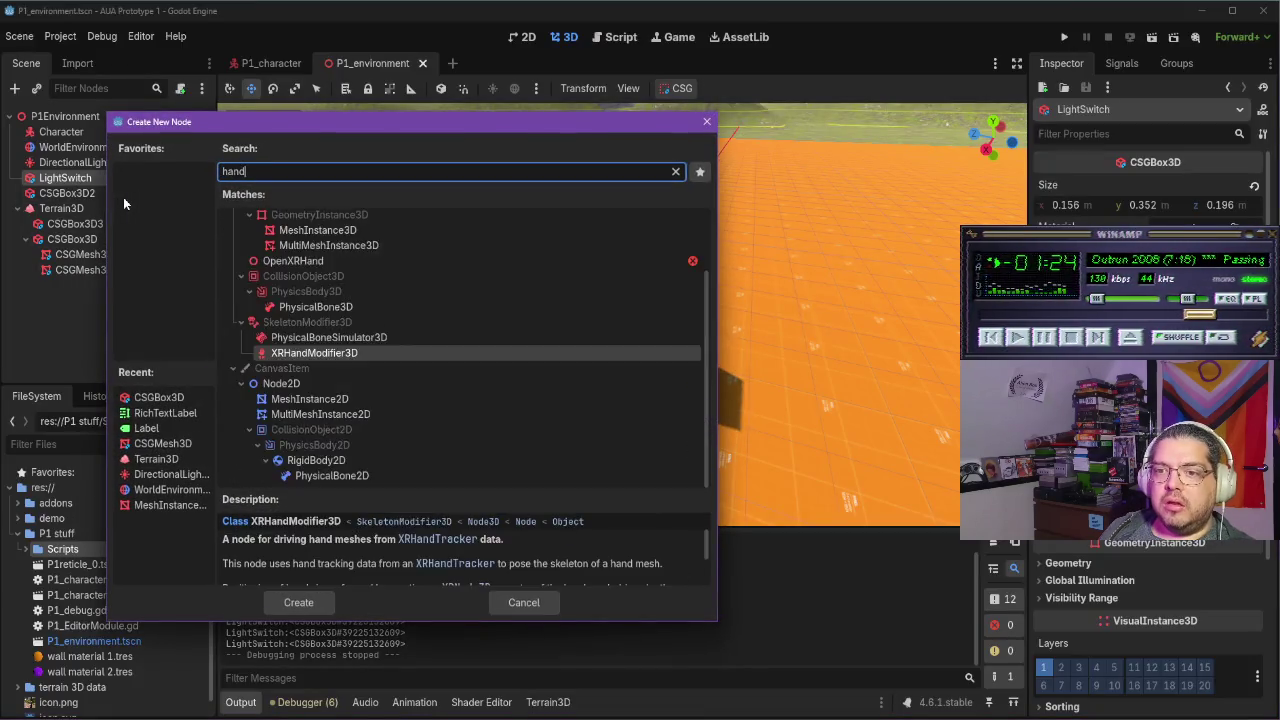
{"action": "key", "text": "Return"}
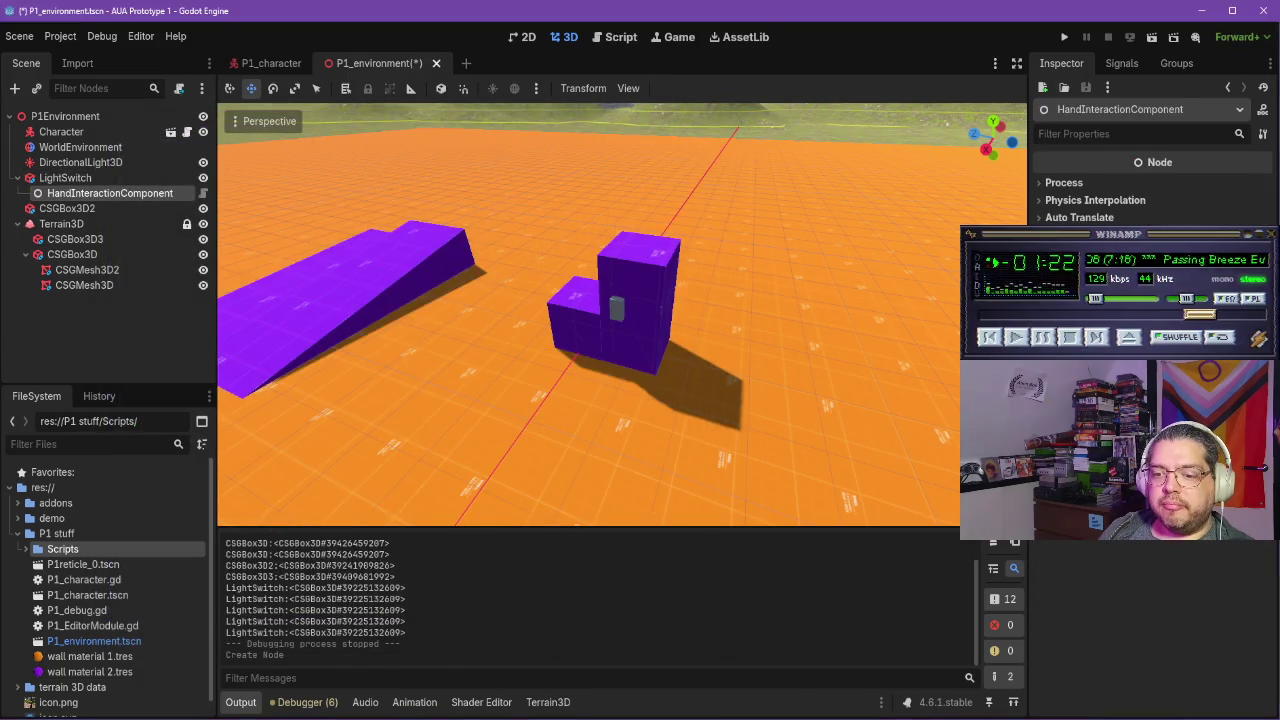
{"action": "key", "text": "alt+Tab"}
{"action": "left_click", "coordinate": [623, 446]}
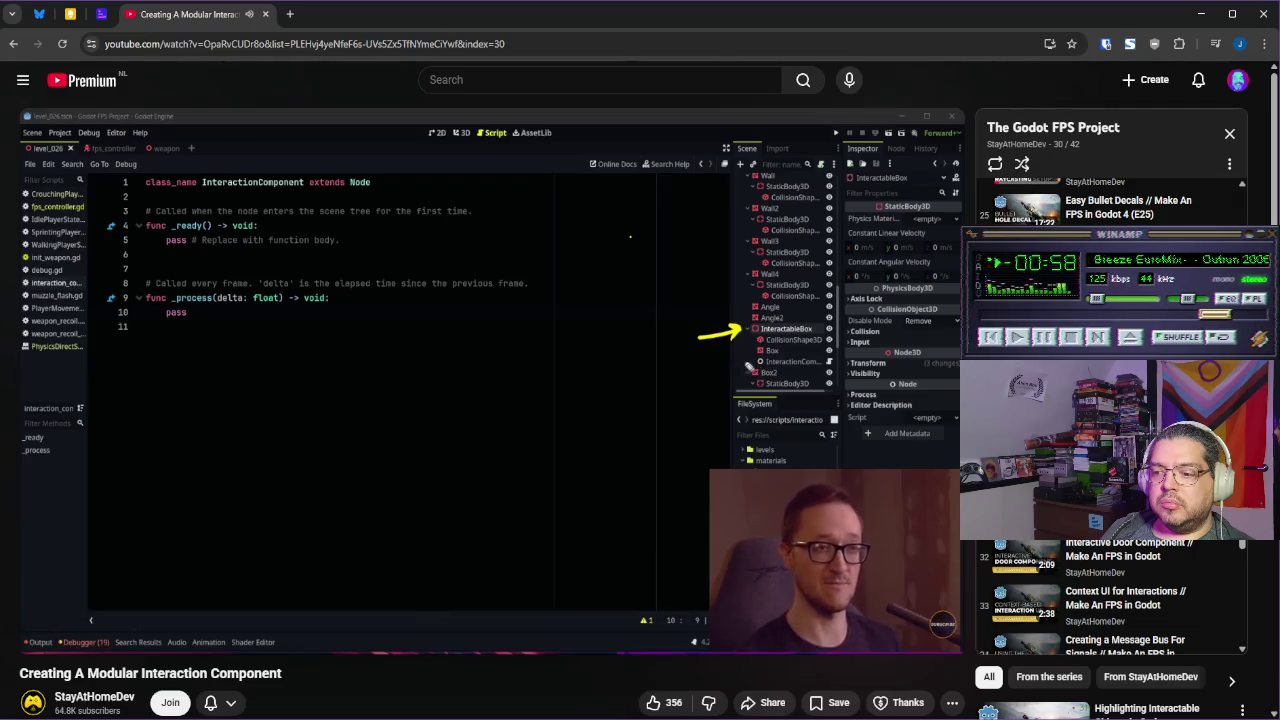
Select LightSwitch, watch the tutorial to its parent = get_parent() line, then pause it
{"action": "key", "text": "alt+Tab"}
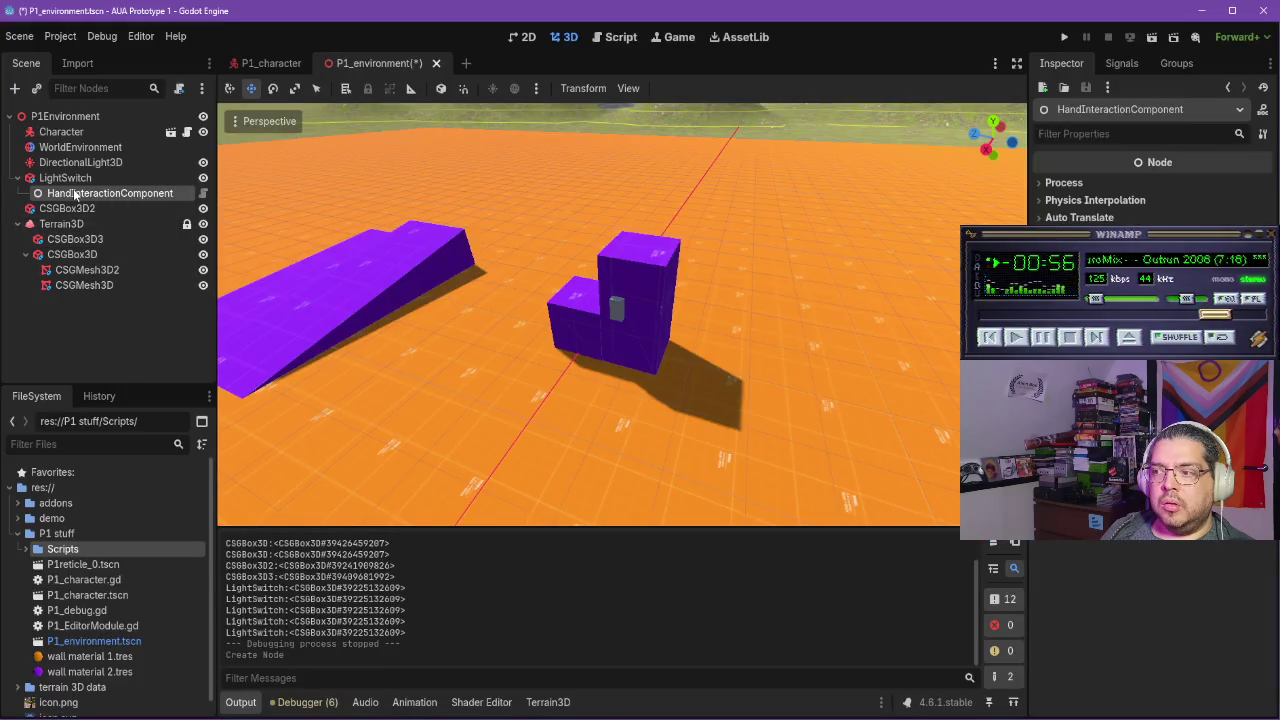
{"action": "left_click", "coordinate": [73, 179]}
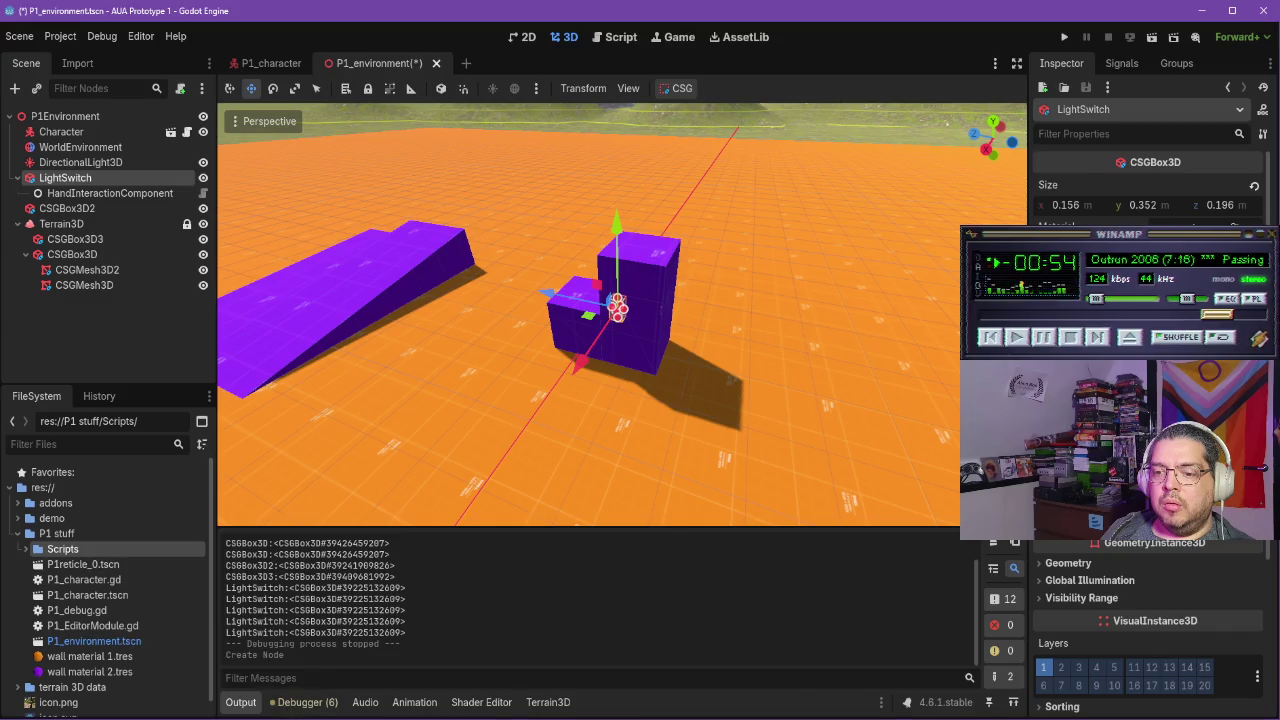
{"action": "key", "text": "alt+Tab"}
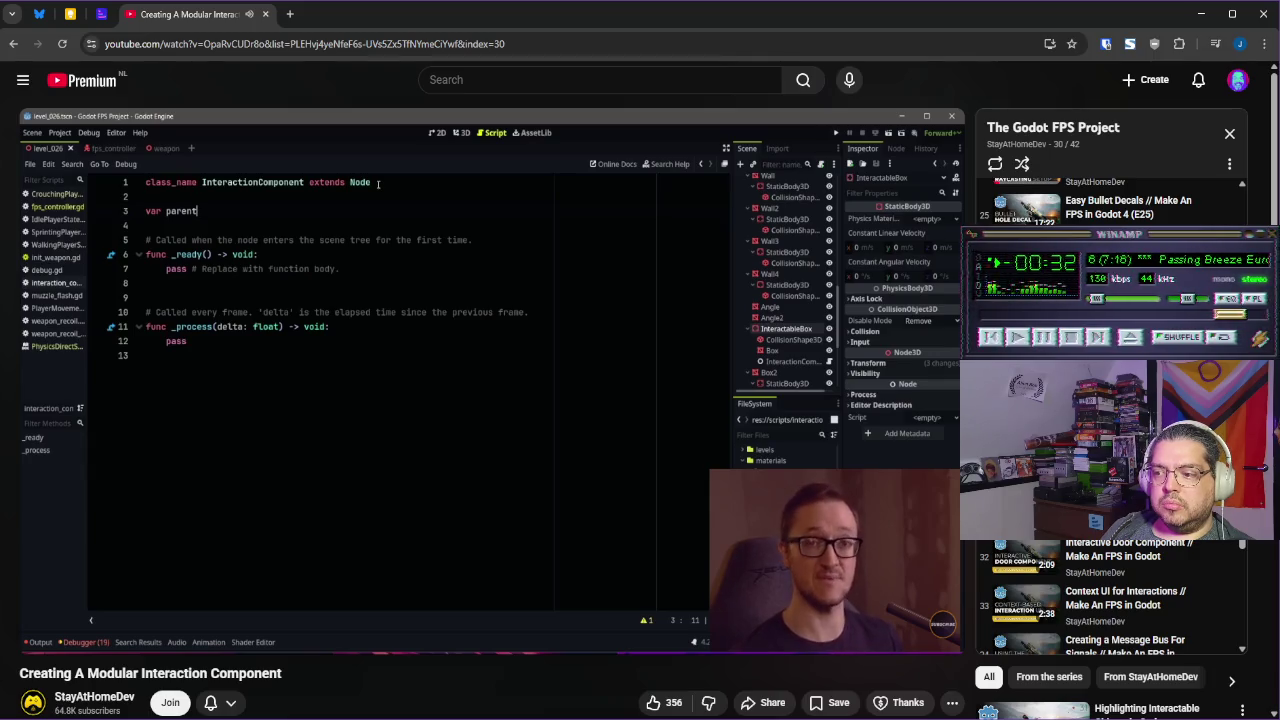
{"action": "mouse_move", "coordinate": [752, 425]}
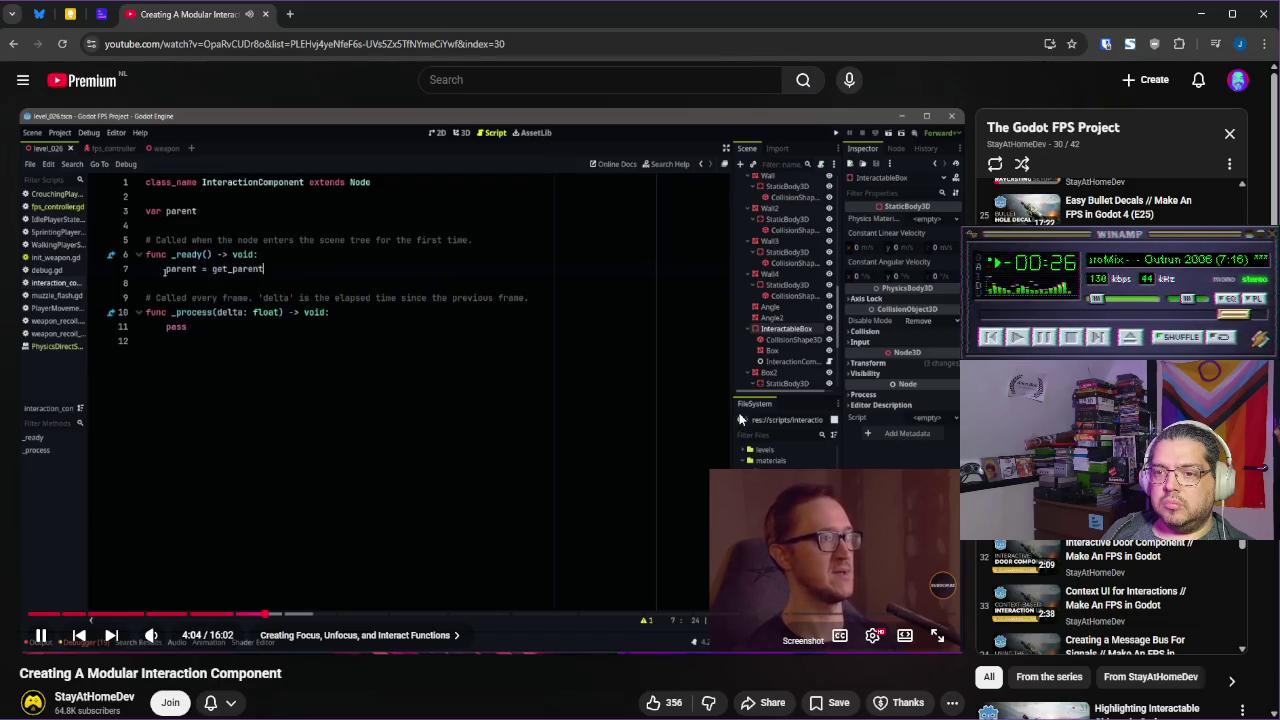
{"action": "left_click", "coordinate": [741, 419]}
{"action": "key", "text": "alt+Tab"}
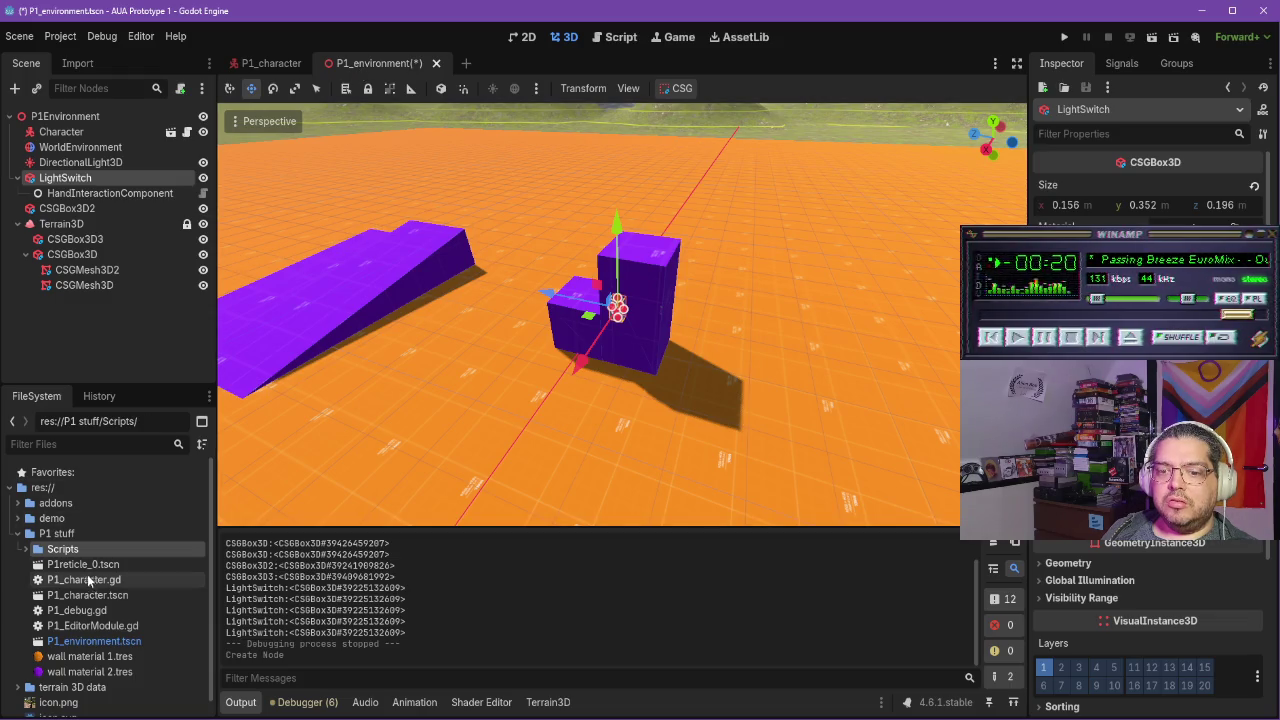
Open hand_interaction_component.gd and add a 'var parent : Node' declaration on line 3
{"action": "scroll", "coordinate": [122, 564], "scroll_direction": "down", "scroll_amount": 1}
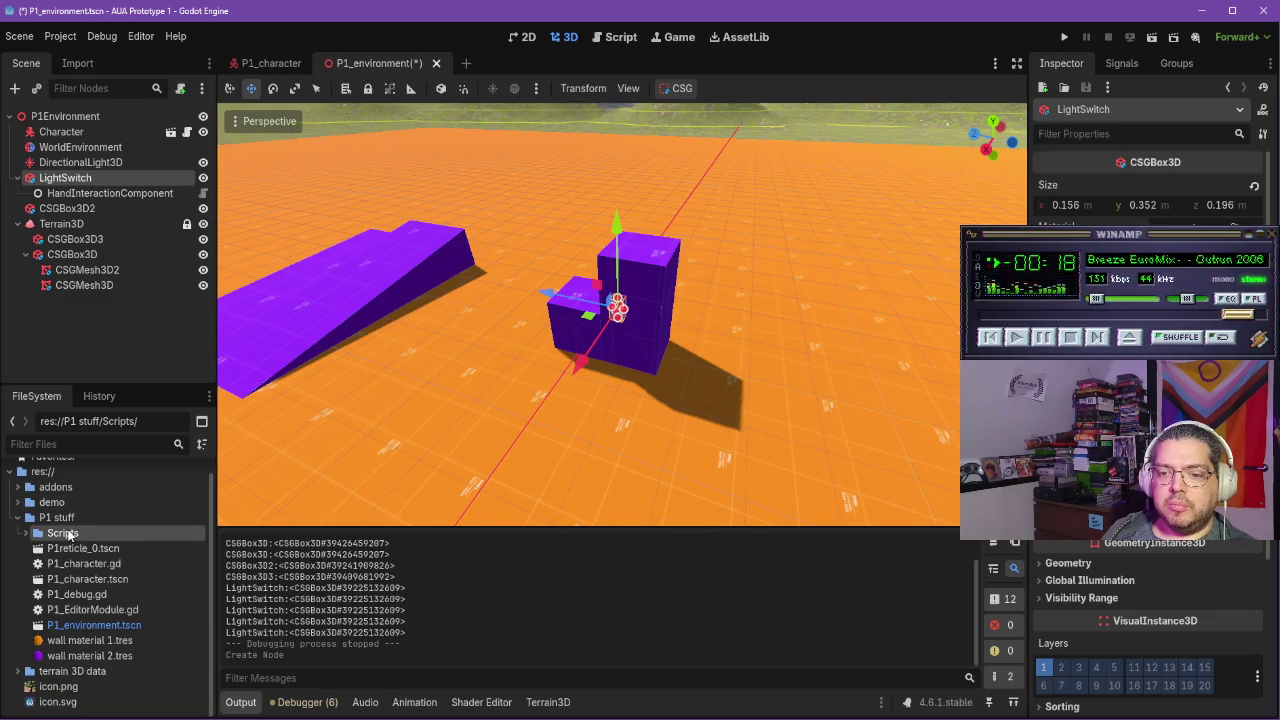
{"action": "left_click", "coordinate": [23, 537]}
{"action": "double_click", "coordinate": [86, 548]}
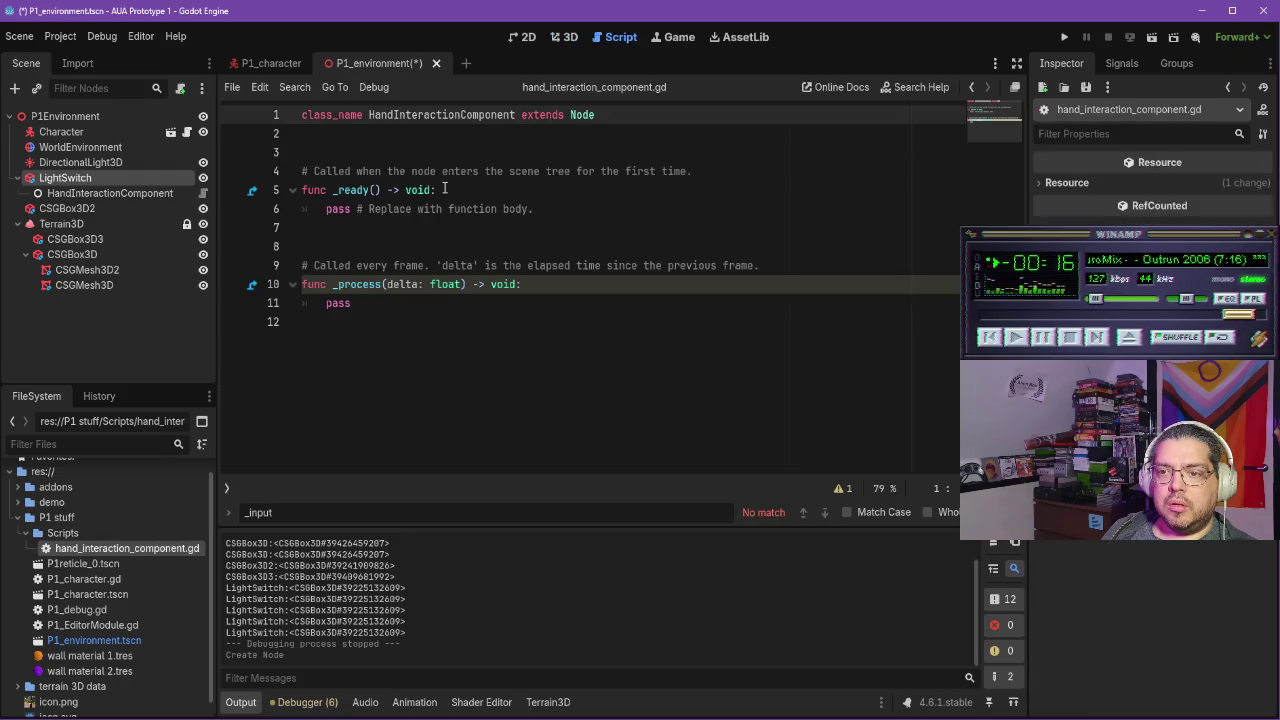
{"action": "left_click", "coordinate": [532, 151]}
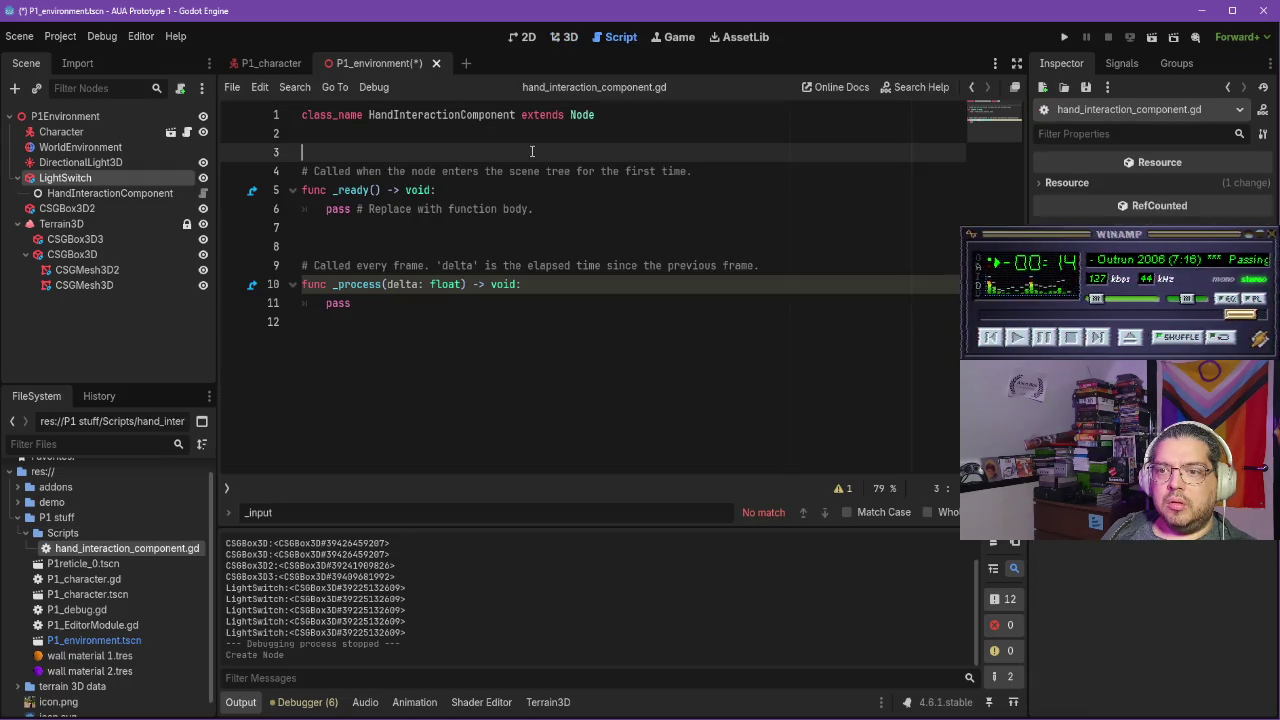
{"action": "left_click", "coordinate": [432, 138]}
{"action": "key", "text": "Return"}
{"action": "type", "text": "var parent : Node"}
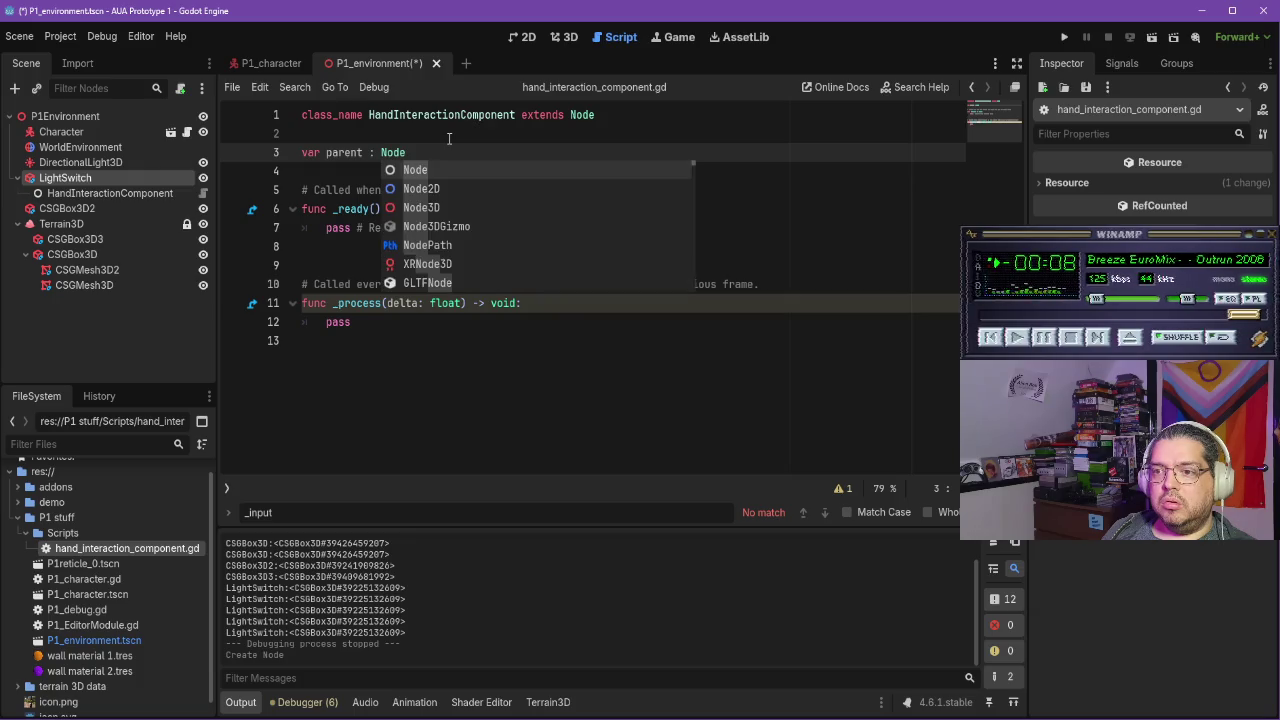
Replace the pass in _ready() with 'parent = get_parent()' and resume the tutorial
{"action": "left_click", "coordinate": [324, 242]}
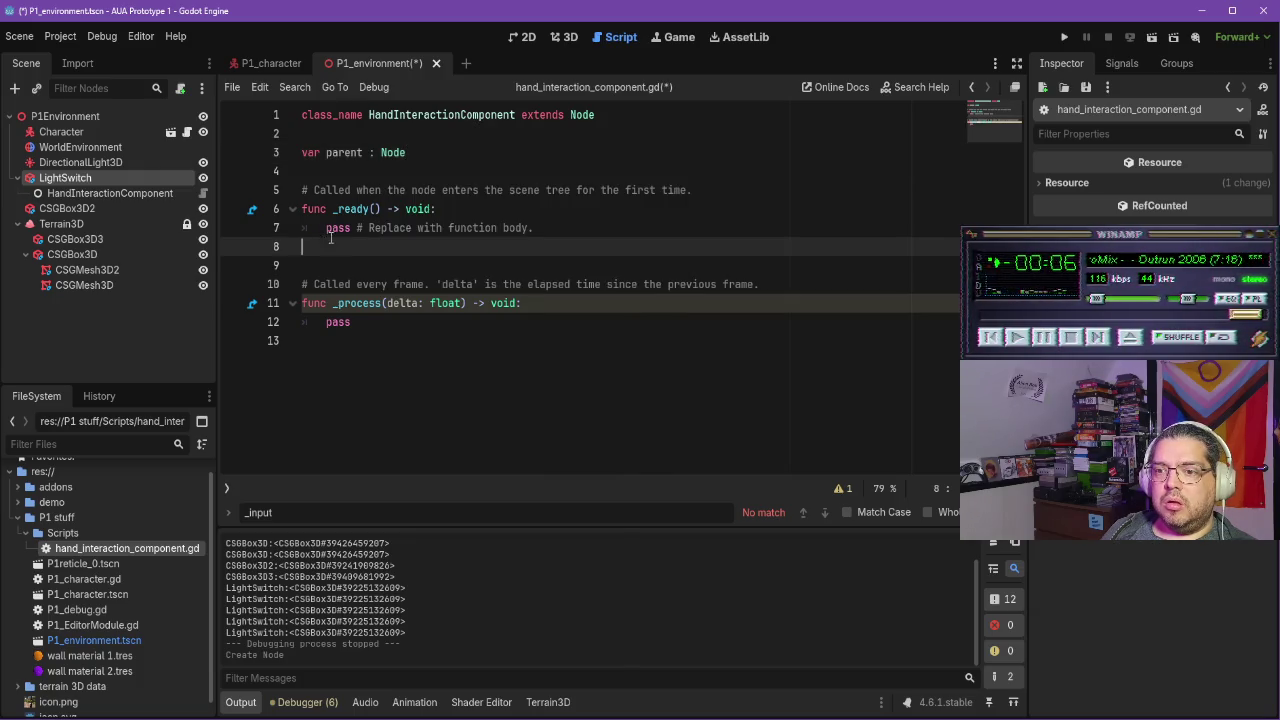
{"action": "left_click_drag", "start_coordinate": [547, 227], "coordinate": [293, 229]}
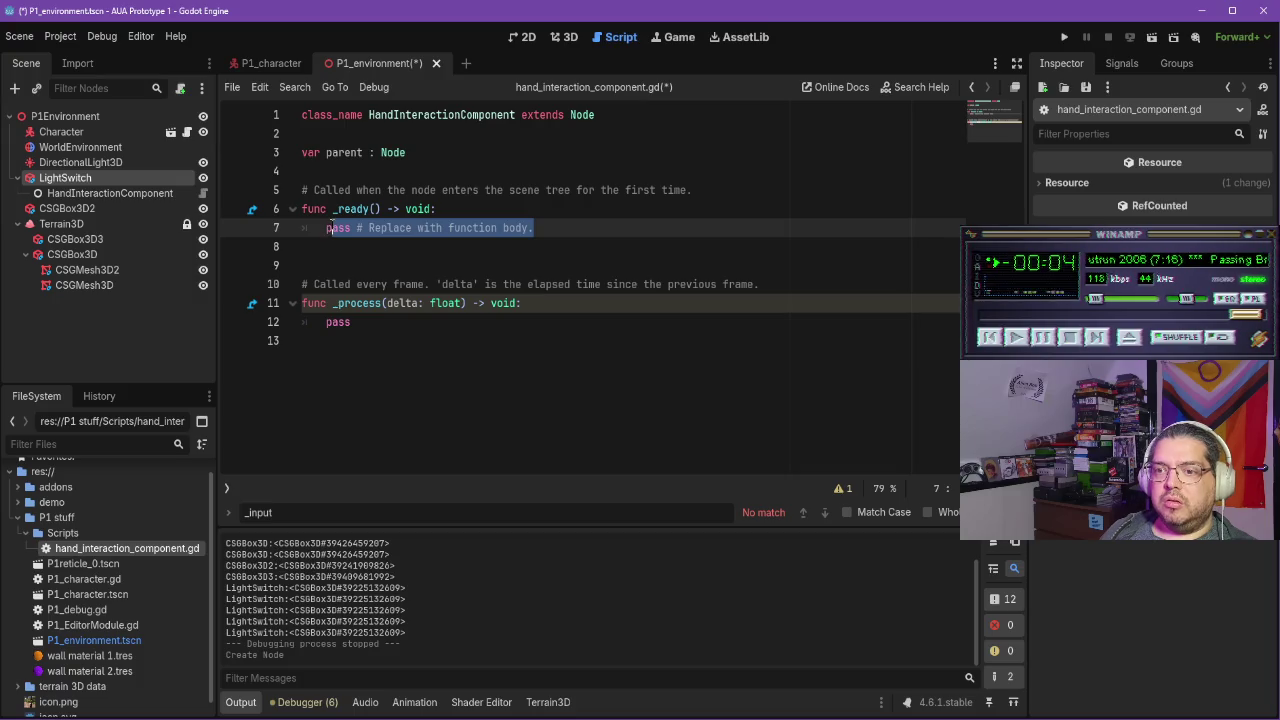
{"action": "key", "text": "BackSpace"}
{"action": "type", "text": "t = "}
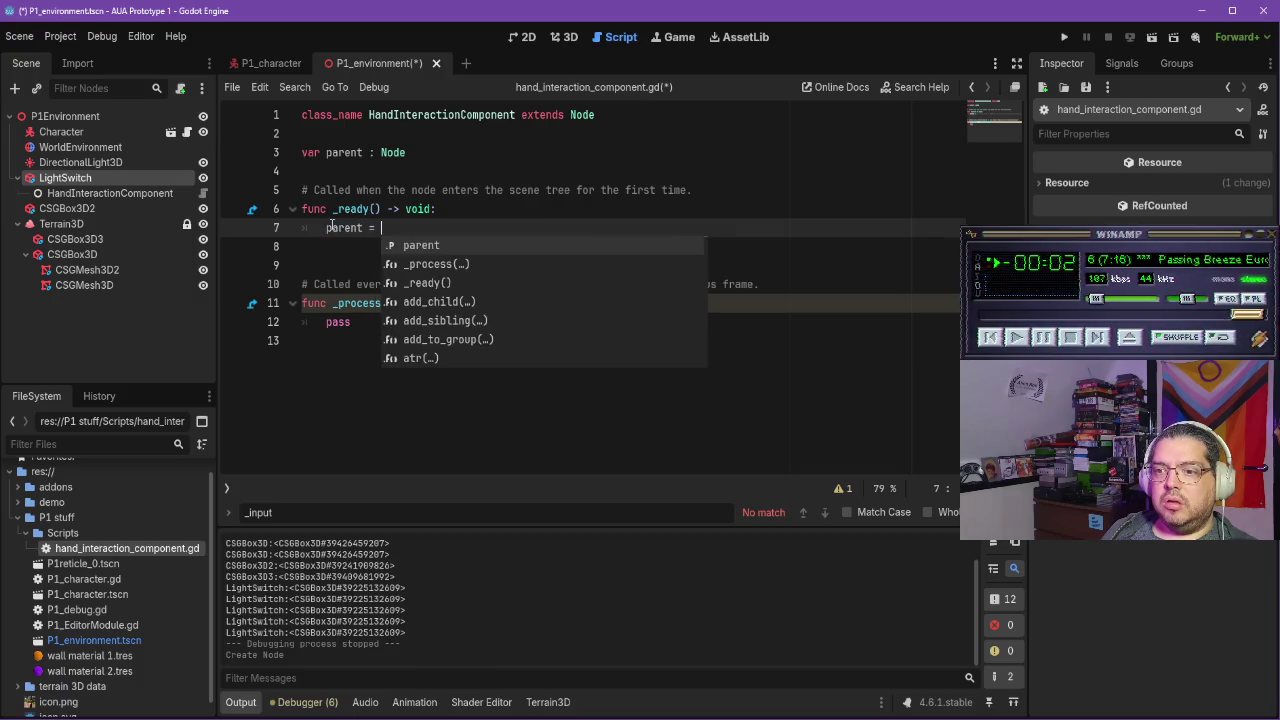
{"action": "type", "text": "get_paren"}
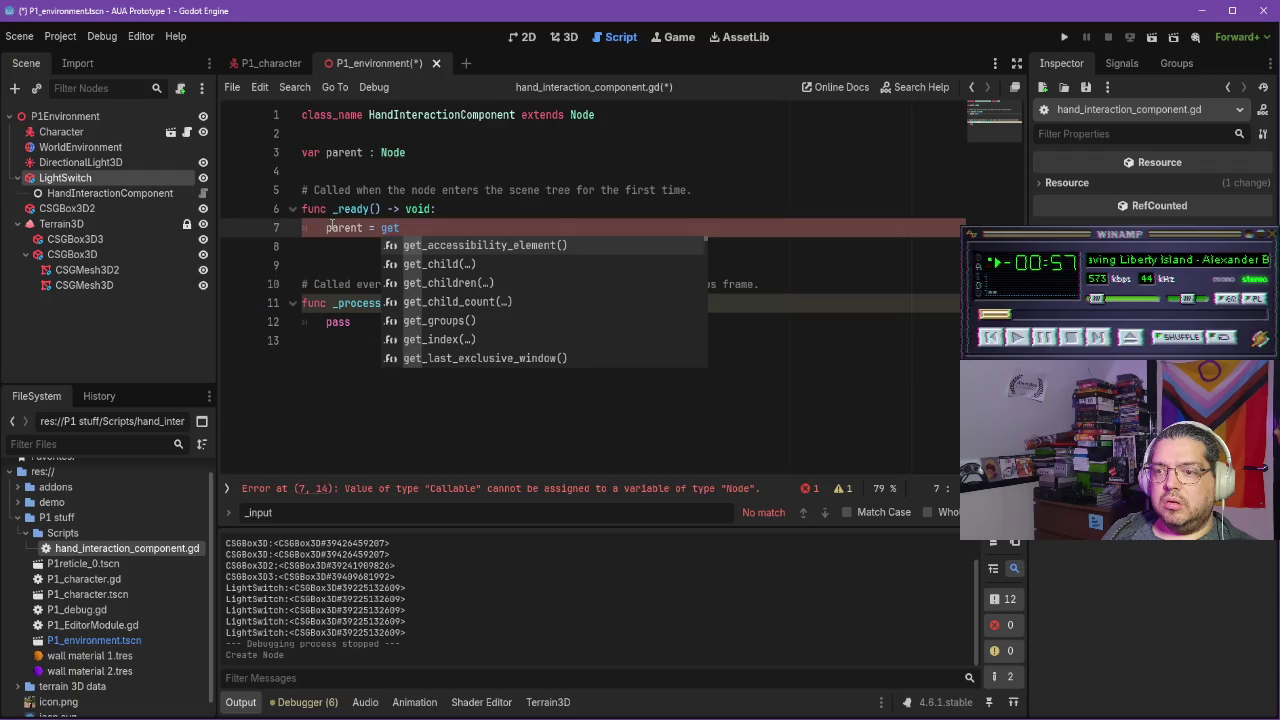
{"action": "key", "text": "Return"}
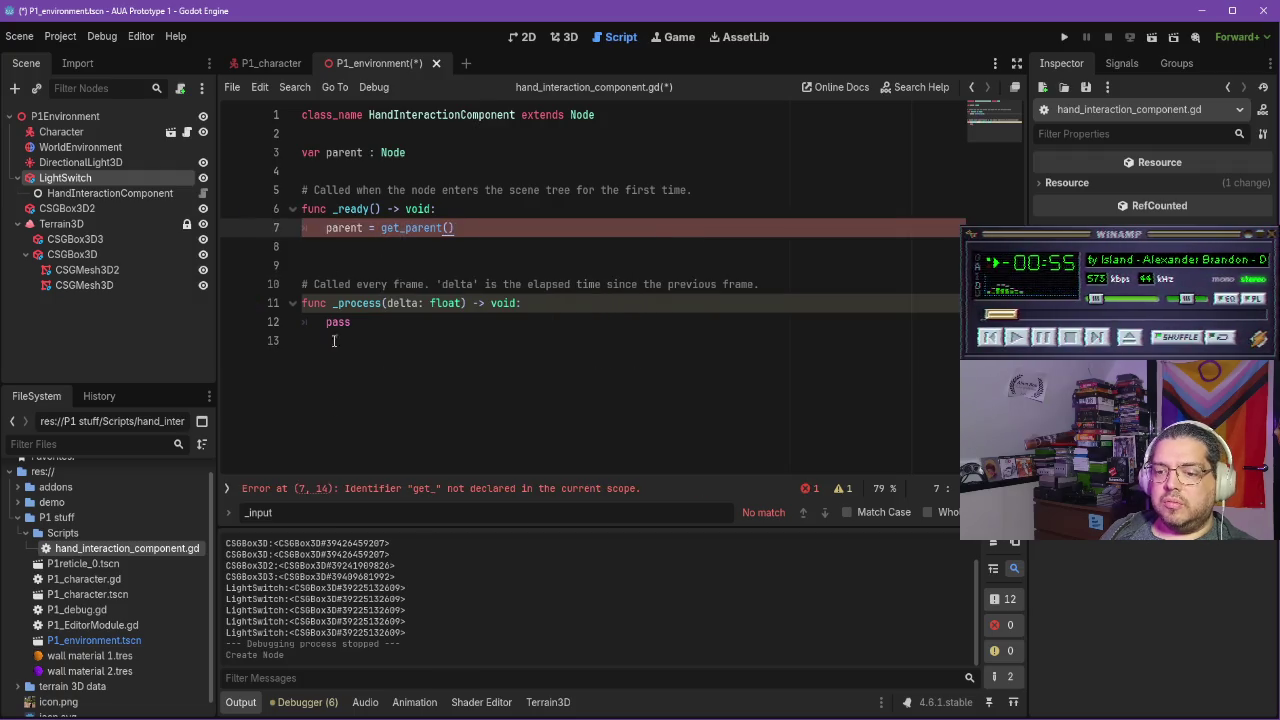
{"action": "key", "text": "alt+Tab"}
{"action": "left_click", "coordinate": [565, 426]}
{"action": "left_click", "coordinate": [565, 428]}
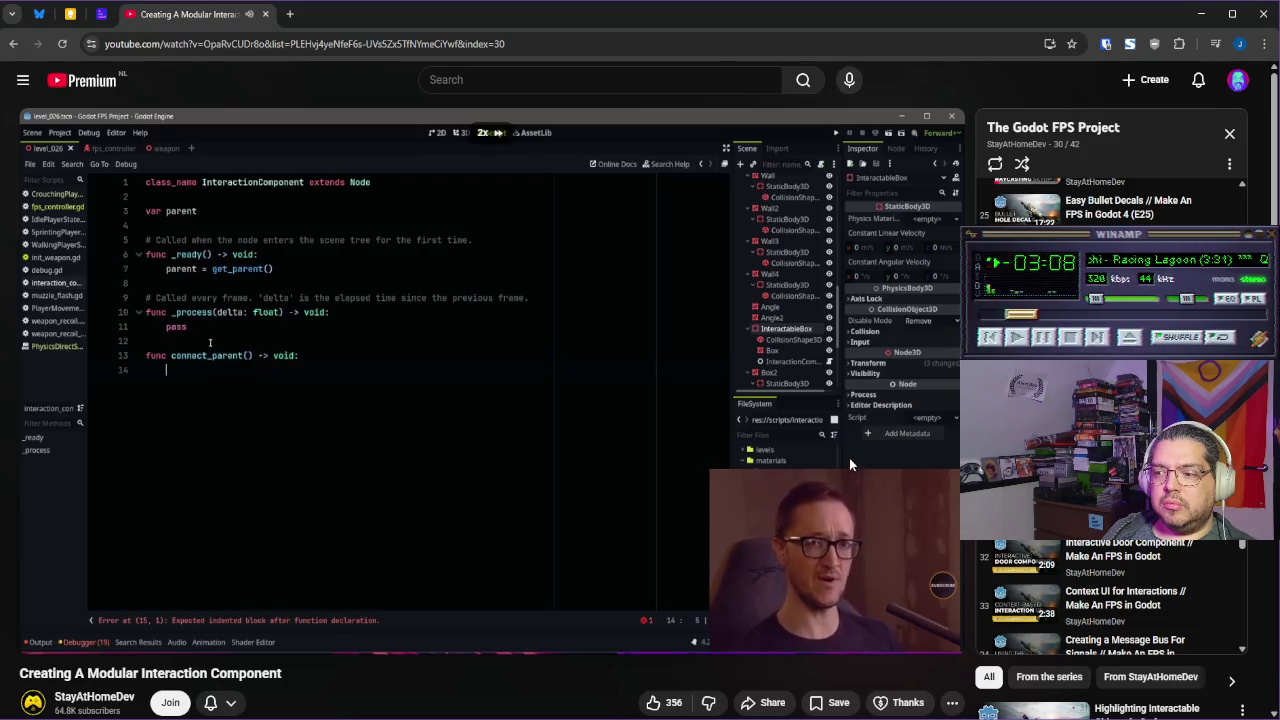
Watch the tutorial add an empty connect_parent() -> void function, up to 4:38
{"action": "mouse_move", "coordinate": [838, 466]}
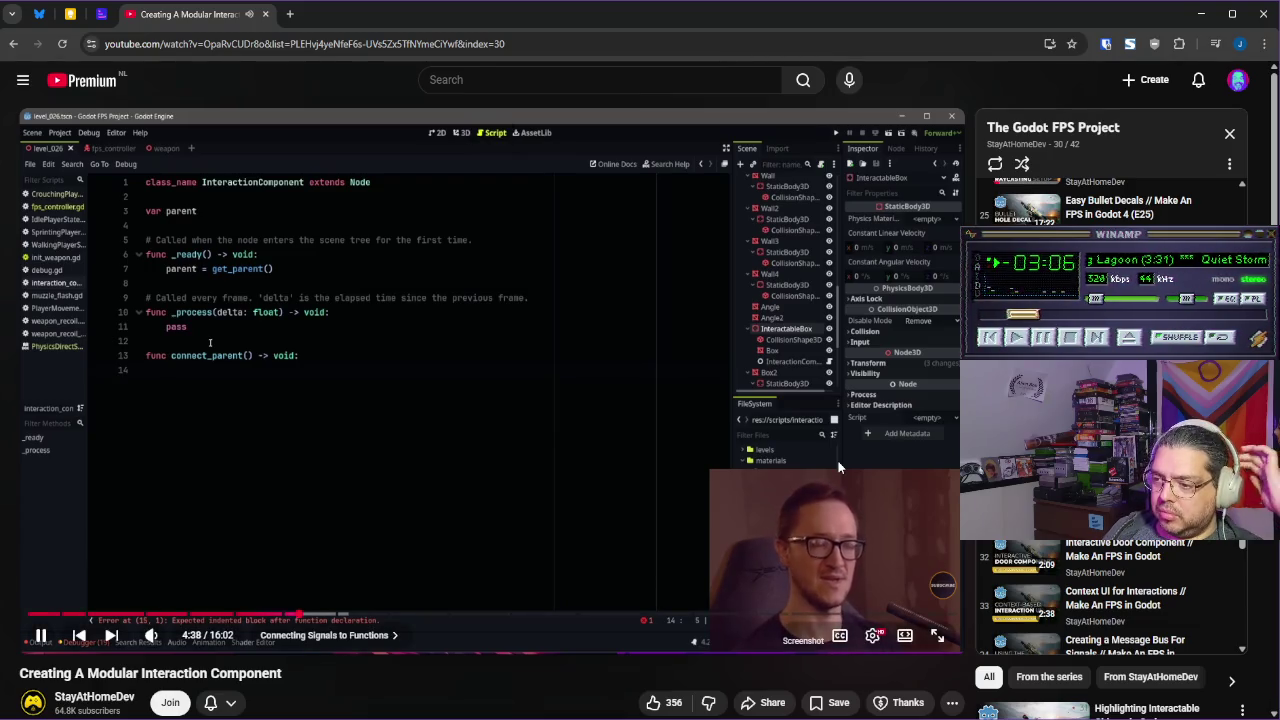
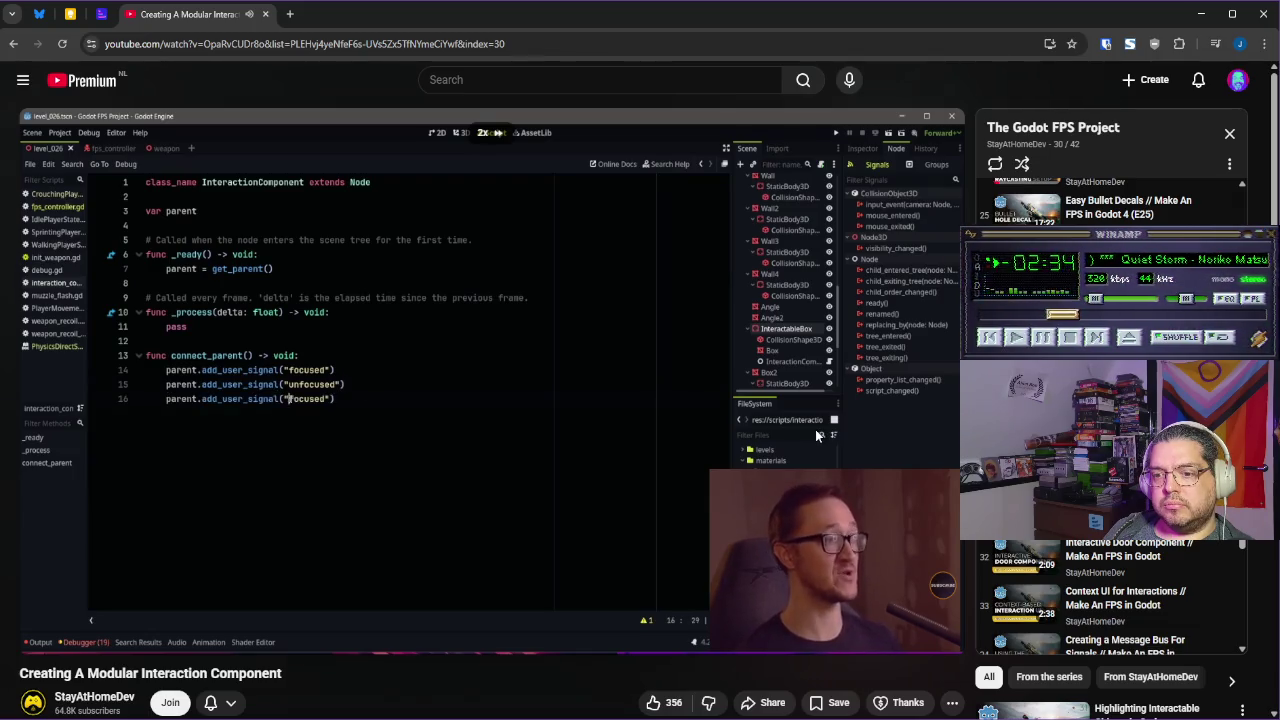
Pause the tutorial at the add_user_signal lines and return to hand_interaction_component.gd in Godot
{"action": "mouse_move", "coordinate": [781, 458]}
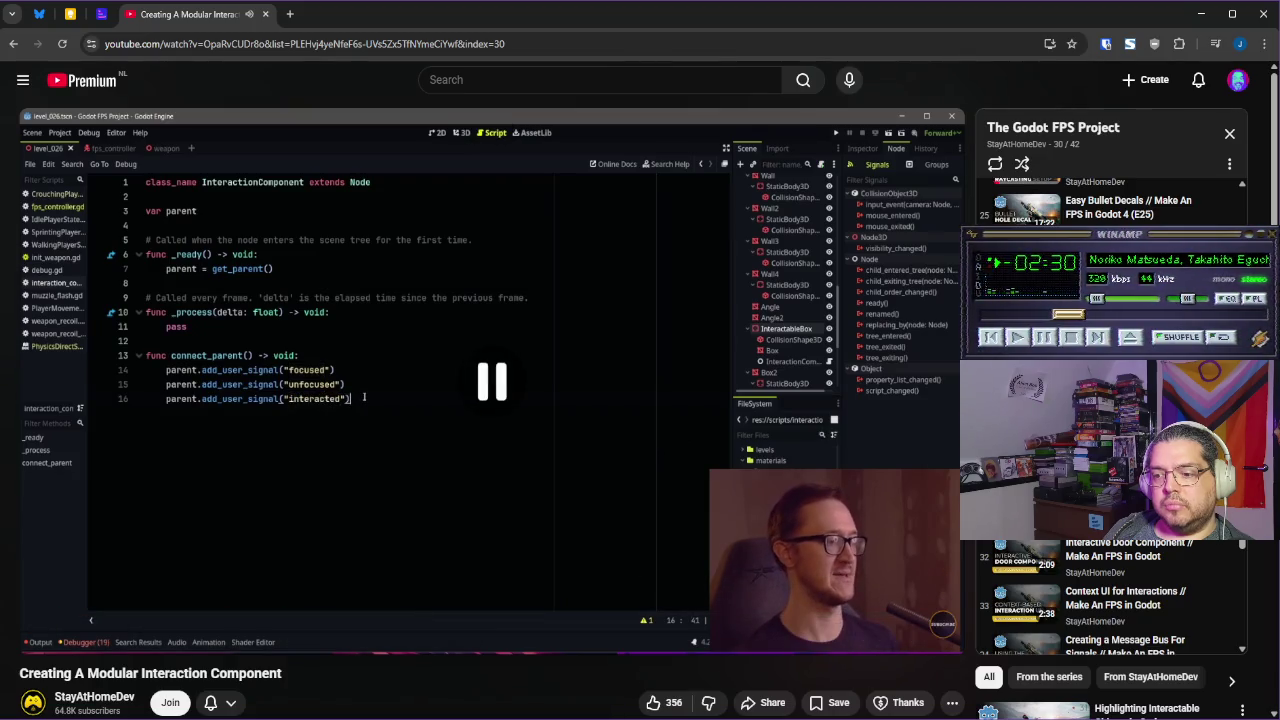
{"action": "left_click", "coordinate": [590, 655]}
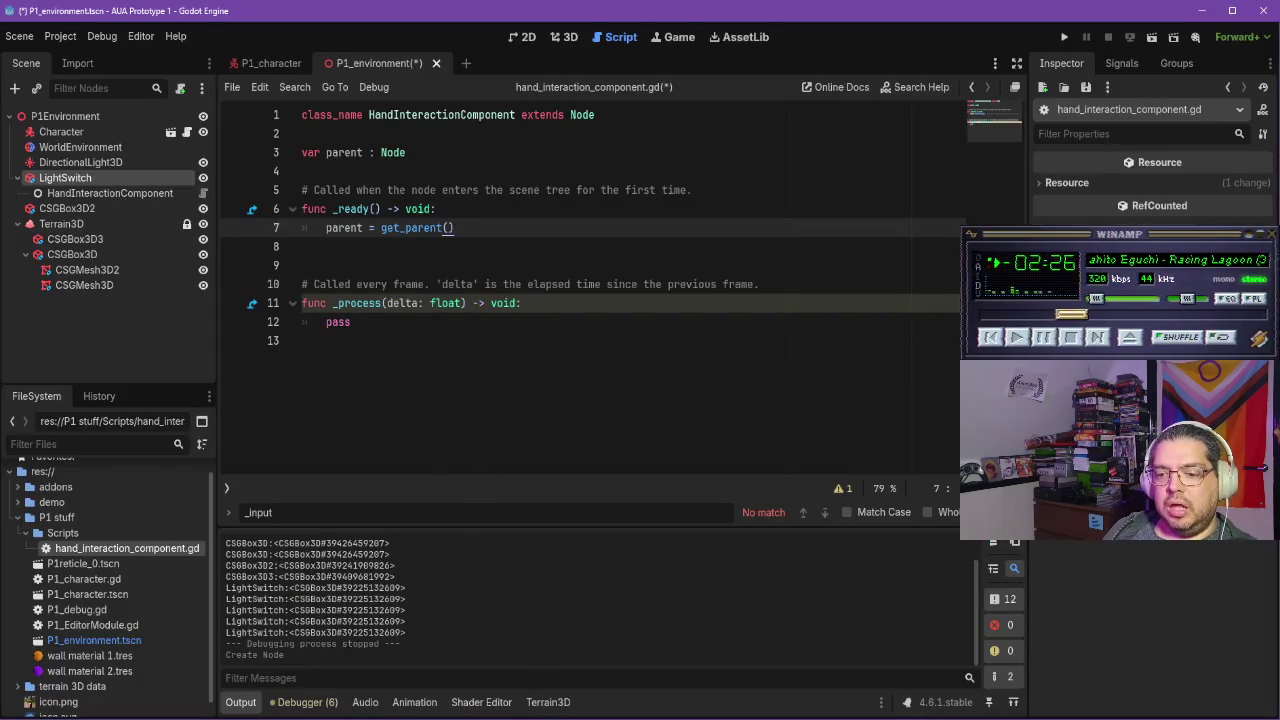
Declare func connect_parent() -> void: below the _process function
{"action": "key", "text": "alt+Tab"}
{"action": "key", "text": "alt+Tab"}
{"action": "left_click", "coordinate": [472, 384]}
{"action": "key", "text": "Return"}
{"action": "type", "text": "nc connect_parent("}
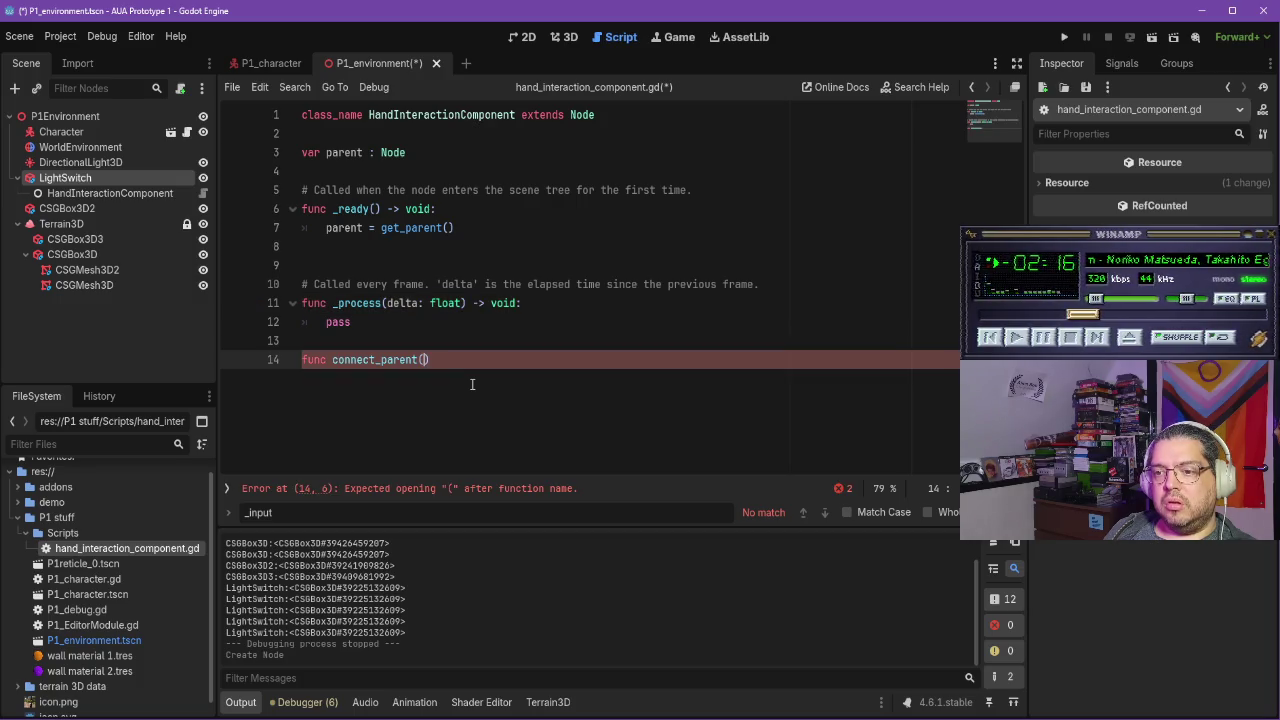
{"action": "type", "text": ")"}
{"action": "key", "text": "BackSpace"}
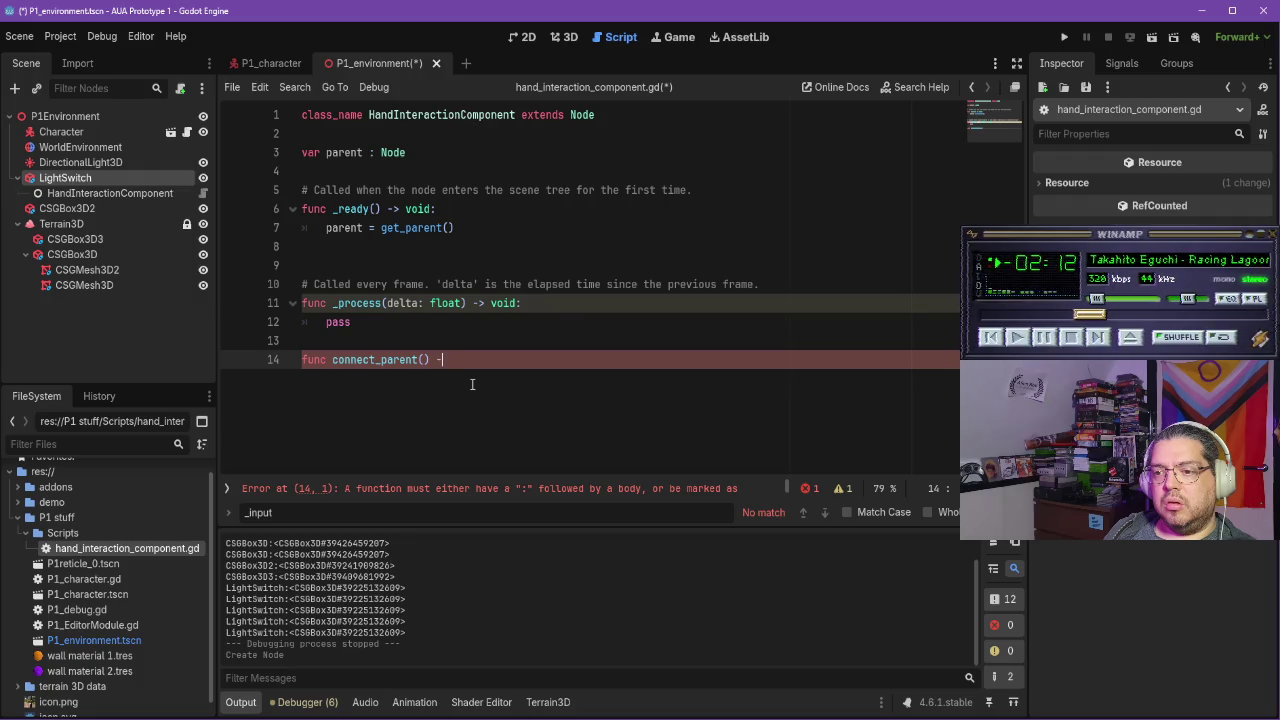
{"action": "type", "text": "void:"}
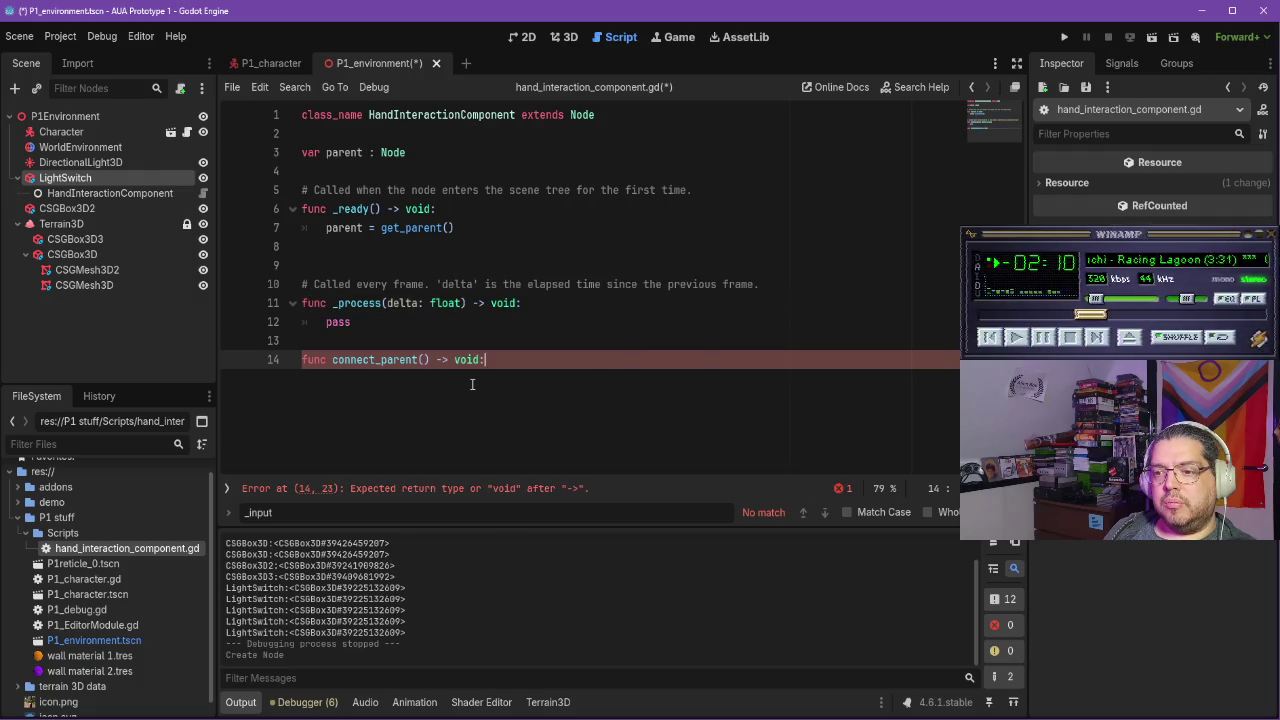
{"action": "key", "text": "Return"}
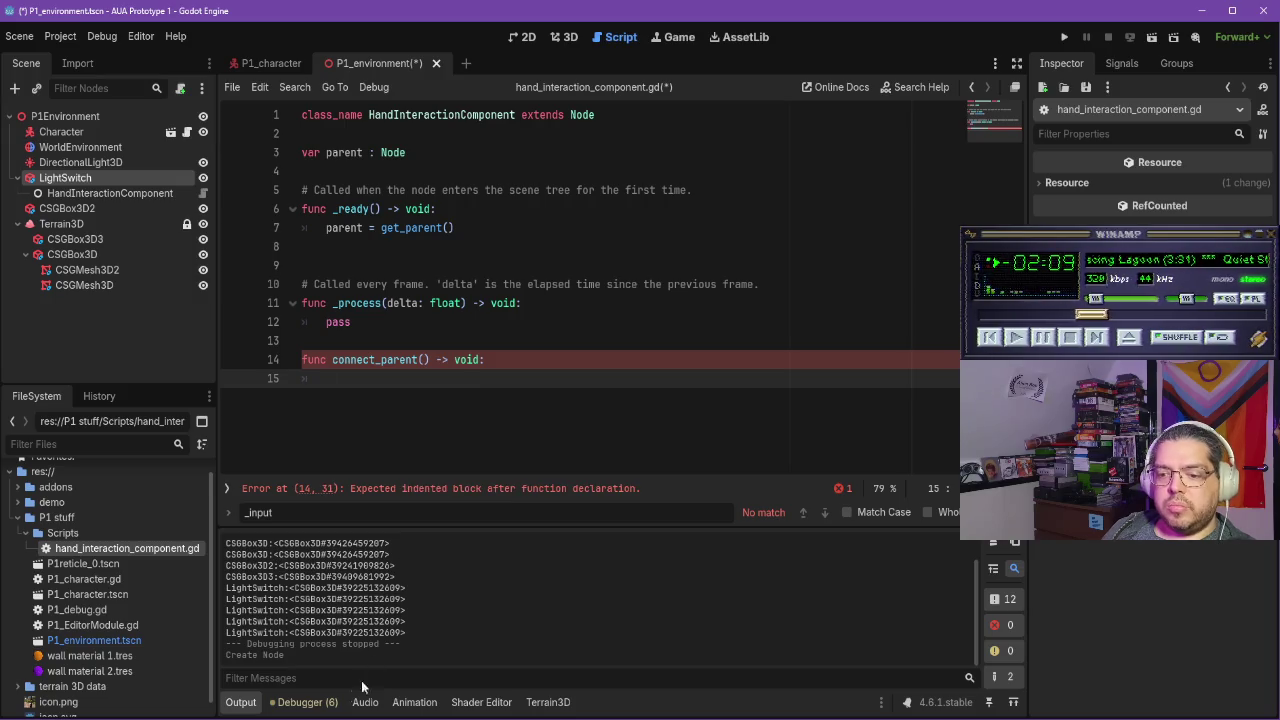
{"action": "key", "text": "alt+Tab"}
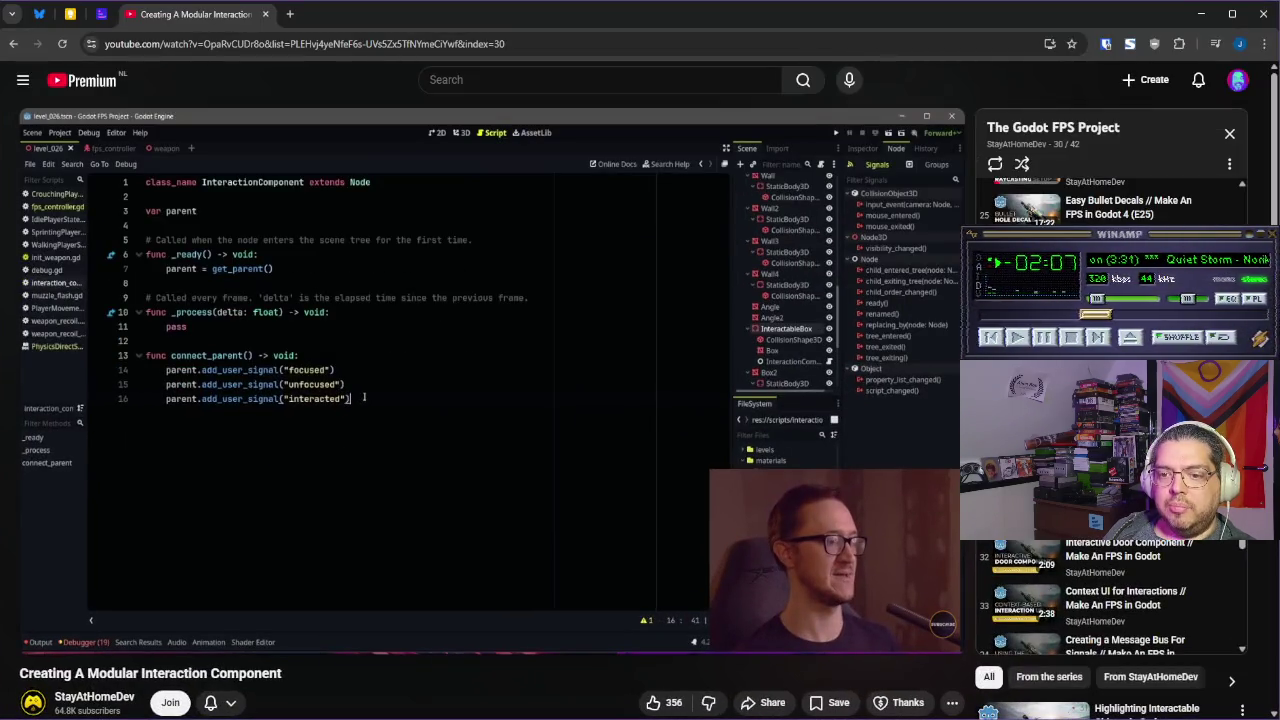
{"action": "key", "text": "alt+Tab"}
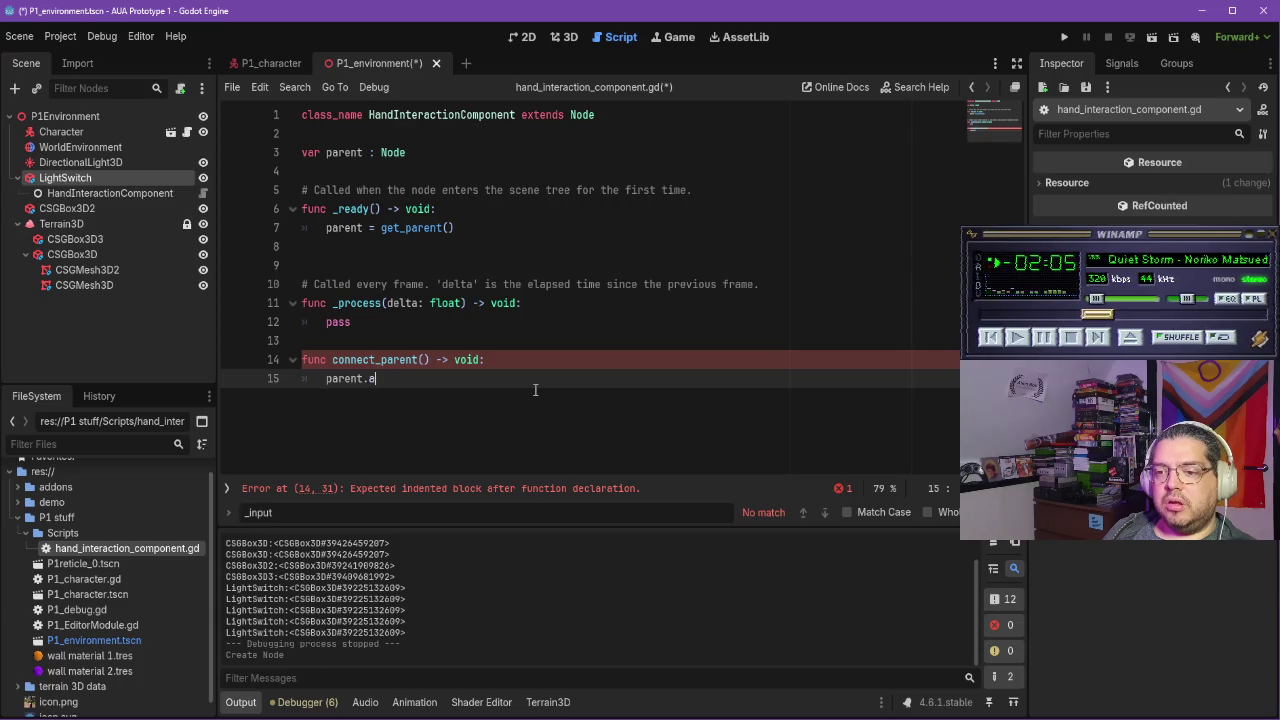
Add parent.add_user_signal("focused") with a comment line above it
{"action": "type", "text": "dd_user_sign"}
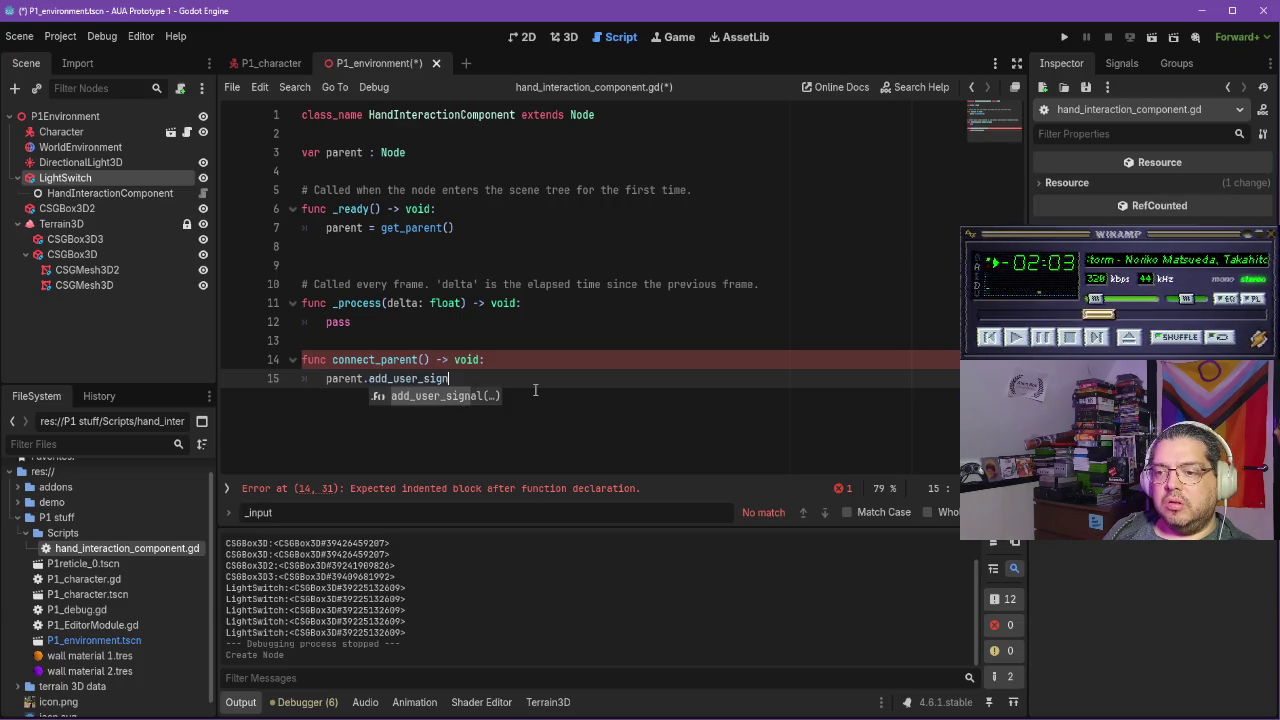
{"action": "key", "text": "Return"}
{"action": "type", "text": "focus"}
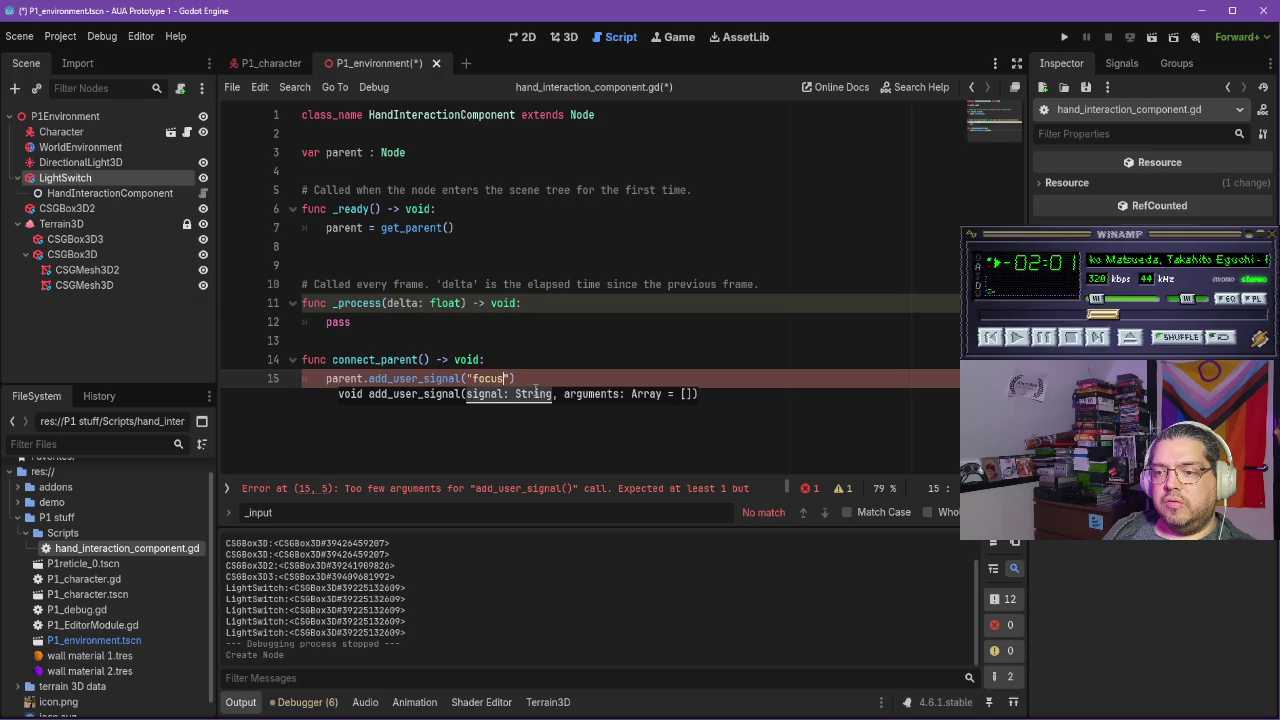
{"action": "key", "text": "End"}
{"action": "key", "text": "ctrl+shift+Return"}
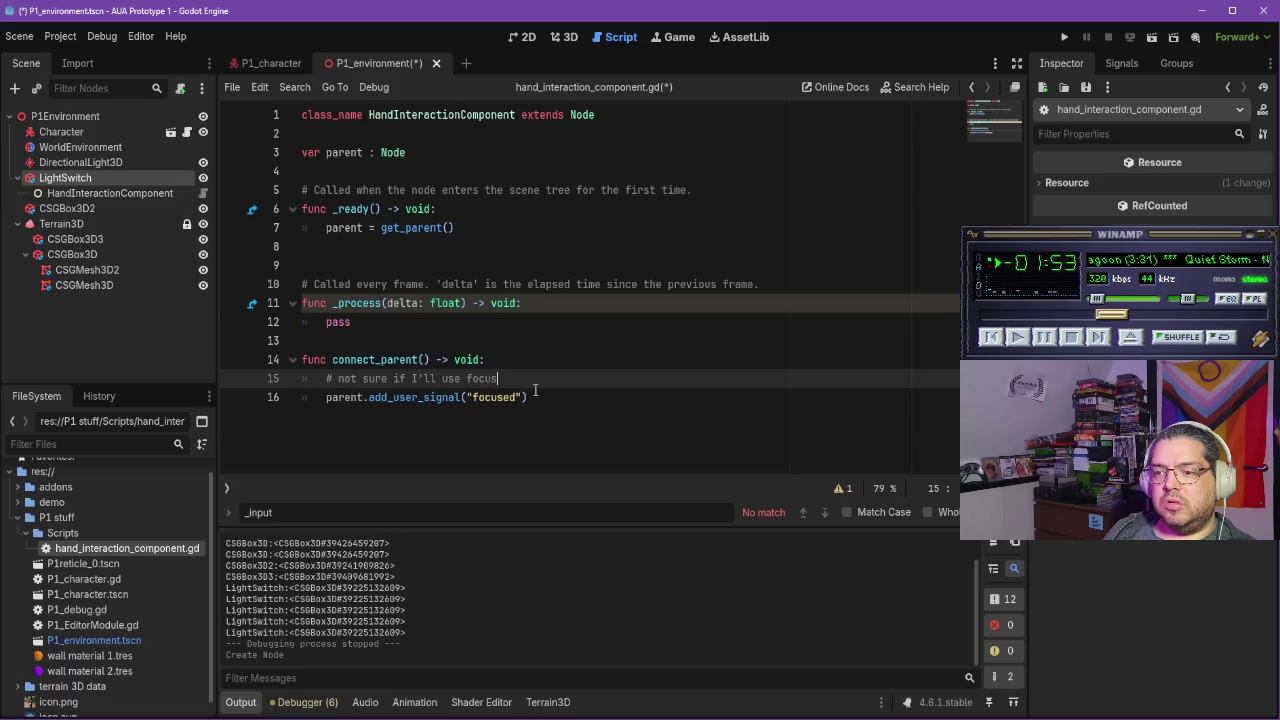
{"action": "key", "text": "Down"}
{"action": "key", "text": "Home"}
{"action": "key", "text": "Return"}
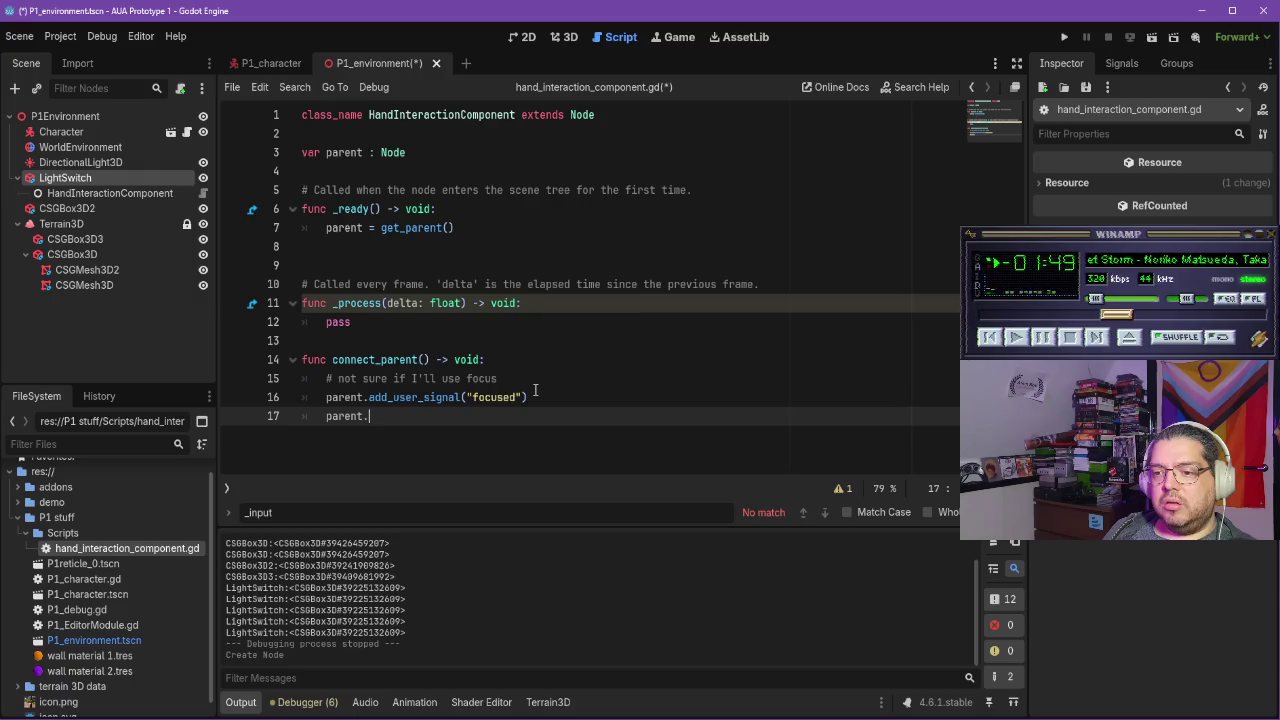
Add add_user_signal calls for "unfocused" and "interact", then resume the tutorial
{"action": "type", "text": "add_user_signal("}
{"action": "key", "text": "Return"}
{"action": "type", "text": "\"unfocu"}
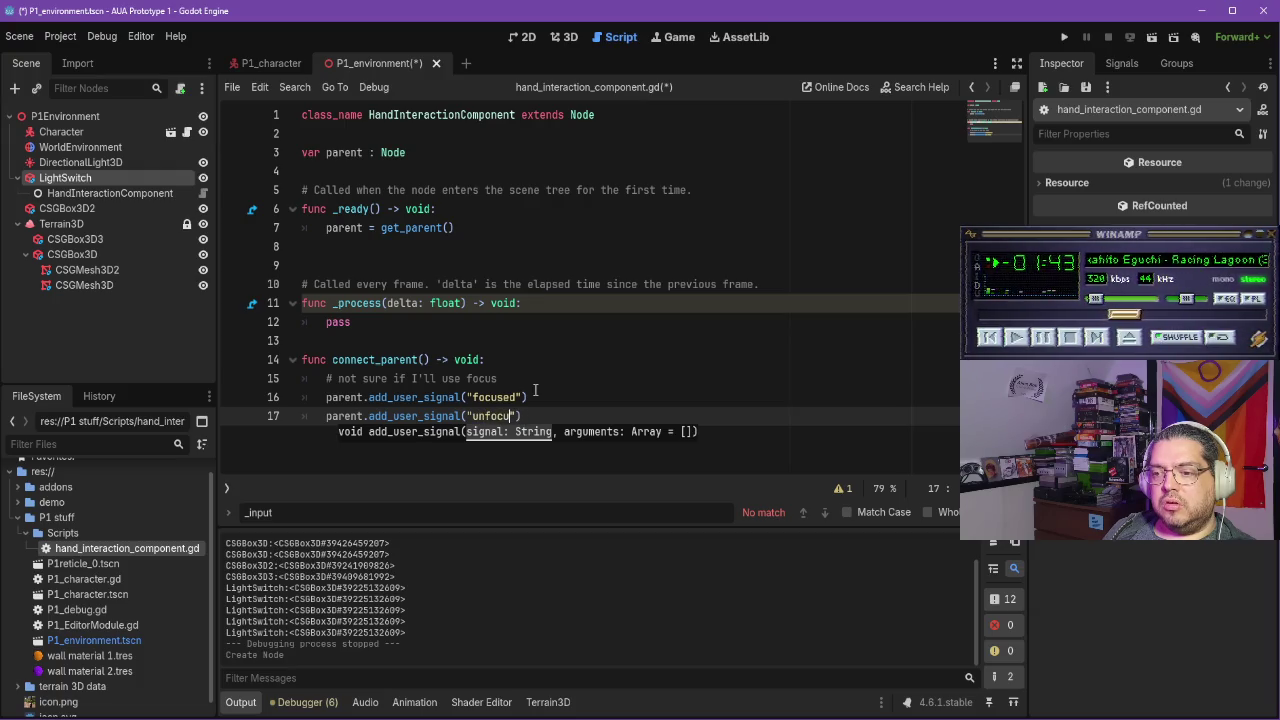
{"action": "type", "text": "sed"}
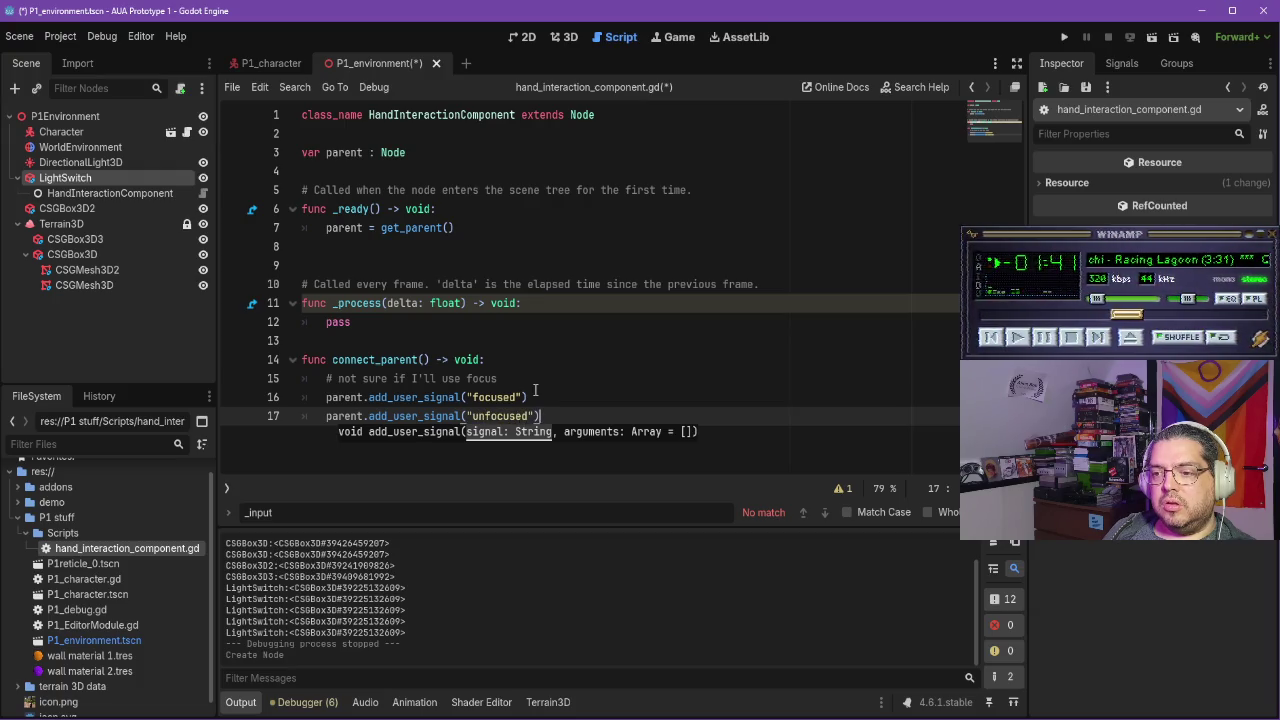
{"action": "key", "text": "Return"}
{"action": "type", "text": "t."}
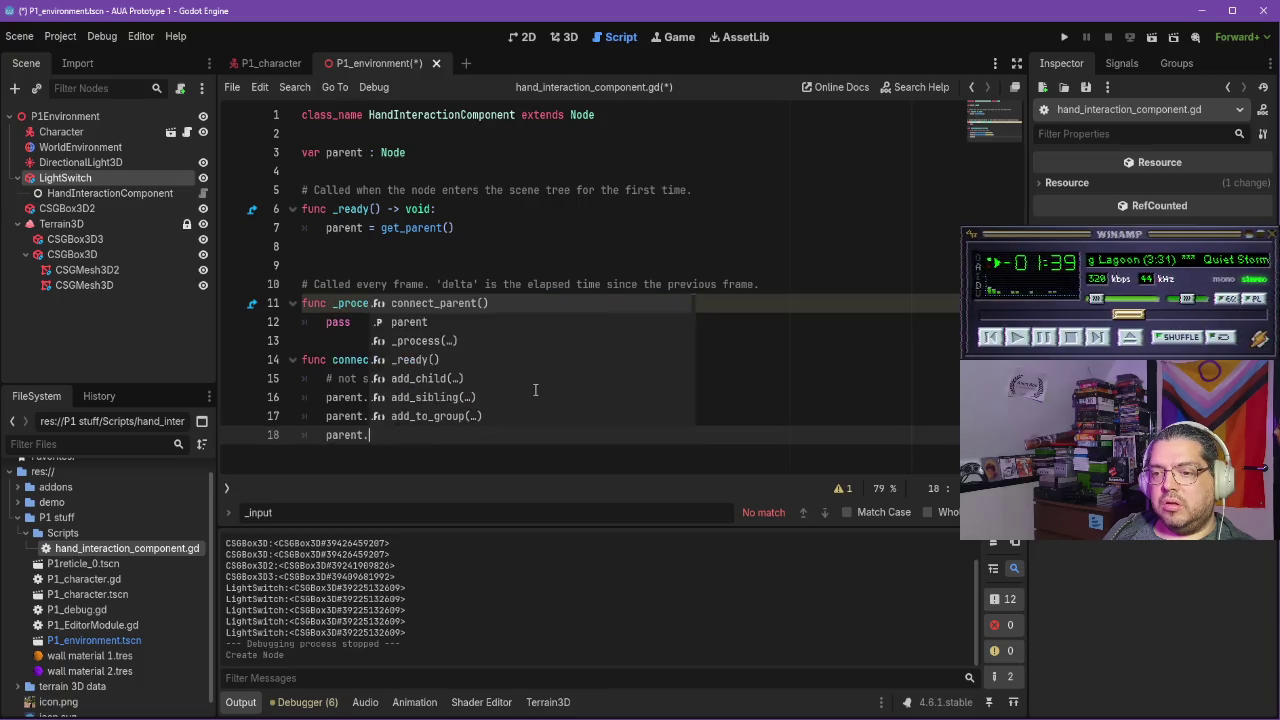
{"action": "type", "text": "add_user_signal(i"}
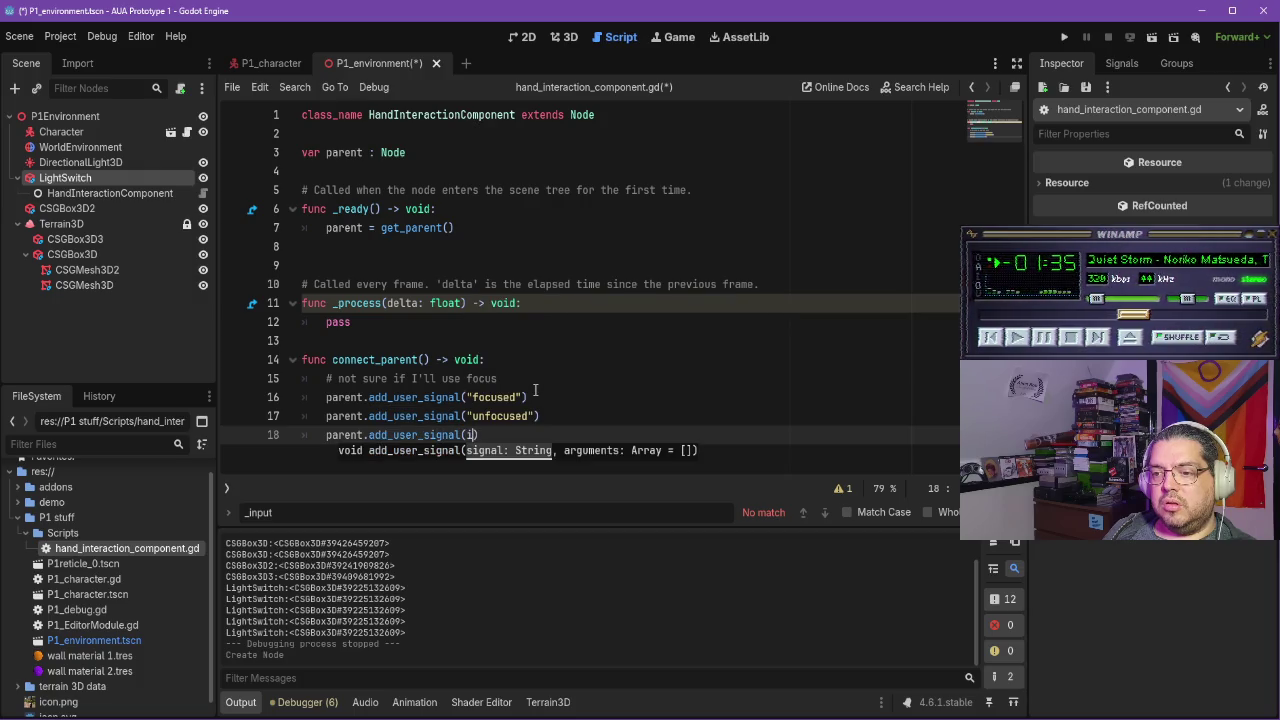
{"action": "key", "text": "BackSpace"}
{"action": "type", "text": "\"interact"}
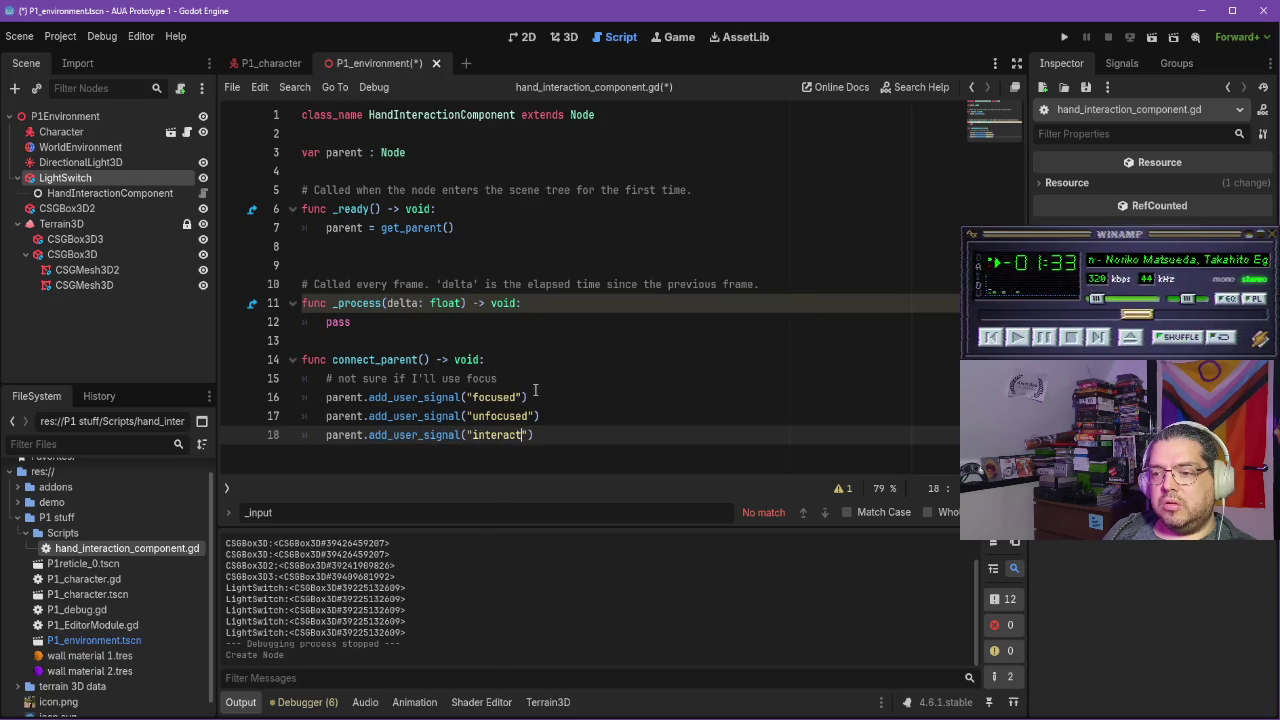
{"action": "type", "text": "\""}
{"action": "left_click", "coordinate": [600, 416]}
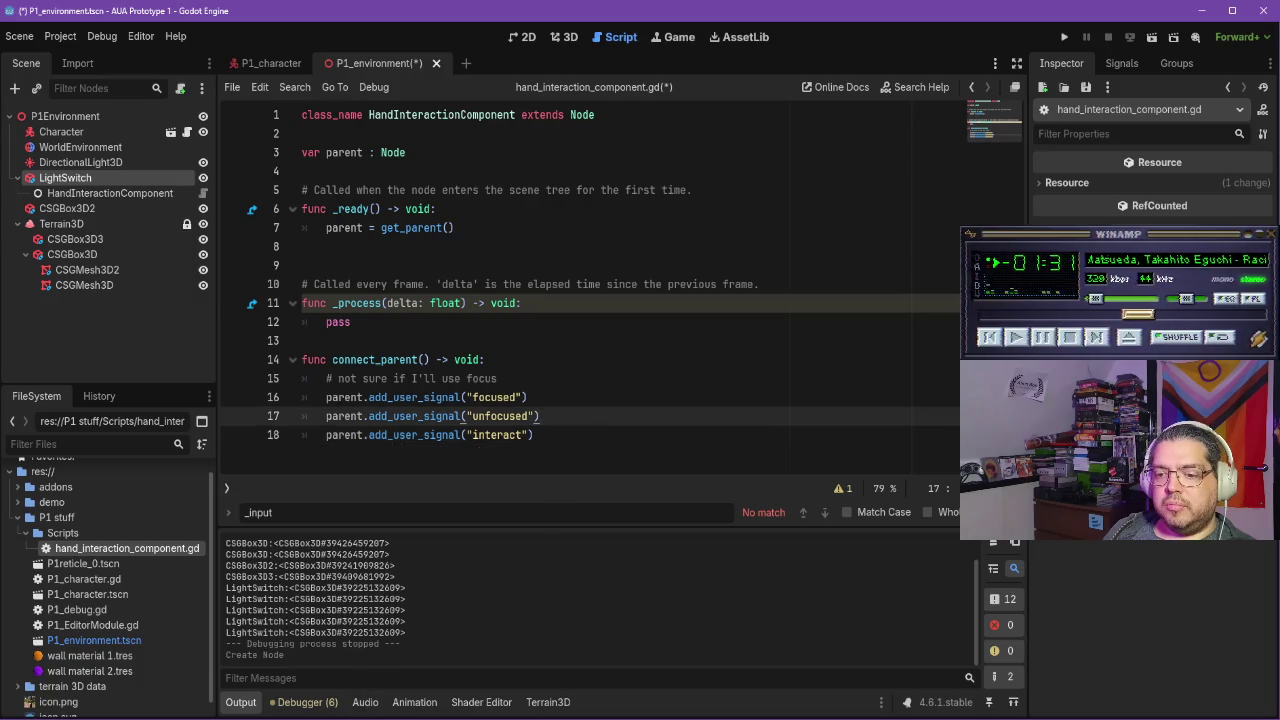
{"action": "key", "text": "alt+Tab"}
{"action": "left_click", "coordinate": [581, 385]}
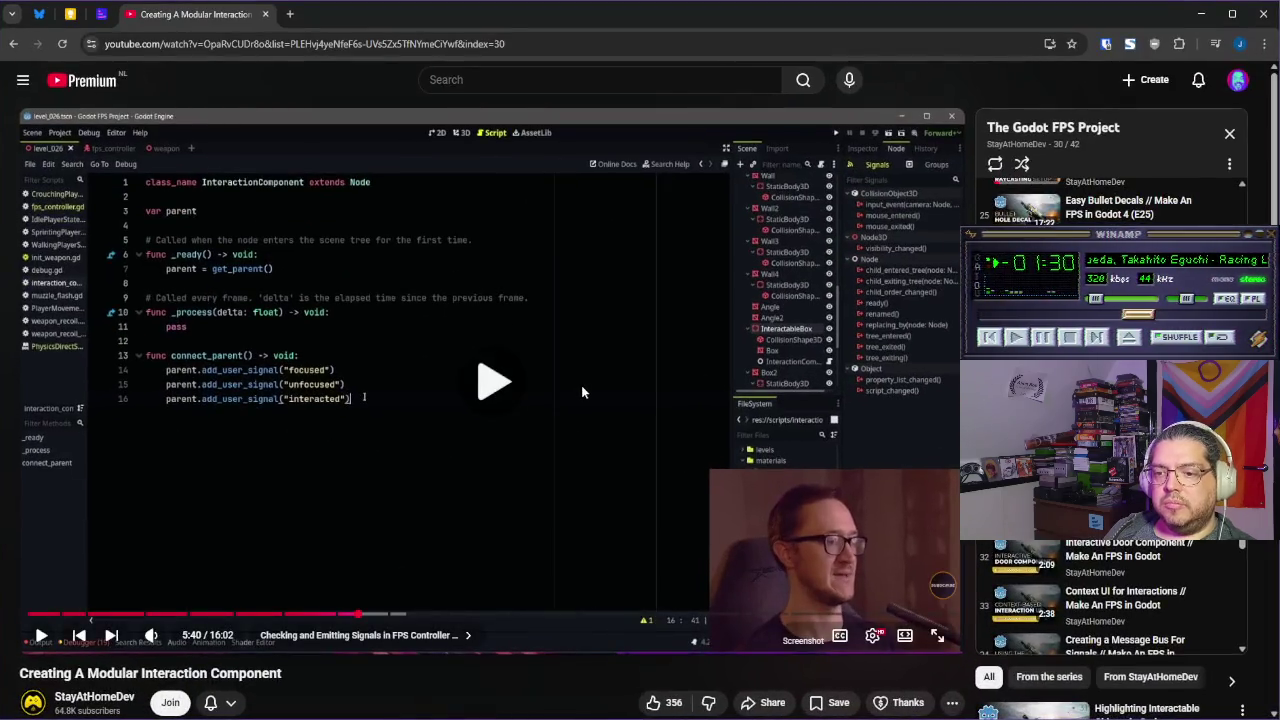
Rename the third user signal from "interact" to "interacted"
{"action": "left_click", "coordinate": [631, 448]}
{"action": "key", "text": "alt+Tab"}
{"action": "left_click", "coordinate": [523, 435]}
{"action": "type", "text": "ed"}
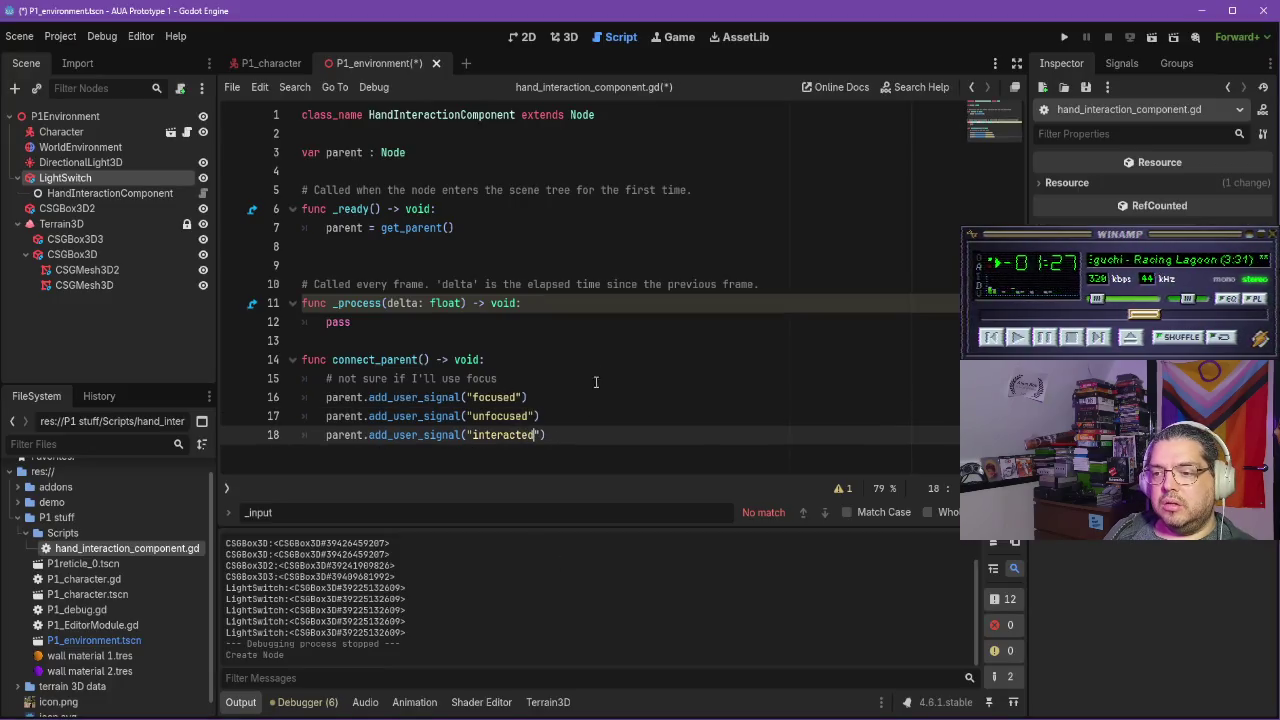
{"action": "key", "text": "alt+Tab"}
{"action": "left_click", "coordinate": [513, 450]}
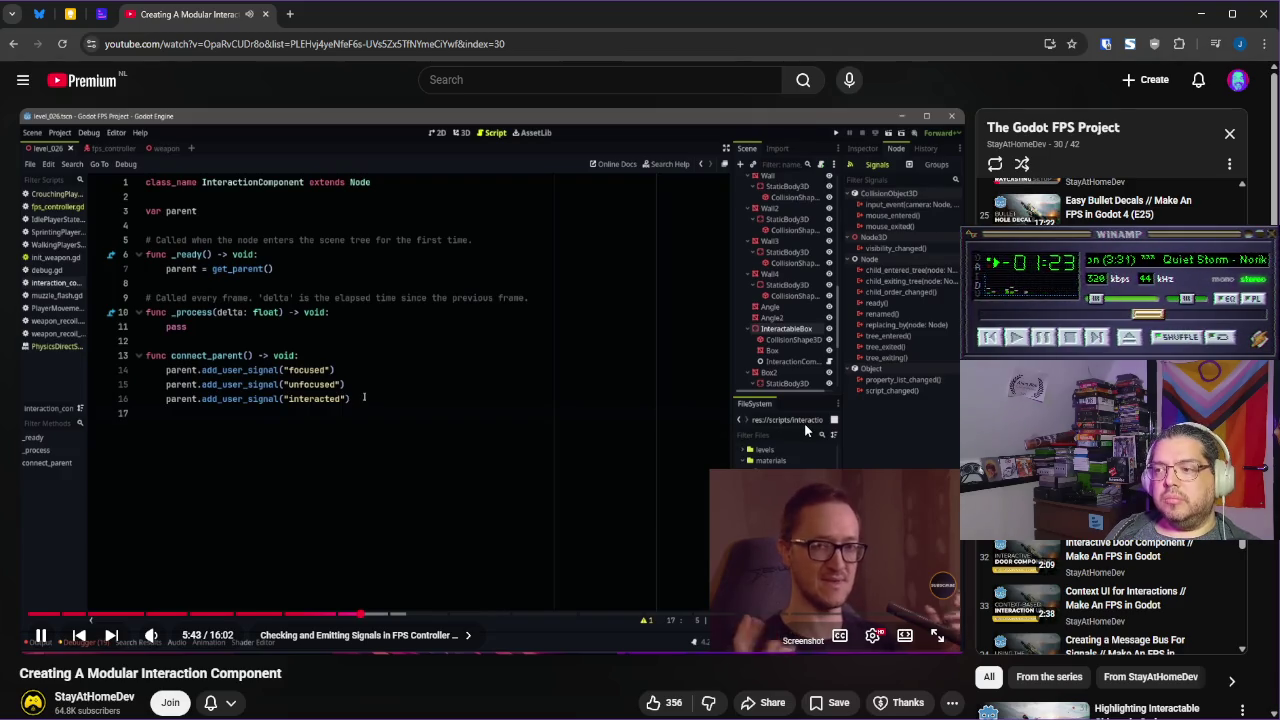
Watch the tutorial's in_range step, then open a new line below _process for func focus()
{"action": "left_click", "coordinate": [852, 415]}
{"action": "left_click", "coordinate": [658, 378]}
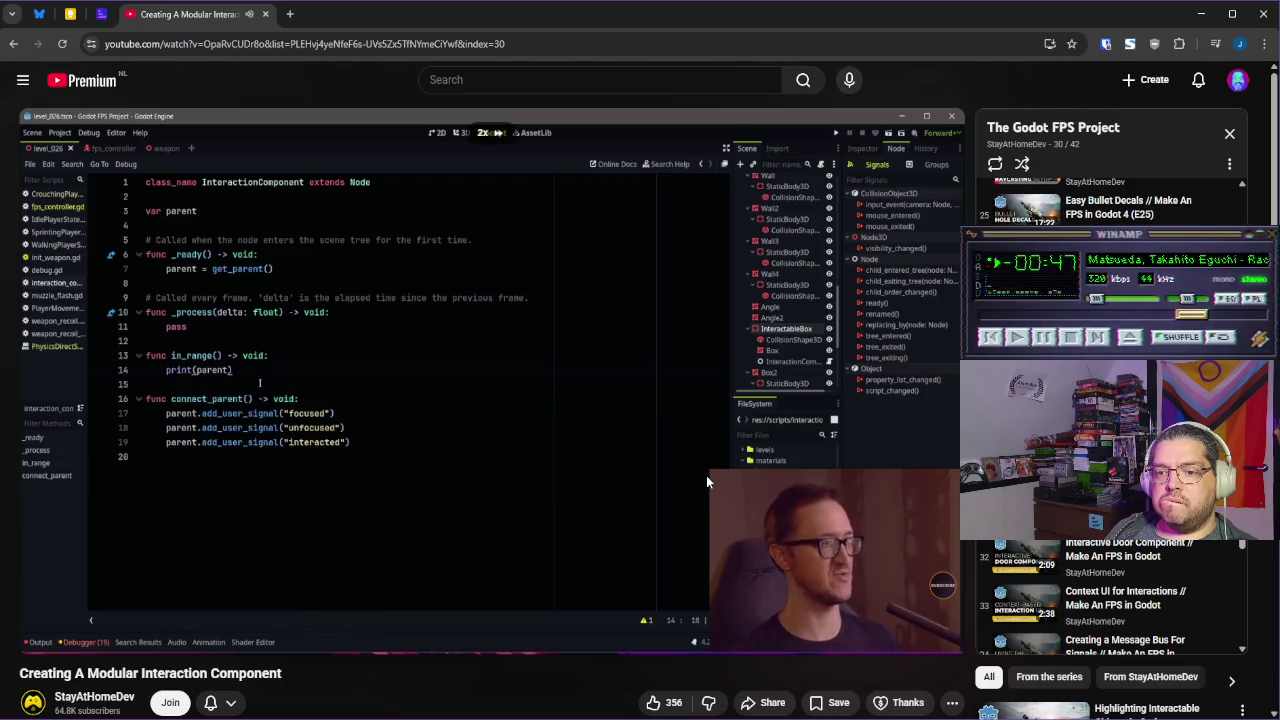
{"action": "left_click", "coordinate": [654, 481]}
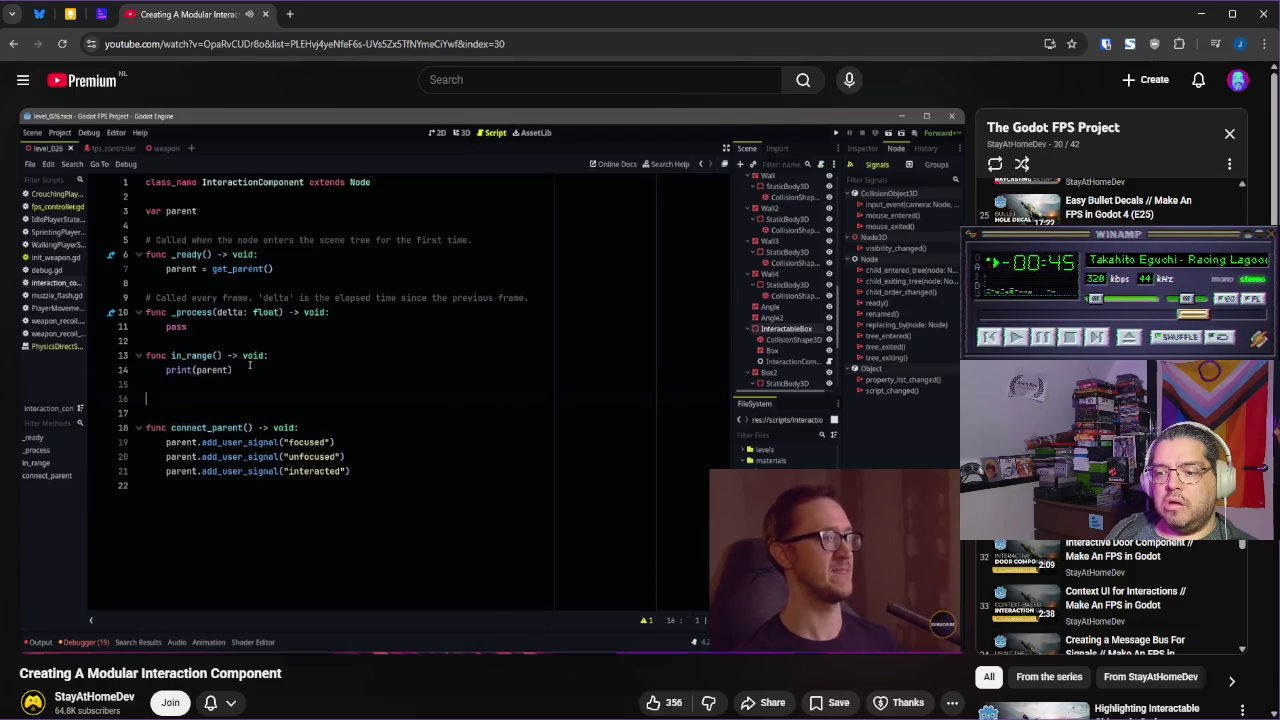
{"action": "left_click", "coordinate": [583, 707]}
{"action": "left_click", "coordinate": [405, 321]}
{"action": "key", "text": "Return"}
{"action": "key", "text": "Return"}
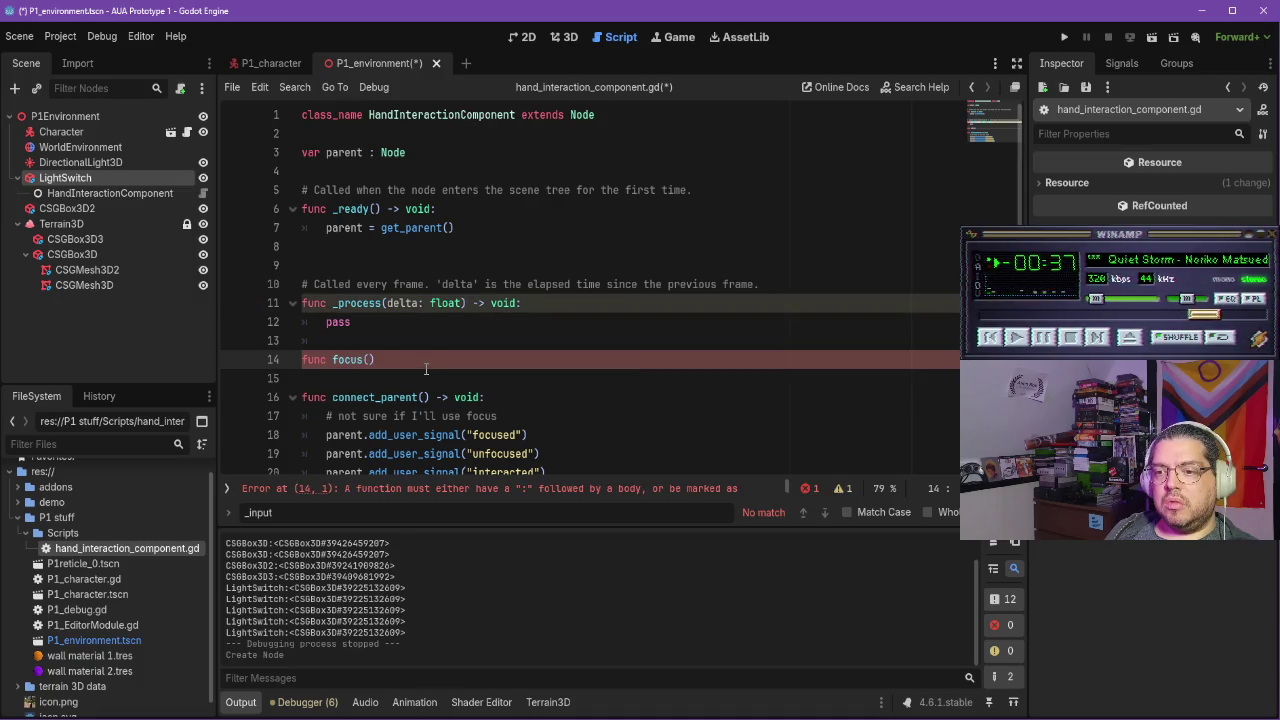
Make focus() print(parent), save the script, and resume the tutorial
{"action": "key", "text": "alt+Tab"}
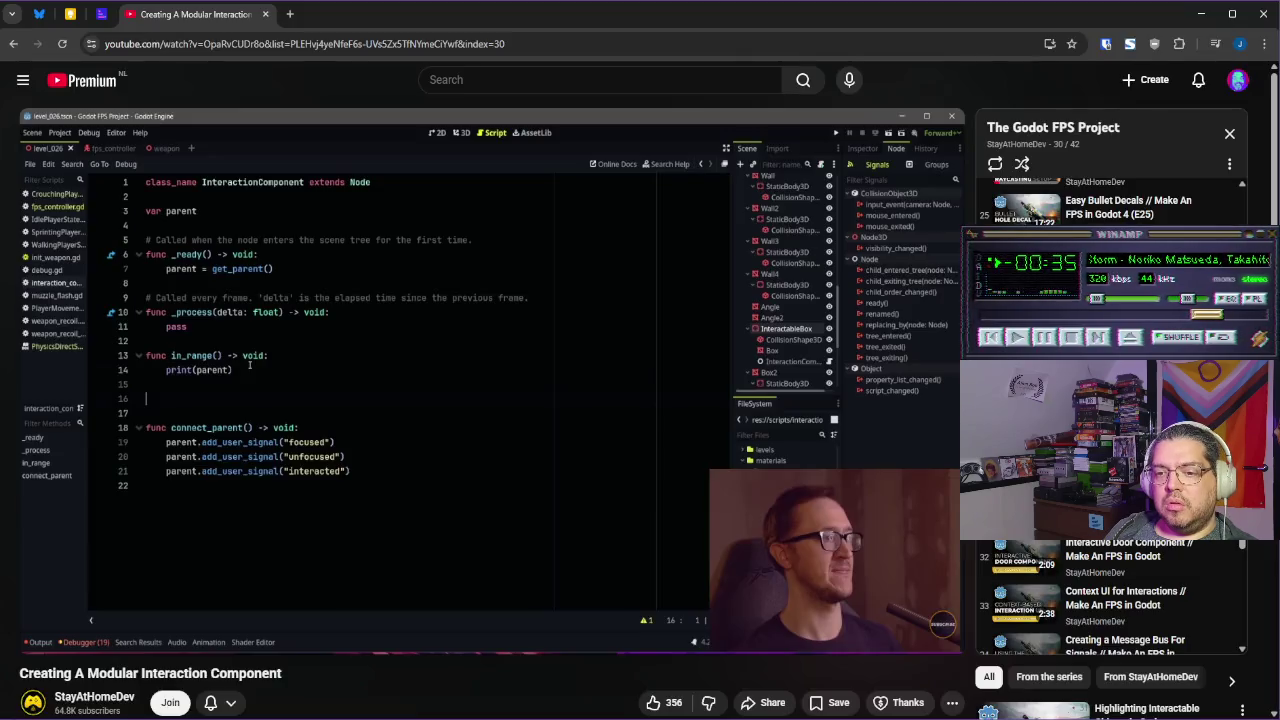
{"action": "key", "text": "alt+Tab"}
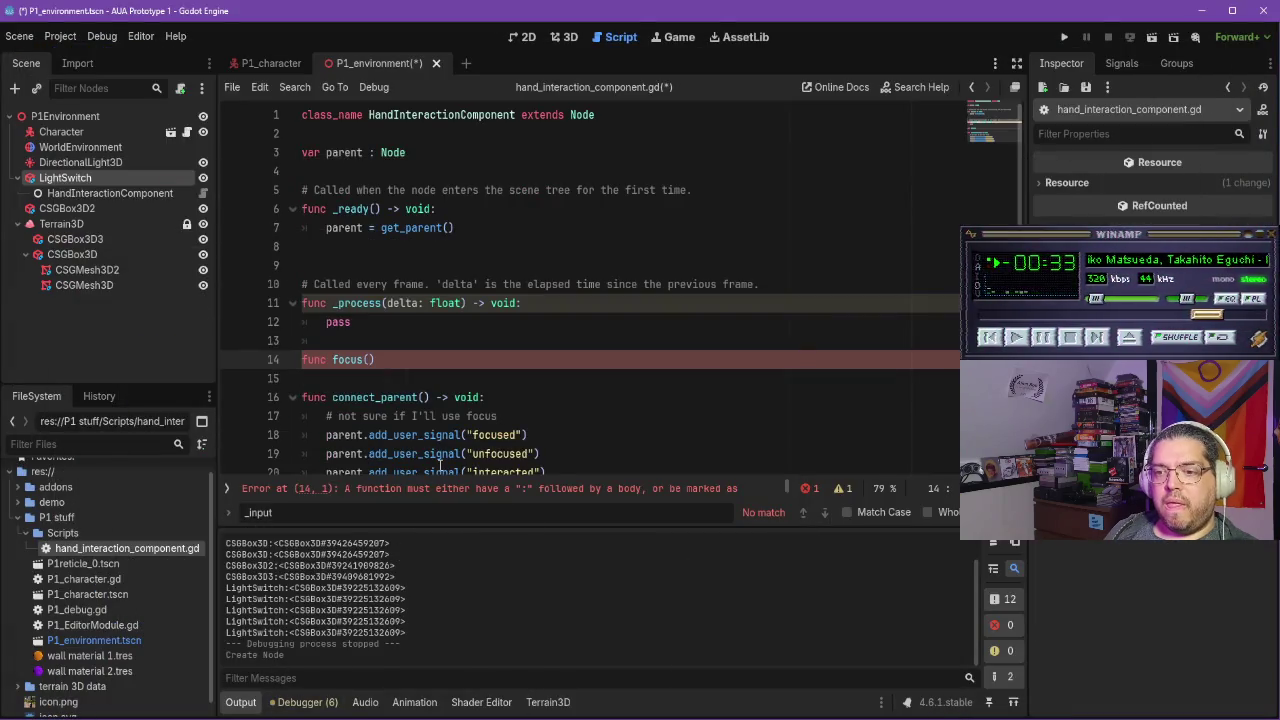
{"action": "key", "text": "BackSpace"}
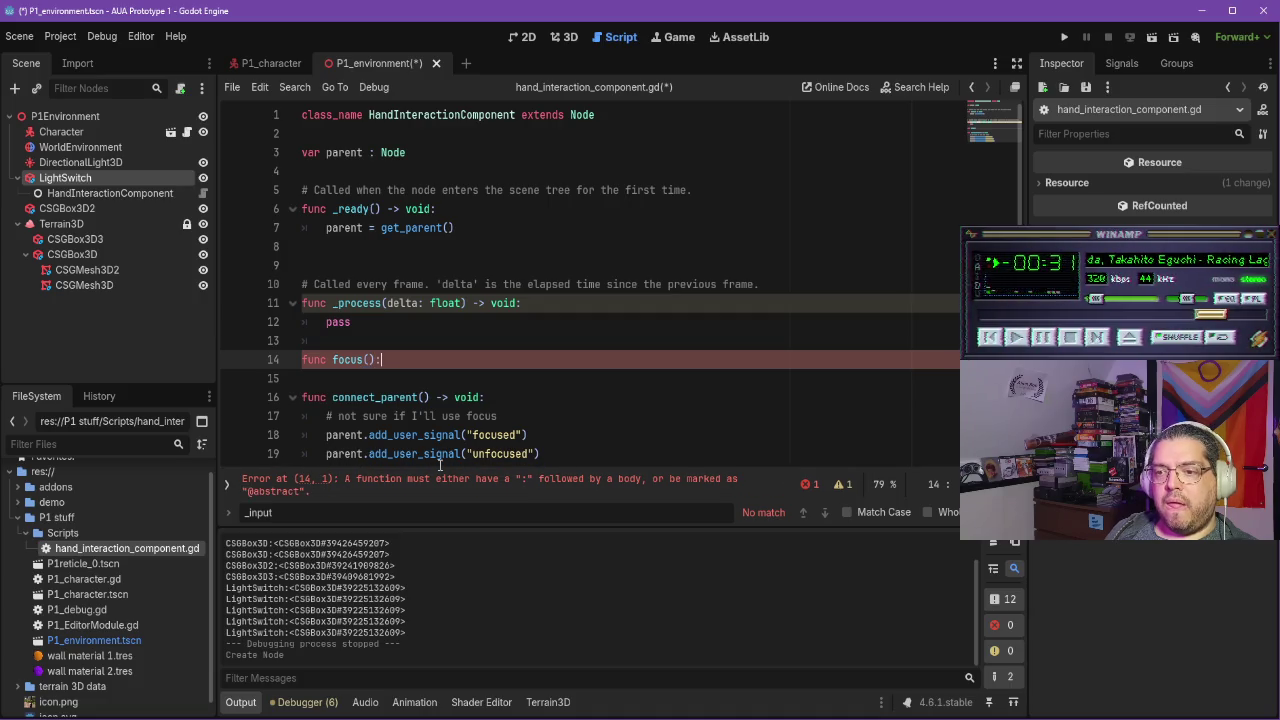
{"action": "key", "text": "Return"}
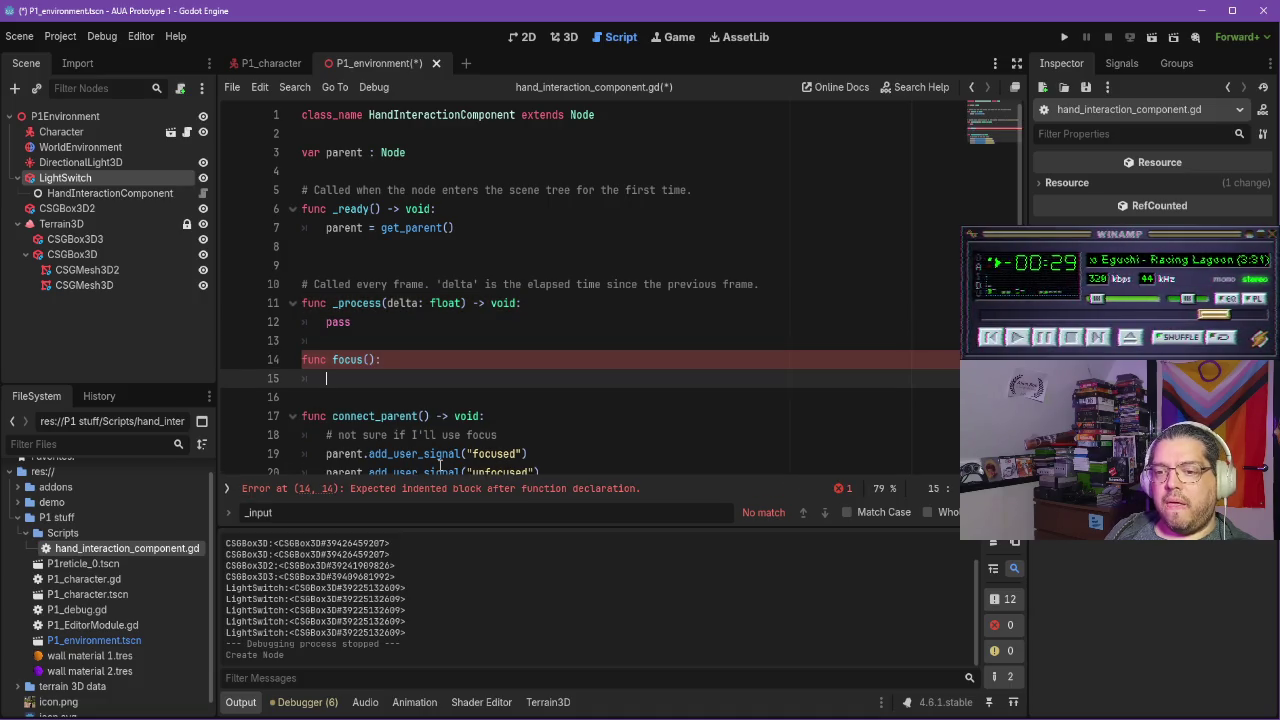
{"action": "type", "text": "pass"}
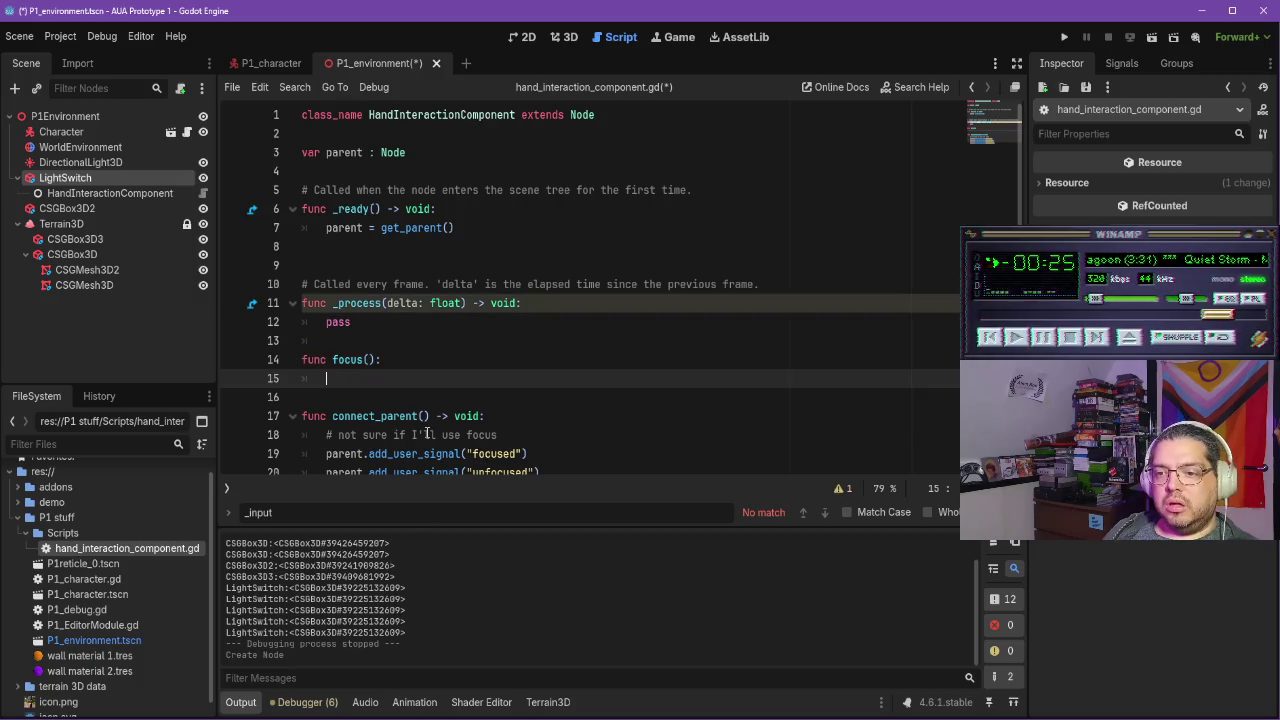
{"action": "type", "text": "p"}
{"action": "type", "text": "(parent"}
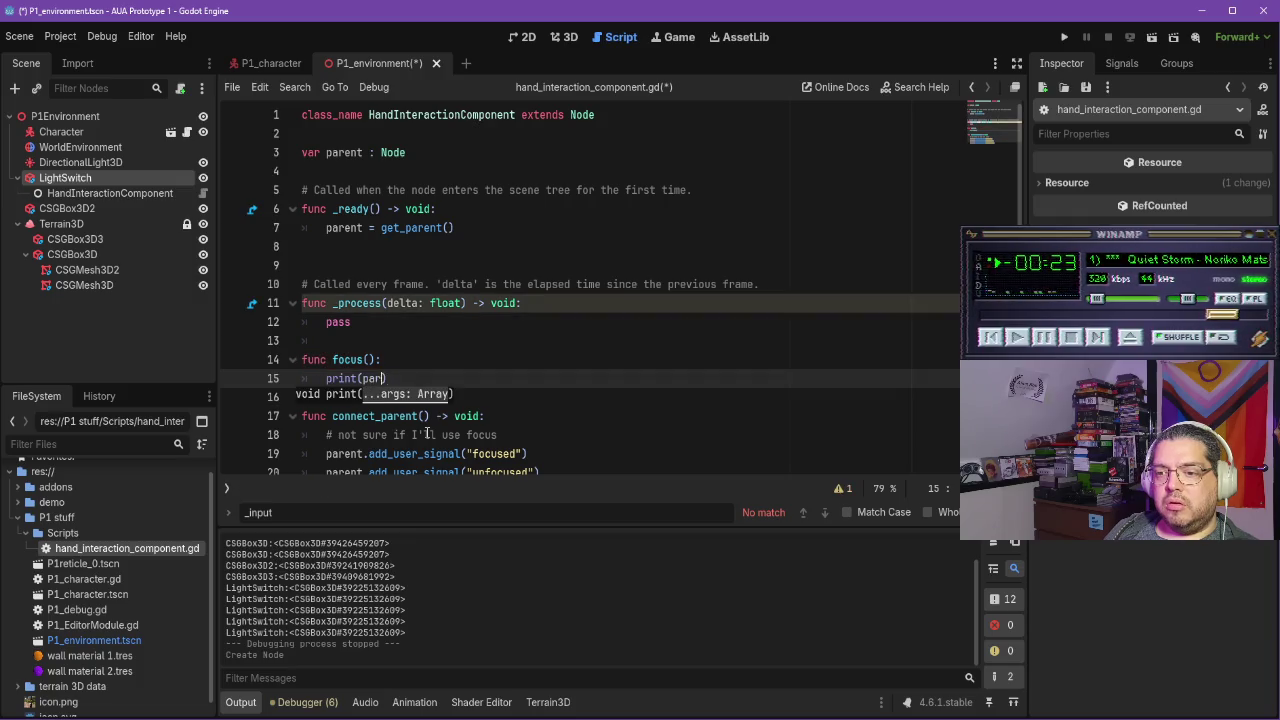
{"action": "key", "text": "ctrl+s"}
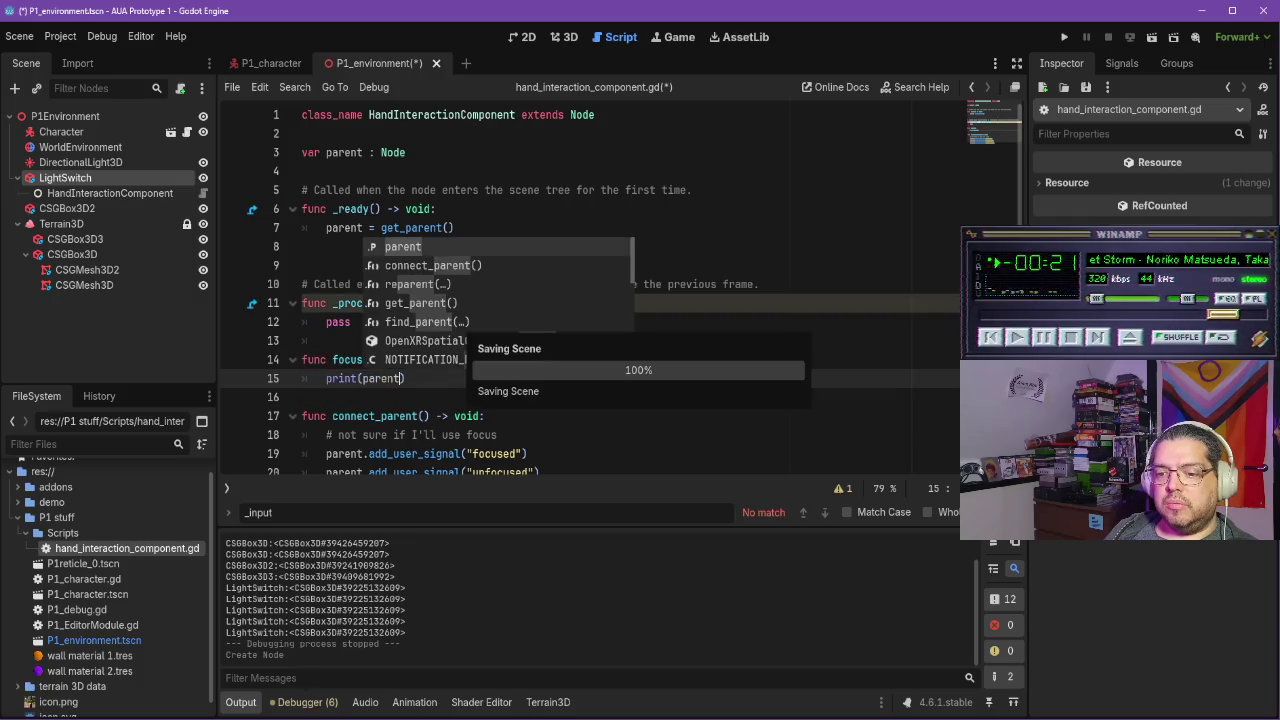
{"action": "key", "text": "alt+Tab"}
{"action": "left_click", "coordinate": [485, 396]}
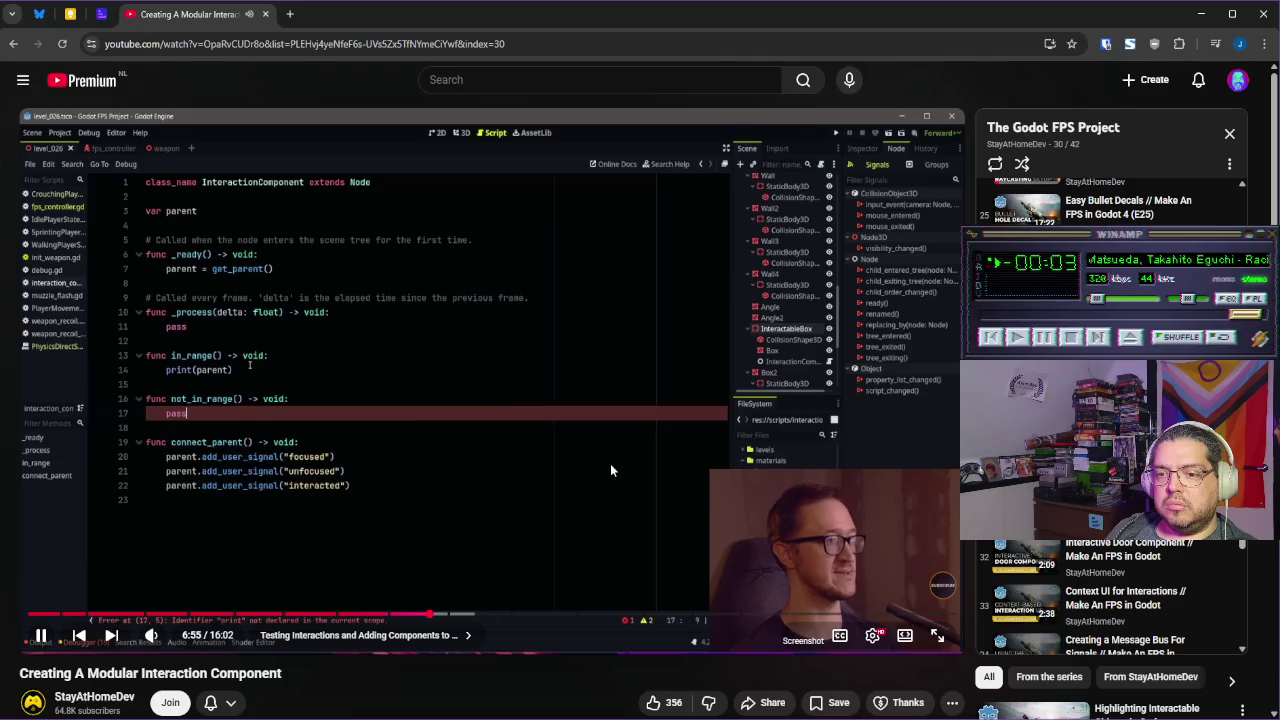
Add an empty func unfocus() containing pass below the focus function
{"action": "key", "text": "space"}
{"action": "key", "text": "alt+Tab"}
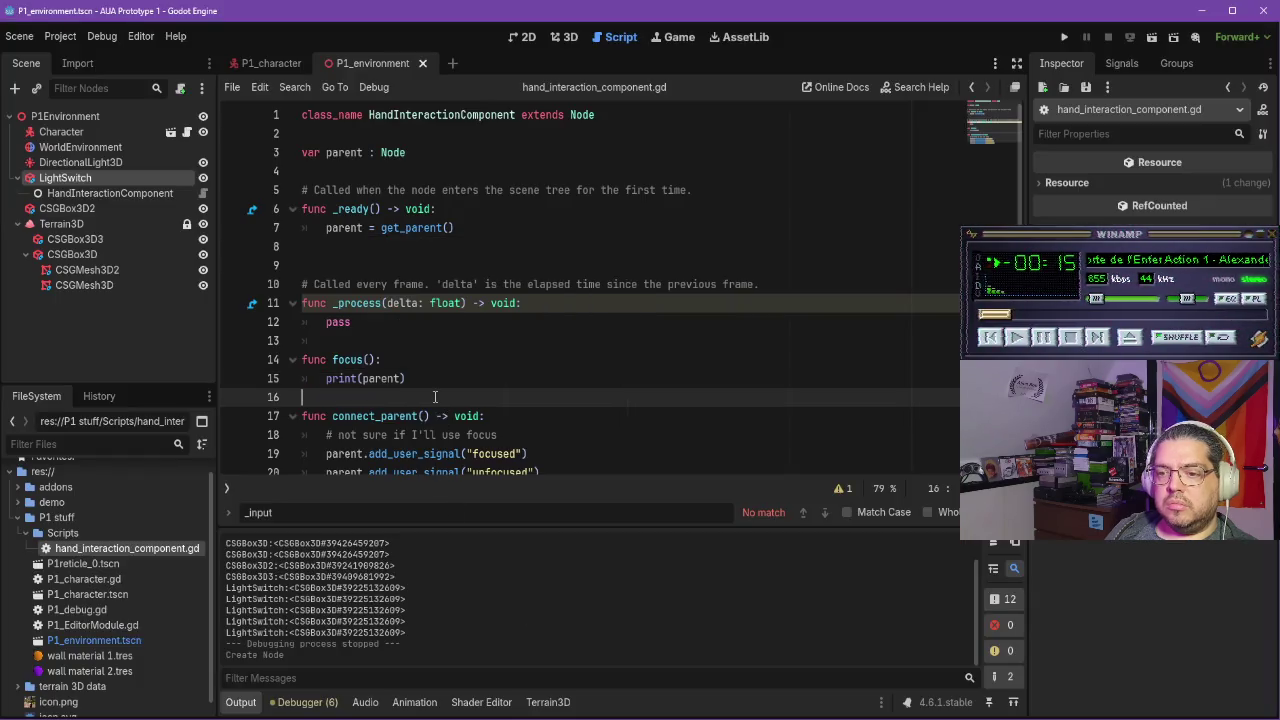
{"action": "left_click", "coordinate": [493, 415]}
{"action": "left_click", "coordinate": [490, 398]}
{"action": "type", "text": "func unfocus"}
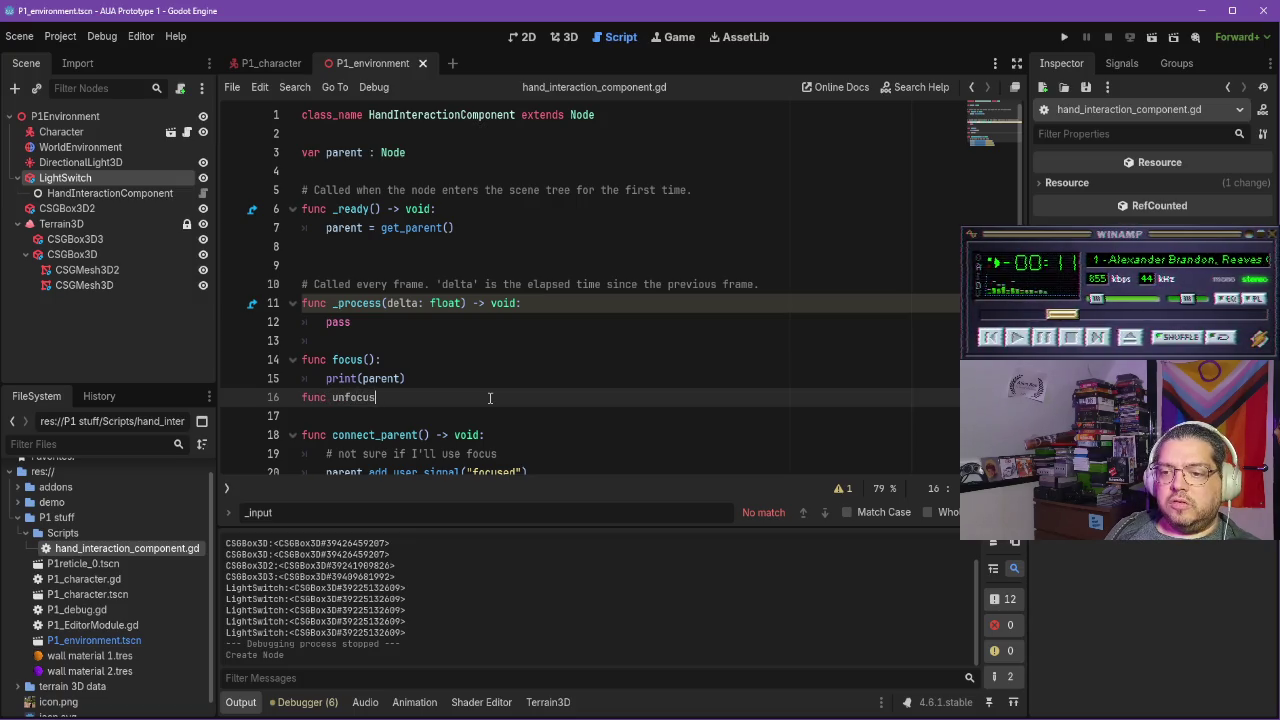
{"action": "key", "text": "BackSpace"}
{"action": "key", "text": "BackSpace"}
{"action": "key", "text": "BackSpace"}
{"action": "key", "text": "Return"}
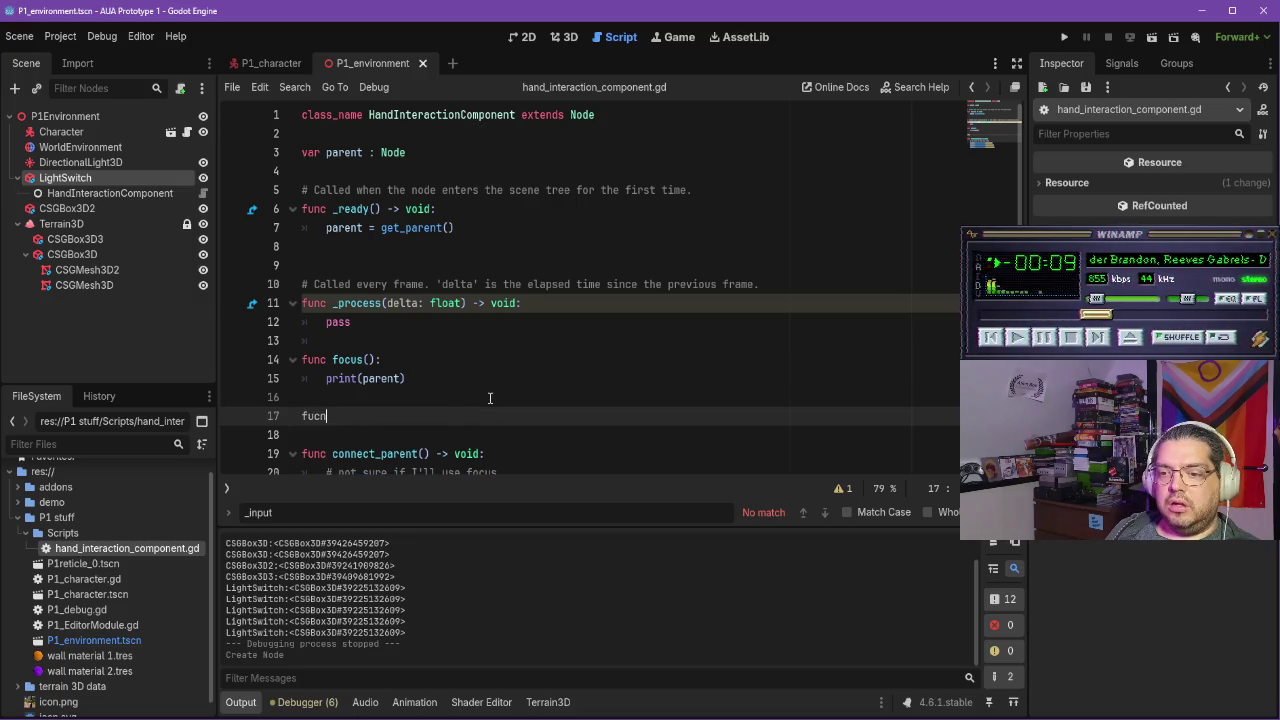
{"action": "key", "text": "BackSpace"}
{"action": "key", "text": "BackSpace"}
{"action": "type", "text": "nc unfo"}
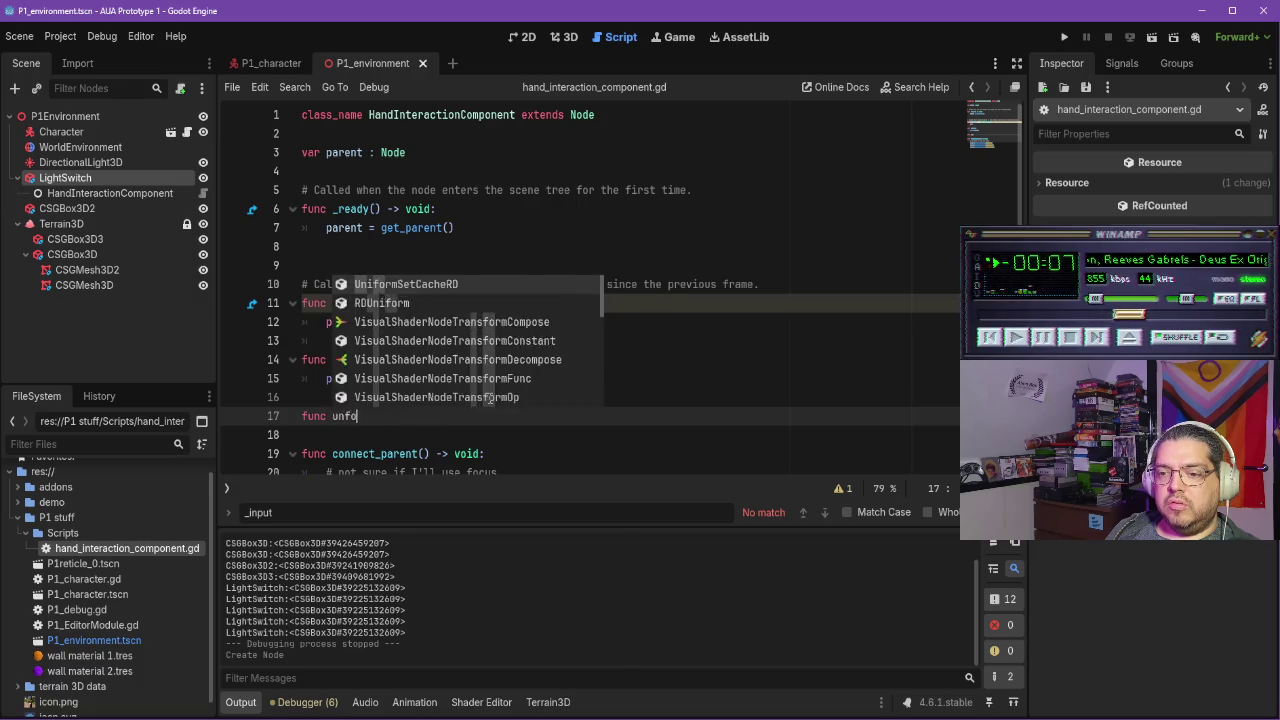
{"action": "type", "text": "cus():"}
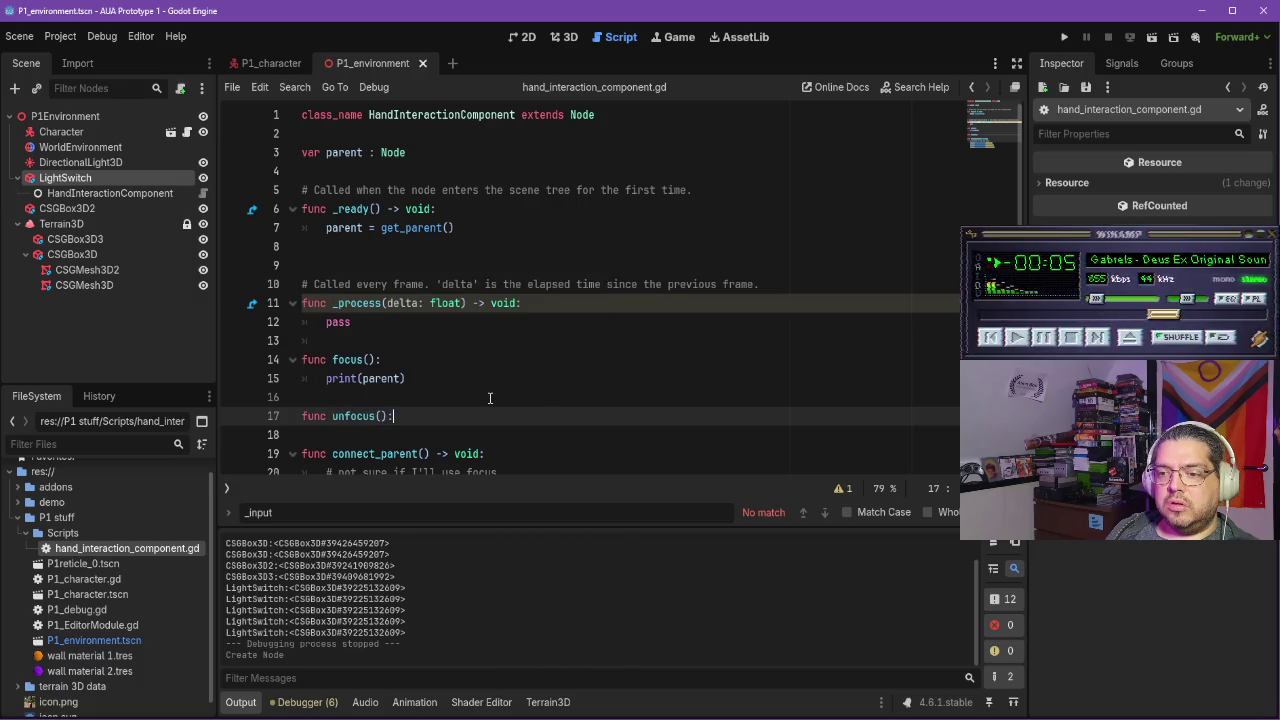
{"action": "key", "text": "Return"}
{"action": "type", "text": "s"}
{"action": "scroll", "coordinate": [505, 389], "scroll_direction": "down", "scroll_amount": 2}
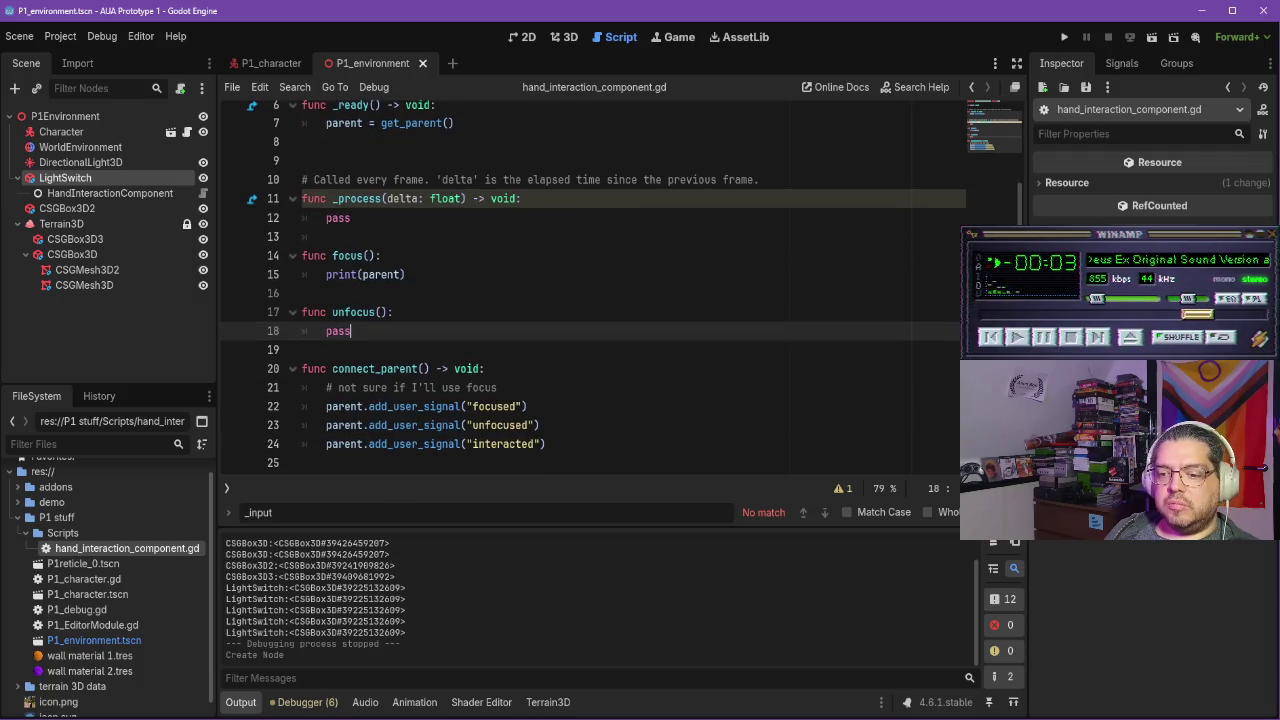
{"action": "key", "text": "alt+Tab"}
{"action": "left_click", "coordinate": [487, 446]}
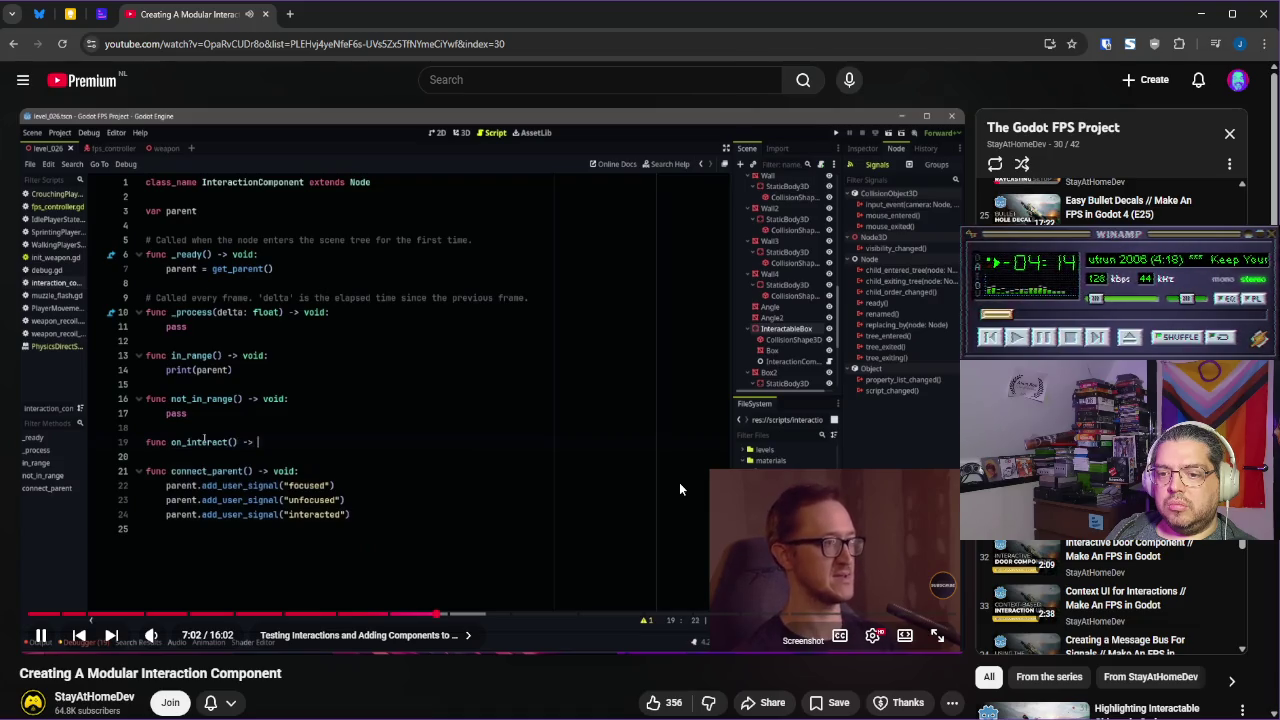
Rename the handlers to on_focus and on_unfocus by prefixing on_
{"action": "key", "text": "space"}
{"action": "key", "text": "alt+Tab"}
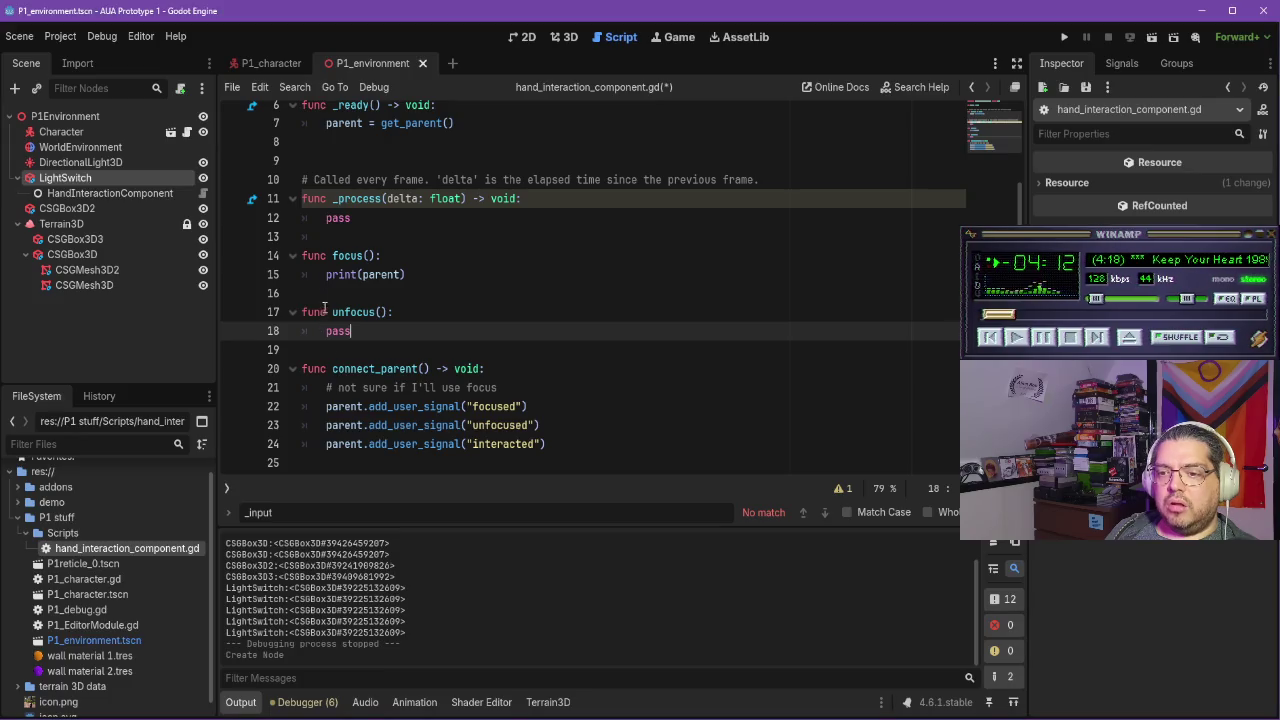
{"action": "left_click", "coordinate": [333, 256]}
{"action": "type", "text": "on_"}
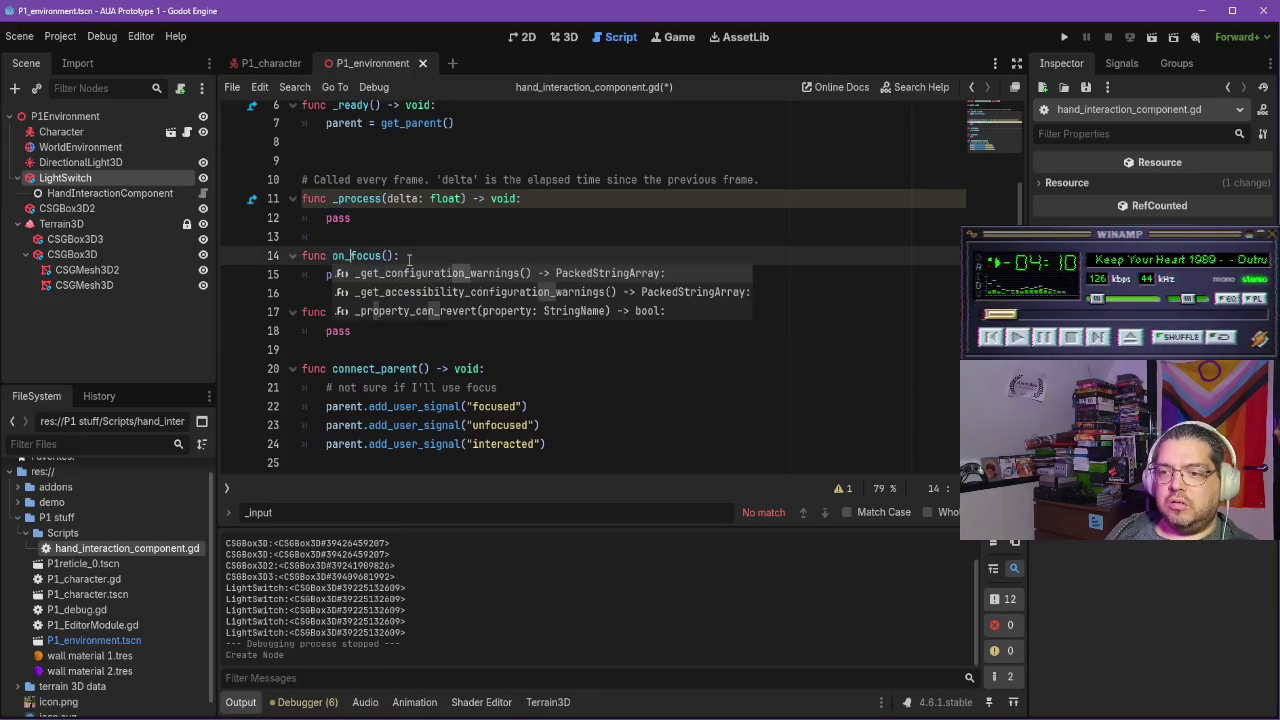
{"action": "key", "text": "Down"}
{"action": "key", "text": "Down"}
{"action": "left_click", "coordinate": [333, 312]}
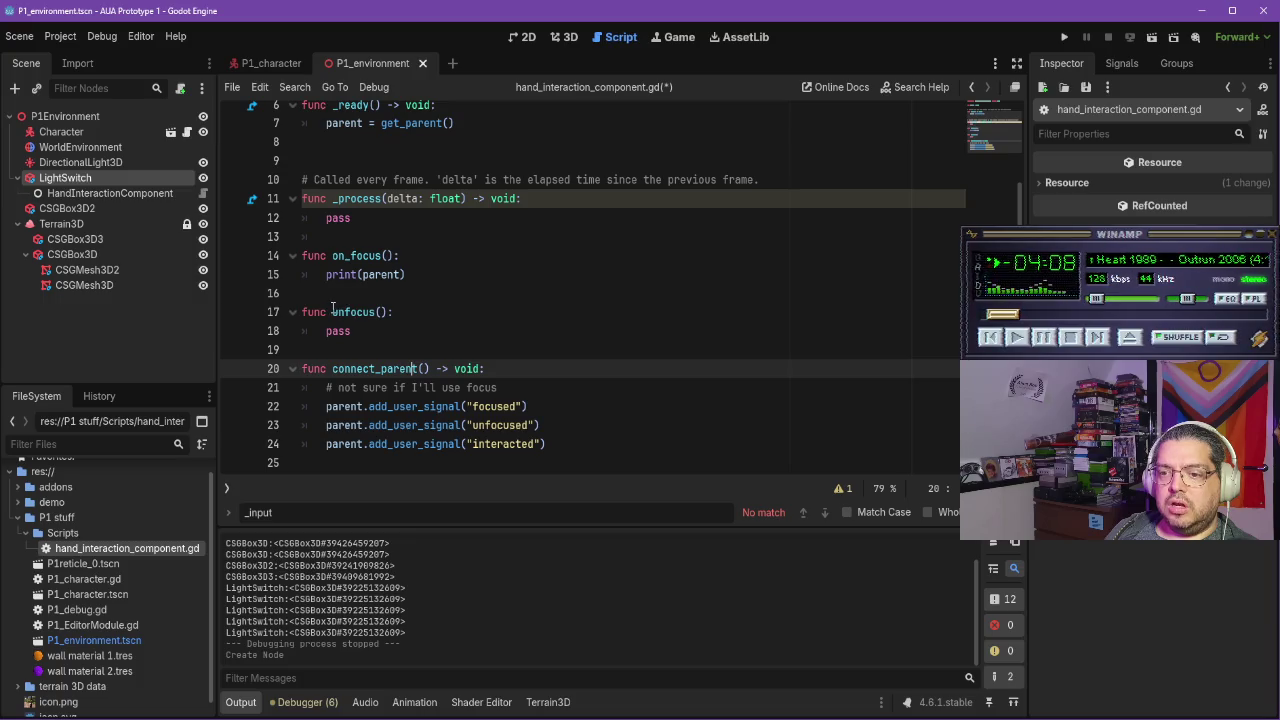
{"action": "type", "text": "on_"}
{"action": "left_click", "coordinate": [437, 294]}
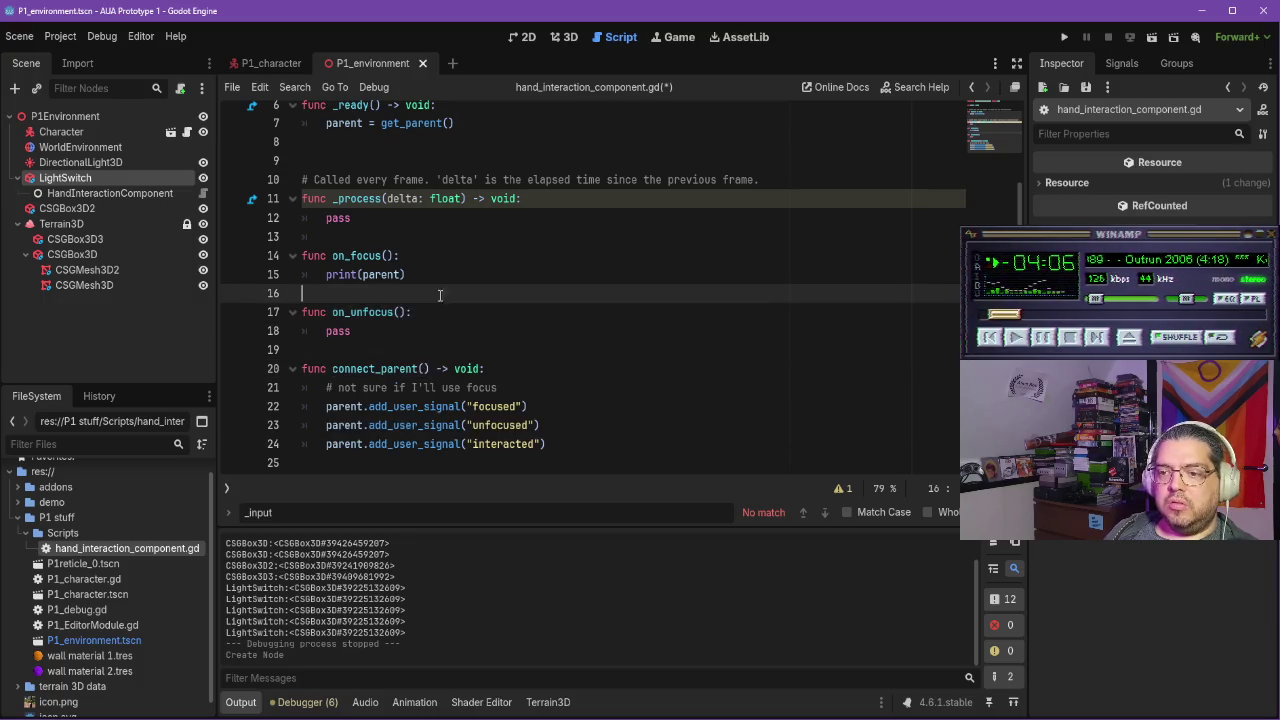
Declare func on_interact() below on_unfocus, before connect_parent
{"action": "left_click", "coordinate": [468, 349]}
{"action": "key", "text": "Return"}
{"action": "left_click", "coordinate": [476, 351]}
{"action": "key", "text": "Return"}
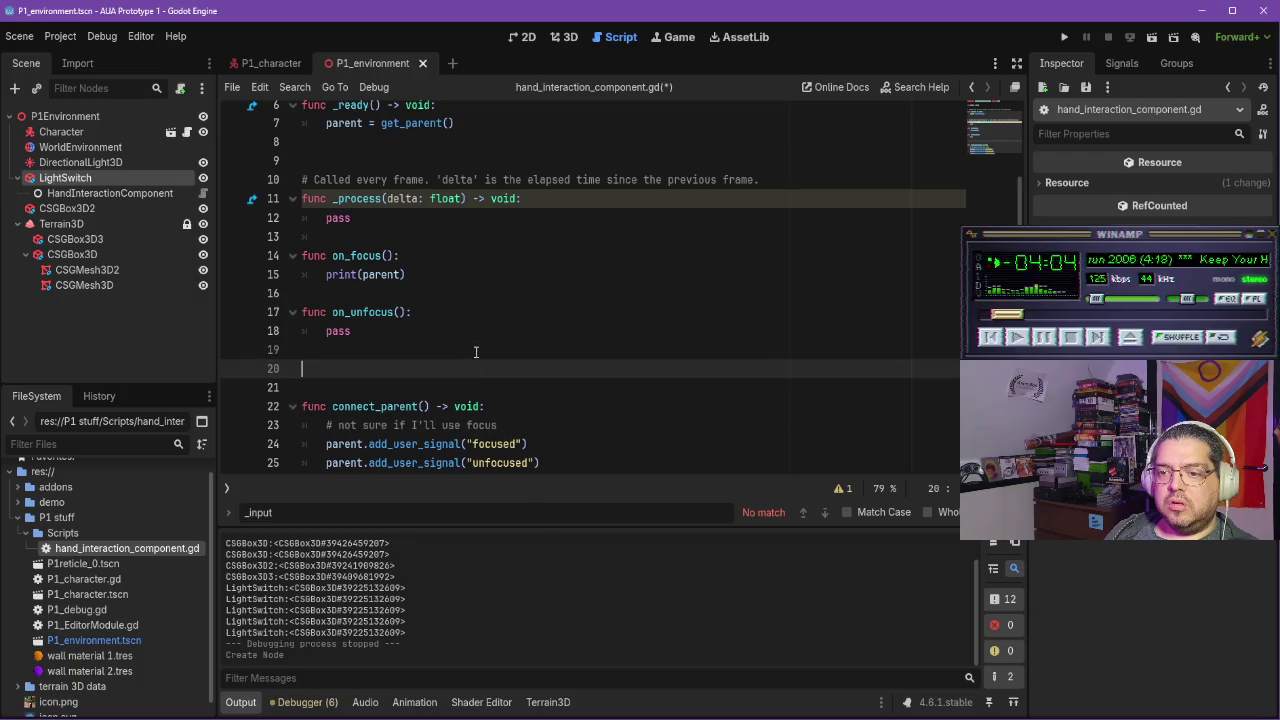
{"action": "type", "text": "fg"}
{"action": "key", "text": "BackSpace"}
{"action": "type", "text": "unc o"}
{"action": "key", "text": "BackSpace"}
{"action": "key", "text": "BackSpace"}
{"action": "key", "text": "BackSpace"}
{"action": "type", "text": "c on_interact("}
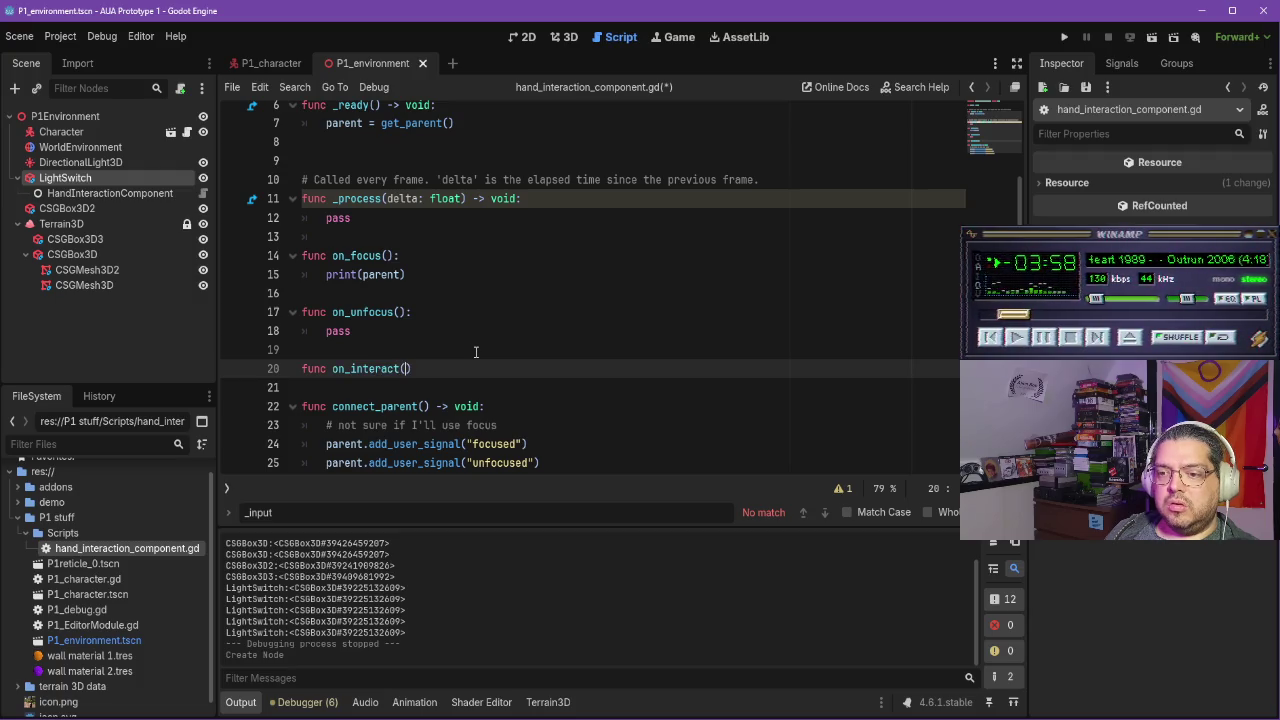
{"action": "type", "text": ":"}
{"action": "key", "text": "Return"}
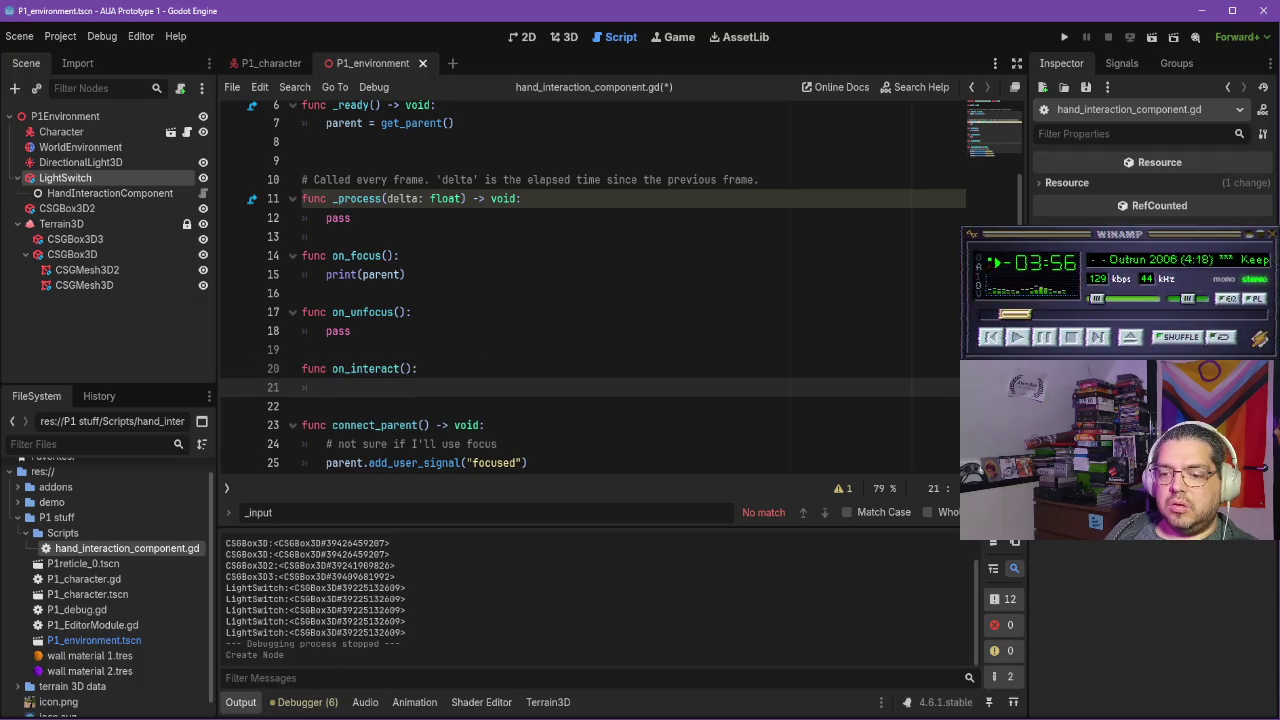
{"action": "key", "text": "alt+Tab"}
{"action": "left_click", "coordinate": [646, 464]}
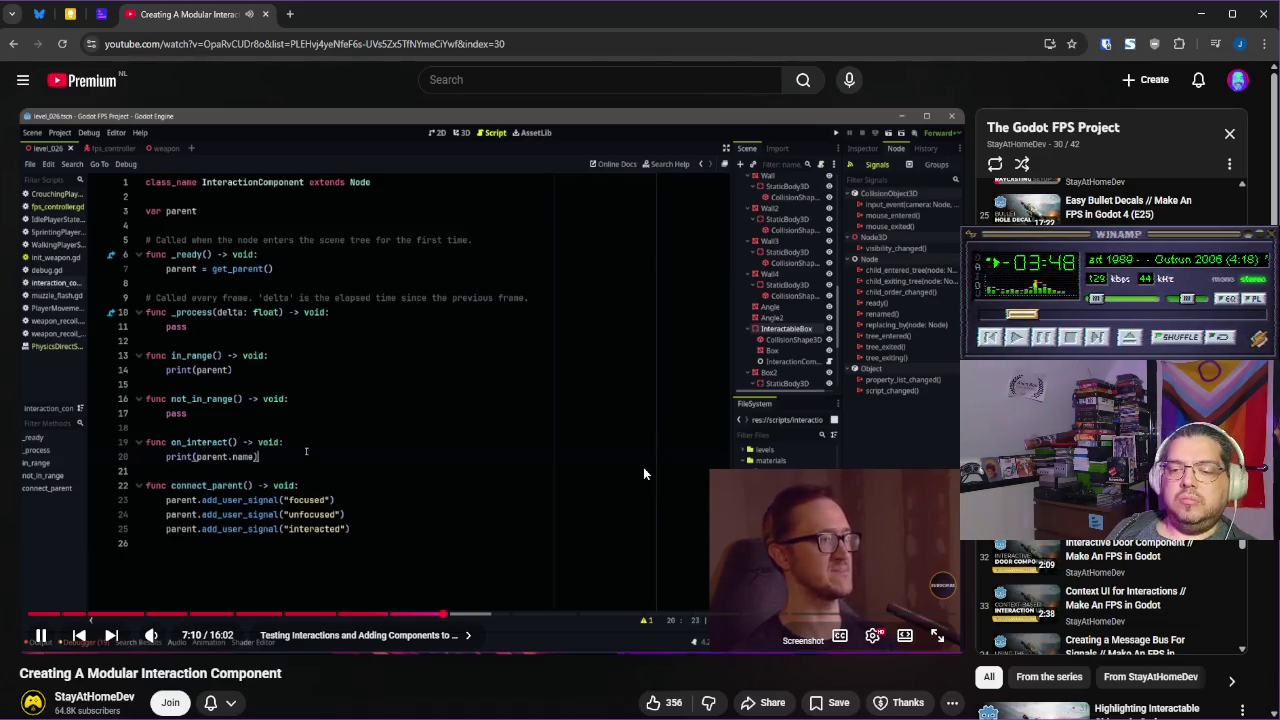
Make on_interact() print(parent.name) and resume the tutorial
{"action": "left_click", "coordinate": [637, 599]}
{"action": "key", "text": "alt+Tab"}
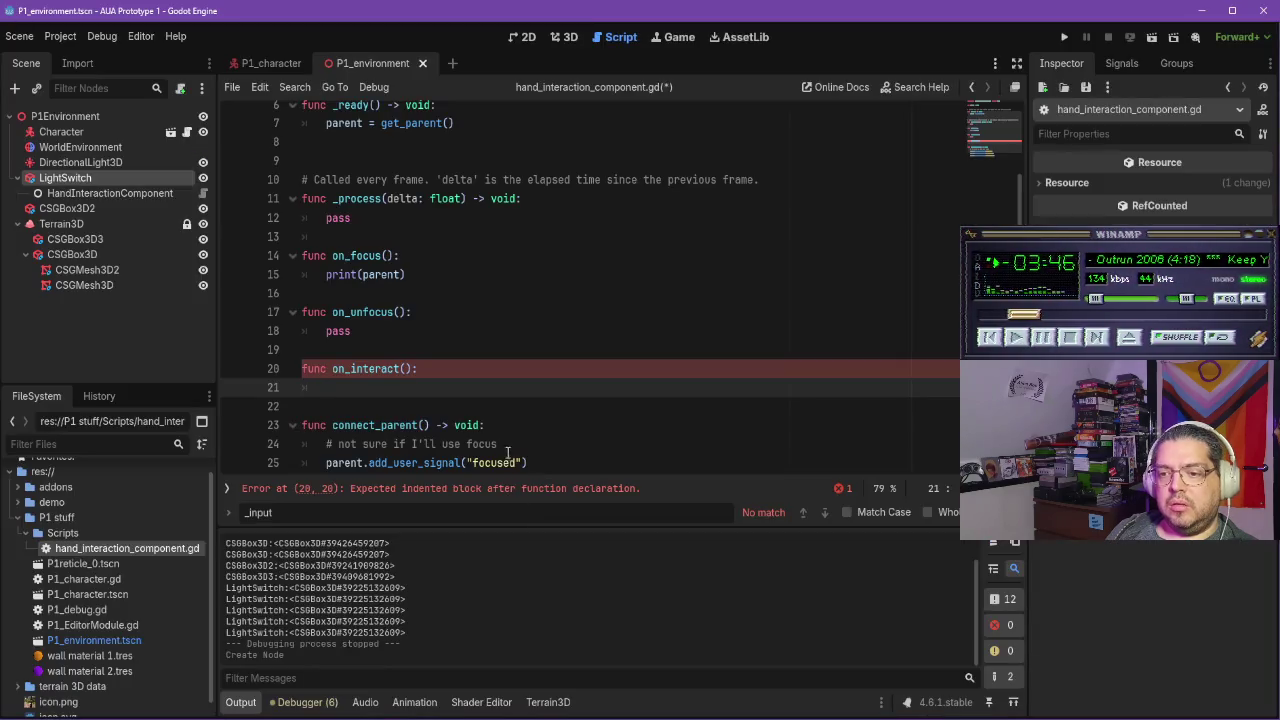
{"action": "type", "text": "print(parent.name"}
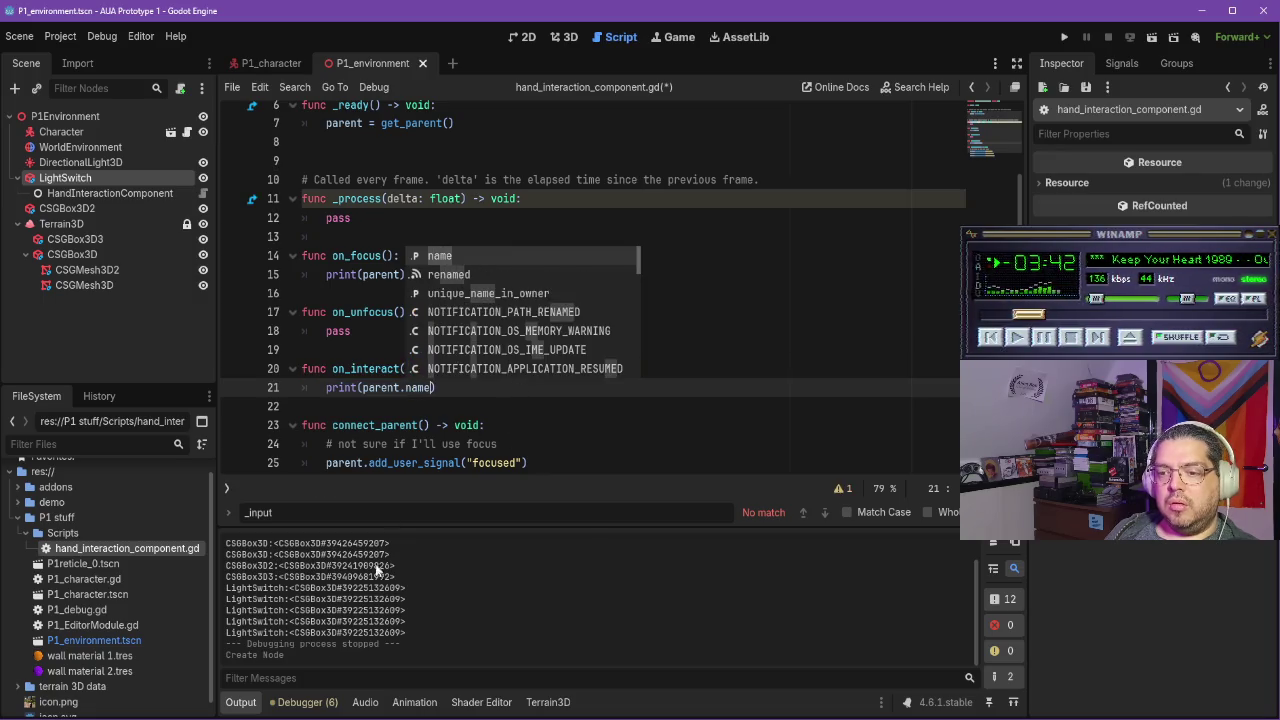
{"action": "key", "text": "alt+Tab"}
{"action": "left_click", "coordinate": [404, 430]}
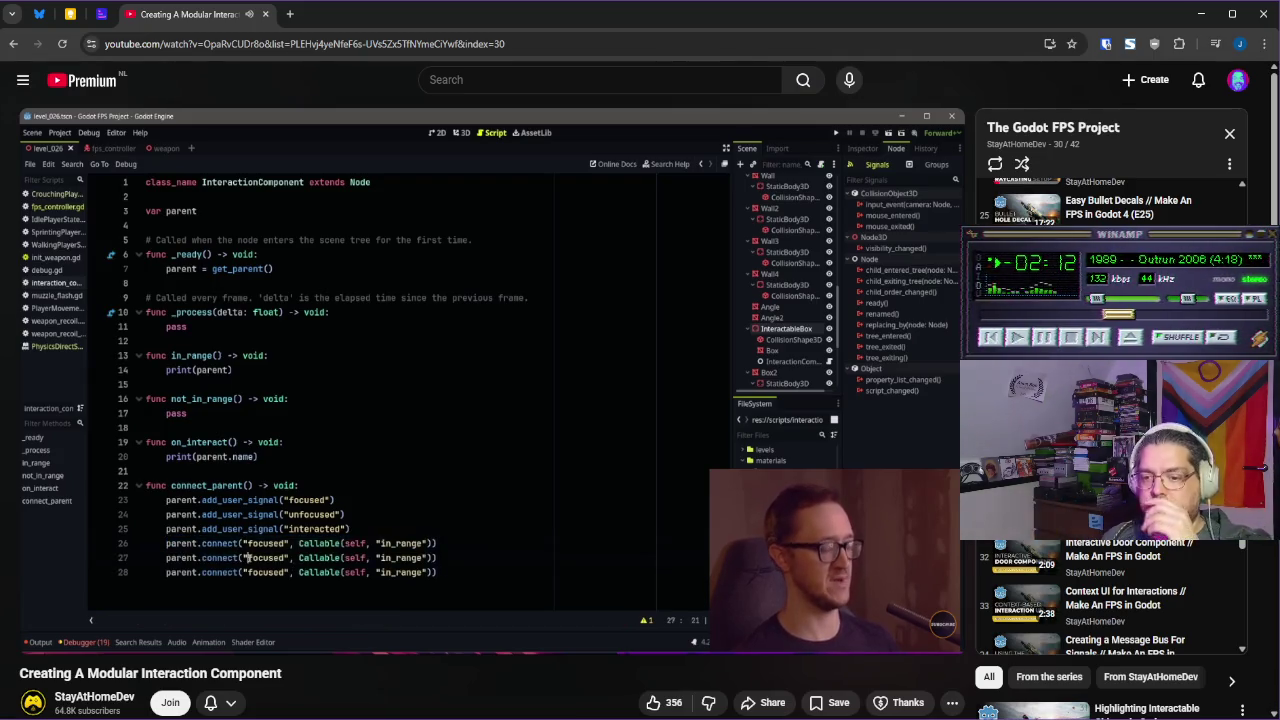
Pause the tutorial at its parent.connect lines and return to the Godot script
{"action": "left_click", "coordinate": [611, 455]}
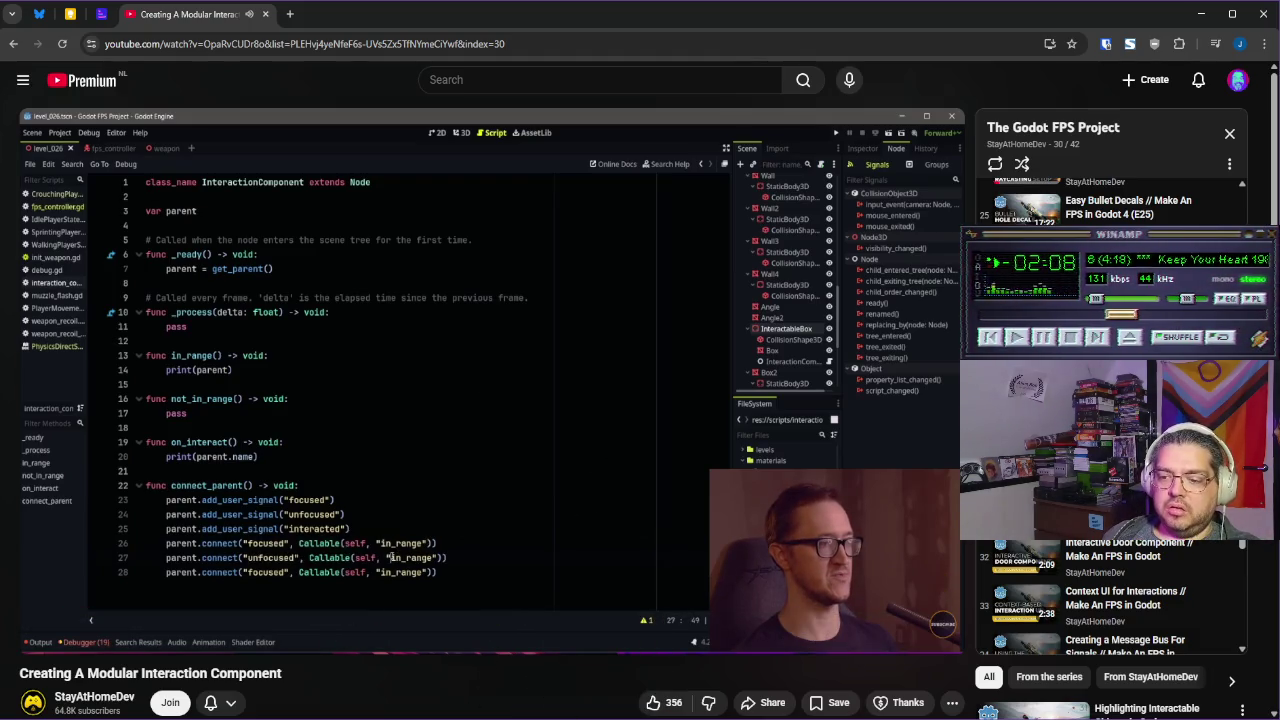
{"action": "left_click", "coordinate": [590, 680]}
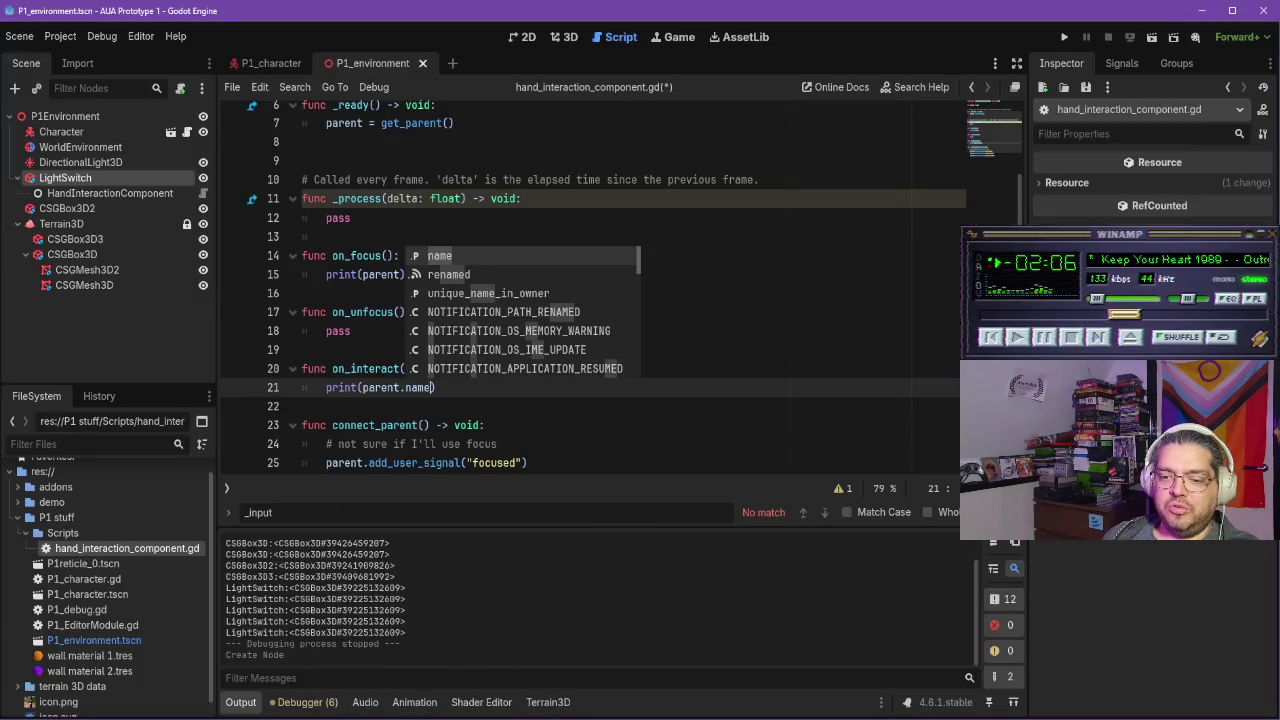
Delete the comment about using focus from connect_parent
{"action": "key", "text": "alt+Tab"}
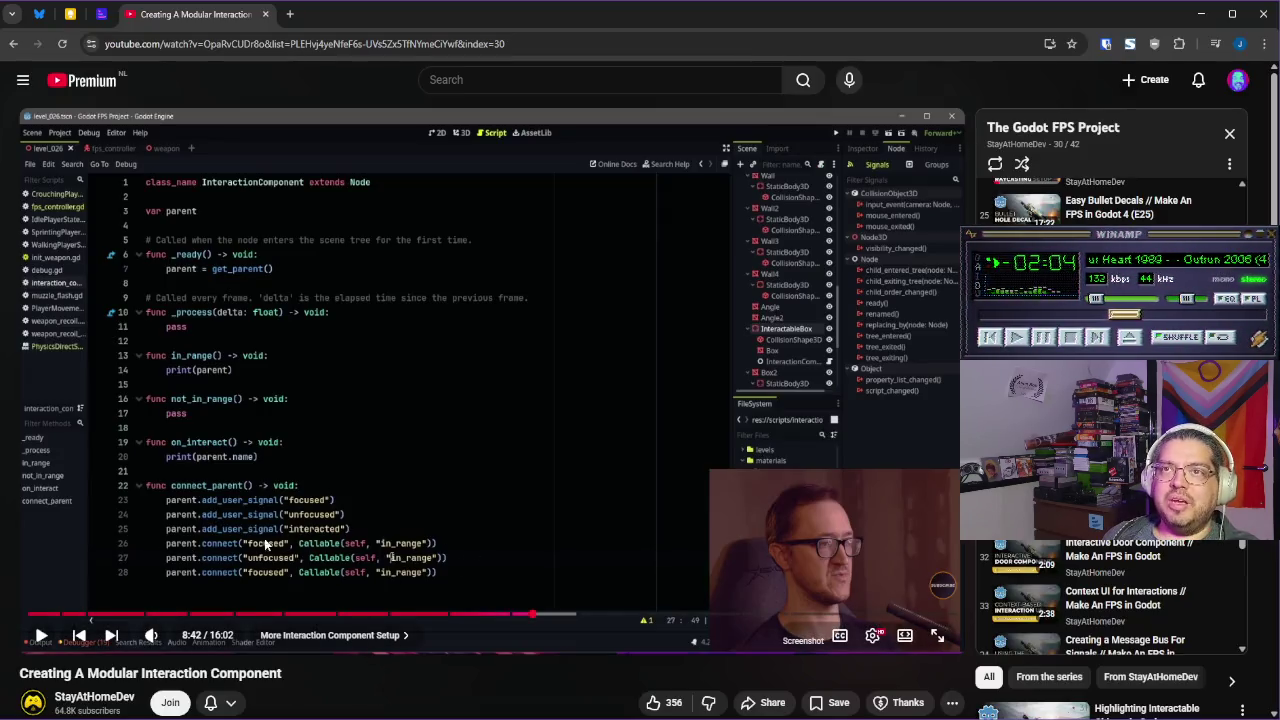
{"action": "key", "text": "alt+Tab"}
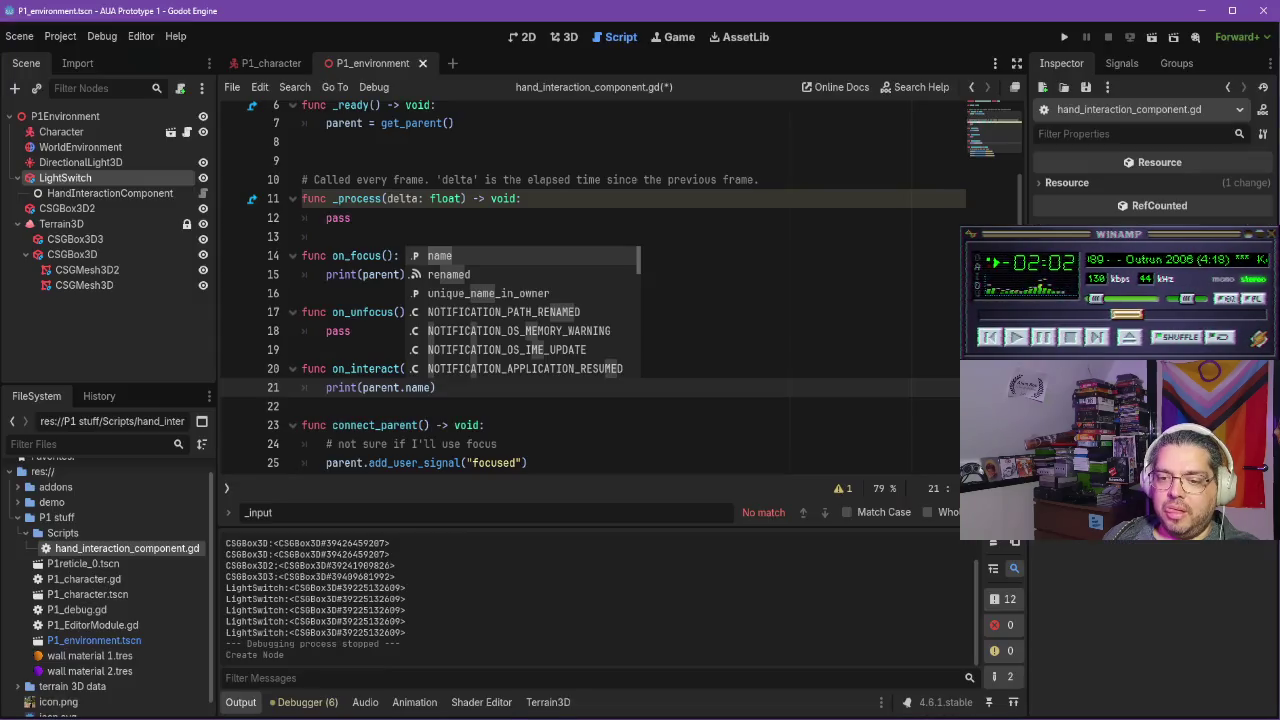
{"action": "left_click", "coordinate": [509, 424]}
{"action": "scroll", "coordinate": [510, 415], "scroll_direction": "down", "scroll_amount": 1}
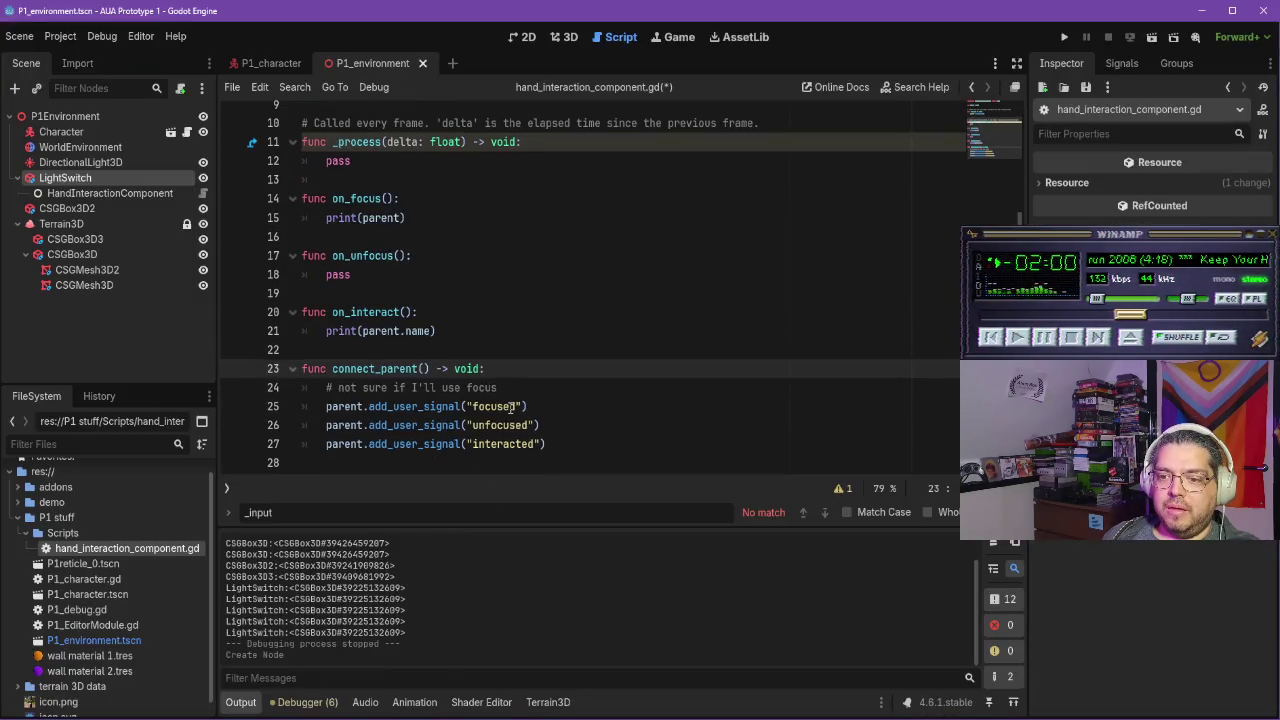
{"action": "left_click_drag", "start_coordinate": [500, 388], "coordinate": [302, 388]}
{"action": "key", "text": "BackSpace"}
{"action": "key", "text": "BackSpace"}
Start parent.connect(self, Callabe() on line 27 and compare it with the tutorial
{"action": "left_click", "coordinate": [557, 425]}
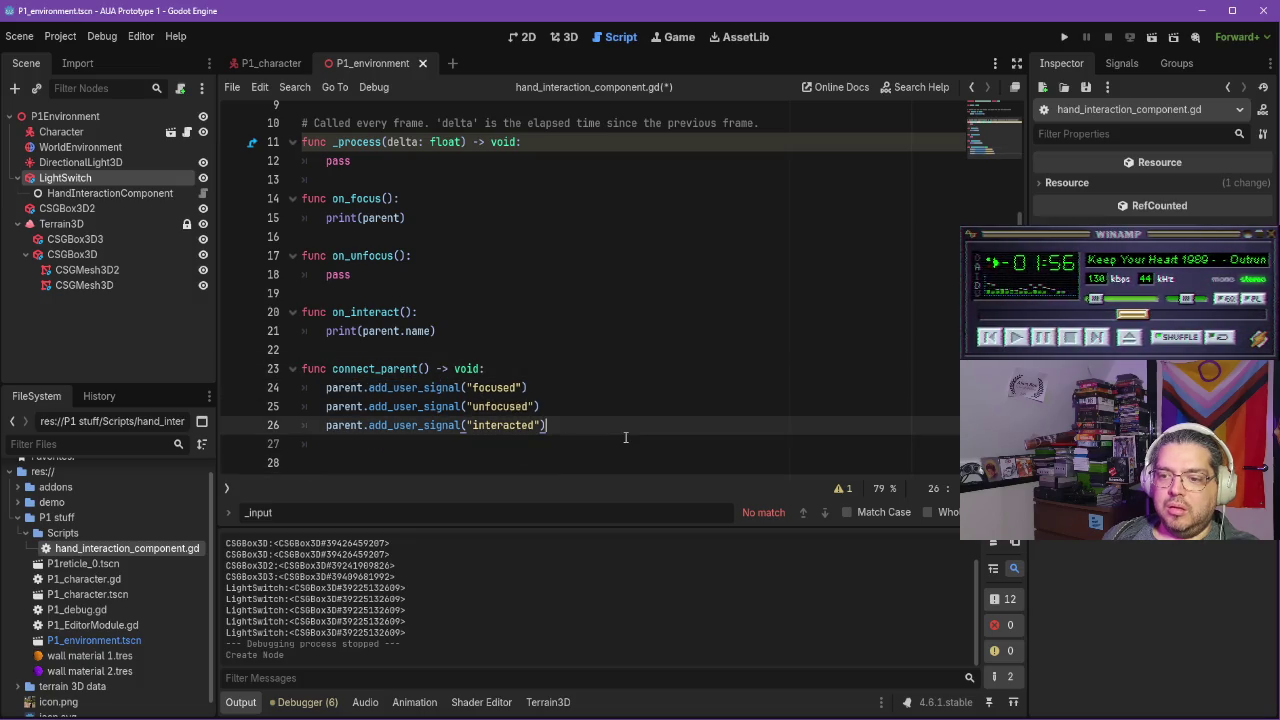
{"action": "key", "text": "Return"}
{"action": "type", "text": "parent.conne"}
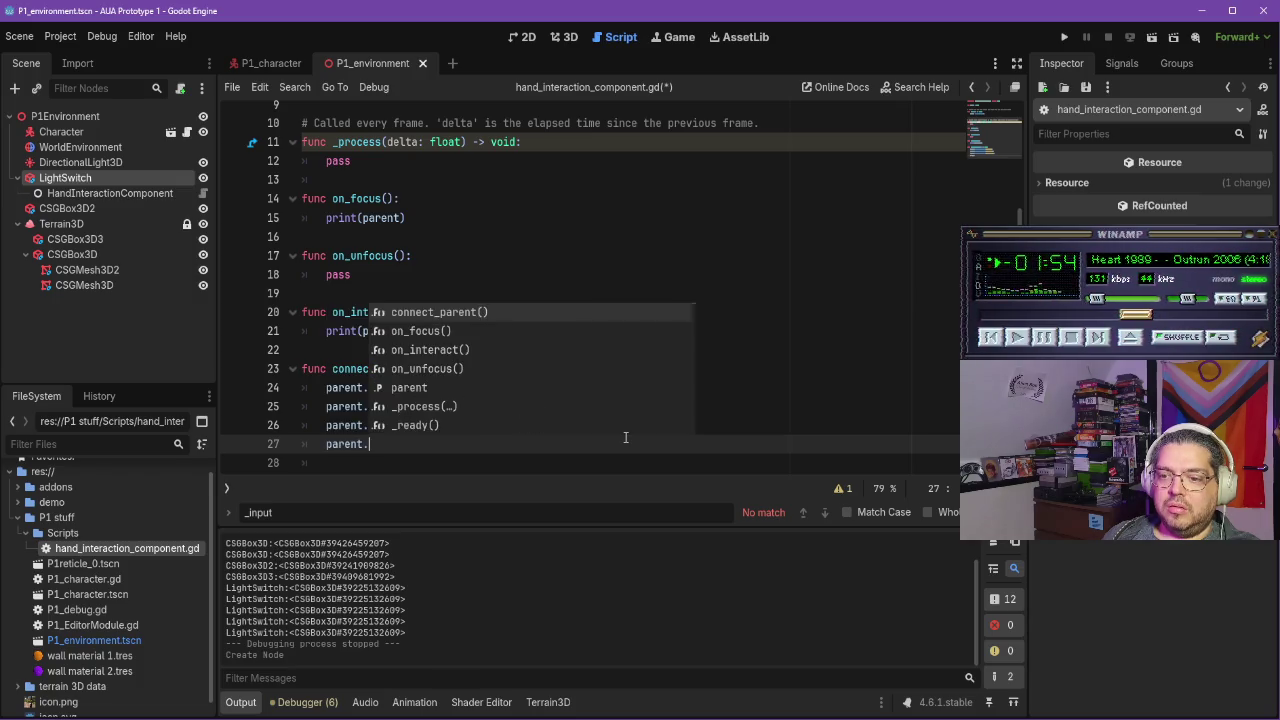
{"action": "key", "text": "Return"}
{"action": "type", "text": "self"}
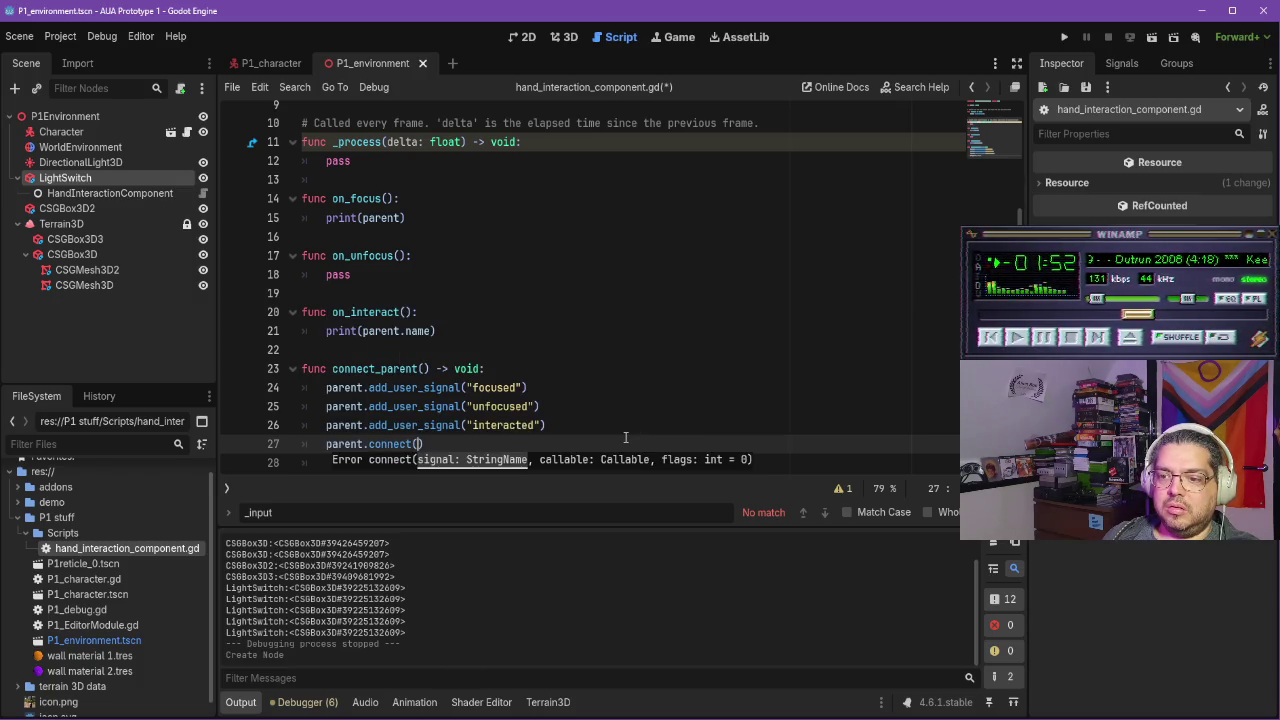
{"action": "type", "text": ", Callab"}
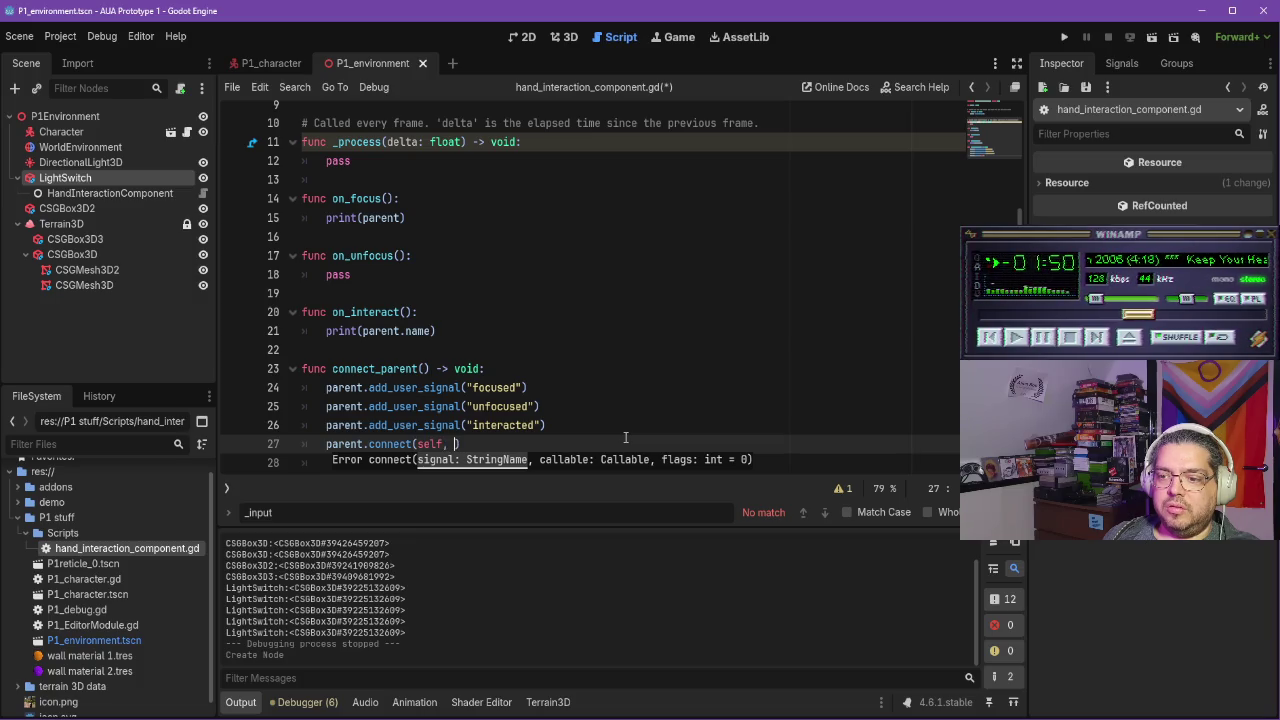
{"action": "type", "text": "e("}
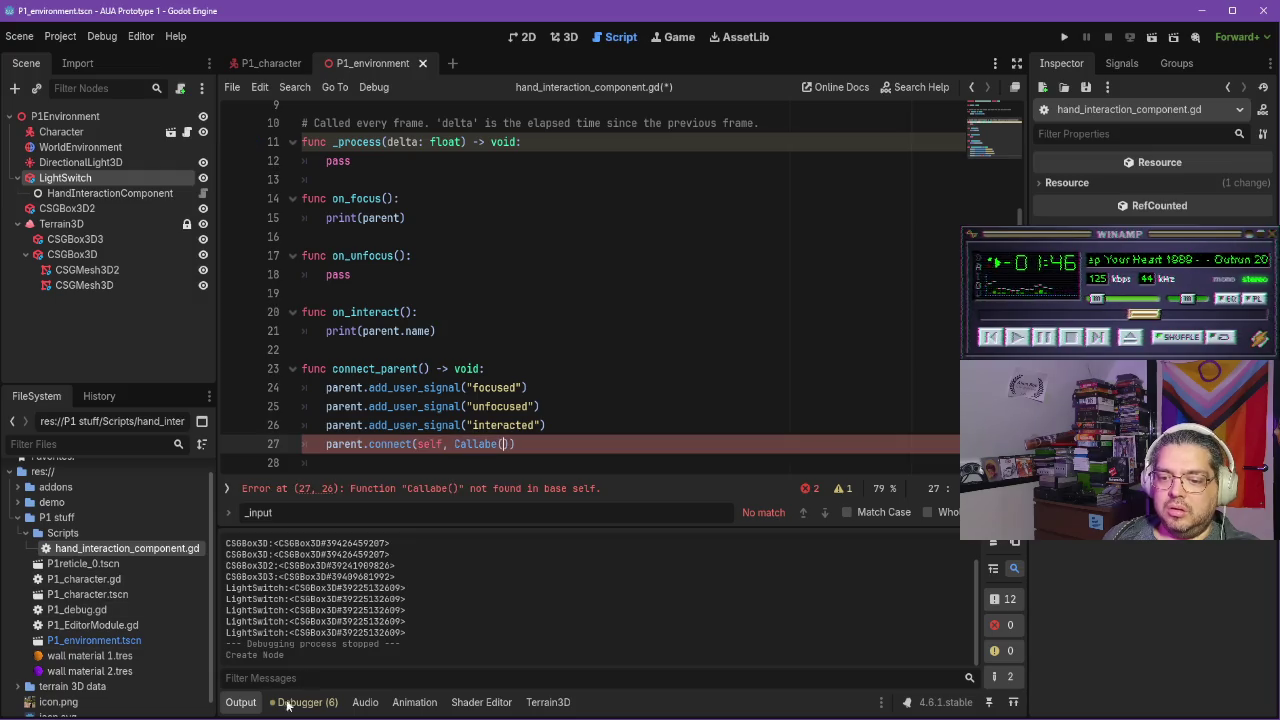
{"action": "key", "text": "alt+Tab"}
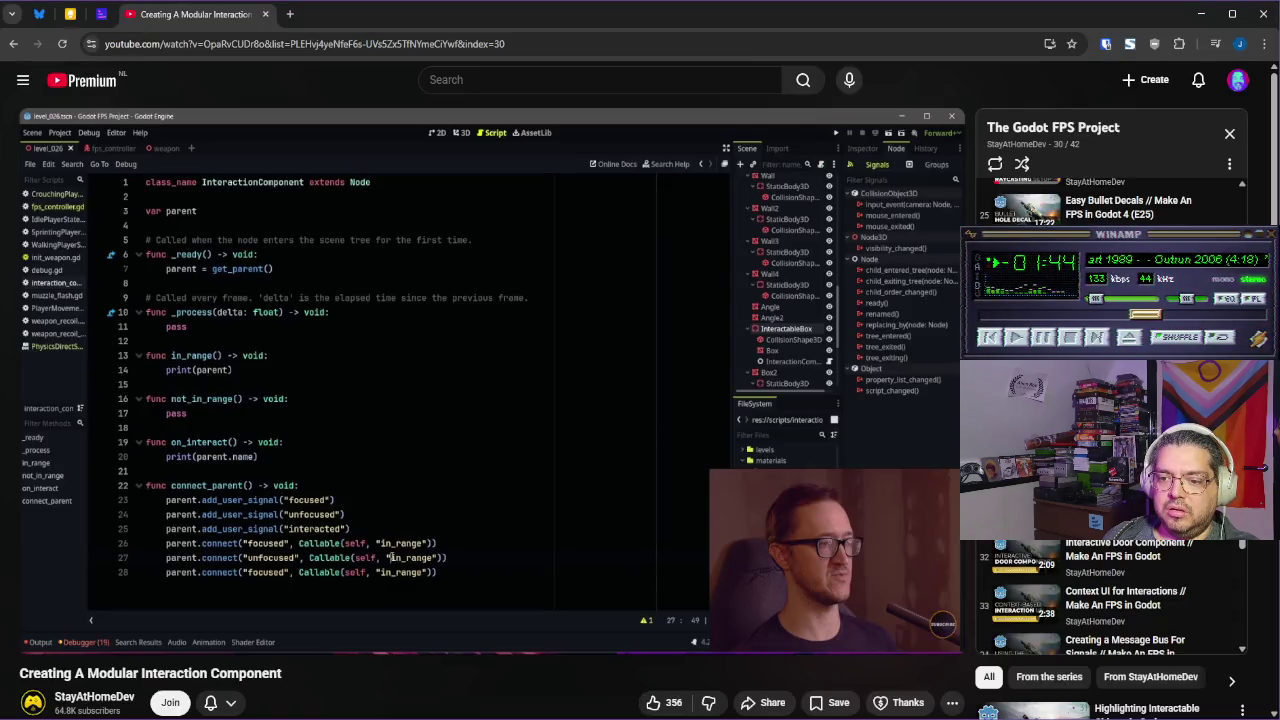
{"action": "key", "text": "alt+Tab"}
Replace line 27's broken arguments with "focused" and remove the stray self Callable text
{"action": "left_click_drag", "start_coordinate": [516, 445], "coordinate": [418, 445]}
{"action": "key", "text": "BackSpace"}
{"action": "type", "text": "\"focused\","}
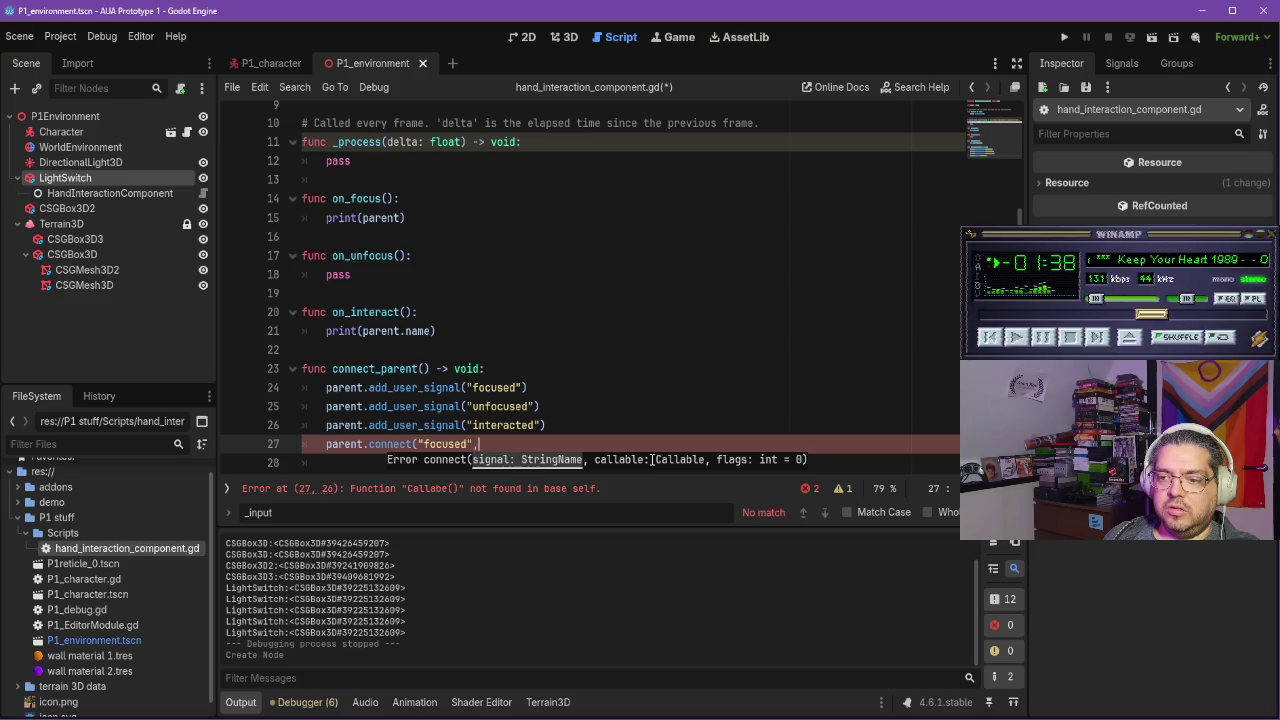
{"action": "type", "text": " self Callab"}
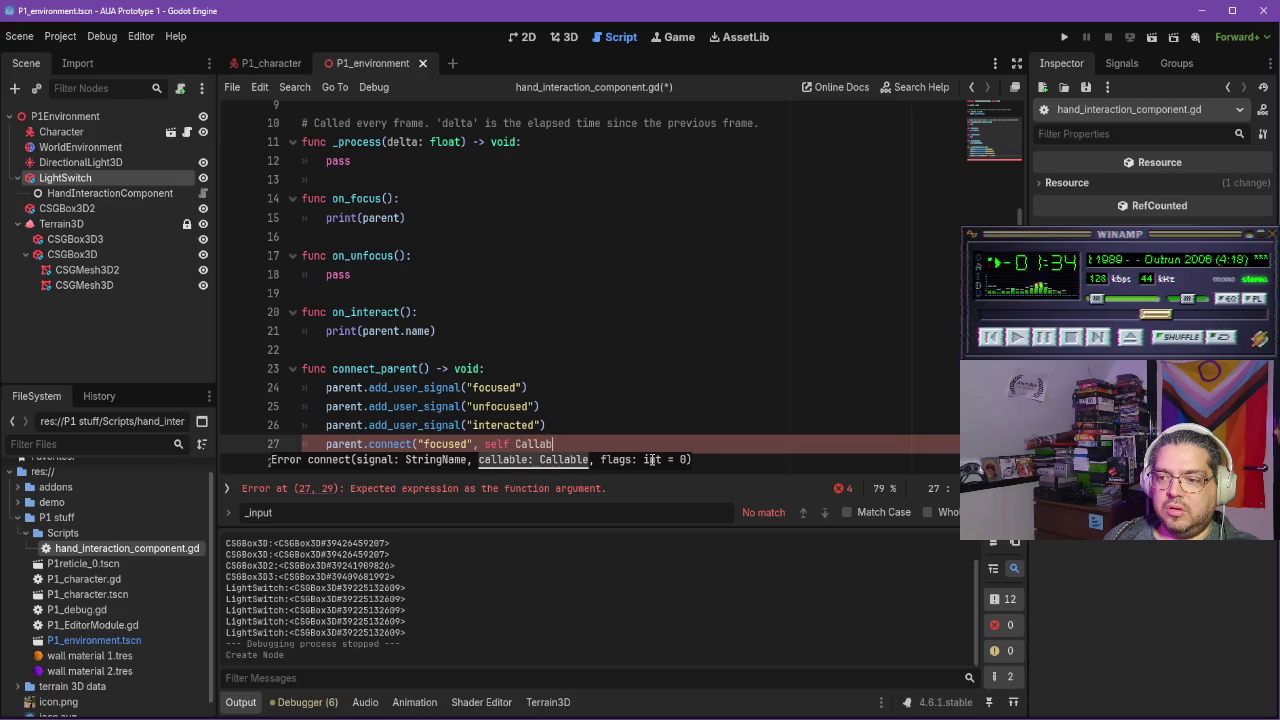
{"action": "type", "text": "le"}
{"action": "key", "text": "alt+Tab"}
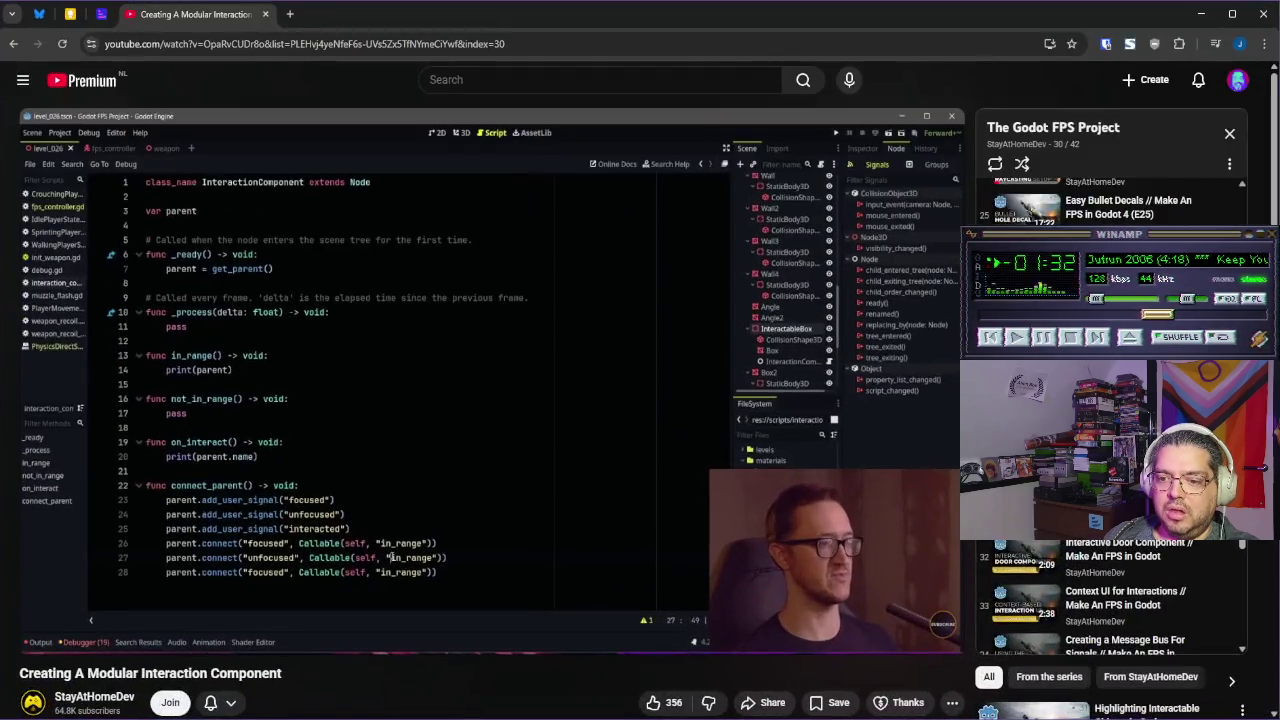
{"action": "key", "text": "alt+Tab"}
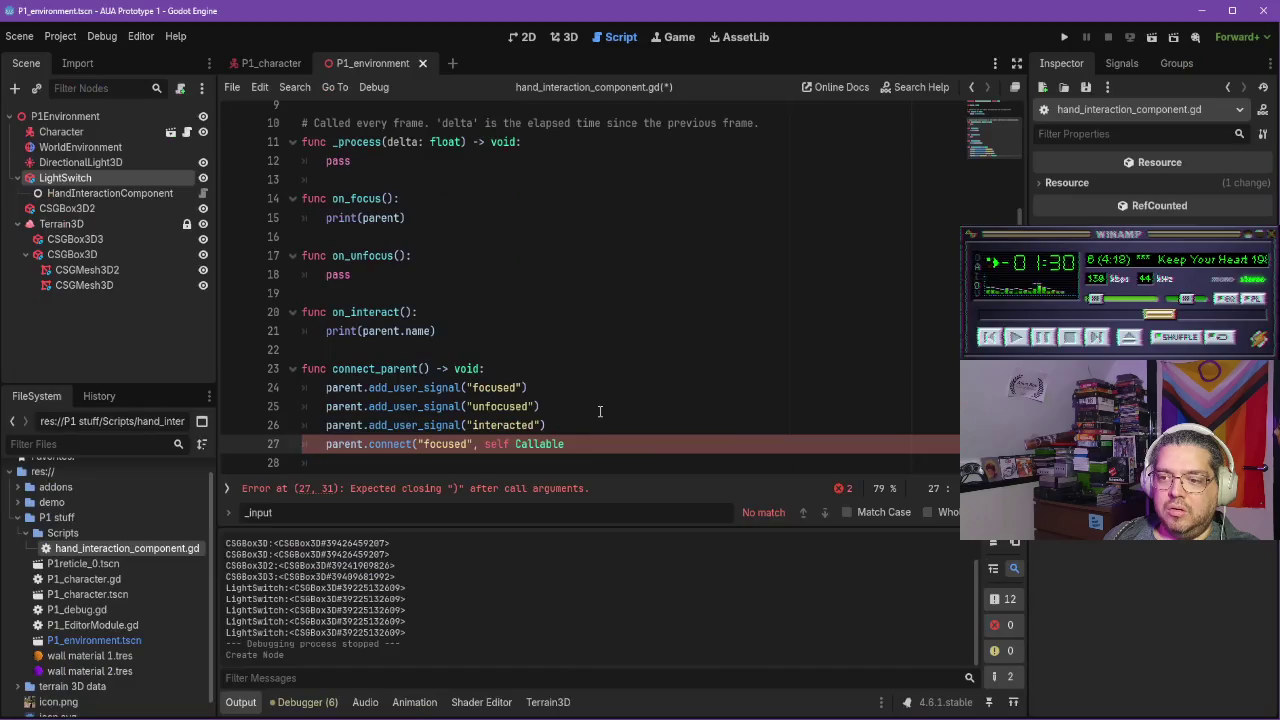
{"action": "left_click_drag", "start_coordinate": [566, 443], "coordinate": [485, 443]}
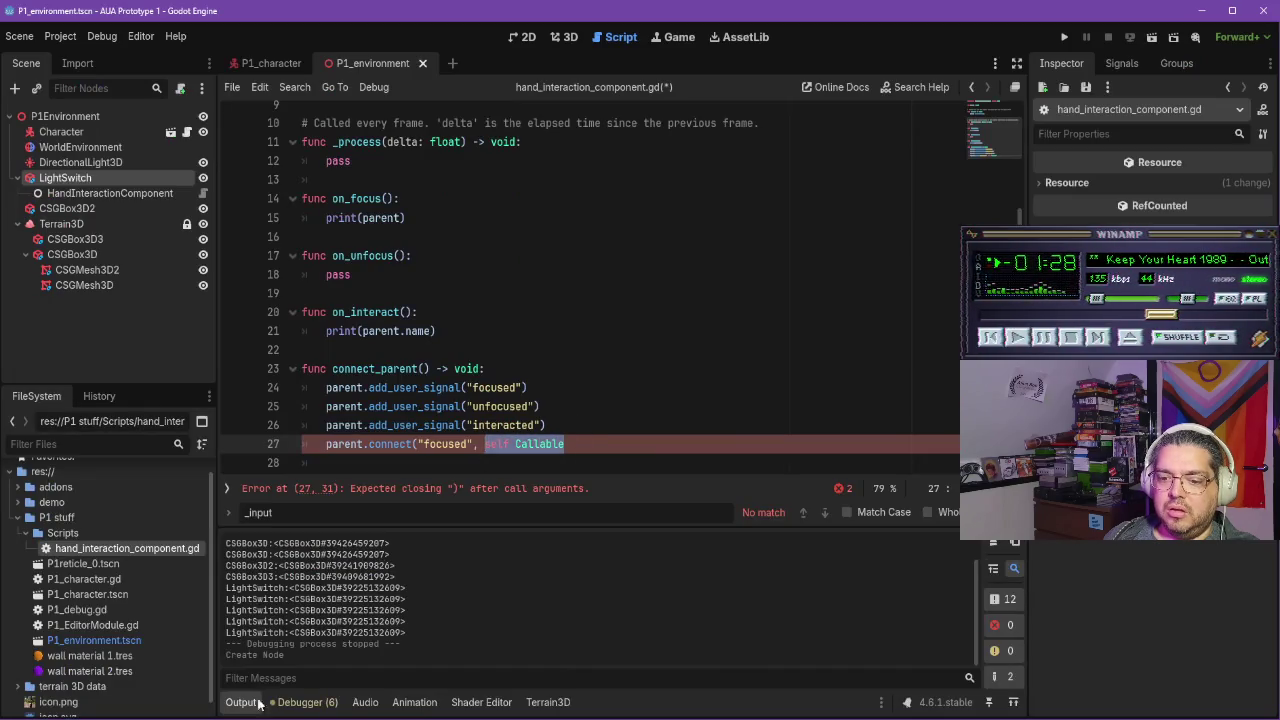
{"action": "key", "text": "alt+Tab"}
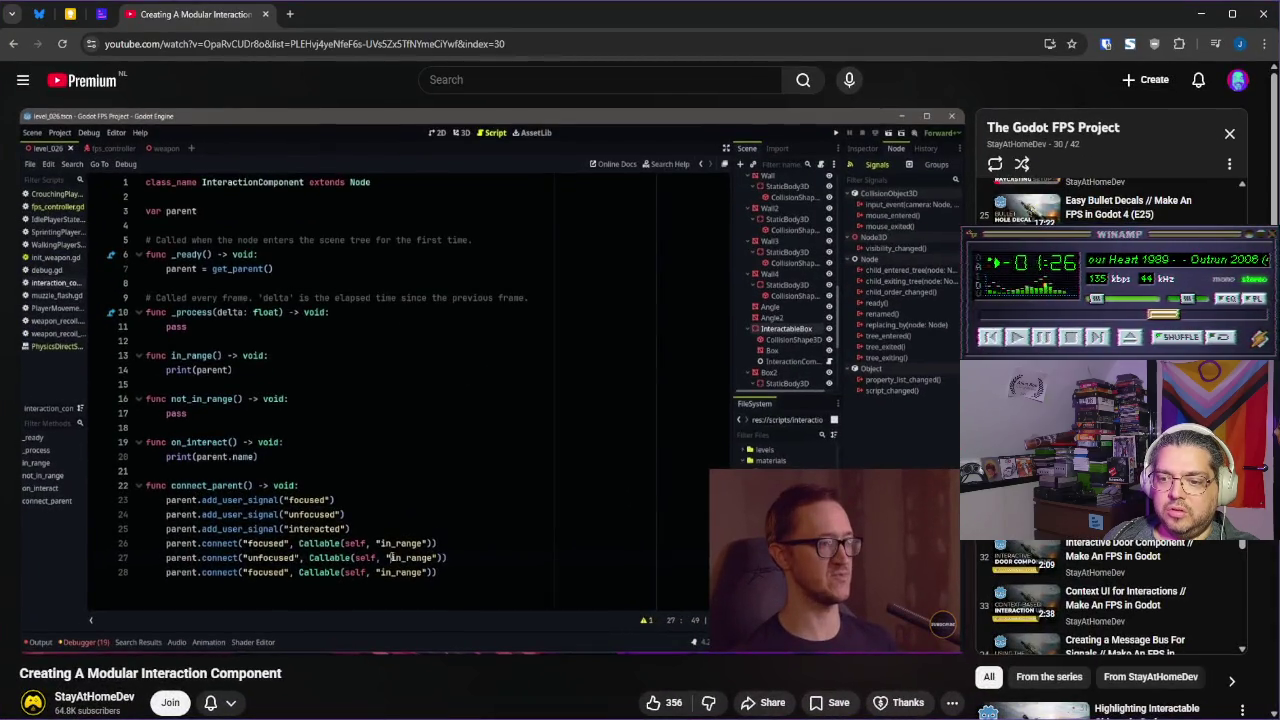
{"action": "key", "text": "alt+Tab"}
{"action": "key", "text": "BackSpace"}
Give the focused connection the target Callable(self, "on_focus") with a quoted method name
{"action": "type", "text": "Callable("}
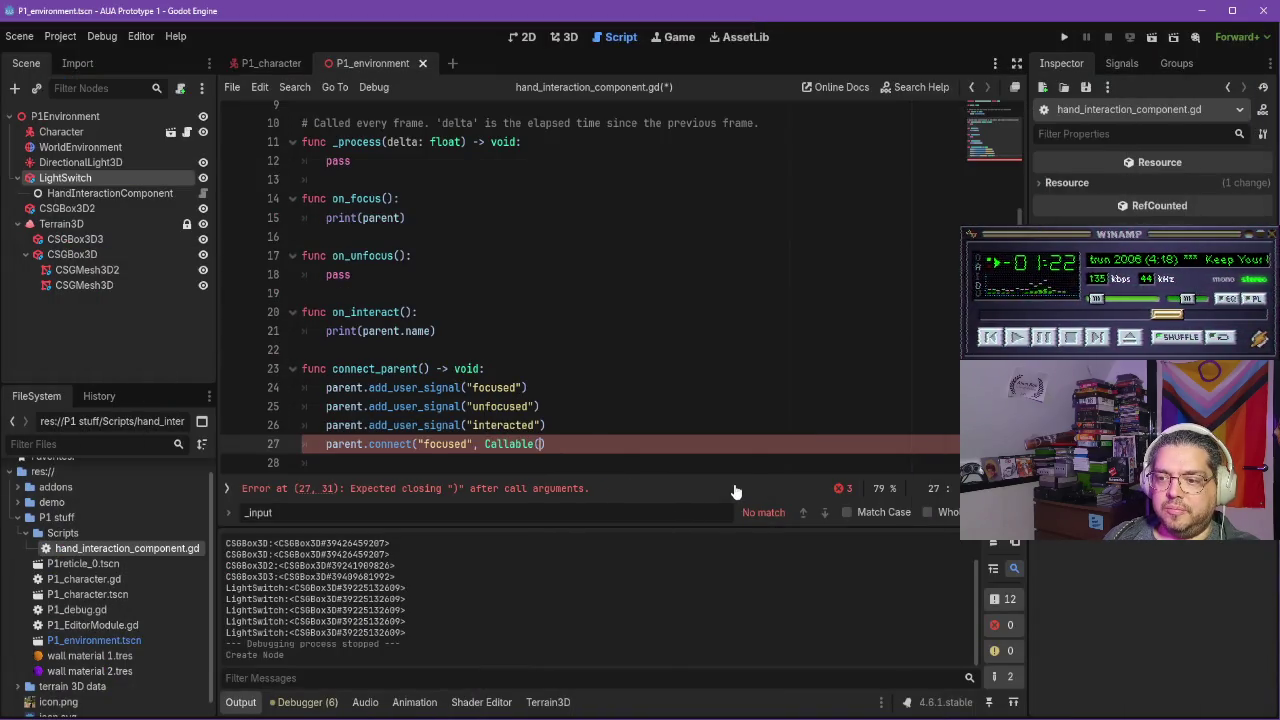
{"action": "type", "text": "self, "}
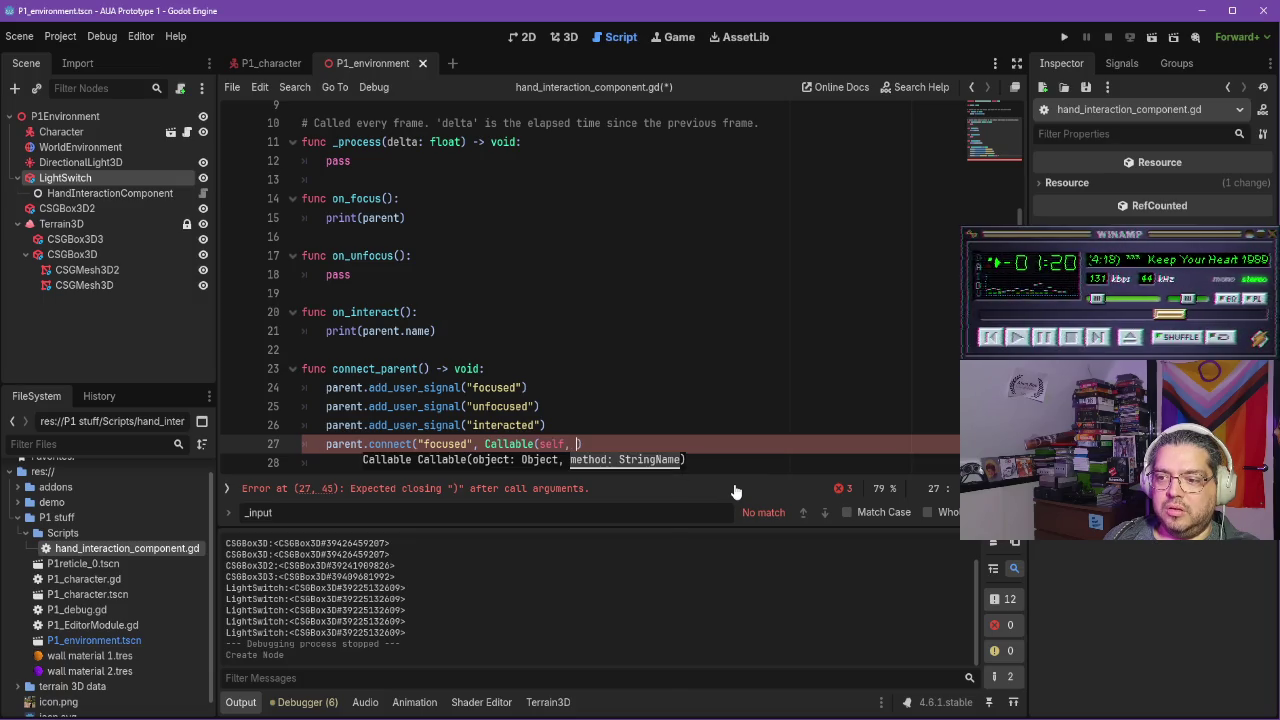
{"action": "type", "text": "on_focus"}
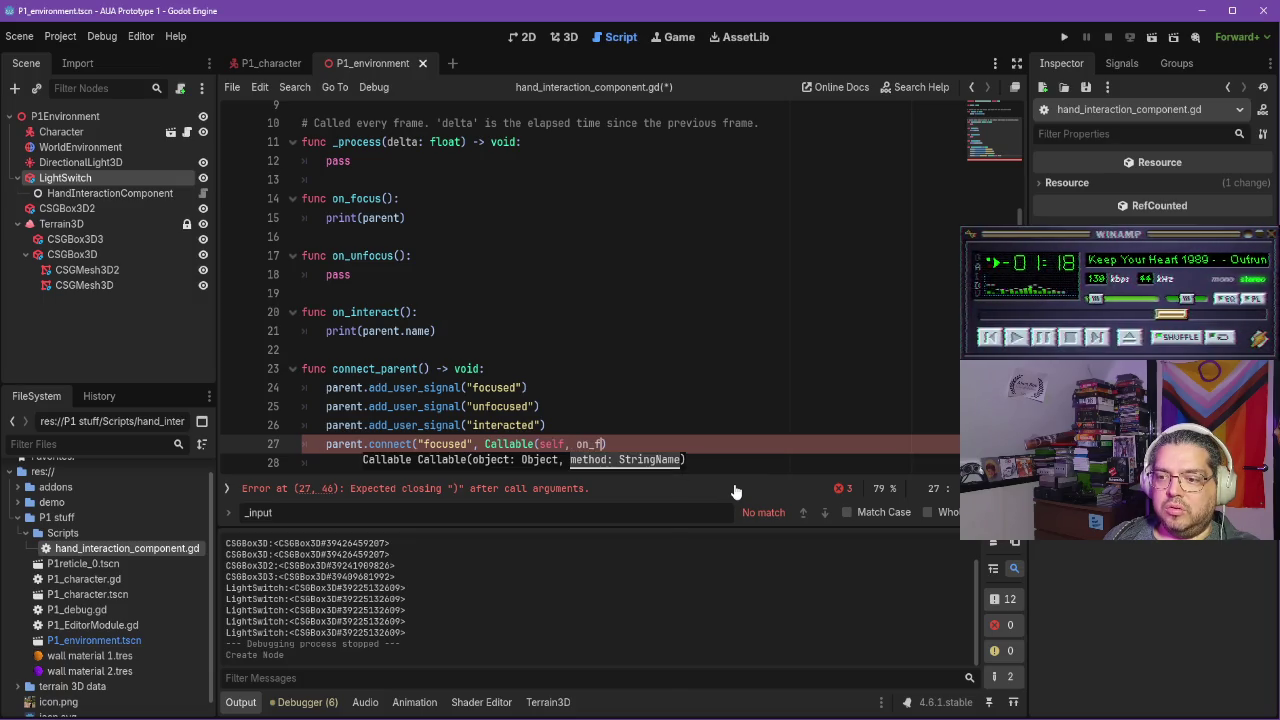
{"action": "key", "text": "Return"}
{"action": "type", "text": "))"}
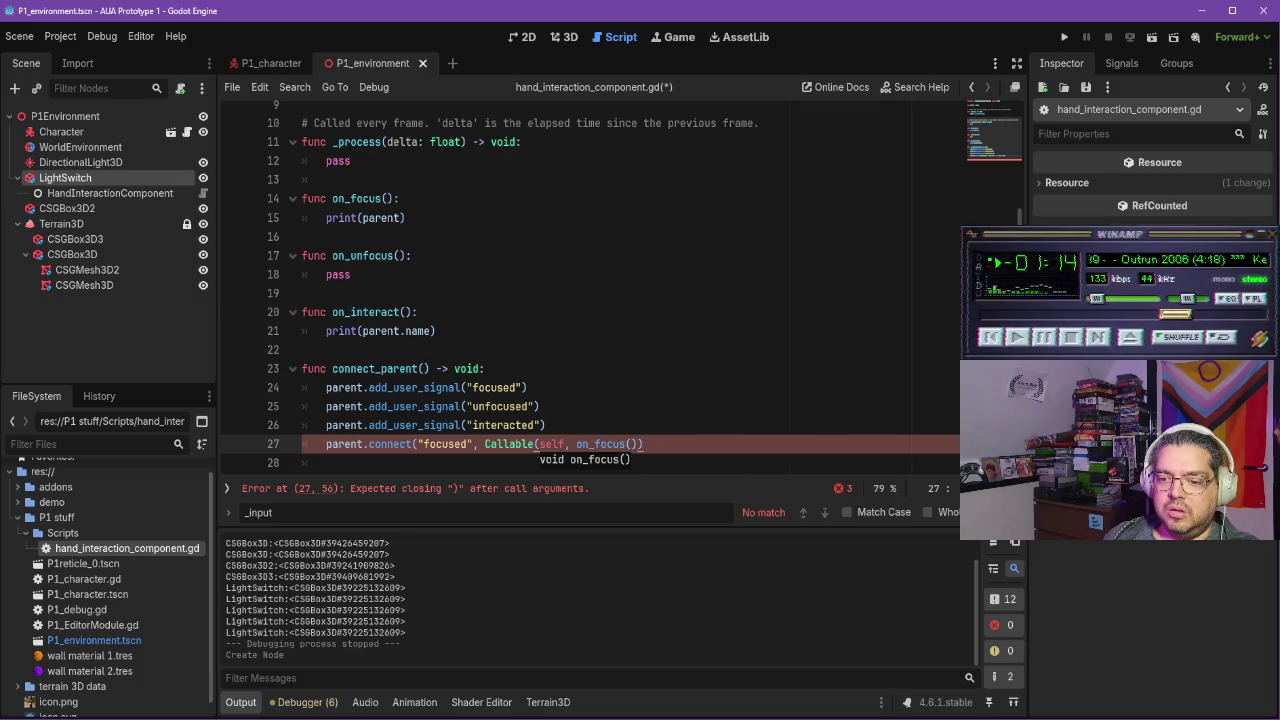
{"action": "key", "text": "alt+Tab"}
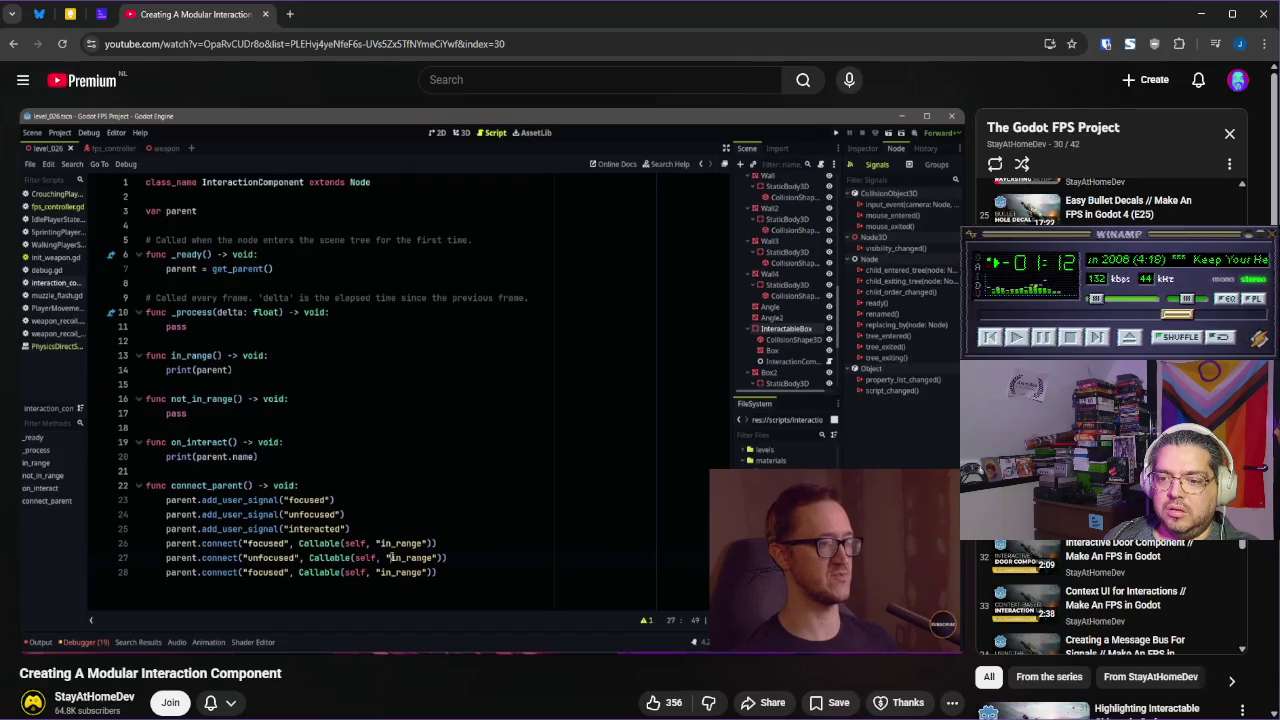
{"action": "key", "text": "alt+Tab"}
{"action": "key", "text": "BackSpace"}
{"action": "key", "text": "BackSpace"}
{"action": "key", "text": "BackSpace"}
{"action": "type", "text": "\"on_focus\""}
{"action": "key", "text": "Return"}
{"action": "key", "text": "BackSpace"}
{"action": "type", "text": ")"}
{"action": "key", "text": "Return"}
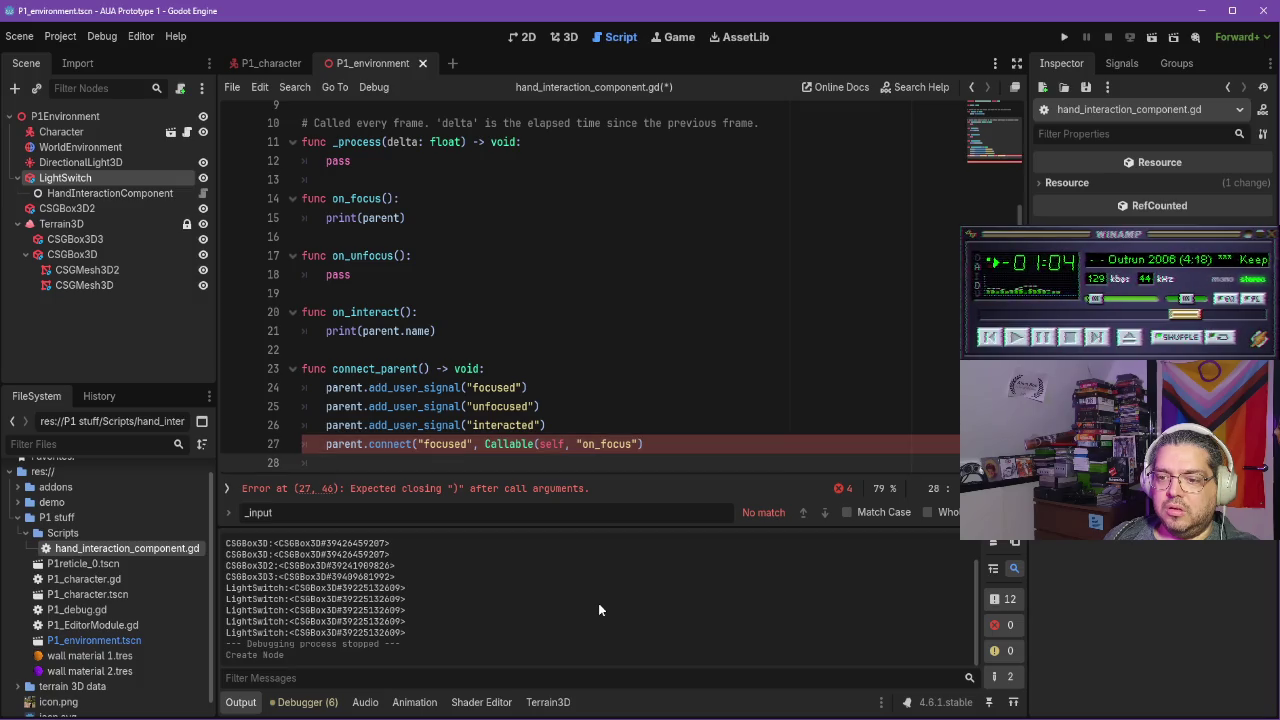
Connect "unfocused" to Callable(self, "on_unfocus") and close line 27's call
{"action": "type", "text": "parent.conn"}
{"action": "type", "text": "ect("}
{"action": "type", "text": "\"u"}
{"action": "type", "text": "nfocus"}
{"action": "type", "text": "ed\""}
{"action": "type", "text": ", Callable"}
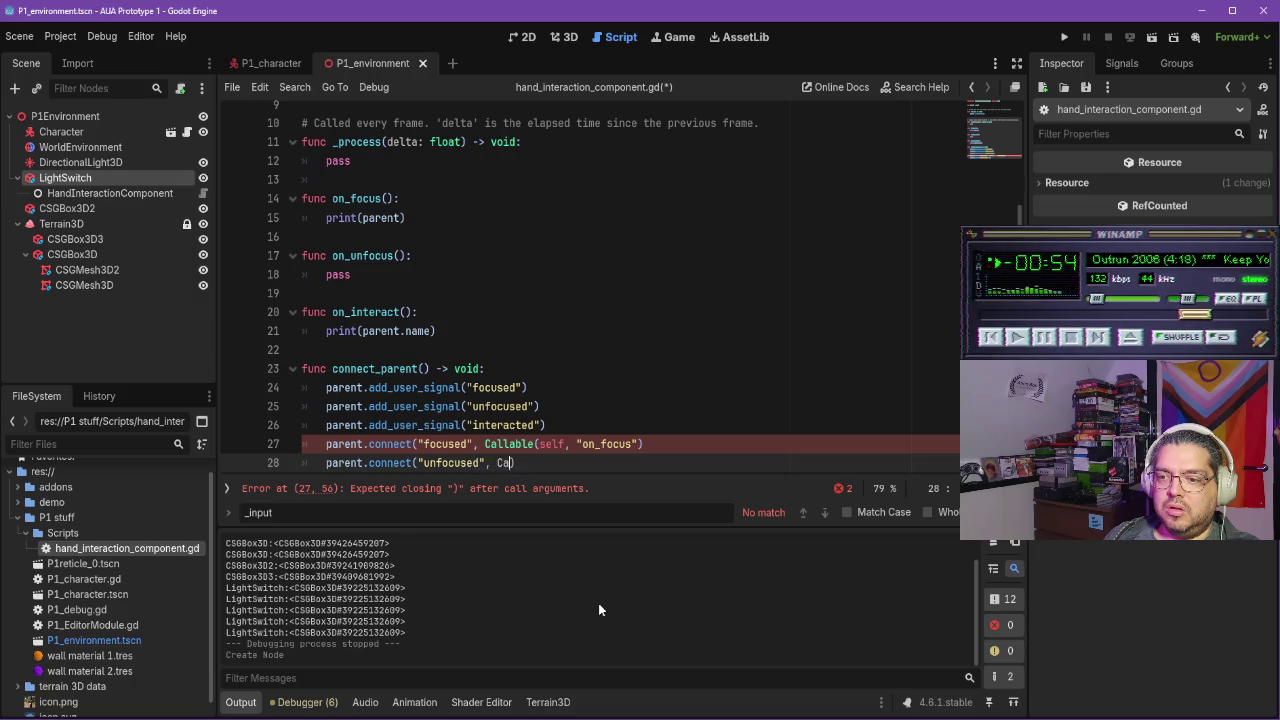
{"action": "type", "text": "(self, \""}
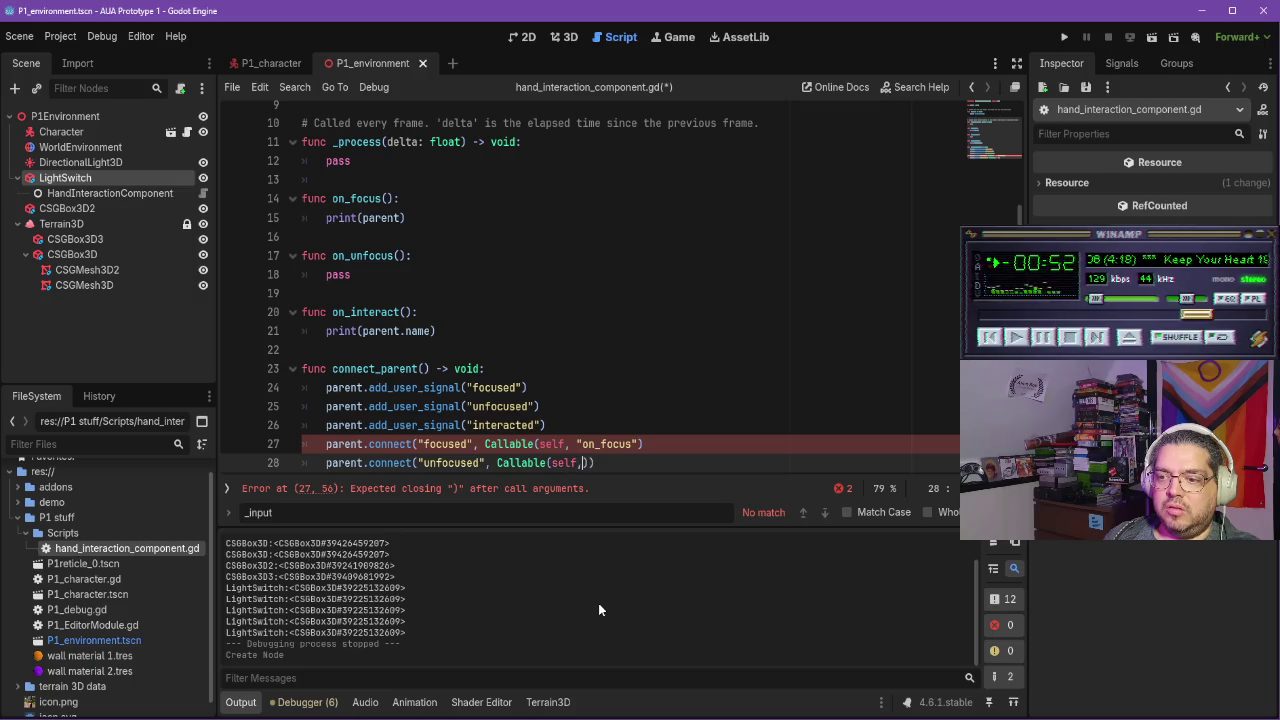
{"action": "type", "text": "on_unfocus"}
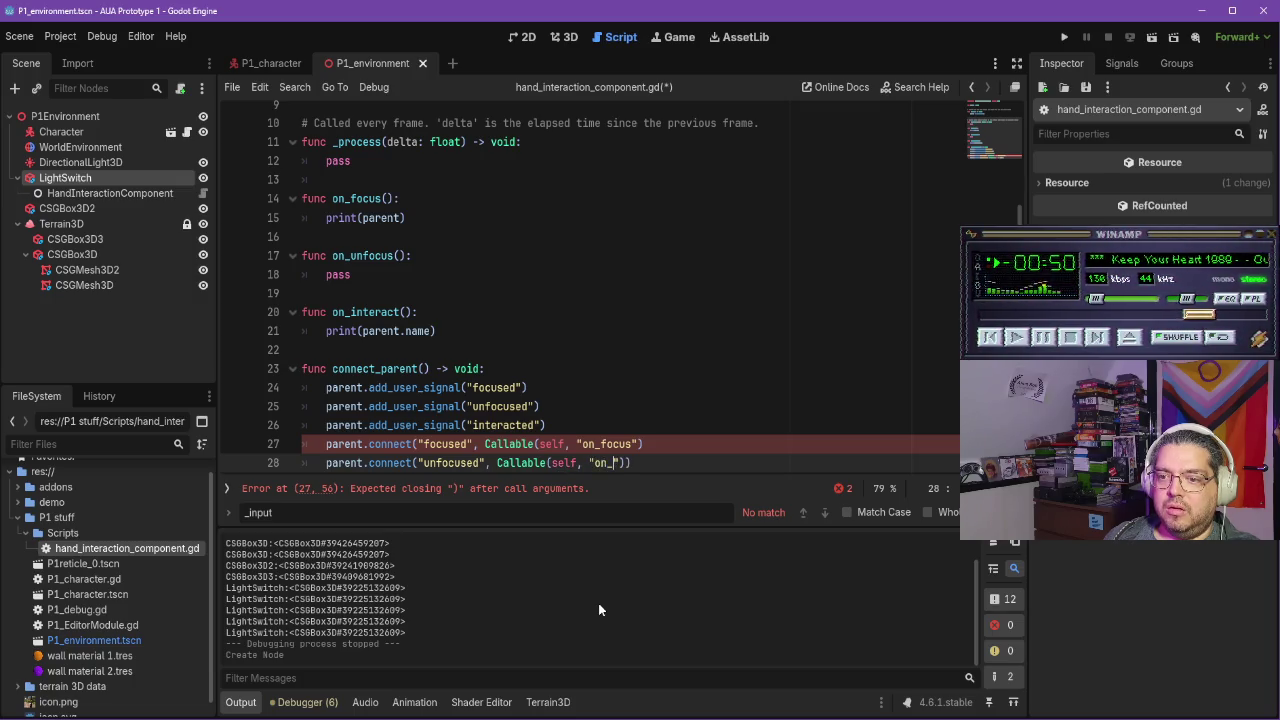
{"action": "type", "text": "\")"}
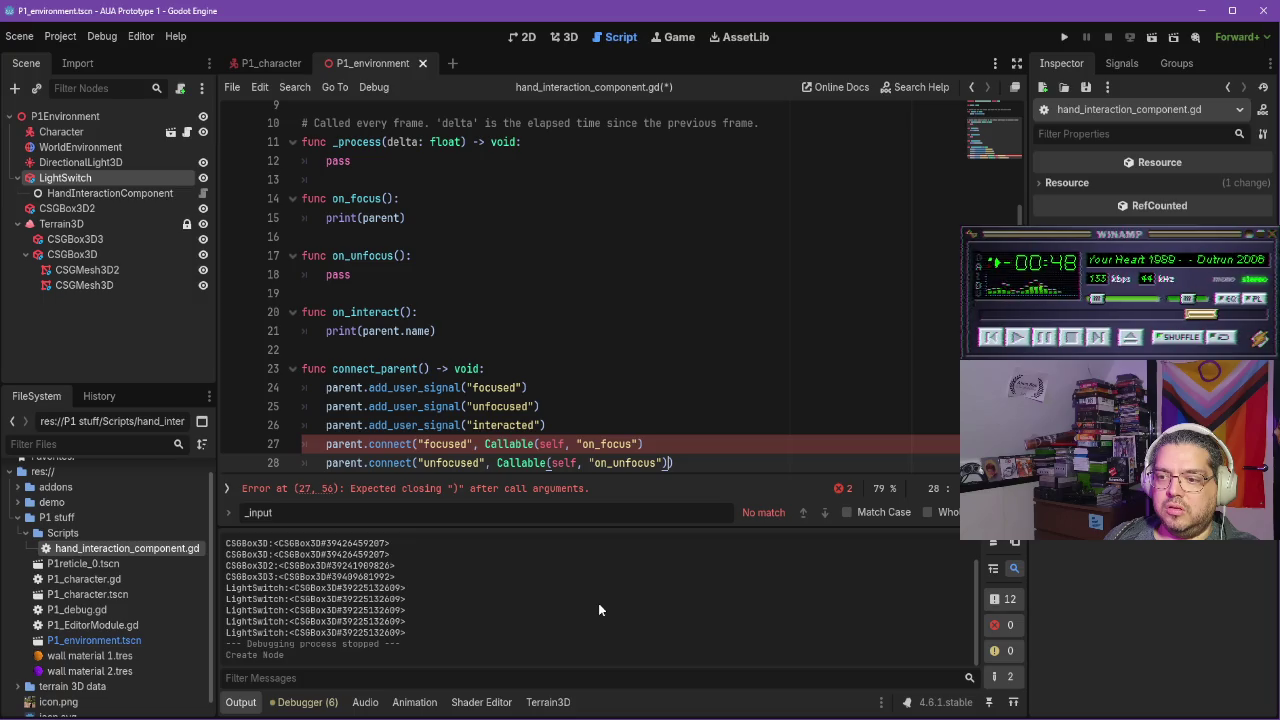
{"action": "key", "text": "Up"}
{"action": "type", "text": ")"}
{"action": "key", "text": "Down"}
{"action": "key", "text": "Right"}
{"action": "key", "text": "Right"}
{"action": "key", "text": "Right"}
{"action": "key", "text": "Return"}
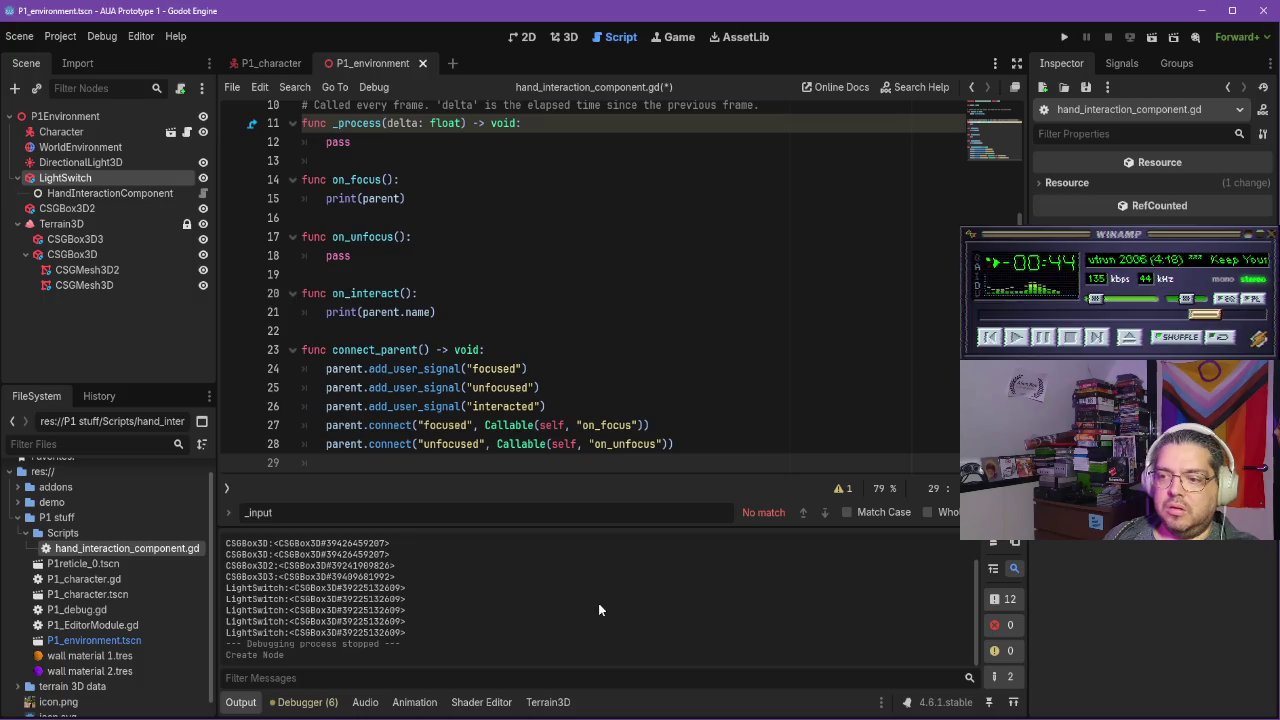
Connect "interacted" to Callable(self, "on_interact"), save, and resume the tutorial
{"action": "type", "text": "parent.co"}
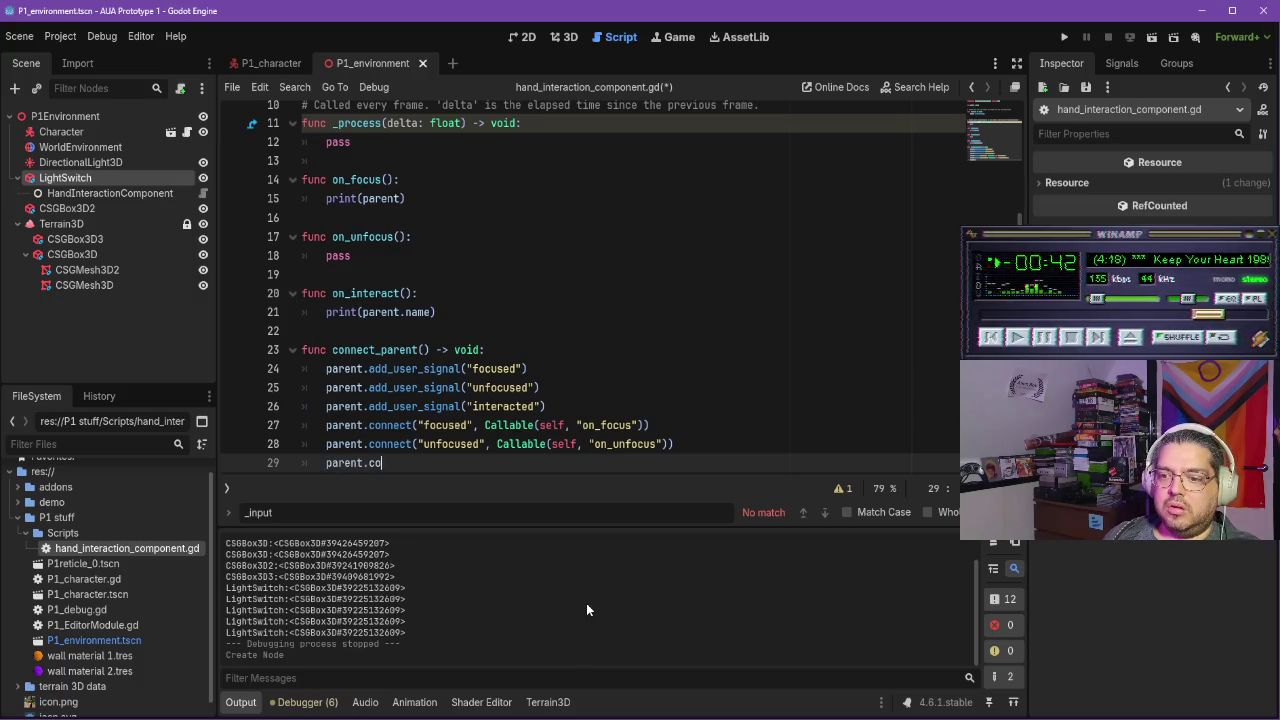
{"action": "type", "text": "nnect(intre"}
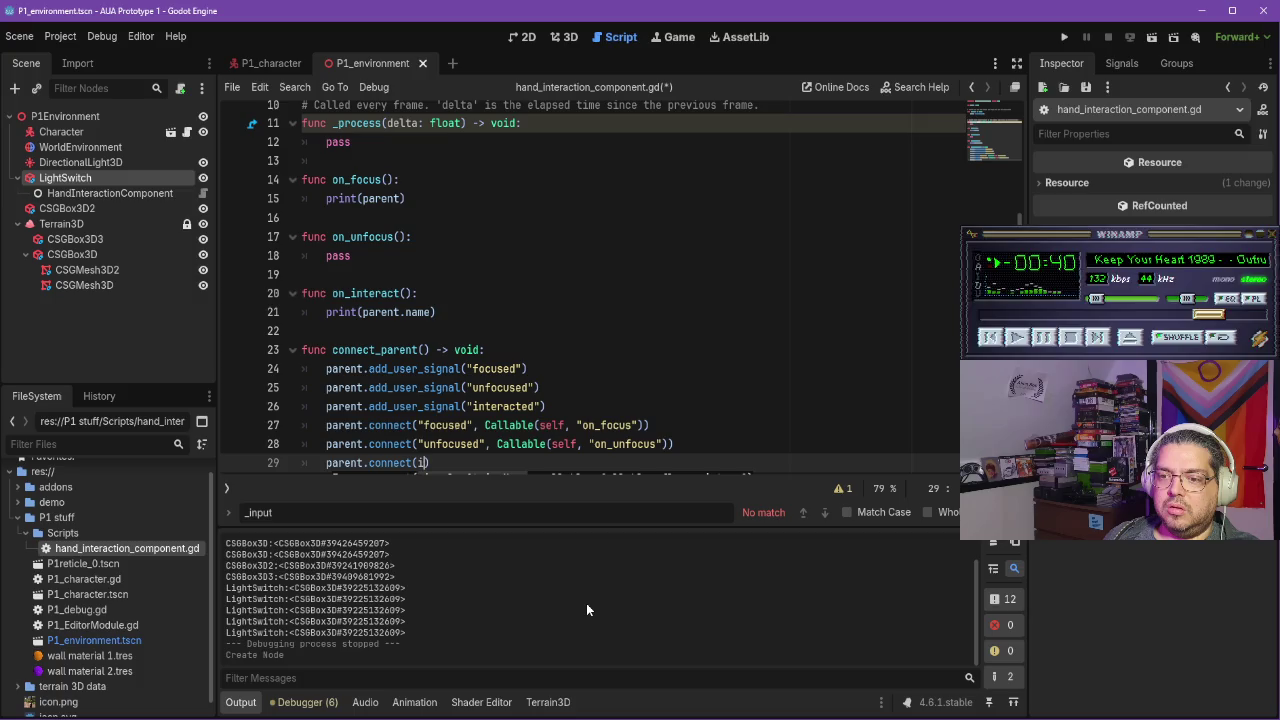
{"action": "key", "text": "BackSpace"}
{"action": "key", "text": "BackSpace"}
{"action": "key", "text": "BackSpace"}
{"action": "type", "text": "\"inte"}
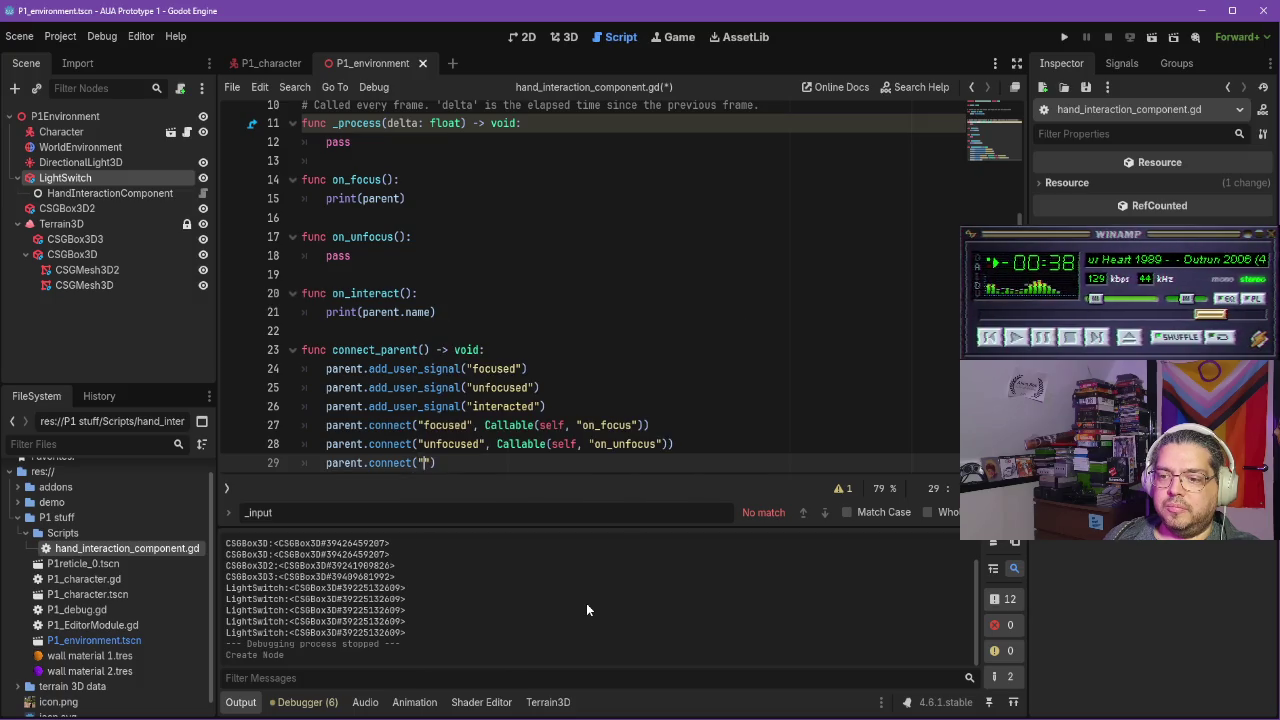
{"action": "type", "text": "racted\", "}
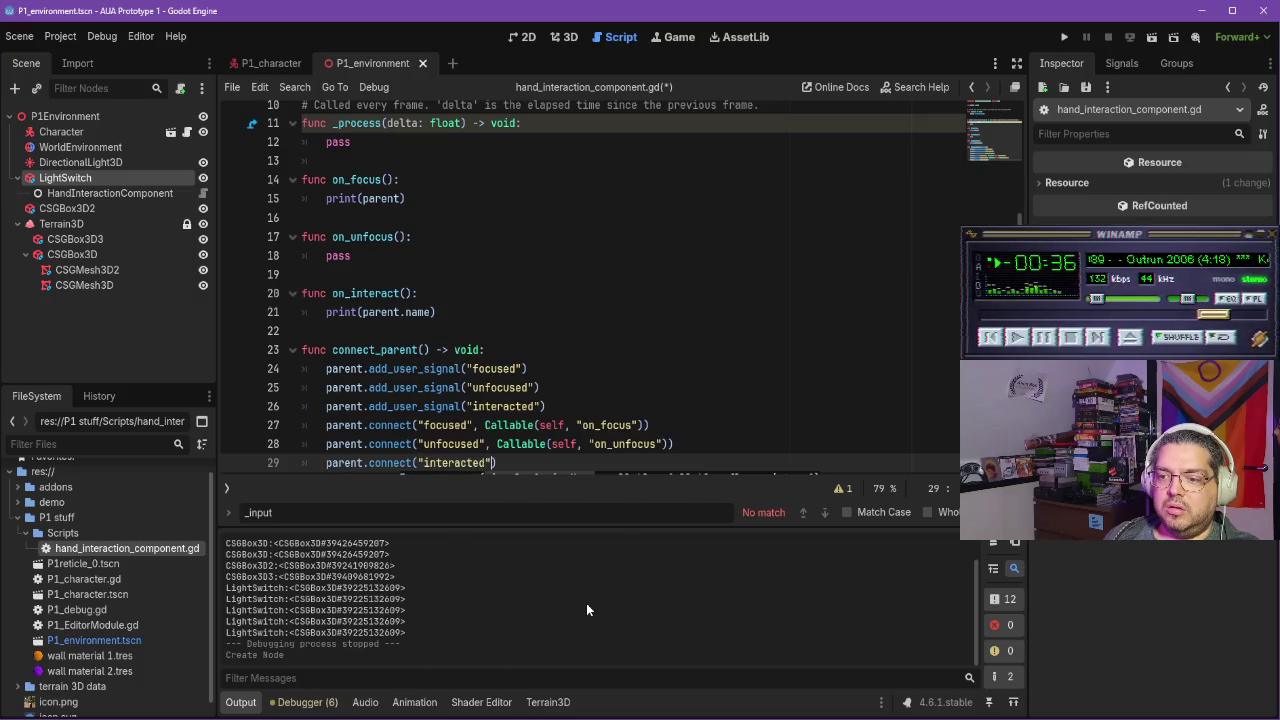
{"action": "type", "text": "Callable("}
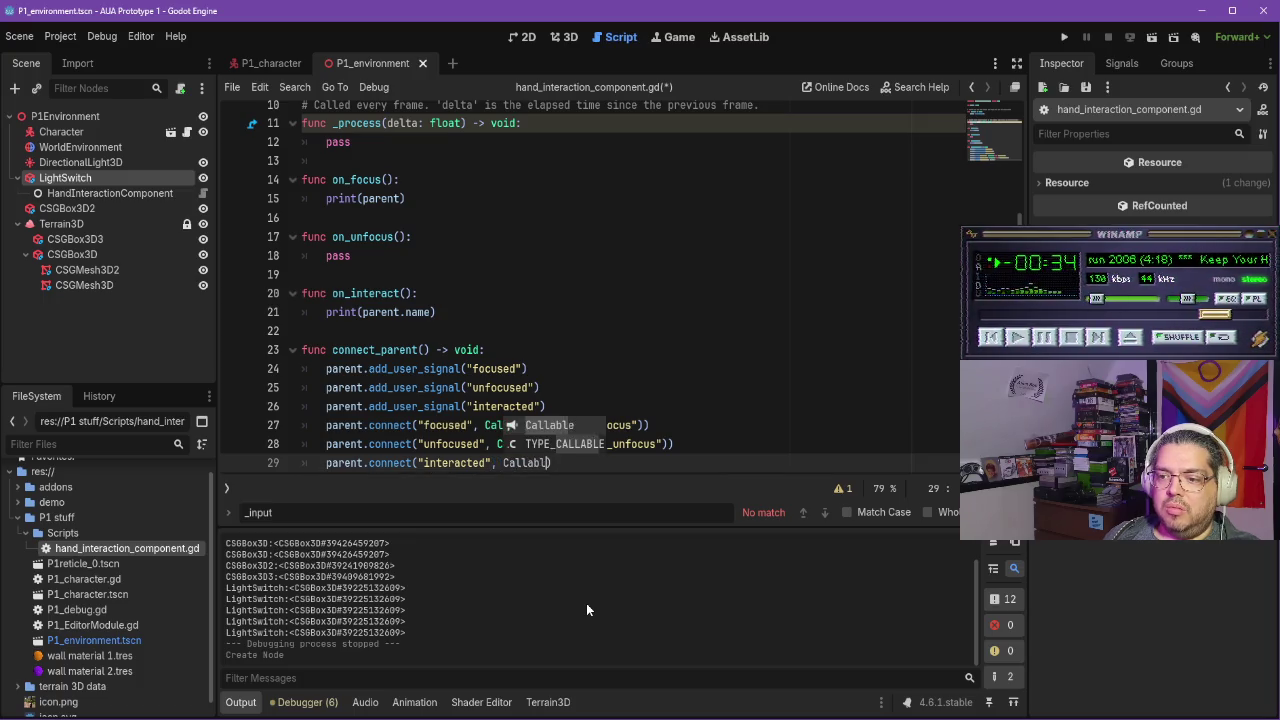
{"action": "type", "text": "self, \"i"}
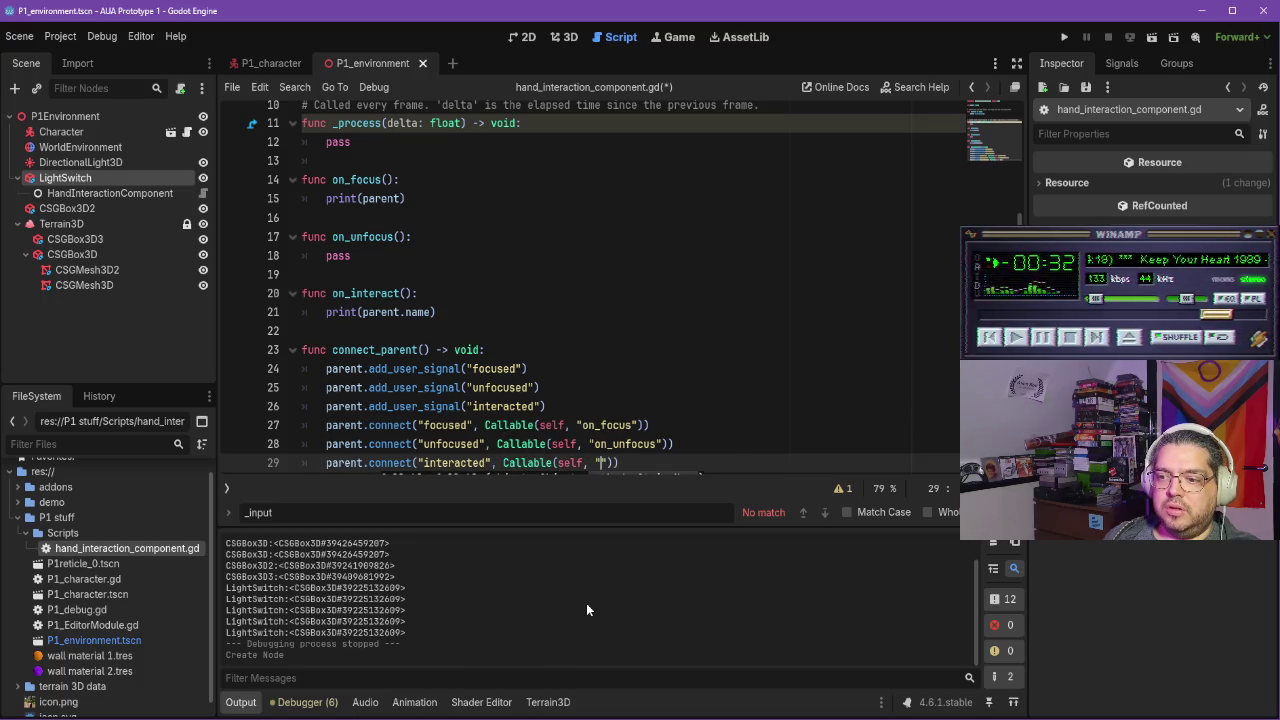
{"action": "key", "text": "BackSpace"}
{"action": "type", "text": "on"}
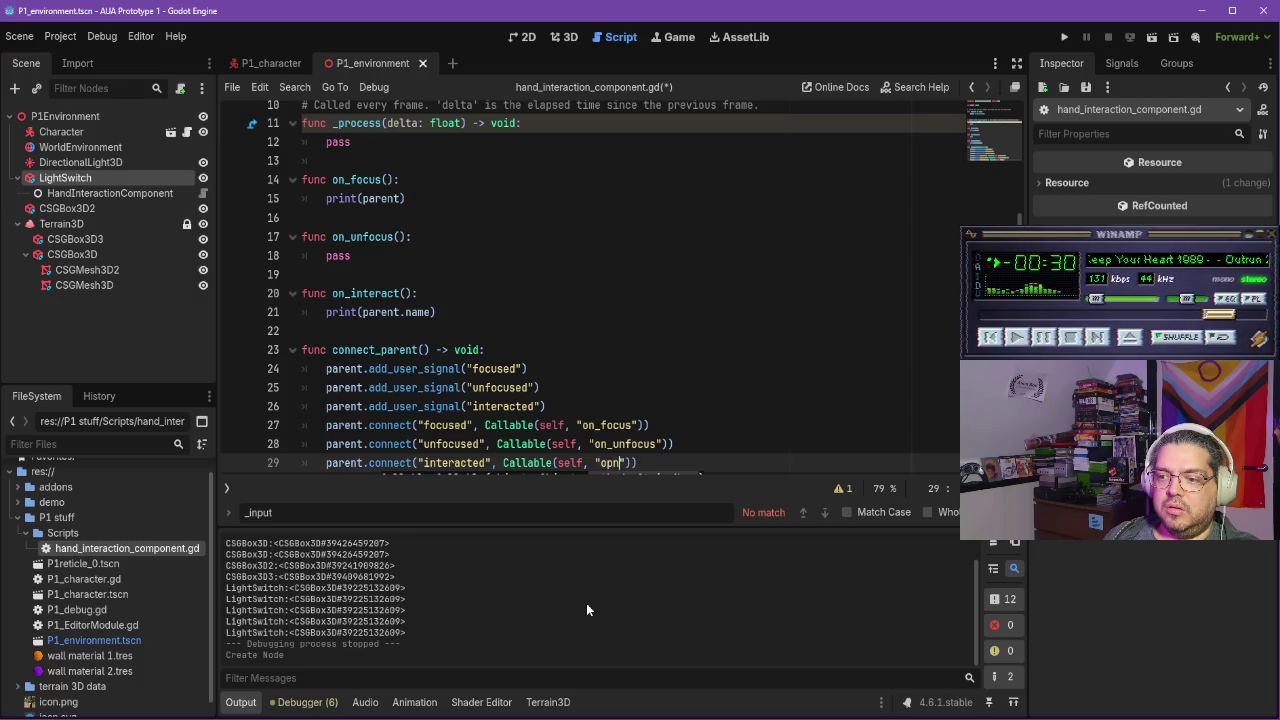
{"action": "type", "text": "_interact\""}
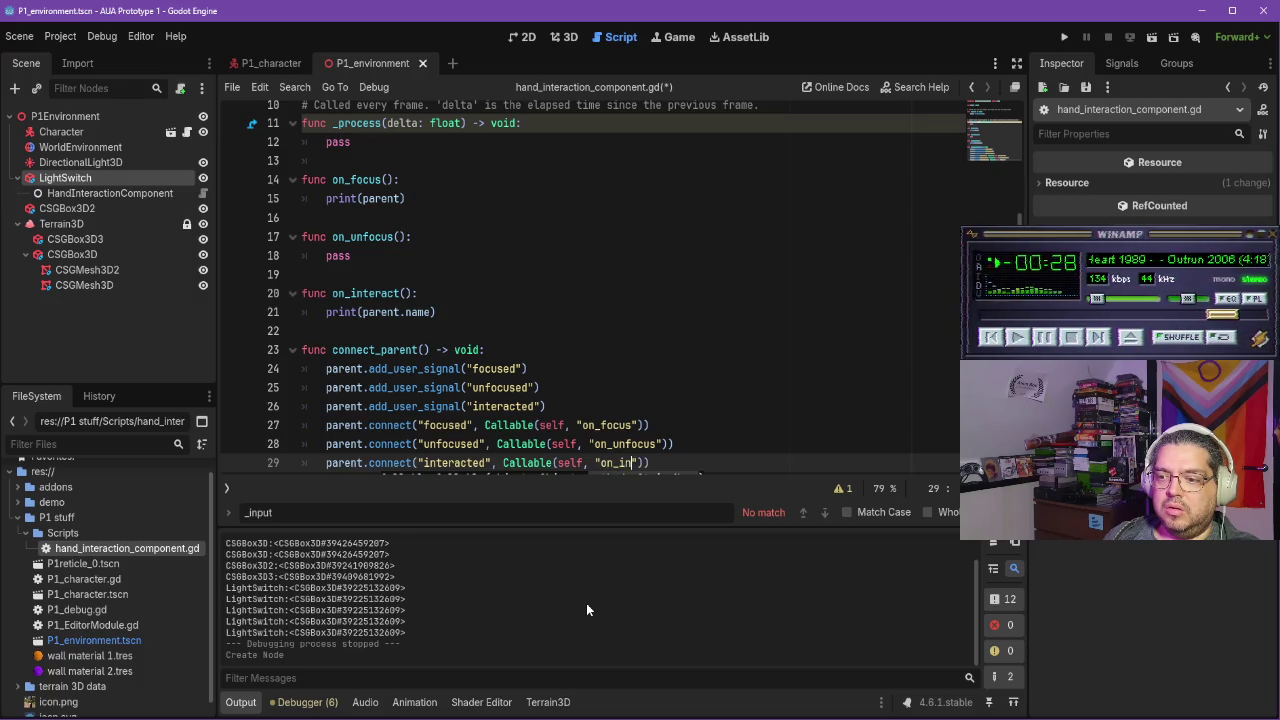
{"action": "type", "text": ")"}
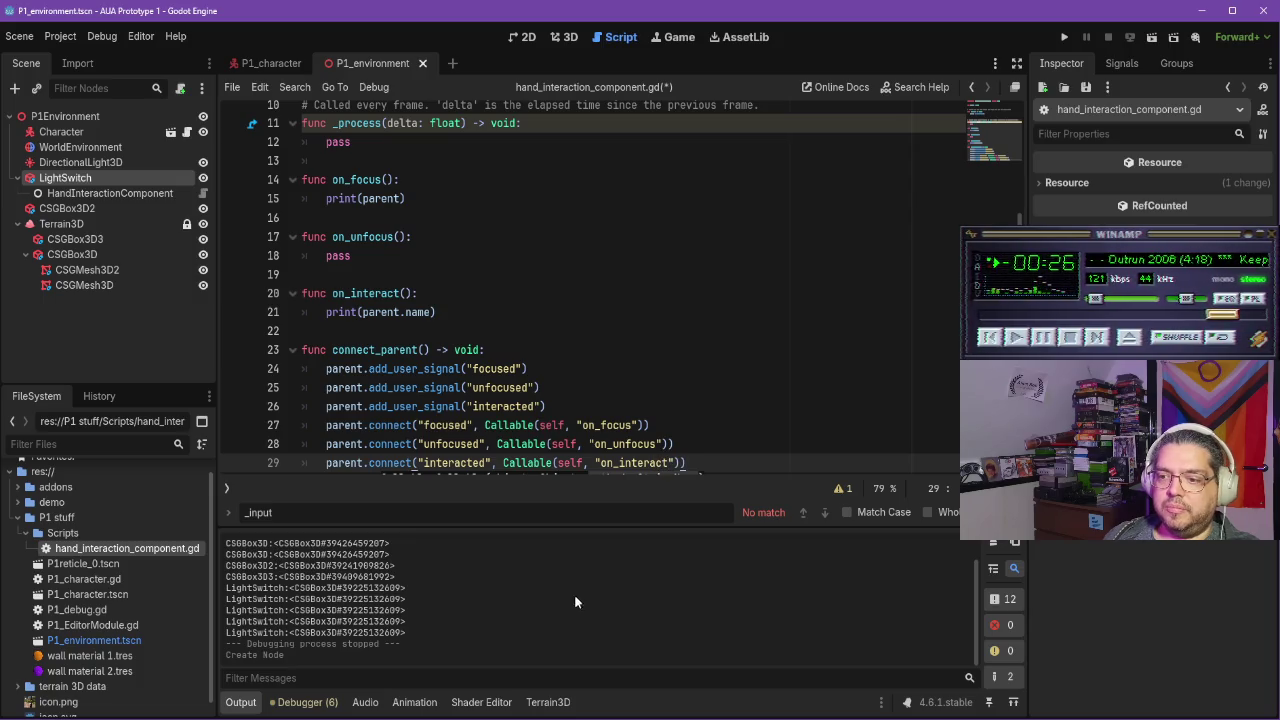
{"action": "scroll", "coordinate": [739, 432], "scroll_direction": "down", "scroll_amount": 1}
{"action": "key", "text": "ctrl+s"}
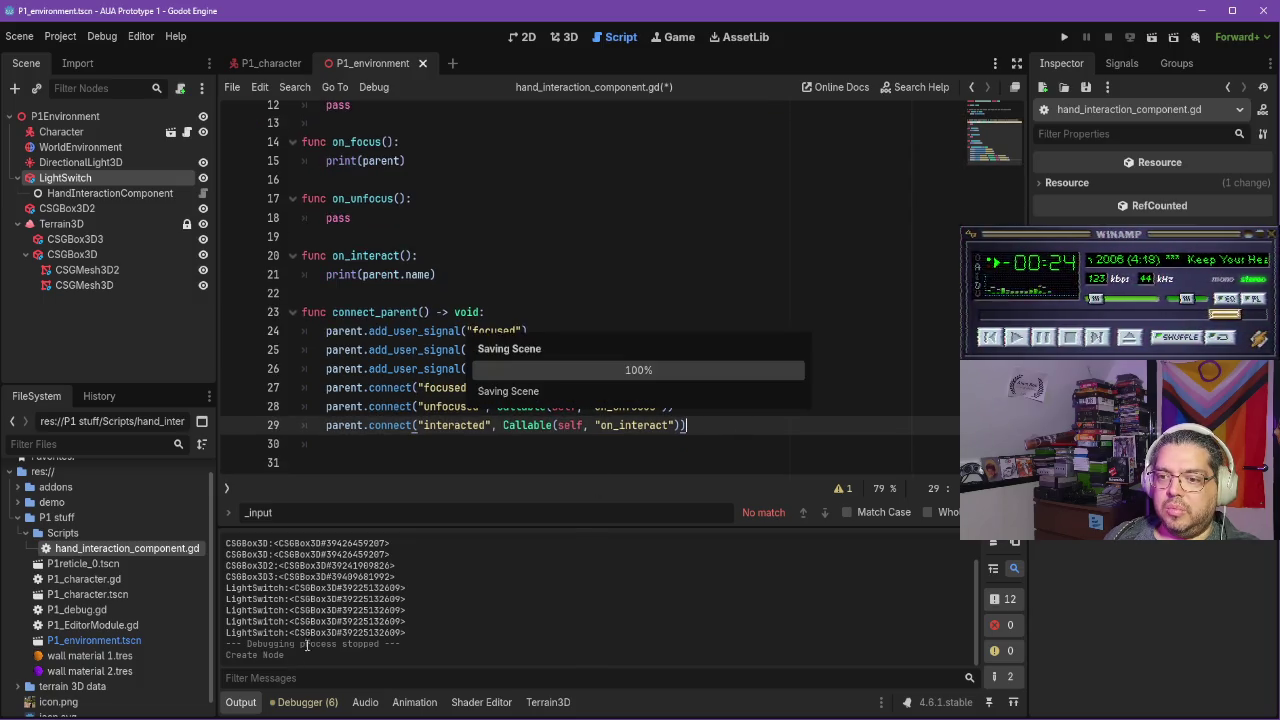
{"action": "key", "text": "alt+Tab"}
{"action": "left_click", "coordinate": [565, 345]}
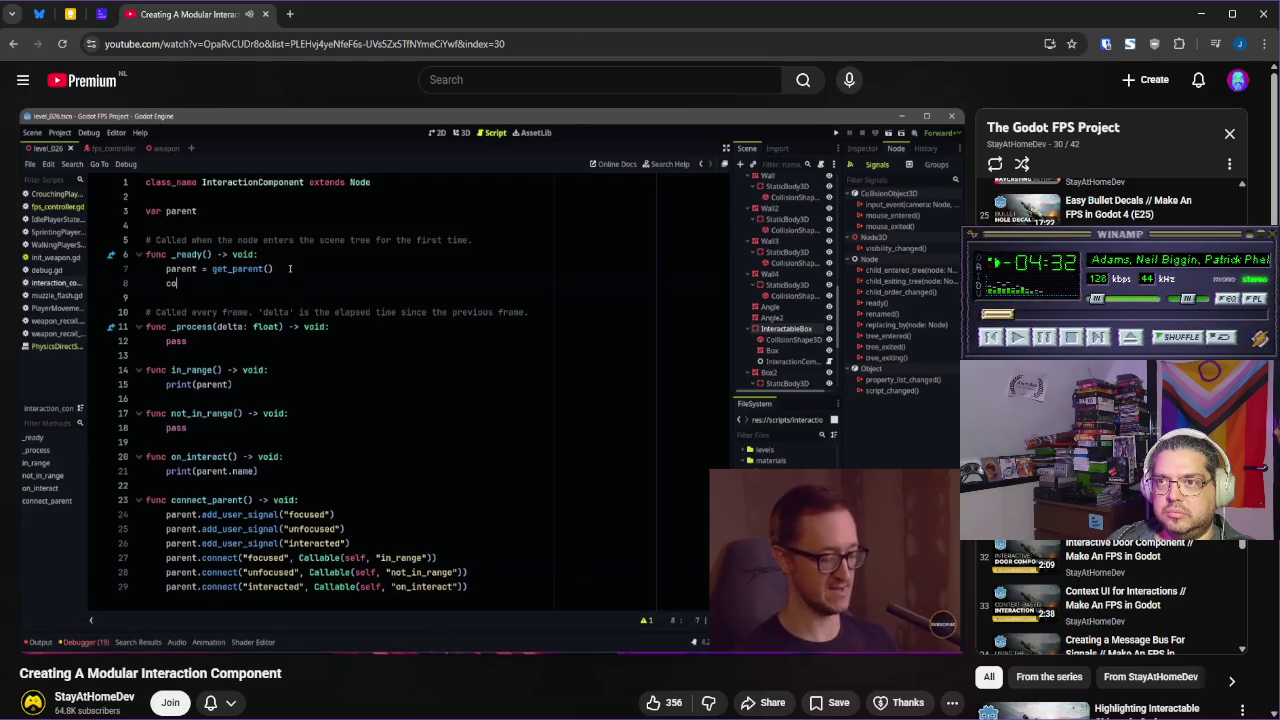
Pause the tutorial where _ready calls connect_parent() and return to hand_interaction_component.gd
{"action": "left_click", "coordinate": [1097, 337]}
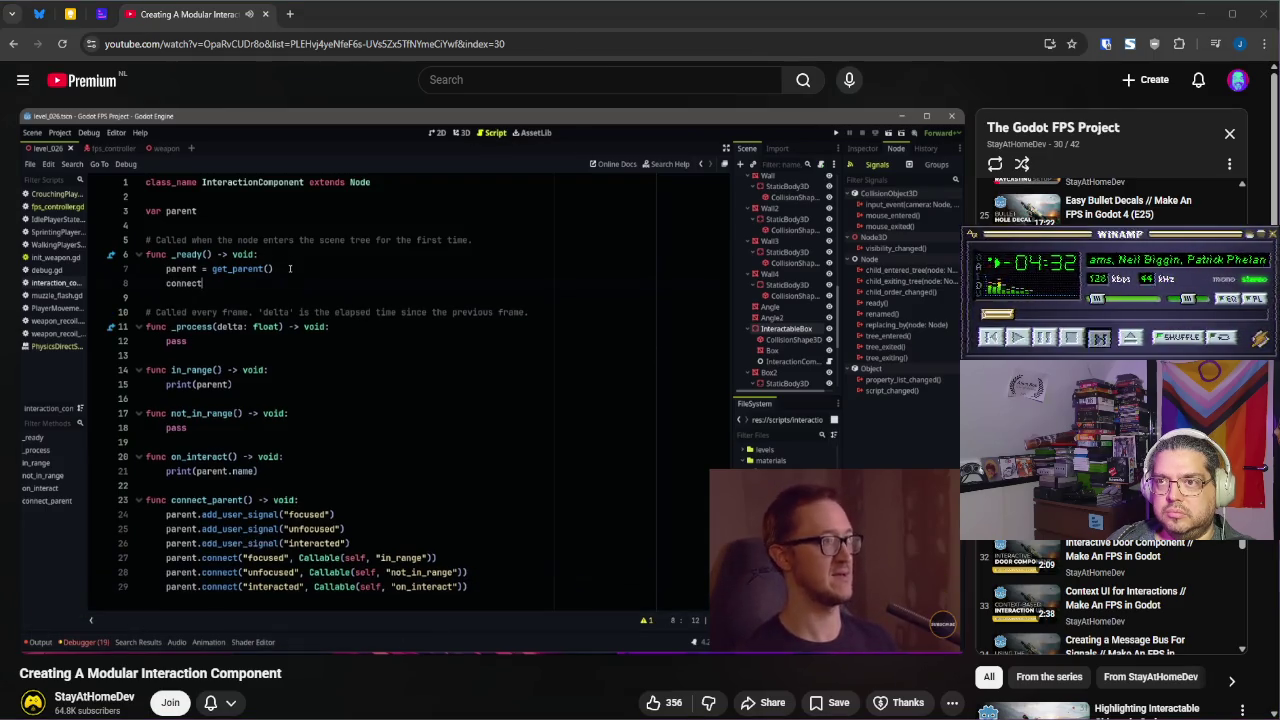
{"action": "left_click", "coordinate": [554, 385]}
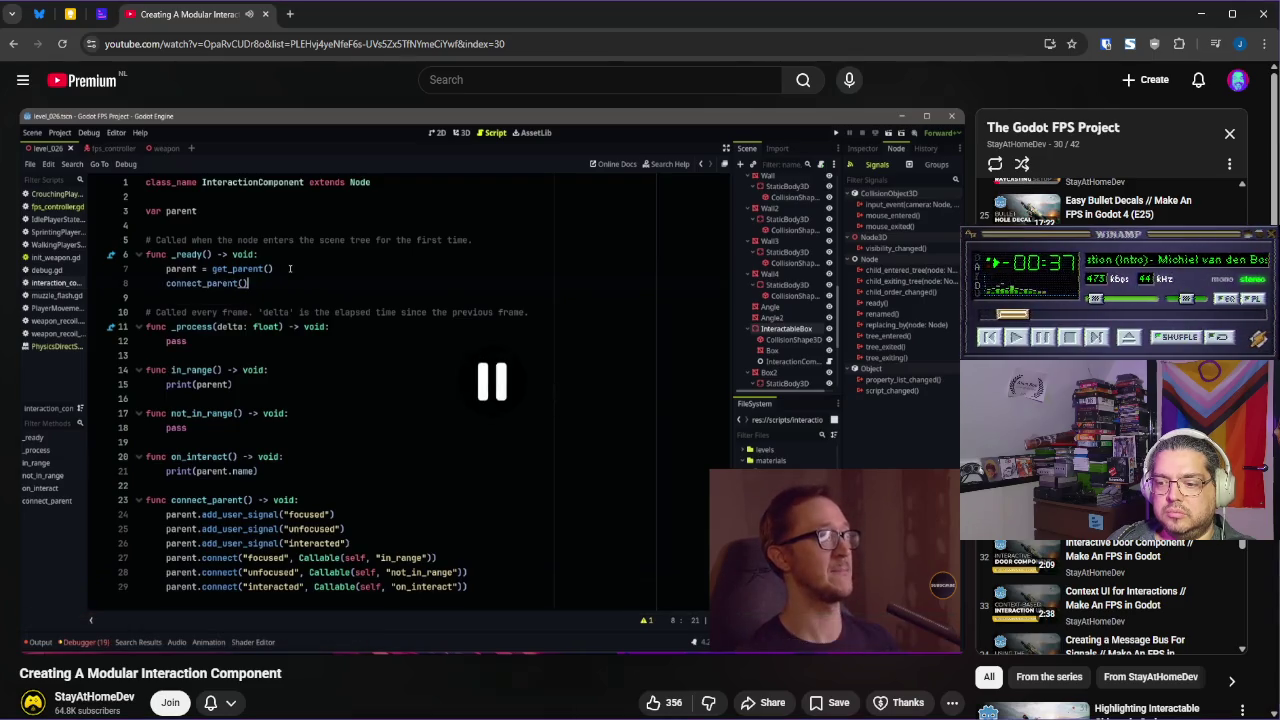
{"action": "key", "text": "alt+Tab"}
{"action": "scroll", "coordinate": [418, 284], "scroll_direction": "up", "scroll_amount": 5}
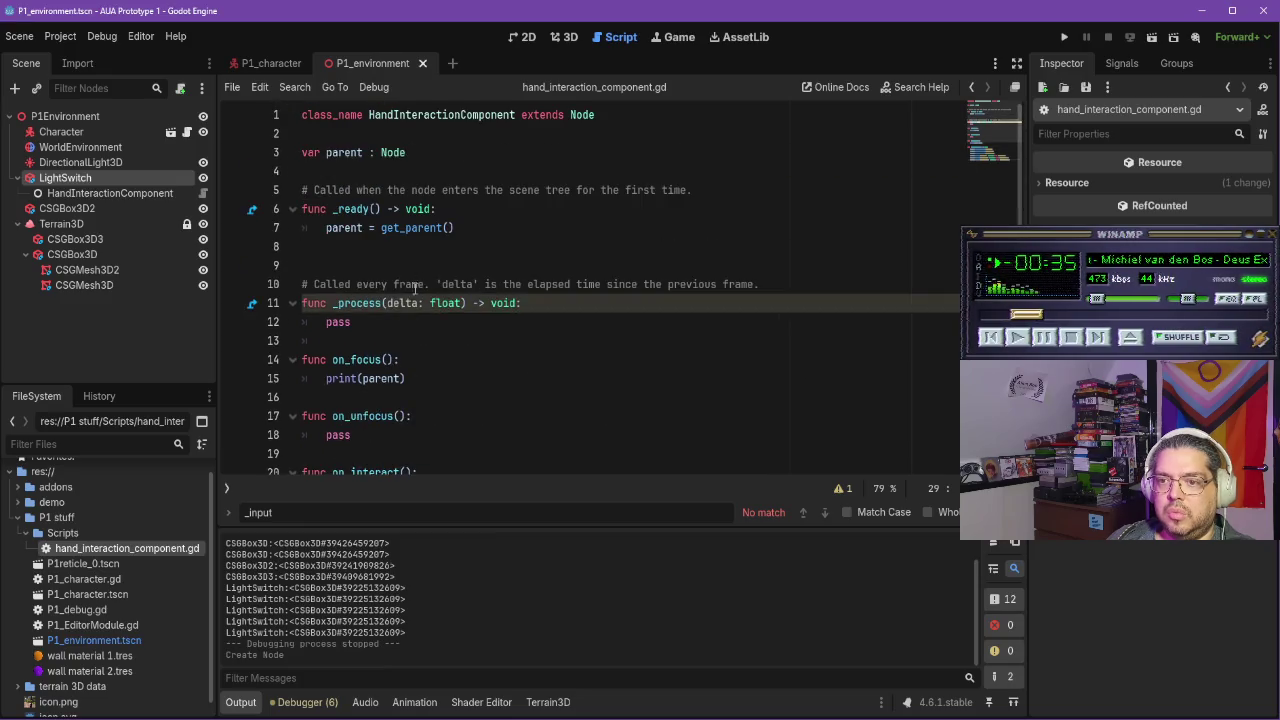
Add a connect_parent() call under the parent assignment in _ready, then resume the tutorial
{"action": "left_click", "coordinate": [494, 220]}
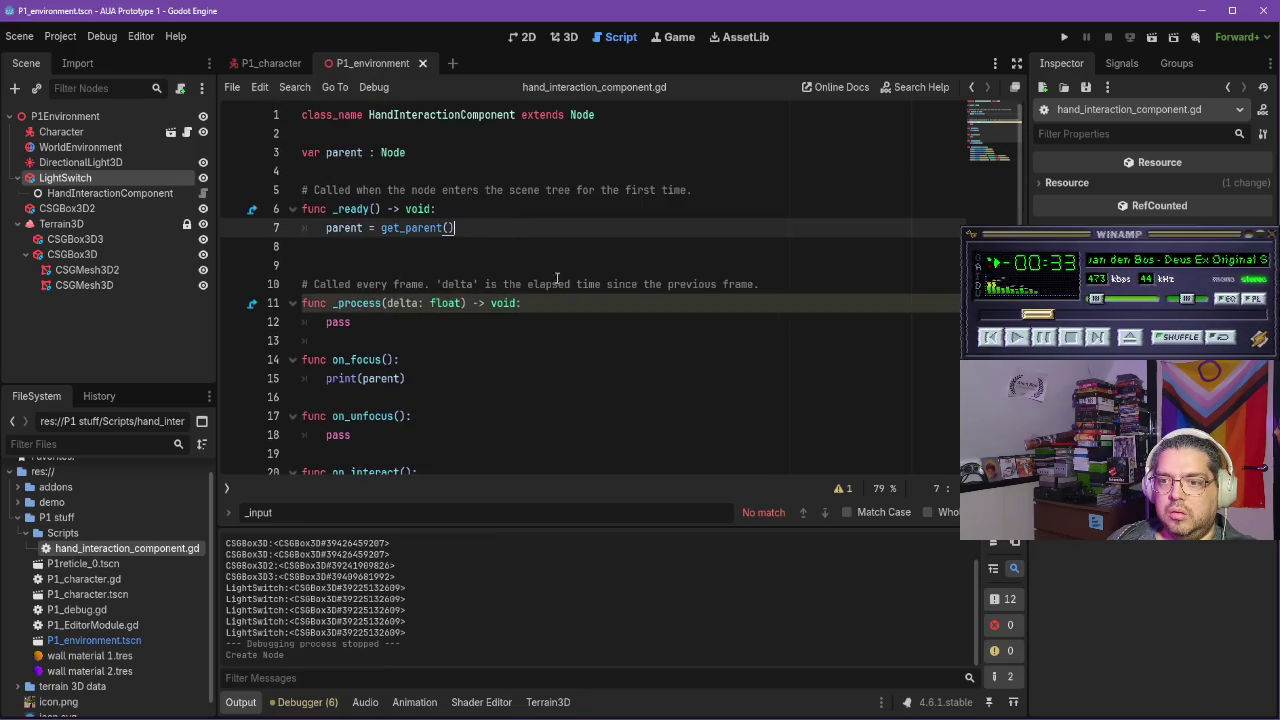
{"action": "key", "text": "Return"}
{"action": "type", "text": "ct_"}
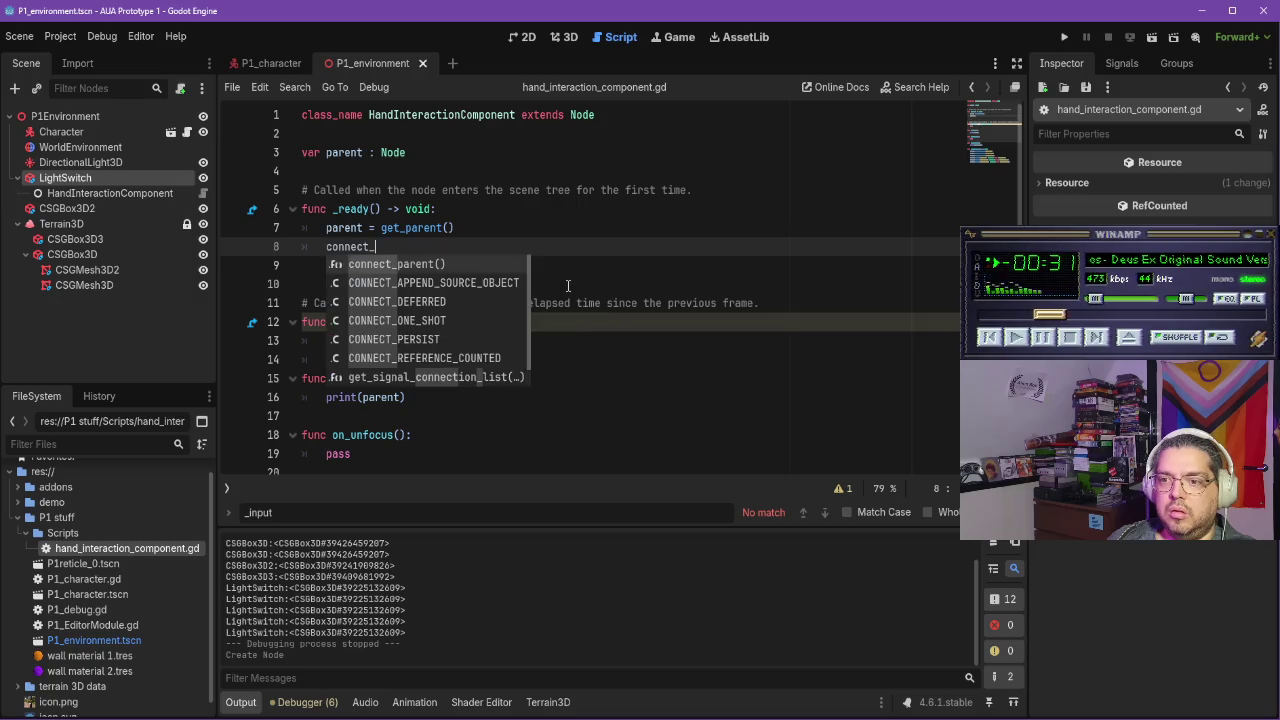
{"action": "scroll", "coordinate": [594, 286], "scroll_direction": "down", "scroll_amount": 3}
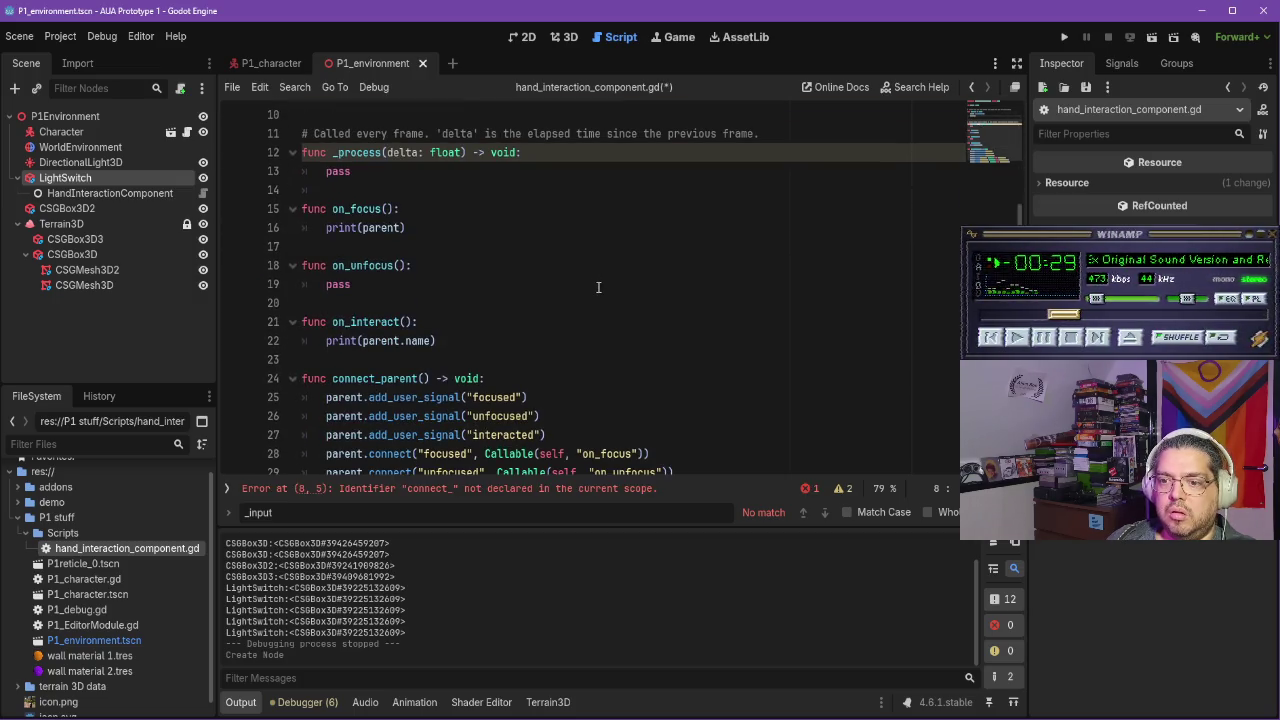
{"action": "scroll", "coordinate": [597, 286], "scroll_direction": "up", "scroll_amount": 3}
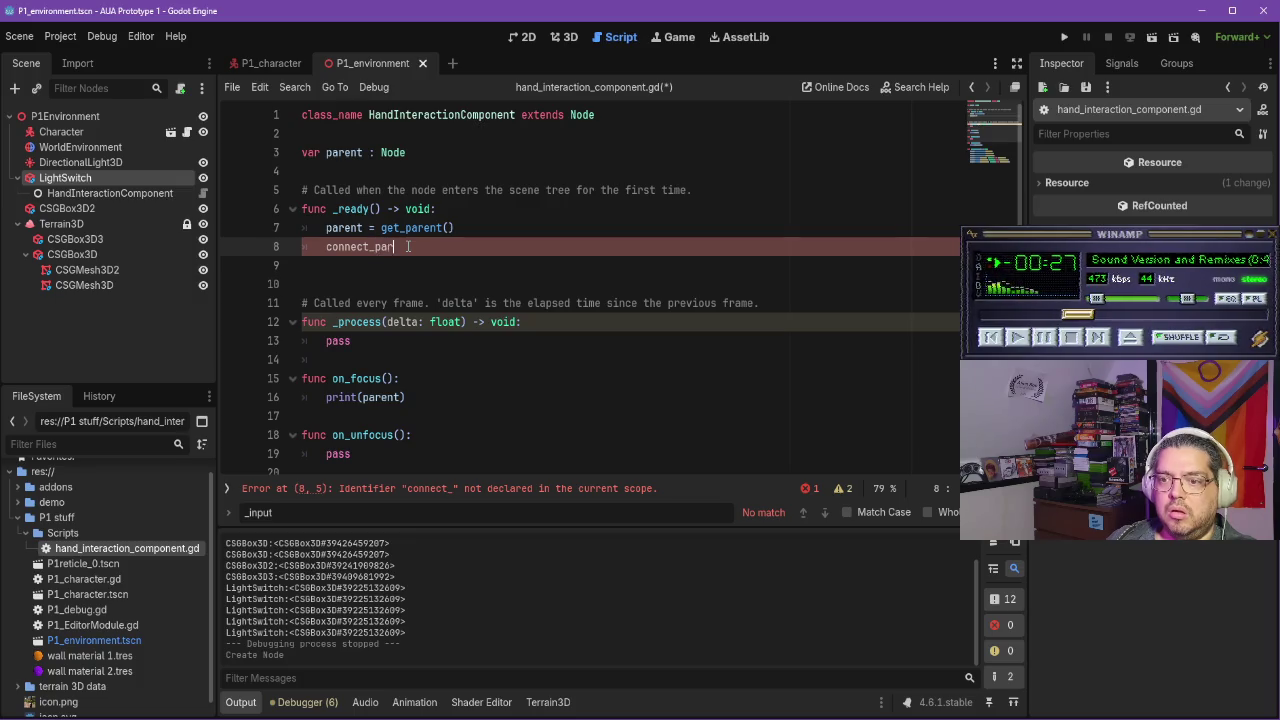
{"action": "key", "text": "Return"}
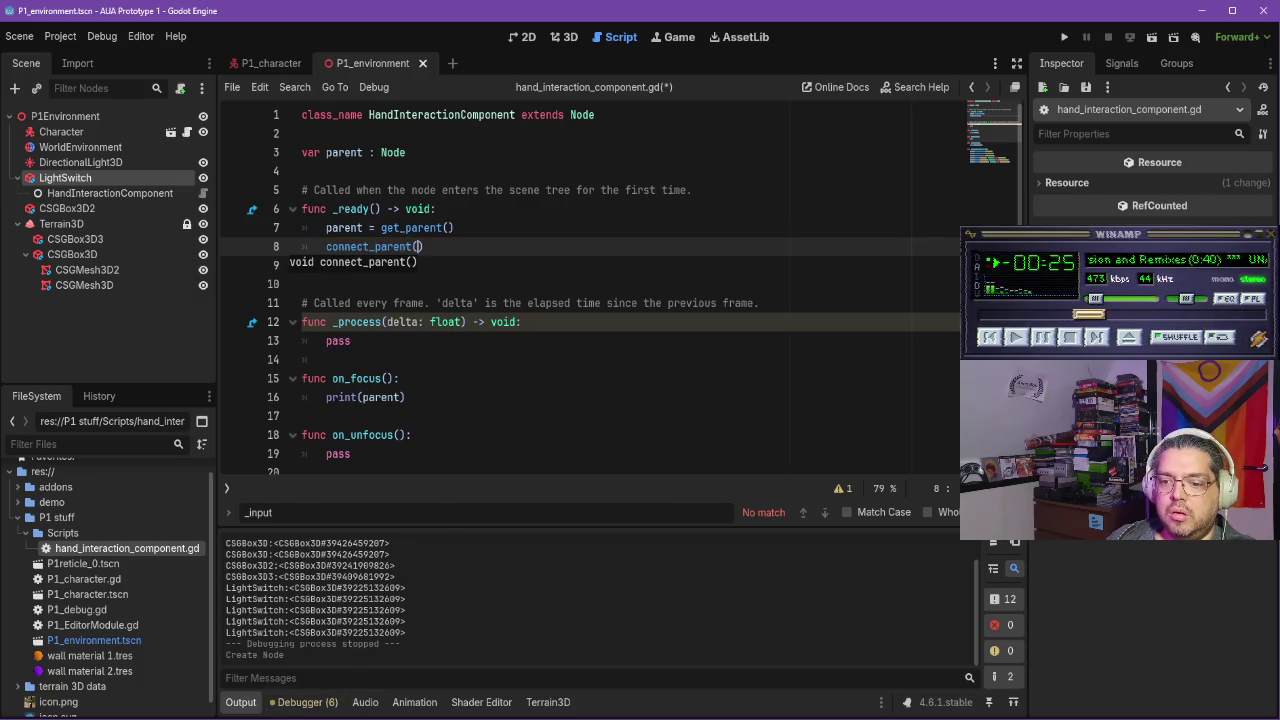
{"action": "key", "text": "alt+Tab"}
{"action": "left_click", "coordinate": [471, 447]}
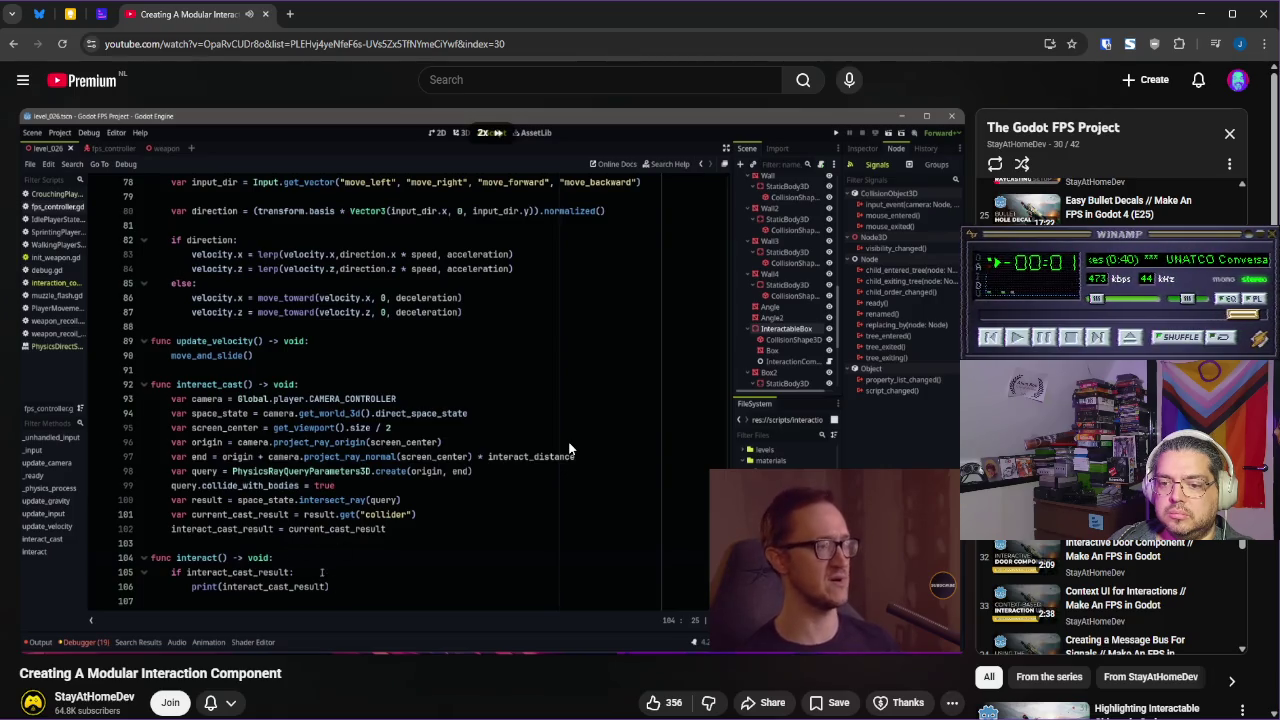
Open the P1_character script, then watch the tutorial's interact() check at double speed
{"action": "key", "text": "space"}
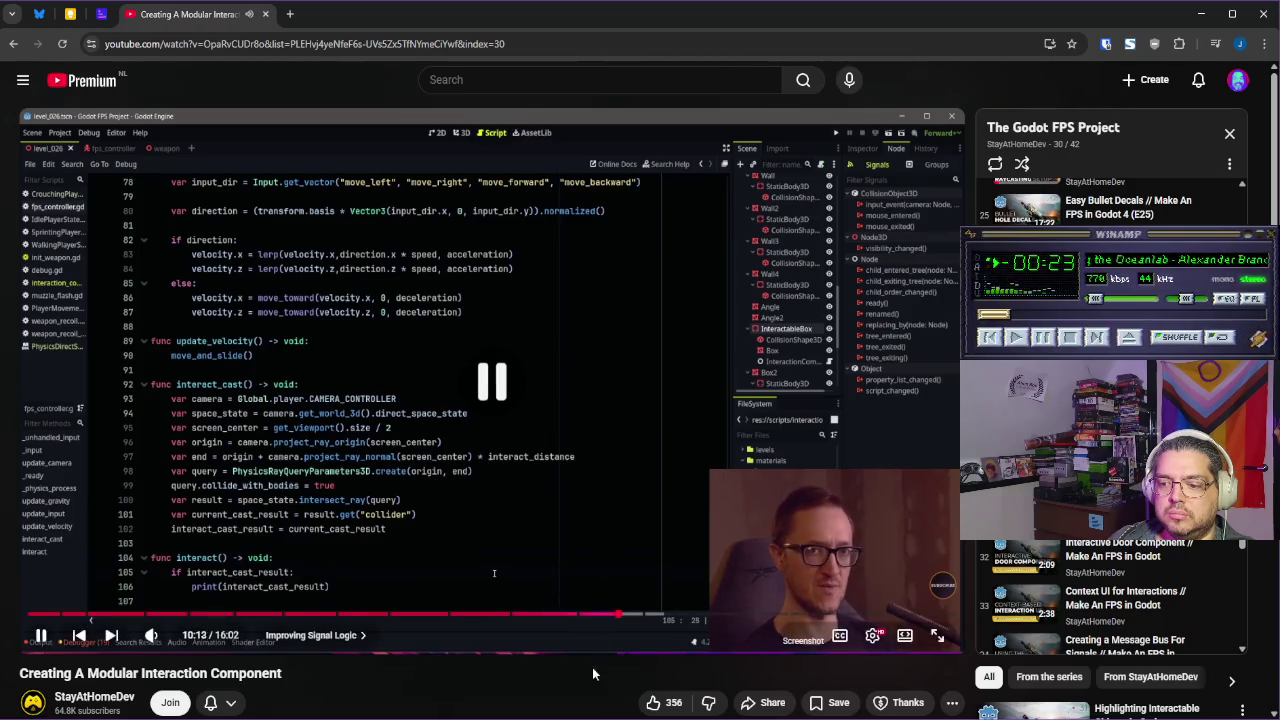
{"action": "key", "text": "alt+Tab"}
{"action": "left_click", "coordinate": [268, 63]}
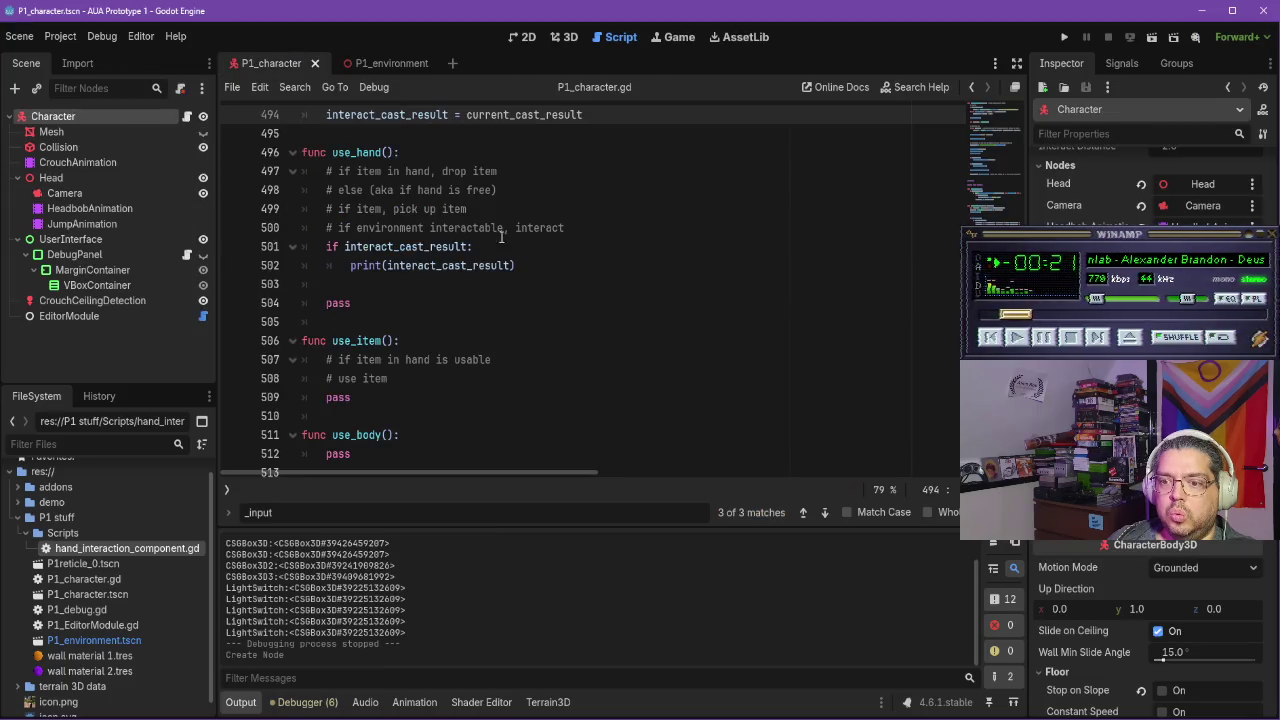
{"action": "scroll", "coordinate": [514, 212], "scroll_direction": "up", "scroll_amount": 2}
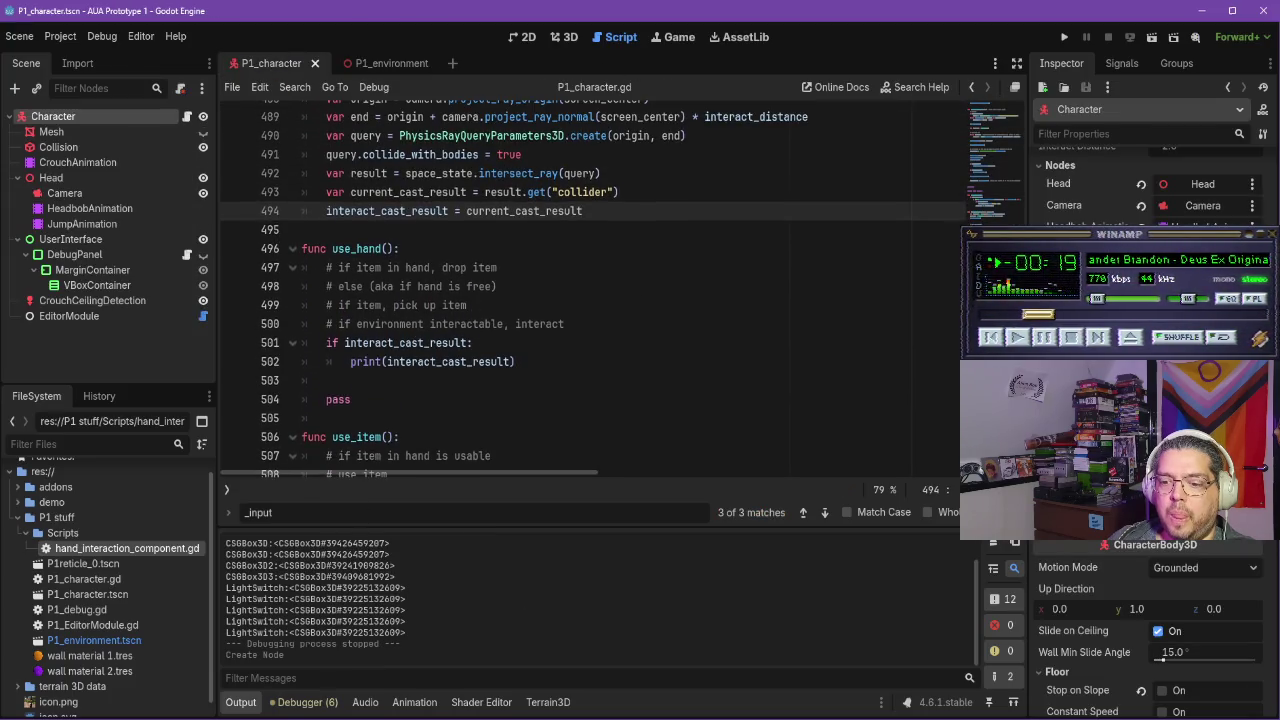
{"action": "key", "text": "alt+Tab"}
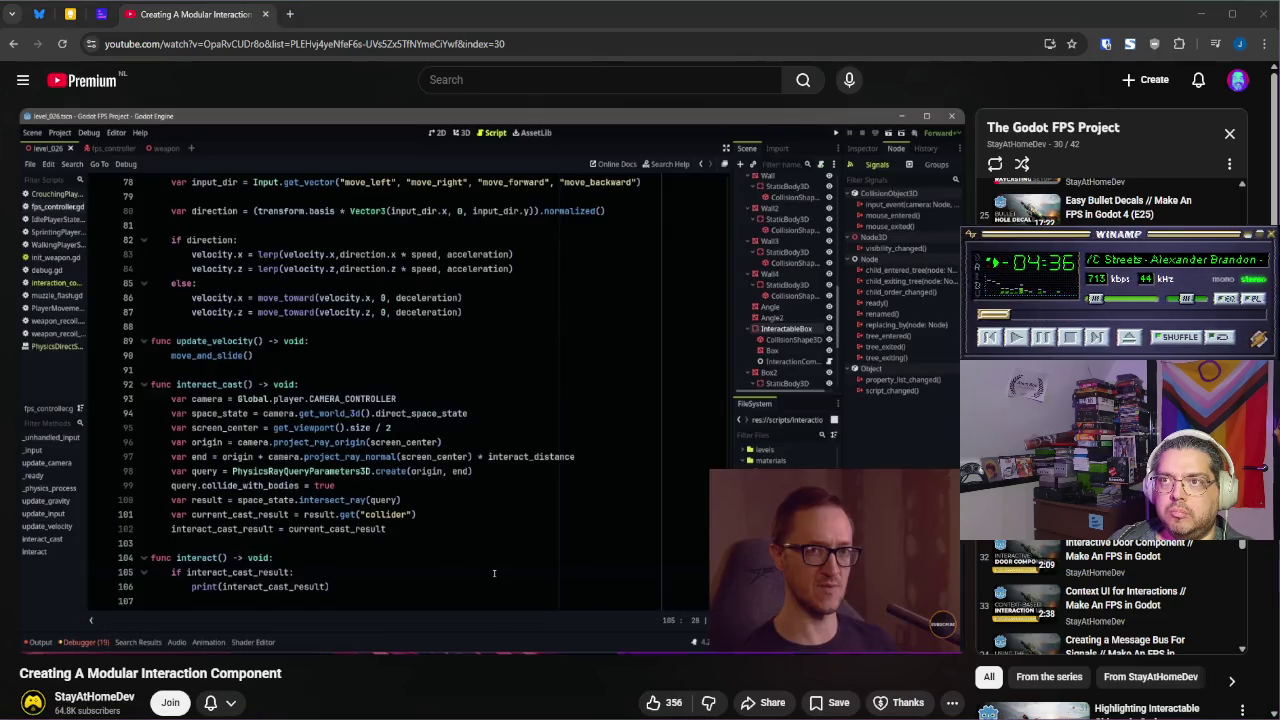
{"action": "left_click", "coordinate": [658, 370]}
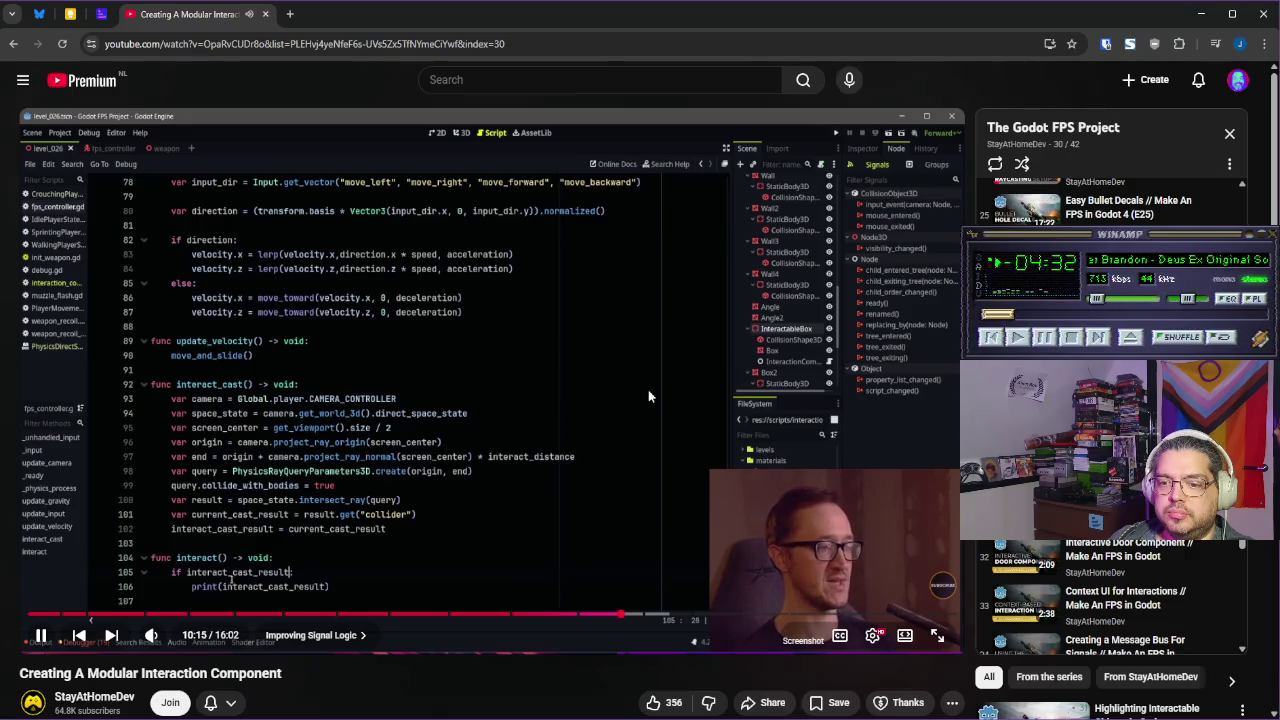
{"action": "mouse_move", "coordinate": [658, 398]}
{"action": "left_mouse_down"}
{"action": "mouse_move", "coordinate": [681, 384]}
{"action": "mouse_move", "coordinate": [675, 422]}
{"action": "left_mouse_up"}
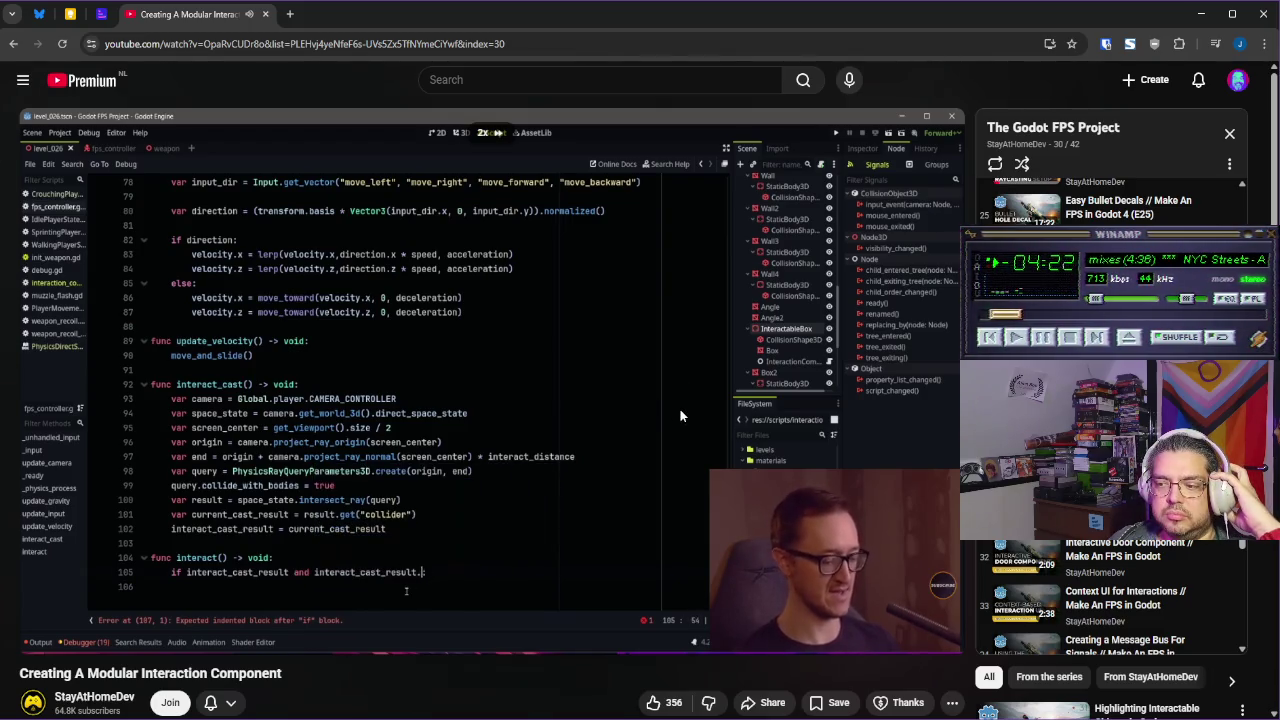
{"action": "left_click_drag", "start_coordinate": [680, 410], "coordinate": [662, 396]}
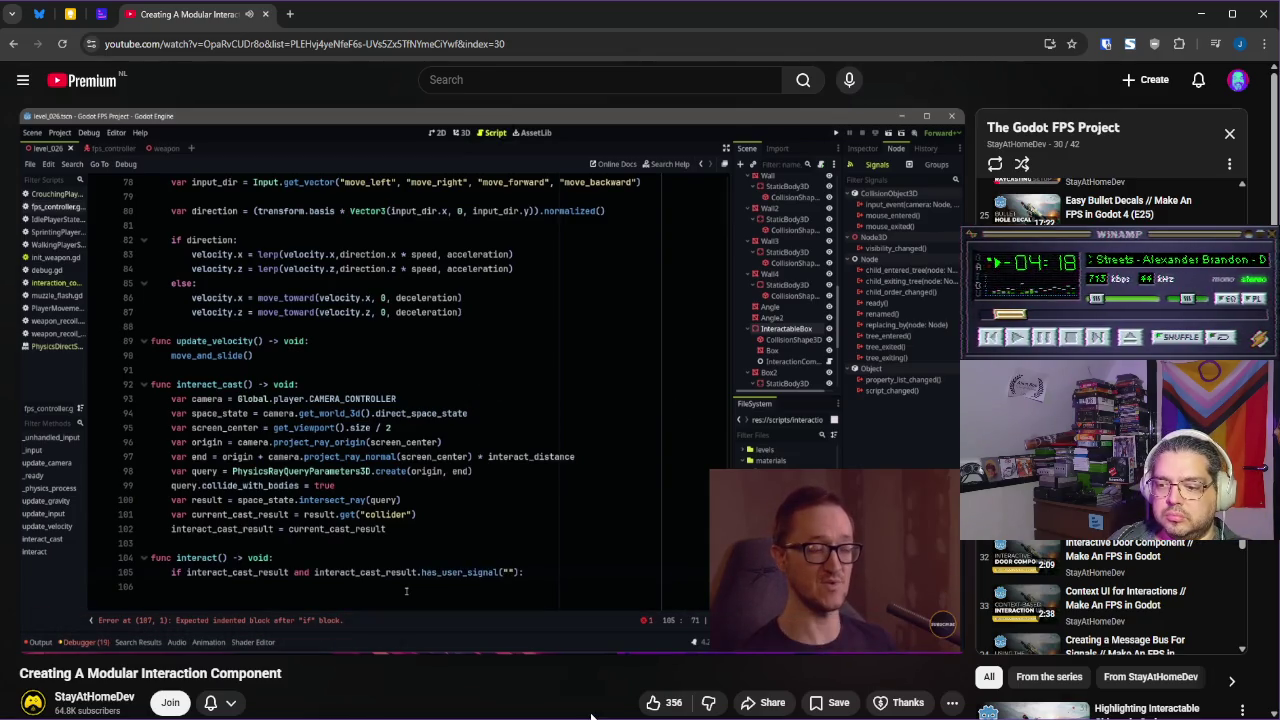
Delete the print(interact_cast_result) line from use_hand's if block
{"action": "key", "text": "alt+Tab"}
{"action": "scroll", "coordinate": [459, 415], "scroll_direction": "down", "scroll_amount": 2}
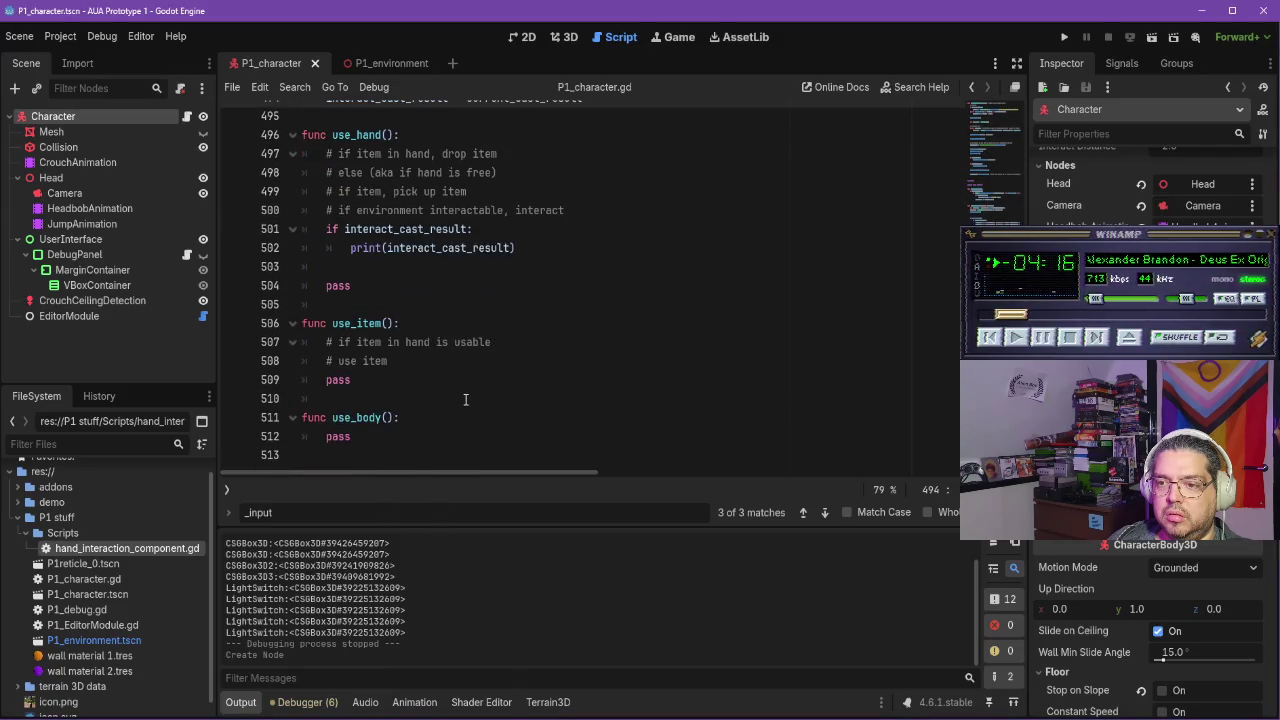
{"action": "key", "text": "alt+Tab"}
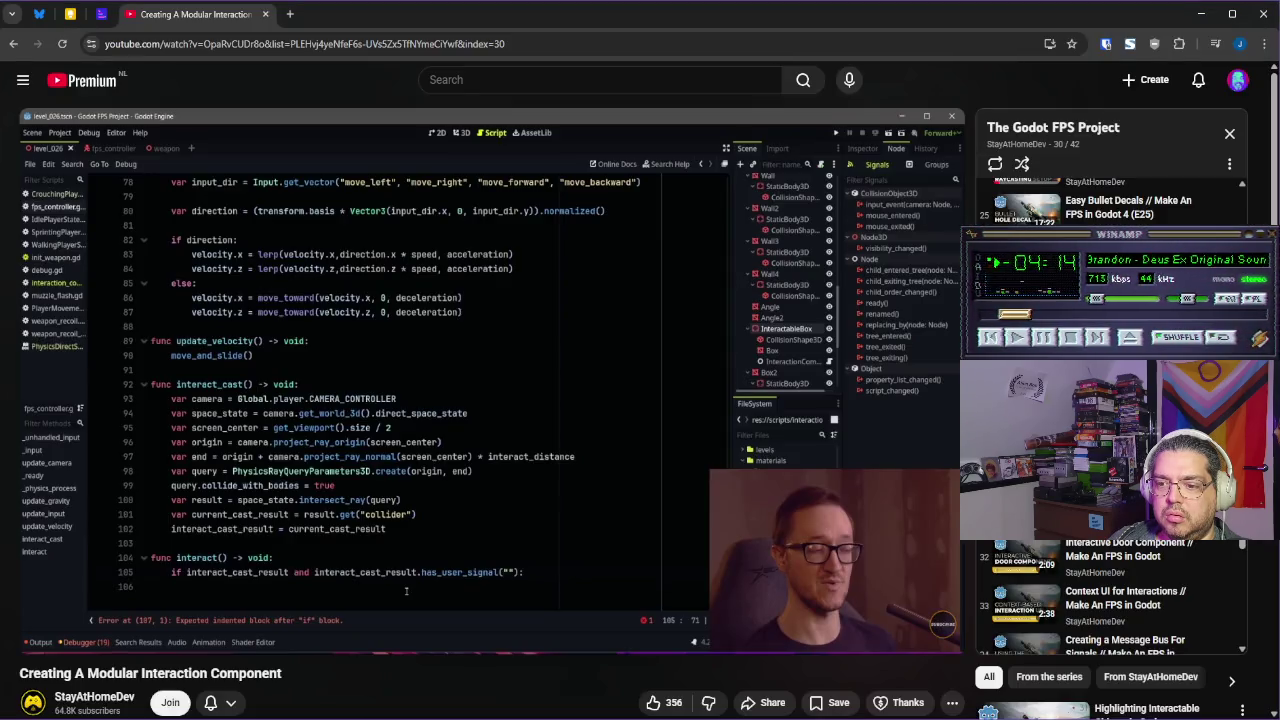
{"action": "key", "text": "alt+Tab"}
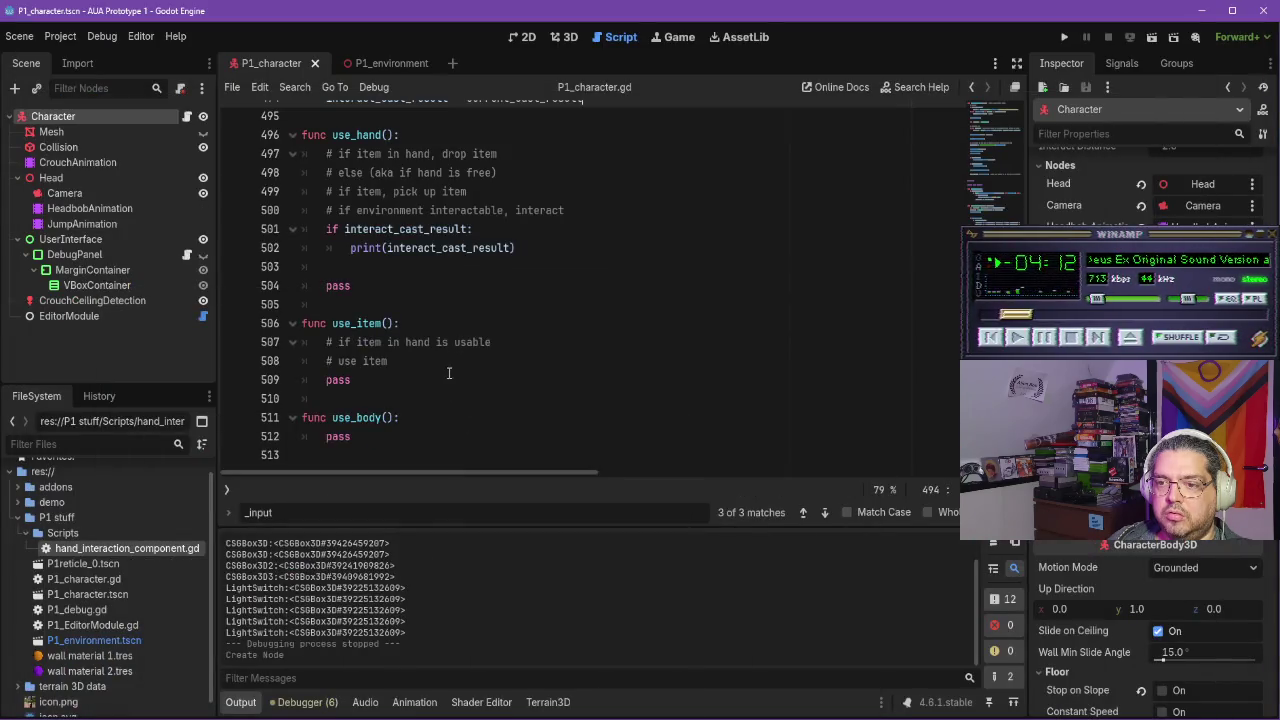
{"action": "scroll", "coordinate": [467, 291], "scroll_direction": "up", "scroll_amount": 1}
{"action": "triple_click", "coordinate": [556, 305]}
{"action": "key", "text": "BackSpace"}
{"action": "key", "text": "BackSpace"}
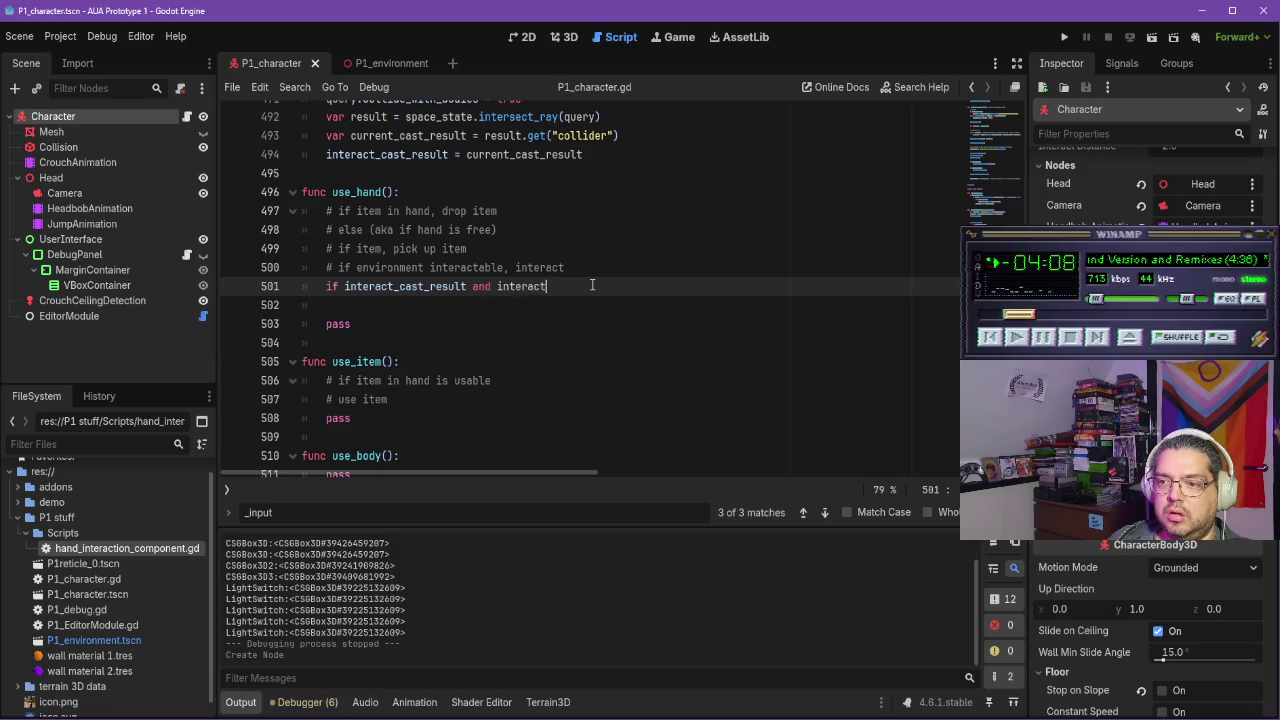
Extend use_hand's if condition to interact_cast_result.has_user_signal("interacted")
{"action": "type", "text": "_cast_result."}
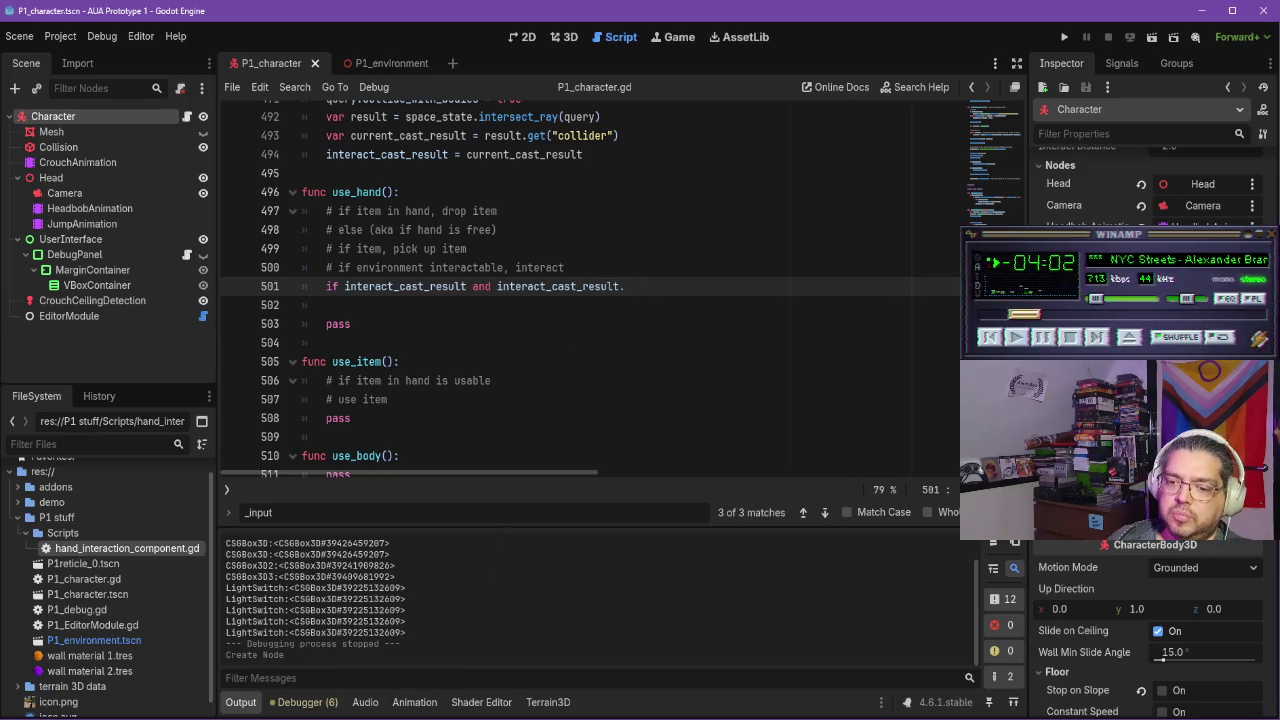
{"action": "key", "text": "alt+Tab"}
{"action": "key", "text": "alt+Tab"}
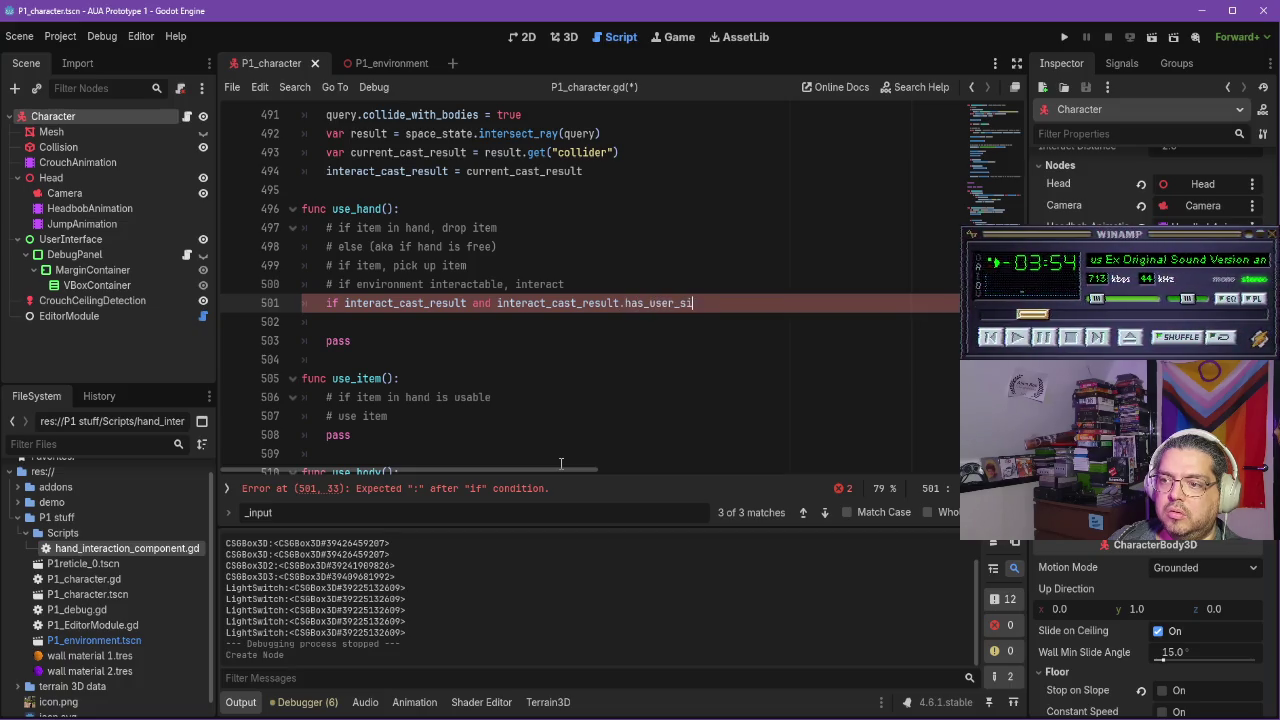
{"action": "type", "text": "gnal("}
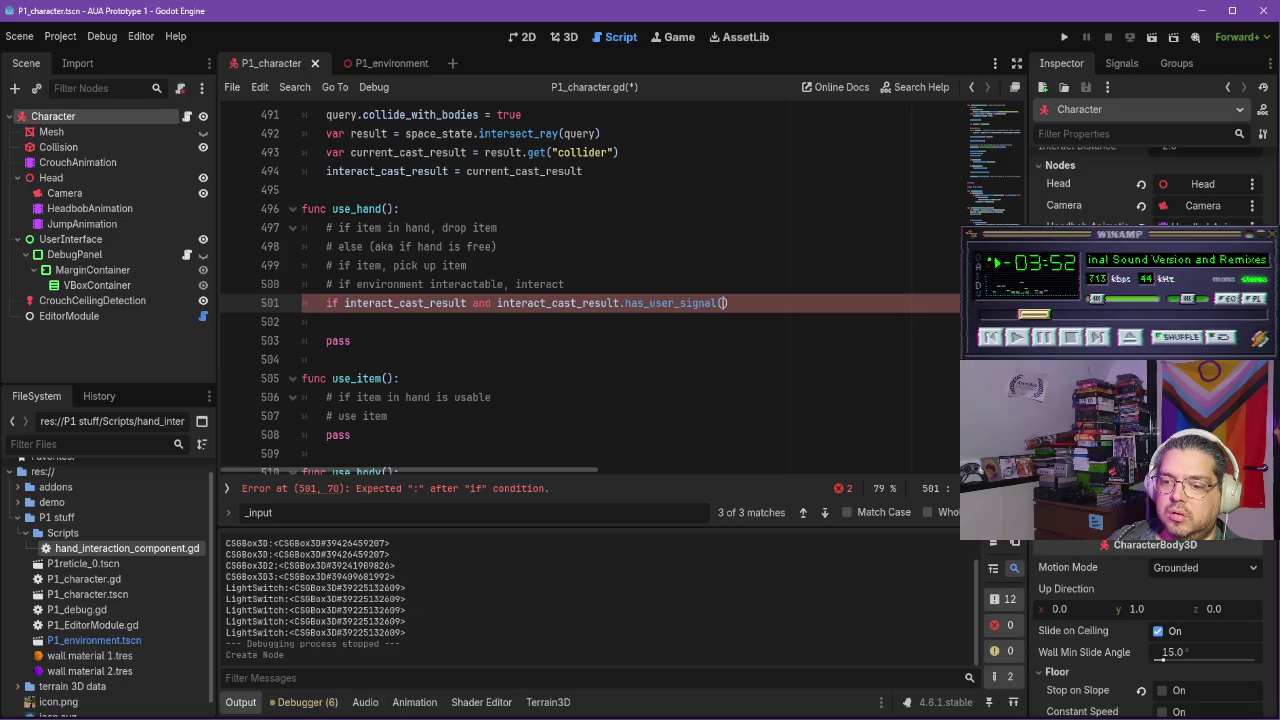
{"action": "key", "text": "alt+Tab"}
{"action": "left_click", "coordinate": [473, 425]}
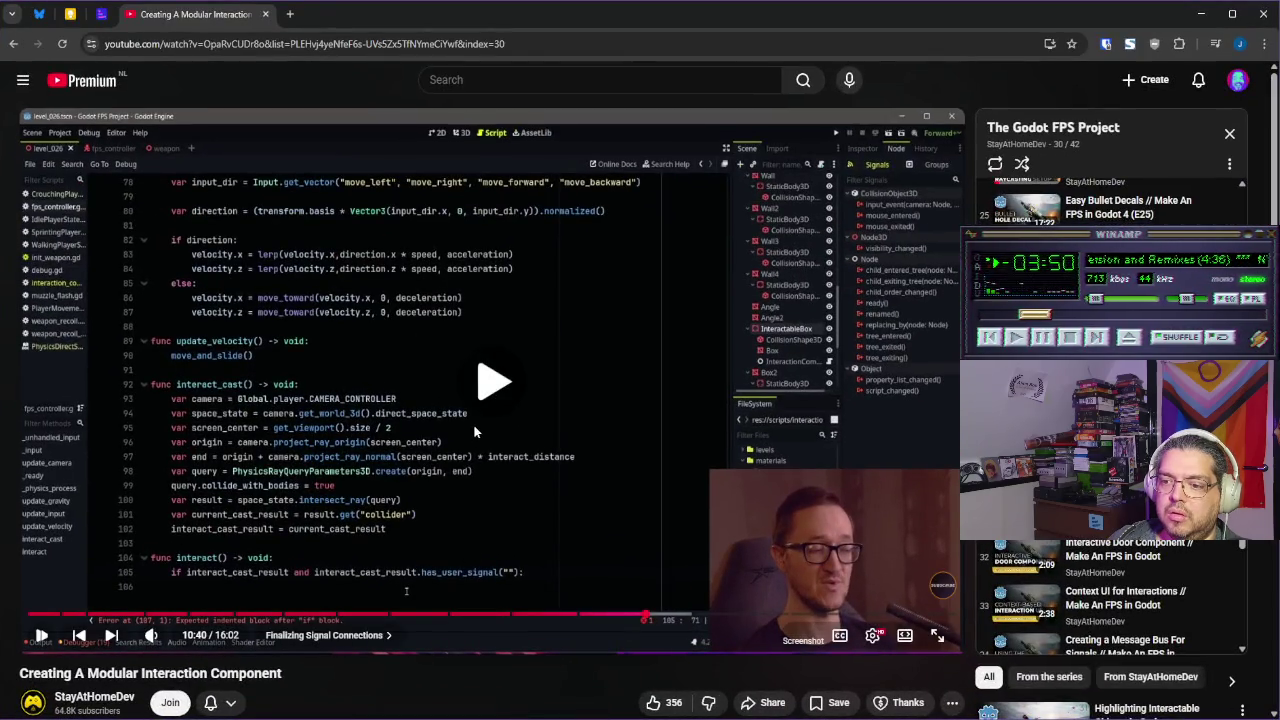
{"action": "left_click", "coordinate": [601, 436]}
{"action": "mouse_move", "coordinate": [591, 719]}
{"action": "left_click", "coordinate": [590, 655]}
{"action": "type", "text": "if interact_cast_result and interact_cast_result.has_user_signal(\"interacted\"):"}
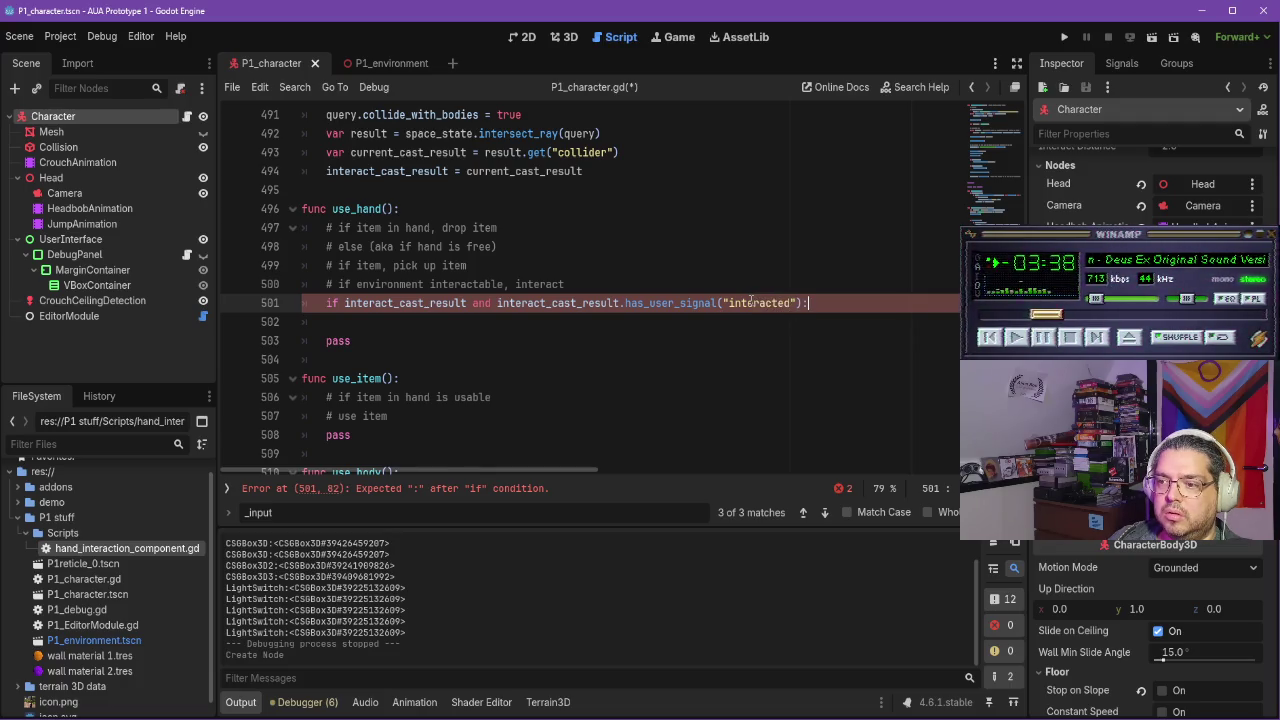
Open an indented body line under the check while following the tutorial
{"action": "key", "text": "Return"}
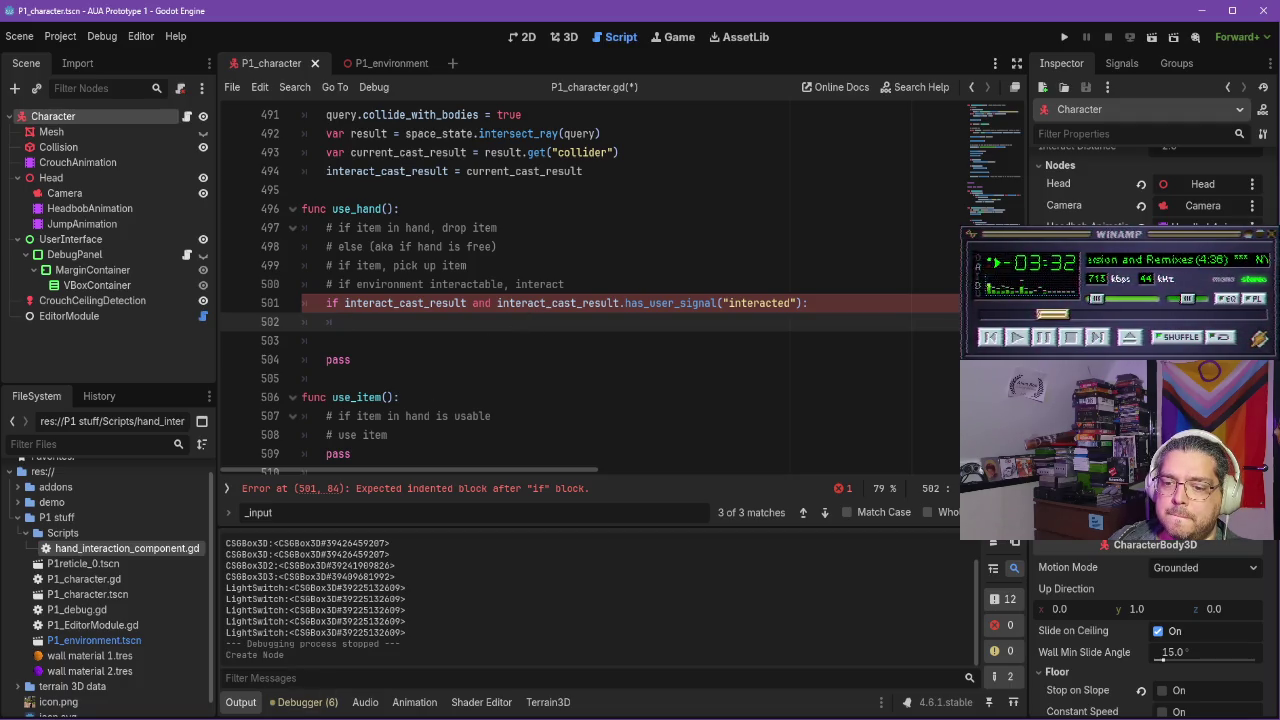
{"action": "key", "text": "alt+Tab"}
{"action": "left_click", "coordinate": [560, 439]}
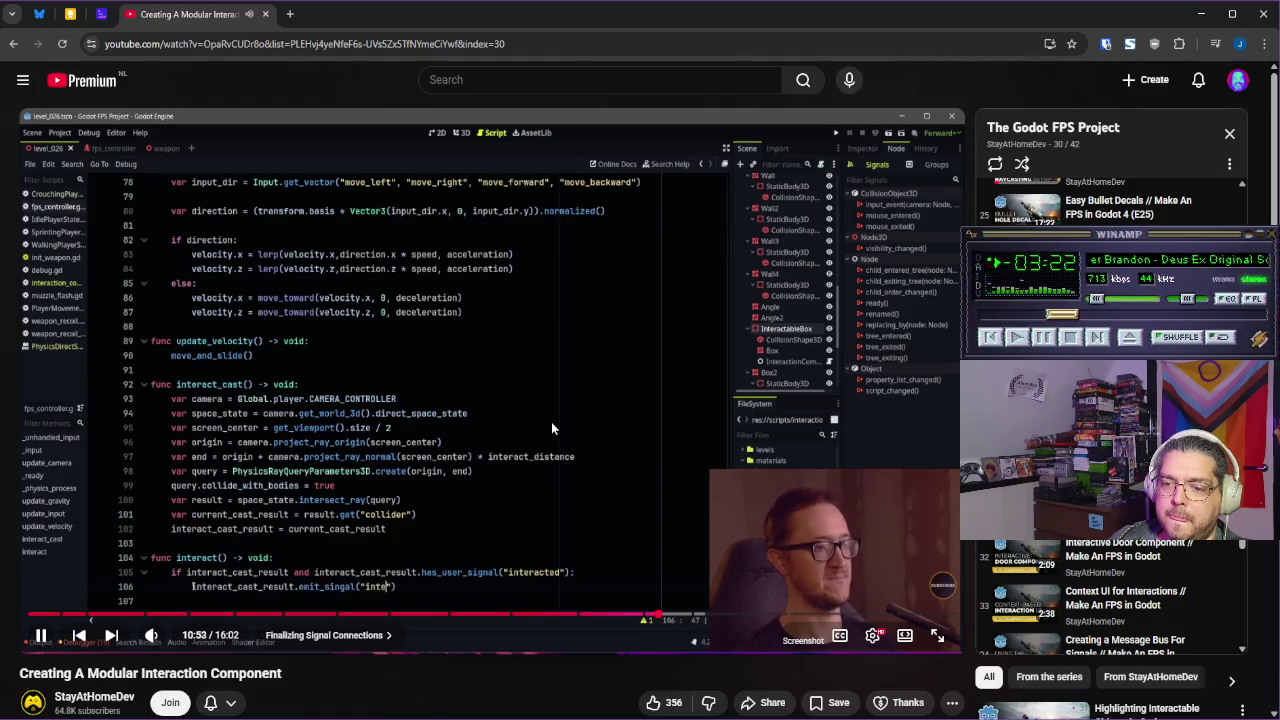
{"action": "left_click", "coordinate": [553, 428]}
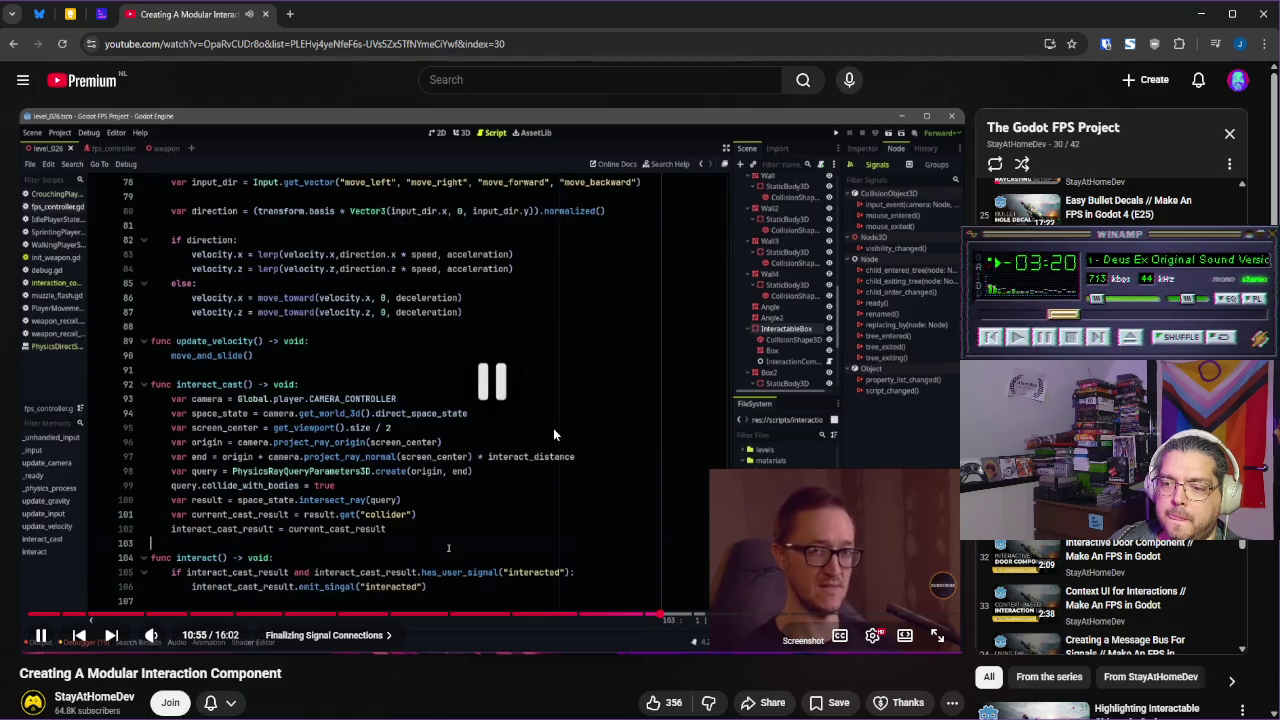
{"action": "left_click", "coordinate": [590, 712]}
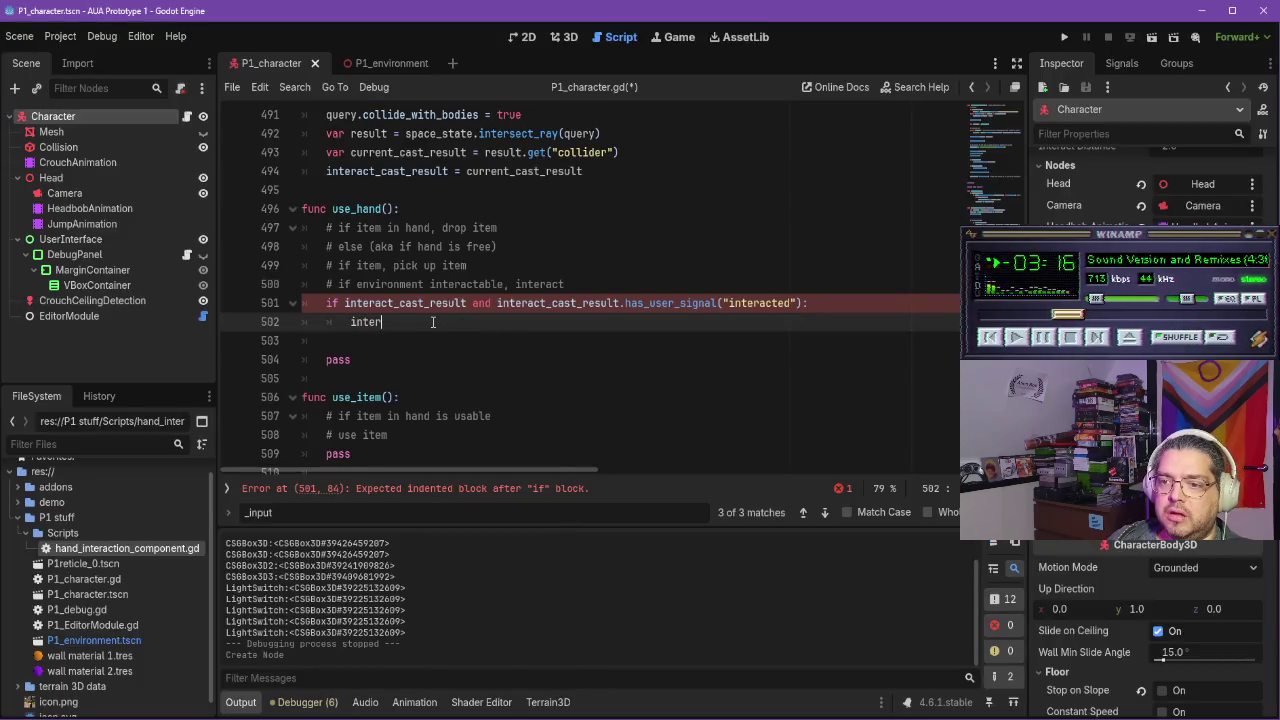
Complete line 502 as interact_cast_result.emit_signal("interacted")
{"action": "type", "text": "act"}
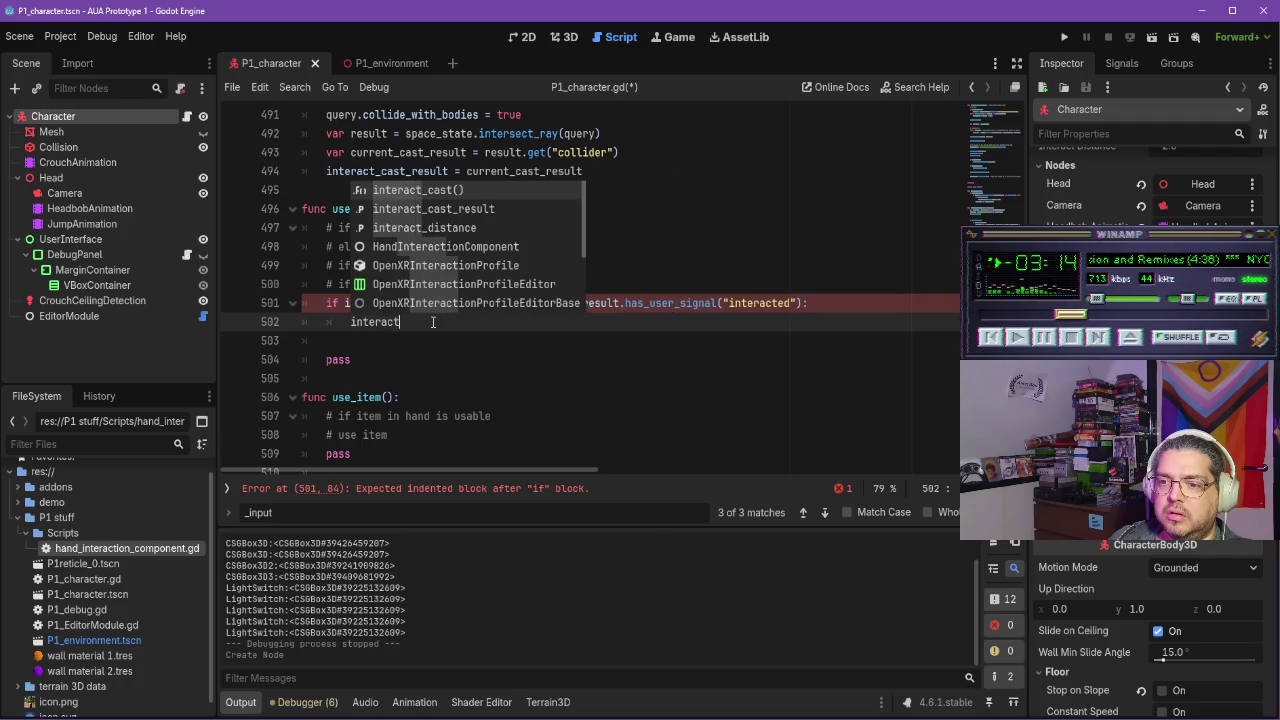
{"action": "type", "text": "_"}
{"action": "key", "text": "Down"}
{"action": "key", "text": "Return"}
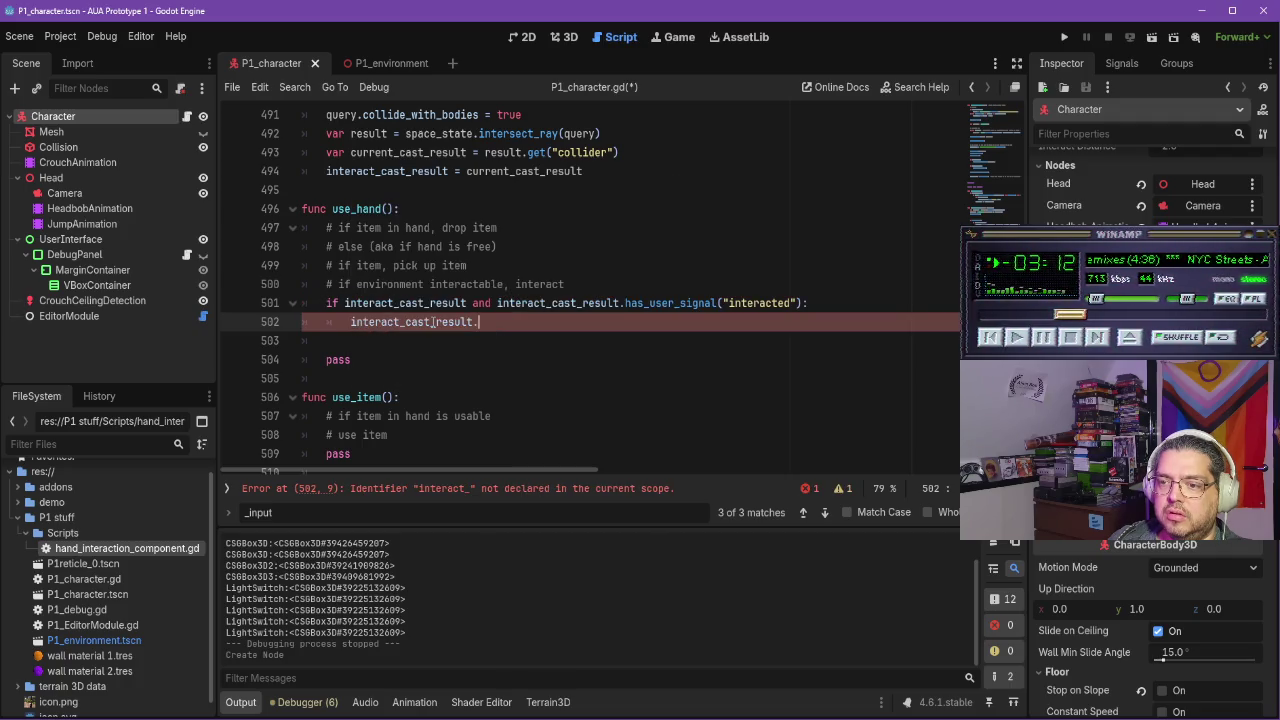
{"action": "type", "text": "emit_si"}
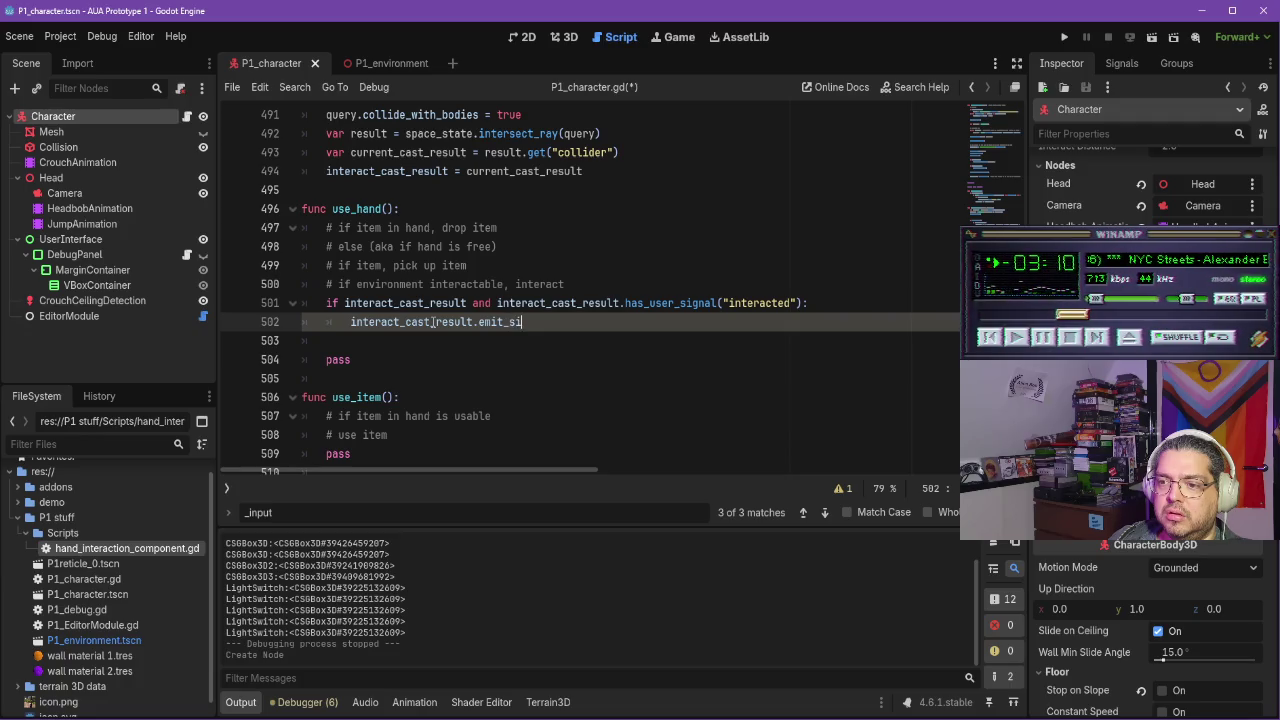
{"action": "type", "text": "gnal(\"interacted"}
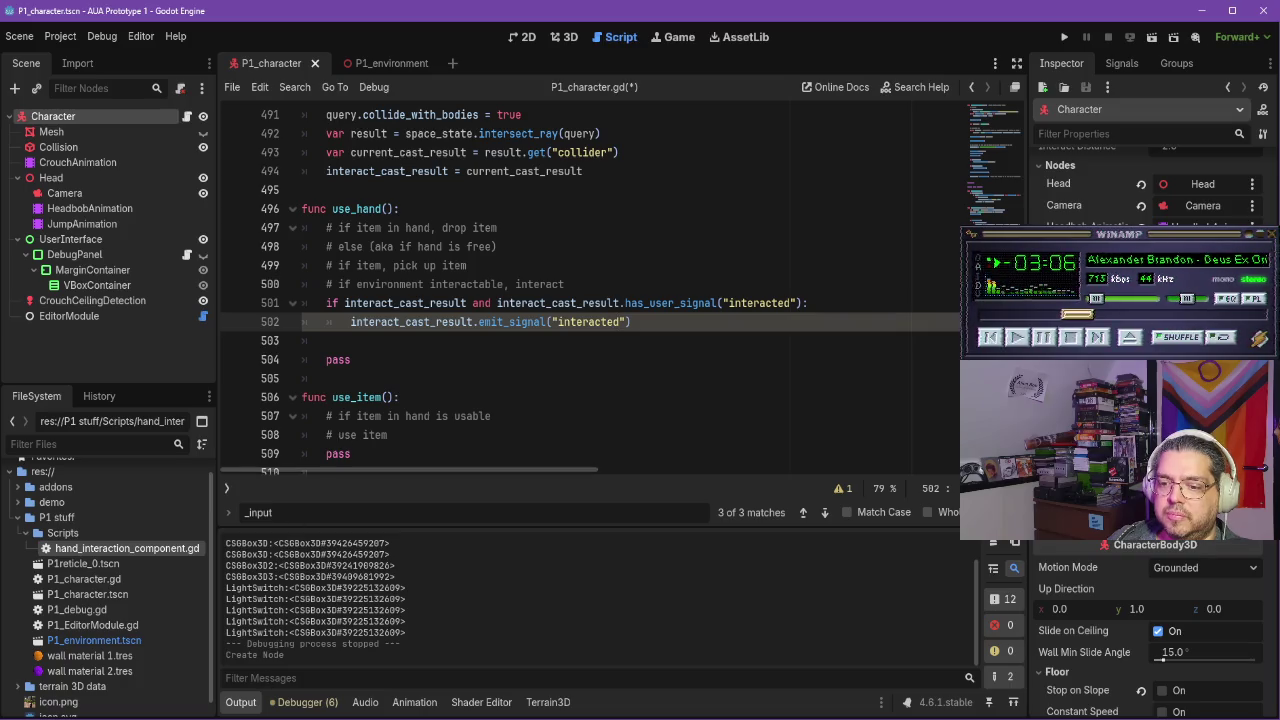
Play the tutorial onward, then pause it again
{"action": "key", "text": "alt+Tab"}
{"action": "left_click", "coordinate": [562, 442]}
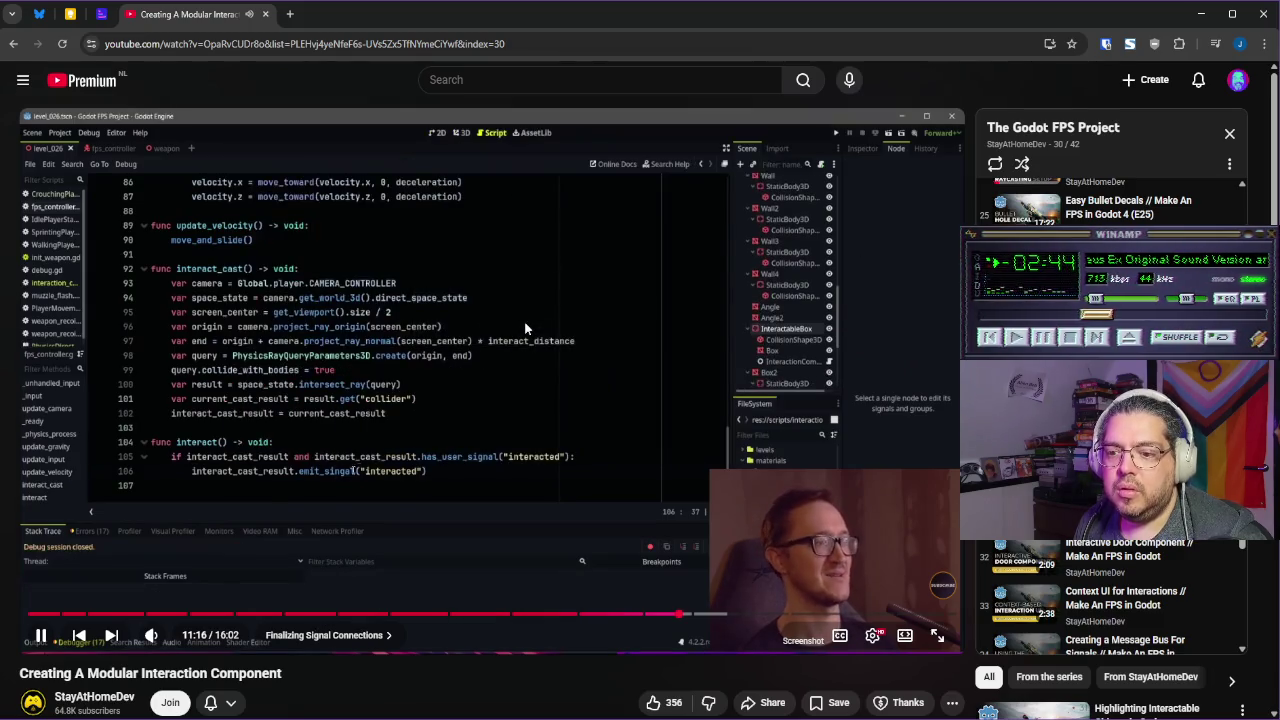
{"action": "left_click", "coordinate": [524, 321]}
Playtest by walking to the purple block and interacting with the grey box, then stop with F8
{"action": "key", "text": "alt+Tab"}
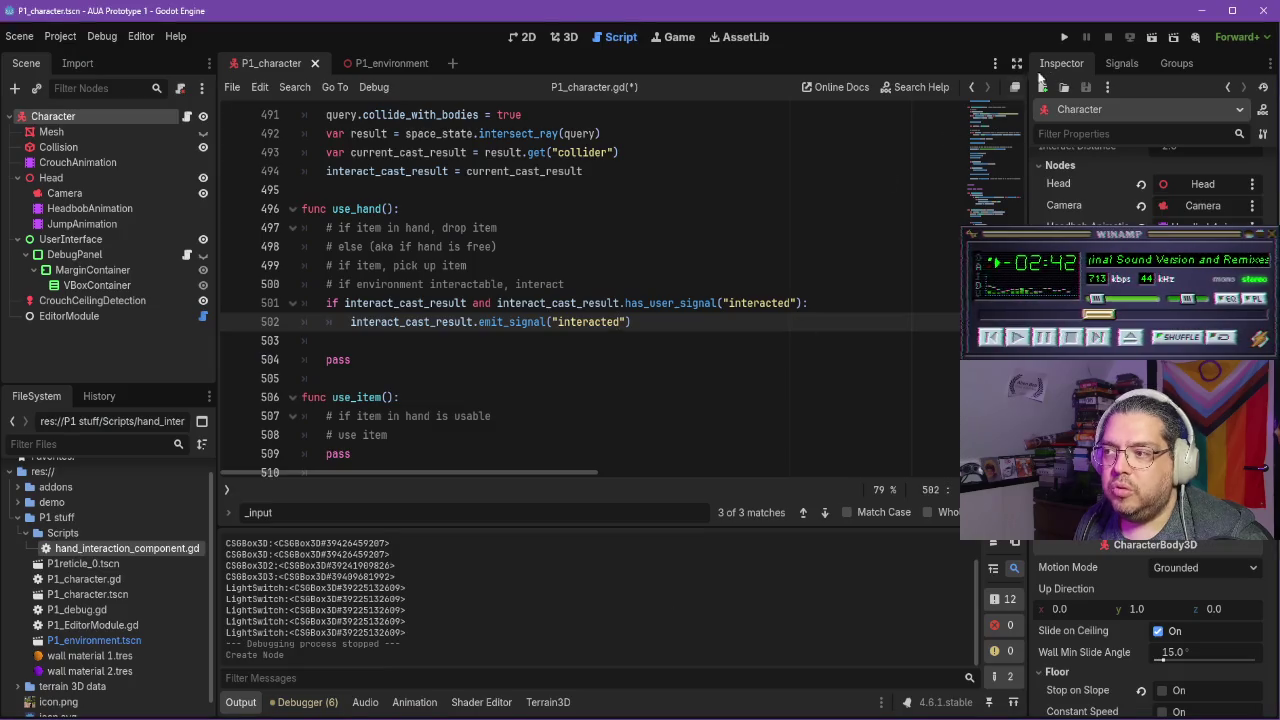
{"action": "left_click", "coordinate": [1066, 38]}
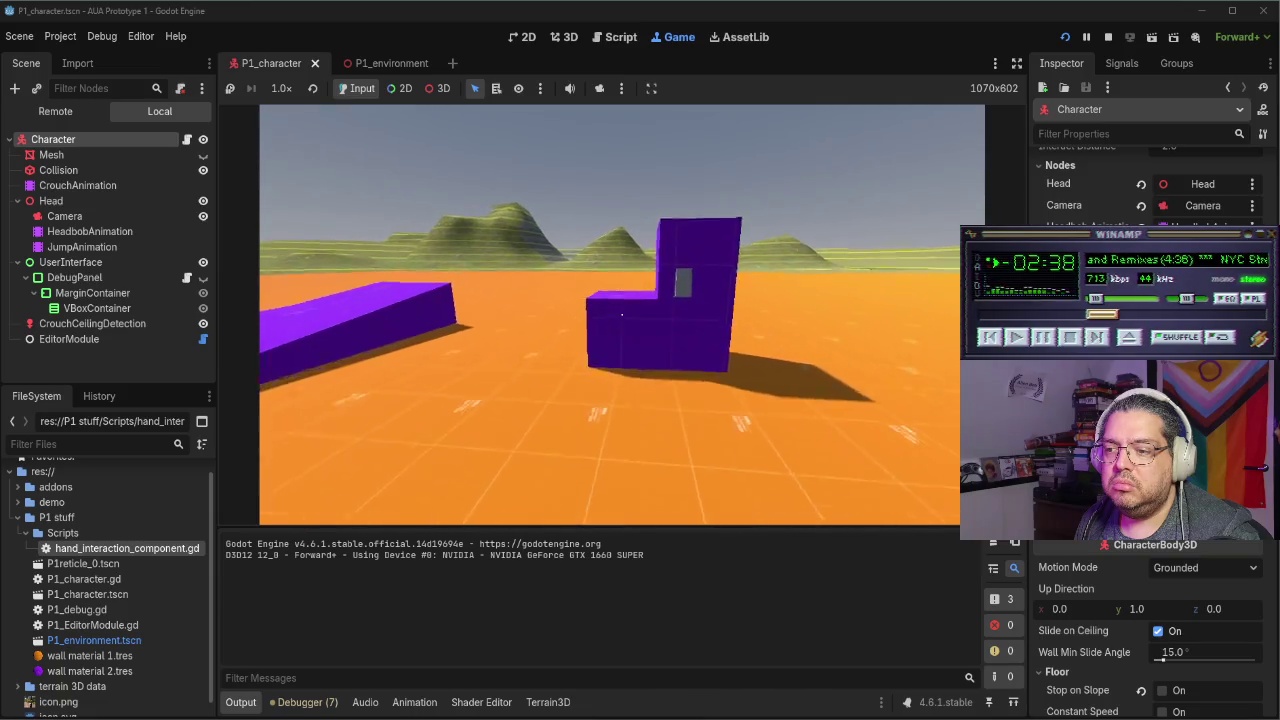
{"action": "key", "text": "w"}
{"action": "key", "text": "w"}
{"action": "key", "text": "e"}
{"action": "key", "text": "e"}
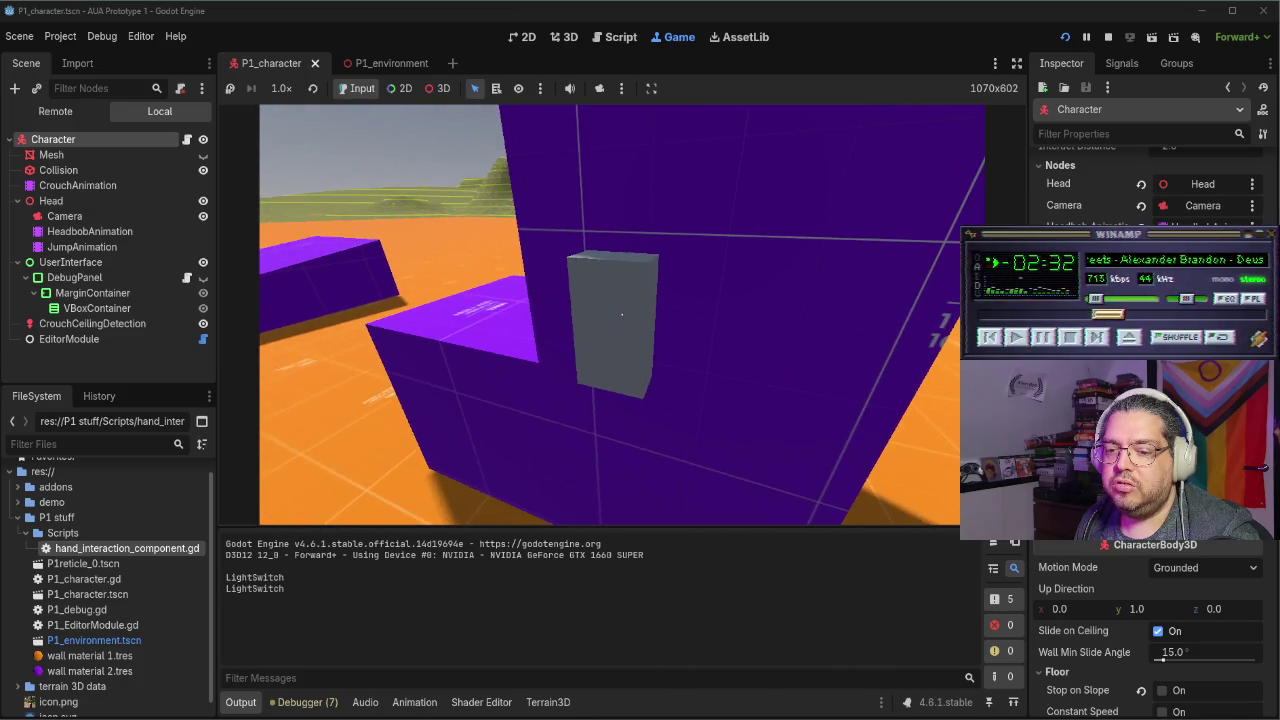
{"action": "key", "text": "e"}
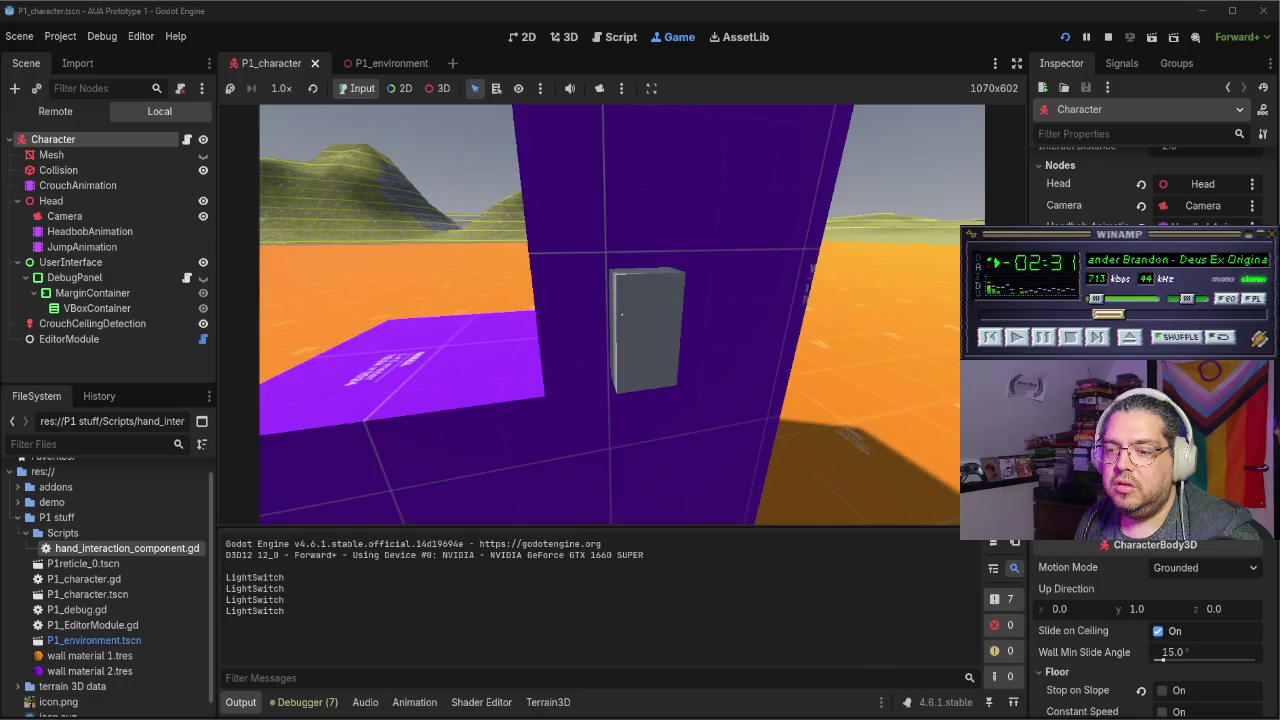
{"action": "key", "text": "alt+Tab"}
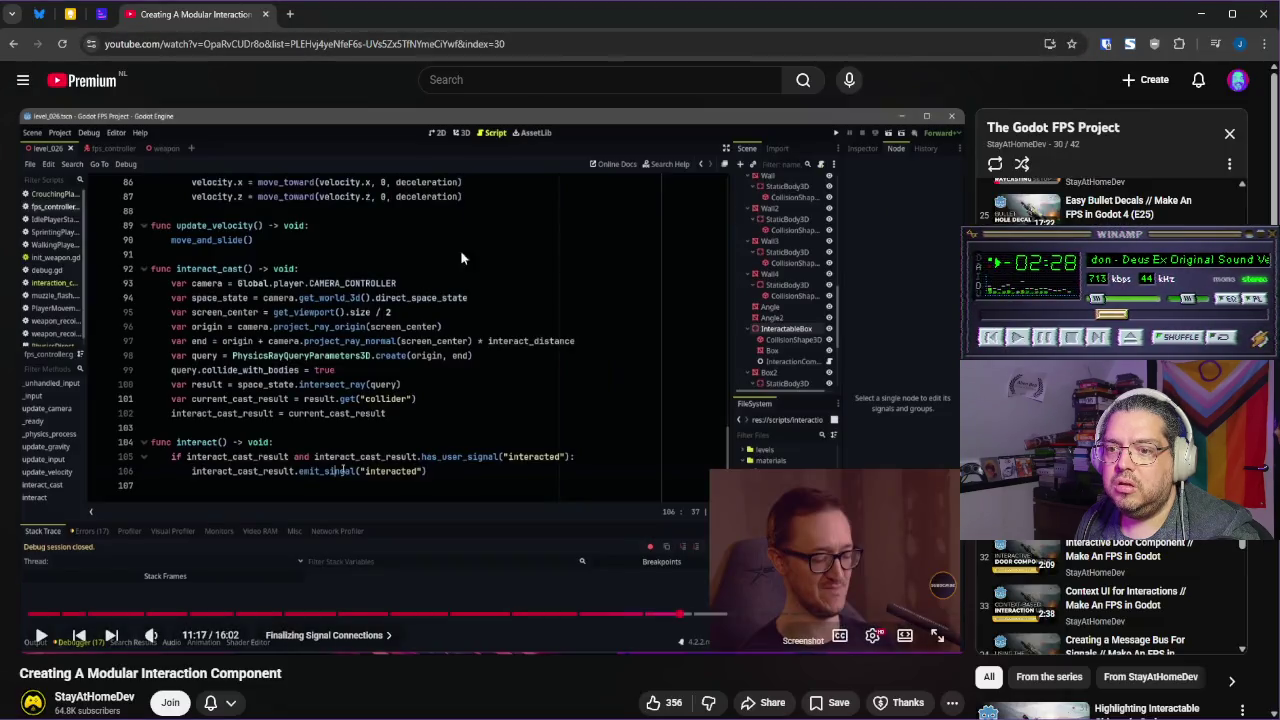
{"action": "key", "text": "alt+Tab"}
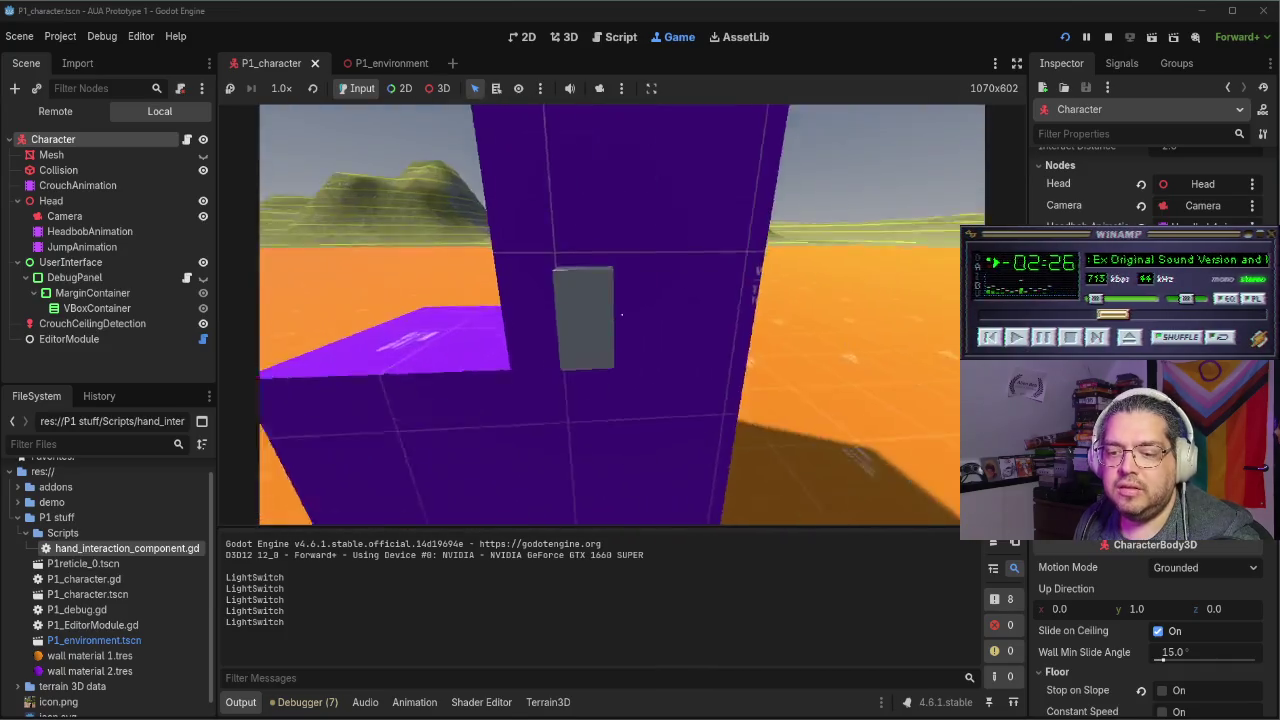
{"action": "key", "text": "F8"}
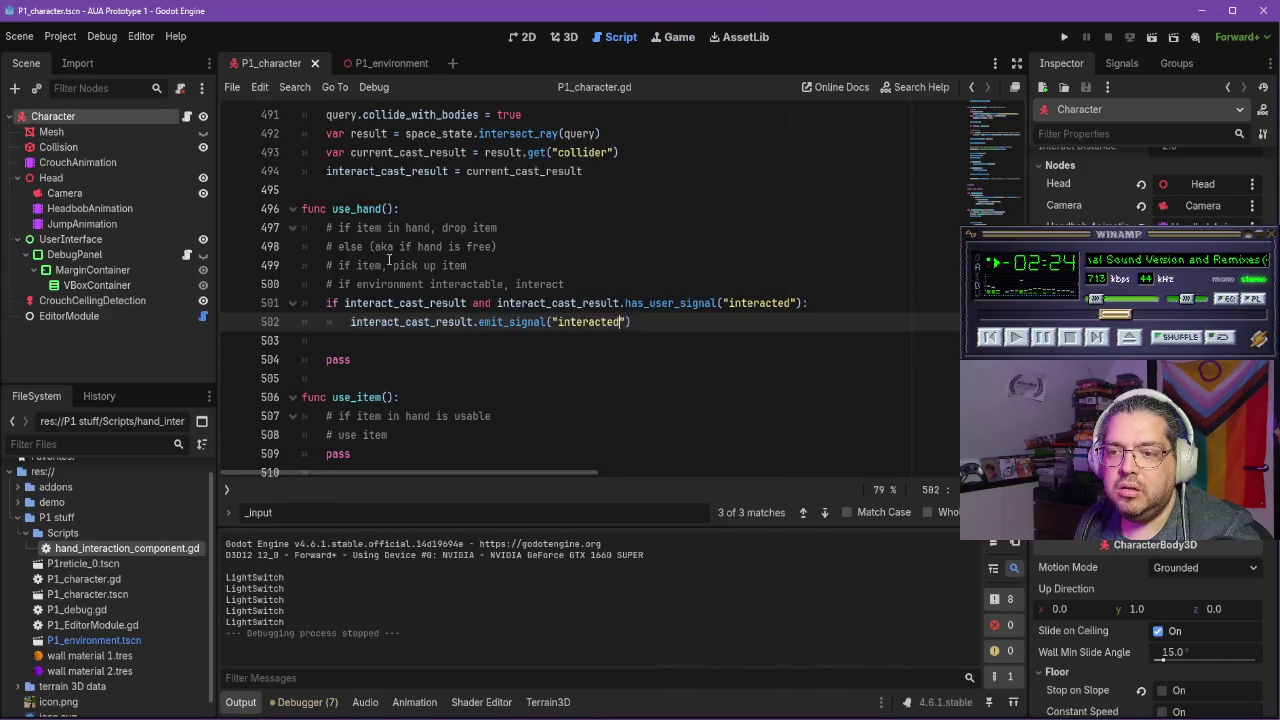
{"action": "left_click", "coordinate": [361, 61]}
Browse the script editor's file, editing, navigation, debug and editor menus in P1_character
{"action": "left_click", "coordinate": [272, 63]}
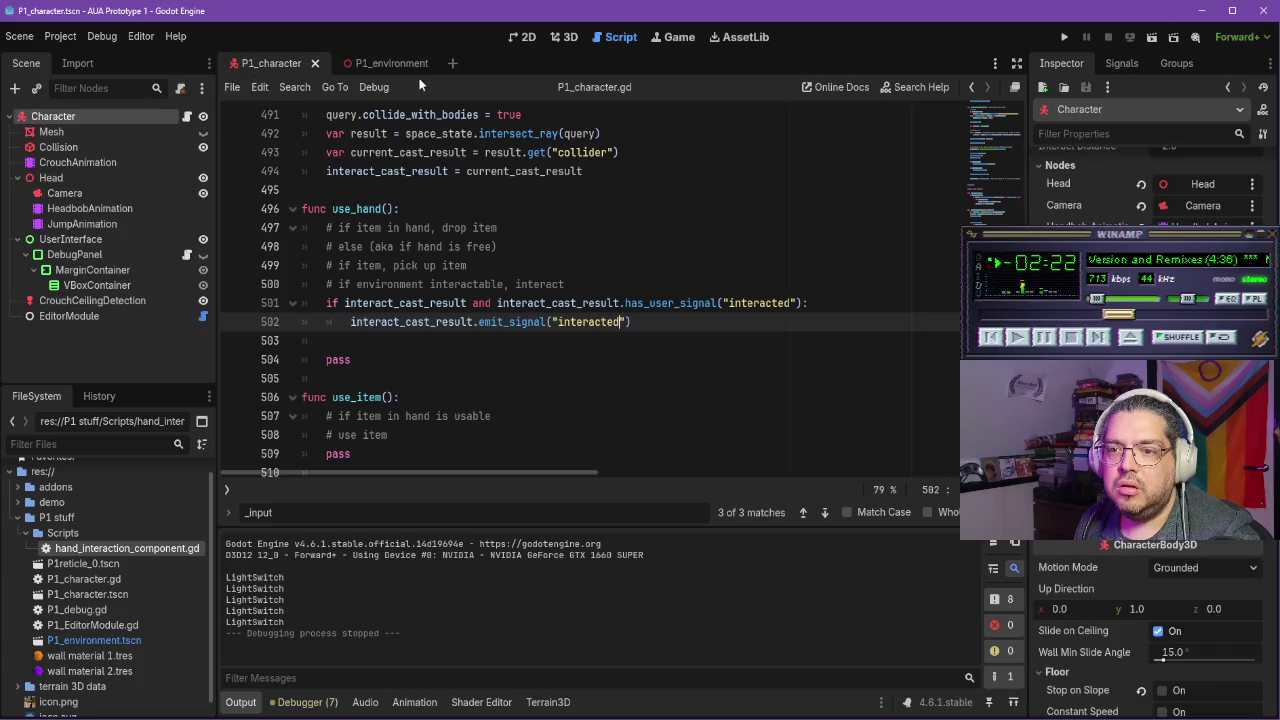
{"action": "left_click", "coordinate": [240, 88]}
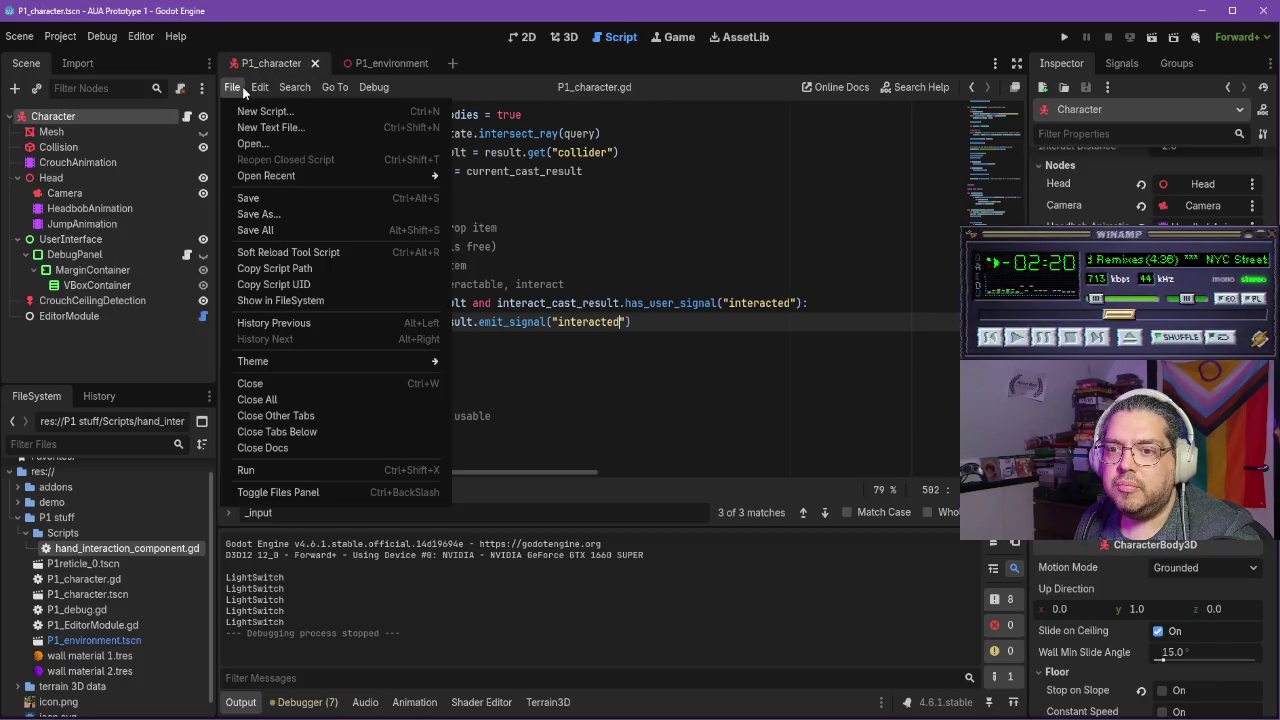
{"action": "mouse_move", "coordinate": [373, 87]}
{"action": "left_click", "coordinate": [601, 87]}
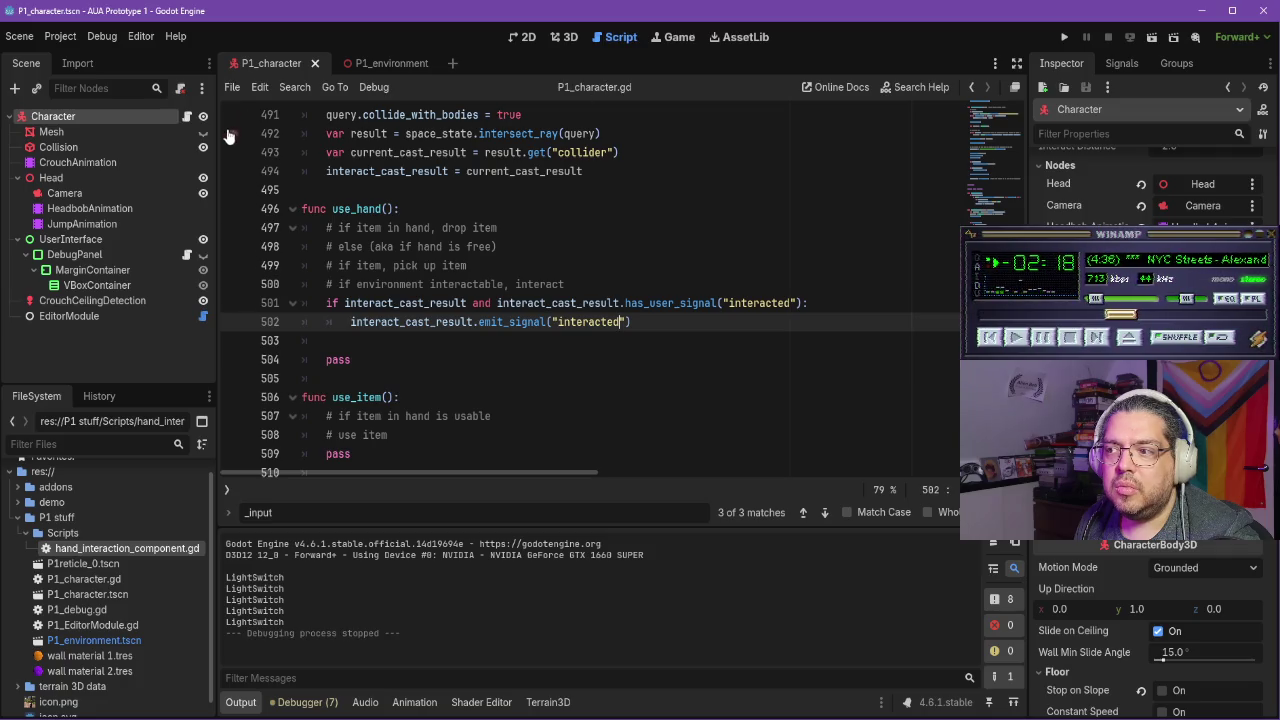
{"action": "left_click", "coordinate": [229, 87]}
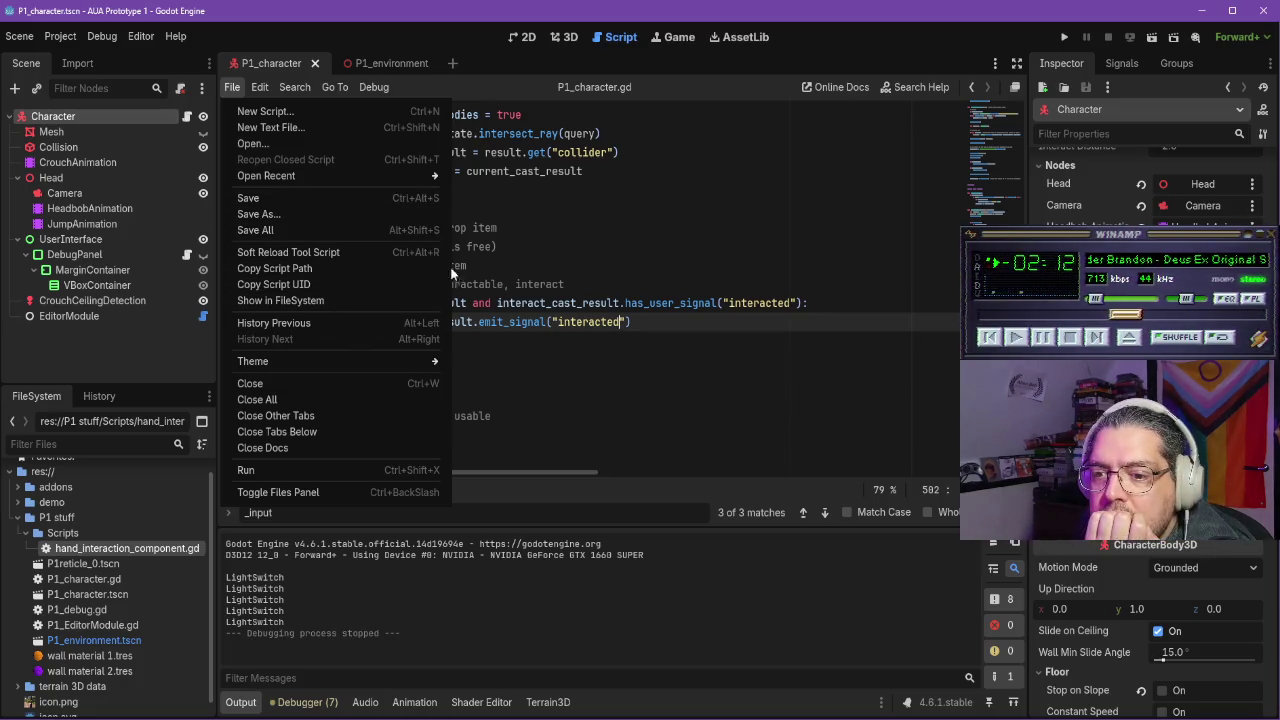
{"action": "mouse_move", "coordinate": [365, 362]}
{"action": "left_click", "coordinate": [852, 51]}
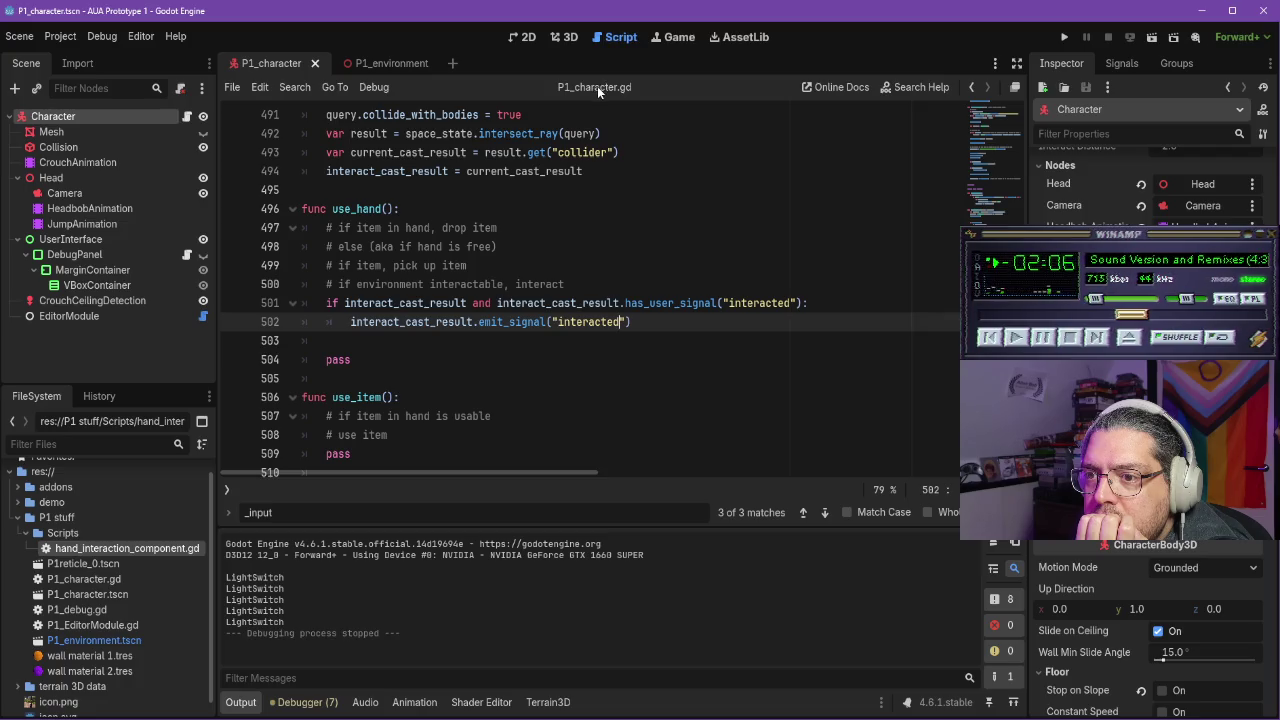
{"action": "left_click", "coordinate": [348, 90]}
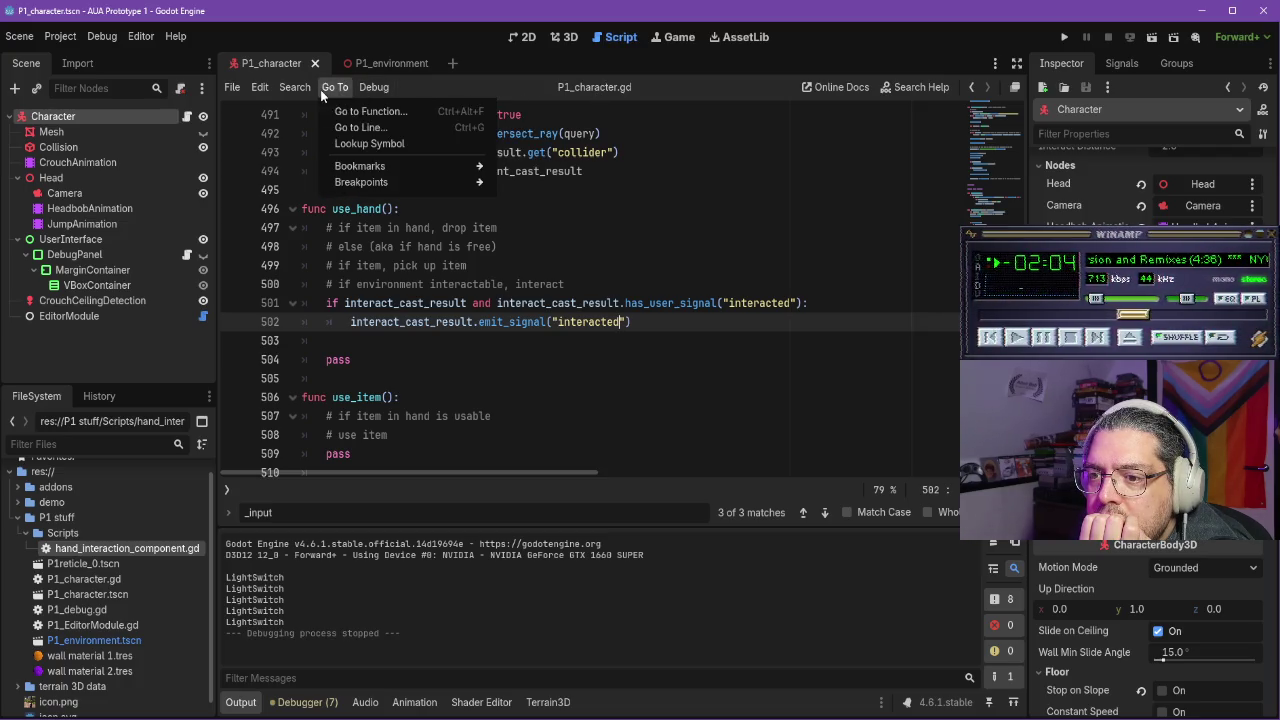
{"action": "mouse_move", "coordinate": [283, 93]}
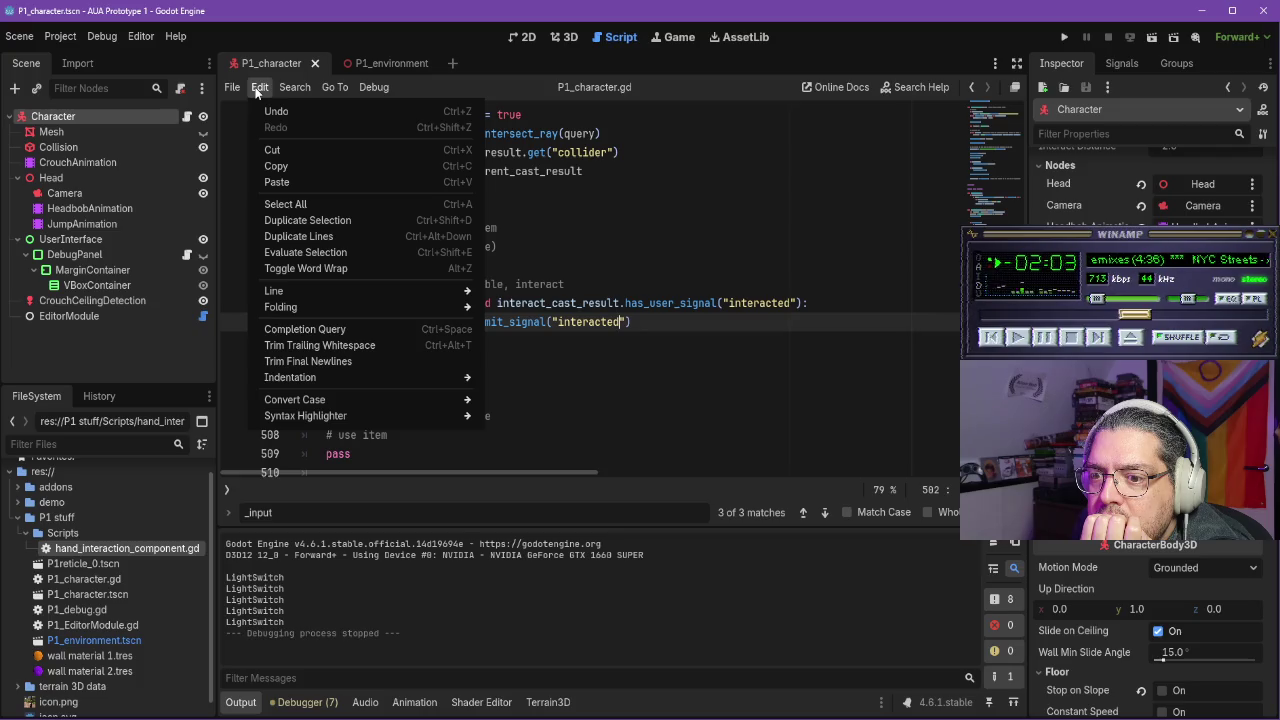
{"action": "left_click", "coordinate": [148, 38]}
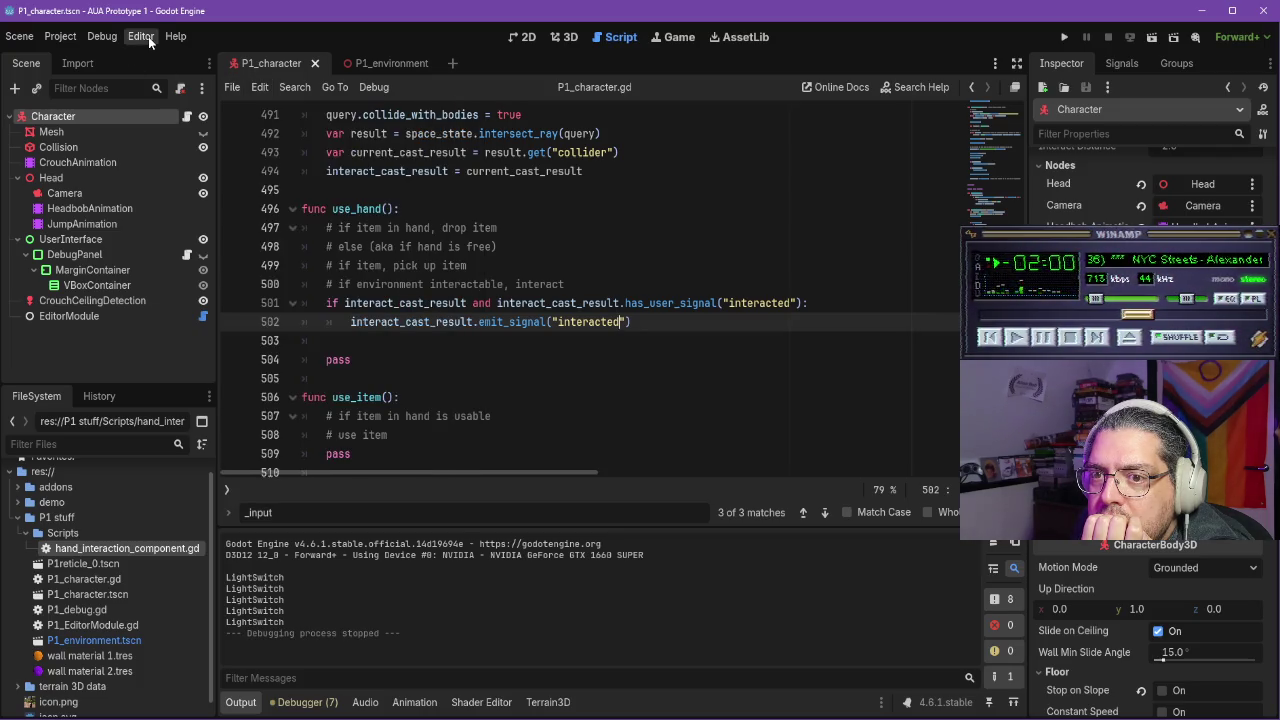
{"action": "left_click", "coordinate": [148, 38]}
{"action": "mouse_move", "coordinate": [206, 98]}
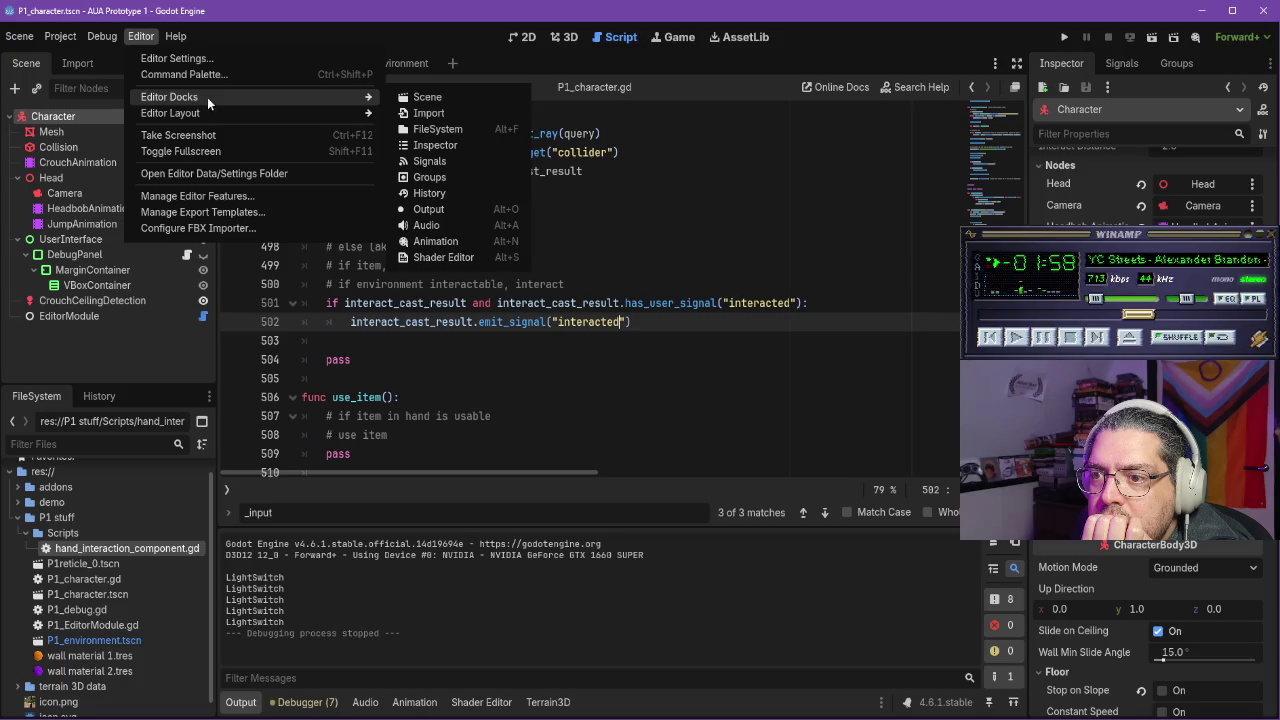
{"action": "left_click", "coordinate": [321, 36]}
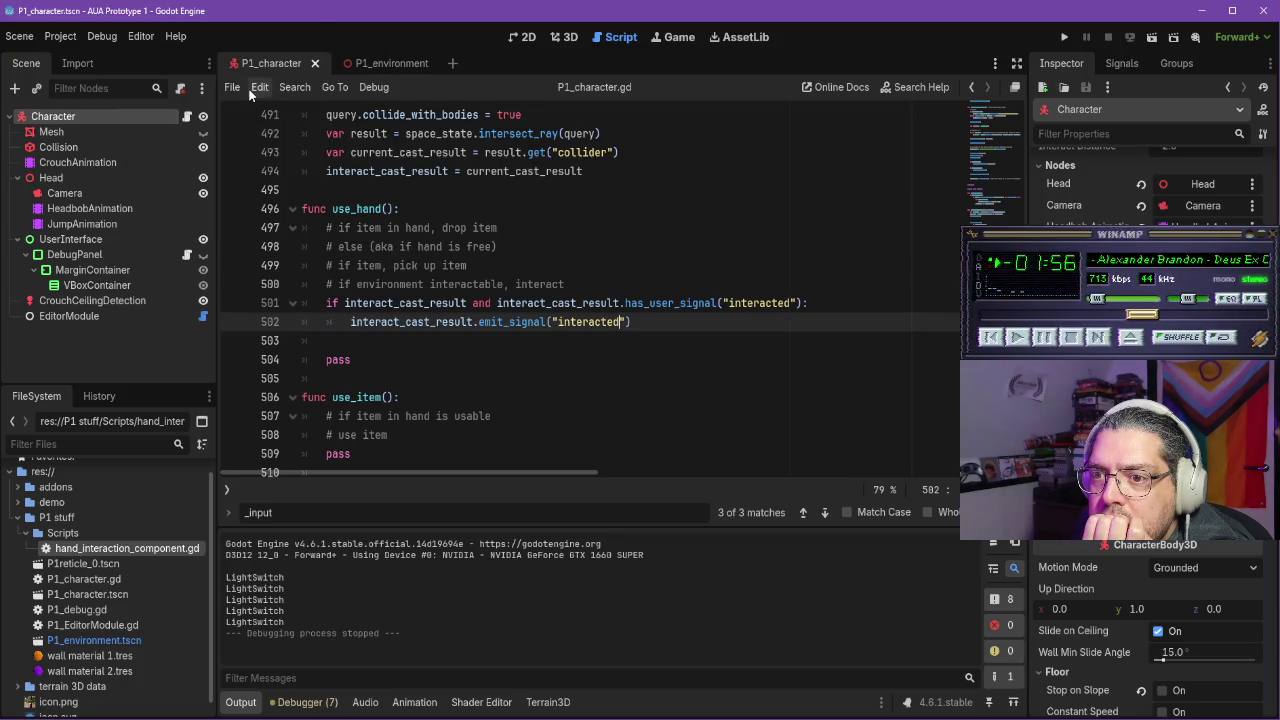
{"action": "left_click", "coordinate": [250, 89]}
{"action": "left_click", "coordinate": [363, 13]}
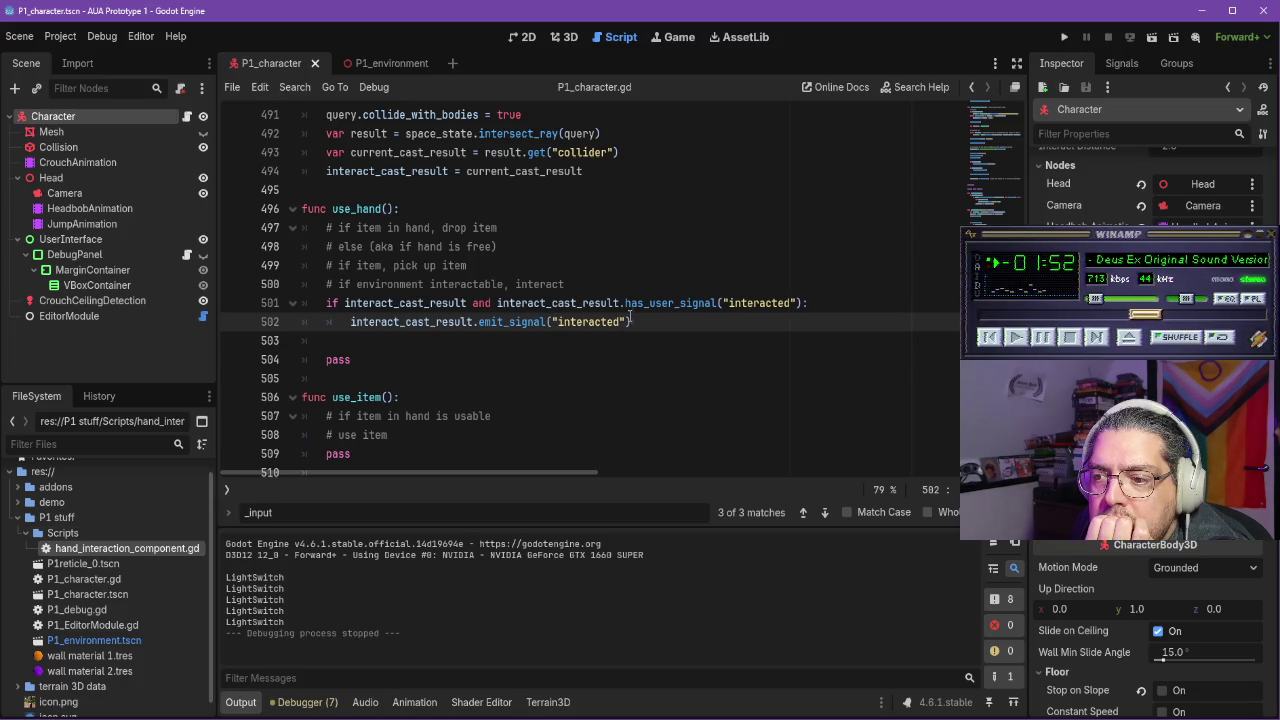
Open hand_interaction_component.gd from FileSystem, read through it, and resume the tutorial
{"action": "scroll", "coordinate": [620, 316], "scroll_direction": "down", "scroll_amount": 2}
{"action": "scroll", "coordinate": [640, 312], "scroll_direction": "up", "scroll_amount": 3}
{"action": "scroll", "coordinate": [450, 380], "scroll_direction": "down", "scroll_amount": 2}
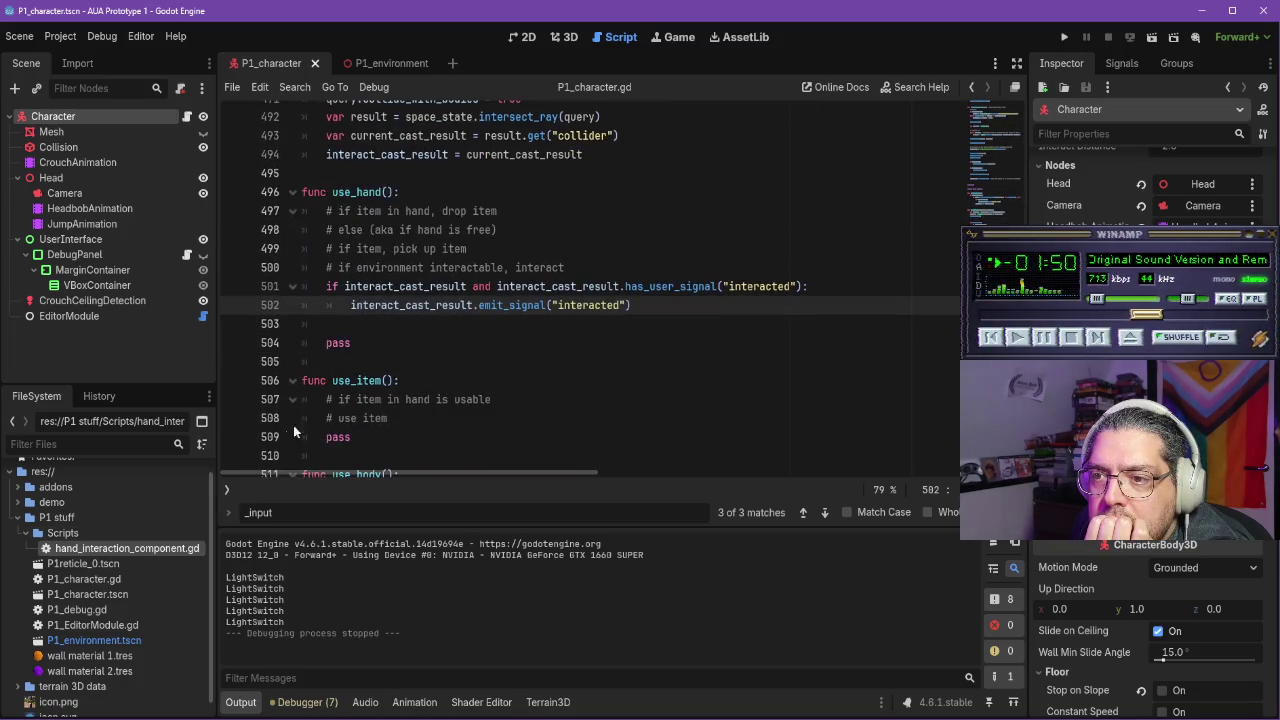
{"action": "double_click", "coordinate": [122, 549]}
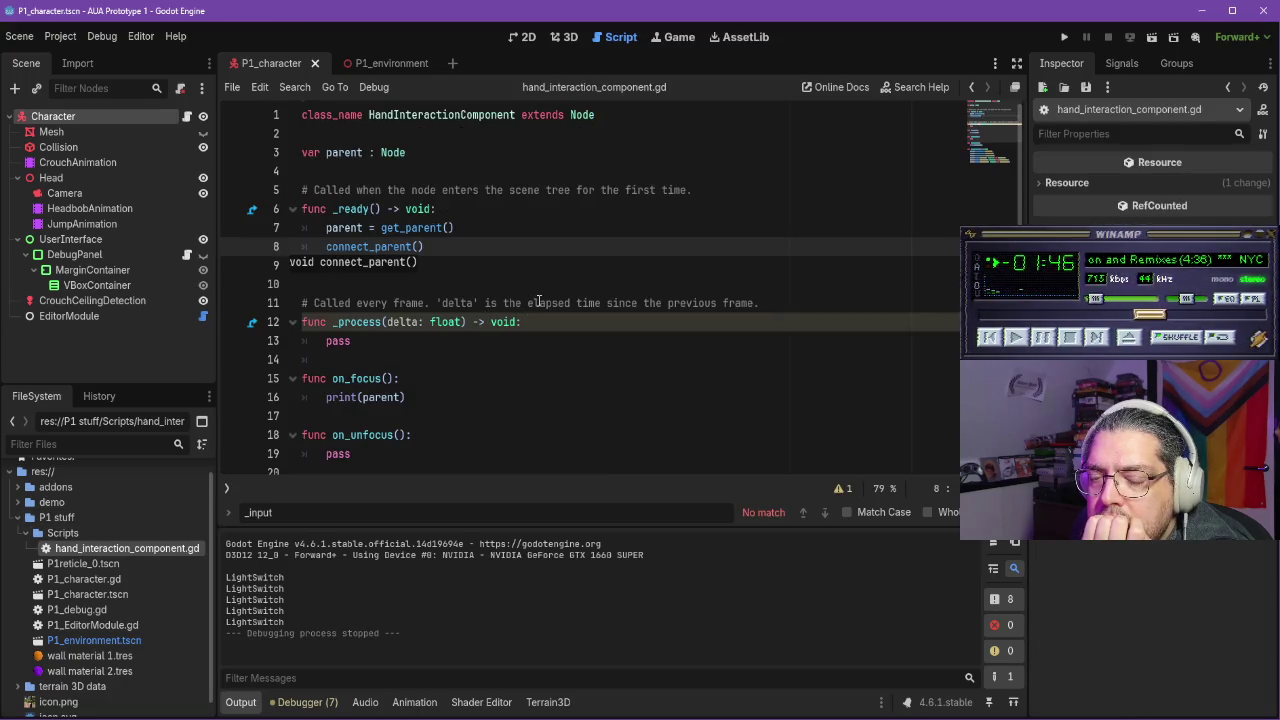
{"action": "scroll", "coordinate": [481, 269], "scroll_direction": "down", "scroll_amount": 4}
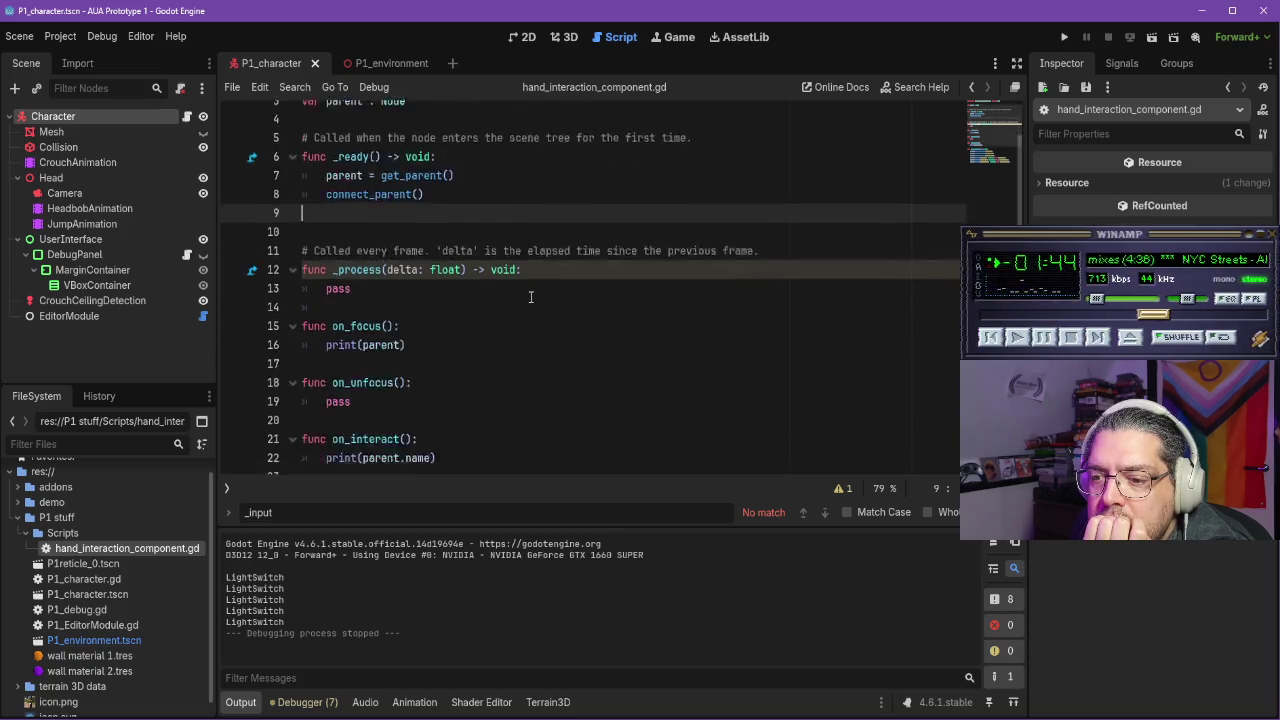
{"action": "scroll", "coordinate": [535, 297], "scroll_direction": "up", "scroll_amount": 1}
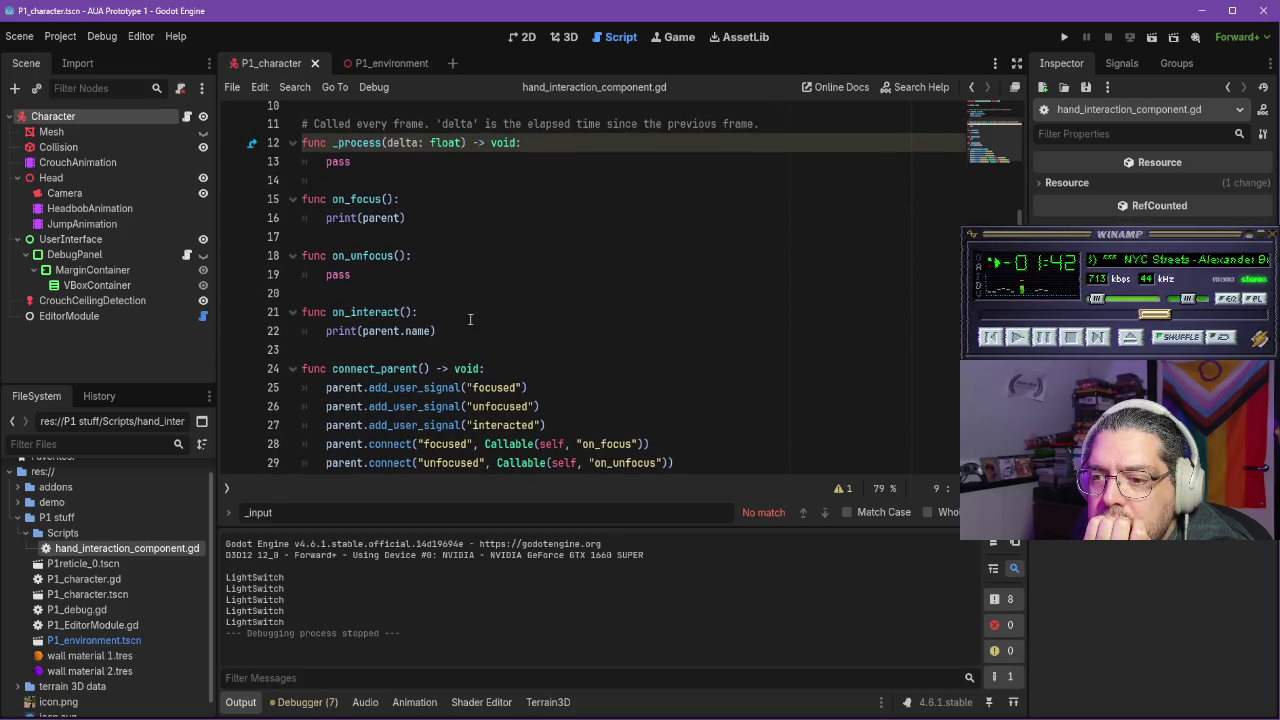
{"action": "scroll", "coordinate": [425, 369], "scroll_direction": "down", "scroll_amount": 1}
{"action": "key", "text": "alt+Tab"}
{"action": "left_click", "coordinate": [686, 396]}
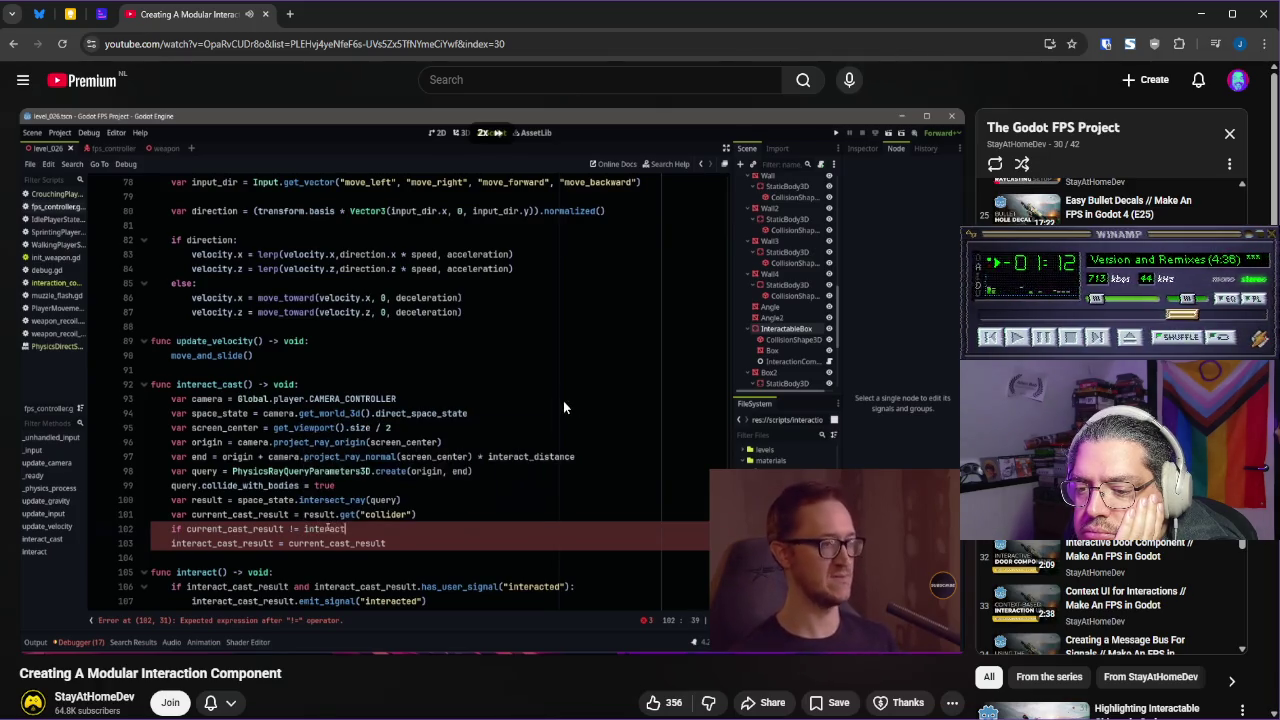
Watch the tutorial at double speed, freeze it at 13:07 on the unfocused check, and return to Godot
{"action": "mouse_move", "coordinate": [552, 401]}
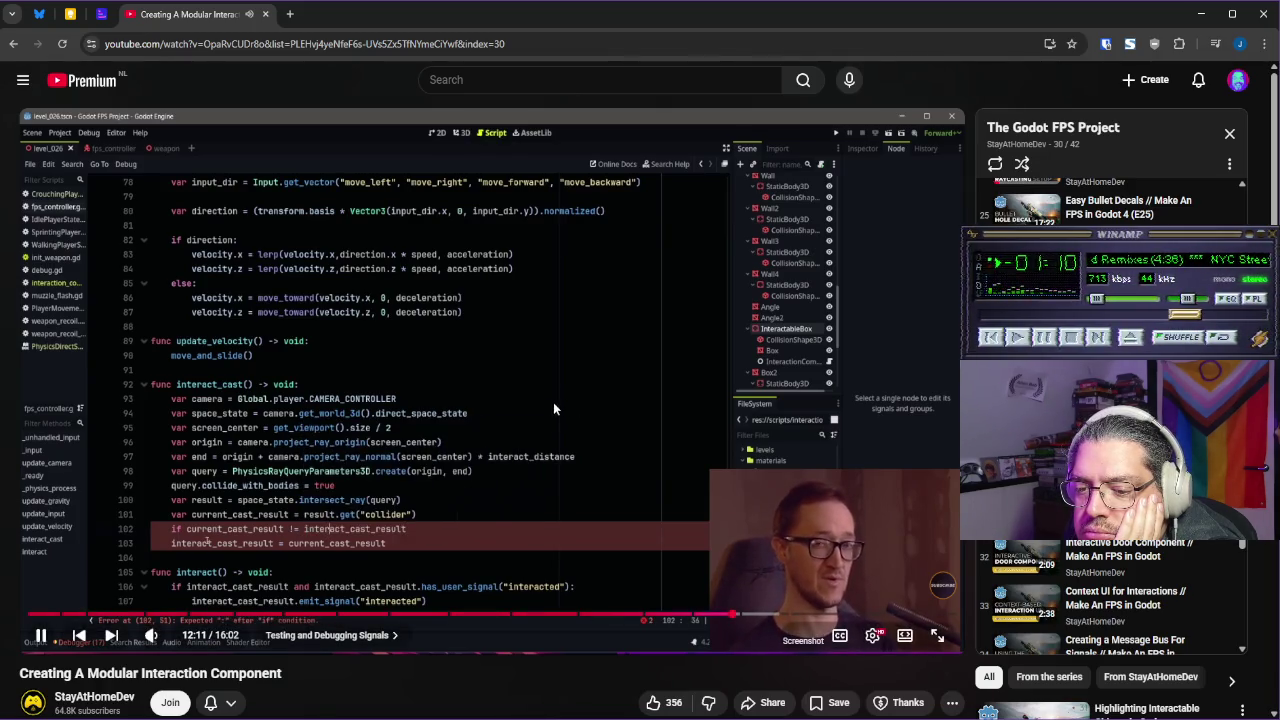
{"action": "mouse_move", "coordinate": [554, 398]}
{"action": "left_mouse_down"}
{"action": "mouse_move", "coordinate": [542, 400]}
{"action": "mouse_move", "coordinate": [561, 399]}
{"action": "left_mouse_up"}
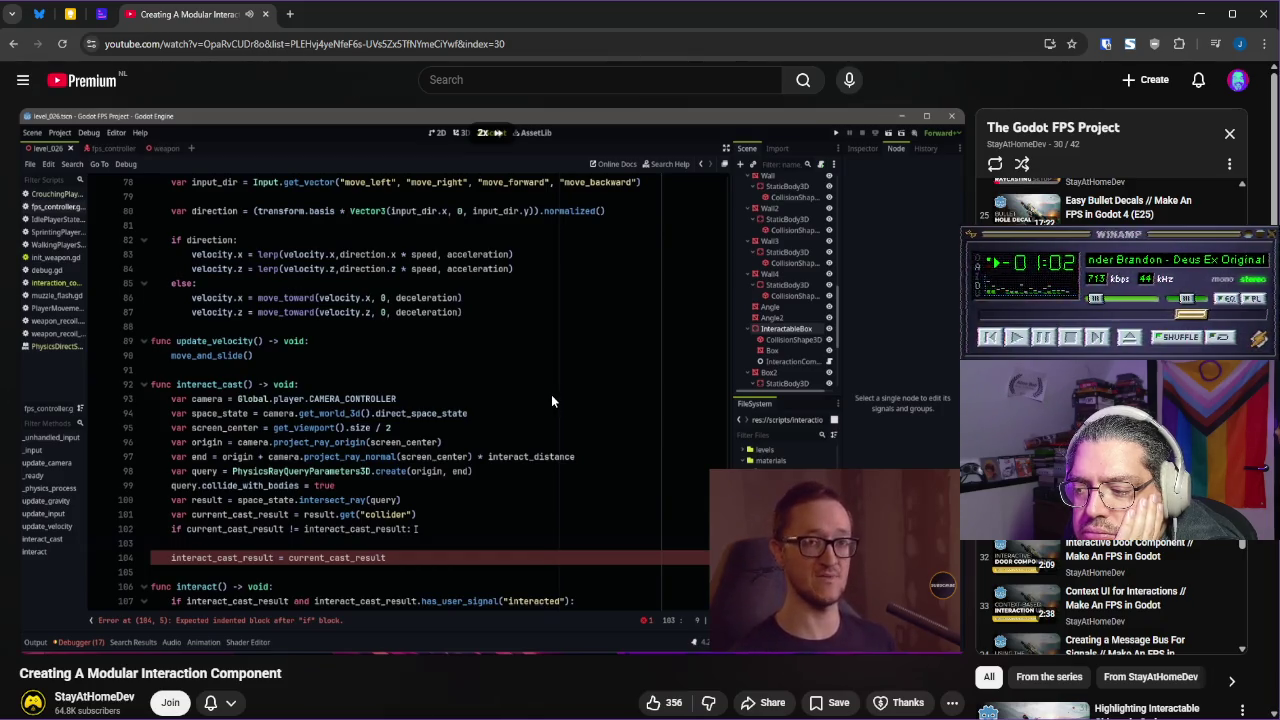
{"action": "mouse_move", "coordinate": [551, 396]}
{"action": "left_mouse_down"}
{"action": "mouse_move", "coordinate": [532, 406]}
{"action": "mouse_move", "coordinate": [569, 398]}
{"action": "mouse_move", "coordinate": [559, 392]}
{"action": "left_mouse_up"}
{"action": "left_click", "coordinate": [530, 394]}
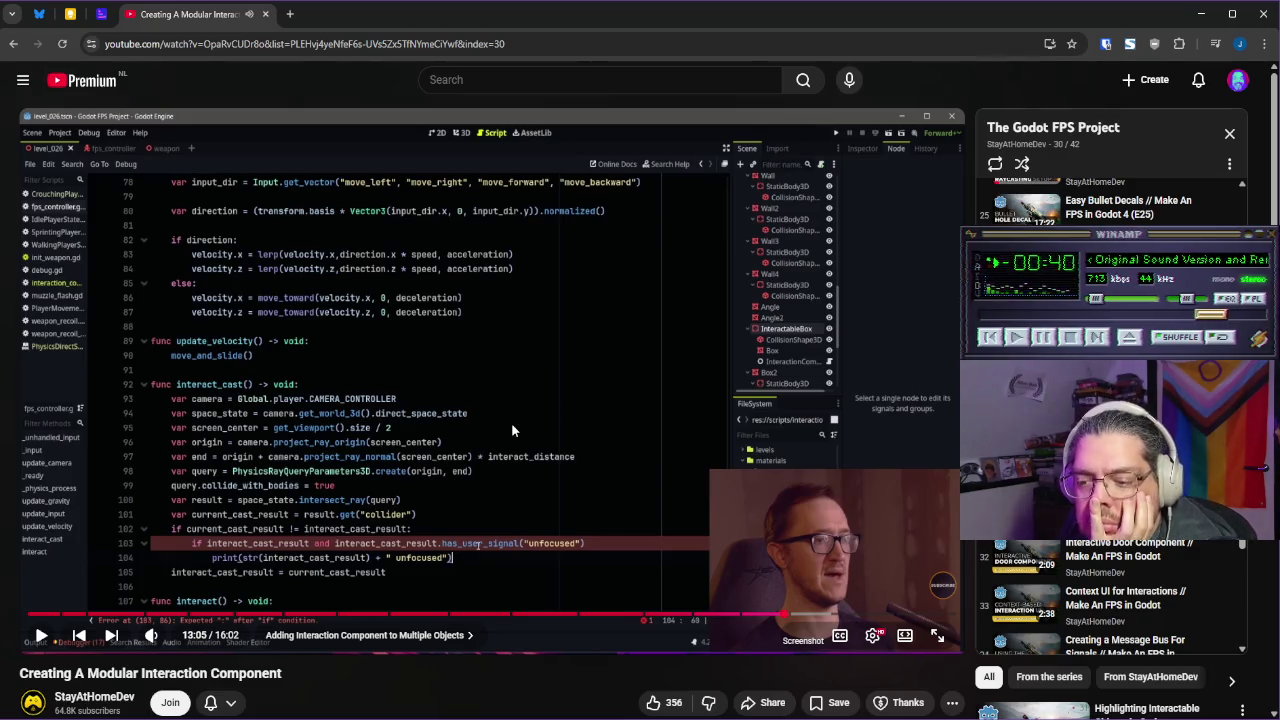
{"action": "left_click", "coordinate": [511, 422]}
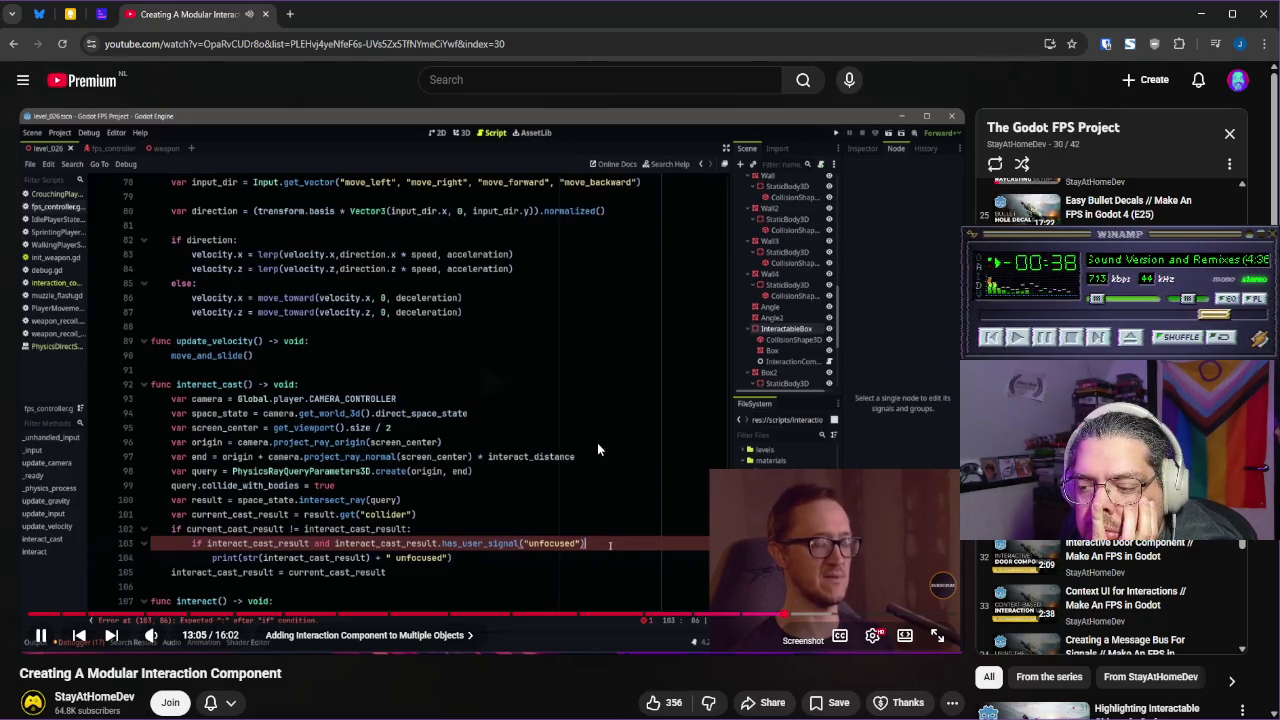
{"action": "left_click", "coordinate": [607, 449]}
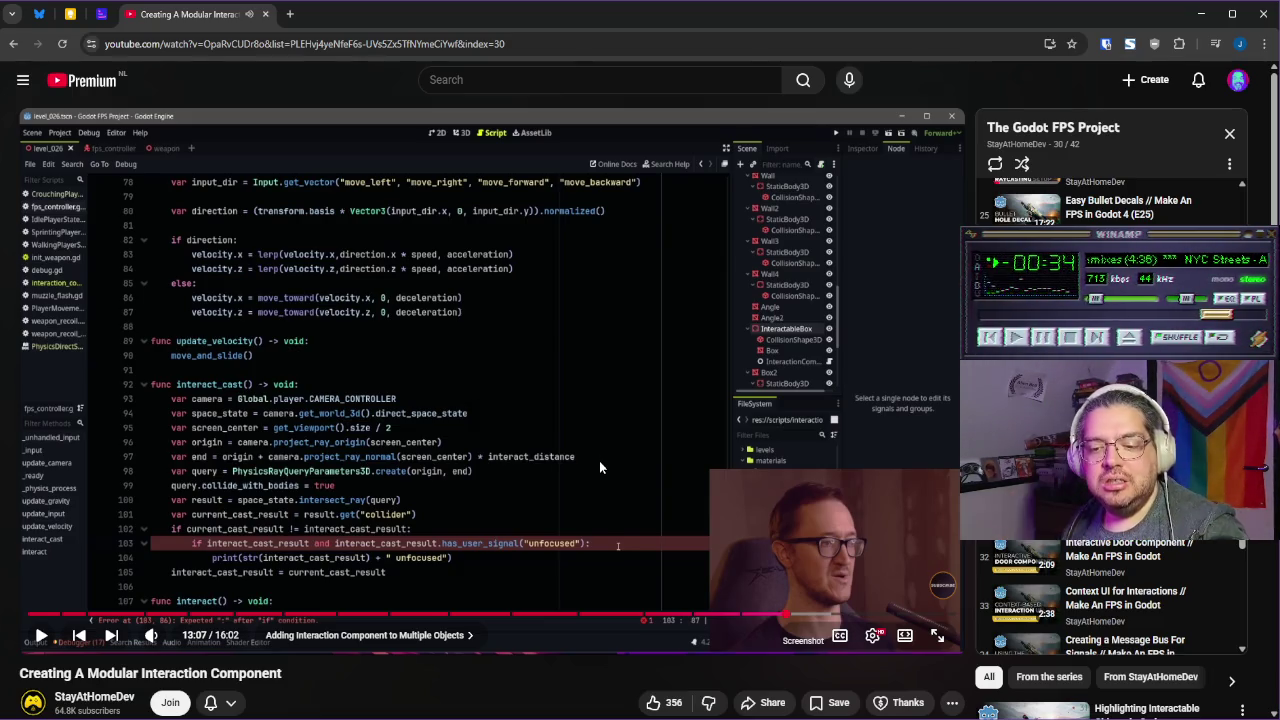
{"action": "mouse_move", "coordinate": [590, 719]}
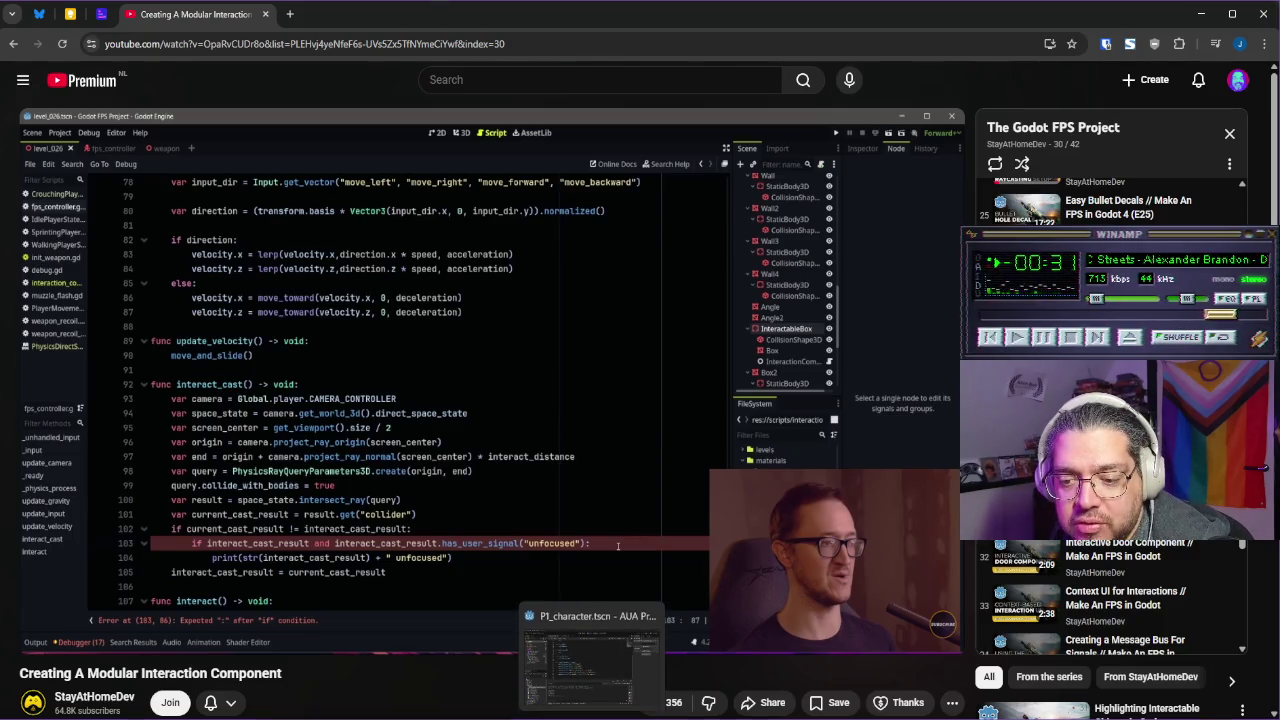
{"action": "left_click", "coordinate": [590, 655]}
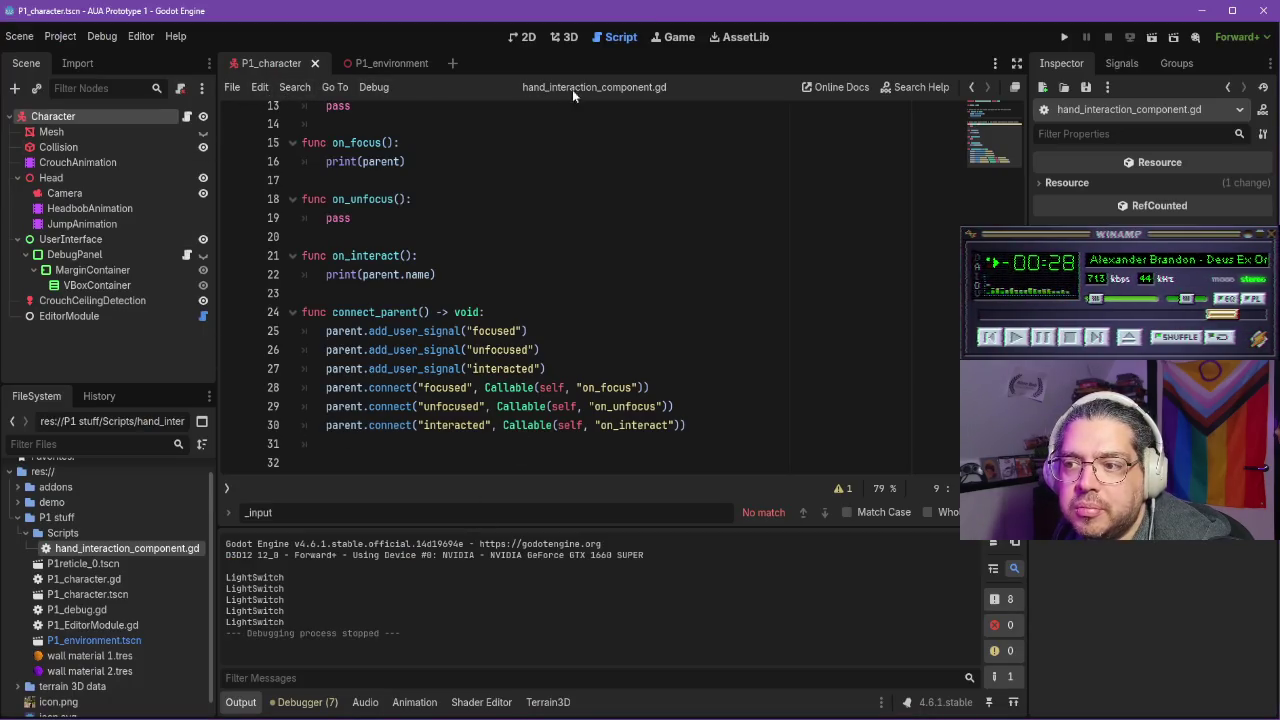
Start a new line after the collider lookup with current_cast_result
{"action": "left_click", "coordinate": [972, 88]}
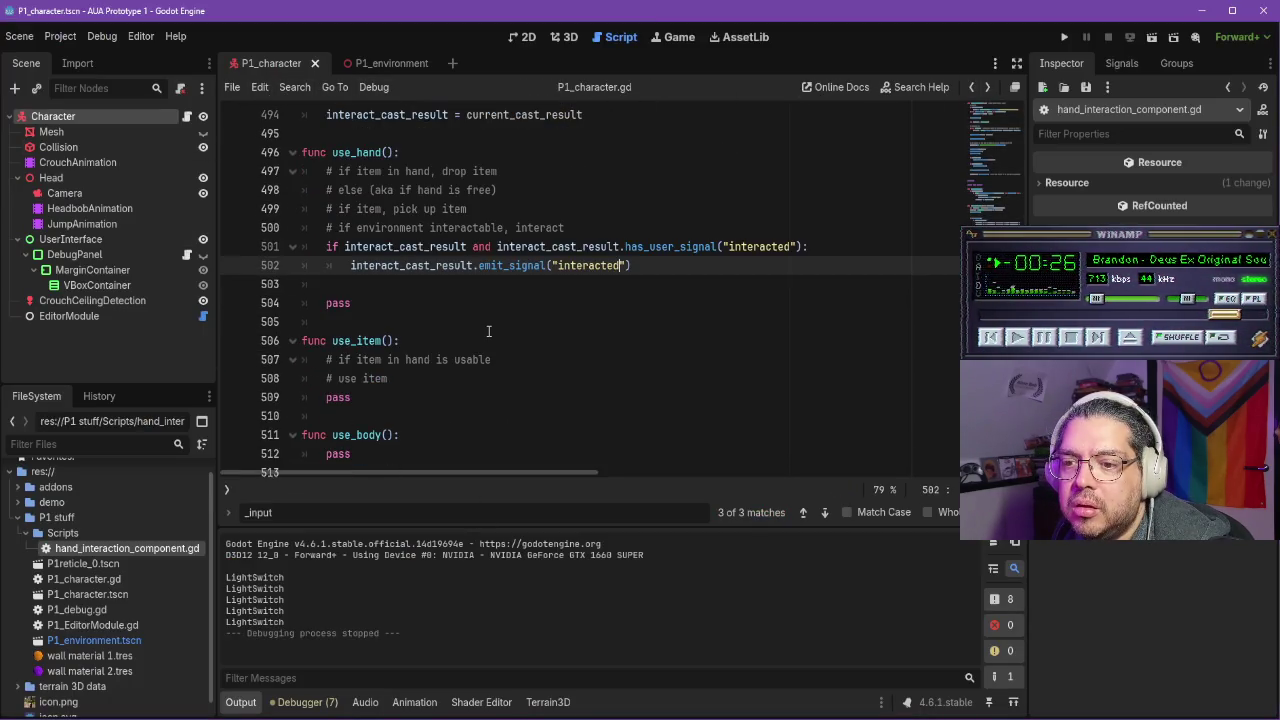
{"action": "scroll", "coordinate": [488, 331], "scroll_direction": "up", "scroll_amount": 4}
{"action": "left_click", "coordinate": [633, 321]}
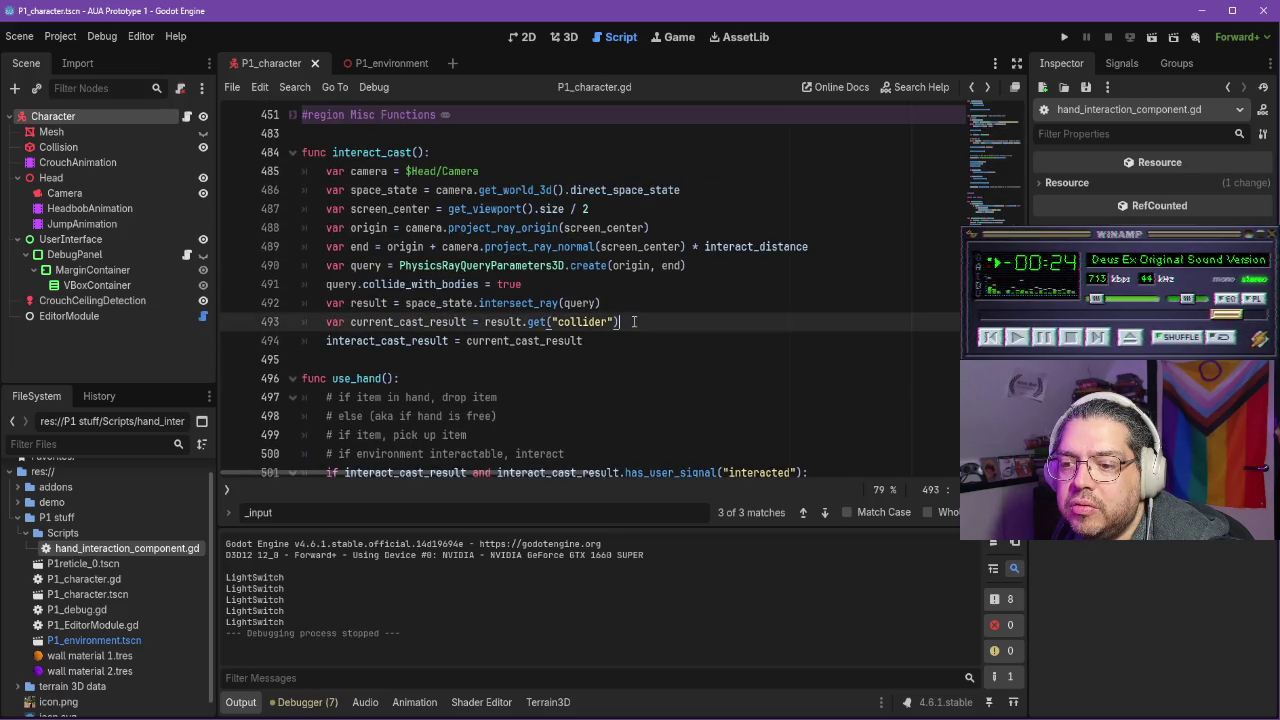
{"action": "key", "text": "Return"}
{"action": "key", "text": "alt+Tab"}
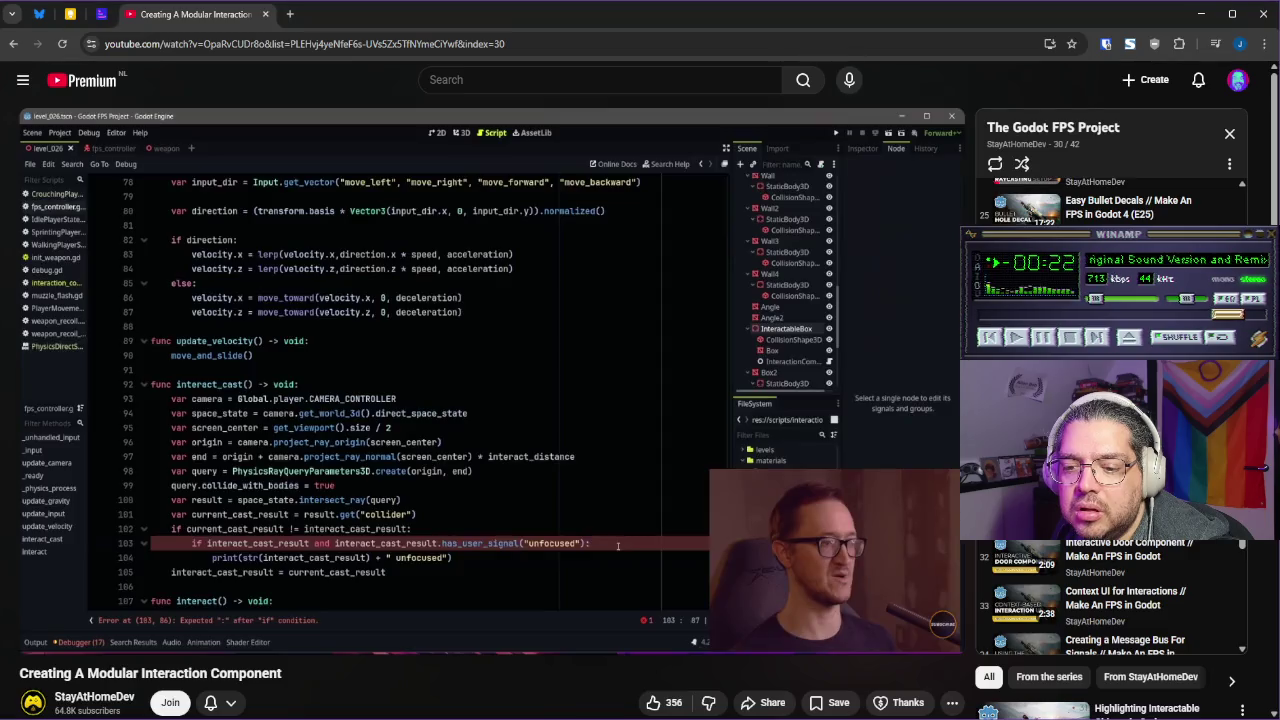
{"action": "key", "text": "alt+Tab"}
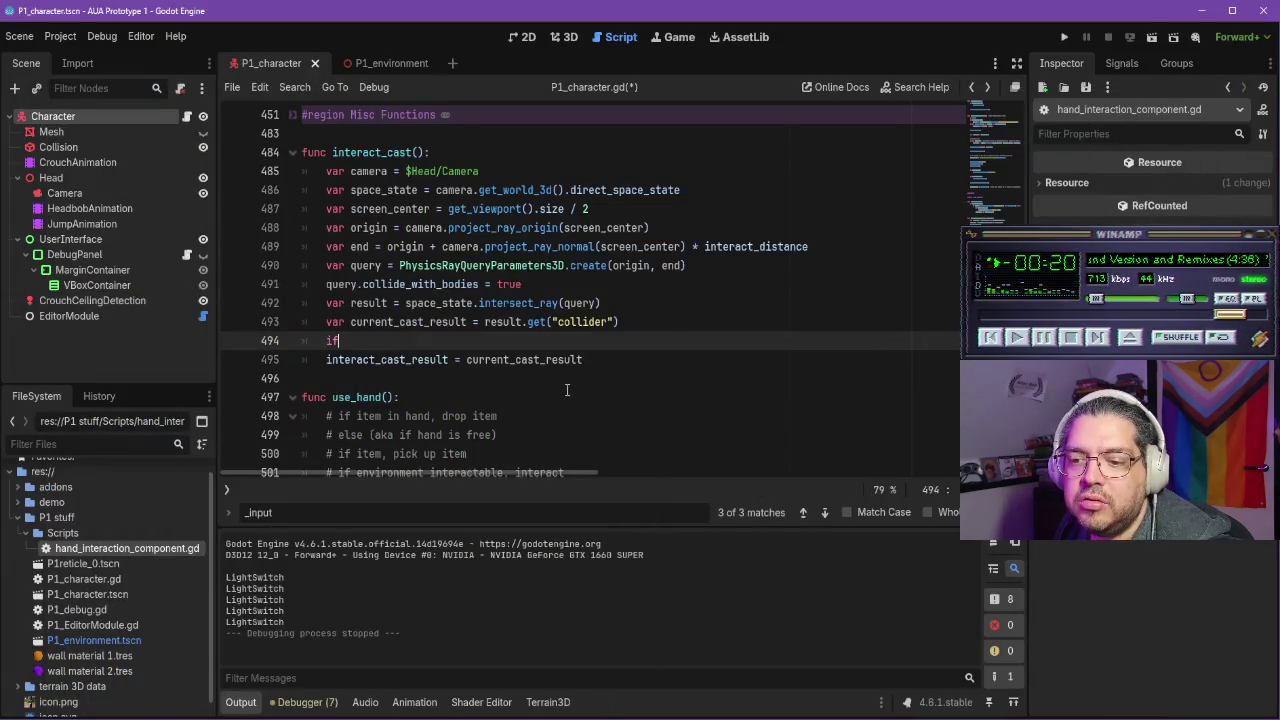
{"action": "type", "text": " current_"}
{"action": "key", "text": "Return"}
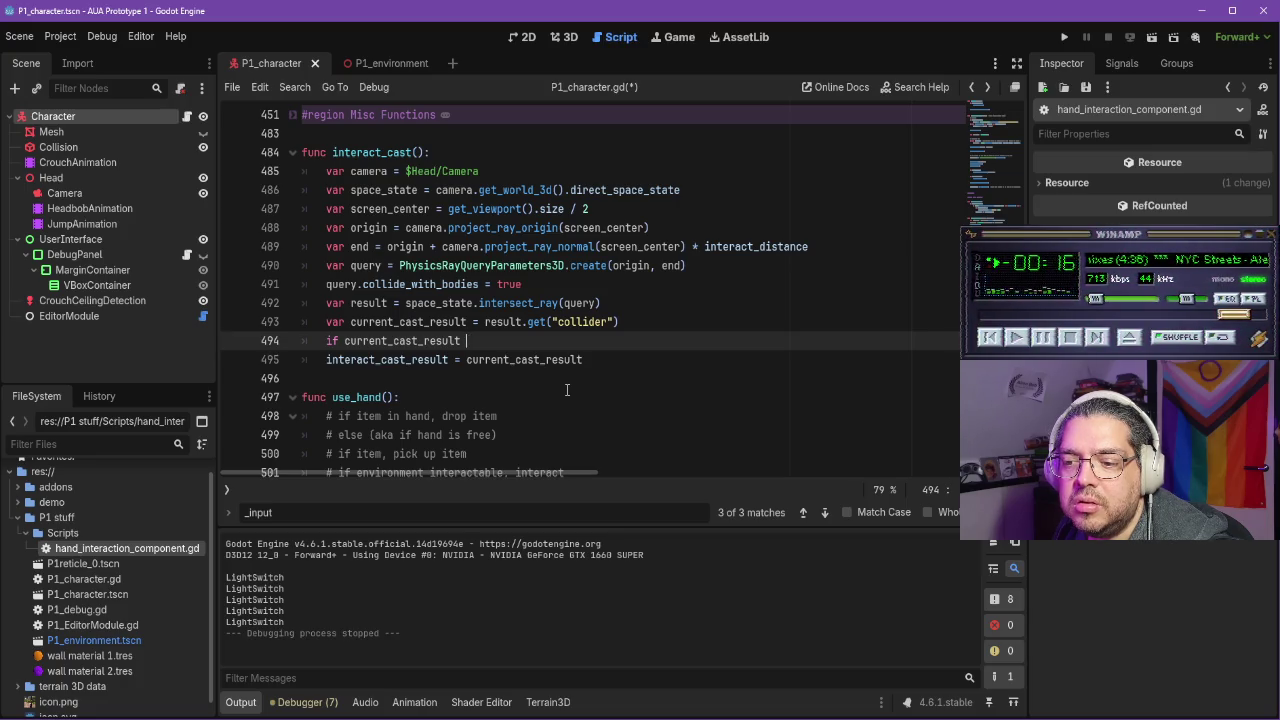
Compare current_cast_result against interact_cast_result and open an indented block under it
{"action": "type", "text": "!= curre"}
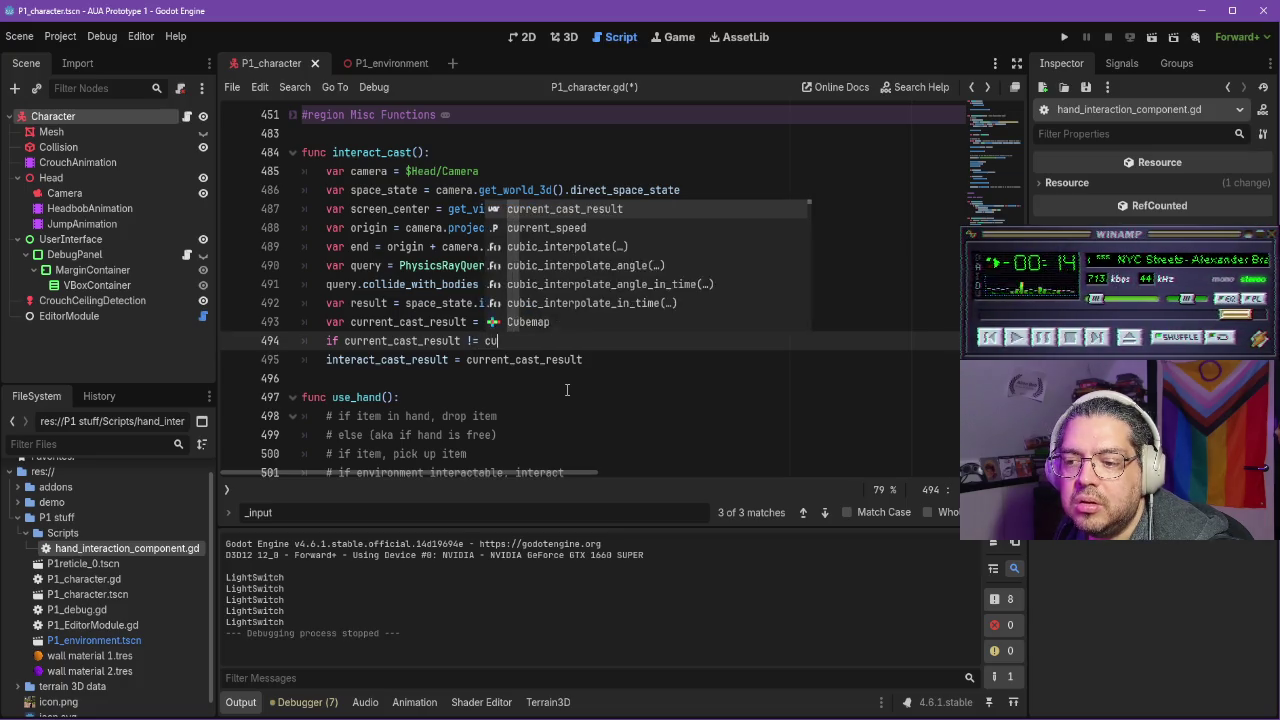
{"action": "key", "text": "alt+Tab"}
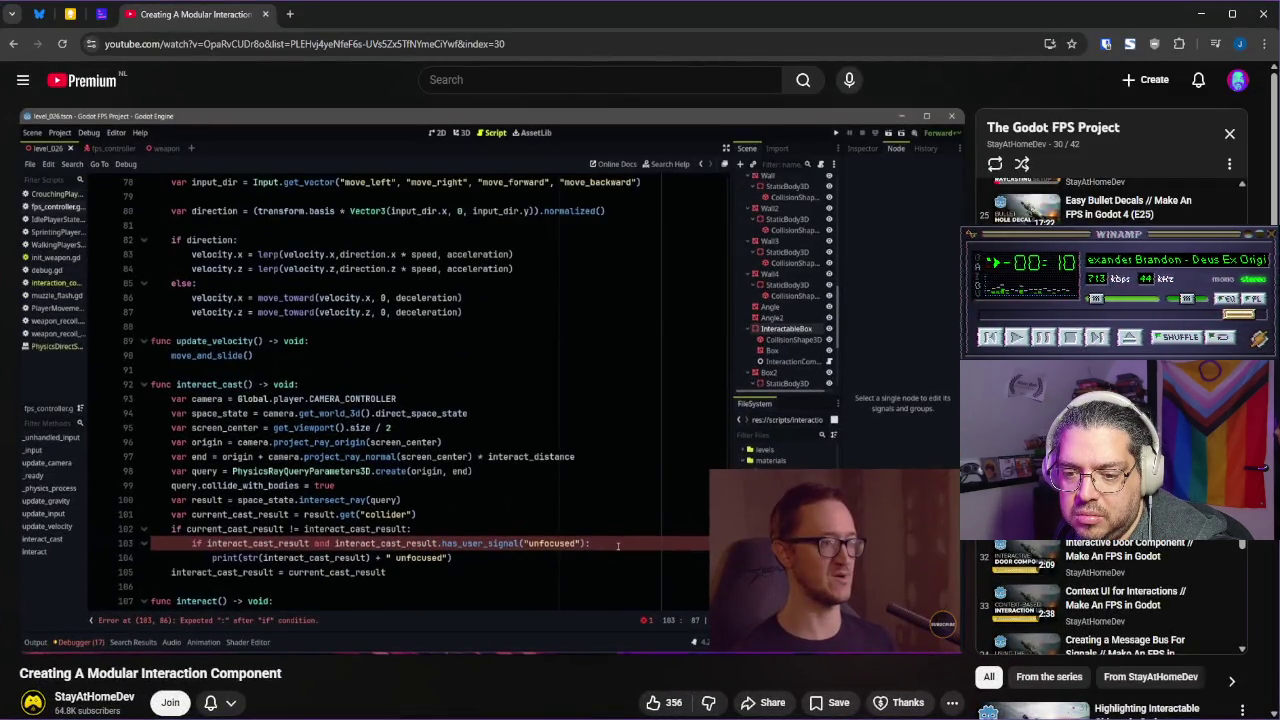
{"action": "key", "text": "alt+Tab"}
{"action": "key", "text": "BackSpace"}
{"action": "key", "text": "BackSpace"}
{"action": "key", "text": "BackSpace"}
{"action": "type", "text": "in"}
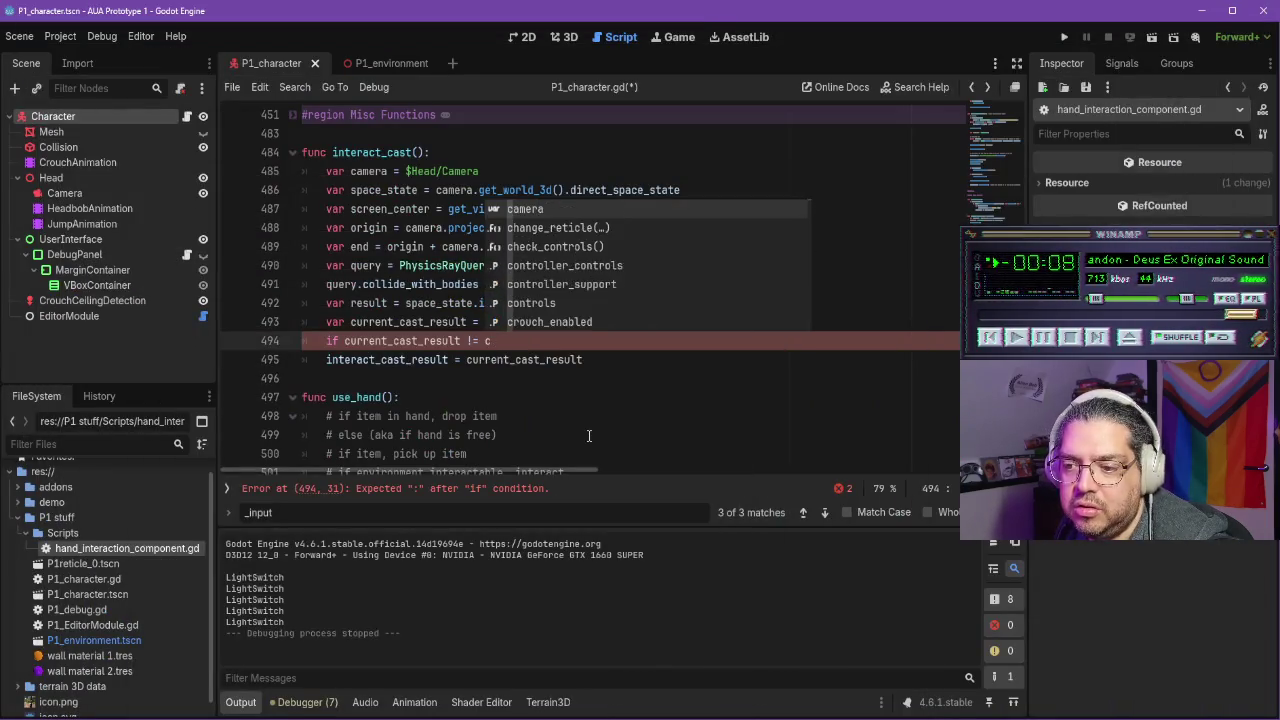
{"action": "type", "text": "ter"}
{"action": "key", "text": "Down"}
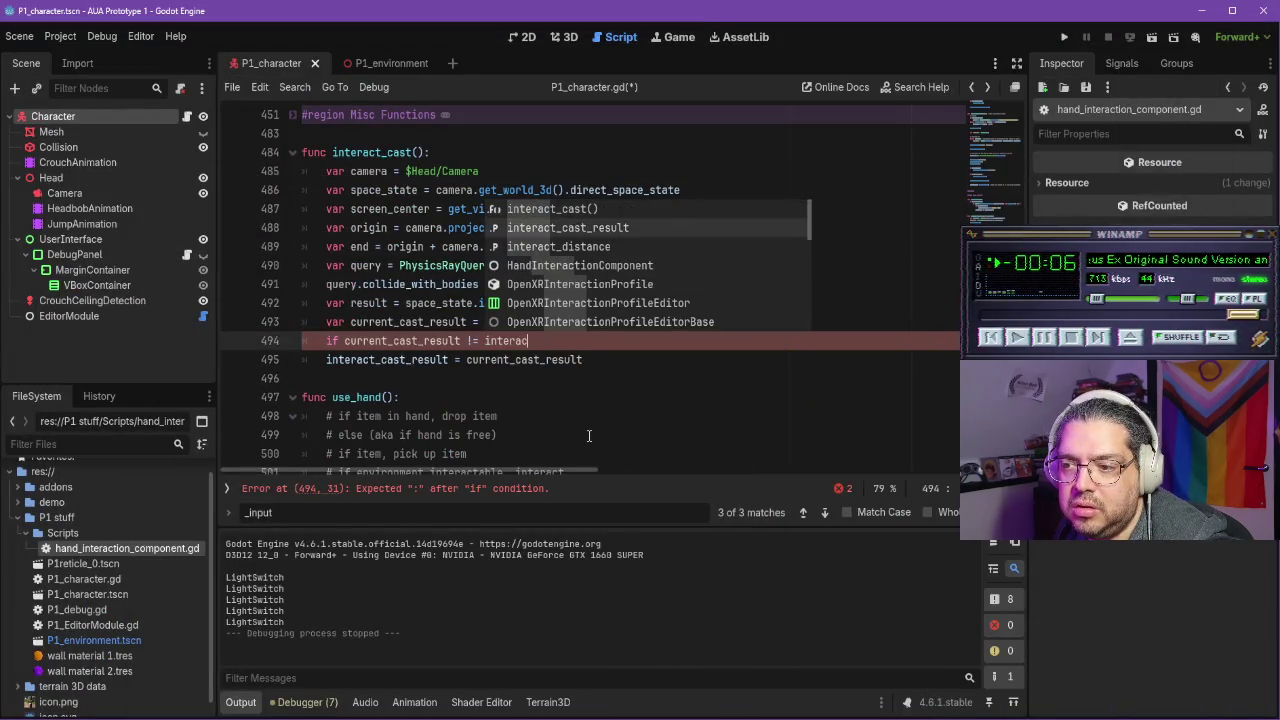
{"action": "key", "text": "Return"}
{"action": "key", "text": "alt+Tab"}
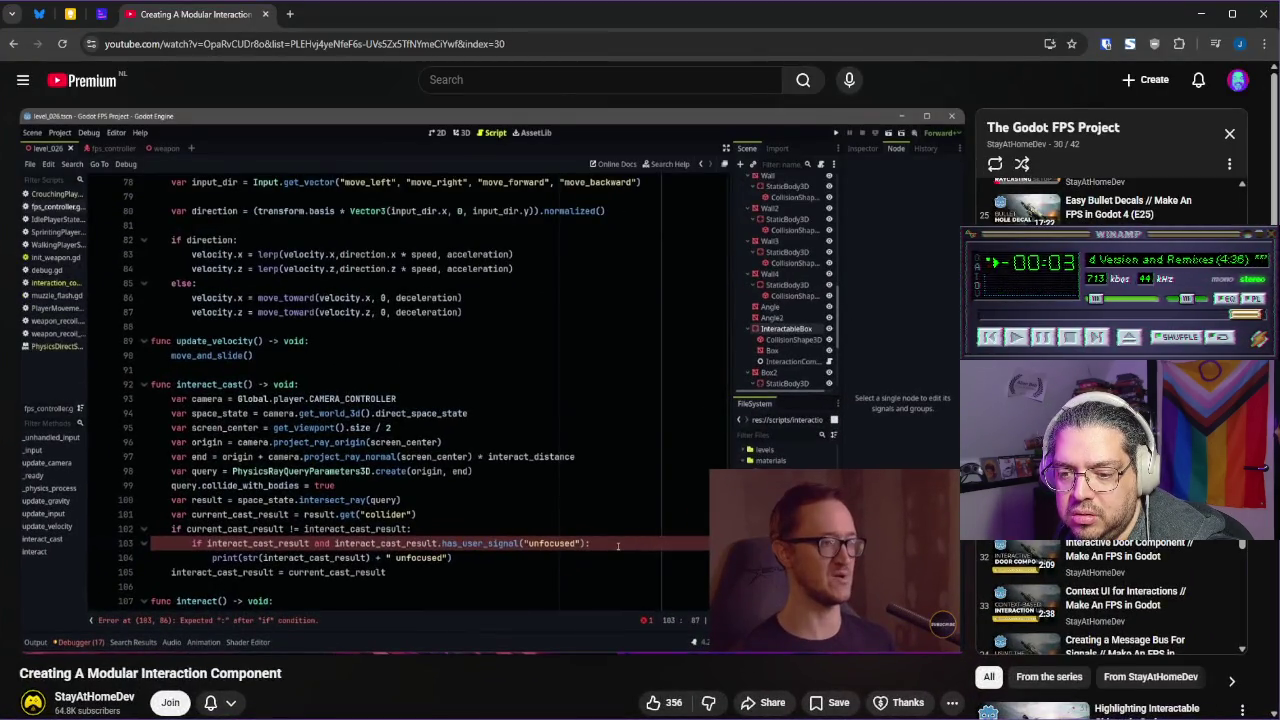
{"action": "key", "text": "alt+Tab"}
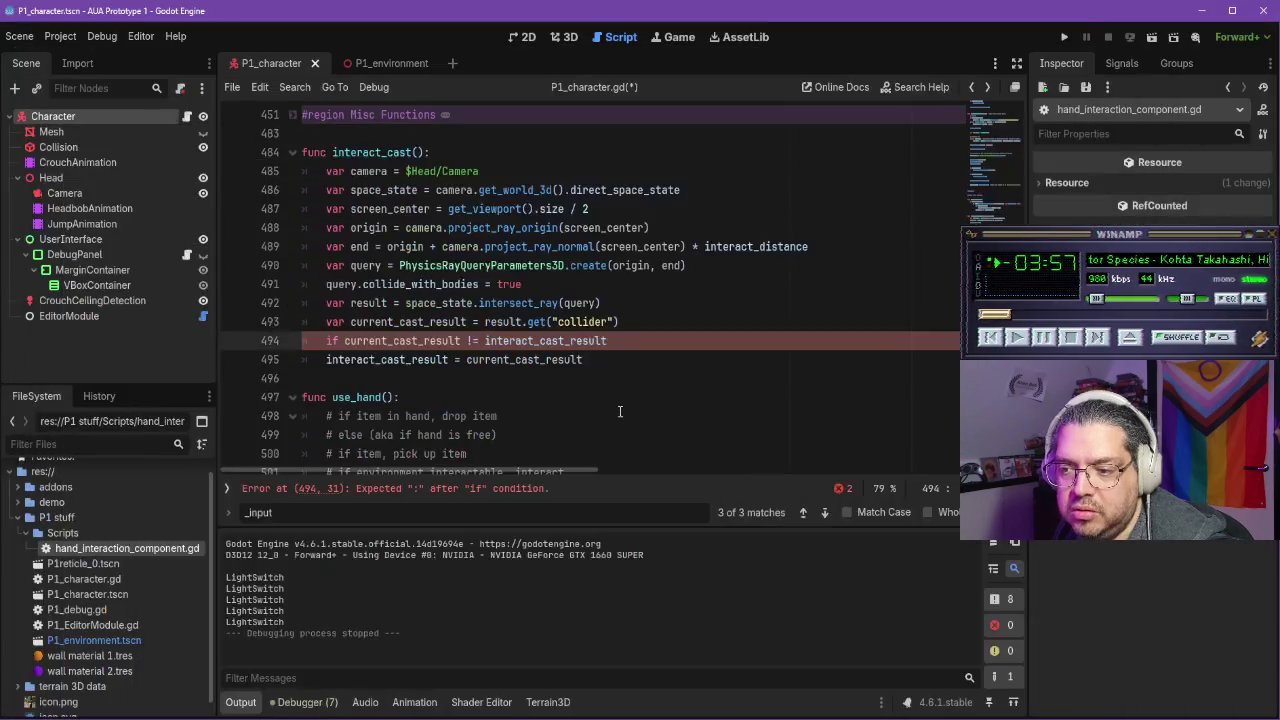
{"action": "type", "text": ":"}
{"action": "key", "text": "Return"}
{"action": "type", "text": "if"}
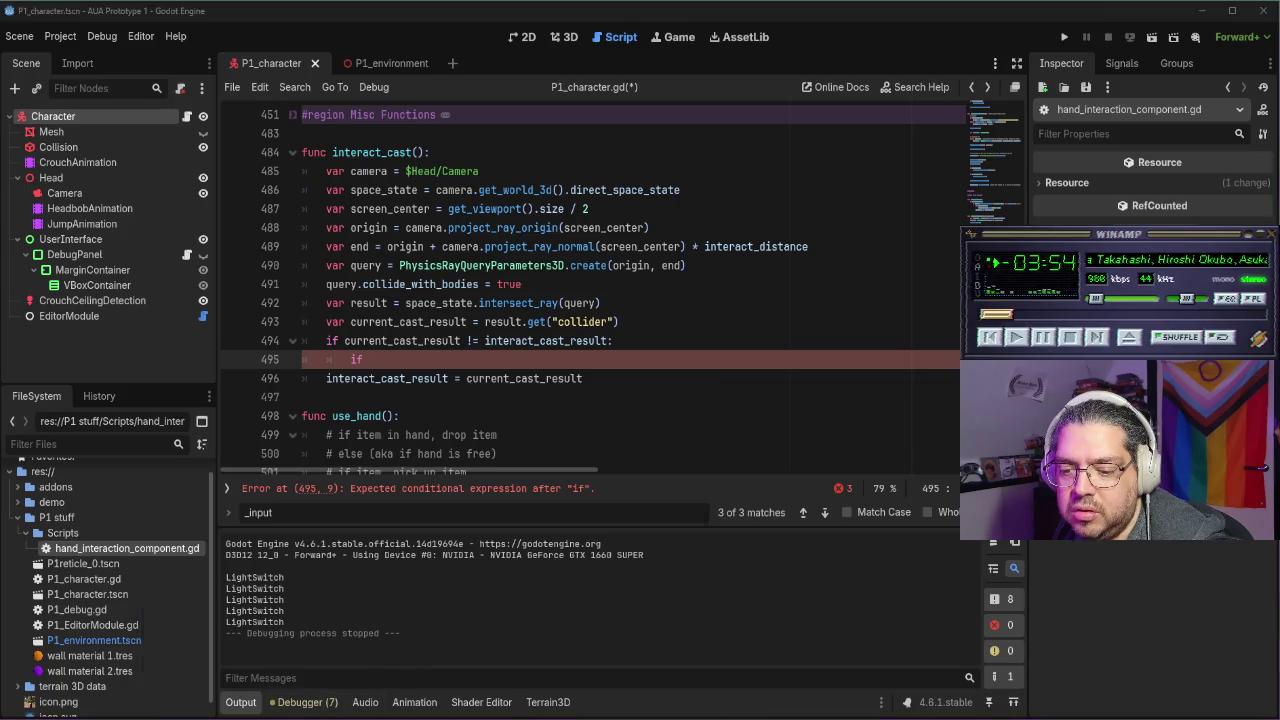
Write the nested check interact_cast_result and interact_cast_result.has_user_signal("unfocused")
{"action": "key", "text": "alt+Tab"}
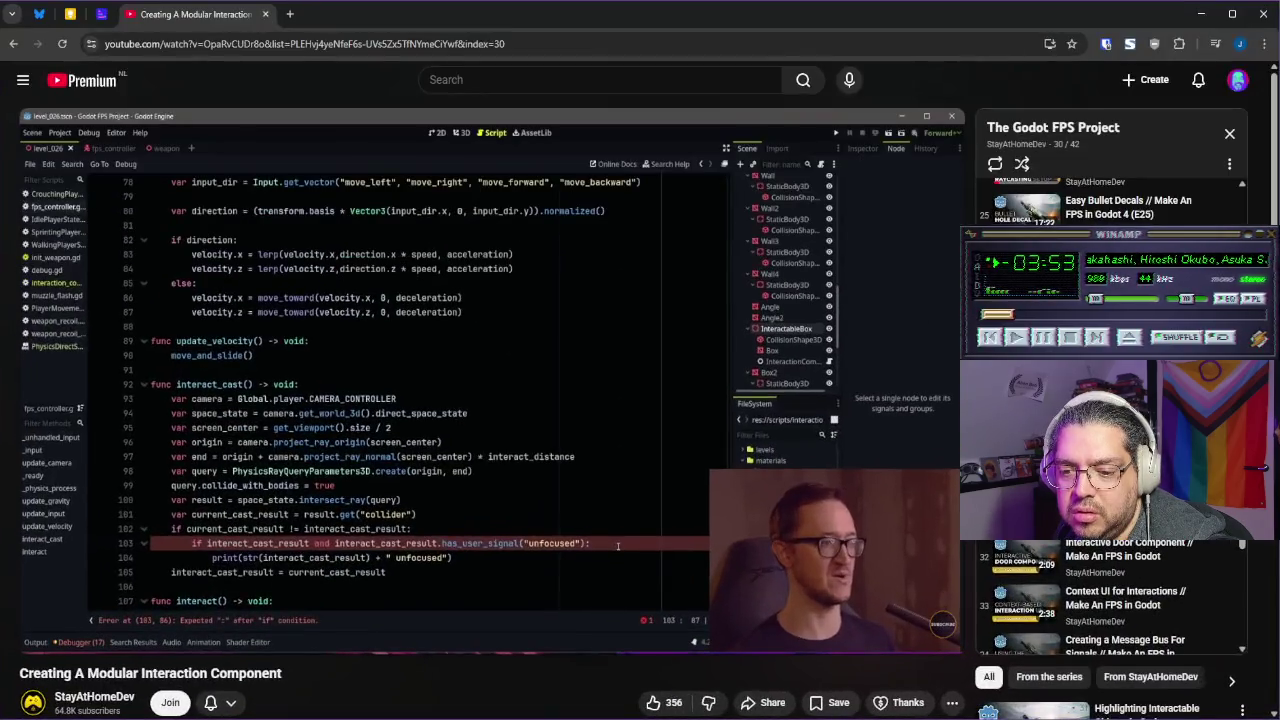
{"action": "key", "text": "alt+Tab"}
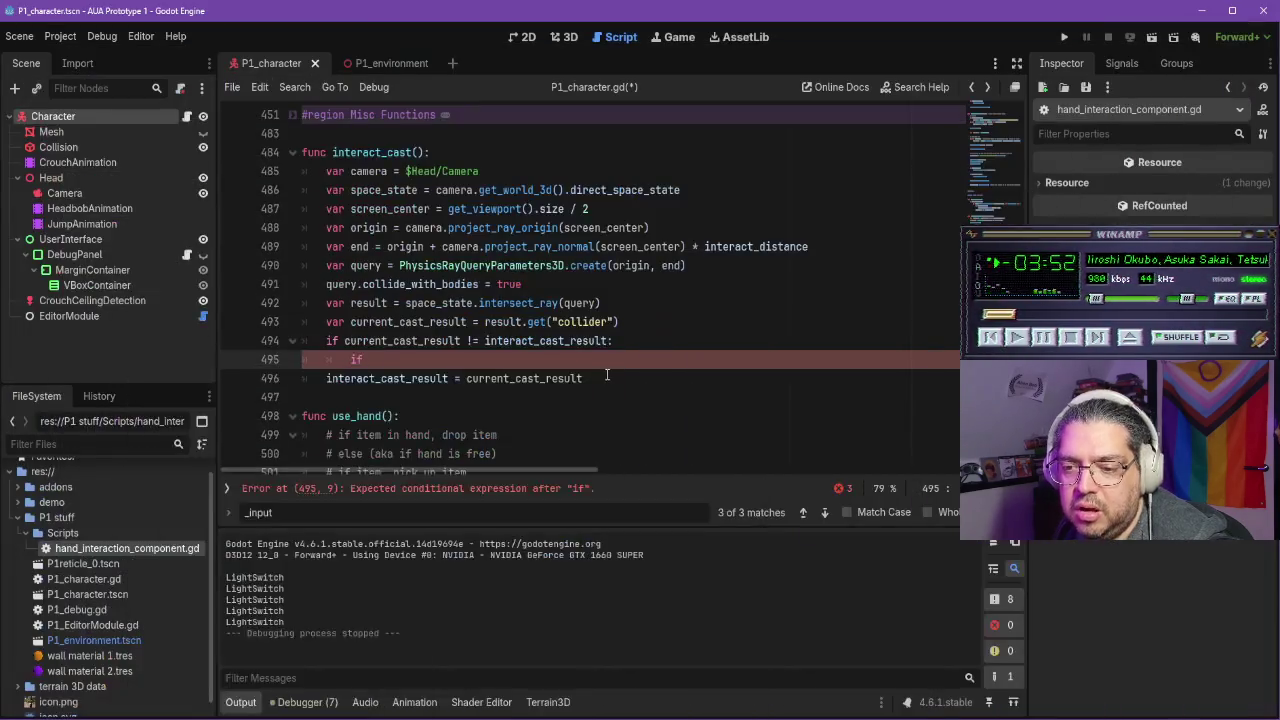
{"action": "type", "text": "nter"}
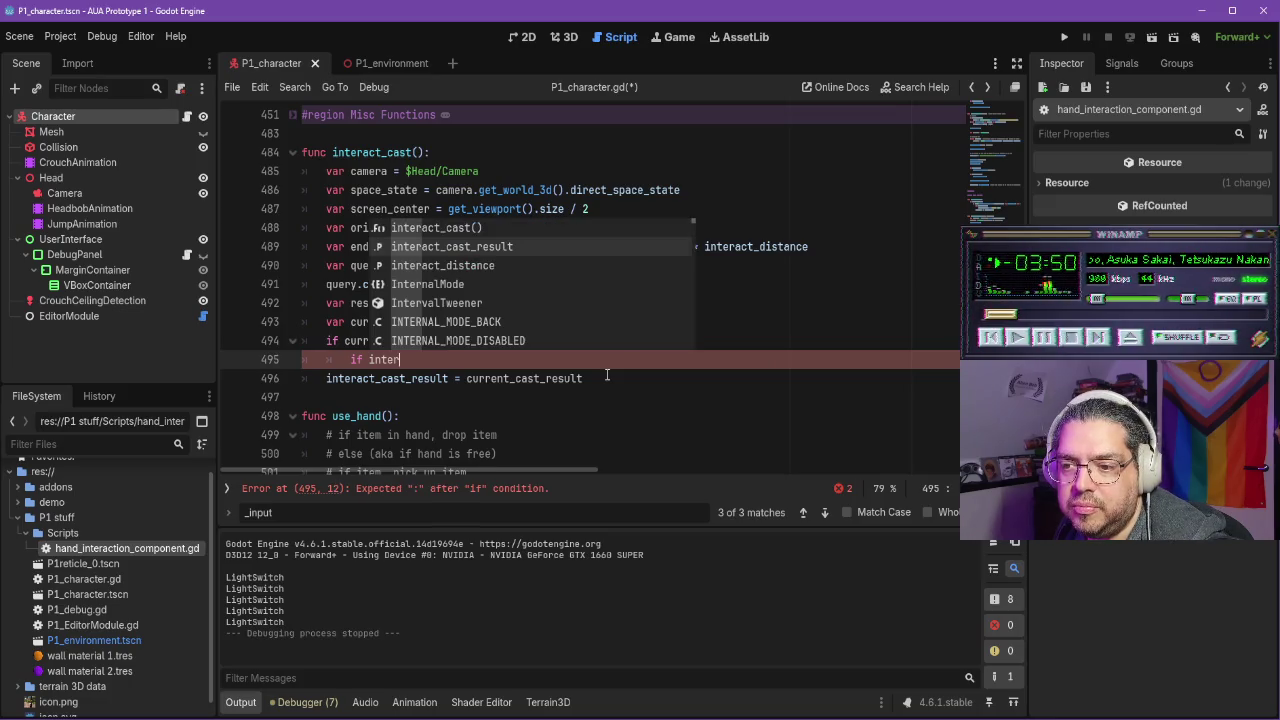
{"action": "key", "text": "Return"}
{"action": "type", "text": "and"}
{"action": "key", "text": "alt+Tab"}
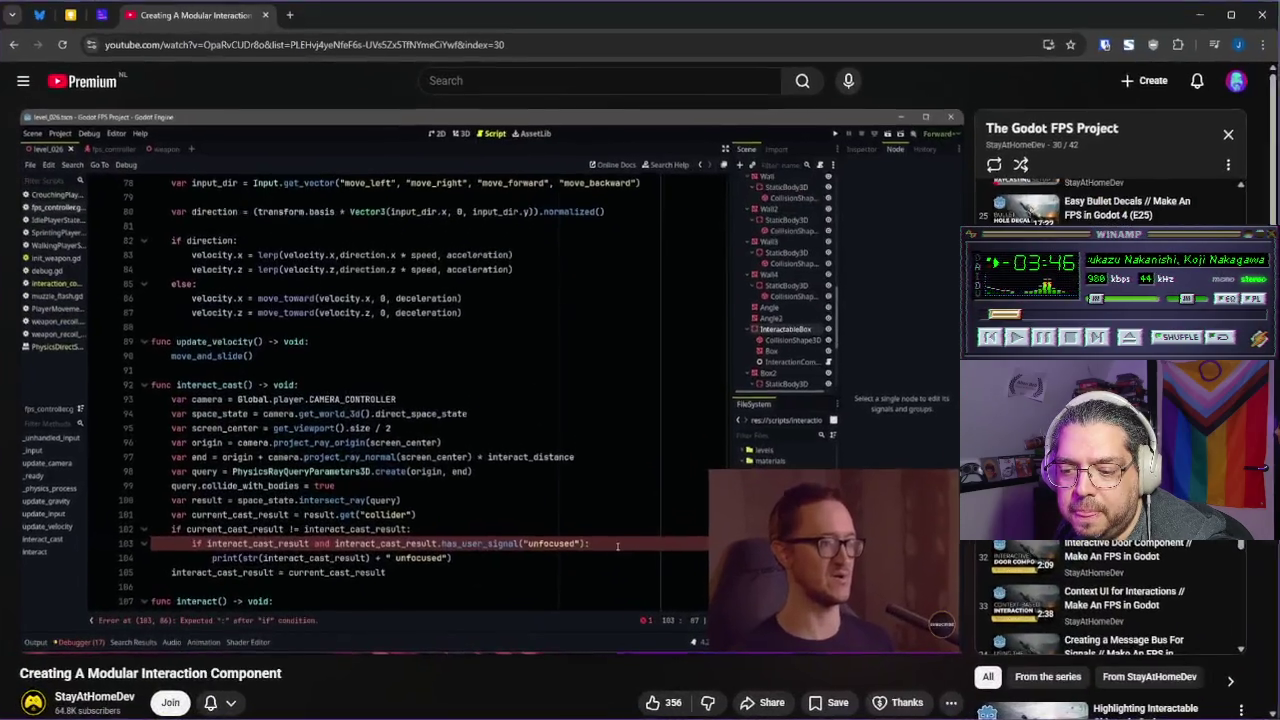
{"action": "key", "text": "alt+Tab"}
{"action": "type", "text": "intera"}
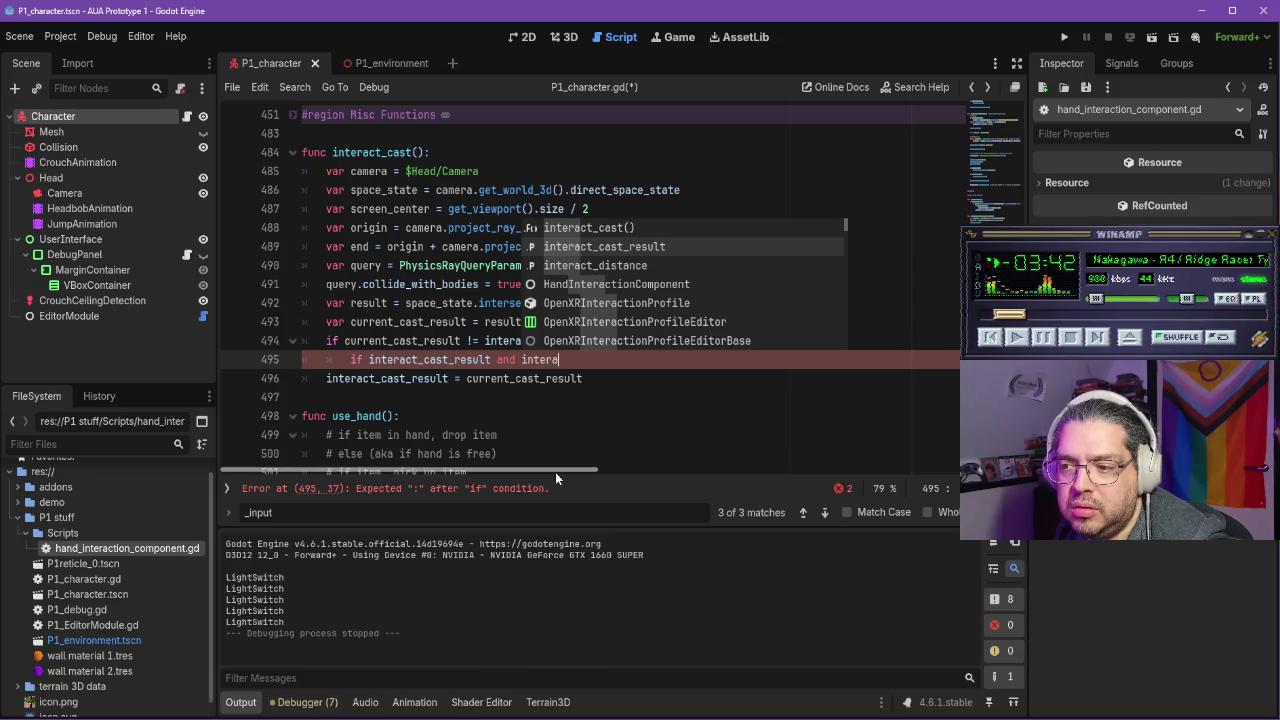
{"action": "key", "text": "Down"}
{"action": "key", "text": "Return"}
{"action": "type", "text": ".has"}
{"action": "type", "text": "_user_signal"}
{"action": "type", "text": "(\""}
{"action": "type", "text": "unfocused"}
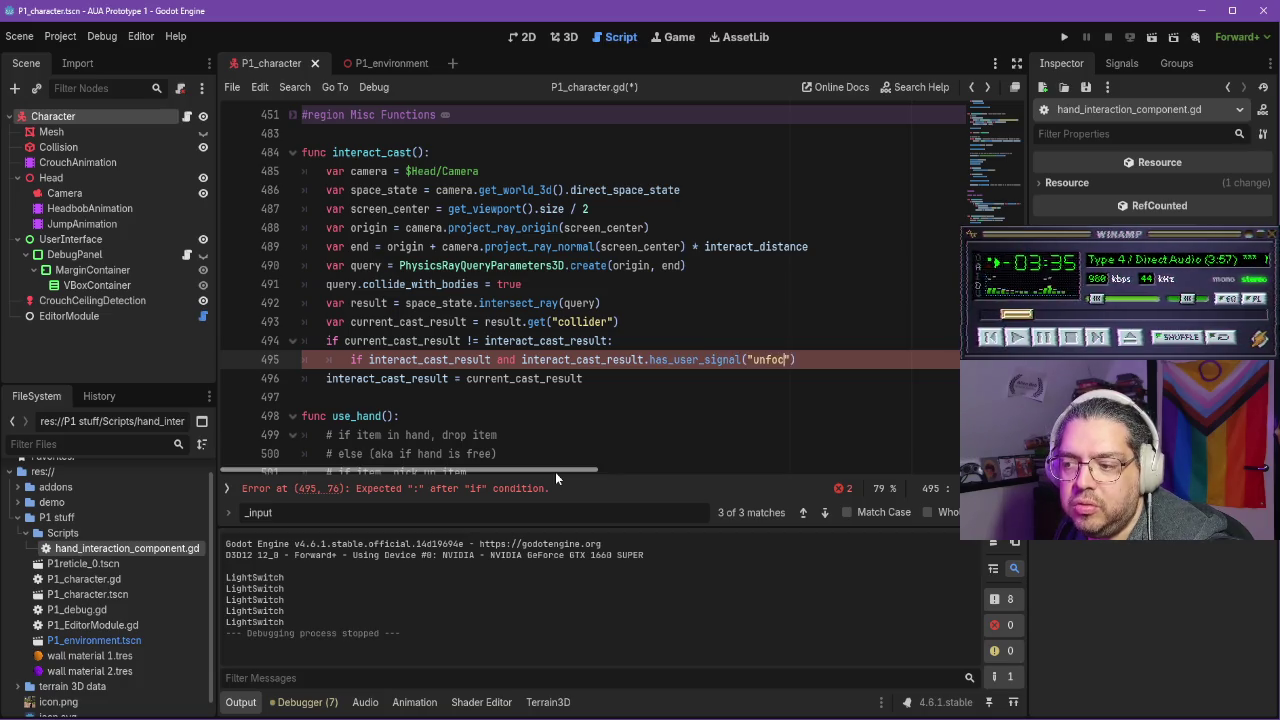
{"action": "key", "text": "alt+Tab"}
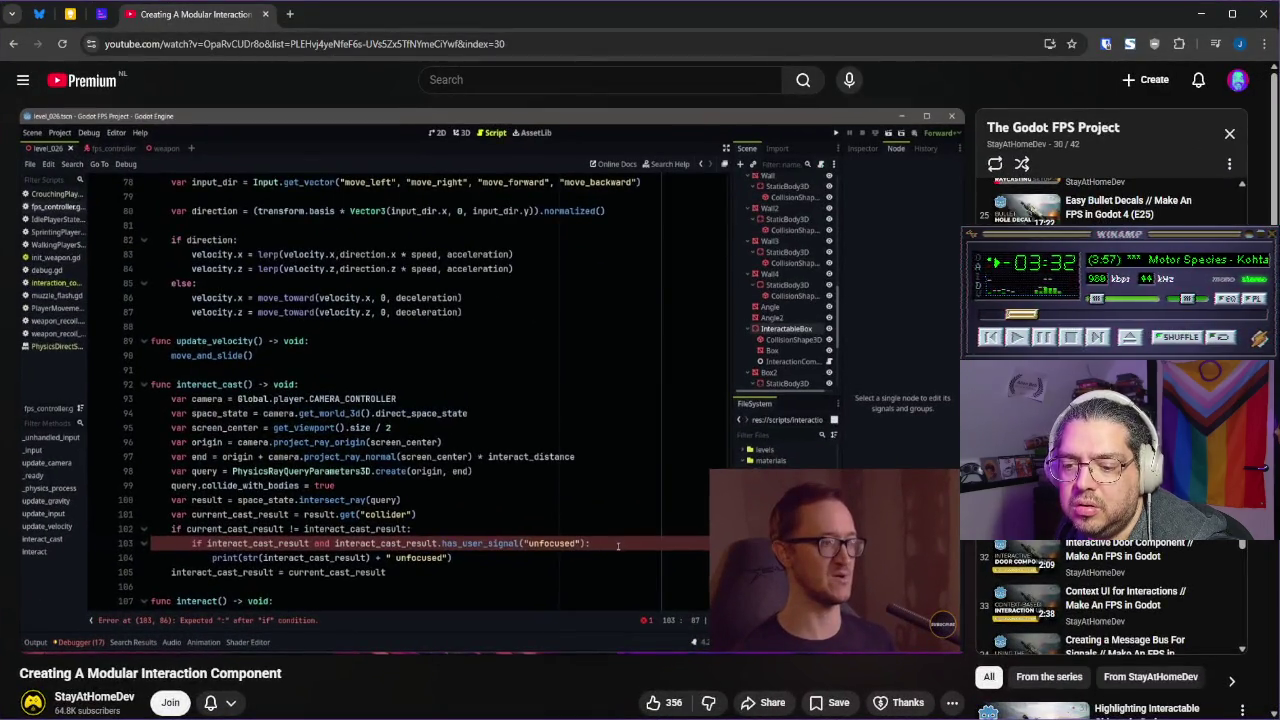
{"action": "key", "text": "alt+Tab"}
Add a print call under the unfocused check and close the check with a colon
{"action": "key", "text": "Return"}
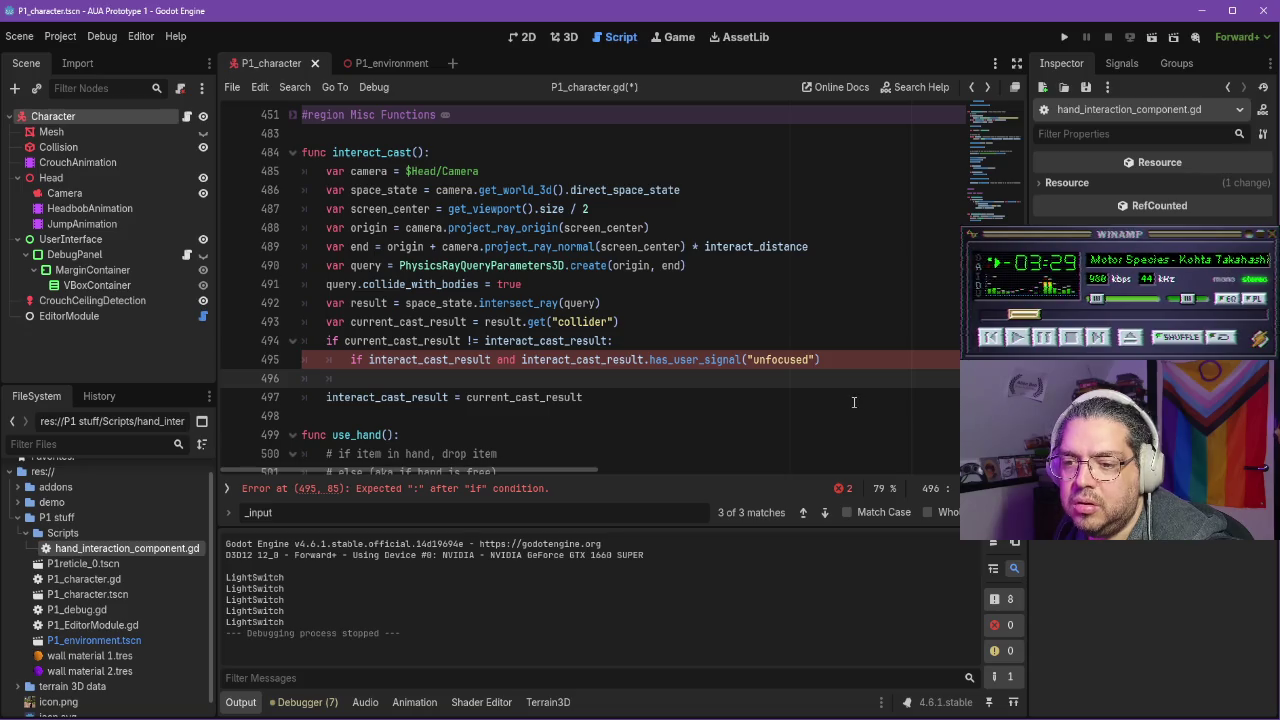
{"action": "type", "text": "print"}
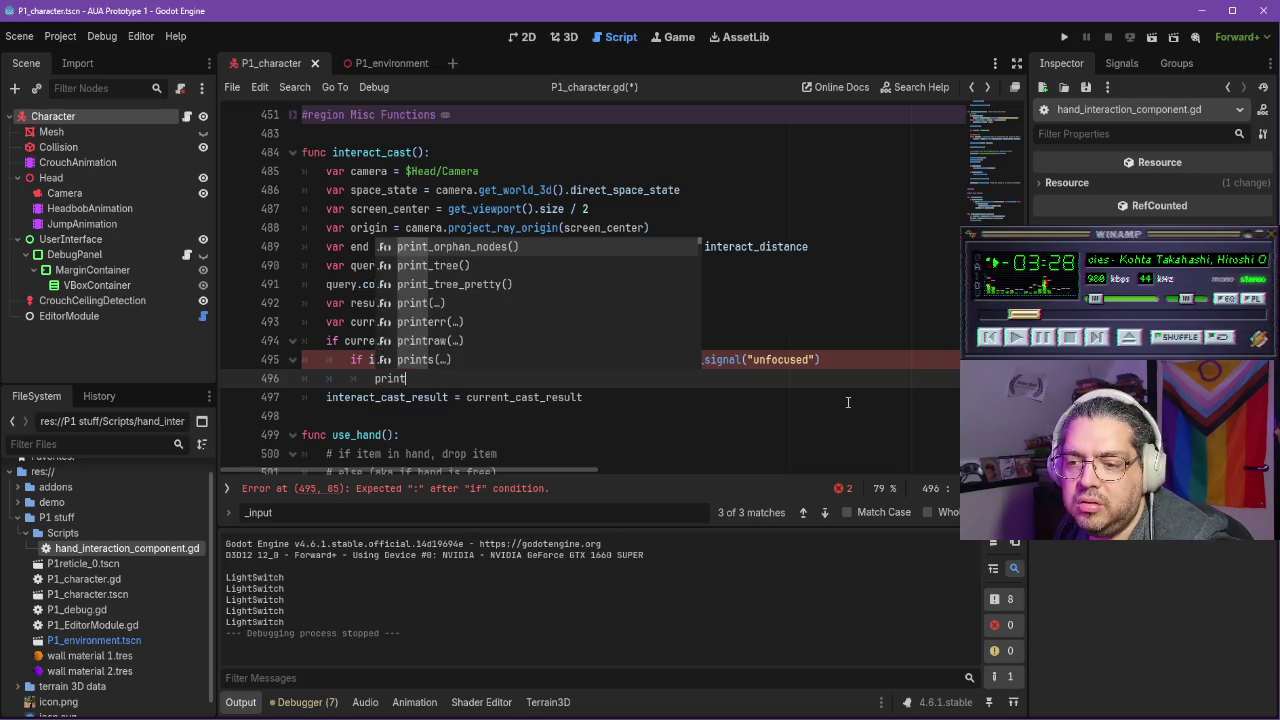
{"action": "key", "text": "Return"}
{"action": "left_click", "coordinate": [852, 365]}
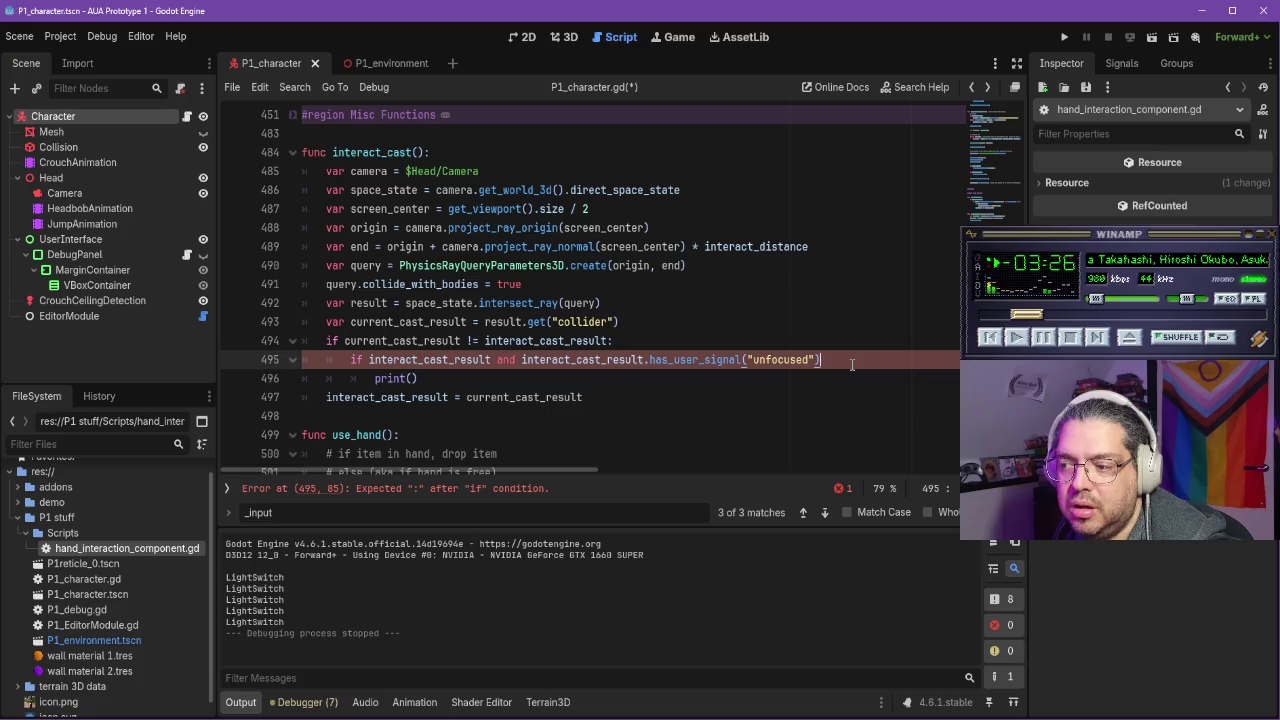
{"action": "type", "text": ":"}
{"action": "scroll", "coordinate": [650, 440], "scroll_direction": "up", "scroll_amount": 1}
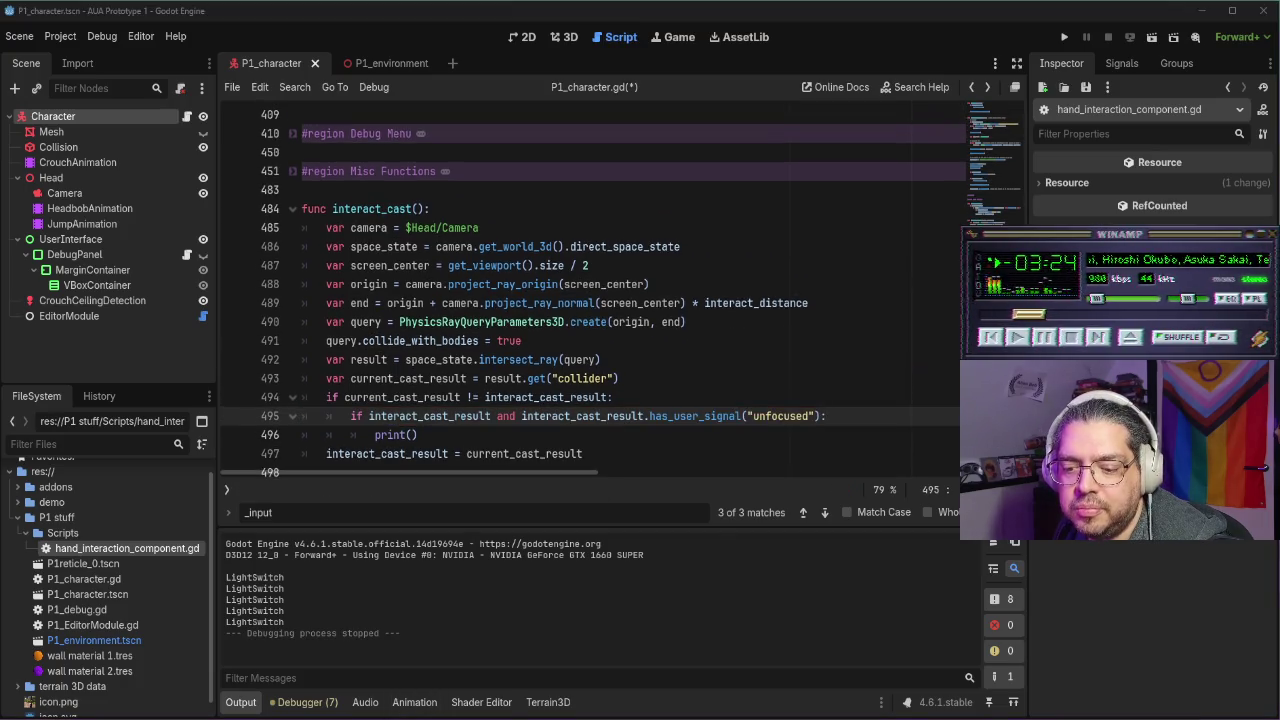
Make the print output str(interact_cast_result) + " unfocused" and launch a playtest
{"action": "key", "text": "alt+Tab"}
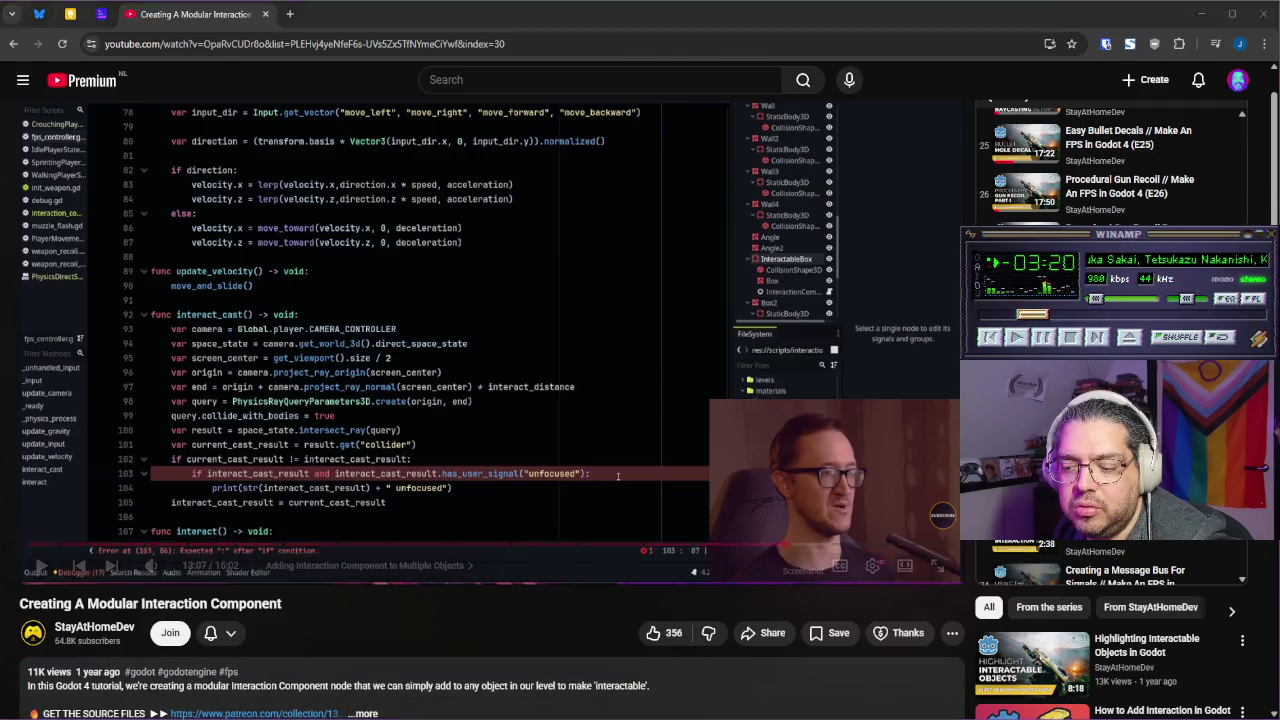
{"action": "key", "text": "alt+Tab"}
{"action": "type", "text": "str("}
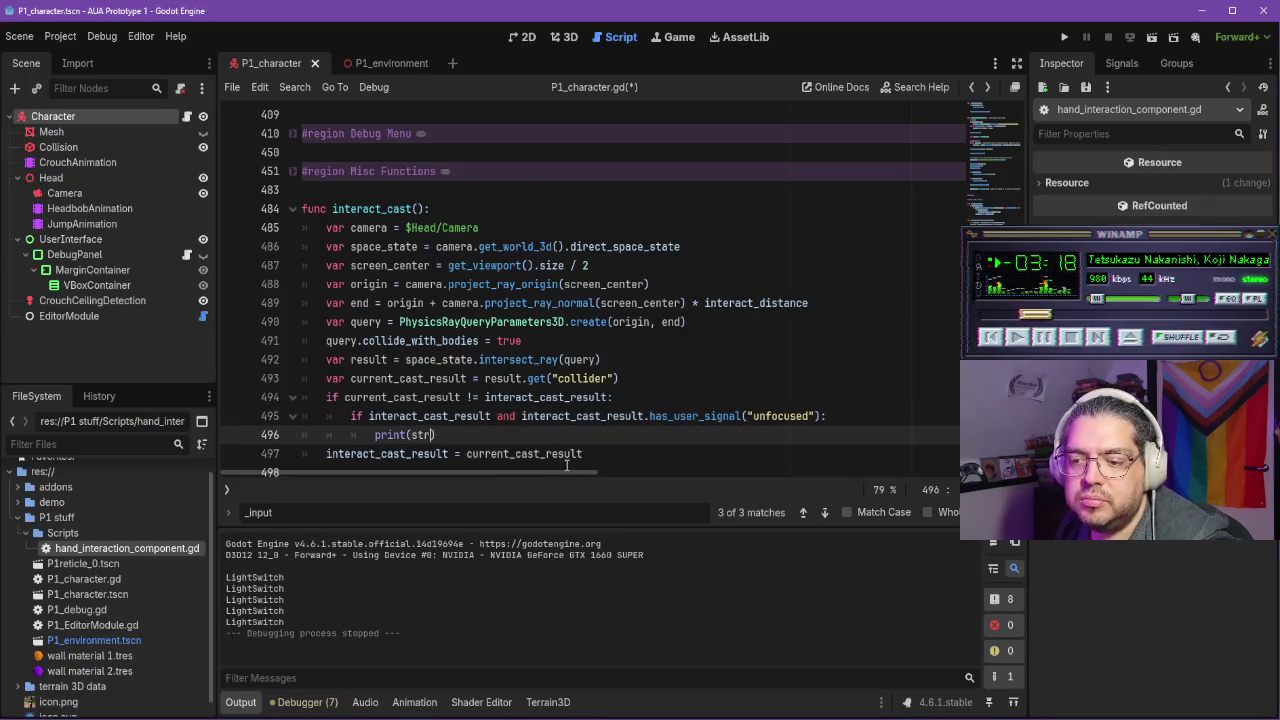
{"action": "type", "text": "interact_"}
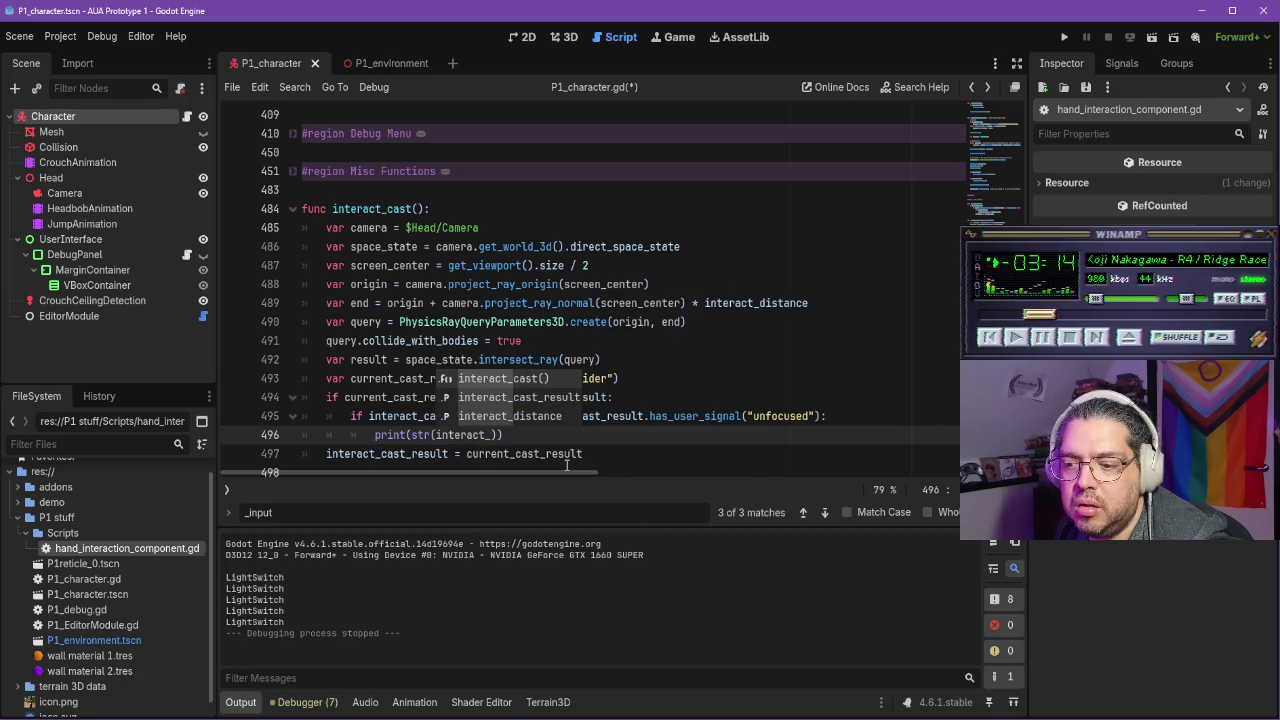
{"action": "key", "text": "Down"}
{"action": "key", "text": "Return"}
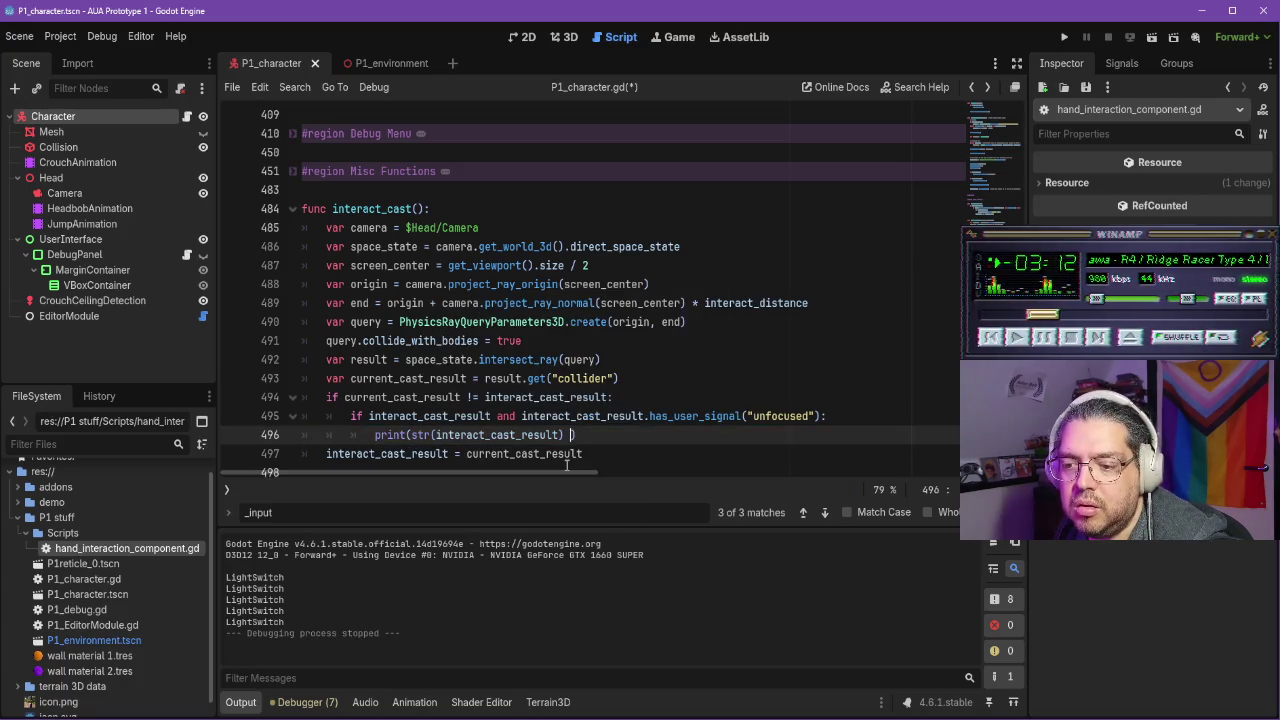
{"action": "type", "text": "+ \" unfocused"}
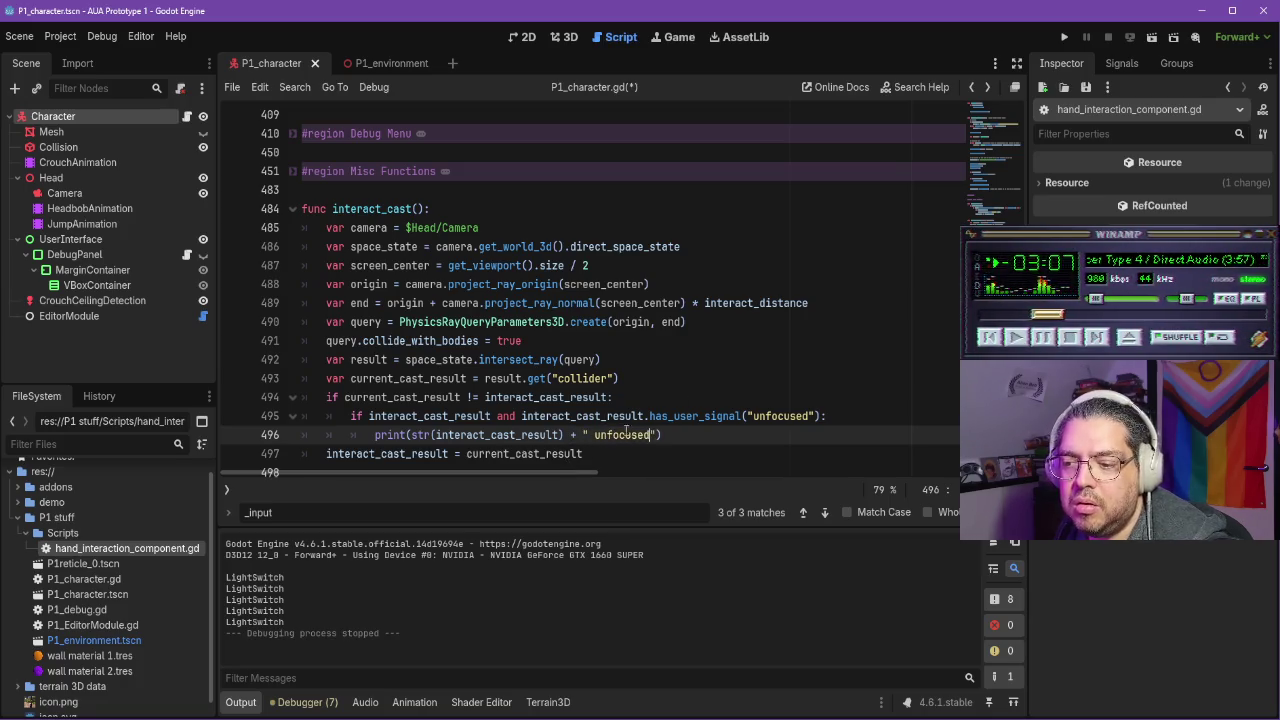
{"action": "left_click", "coordinate": [1063, 37]}
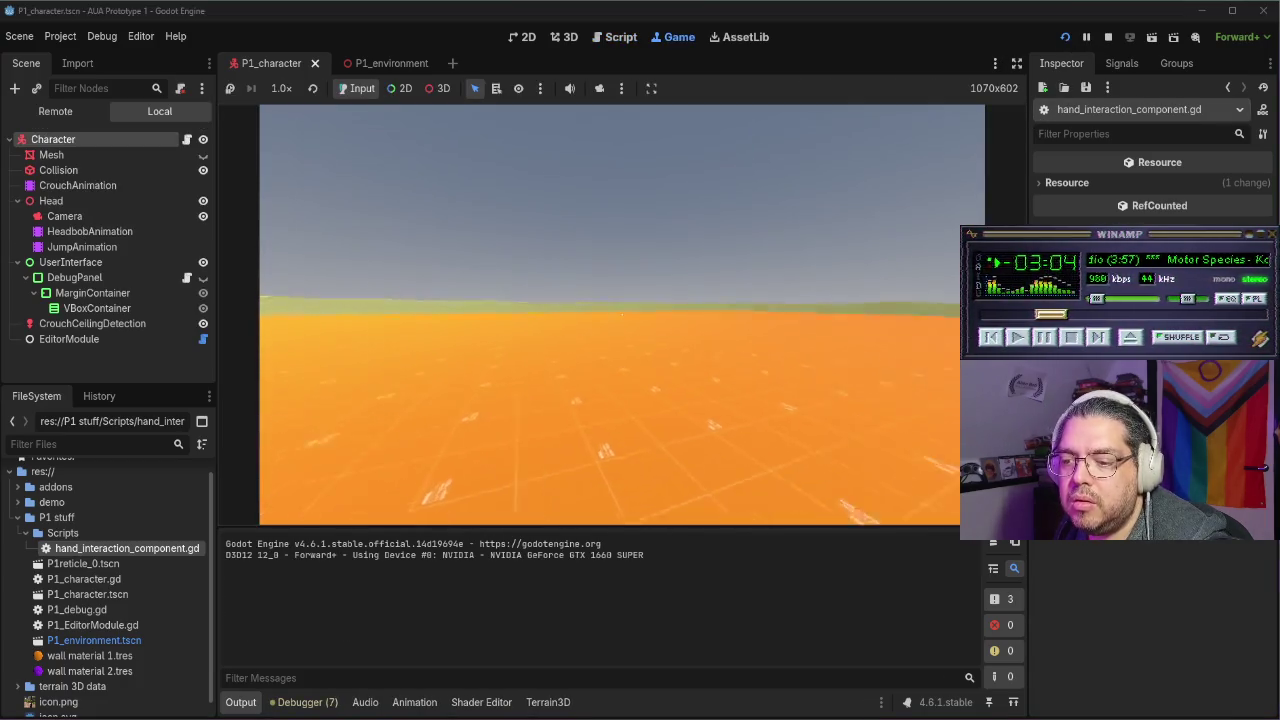
Walk toward the grey block and back away to trigger unfocused output, then stop the game
{"action": "key", "text": "w"}
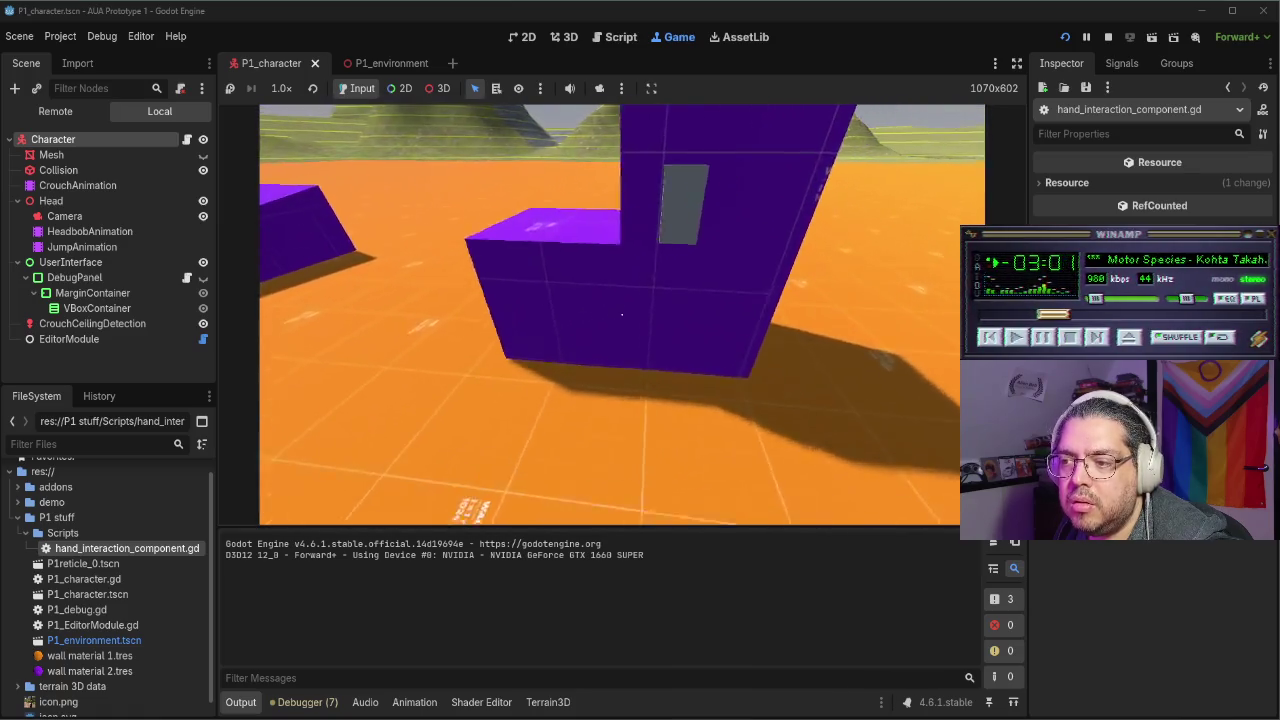
{"action": "key", "text": "s"}
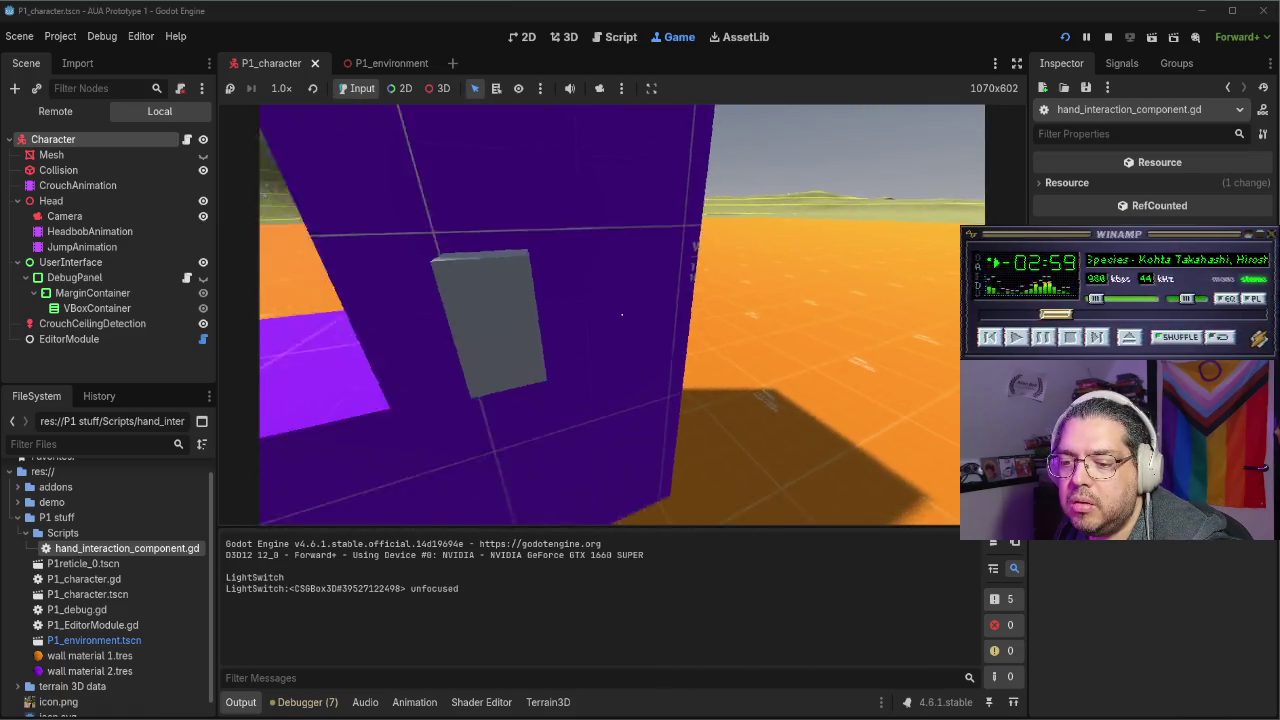
{"action": "mouse_move", "coordinate": [621, 315]}
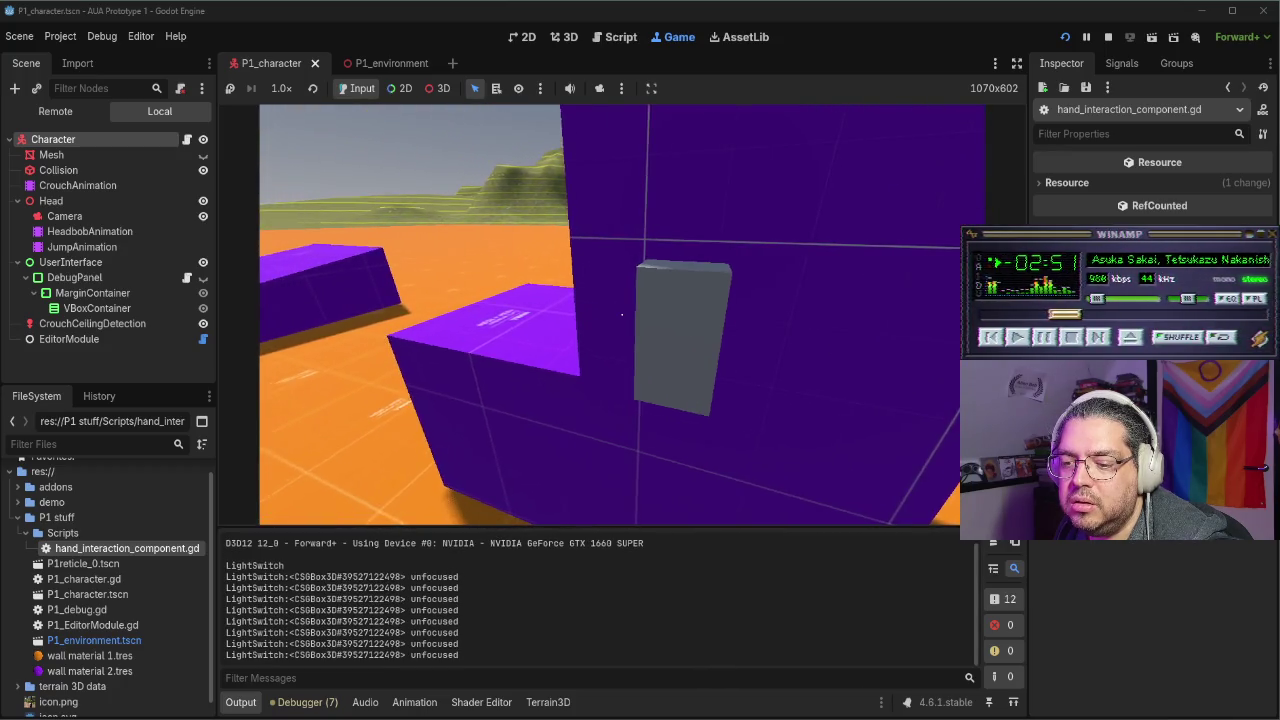
{"action": "key", "text": "F8"}
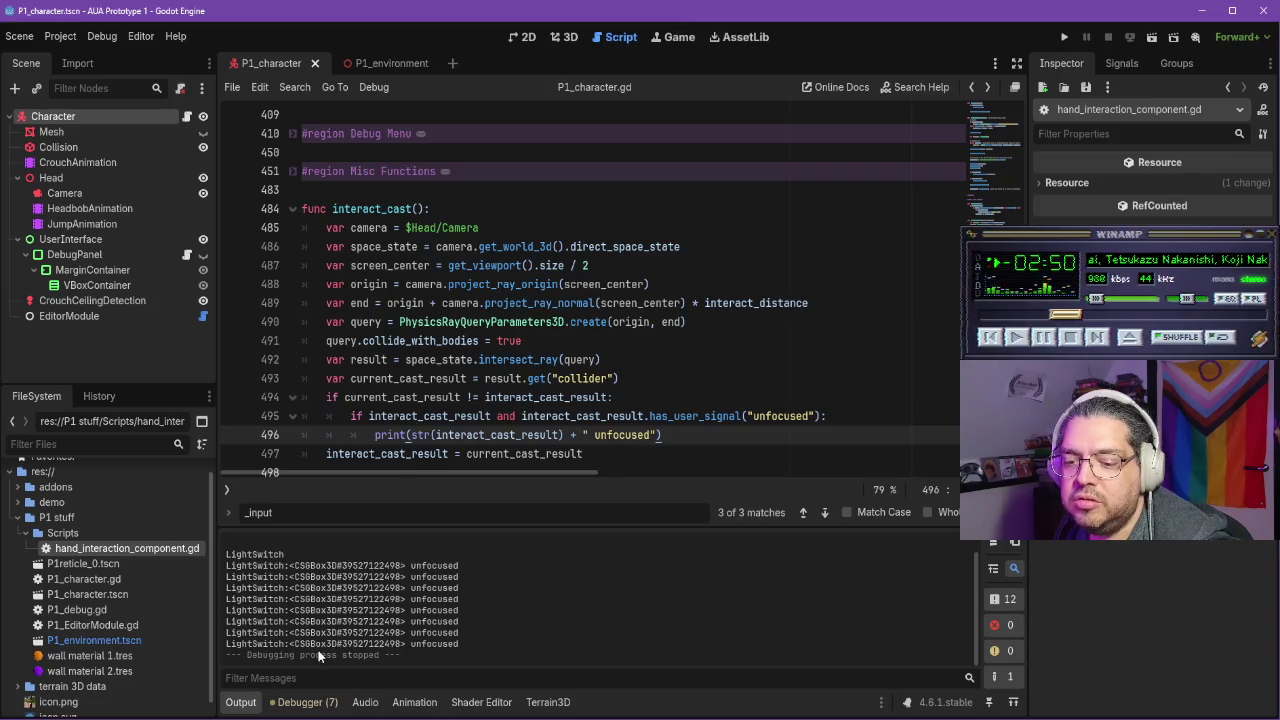
{"action": "key", "text": "alt+Tab"}
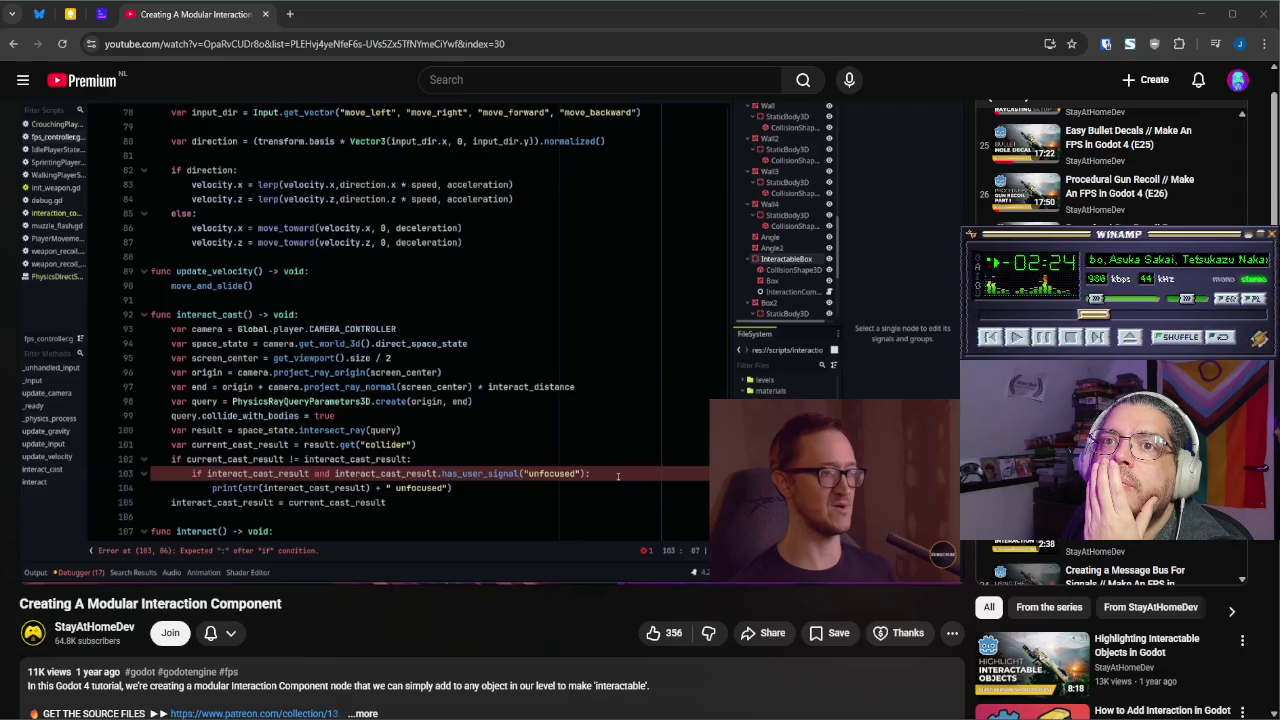
Resume the modular interaction tutorial past its unfocused print line
{"action": "left_click", "coordinate": [489, 331]}
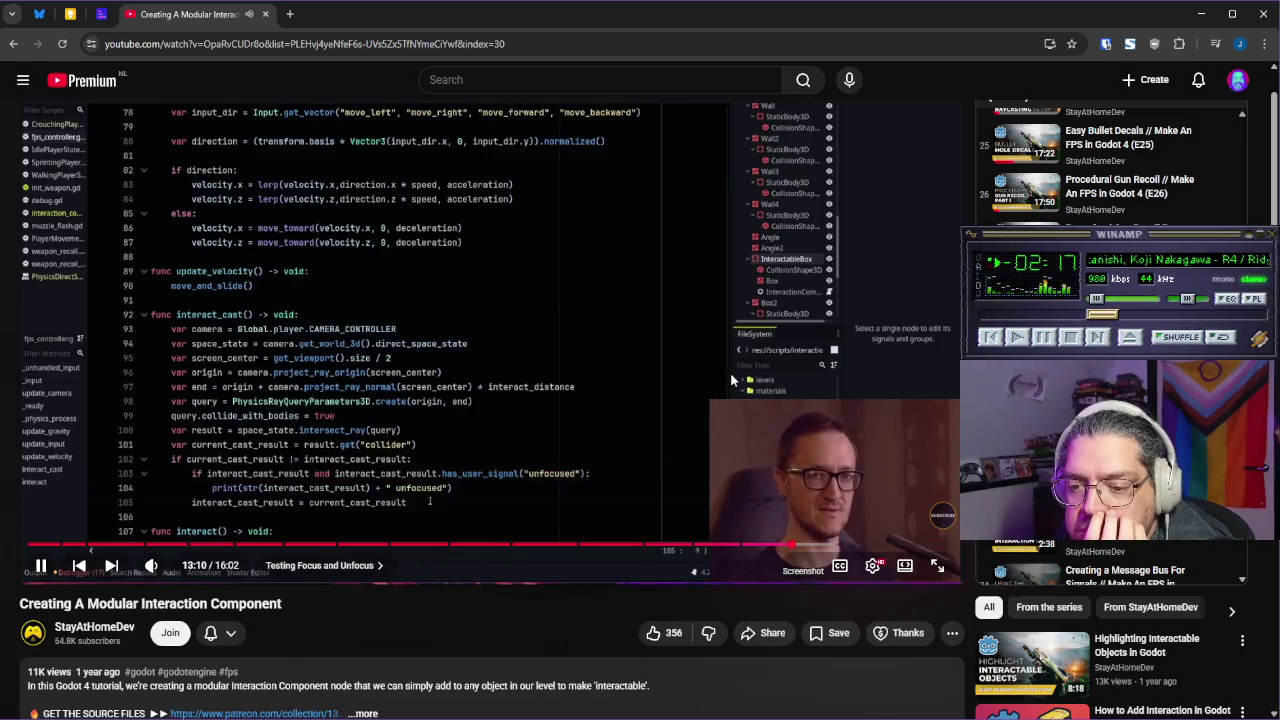
Compare the Godot script with the tutorial's code, pausing the video at 13:19
{"action": "key", "text": "alt+Tab"}
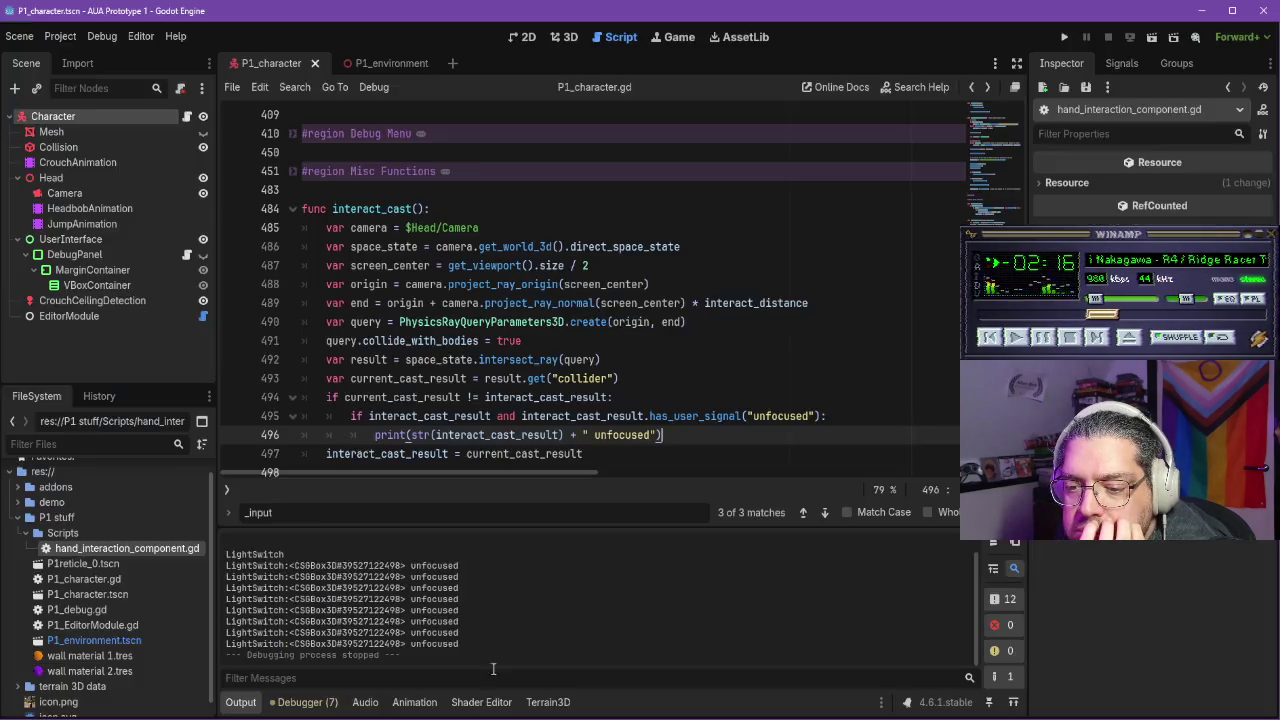
{"action": "left_click", "coordinate": [328, 453]}
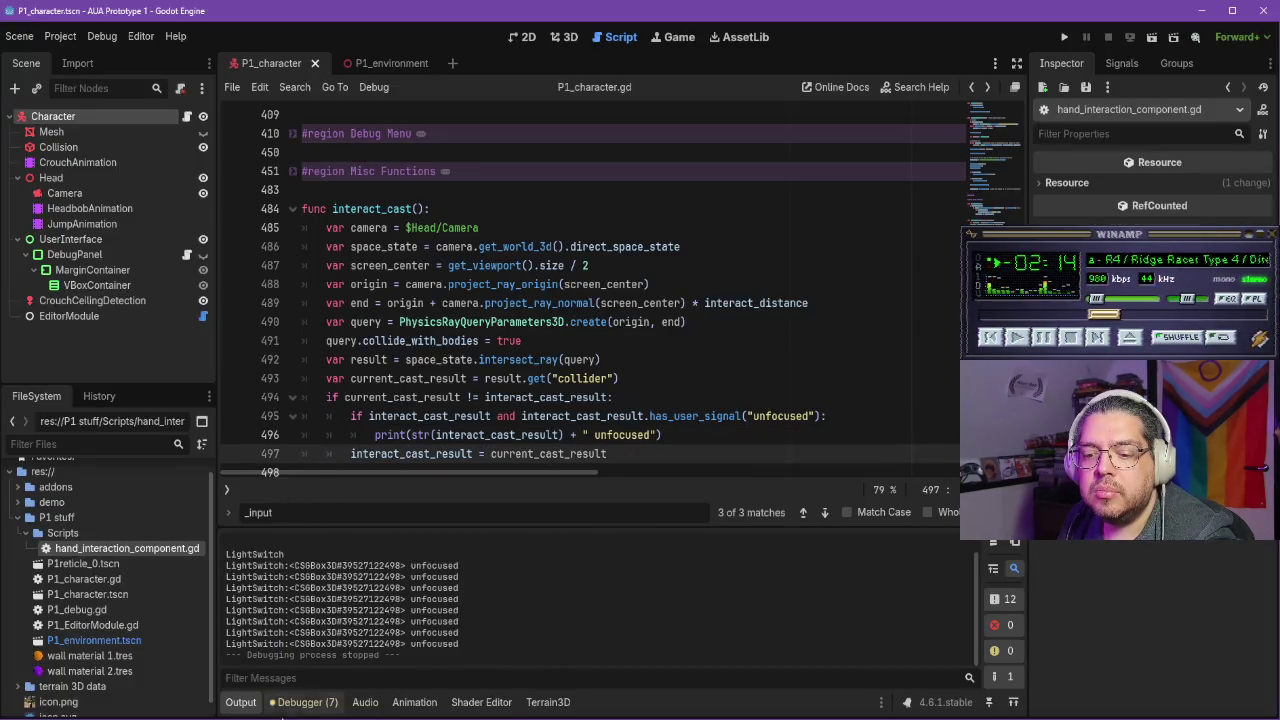
{"action": "key", "text": "alt+Tab"}
{"action": "scroll", "coordinate": [429, 377], "scroll_direction": "down", "scroll_amount": 2}
{"action": "scroll", "coordinate": [472, 443], "scroll_direction": "up", "scroll_amount": 1}
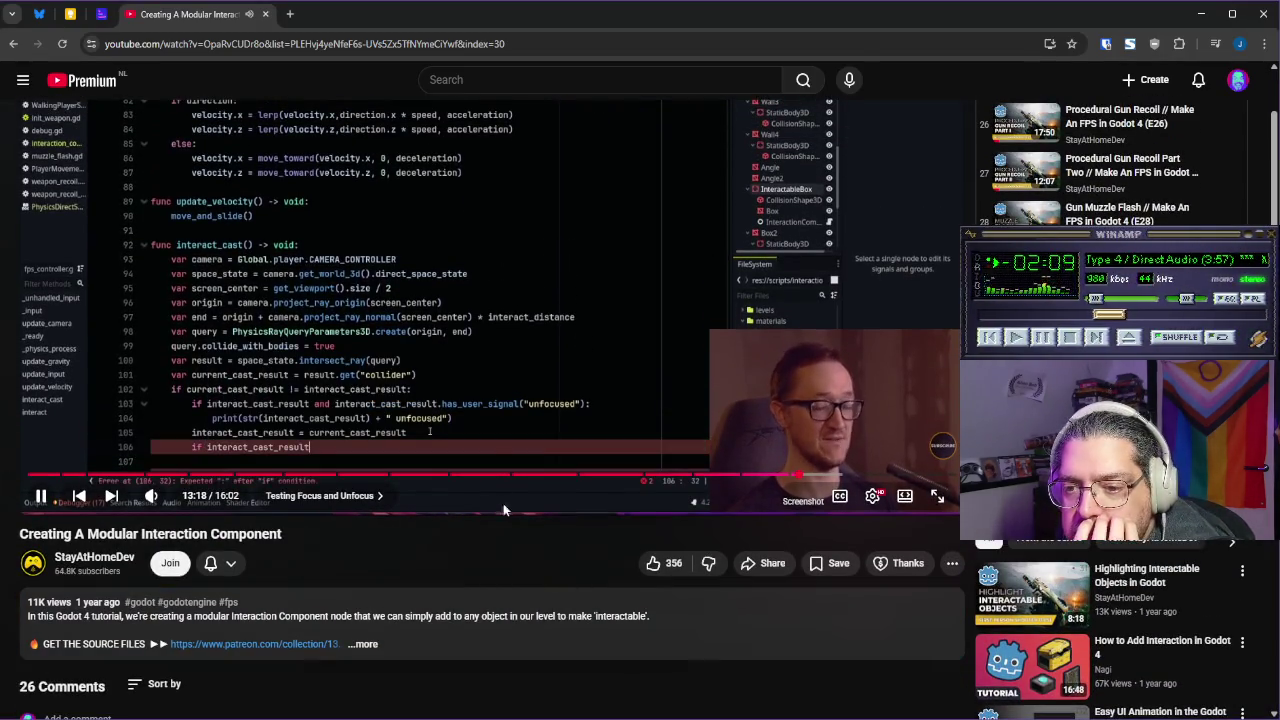
{"action": "left_click", "coordinate": [538, 329]}
{"action": "scroll", "coordinate": [551, 356], "scroll_direction": "up", "scroll_amount": 2}
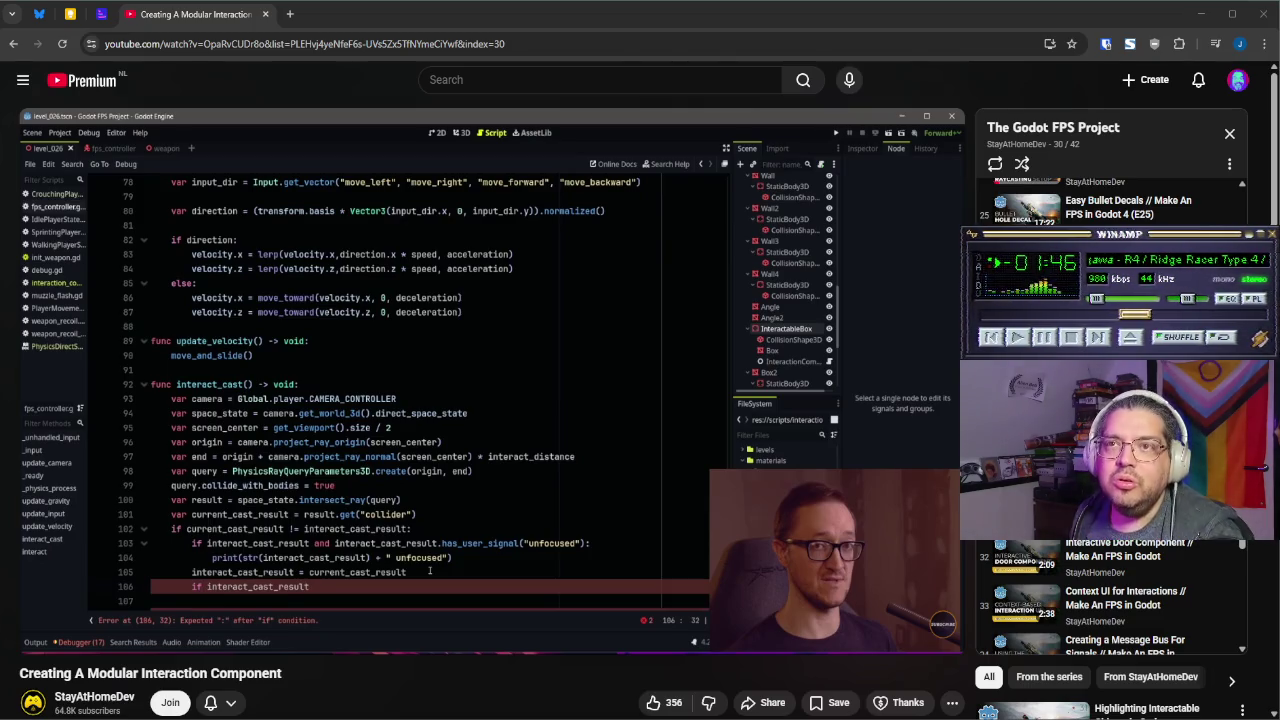
{"action": "left_click", "coordinate": [338, 595]}
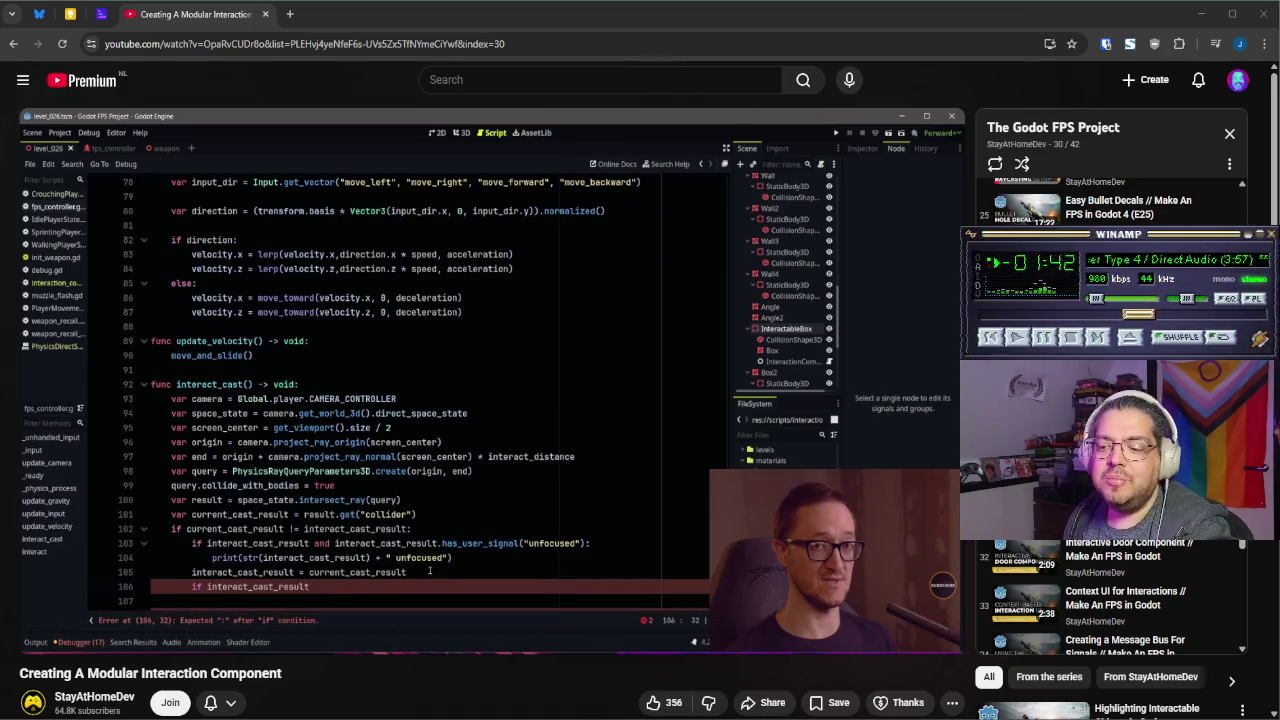
Close the _input find bar so interact_cast shows in full, then resume the tutorial
{"action": "key", "text": "alt+Tab"}
{"action": "scroll", "coordinate": [474, 243], "scroll_direction": "down", "scroll_amount": 4}
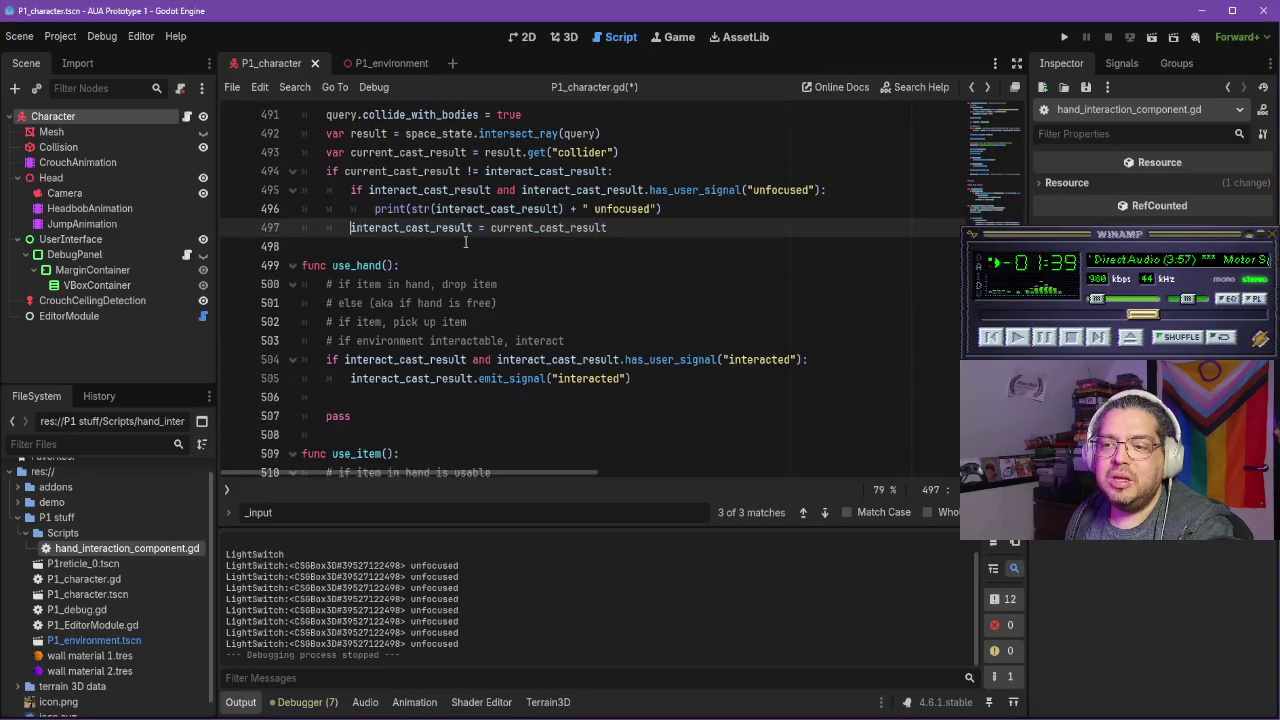
{"action": "scroll", "coordinate": [545, 310], "scroll_direction": "up", "scroll_amount": 1}
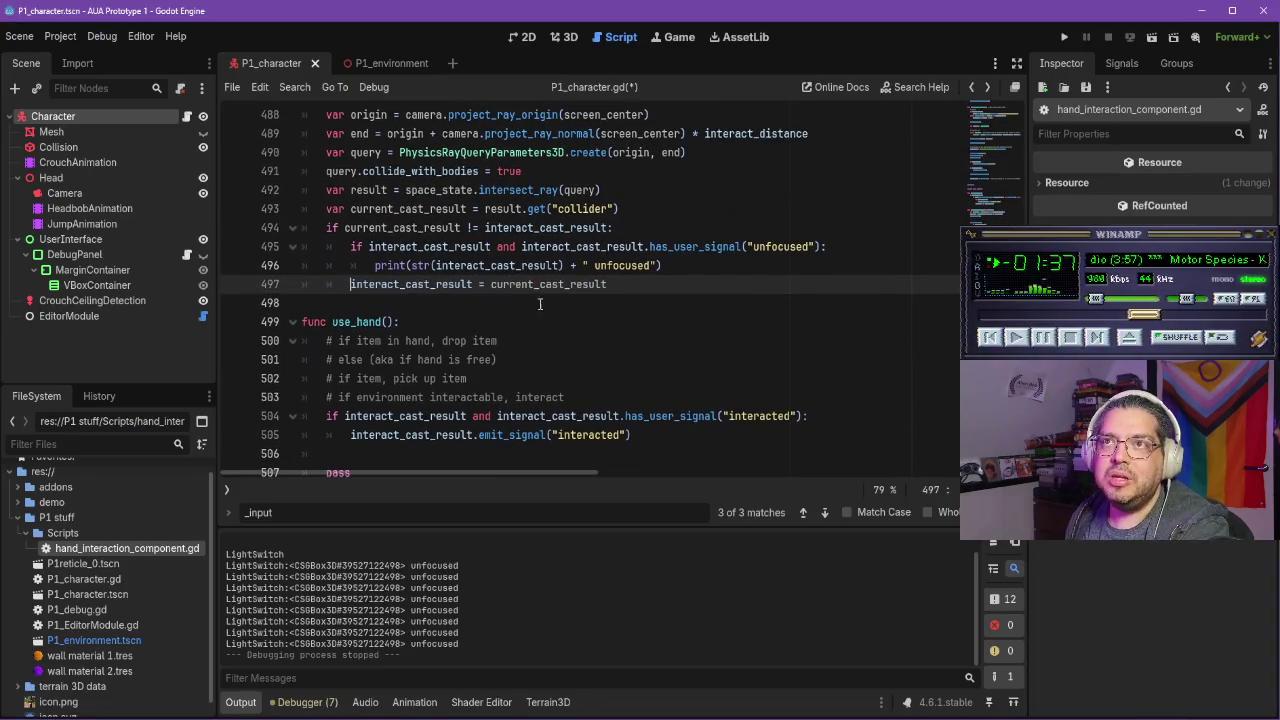
{"action": "key", "text": "alt+Tab"}
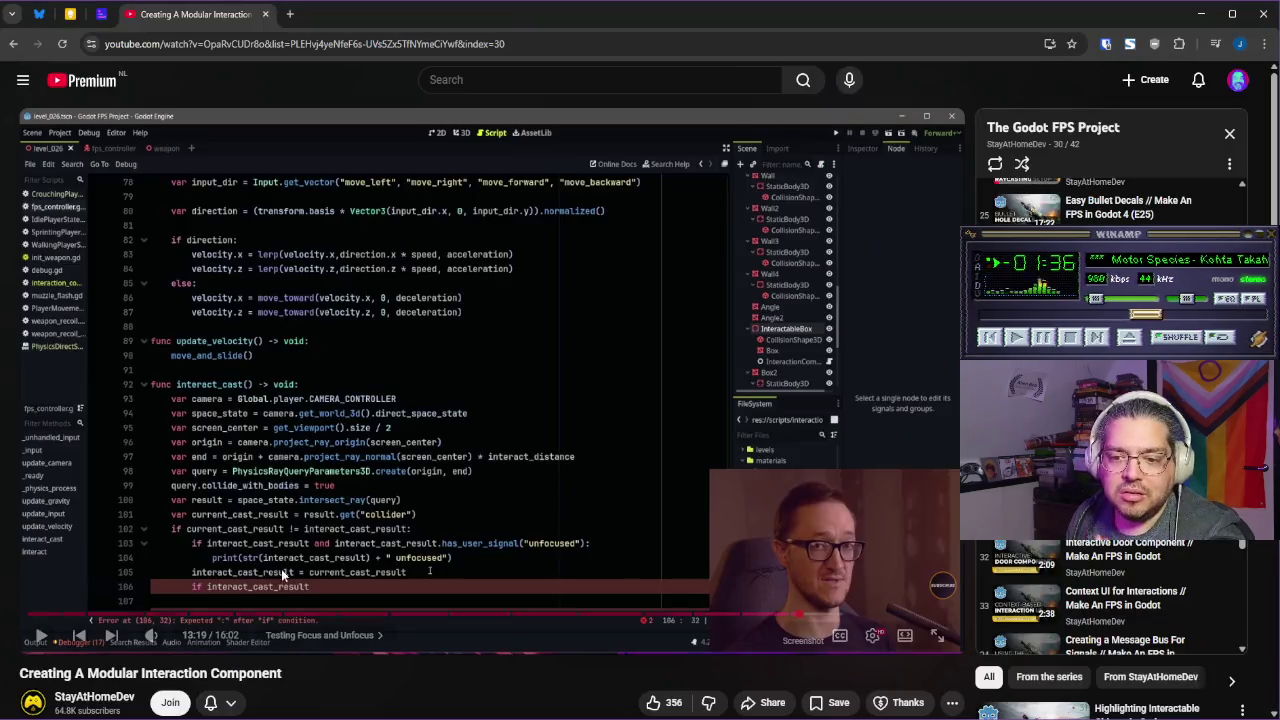
{"action": "key", "text": "alt+Tab"}
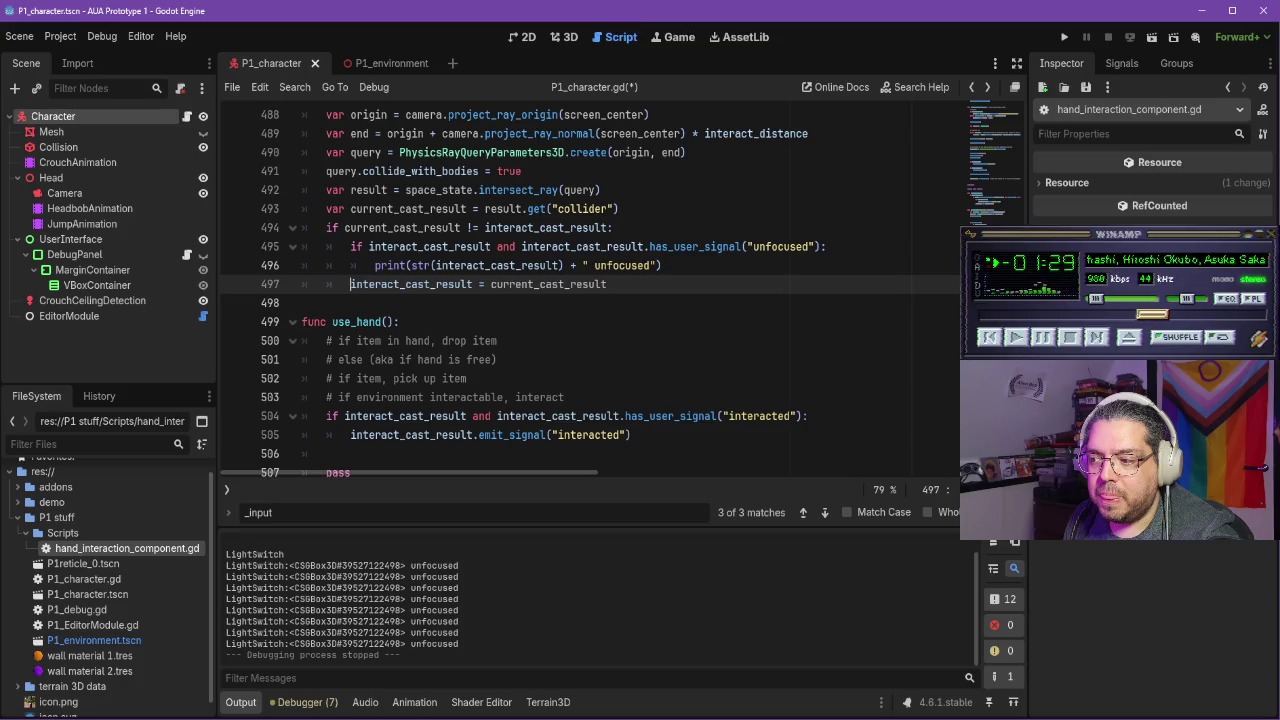
{"action": "key", "text": "Escape"}
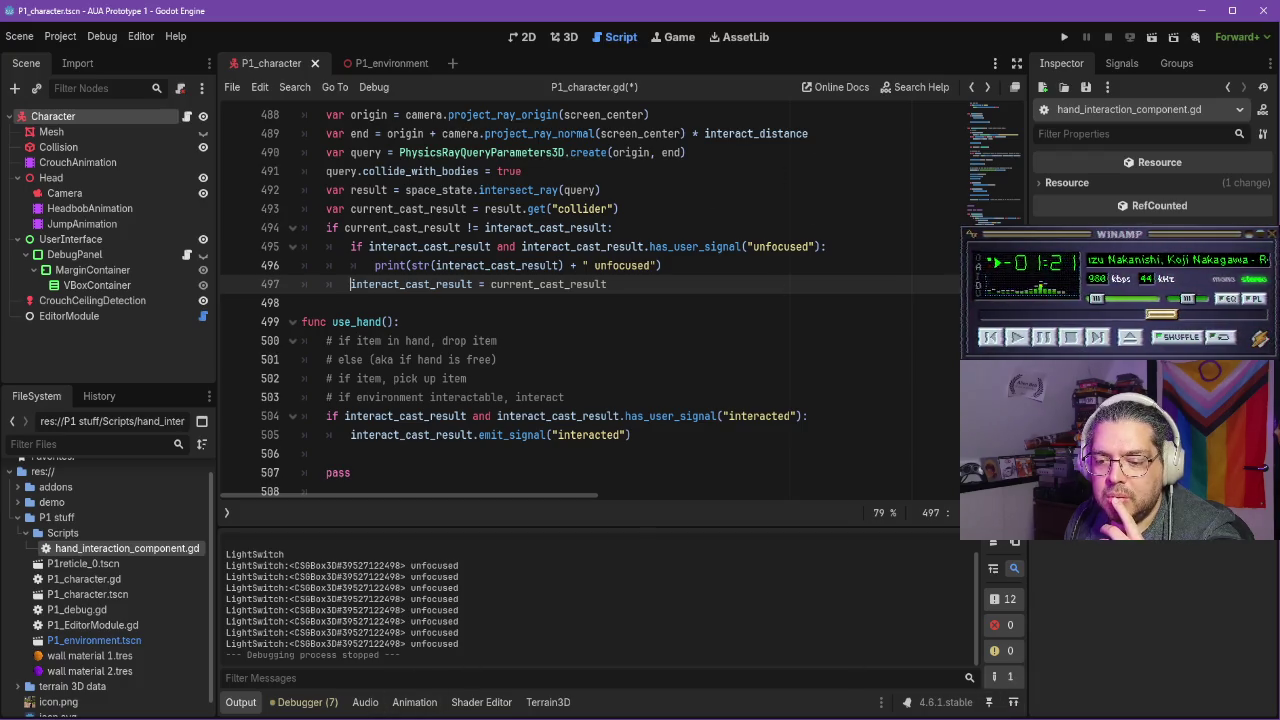
{"action": "key", "text": "alt+Tab"}
{"action": "left_click", "coordinate": [481, 430]}
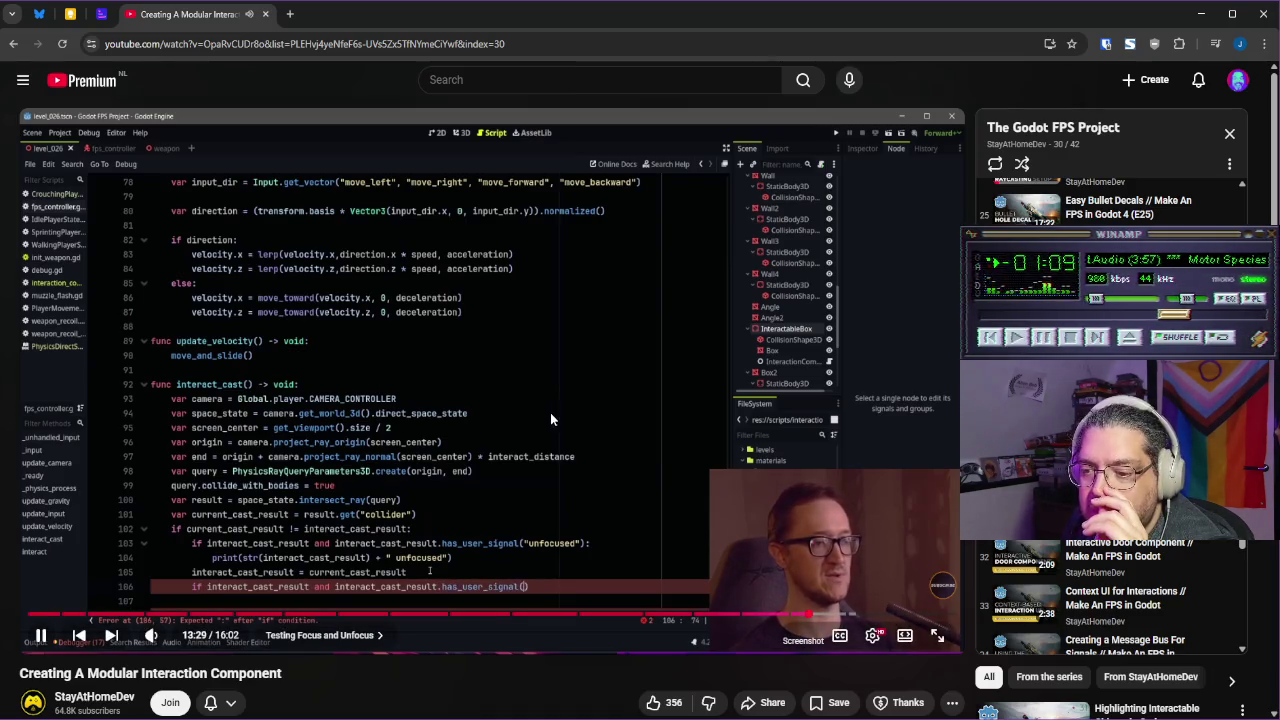
Play the tutorial to 13:44, where its line 107 prints the cast result plus " focused"
{"action": "left_click", "coordinate": [631, 429]}
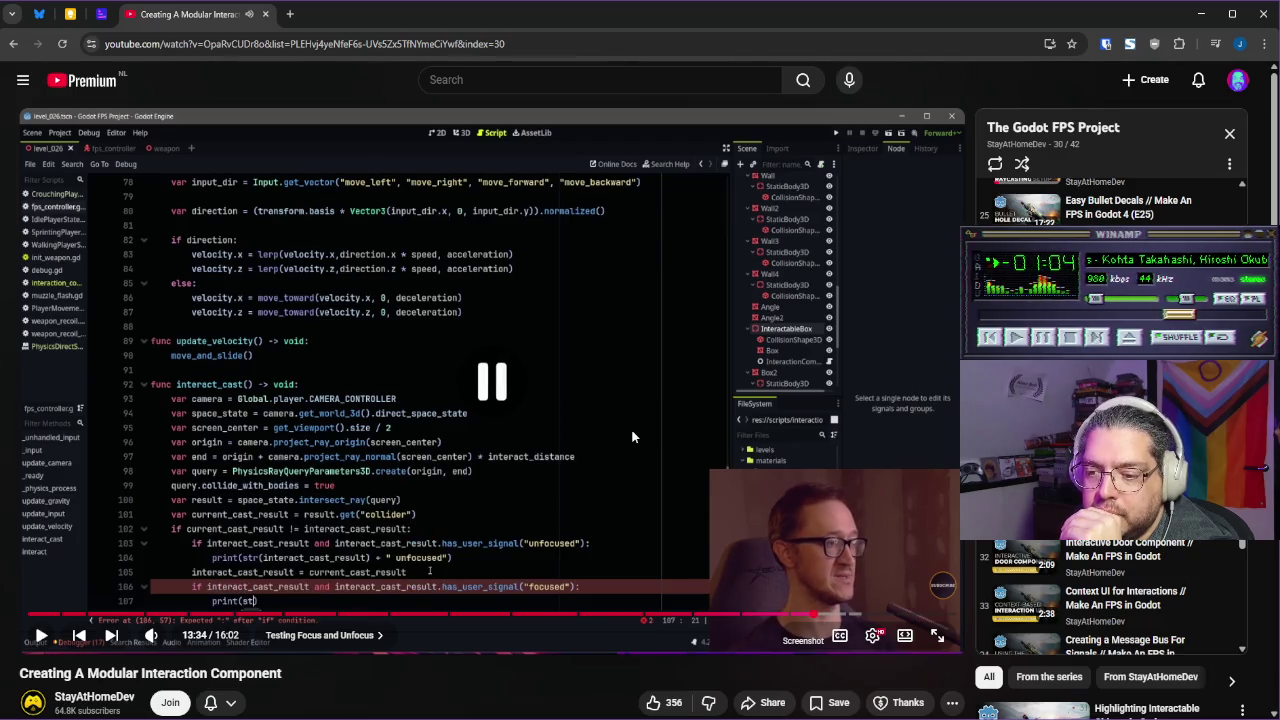
{"action": "left_click", "coordinate": [612, 440]}
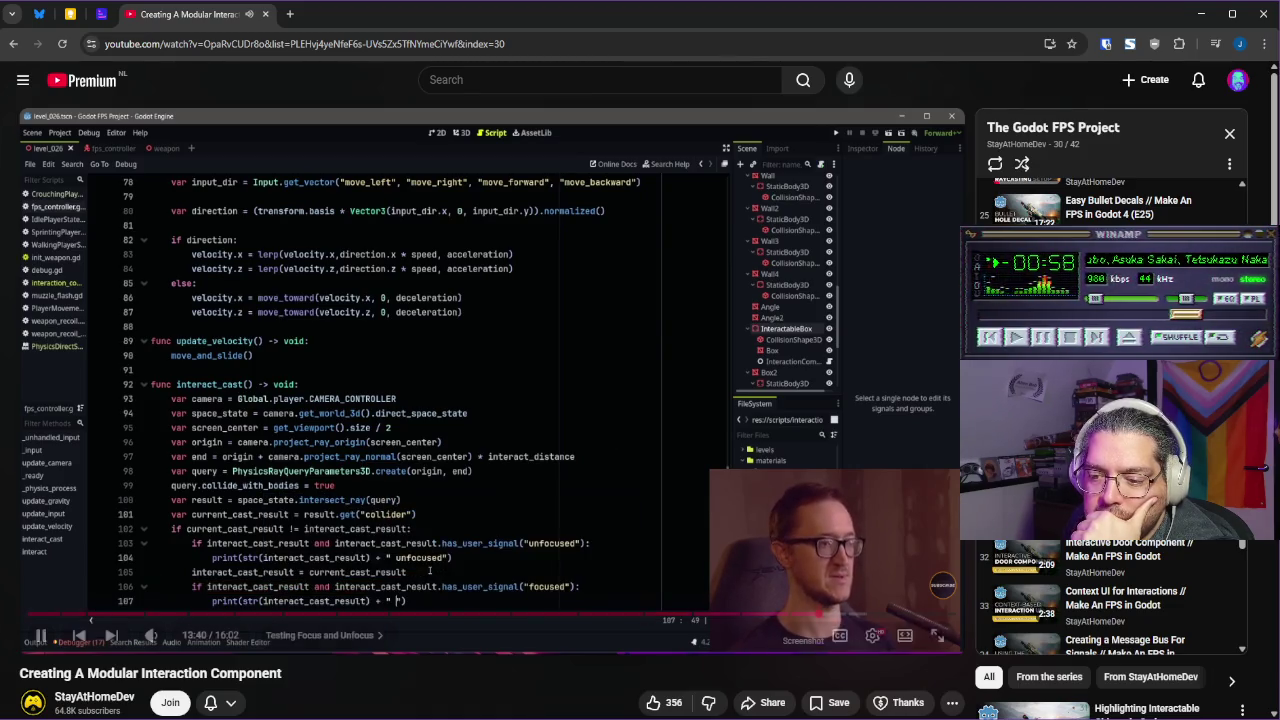
{"action": "scroll", "coordinate": [600, 408], "scroll_direction": "down", "scroll_amount": 1}
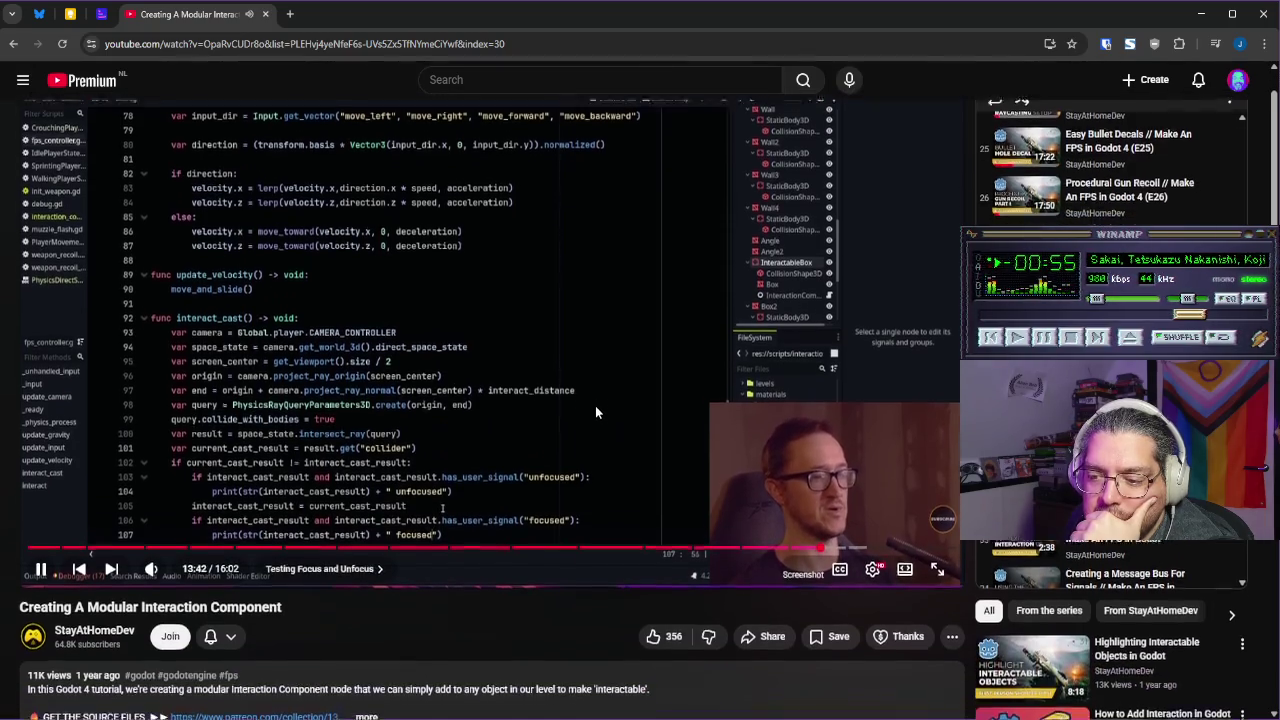
{"action": "left_click", "coordinate": [598, 394]}
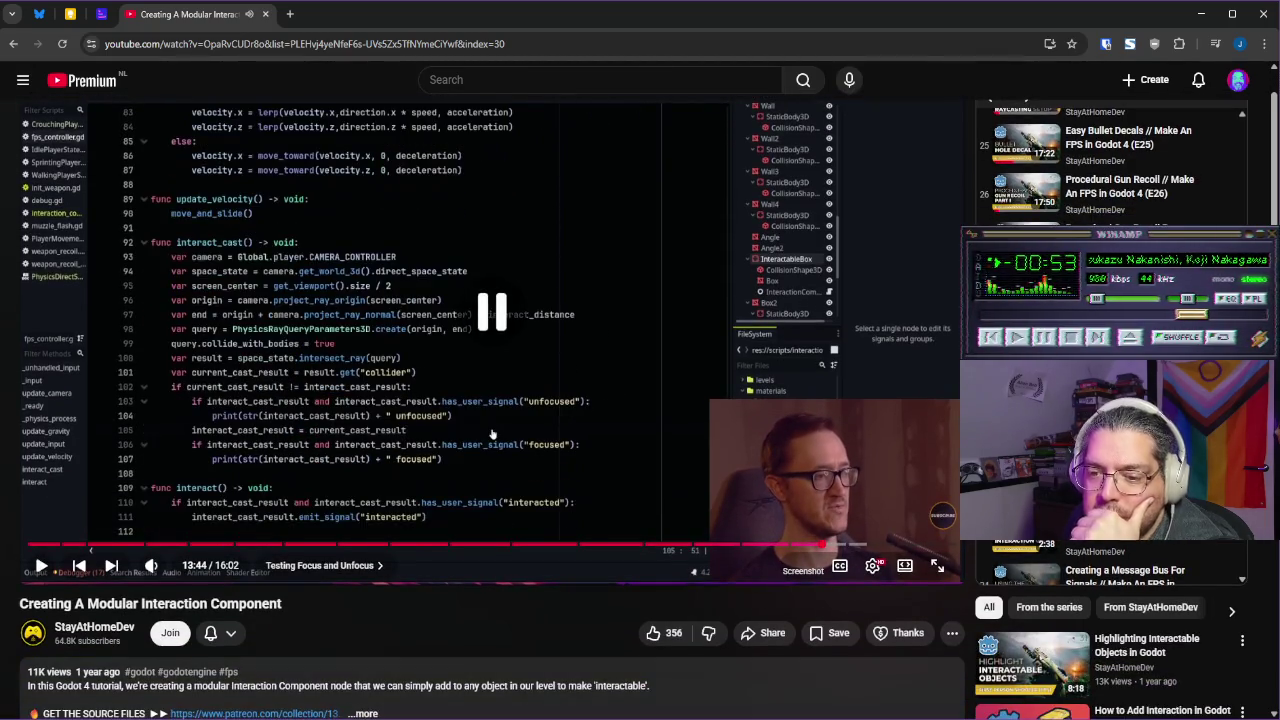
{"action": "key", "text": "alt+Tab"}
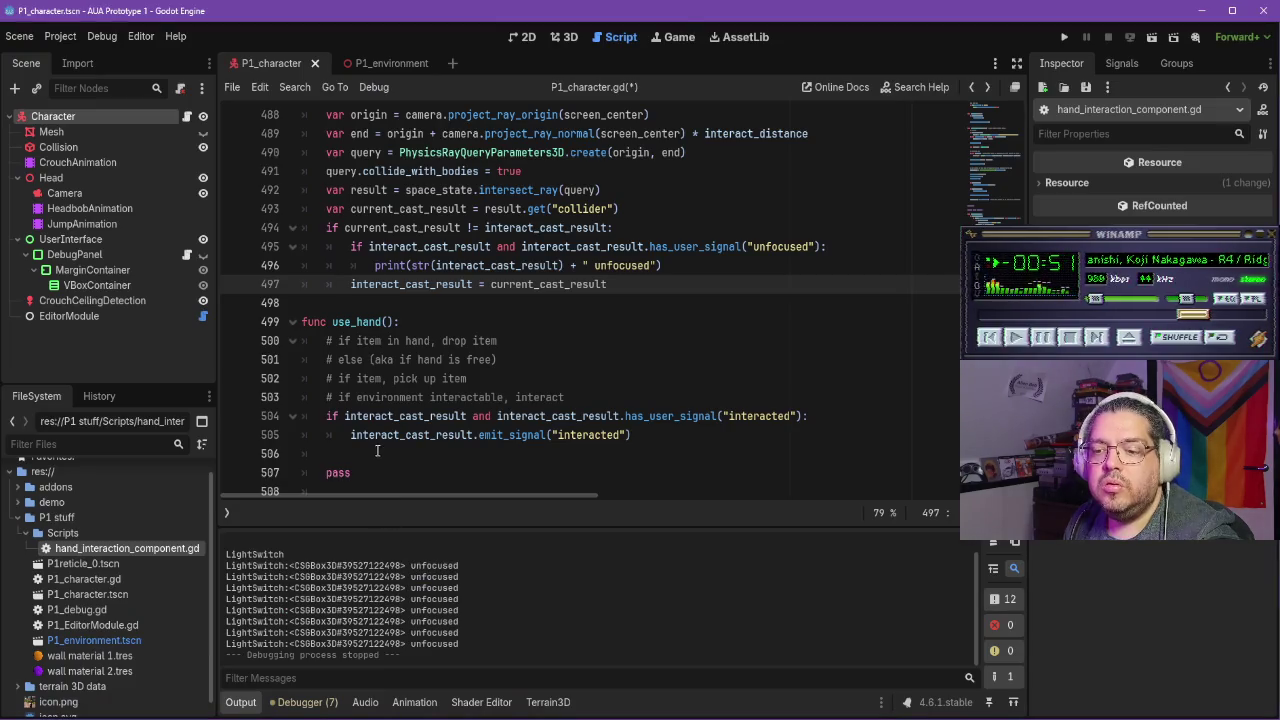
Below line 497, add a check that interact_cast_result has the user signal "focused"
{"action": "left_click", "coordinate": [630, 285]}
{"action": "key", "text": "Return"}
{"action": "type", "text": "if interact_cast_r"}
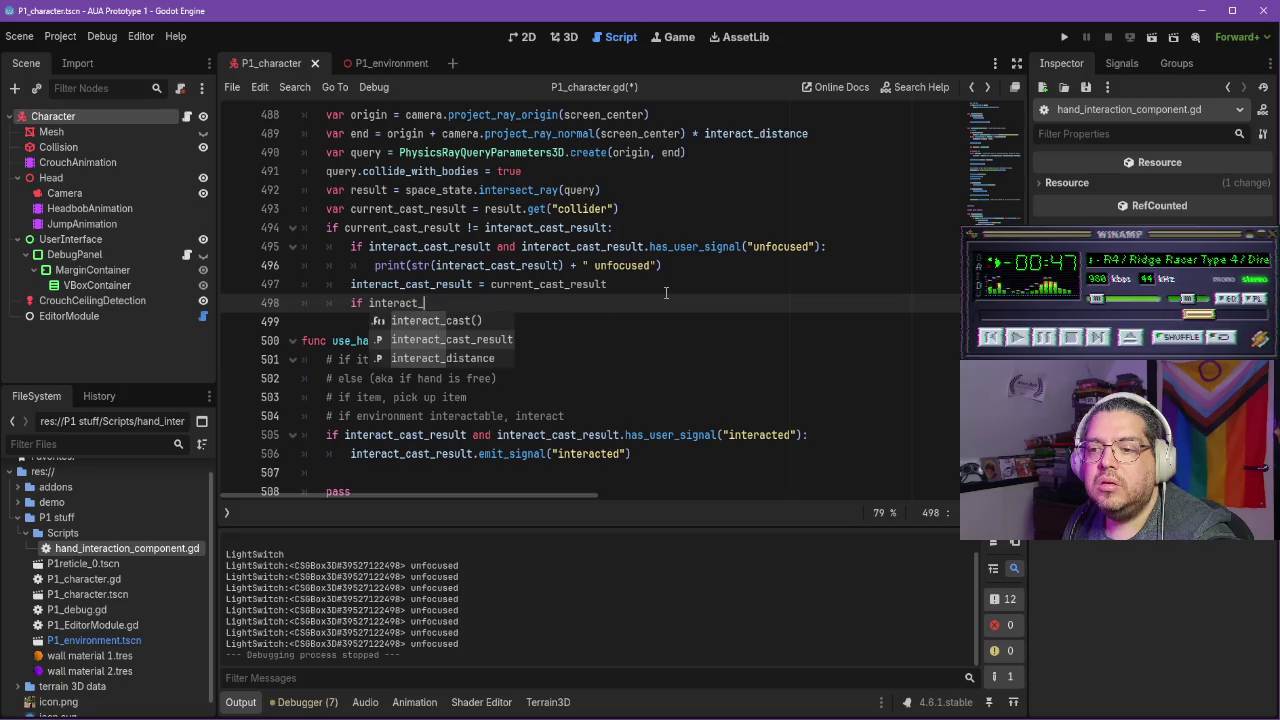
{"action": "type", "text": "esult an"}
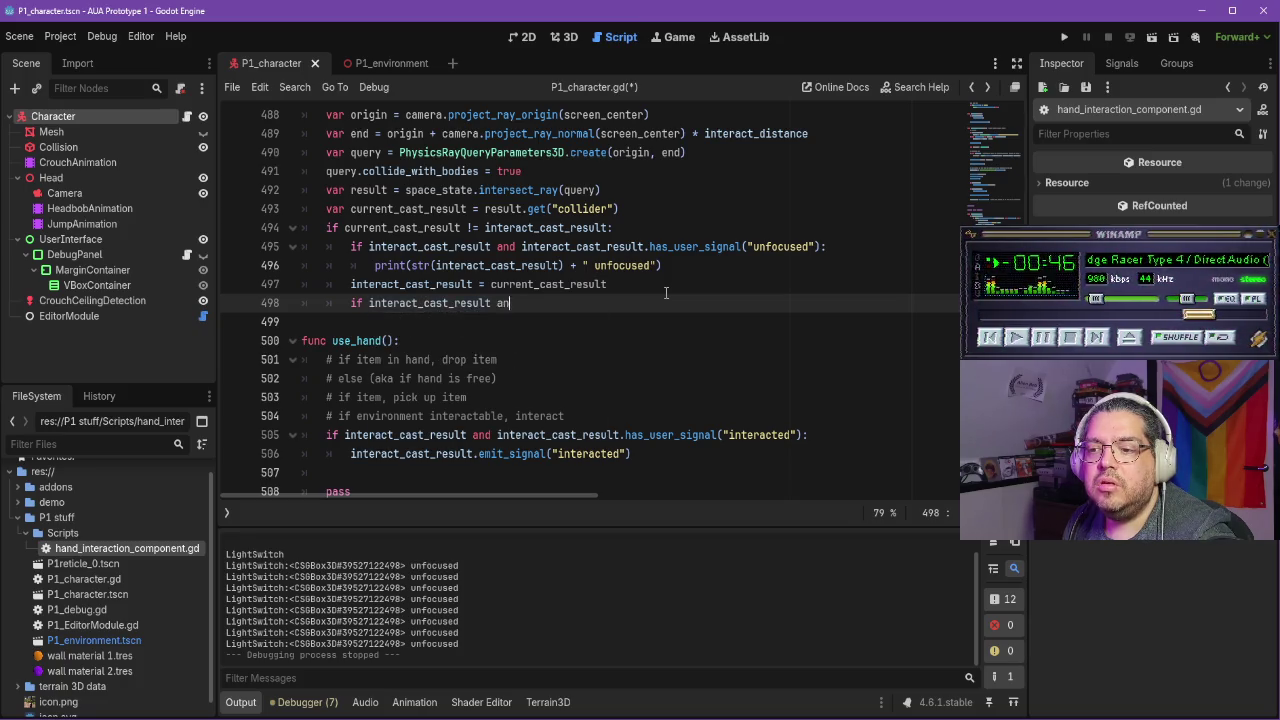
{"action": "type", "text": "d nteract_cast"}
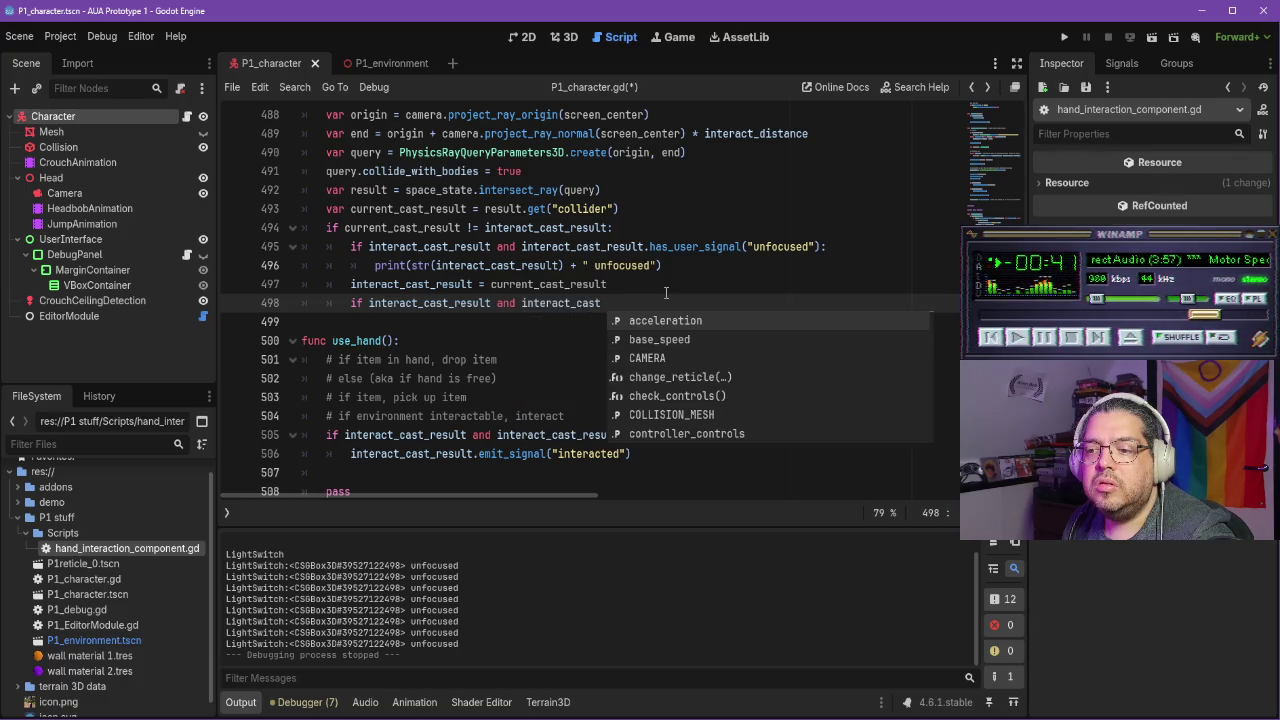
{"action": "type", "text": " _result"}
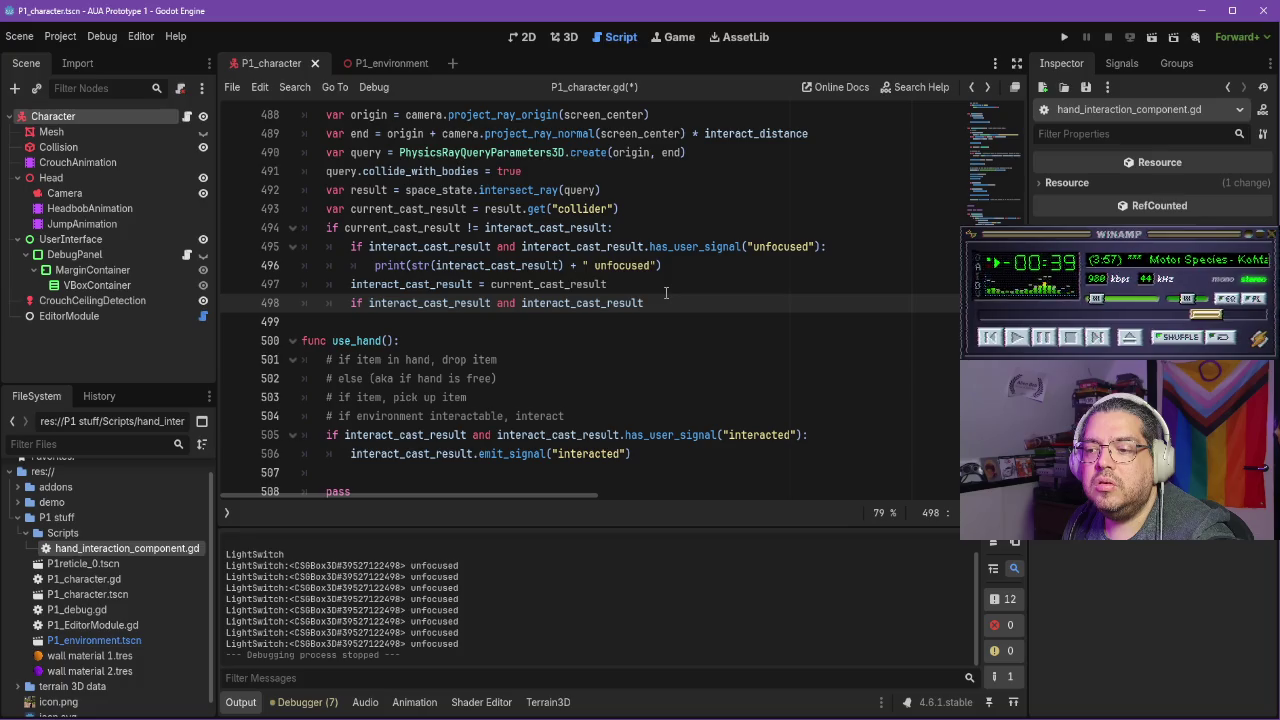
{"action": "type", "text": ".ha"}
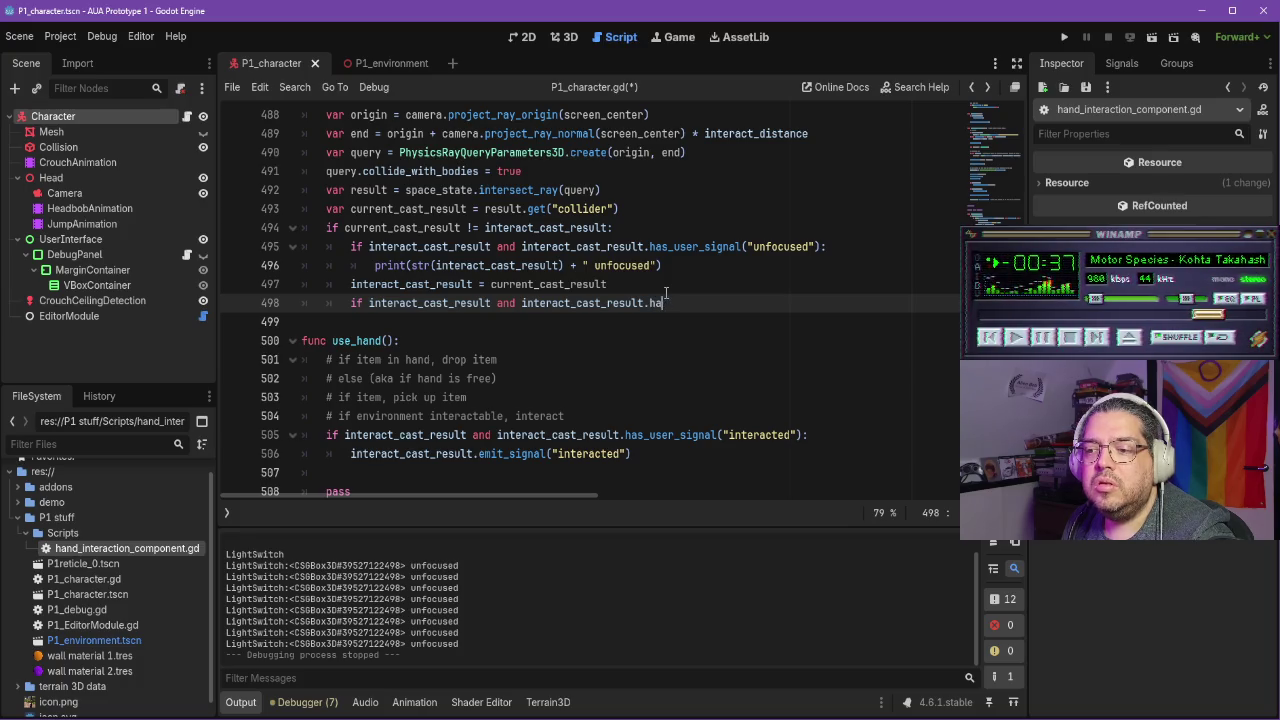
{"action": "type", "text": "ssigna"}
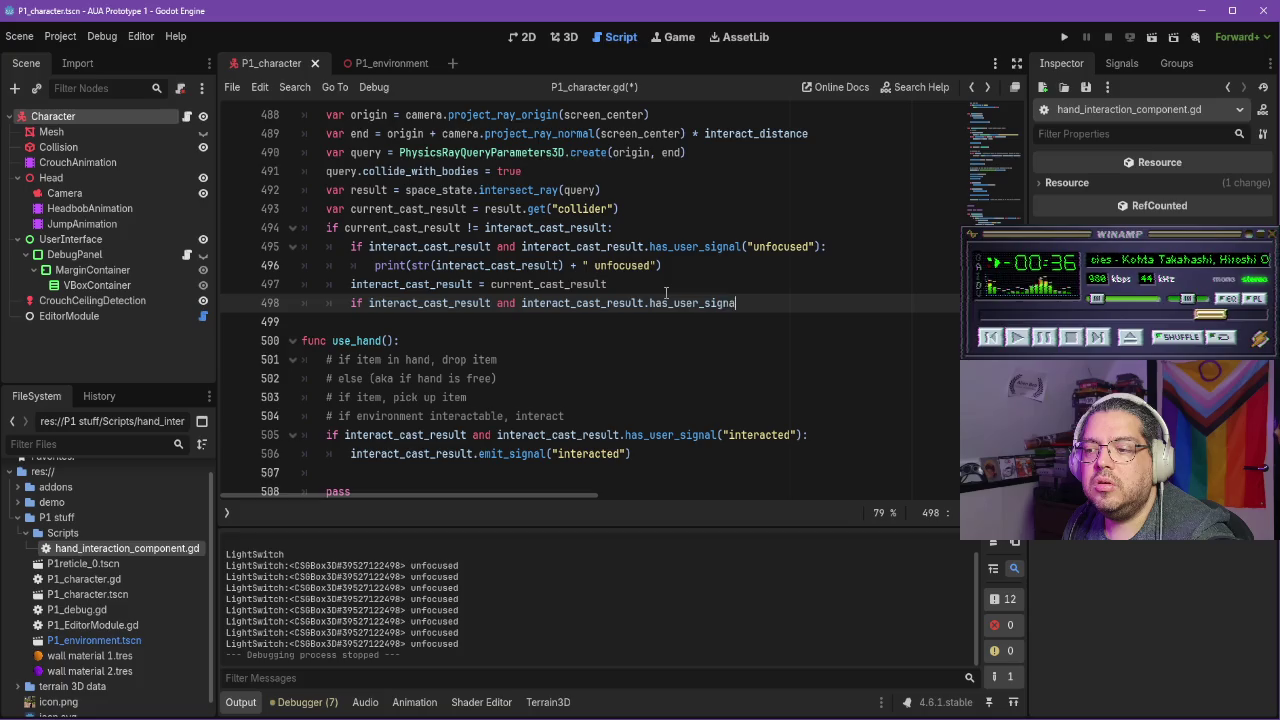
{"action": "type", "text": "("}
{"action": "type", "text": "self"}
{"action": "key", "text": "BackSpace"}
{"action": "key", "text": "BackSpace"}
{"action": "type", "text": "l"}
{"action": "key", "text": "BackSpace"}
{"action": "key", "text": "BackSpace"}
{"action": "key", "text": "BackSpace"}
{"action": "type", "text": "focused\")"}
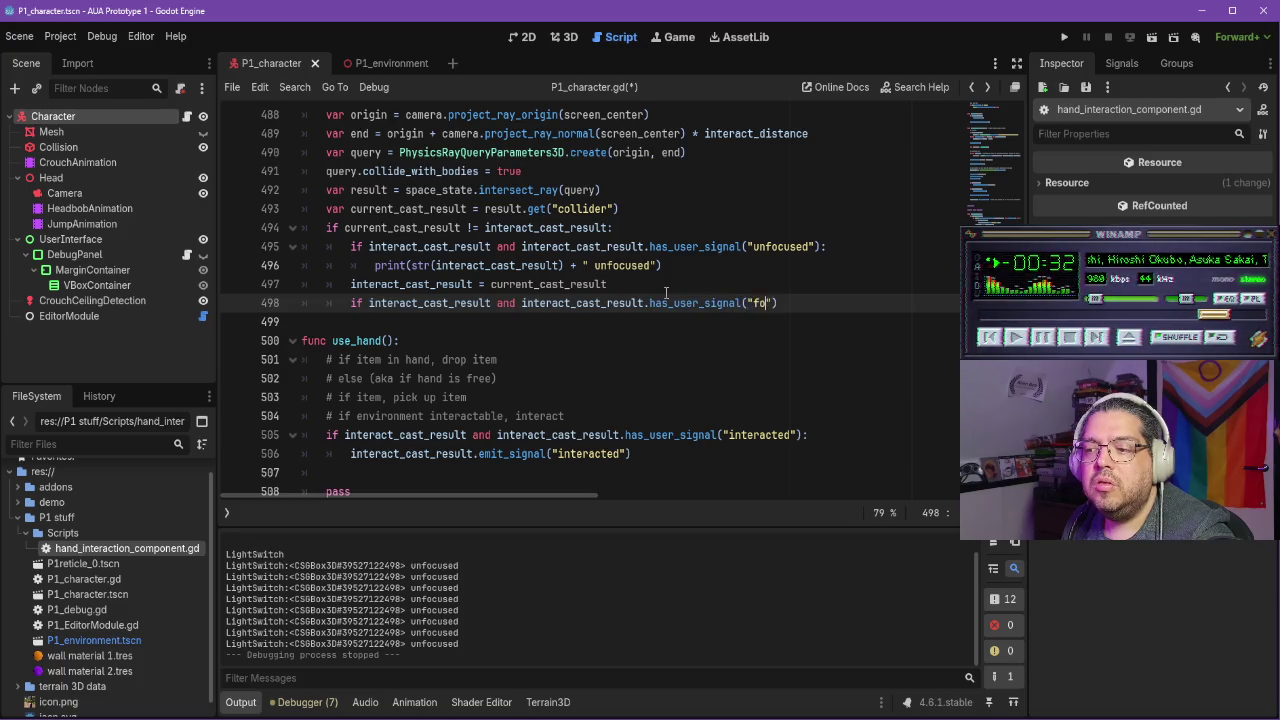
{"action": "type", "text": ":"}
Under that check, print str(interact_cast_result) + " focused" and save the character script
{"action": "key", "text": "Return"}
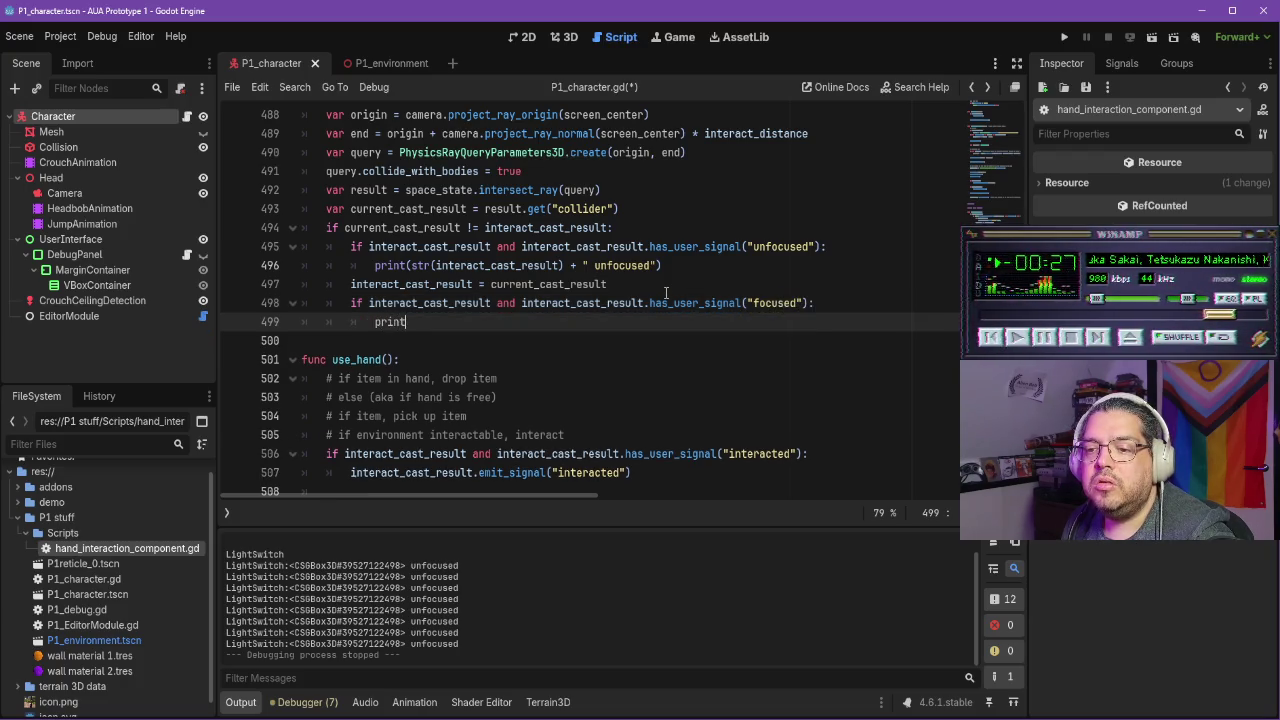
{"action": "type", "text": "(str(in"}
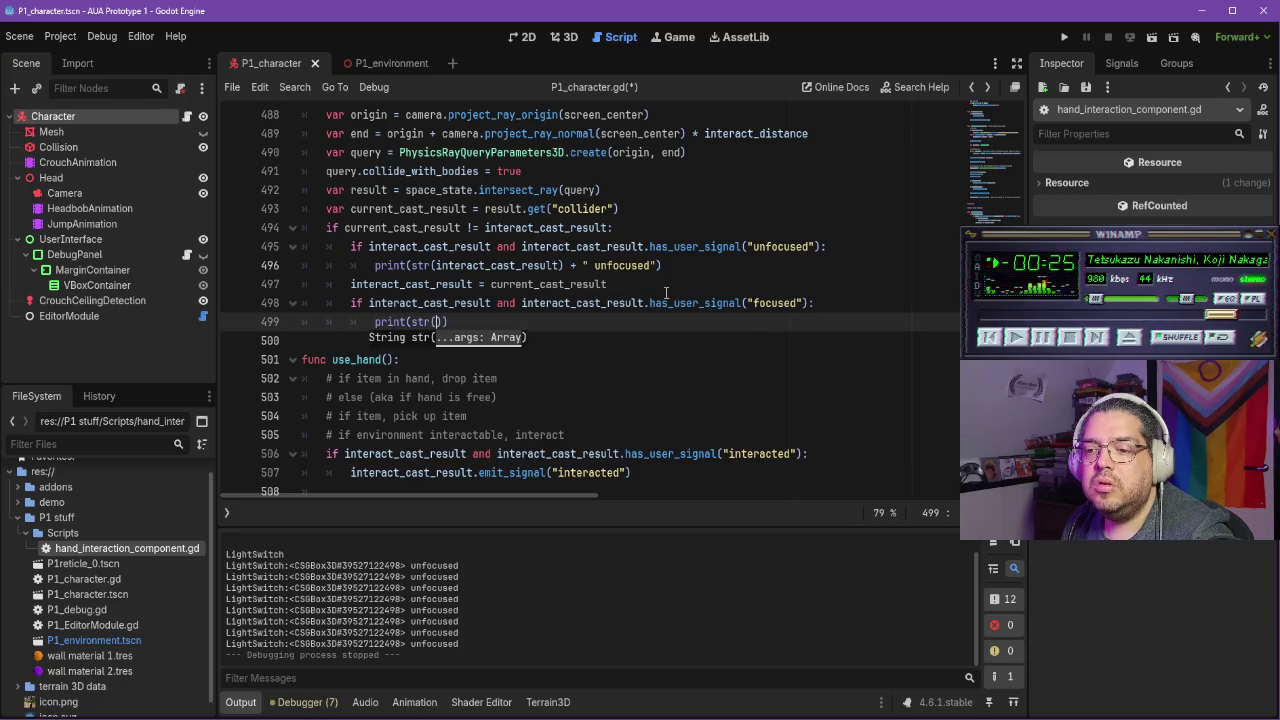
{"action": "type", "text": "teract_"}
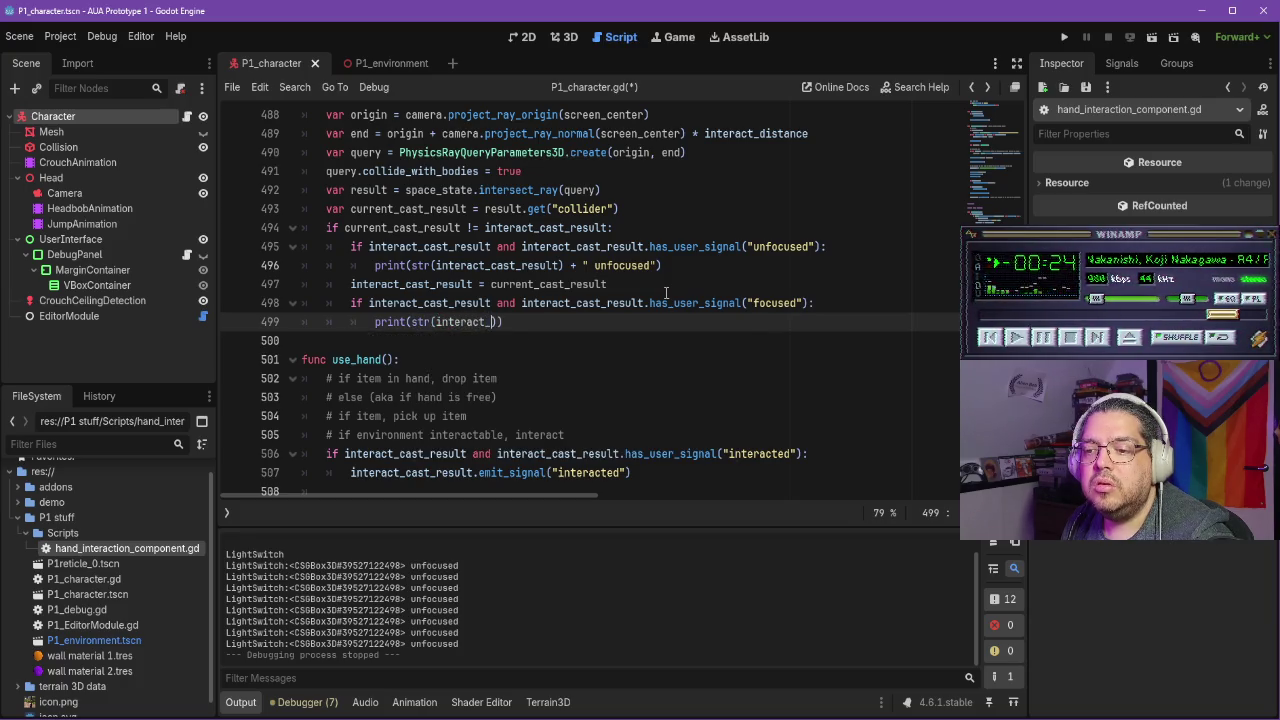
{"action": "type", "text": "cast"}
{"action": "key", "text": "Return"}
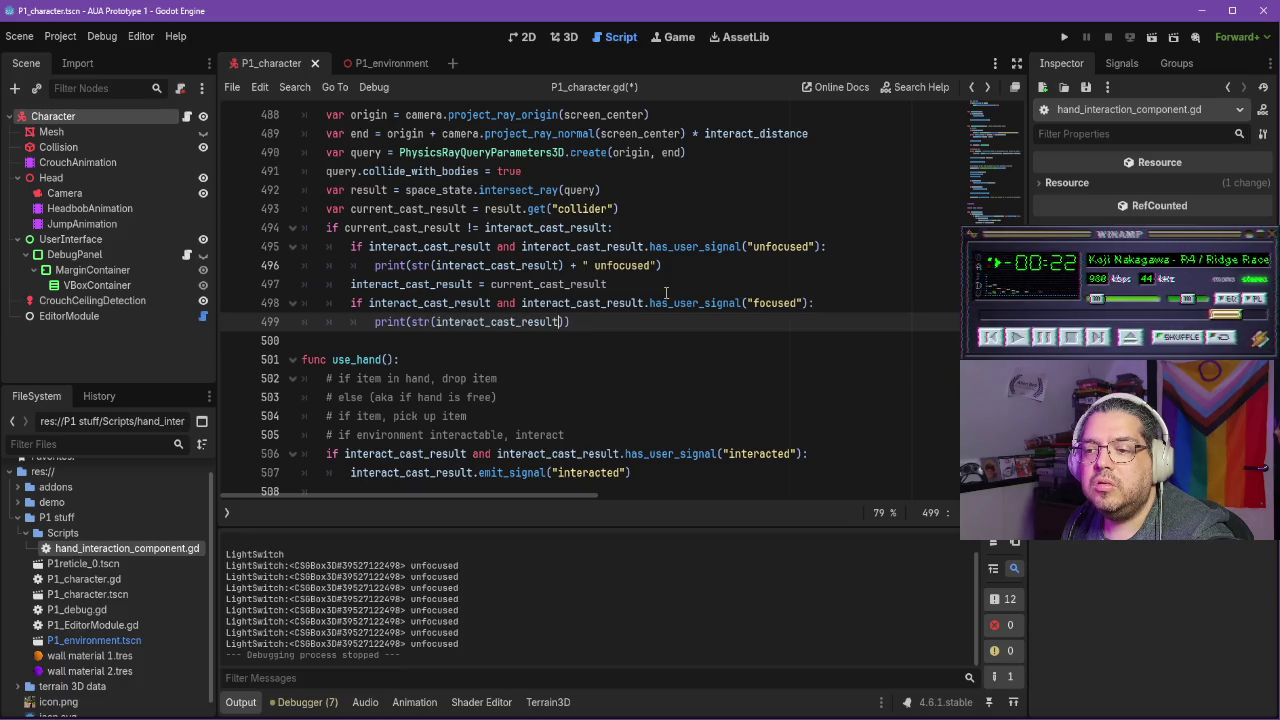
{"action": "type", "text": "\" focus"}
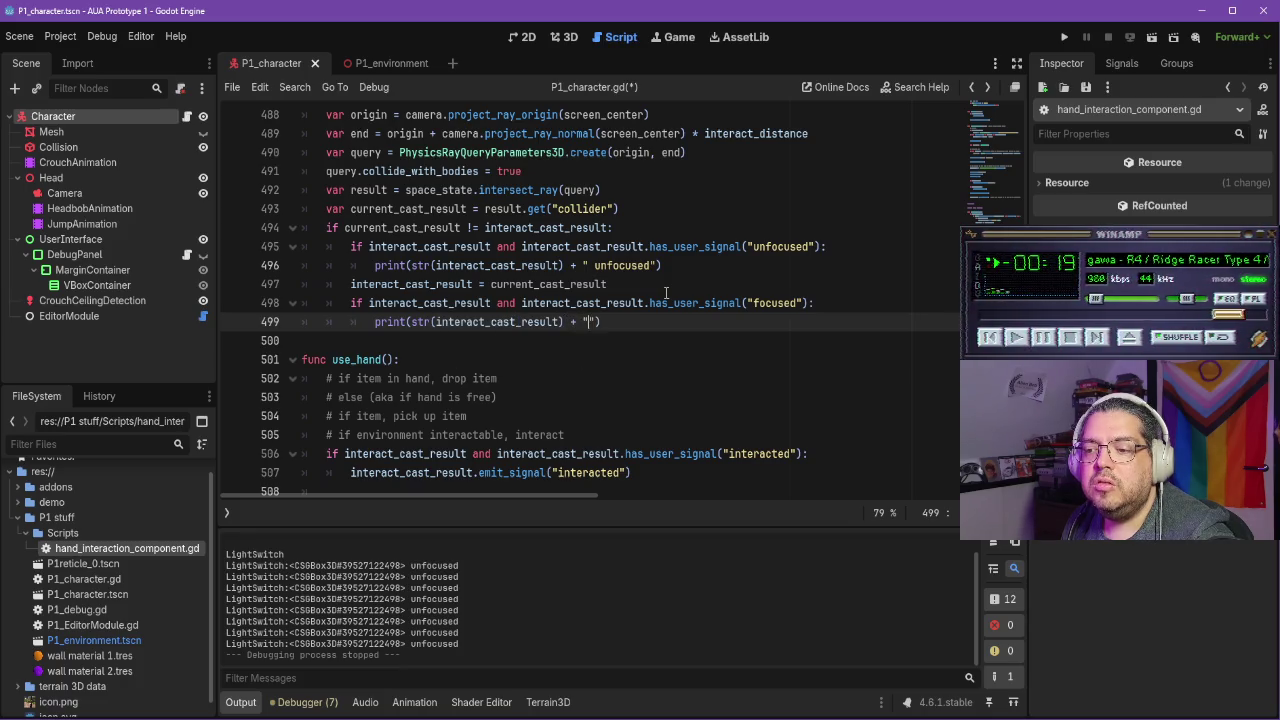
{"action": "type", "text": "ed"}
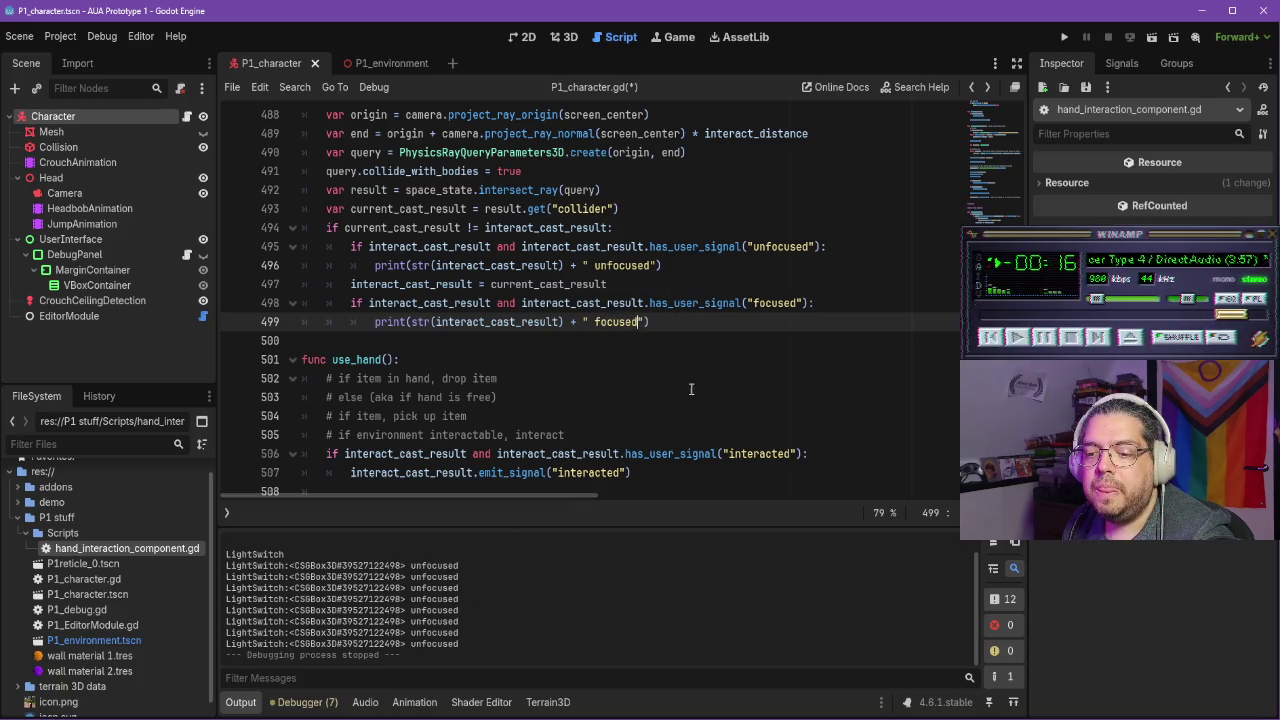
{"action": "key", "text": "ctrl+s"}
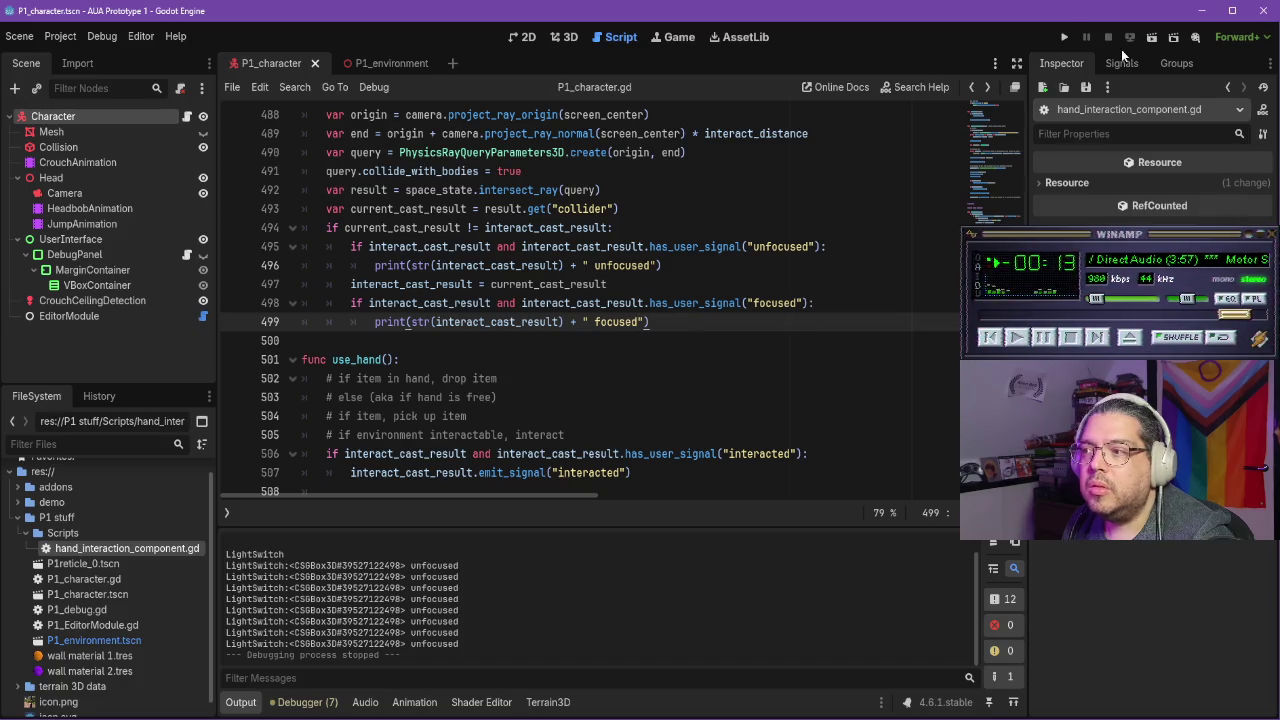
{"action": "left_click", "coordinate": [1064, 38]}
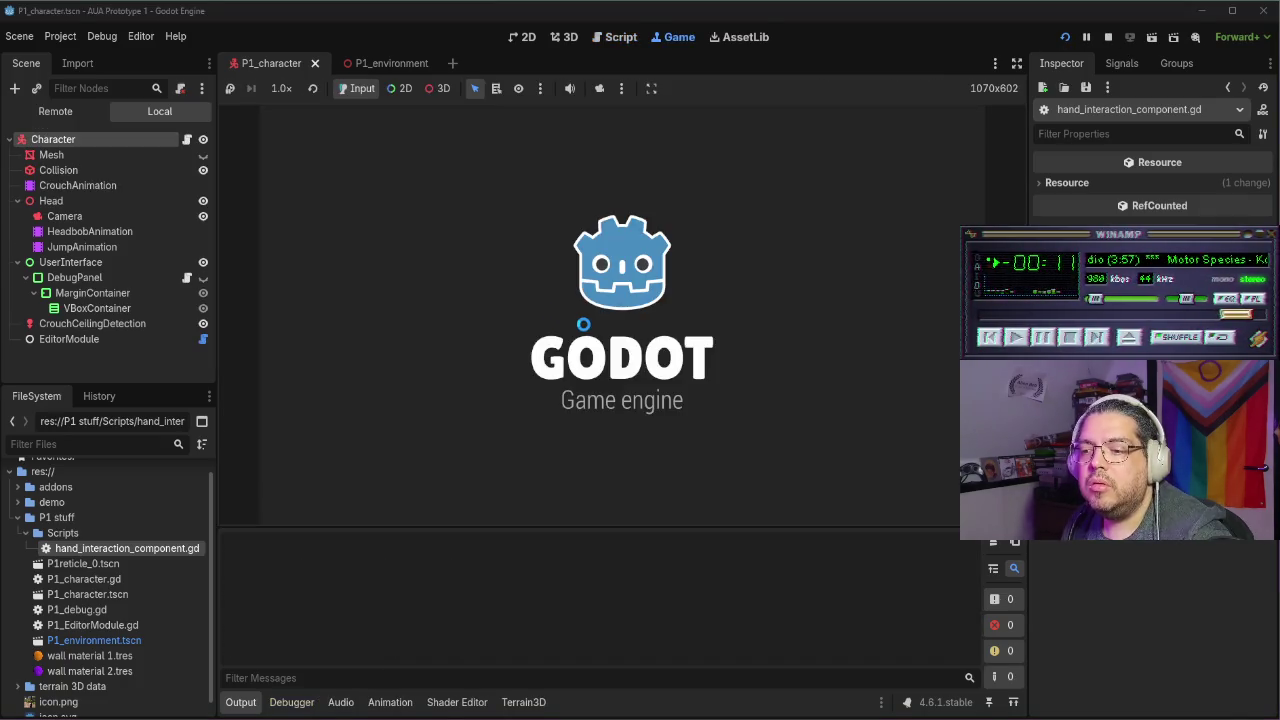
Walk to the purple wall and look on and off the light switch to log focused/unfocused
{"action": "key", "text": "w"}
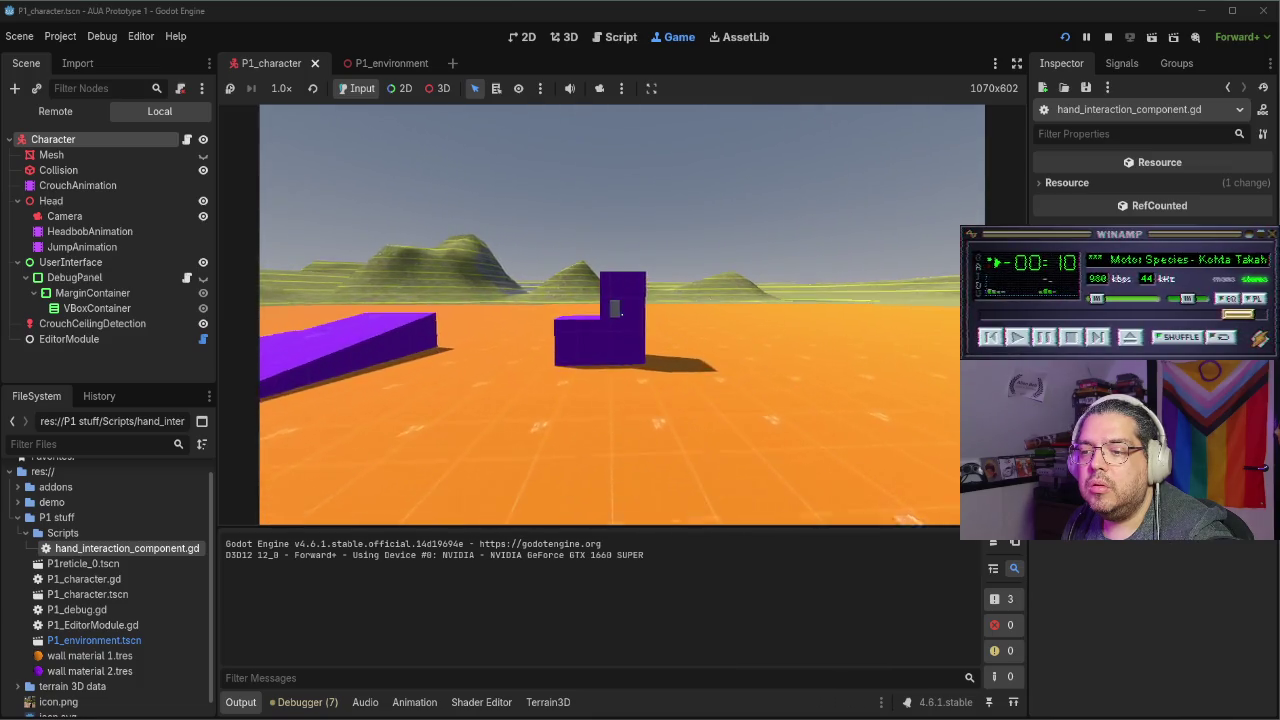
{"action": "key", "text": "s"}
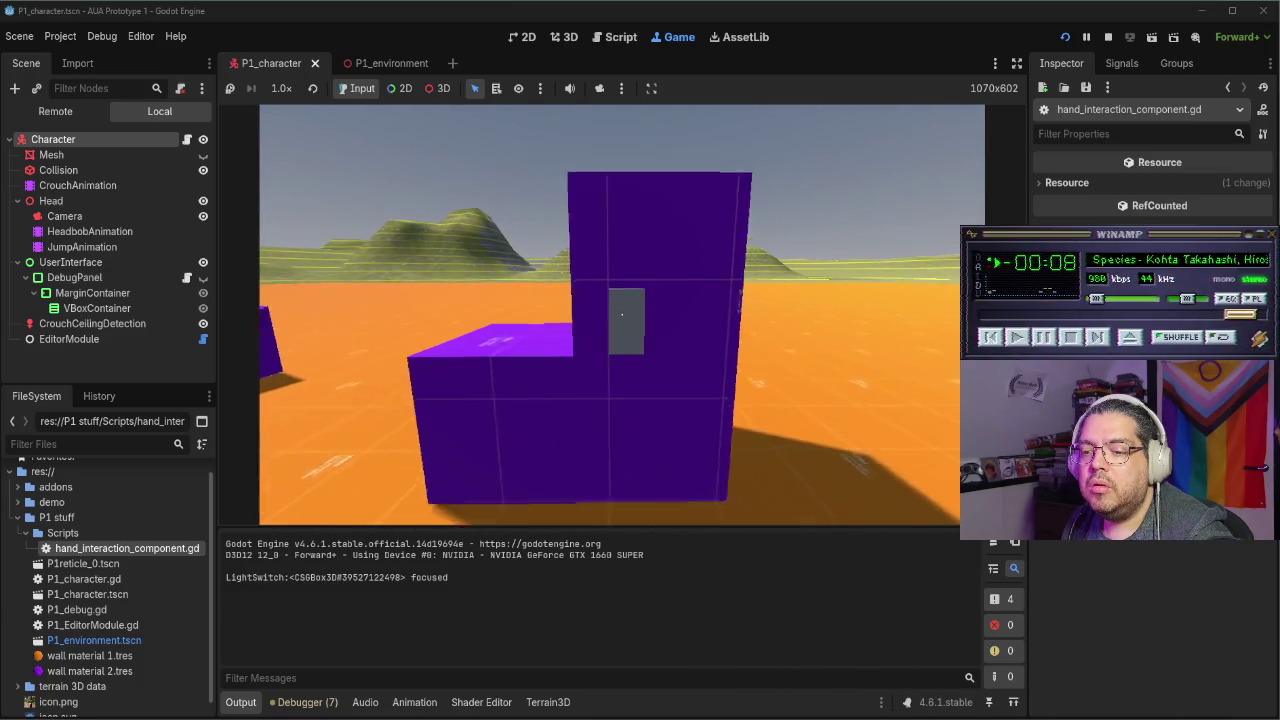
{"action": "key", "text": "w"}
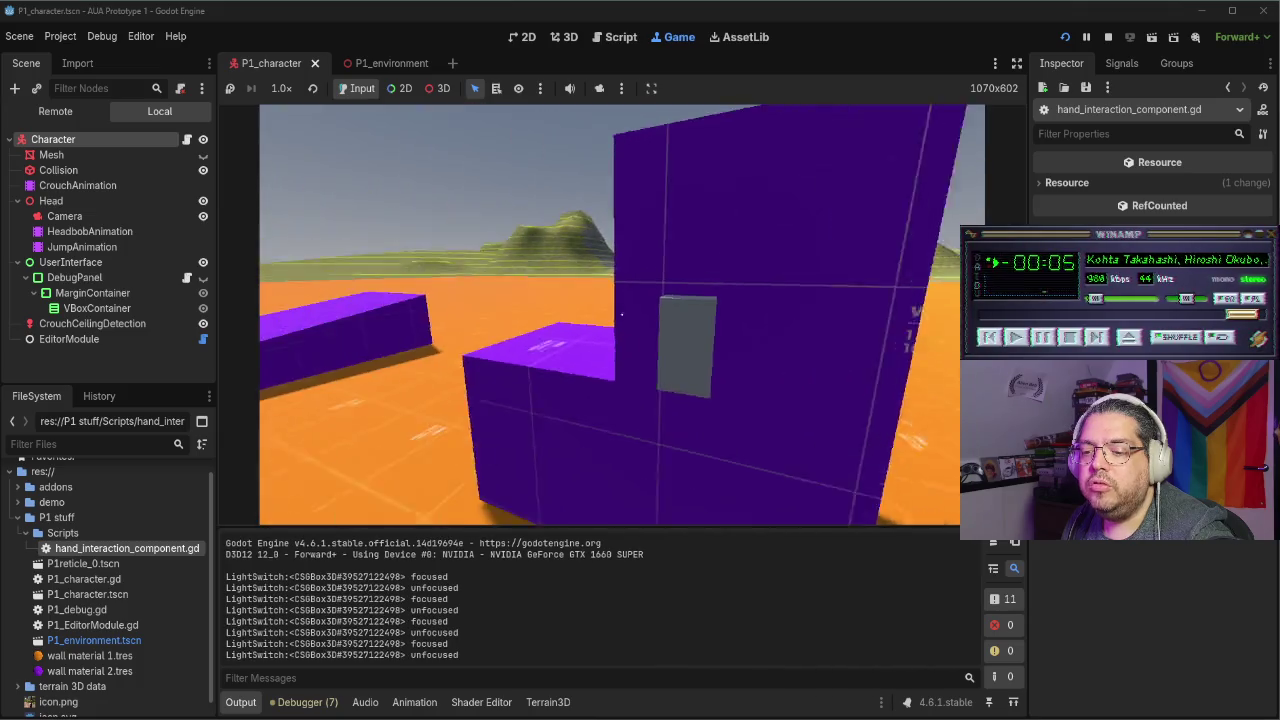
{"action": "key", "text": "e"}
{"action": "key", "text": "e"}
{"action": "key", "text": "e"}
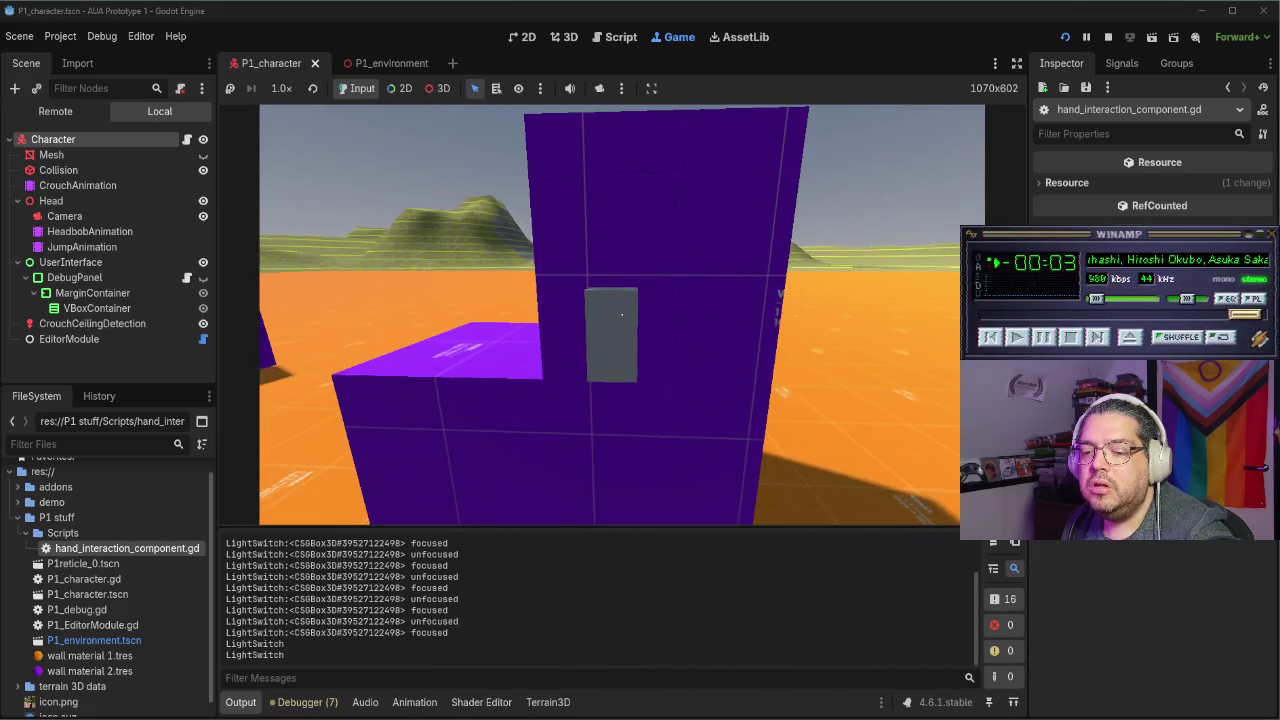
{"action": "key", "text": "w"}
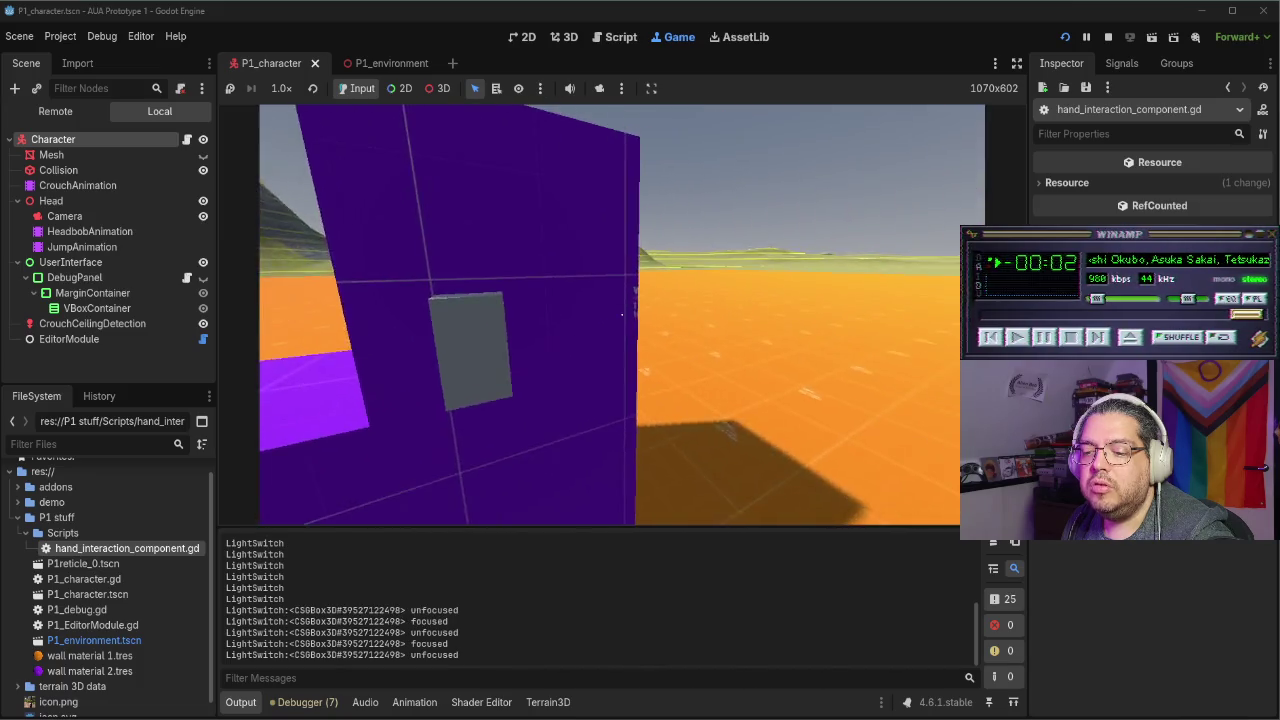
{"action": "key", "text": "w"}
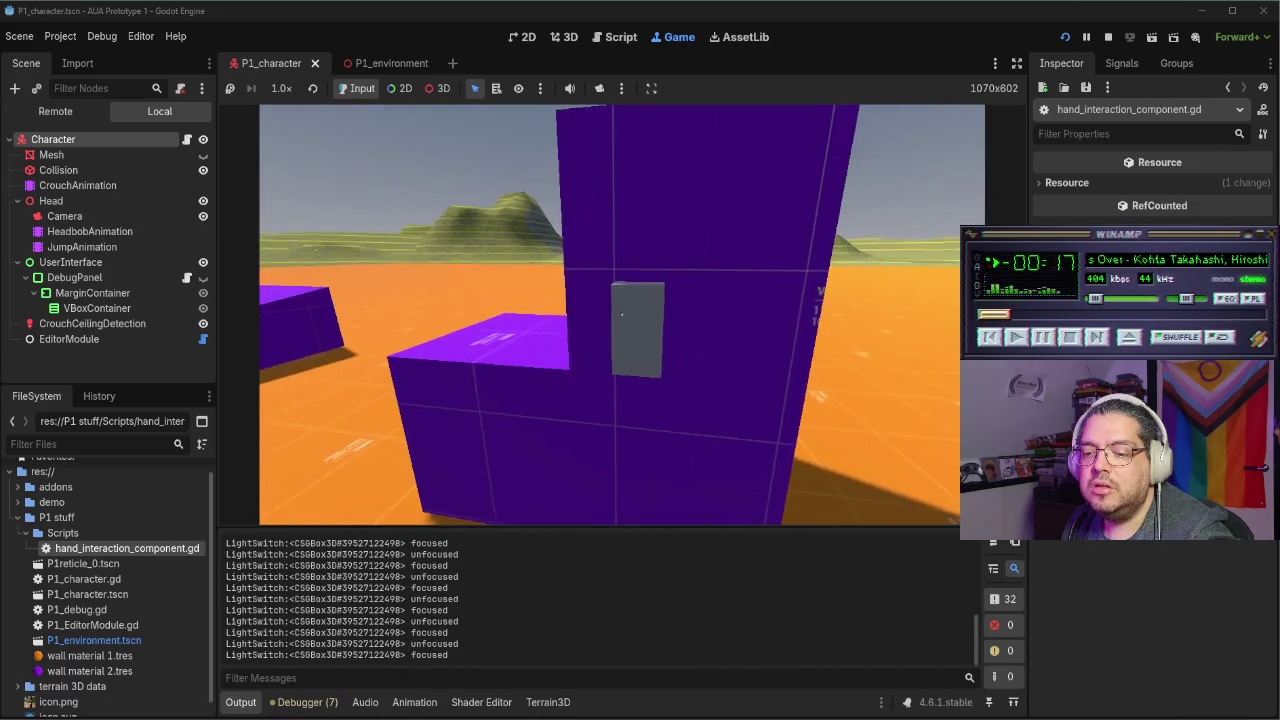
{"action": "key", "text": "w"}
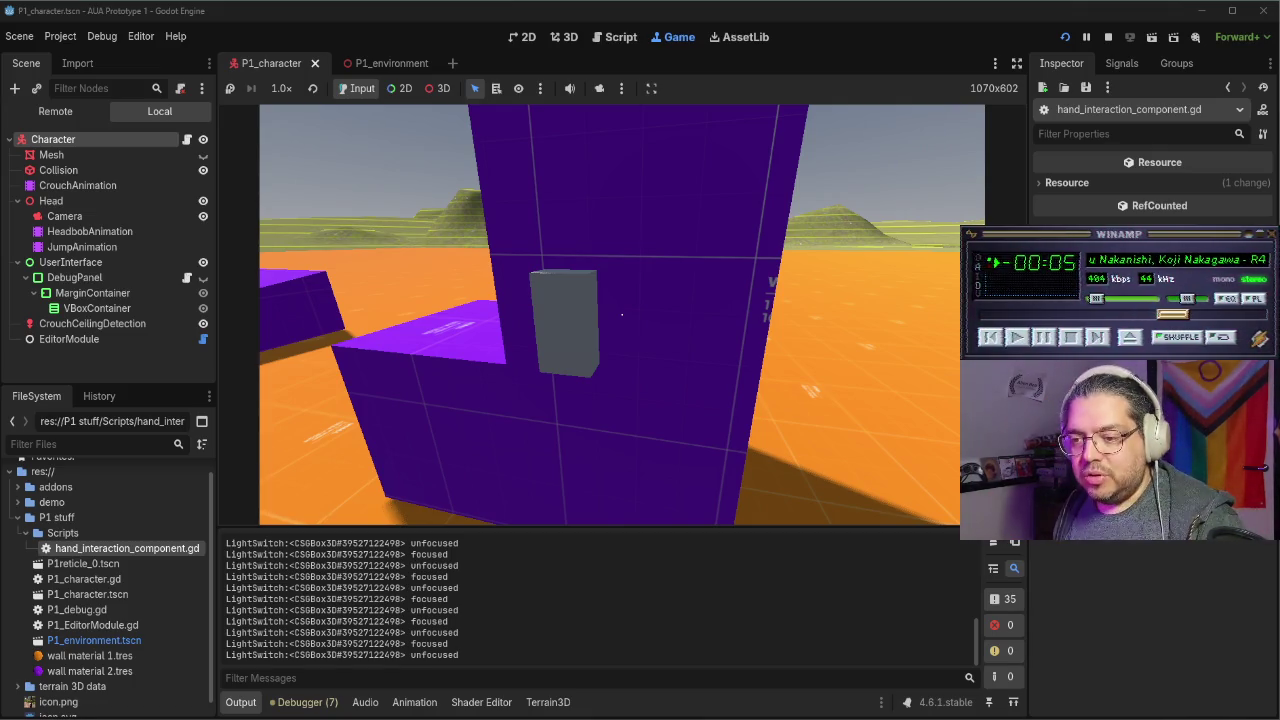
{"action": "key", "text": "alt+Tab"}
{"action": "left_click", "coordinate": [446, 351]}
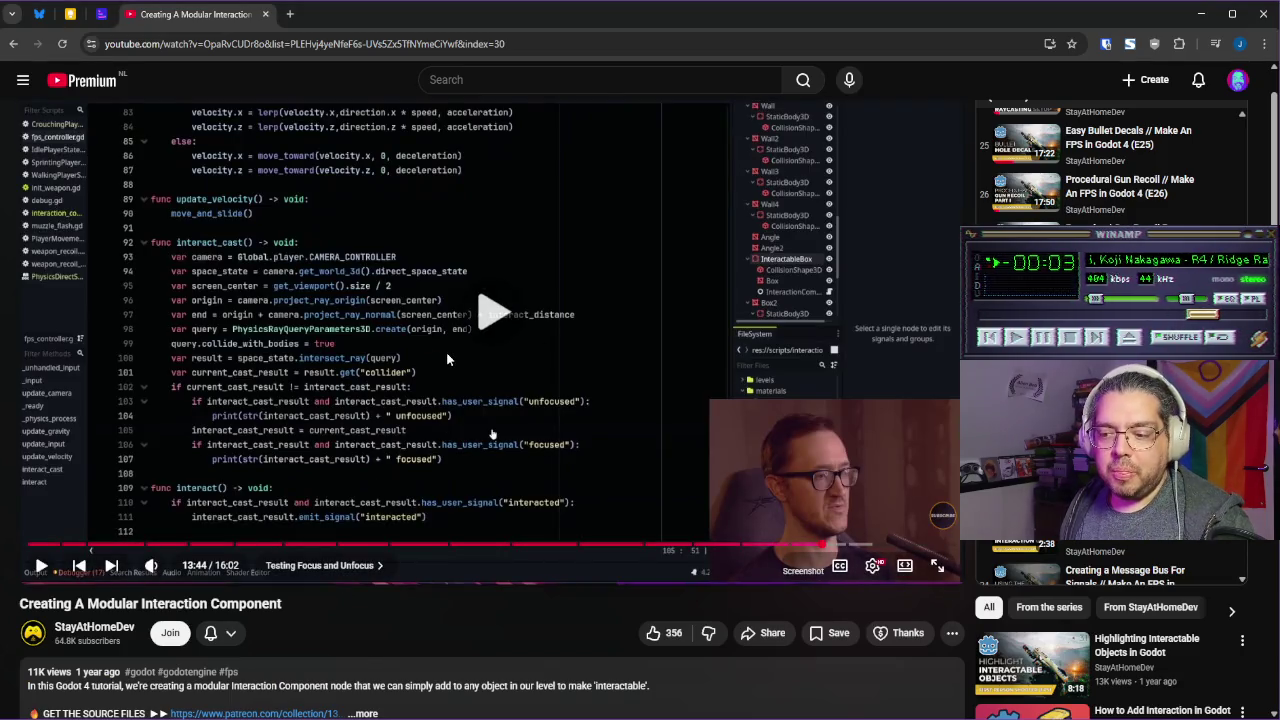
Watch the tutorial's 'Testing Focus and Unfocus' chapter as its InteractableBox logs focus changes
{"action": "left_click", "coordinate": [718, 343]}
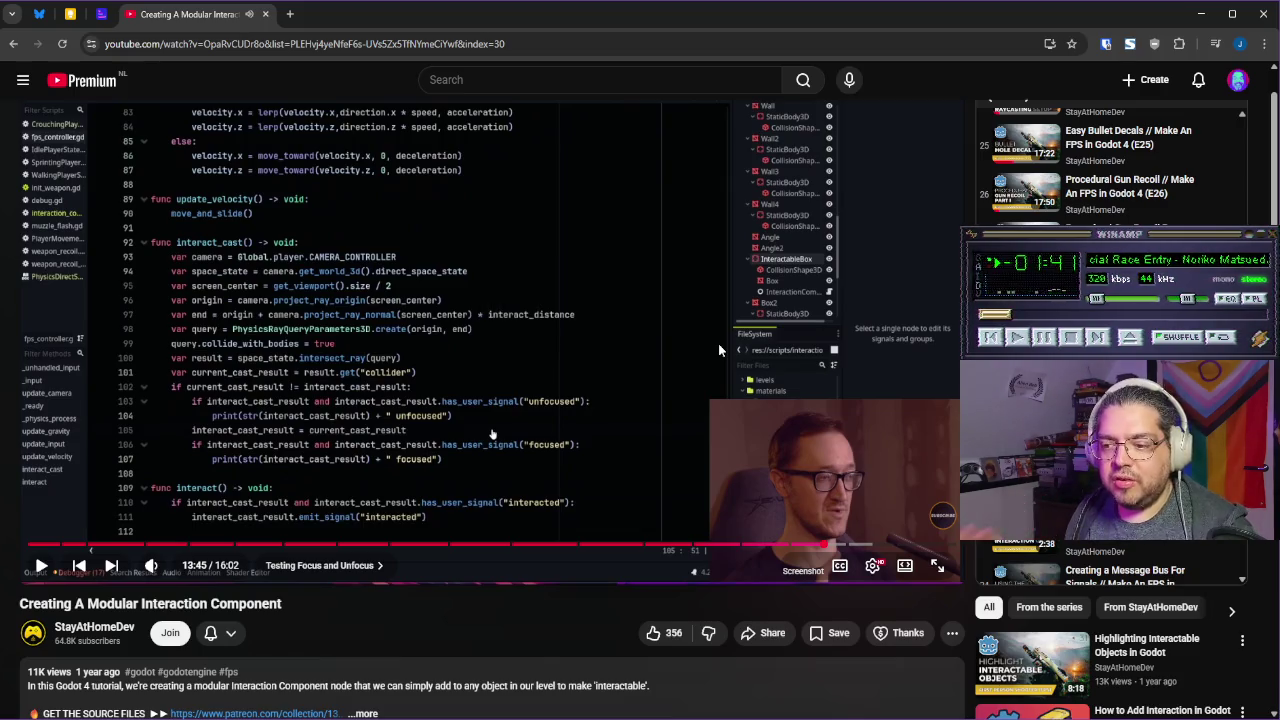
{"action": "left_click", "coordinate": [718, 343]}
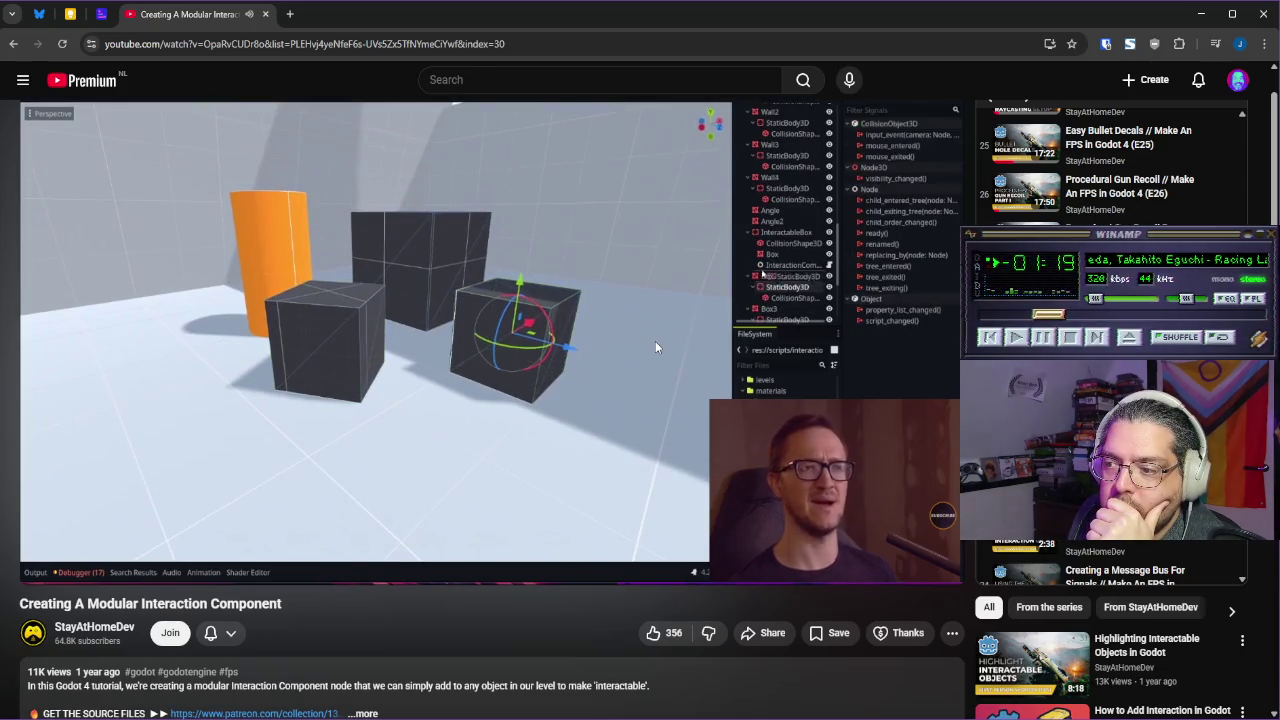
{"action": "left_click", "coordinate": [570, 297]}
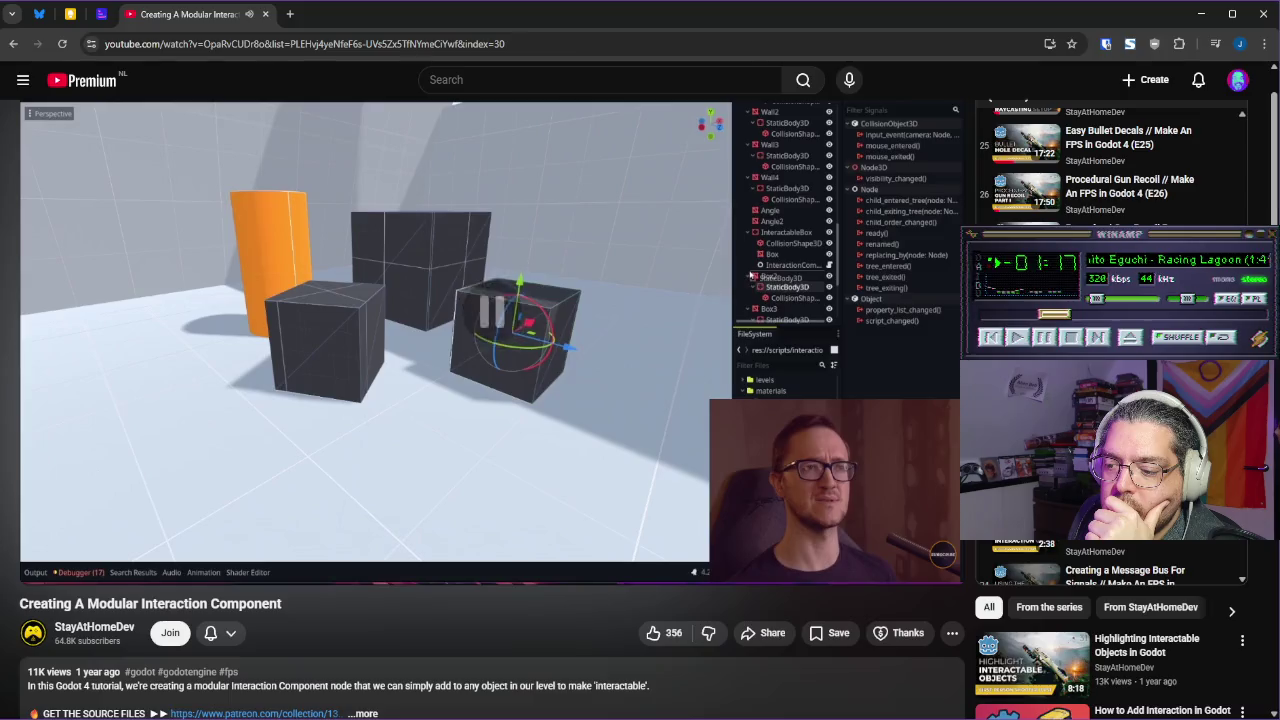
{"action": "key", "text": "alt+Tab"}
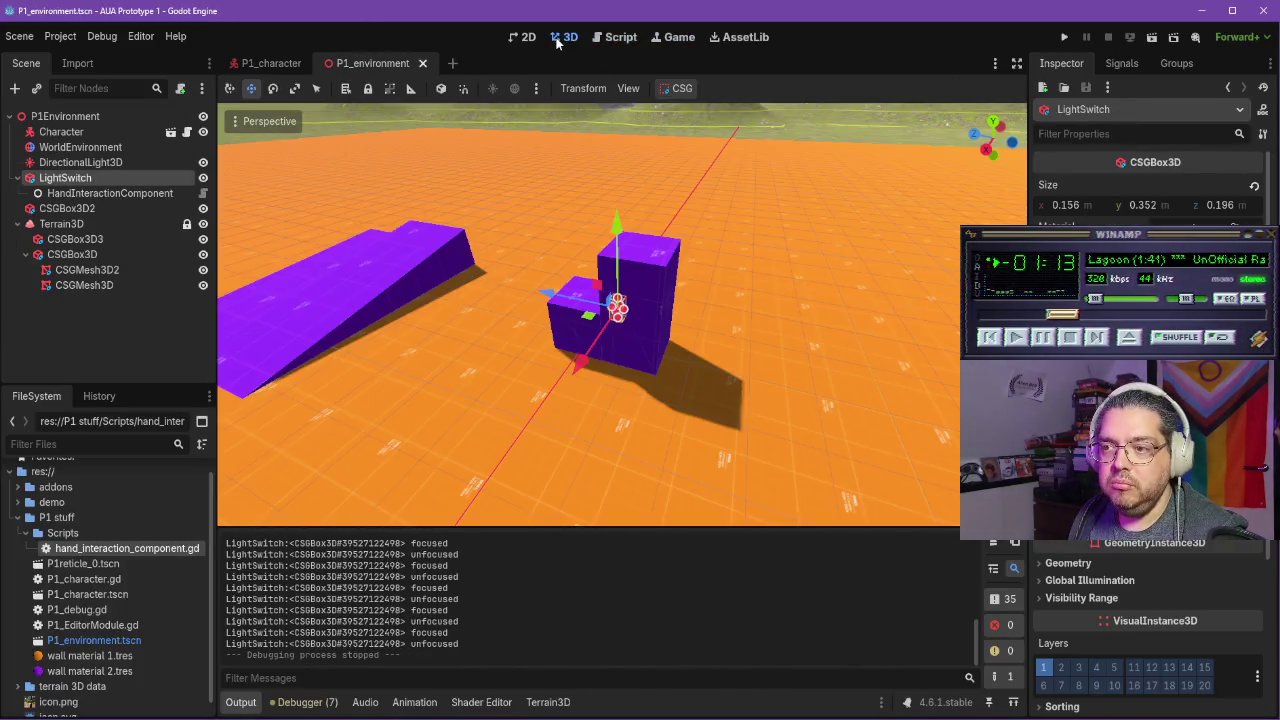
Move CSGBox3D3 out of Terrain3D to the scene root, keeping its name
{"action": "left_click_drag", "start_coordinate": [451, 305], "coordinate": [596, 301]}
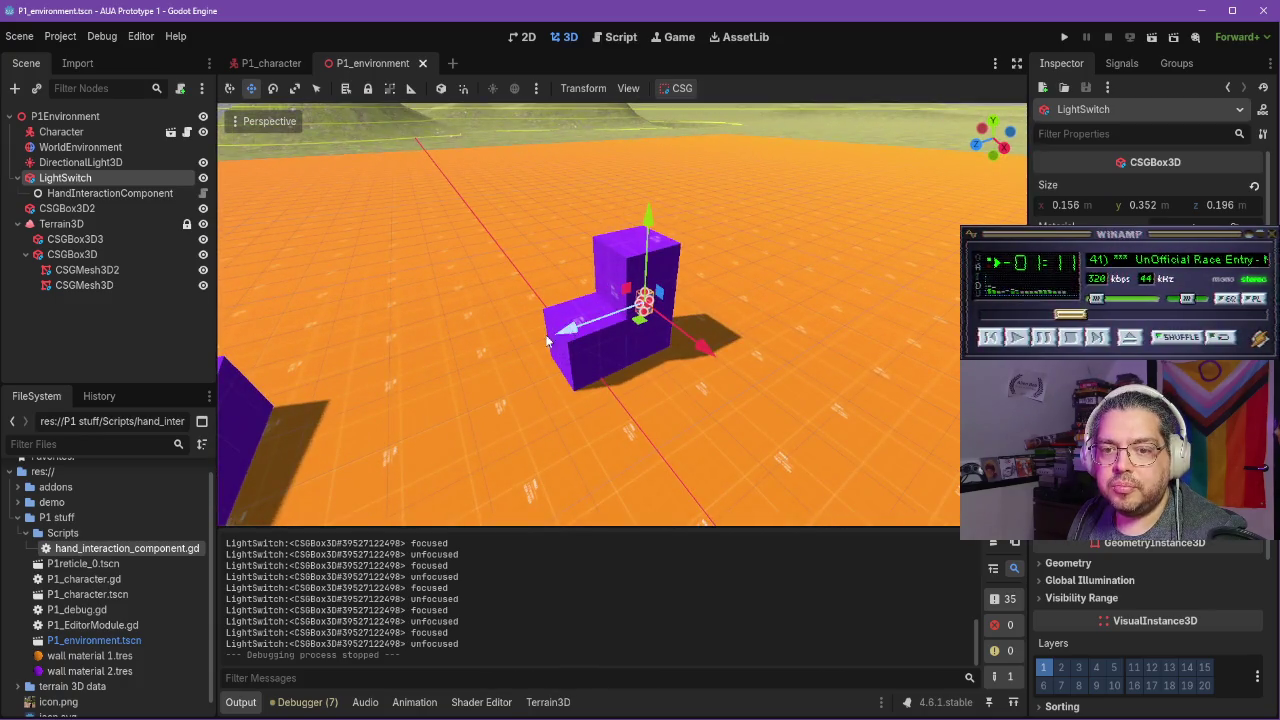
{"action": "left_click_drag", "start_coordinate": [75, 239], "coordinate": [93, 226]}
{"action": "double_click", "coordinate": [82, 226]}
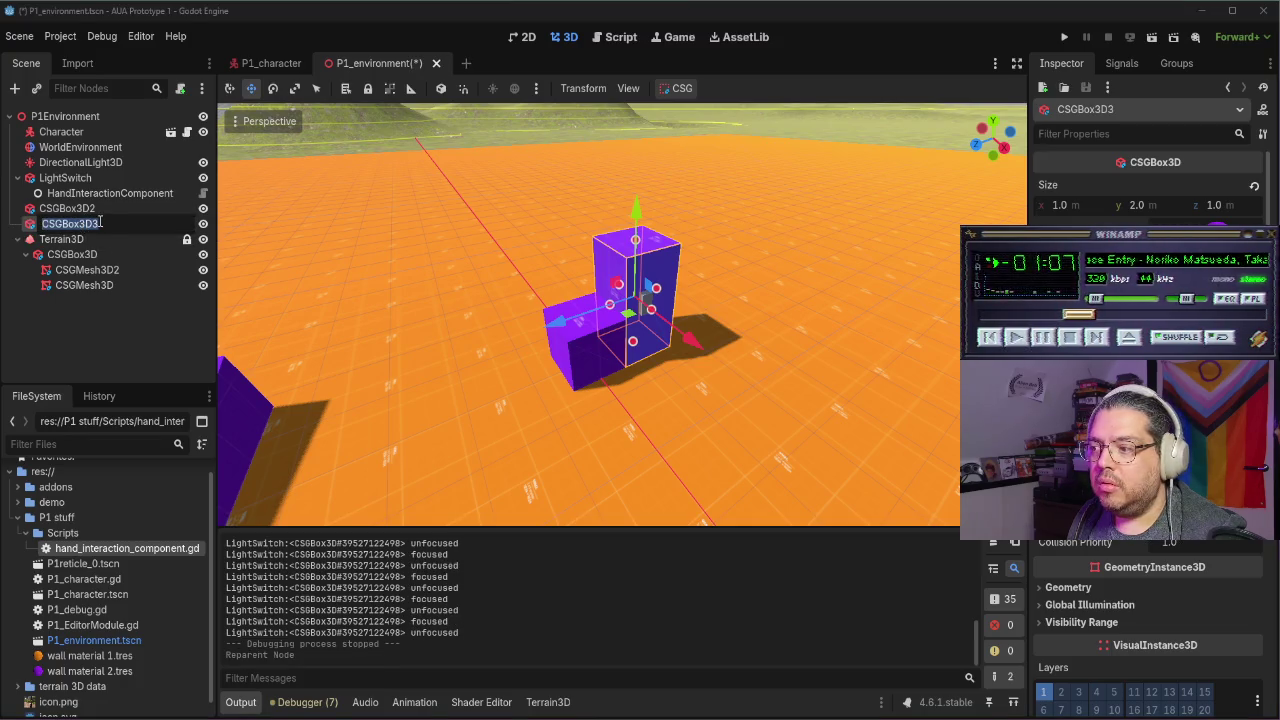
{"action": "key", "text": "Escape"}
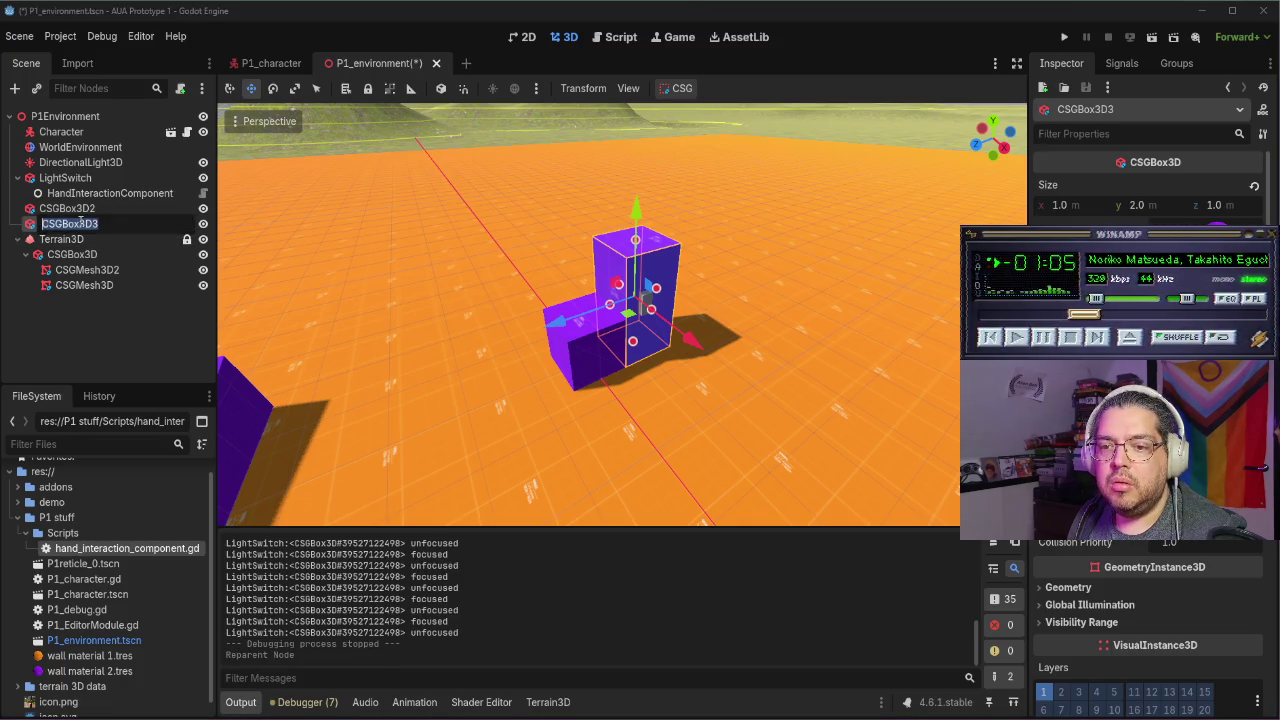
{"action": "left_click", "coordinate": [88, 209]}
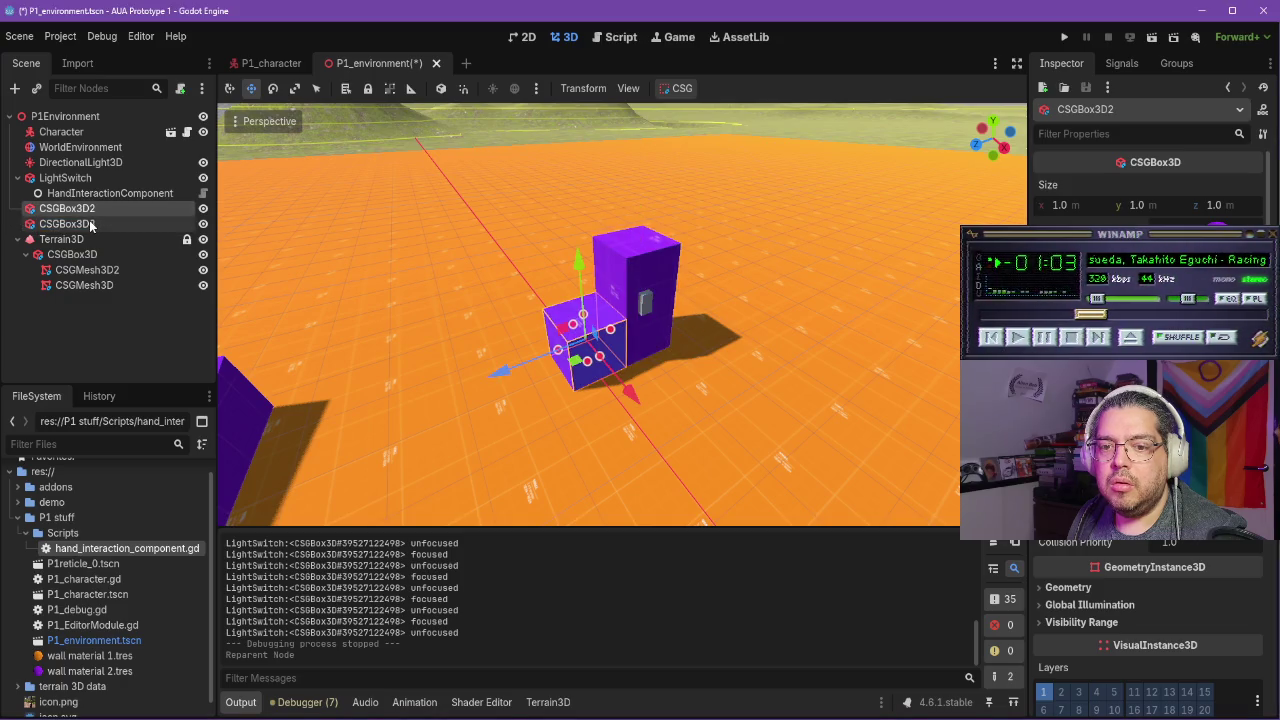
Rename the LightSwitch node to Button
{"action": "mouse_move", "coordinate": [431, 305]}
{"action": "left_mouse_down"}
{"action": "mouse_move", "coordinate": [366, 263]}
{"action": "mouse_move", "coordinate": [415, 294]}
{"action": "mouse_move", "coordinate": [406, 322]}
{"action": "mouse_move", "coordinate": [377, 278]}
{"action": "mouse_move", "coordinate": [415, 300]}
{"action": "left_mouse_up"}
{"action": "scroll", "coordinate": [406, 285], "scroll_direction": "up", "scroll_amount": 2}
{"action": "scroll", "coordinate": [407, 291], "scroll_direction": "up", "scroll_amount": 2}
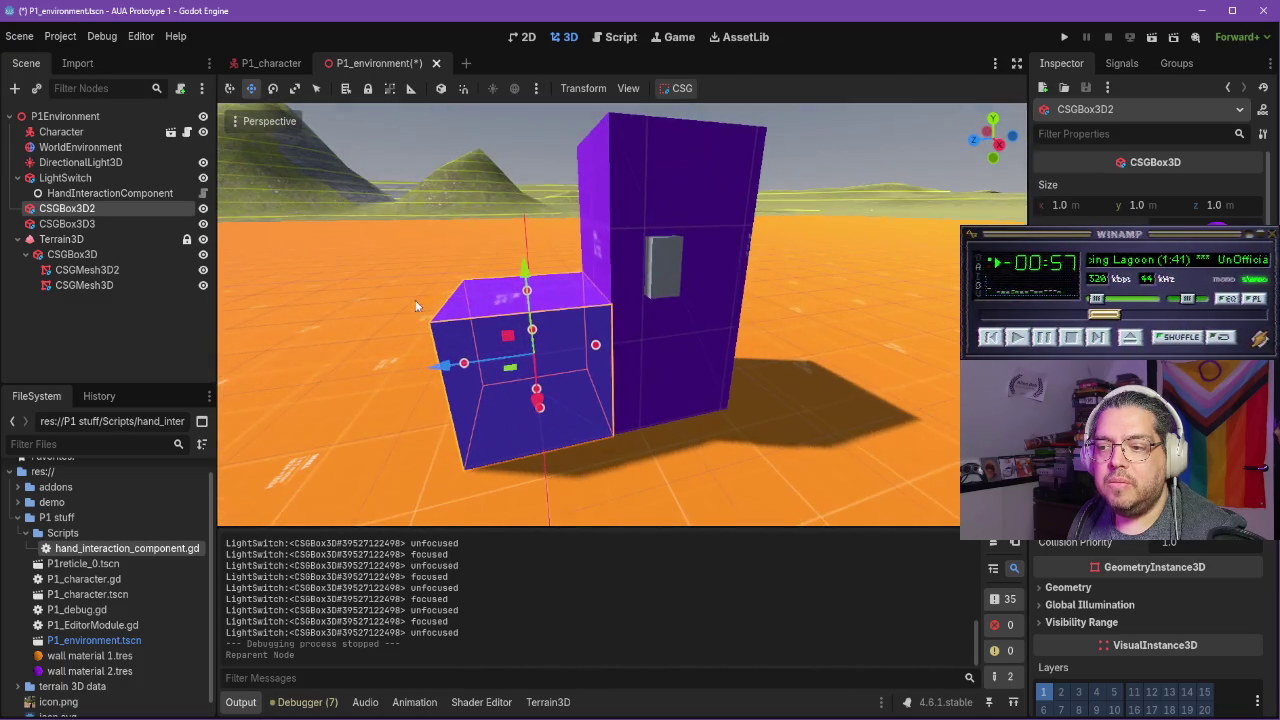
{"action": "left_click", "coordinate": [663, 259]}
{"action": "double_click", "coordinate": [110, 178]}
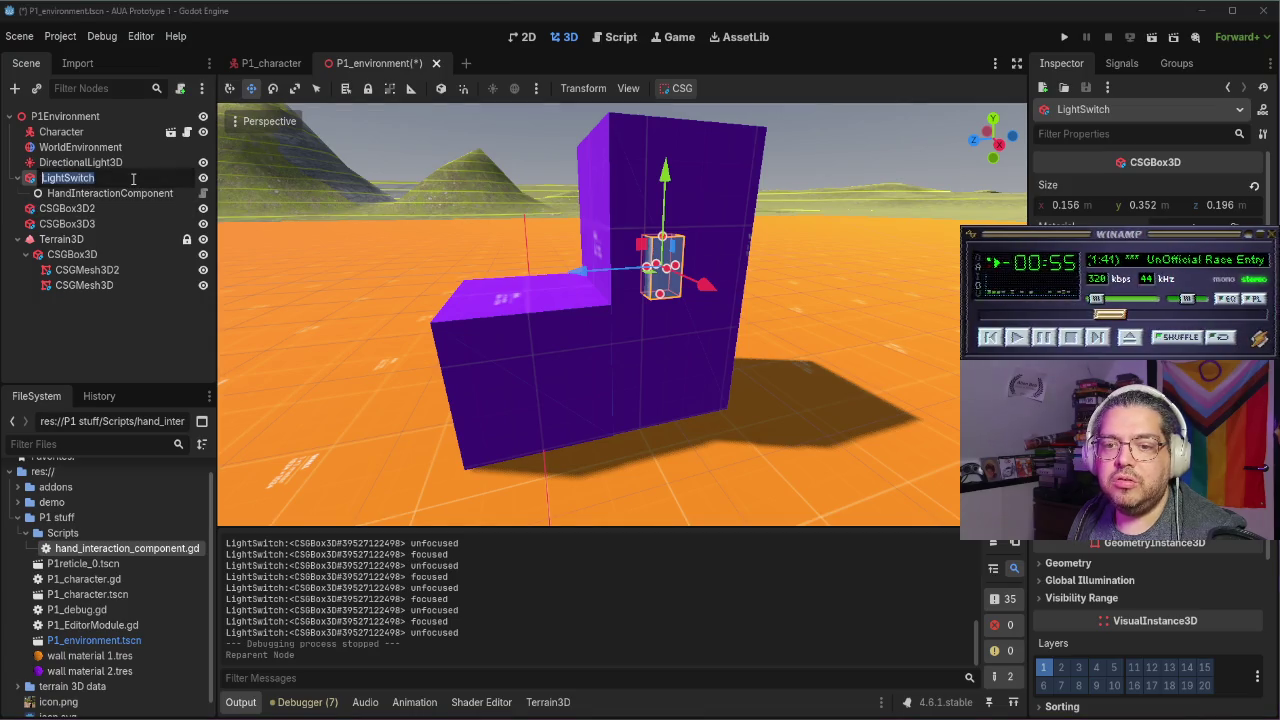
{"action": "type", "text": "Buton"}
{"action": "key", "text": "Return"}
{"action": "left_click", "coordinate": [82, 210]}
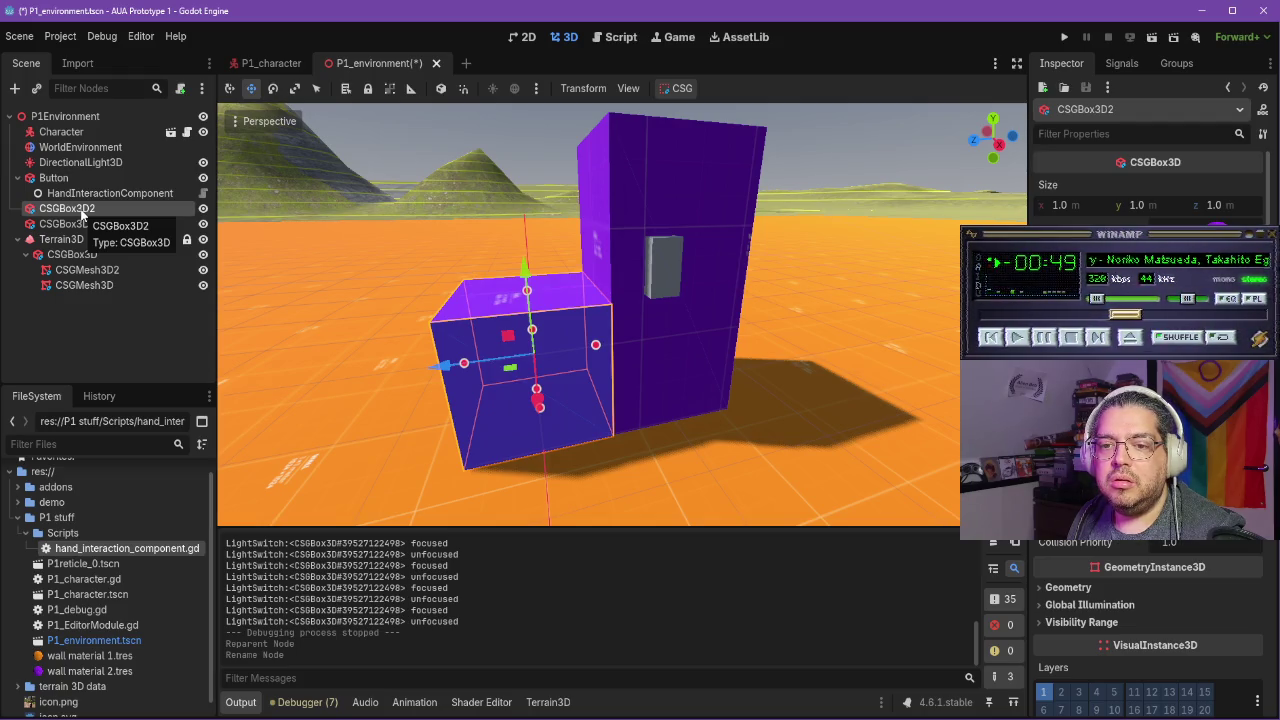
Add a MeshInstance3D child named Thing under CSGBox3D2
{"action": "right_click", "coordinate": [82, 210]}
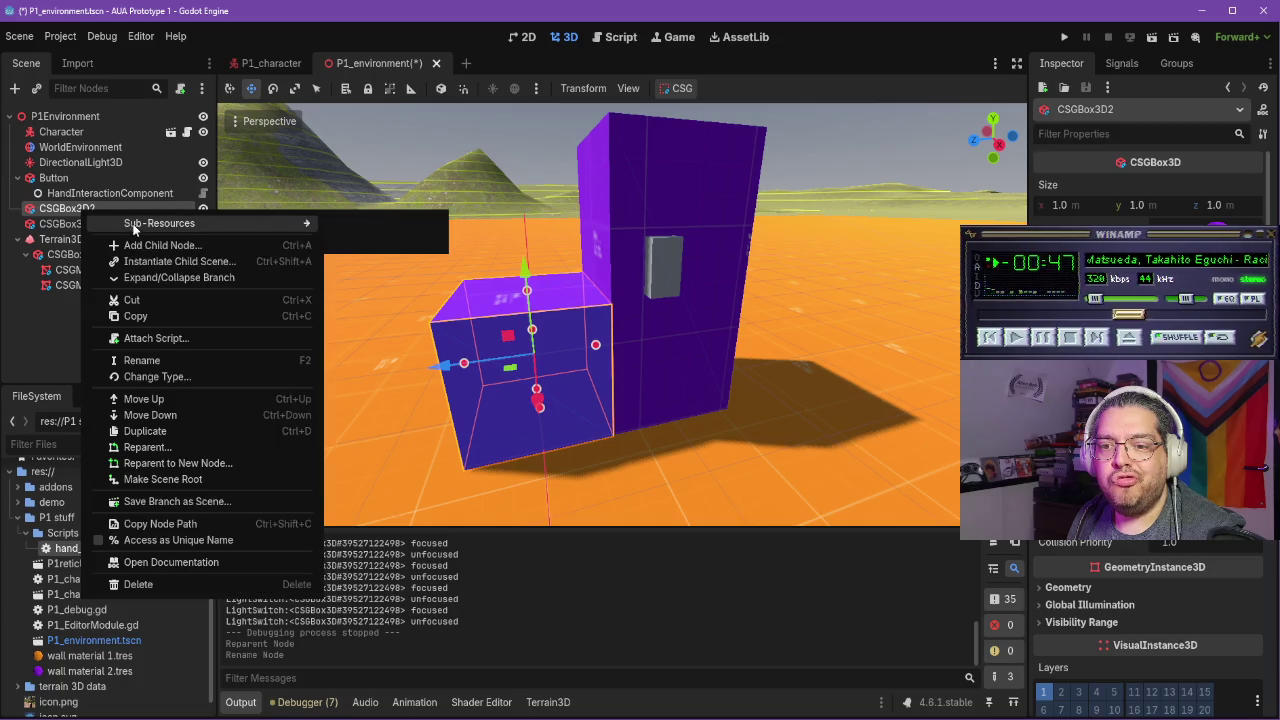
{"action": "left_click", "coordinate": [170, 247]}
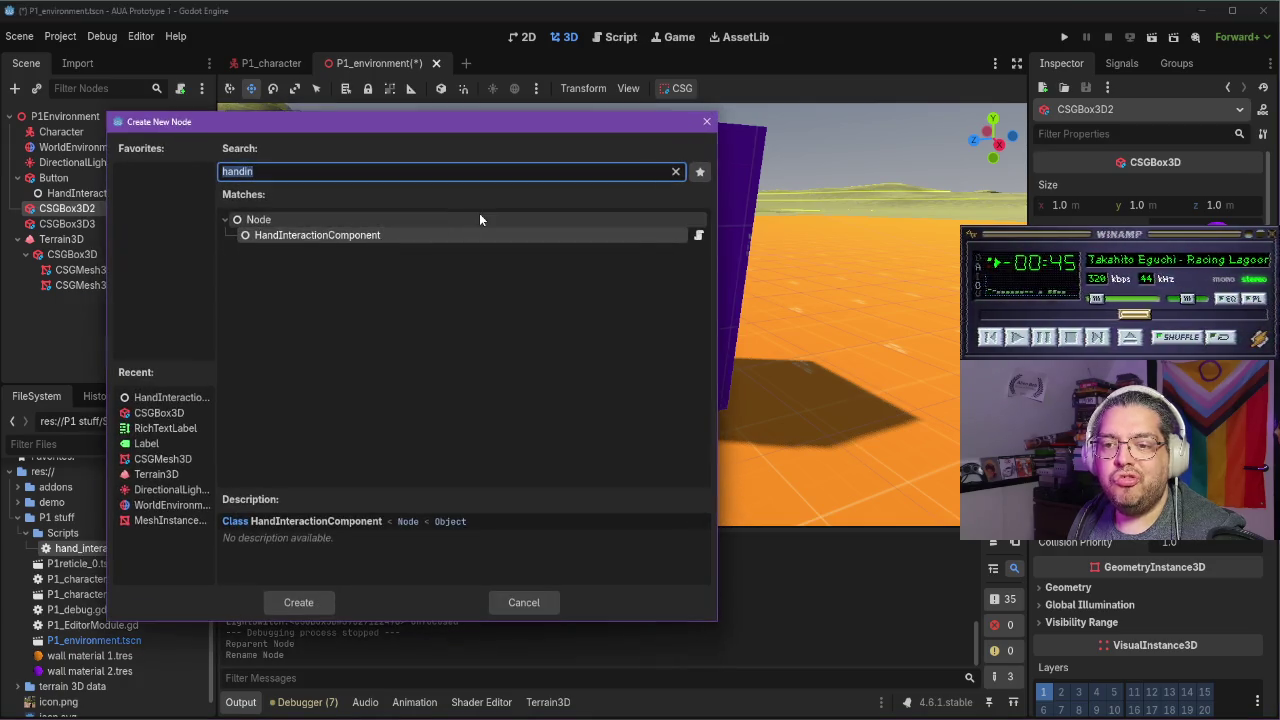
{"action": "type", "text": "mesh"}
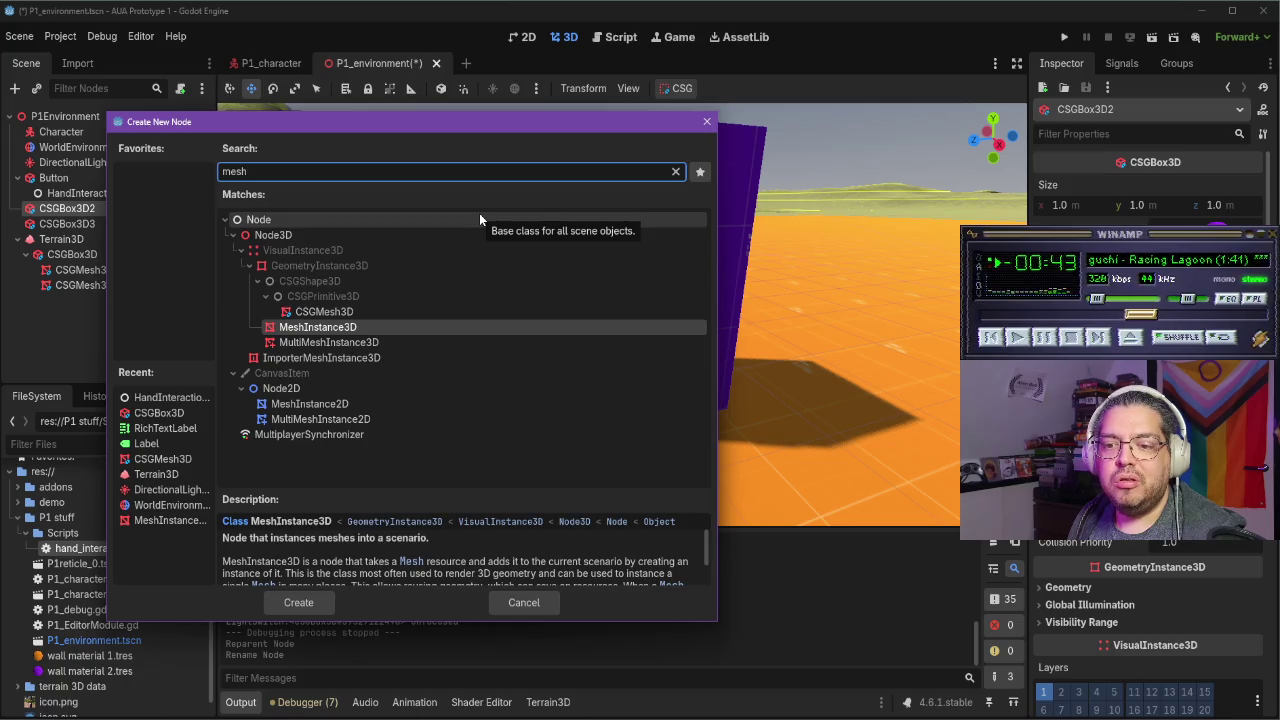
{"action": "double_click", "coordinate": [318, 327]}
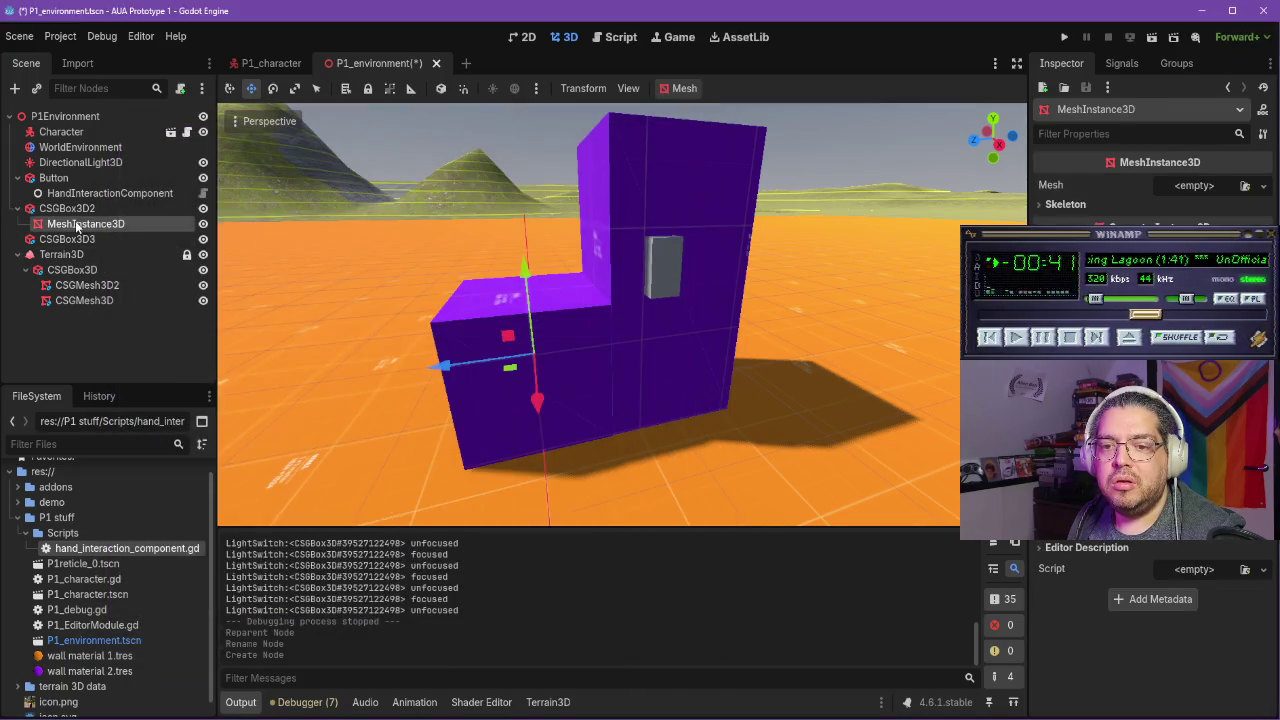
{"action": "double_click", "coordinate": [85, 224]}
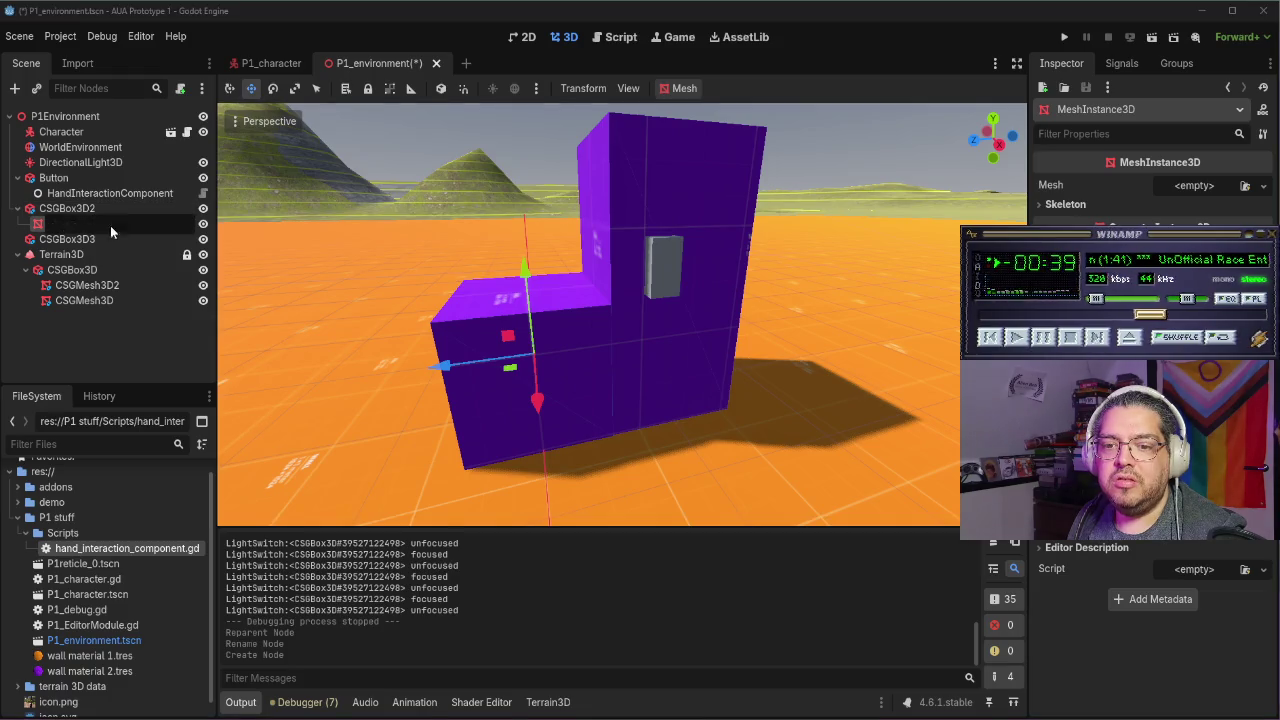
{"action": "type", "text": "Thing"}
{"action": "key", "text": "Return"}
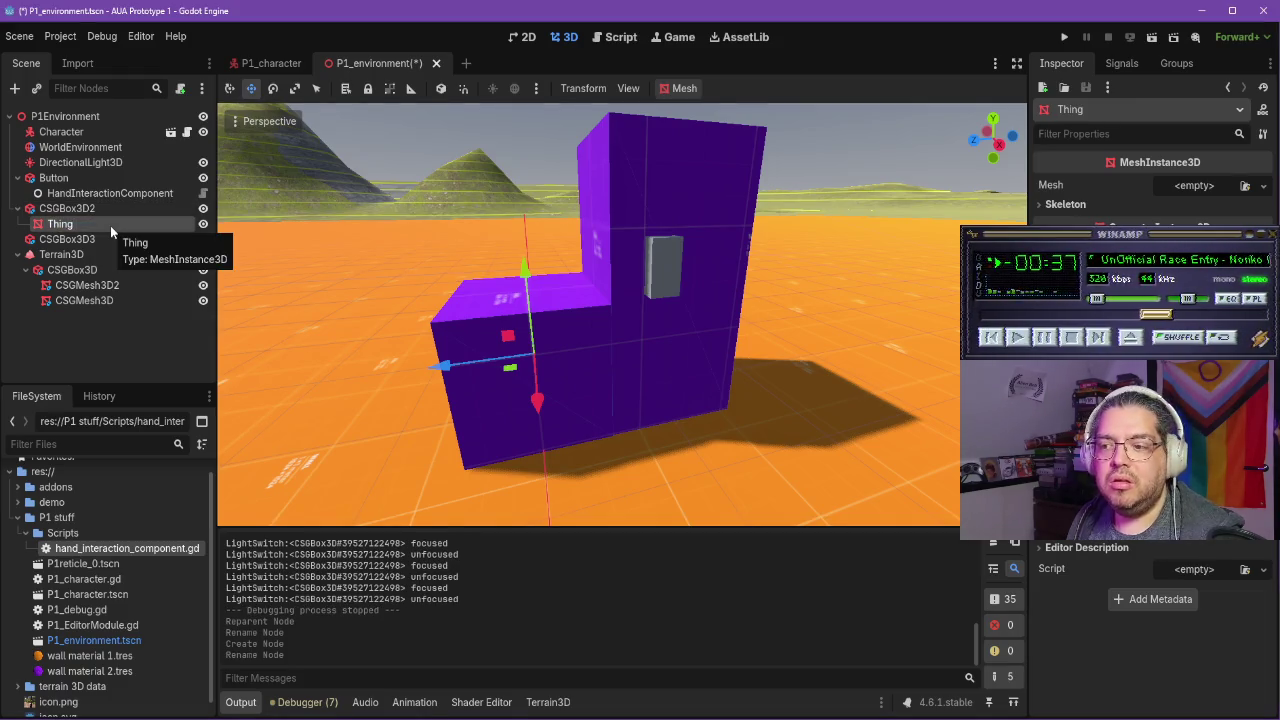
Give Thing a new BoxMesh, raise it along Y and thin it along Z
{"action": "left_click", "coordinate": [1217, 190]}
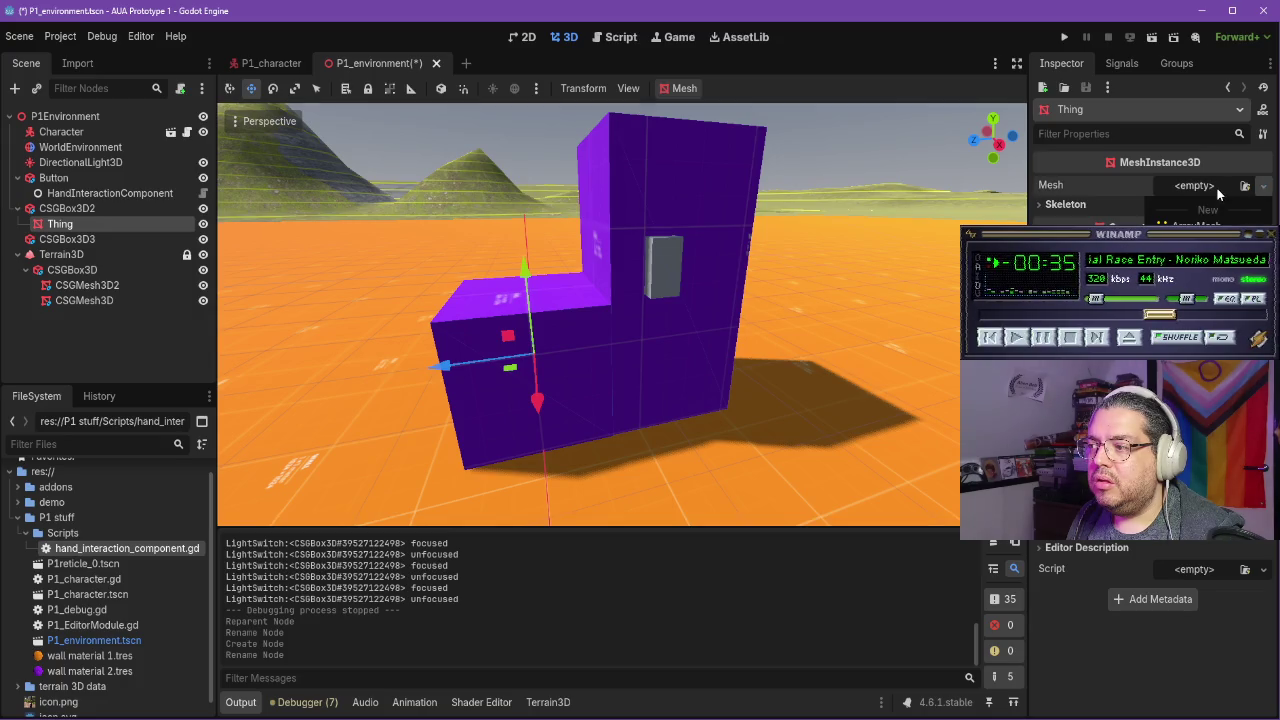
{"action": "left_click", "coordinate": [1200, 243]}
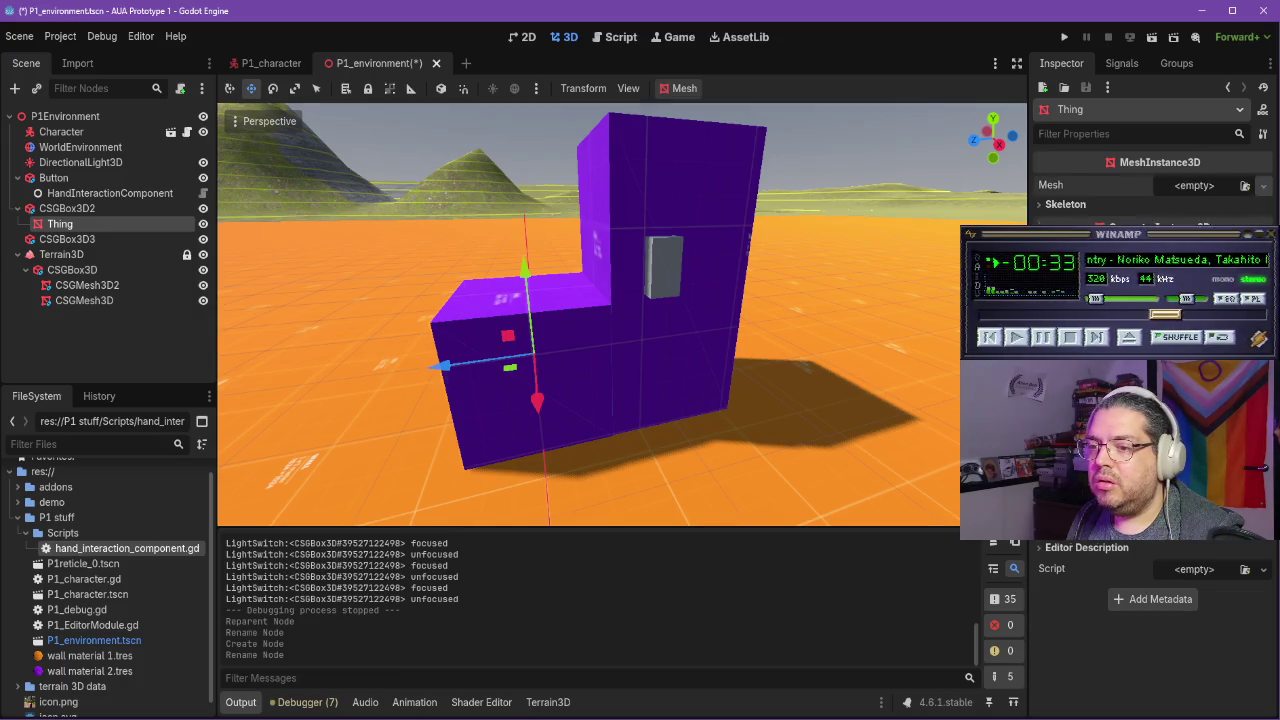
{"action": "left_click_drag", "start_coordinate": [524, 268], "coordinate": [524, 206]}
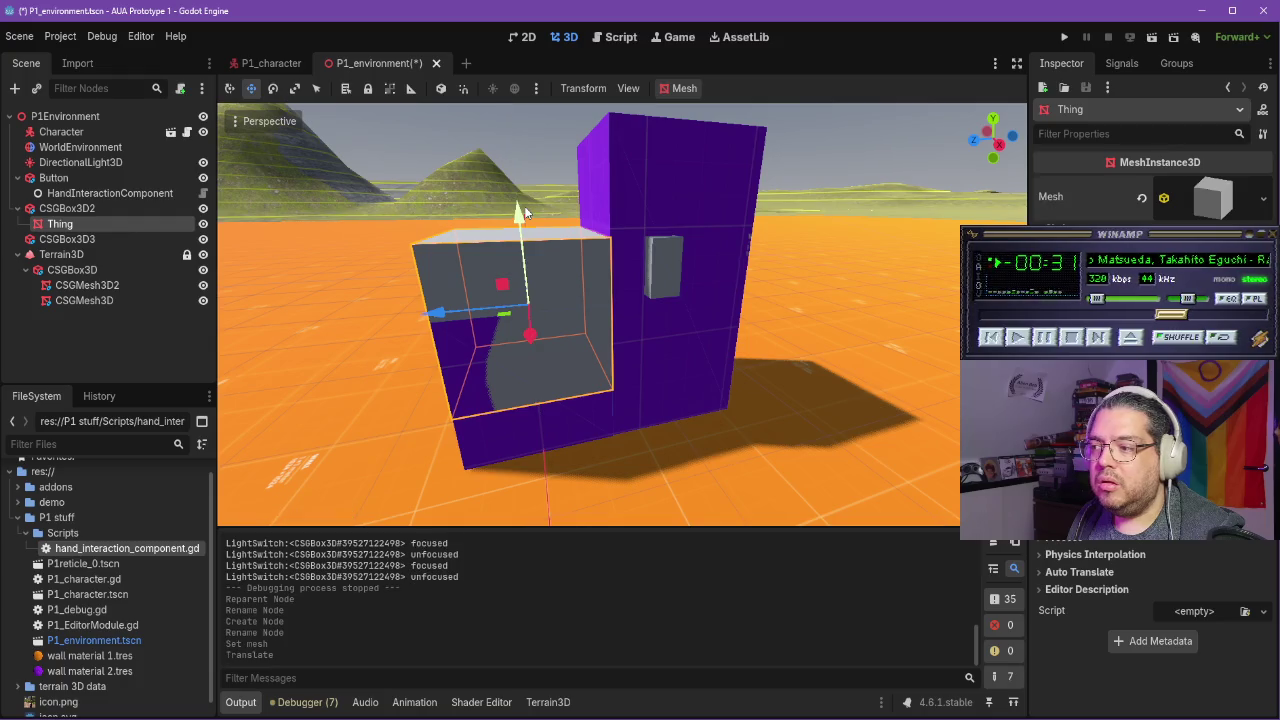
{"action": "left_click", "coordinate": [294, 89]}
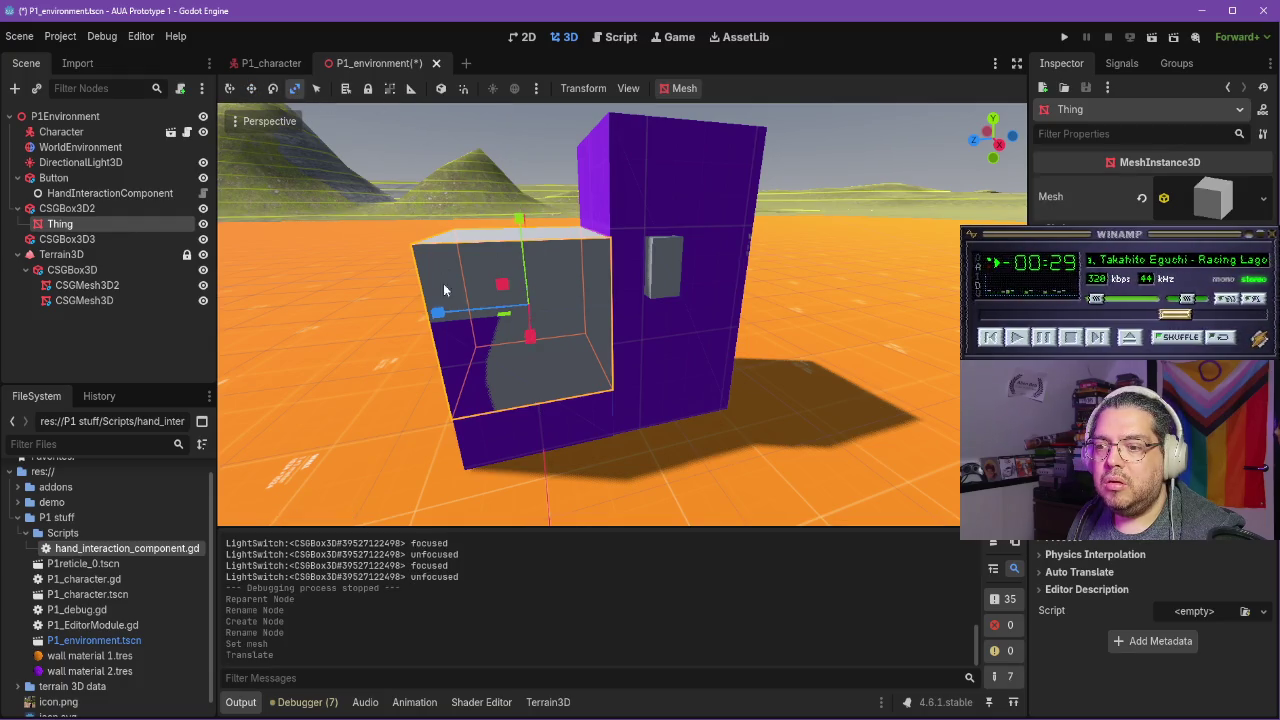
{"action": "mouse_move", "coordinate": [437, 313]}
{"action": "left_mouse_down"}
{"action": "mouse_move", "coordinate": [508, 323]}
{"action": "mouse_move", "coordinate": [530, 350]}
{"action": "mouse_move", "coordinate": [425, 283]}
{"action": "left_mouse_up"}
Add a HandInteractionComponent child to Thing, leaving a StaticBody3D flagged for non-uniform scale
{"action": "left_click", "coordinate": [425, 283]}
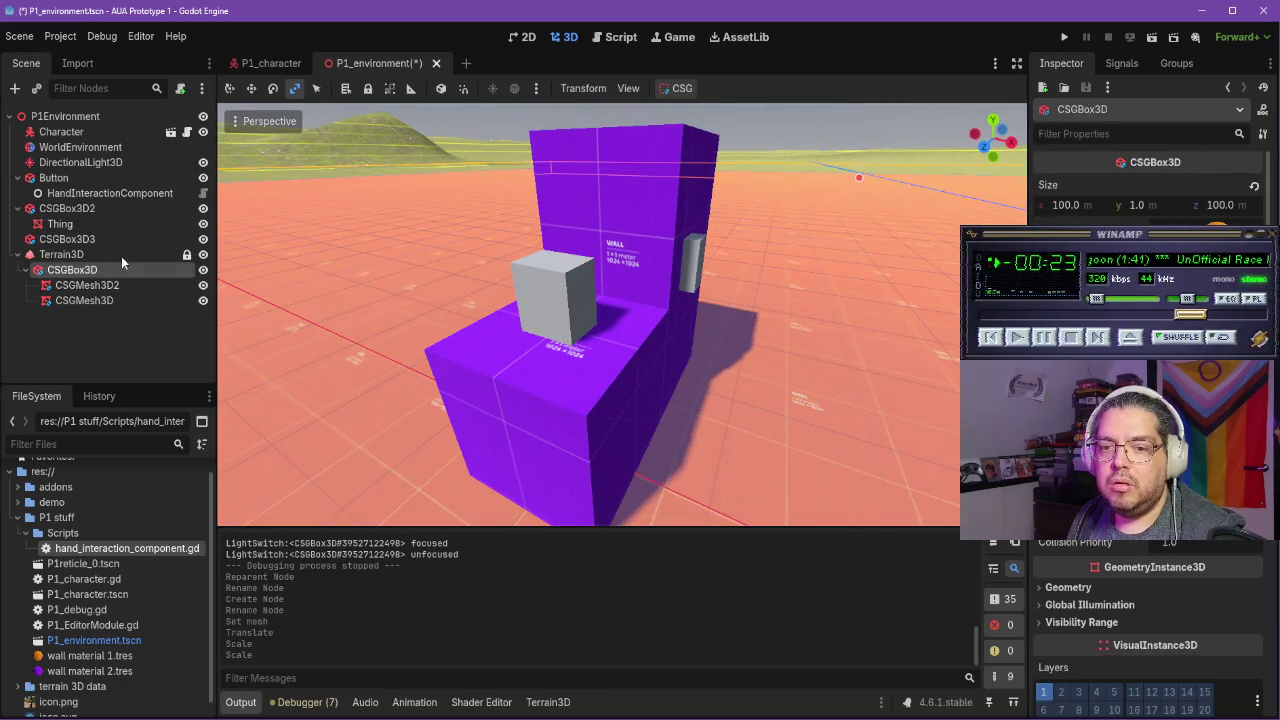
{"action": "left_click", "coordinate": [62, 224]}
{"action": "right_click", "coordinate": [80, 230]}
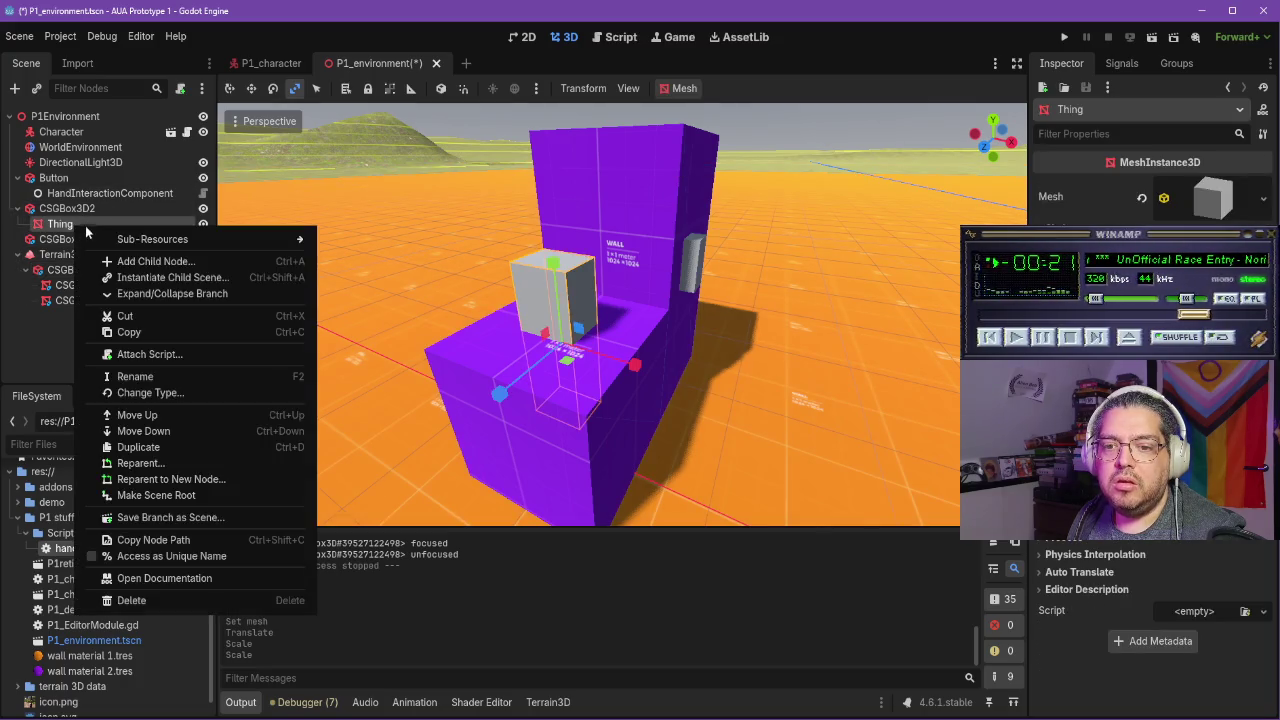
{"action": "left_click", "coordinate": [182, 261]}
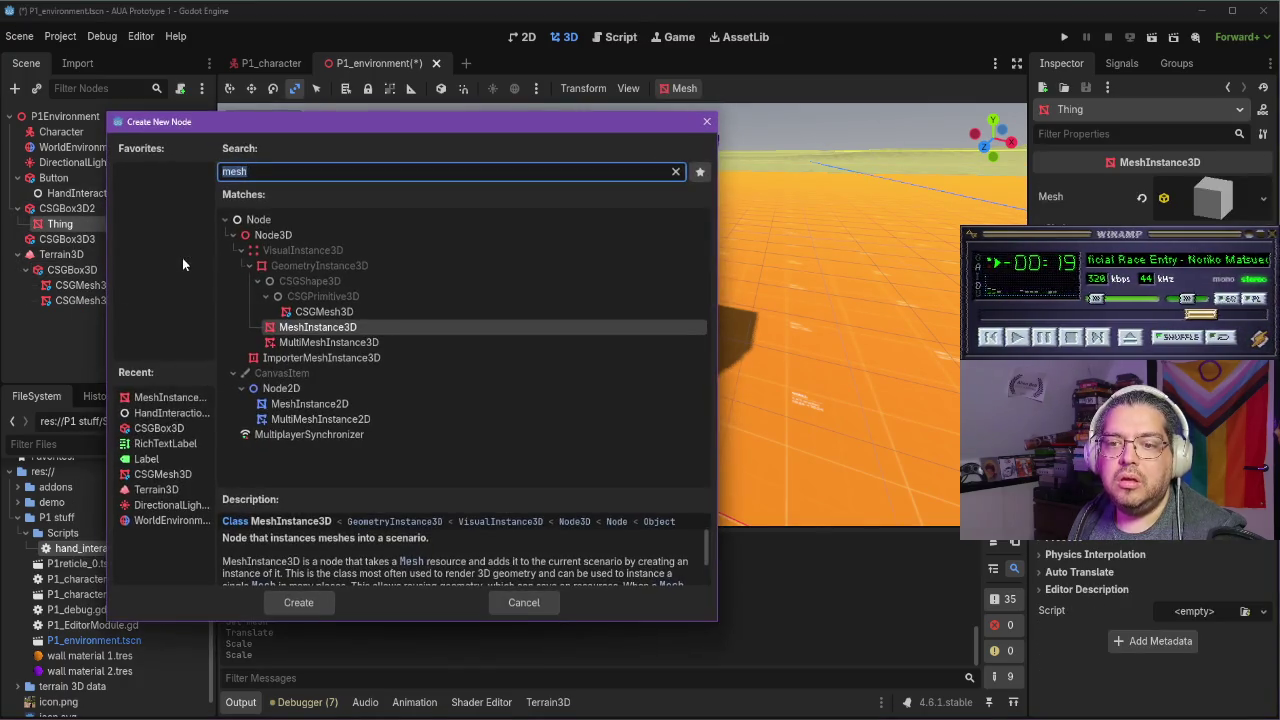
{"action": "type", "text": "handin"}
{"action": "key", "text": "Return"}
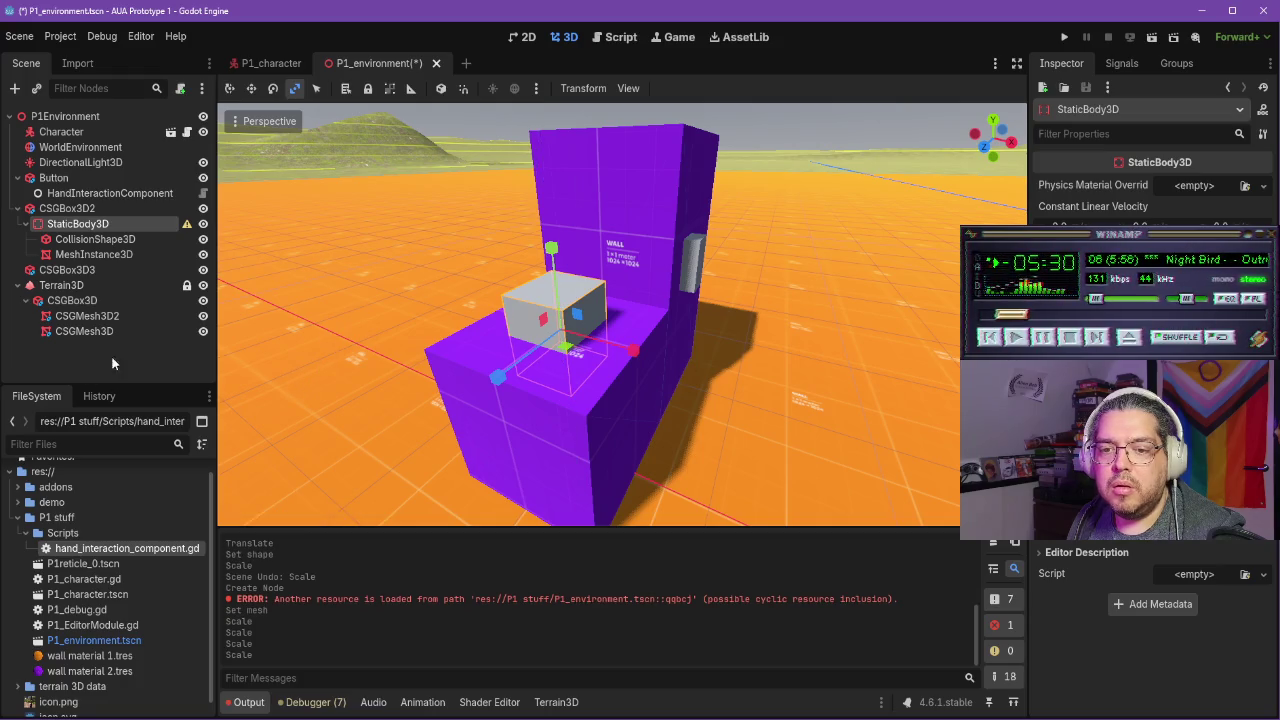
{"action": "mouse_move", "coordinate": [185, 224]}
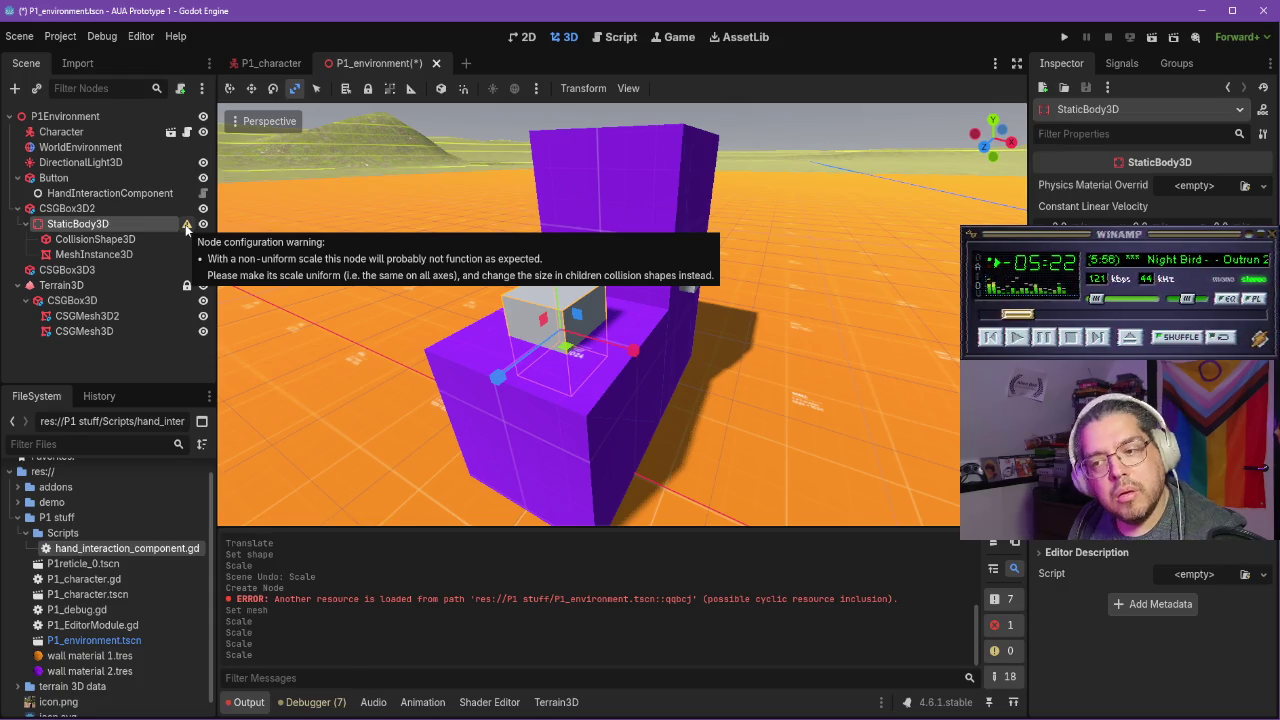
Dismiss the non-uniform scale warning and reset the StaticBody3D's scale to 1
{"action": "left_click", "coordinate": [186, 224]}
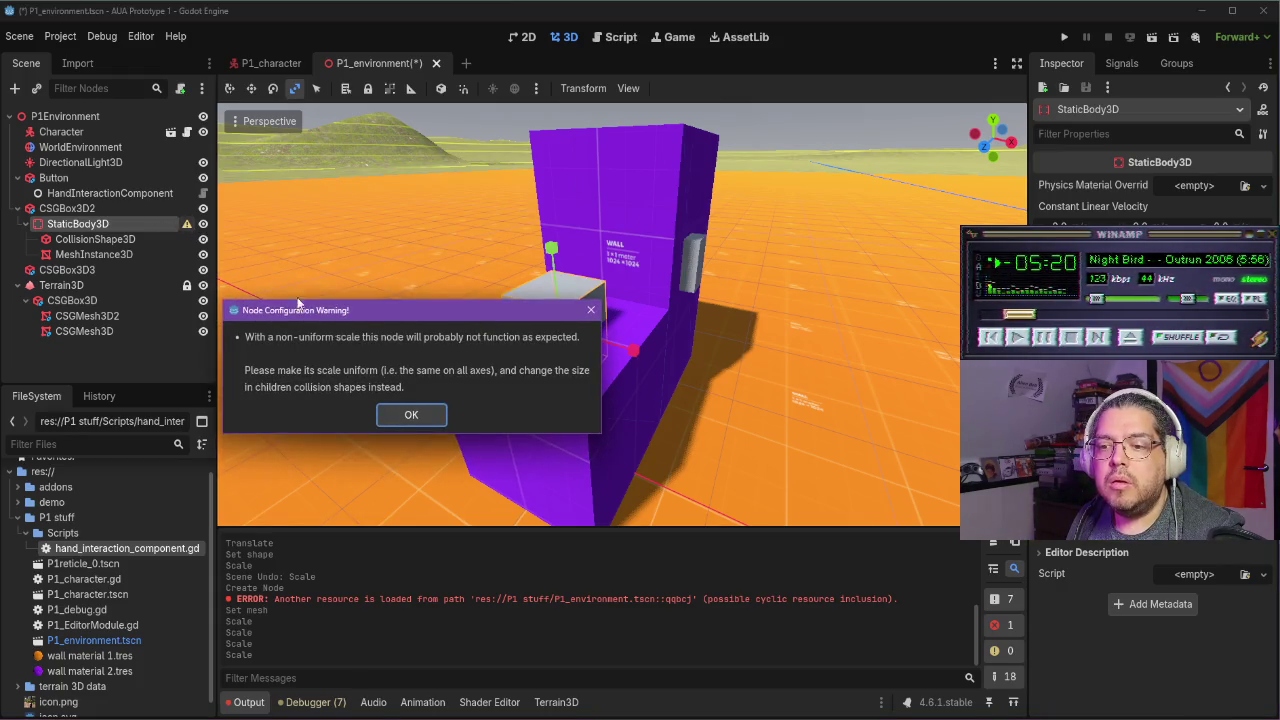
{"action": "left_click", "coordinate": [405, 414]}
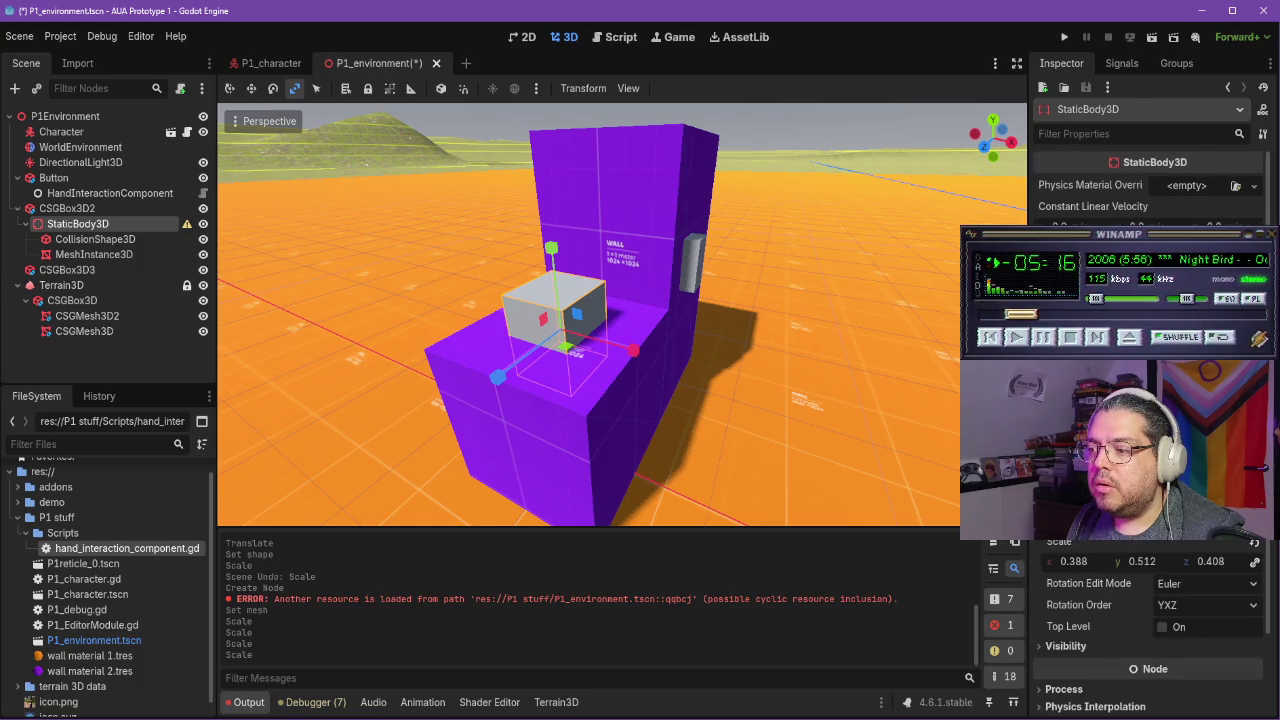
{"action": "left_click", "coordinate": [1256, 563]}
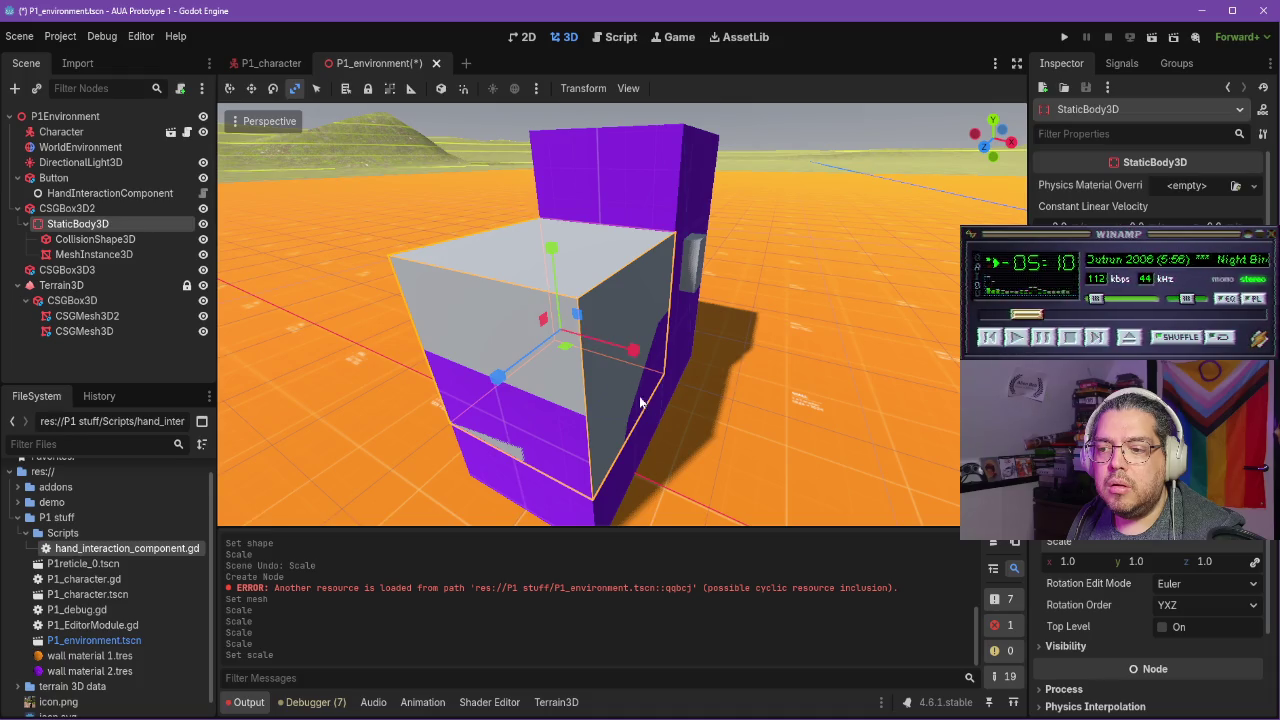
Try reparenting CollisionShape3D under MeshInstance3D, comparing the setup against the tutorial
{"action": "left_click", "coordinate": [90, 240]}
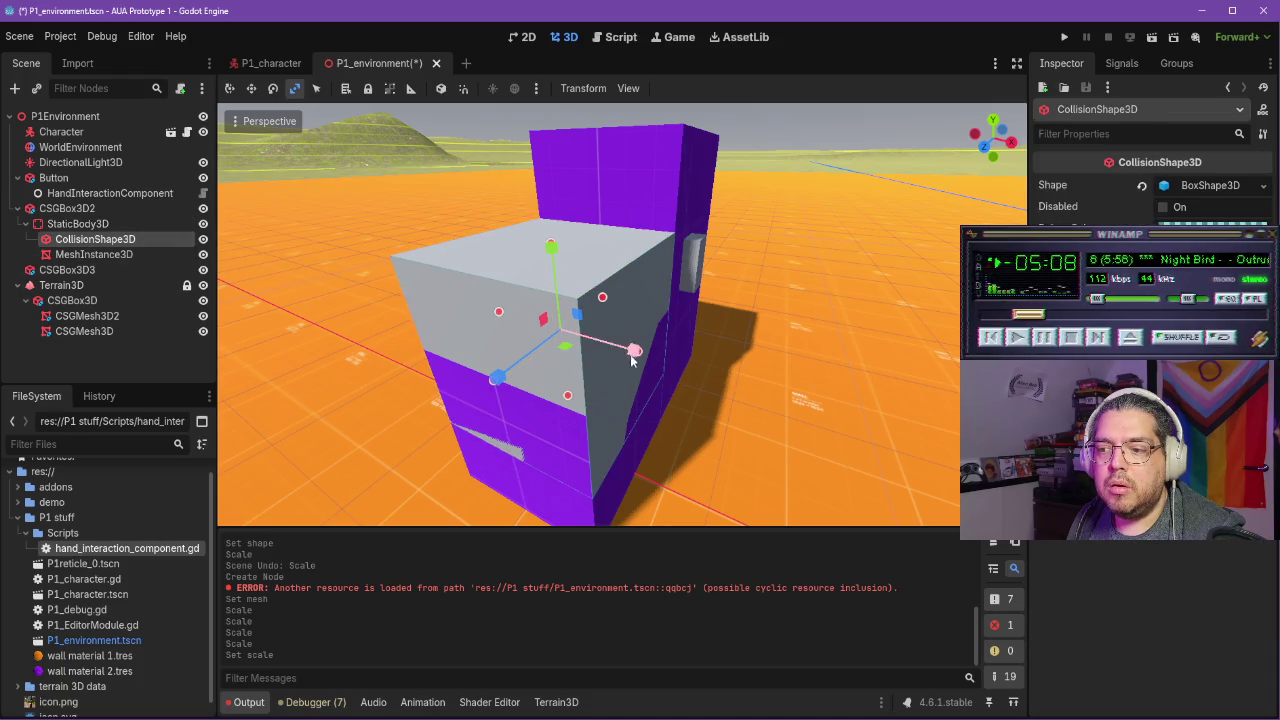
{"action": "mouse_move", "coordinate": [100, 241]}
{"action": "left_mouse_down"}
{"action": "mouse_move", "coordinate": [118, 262]}
{"action": "mouse_move", "coordinate": [128, 243]}
{"action": "mouse_move", "coordinate": [129, 257]}
{"action": "mouse_move", "coordinate": [120, 236]}
{"action": "left_mouse_up"}
{"action": "left_click", "coordinate": [118, 255]}
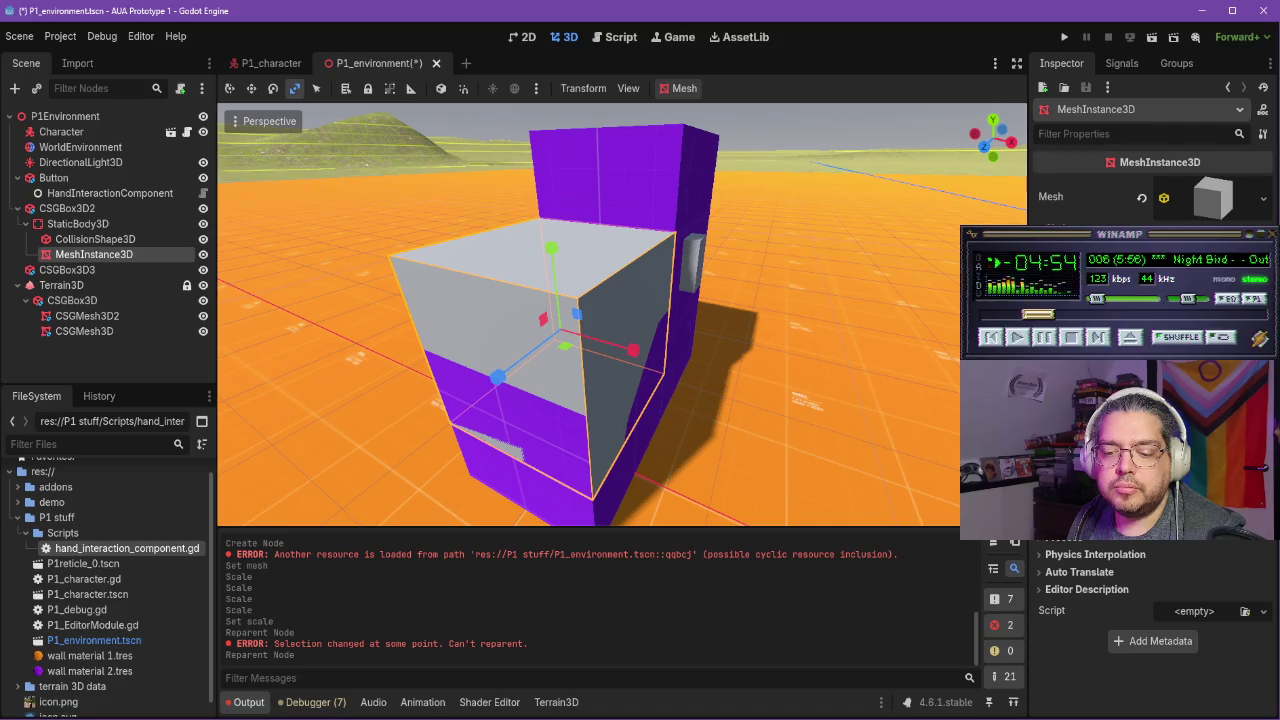
{"action": "key", "text": "alt+Tab"}
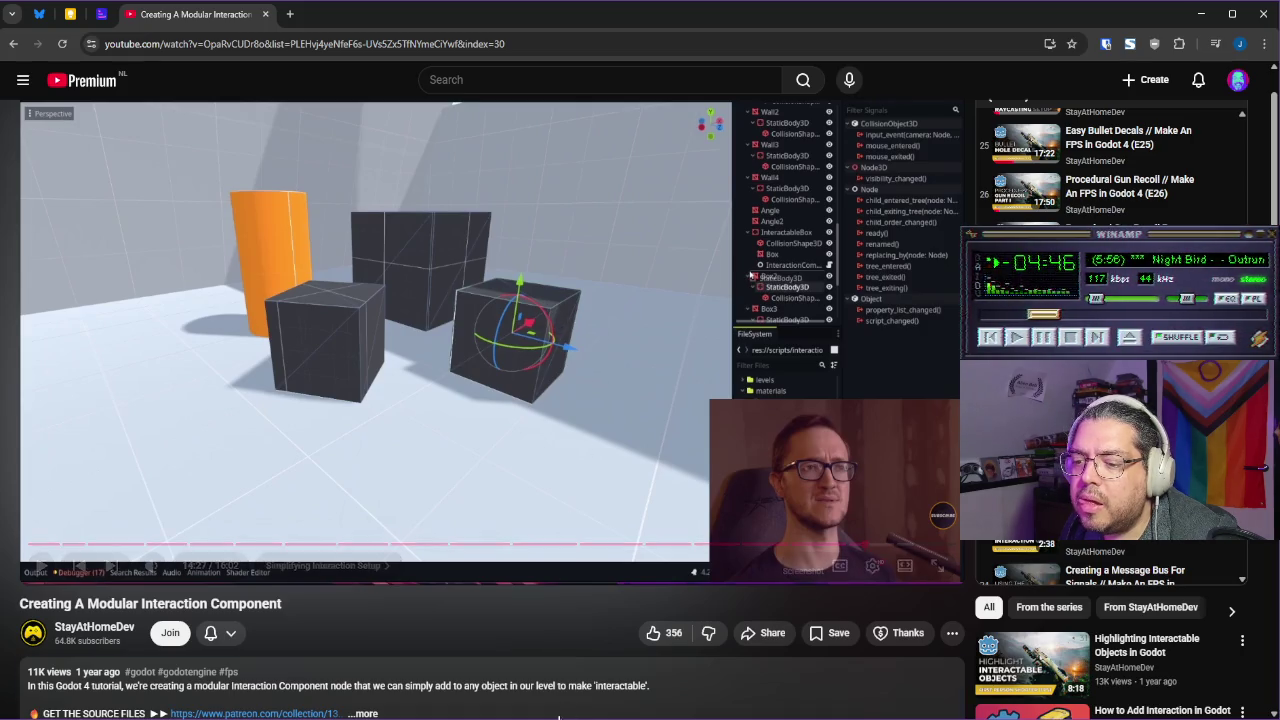
{"action": "key", "text": "alt+Tab"}
{"action": "key", "text": "alt+Tab"}
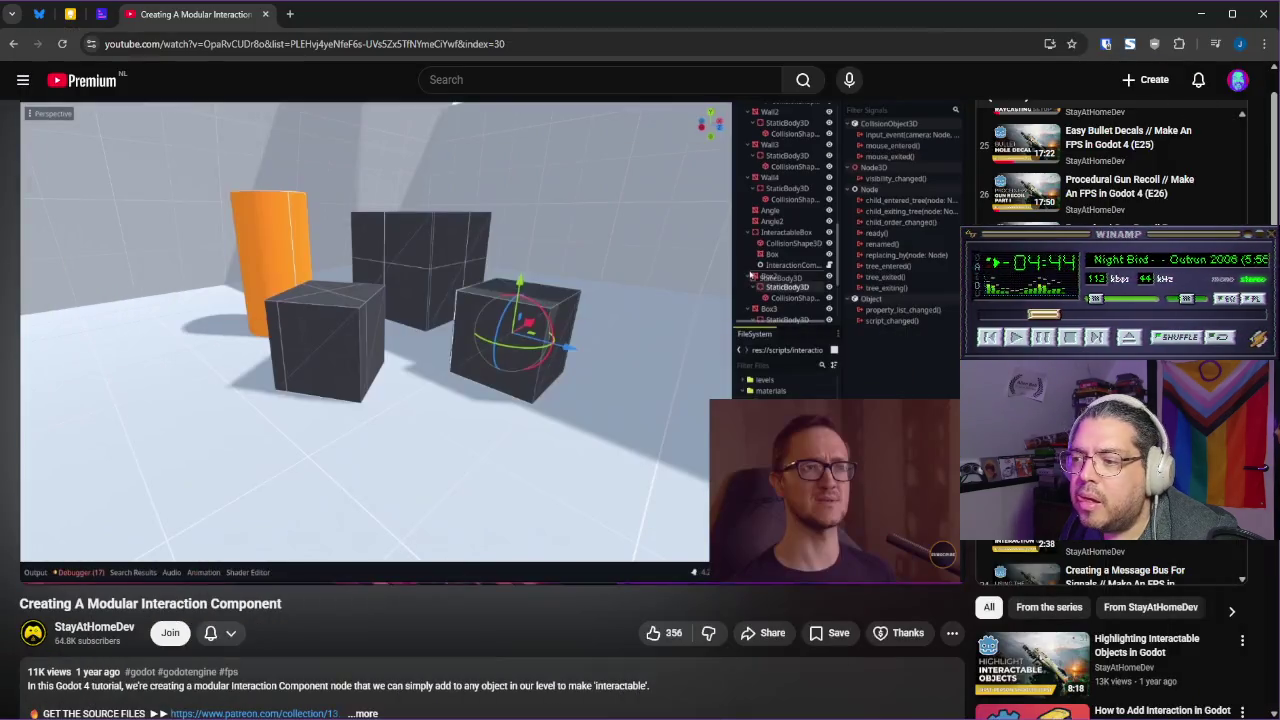
{"action": "key", "text": "alt+Tab"}
{"action": "left_click", "coordinate": [116, 240]}
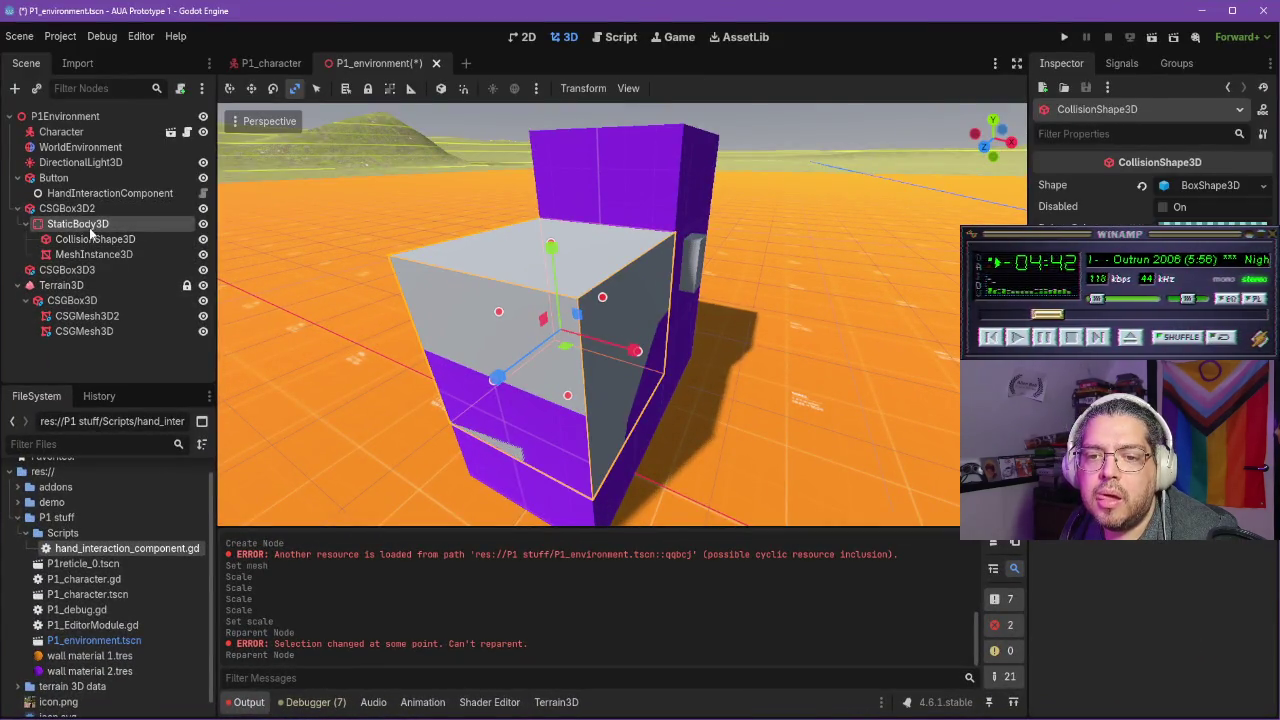
Shrink the StaticBody3D box uniformly to 0.24 scale on all axes
{"action": "left_click", "coordinate": [80, 224]}
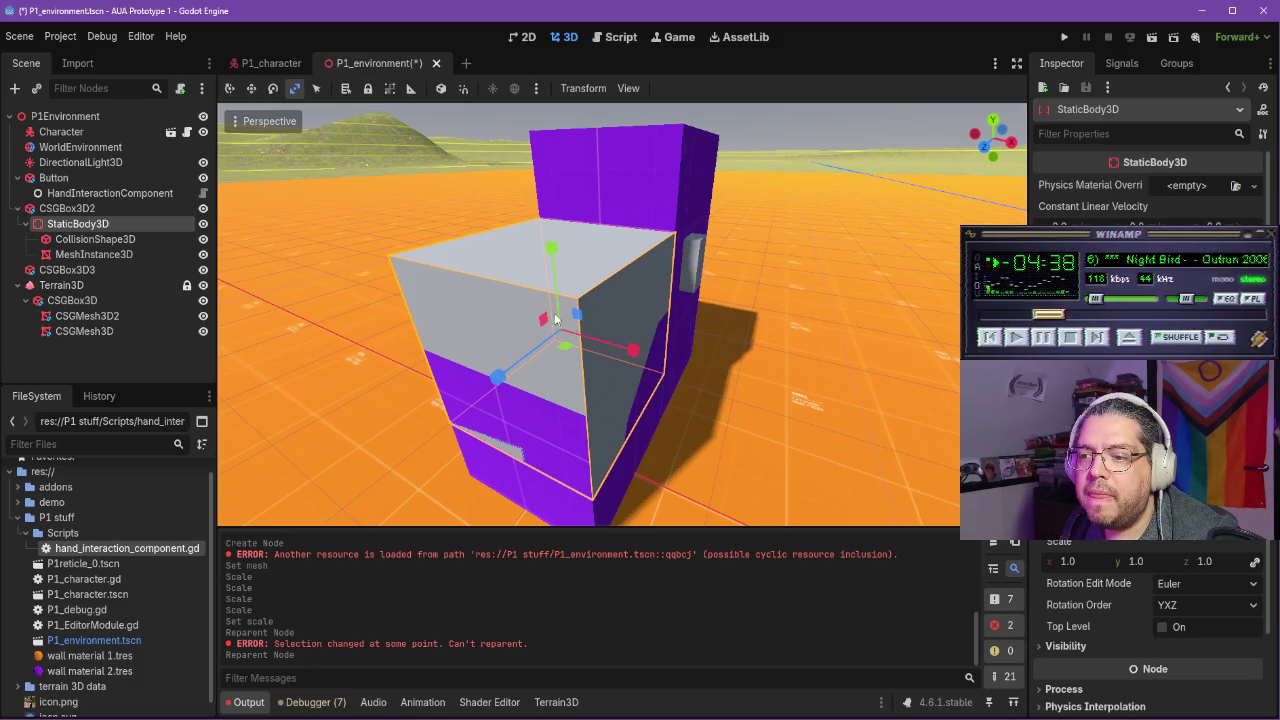
{"action": "mouse_move", "coordinate": [577, 320]}
{"action": "left_mouse_down"}
{"action": "mouse_move", "coordinate": [560, 318]}
{"action": "mouse_move", "coordinate": [593, 343]}
{"action": "left_mouse_up"}
{"action": "left_click", "coordinate": [1088, 562]}
{"action": "type", "text": ".2"}
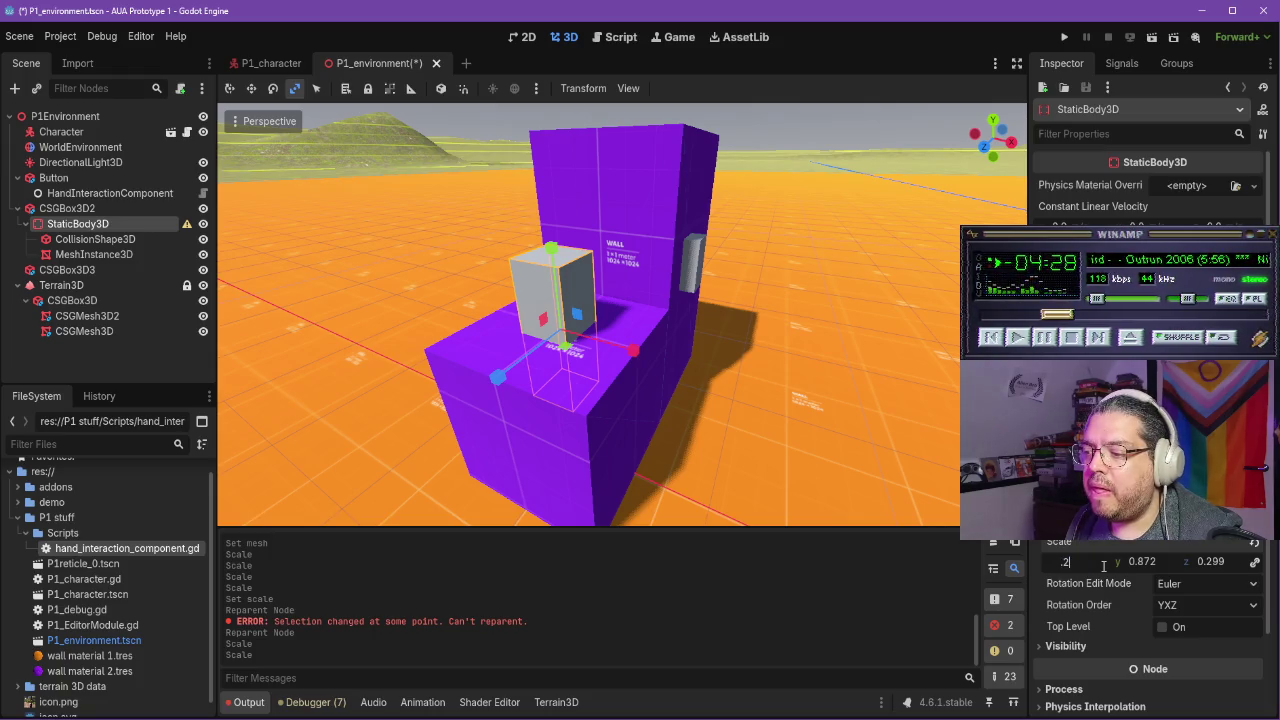
{"action": "key", "text": "Tab"}
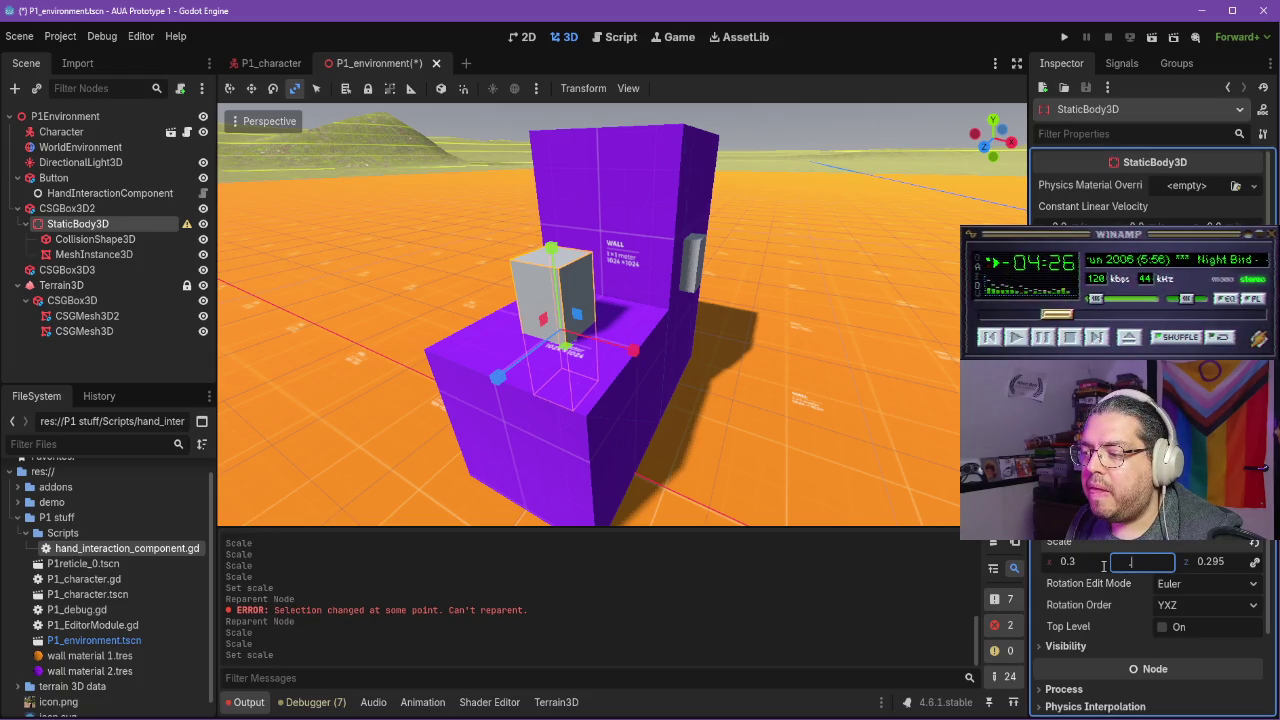
{"action": "type", "text": "3"}
{"action": "key", "text": "Tab"}
{"action": "key", "text": "ctrl+z"}
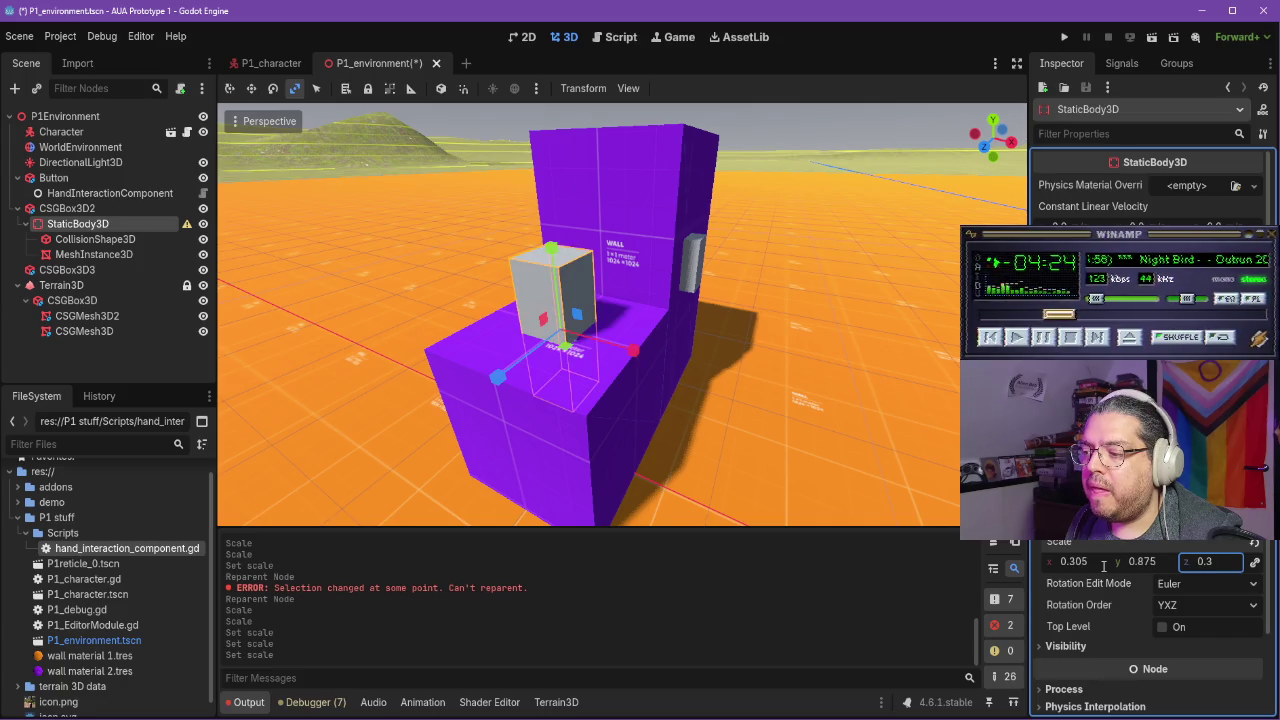
{"action": "left_click", "coordinate": [1142, 561]}
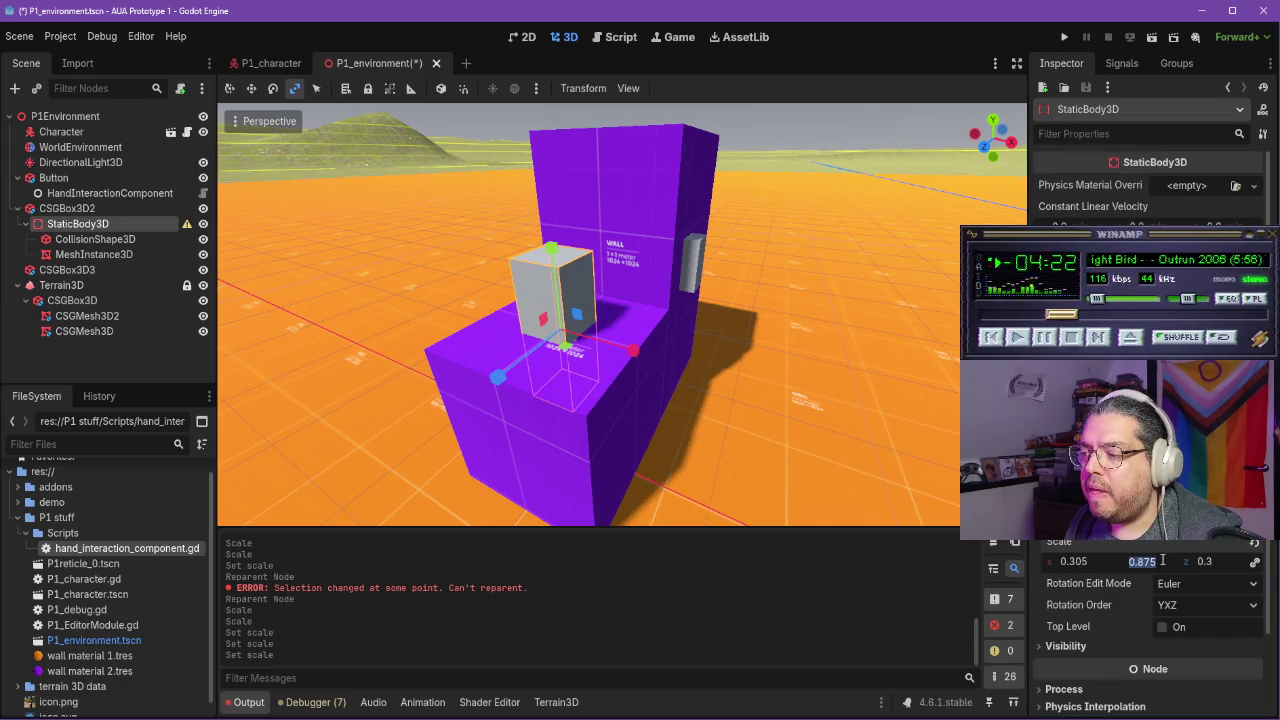
{"action": "left_click", "coordinate": [1252, 564]}
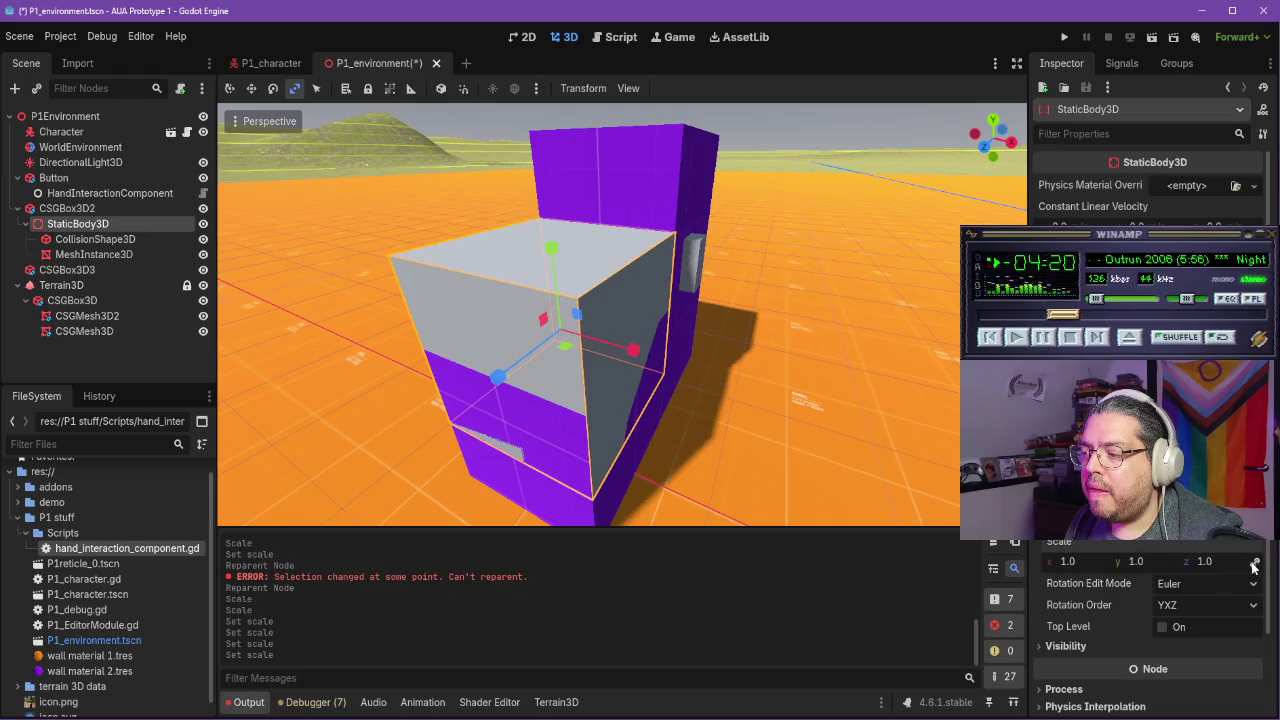
{"action": "left_click_drag", "start_coordinate": [1075, 561], "coordinate": [1039, 561]}
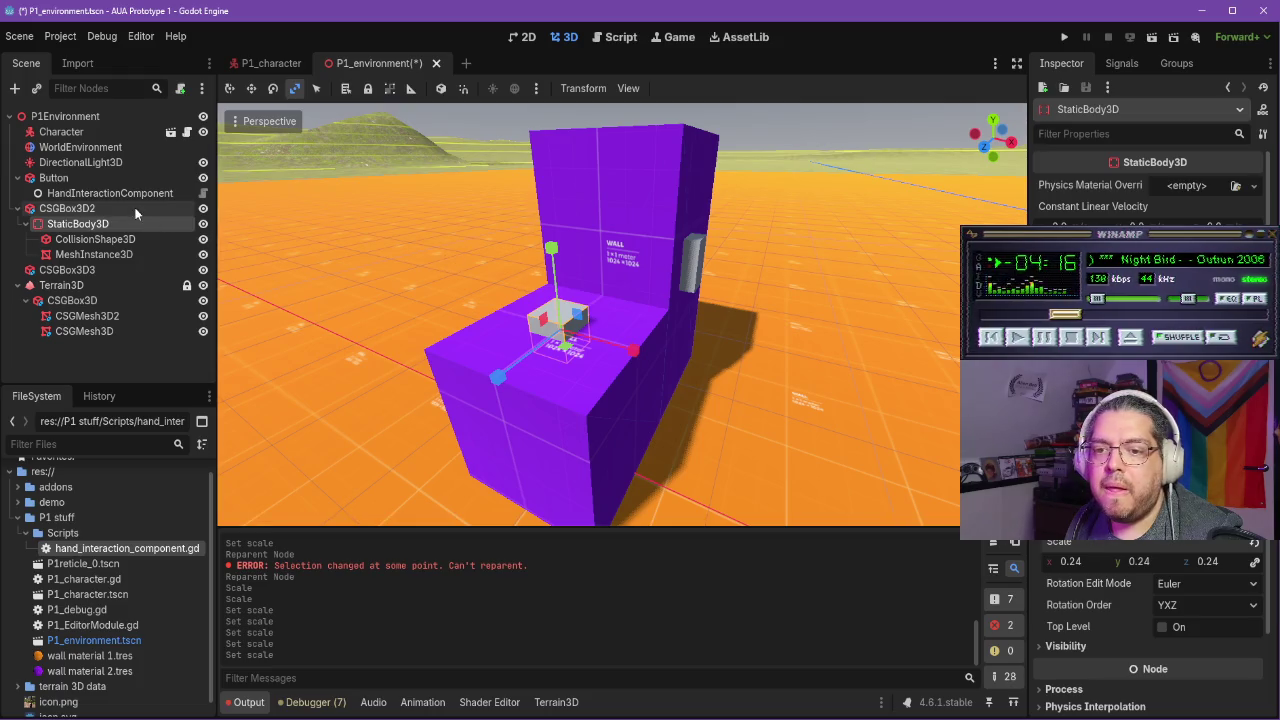
Lift the box slightly on the purple block, then save and start a playtest
{"action": "key", "text": "w"}
{"action": "left_click_drag", "start_coordinate": [548, 250], "coordinate": [548, 236]}
{"action": "left_click", "coordinate": [1064, 37]}
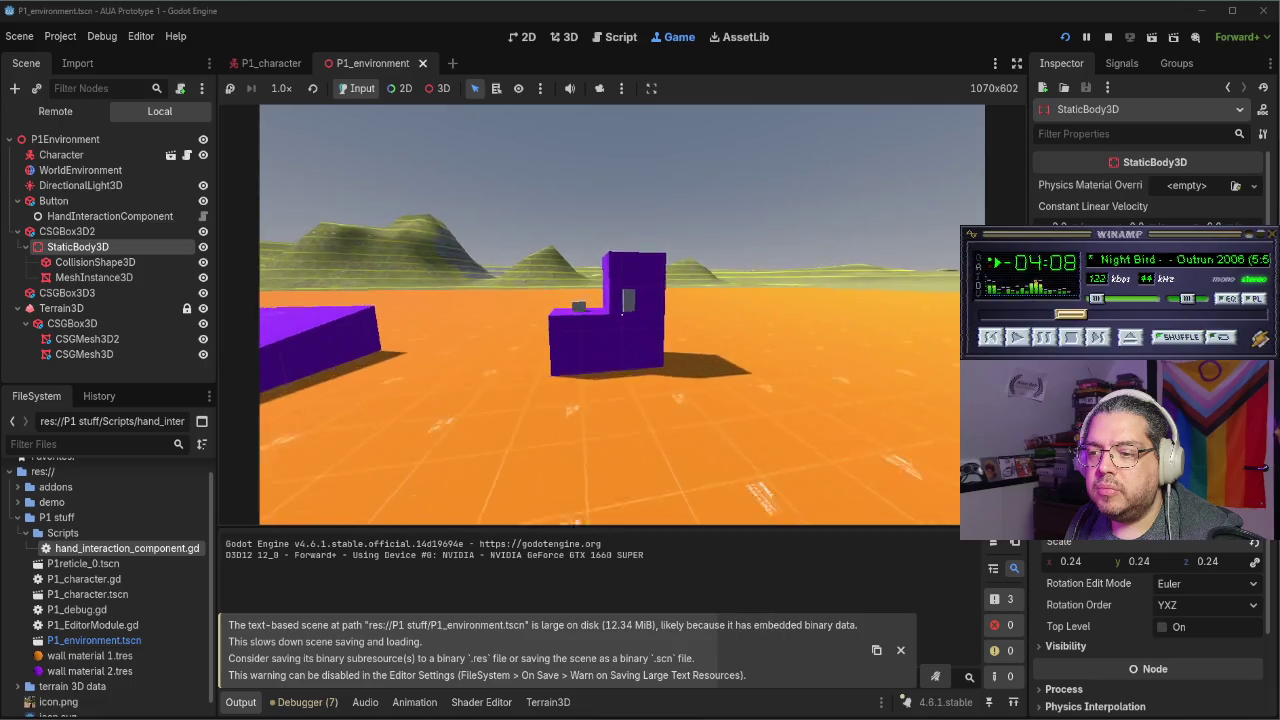
Stop the playtest and add a HandInteractionComponent child node under StaticBody3D
{"action": "key", "text": "w"}
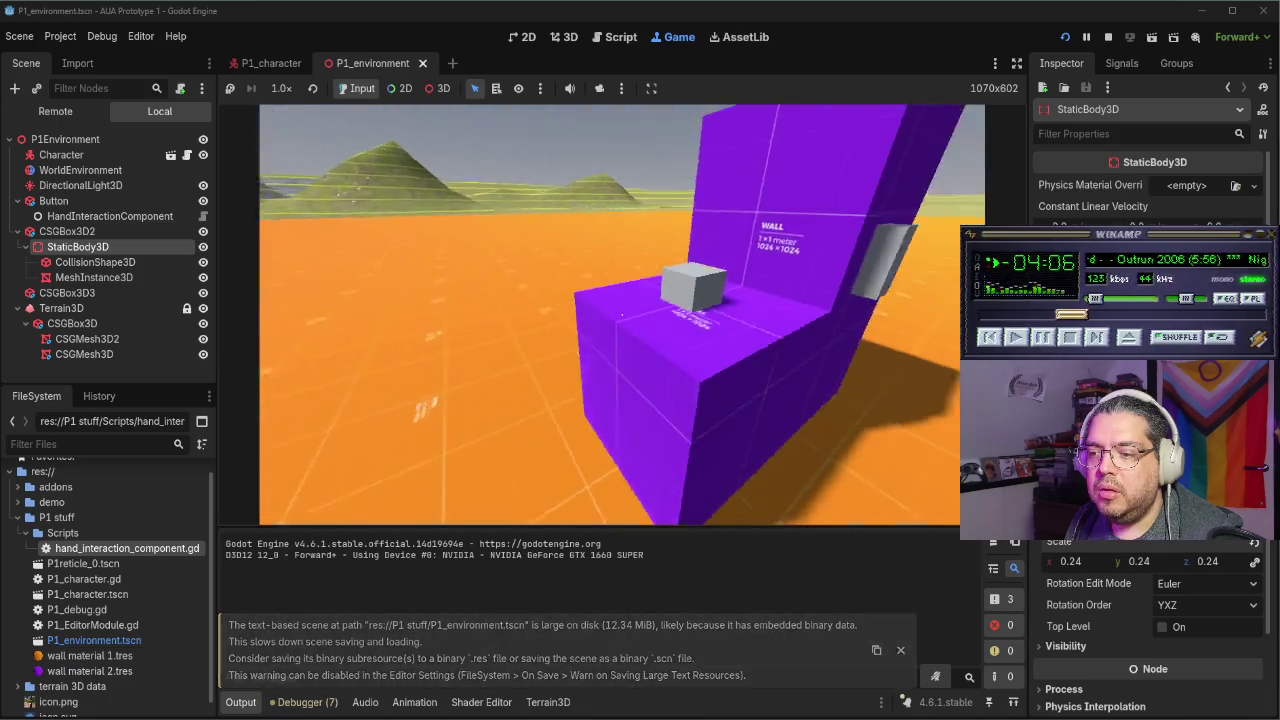
{"action": "key", "text": "F8"}
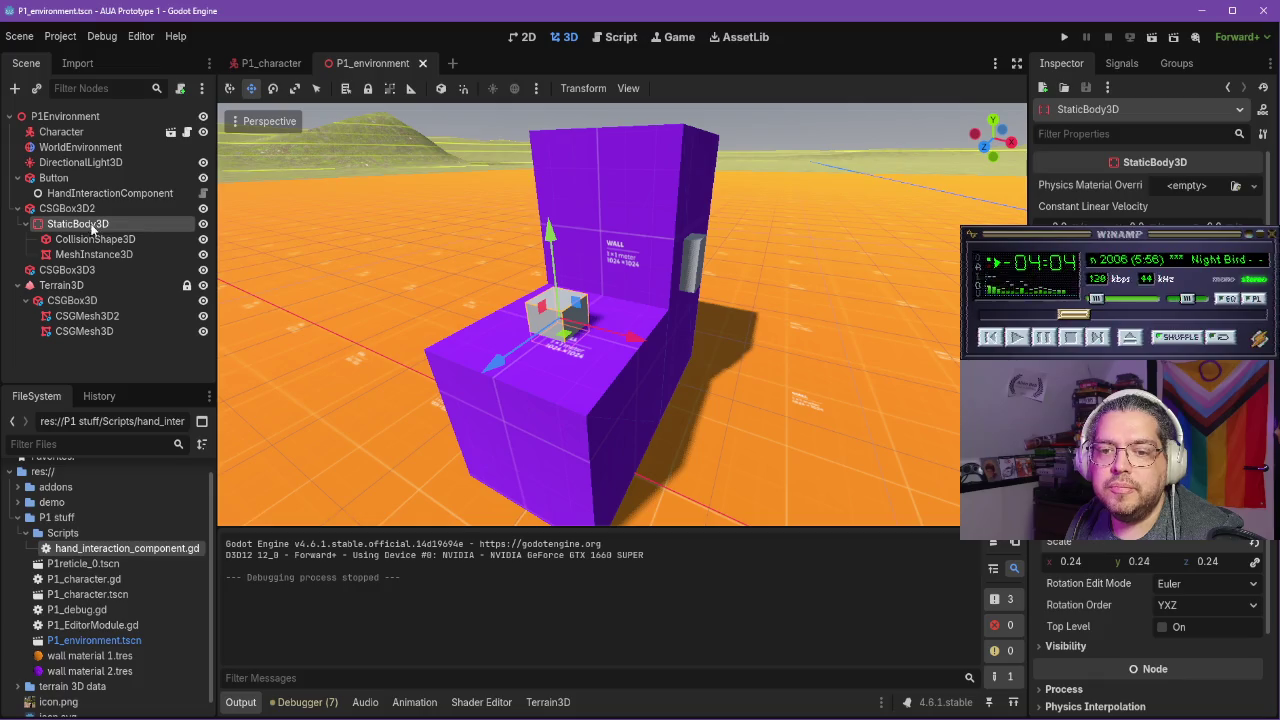
{"action": "right_click", "coordinate": [87, 226]}
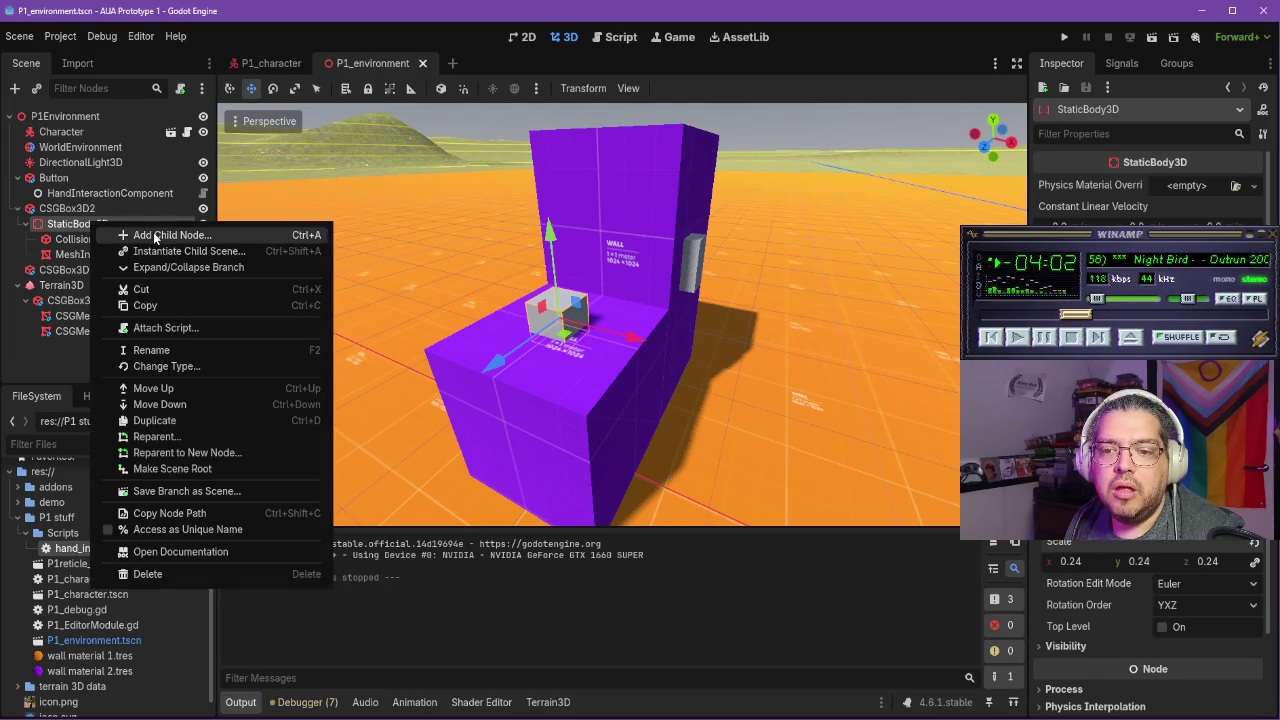
{"action": "left_click", "coordinate": [151, 228]}
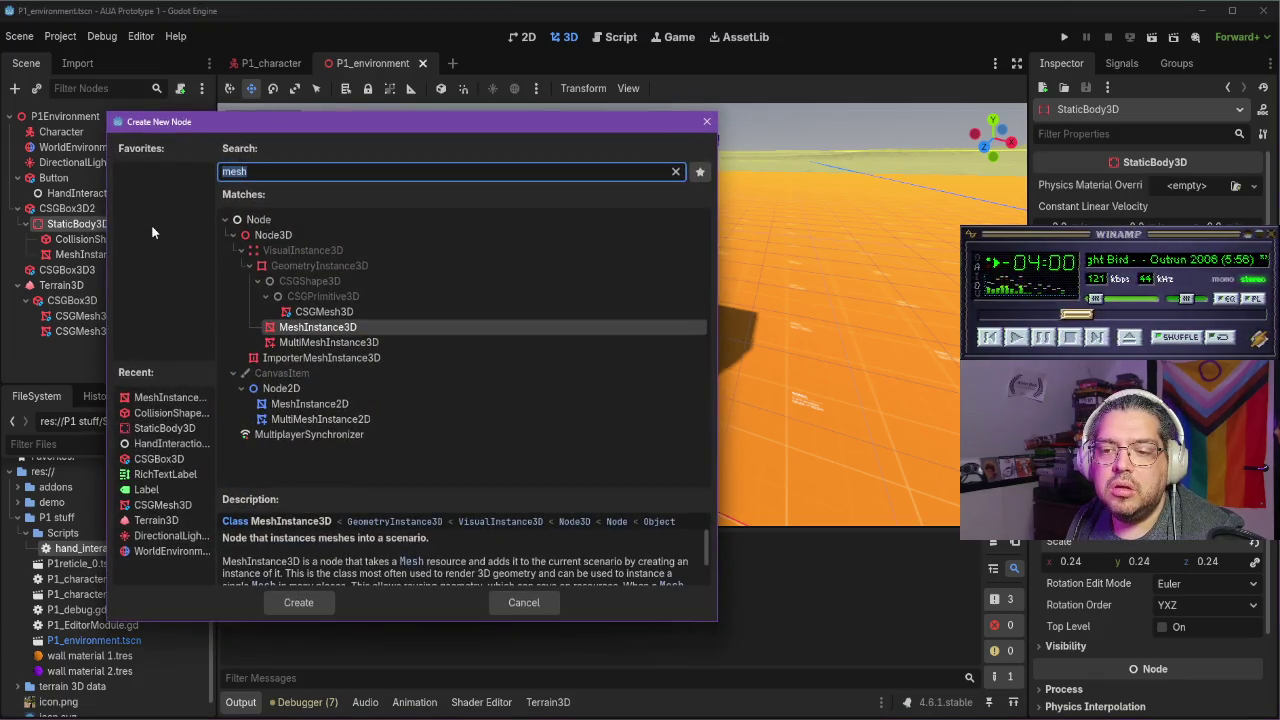
{"action": "type", "text": "handin"}
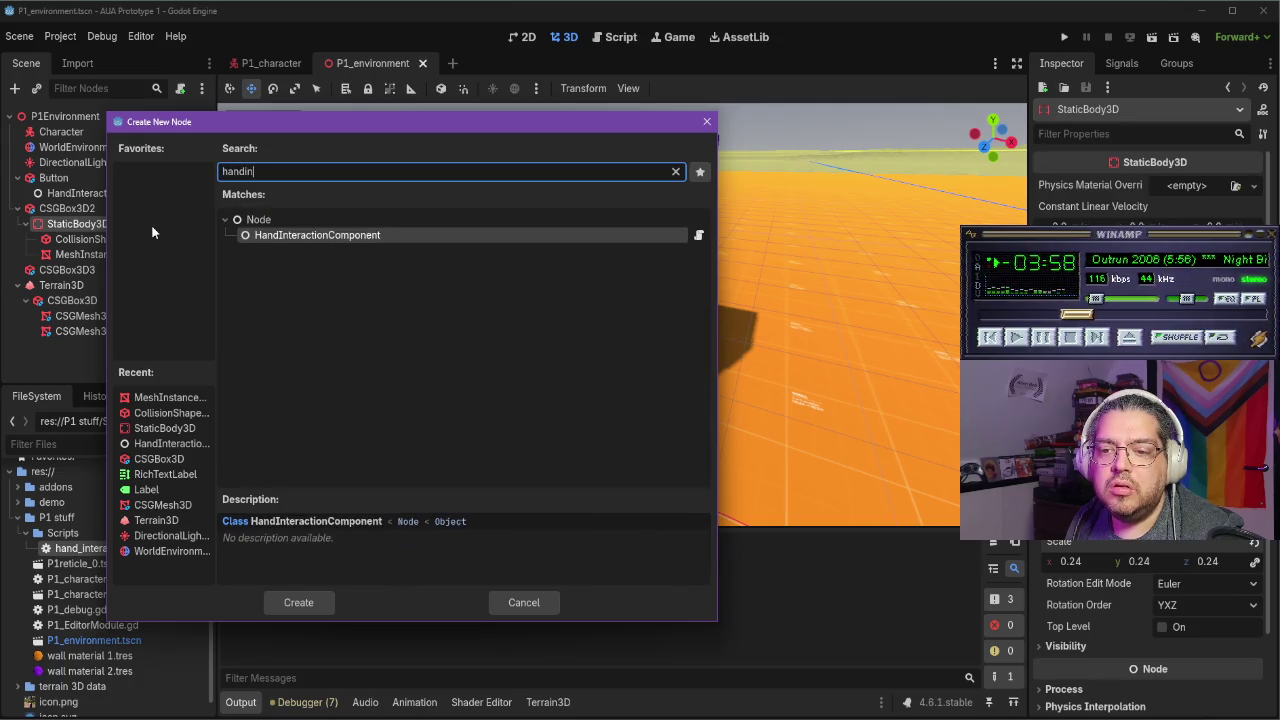
{"action": "key", "text": "Return"}
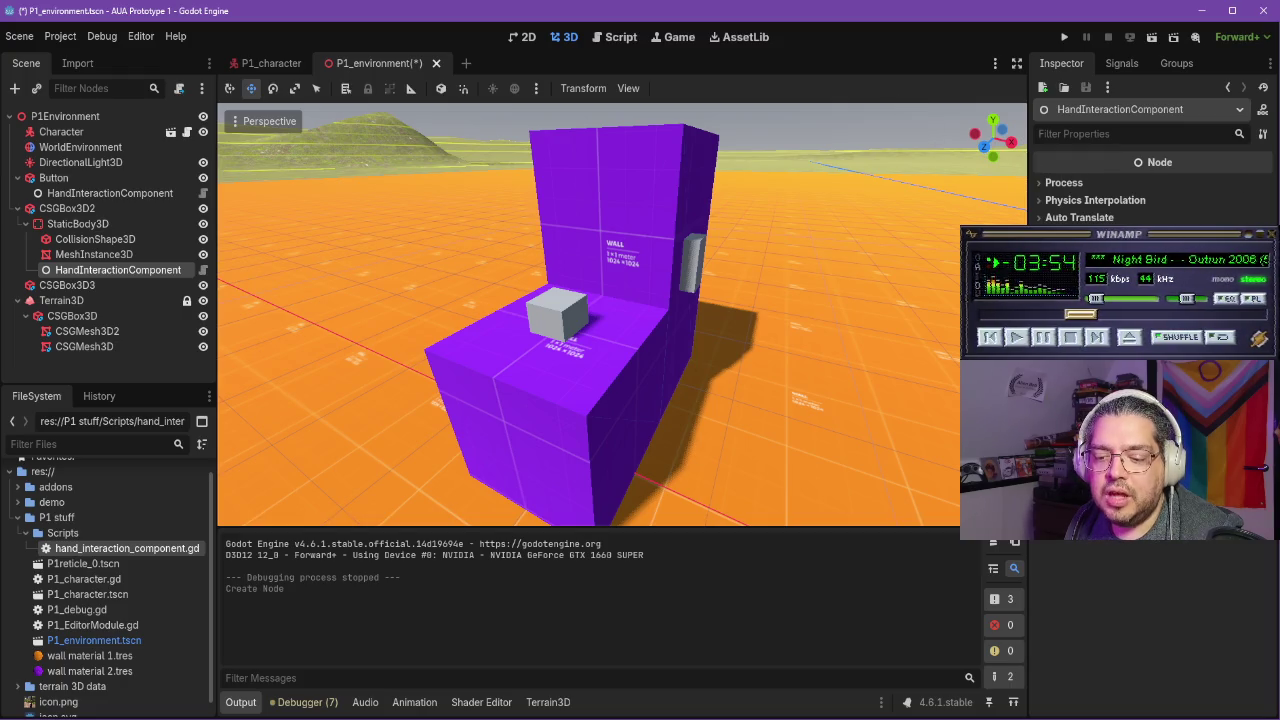
Check the tutorial video, then save and launch a fresh playtest
{"action": "key", "text": "alt+Tab"}
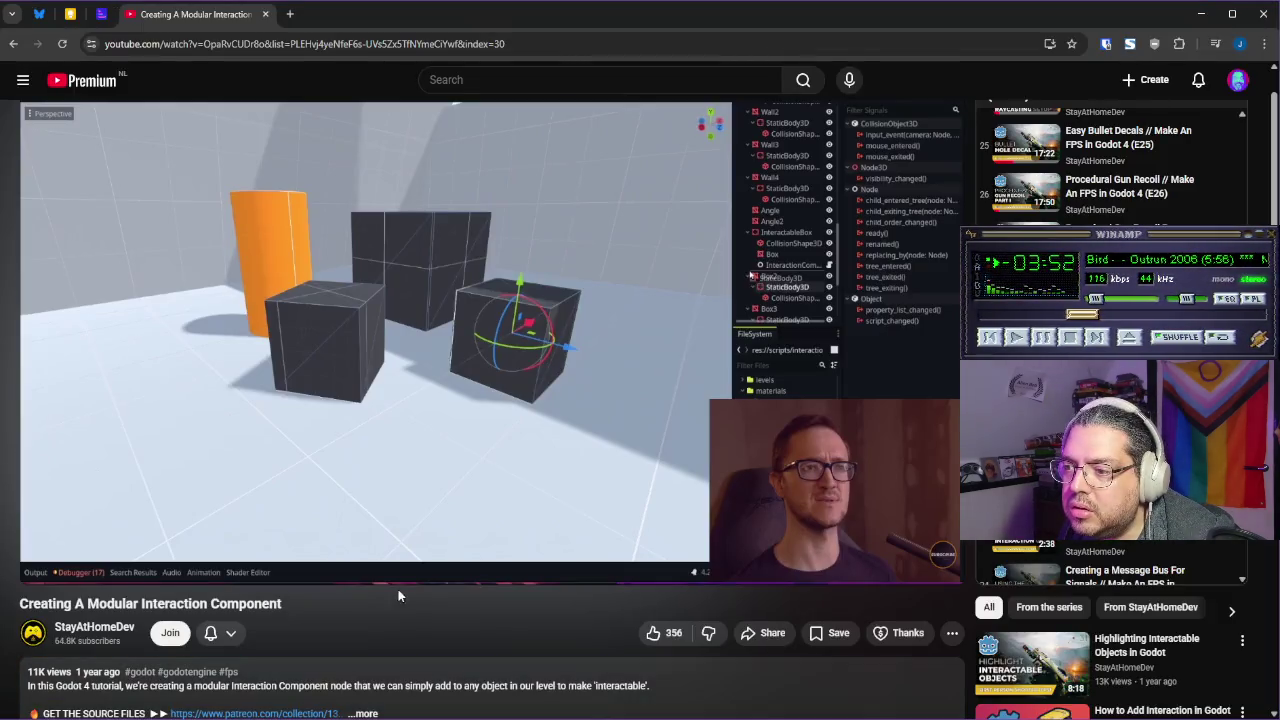
{"action": "key", "text": "alt+Tab"}
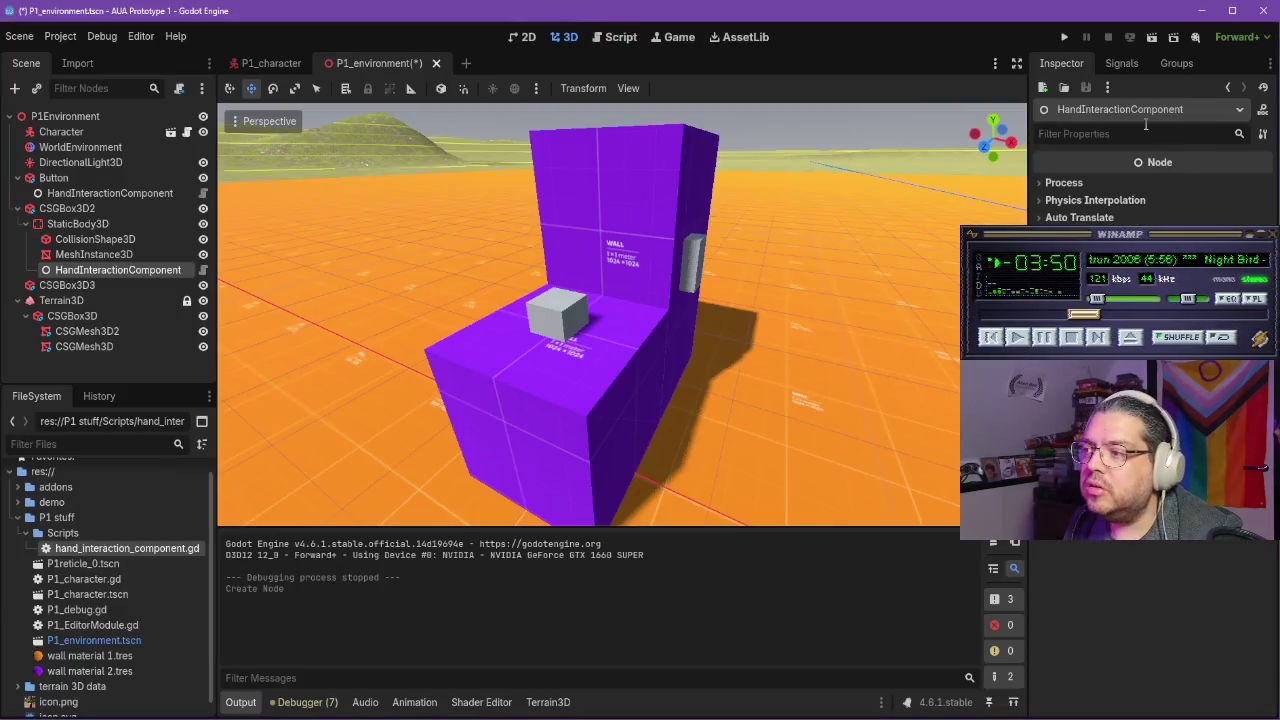
{"action": "left_click", "coordinate": [1065, 37]}
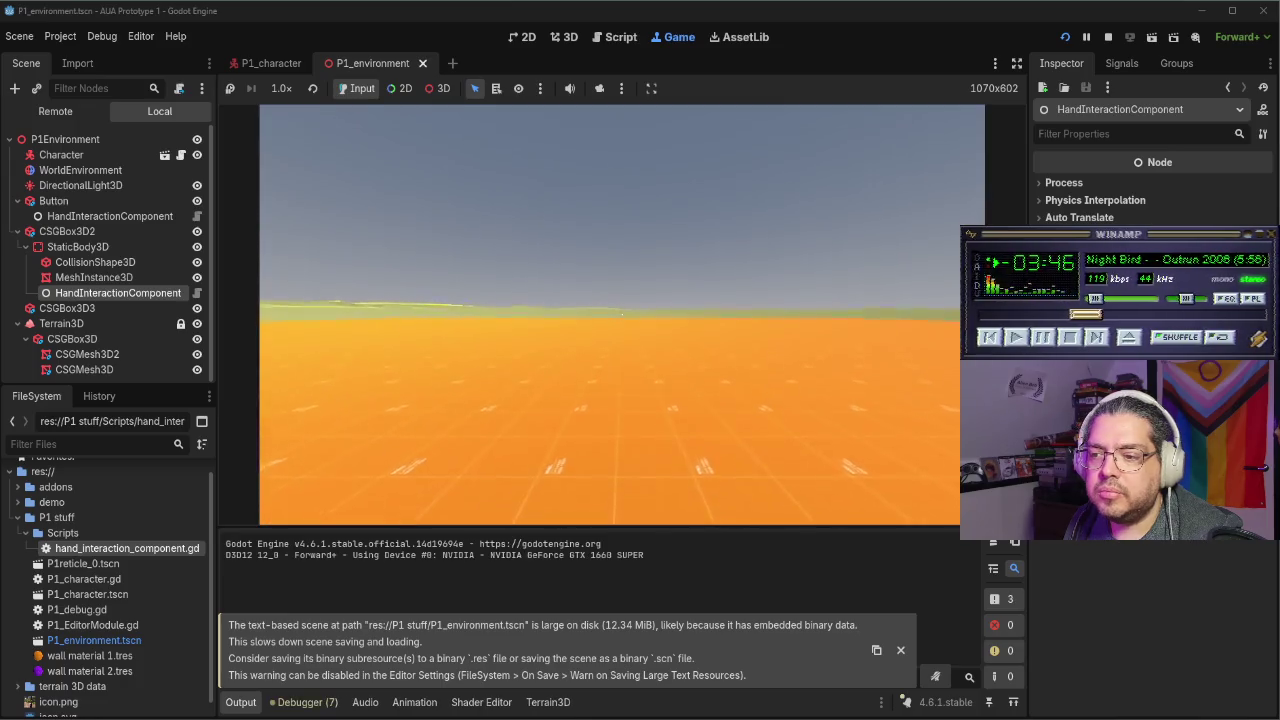
Walk up to the grey cube in the playtest, then stop and rename StaticBody3D to Thing
{"action": "key", "text": "w"}
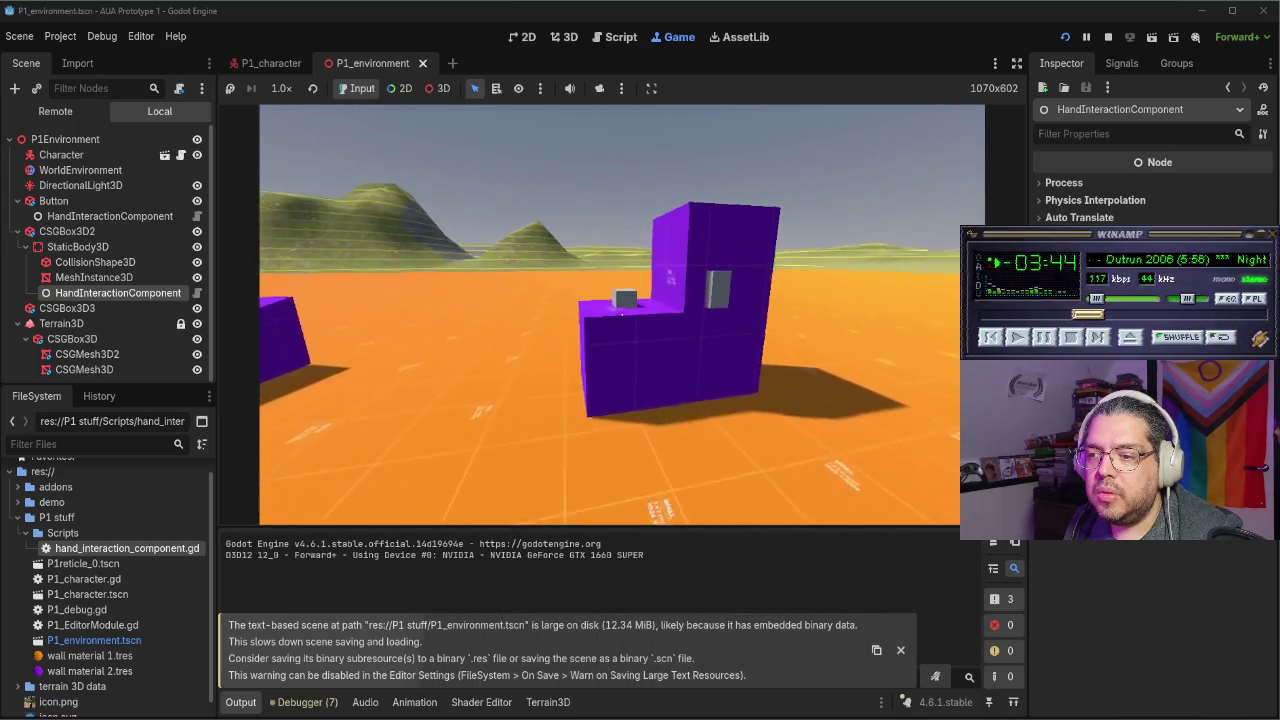
{"action": "key", "text": "w"}
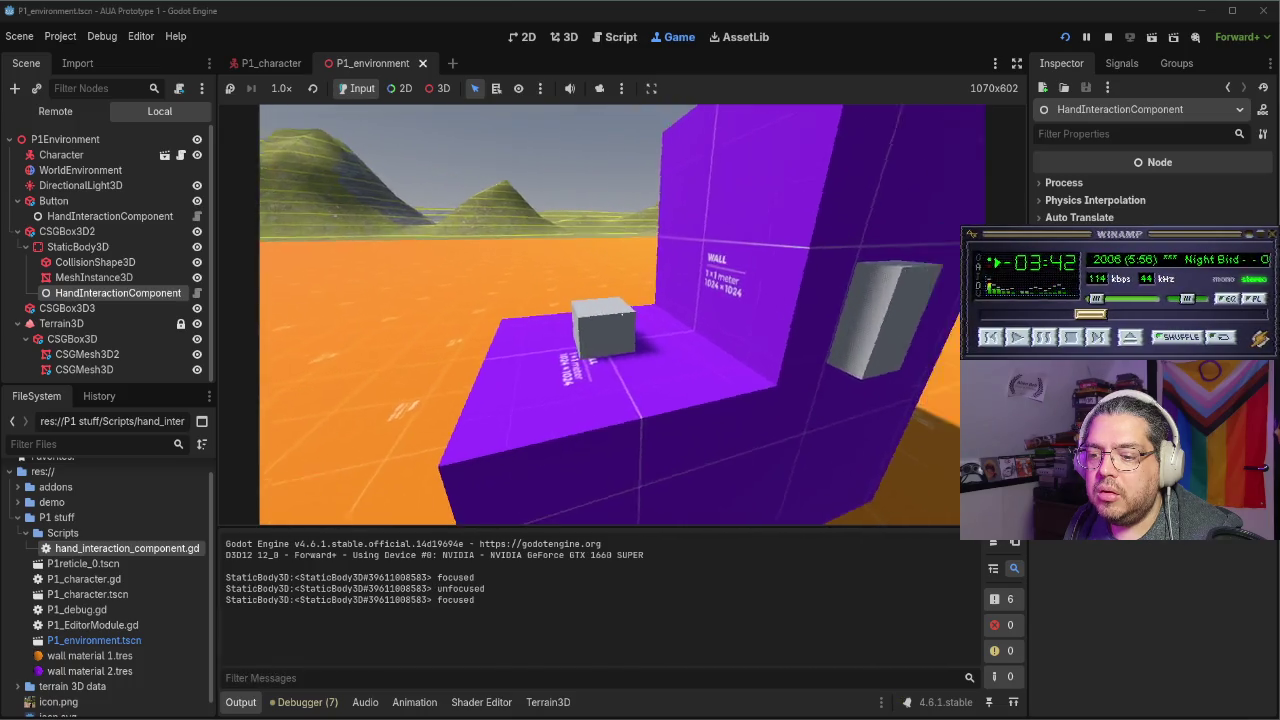
{"action": "key", "text": "s"}
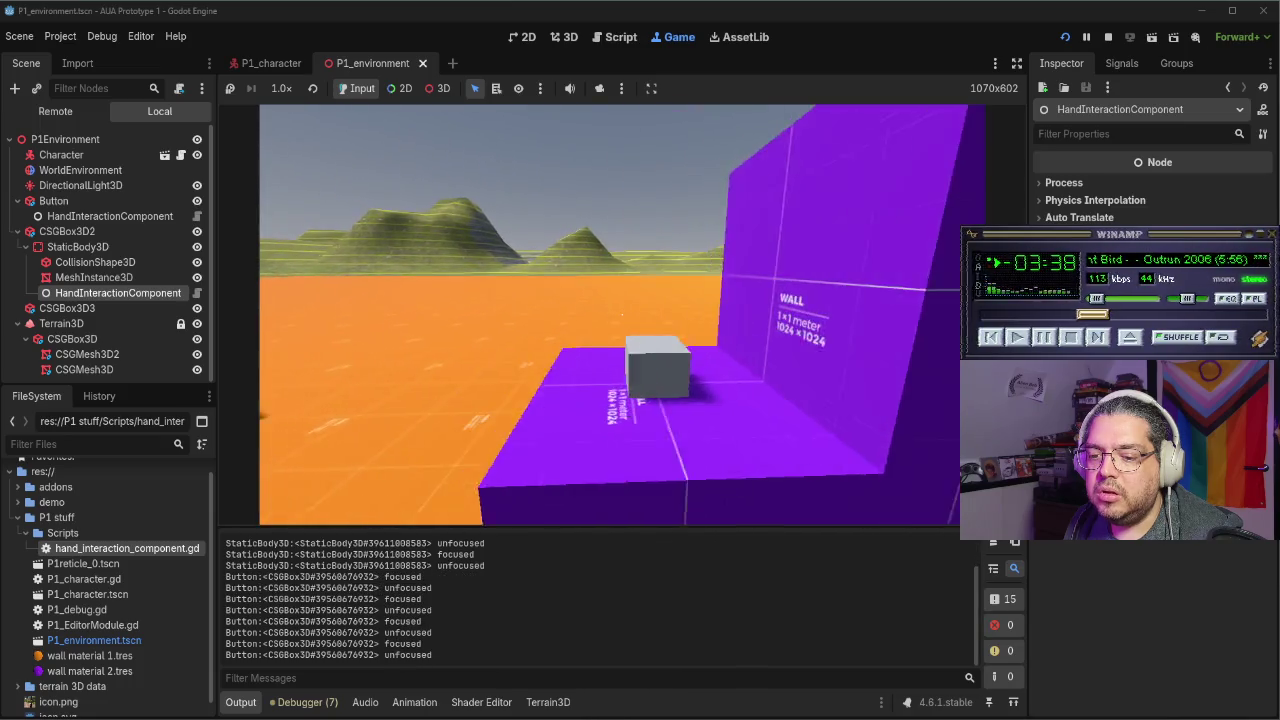
{"action": "key", "text": "F8"}
{"action": "left_click", "coordinate": [75, 224]}
{"action": "left_click", "coordinate": [80, 224]}
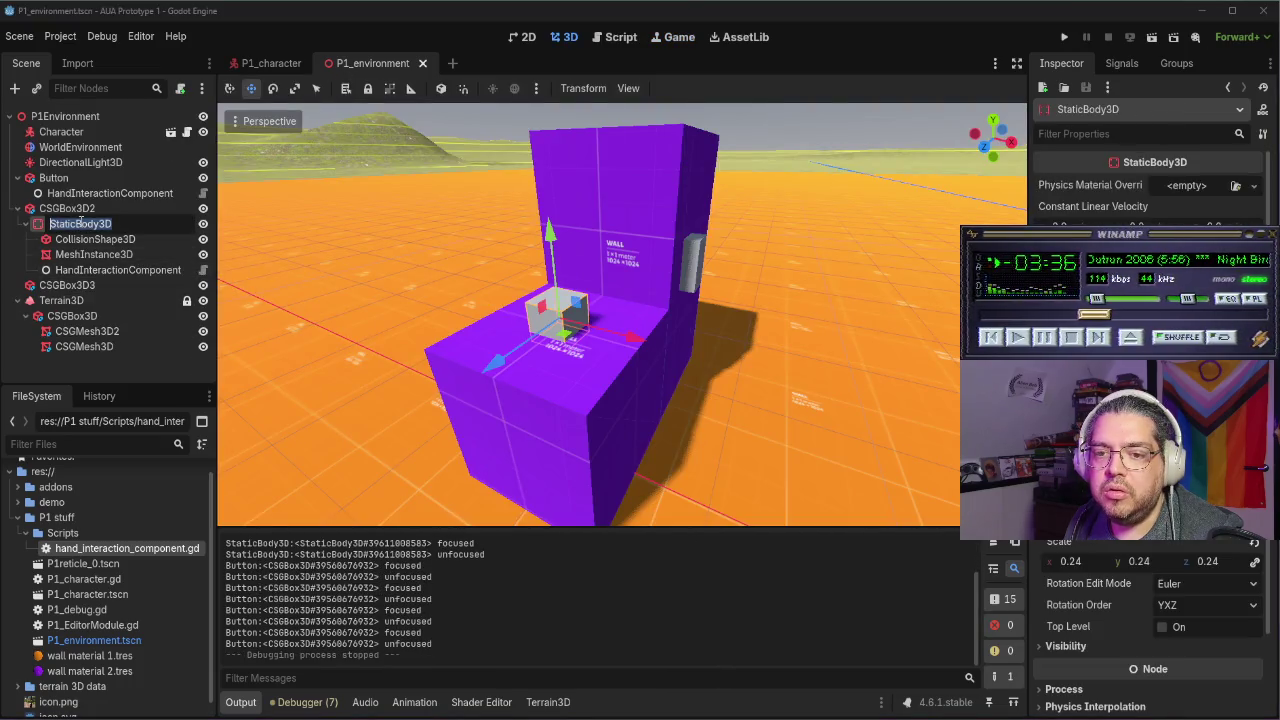
{"action": "type", "text": "Thing"}
{"action": "key", "text": "Return"}
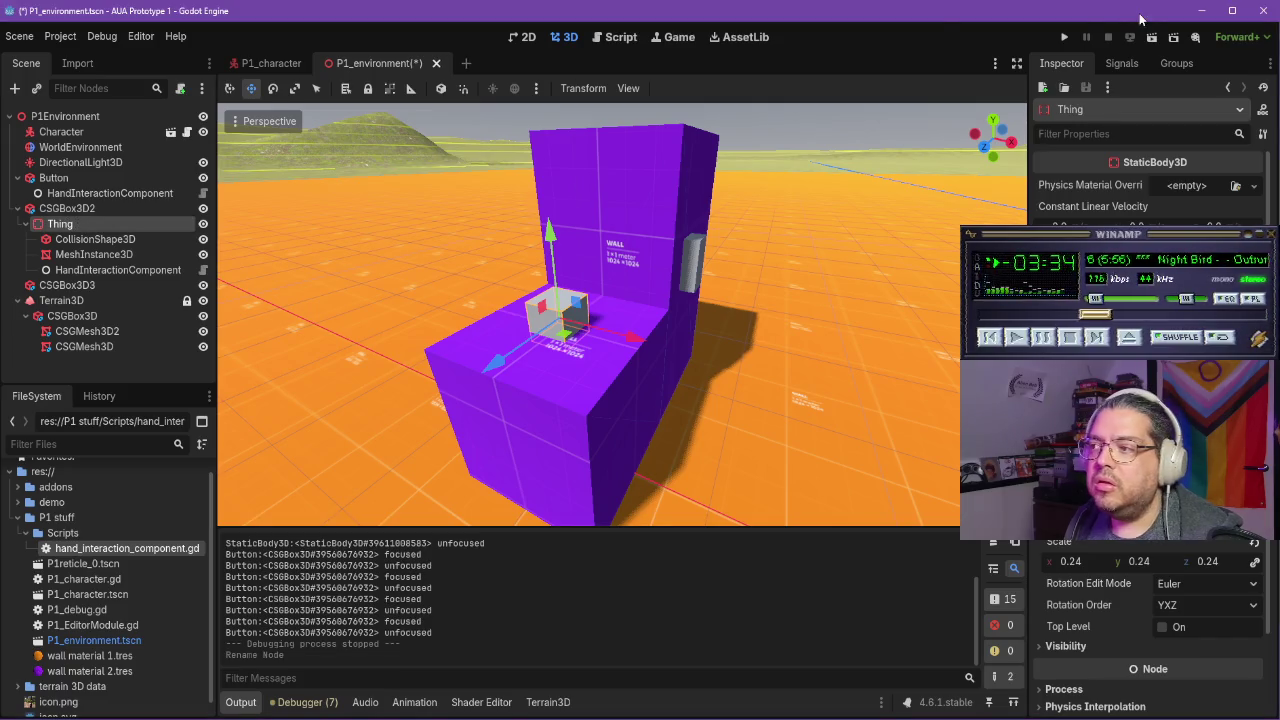
Rerun the game to check the Thing focused/unfocused log, then stop and save the scene
{"action": "left_click", "coordinate": [1065, 38]}
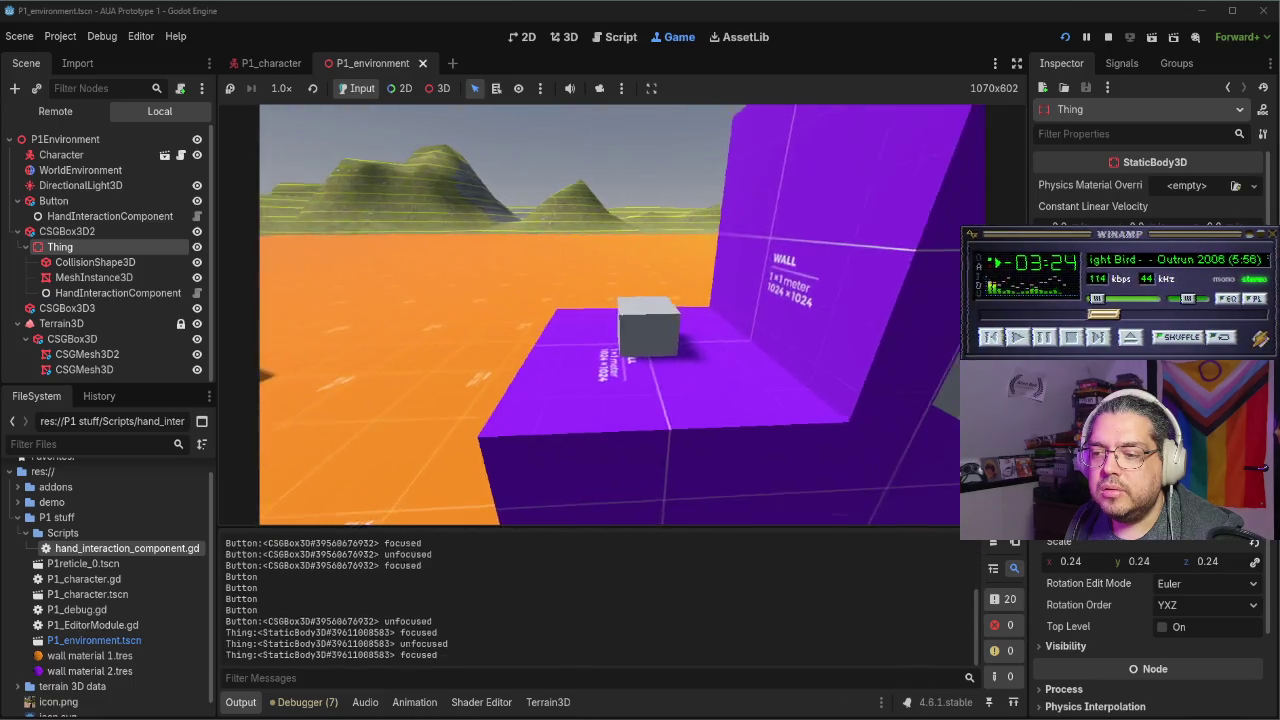
{"action": "key", "text": "F8"}
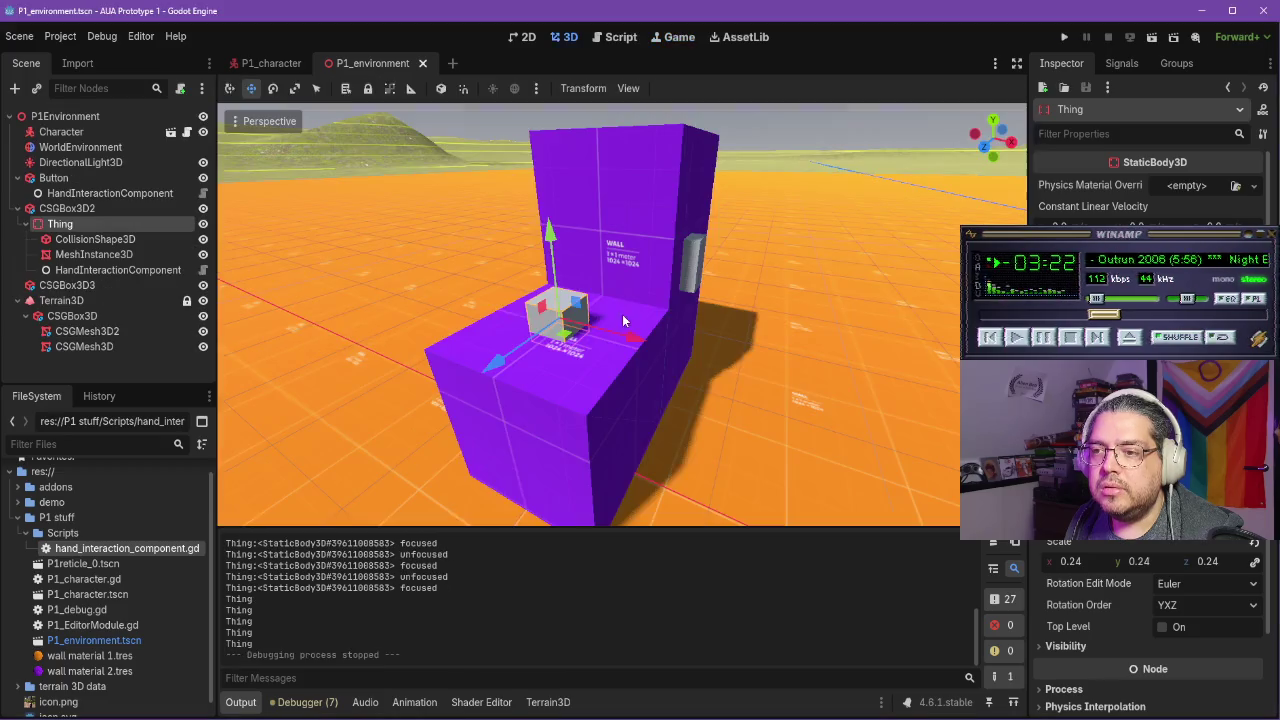
{"action": "key", "text": "ctrl+s"}
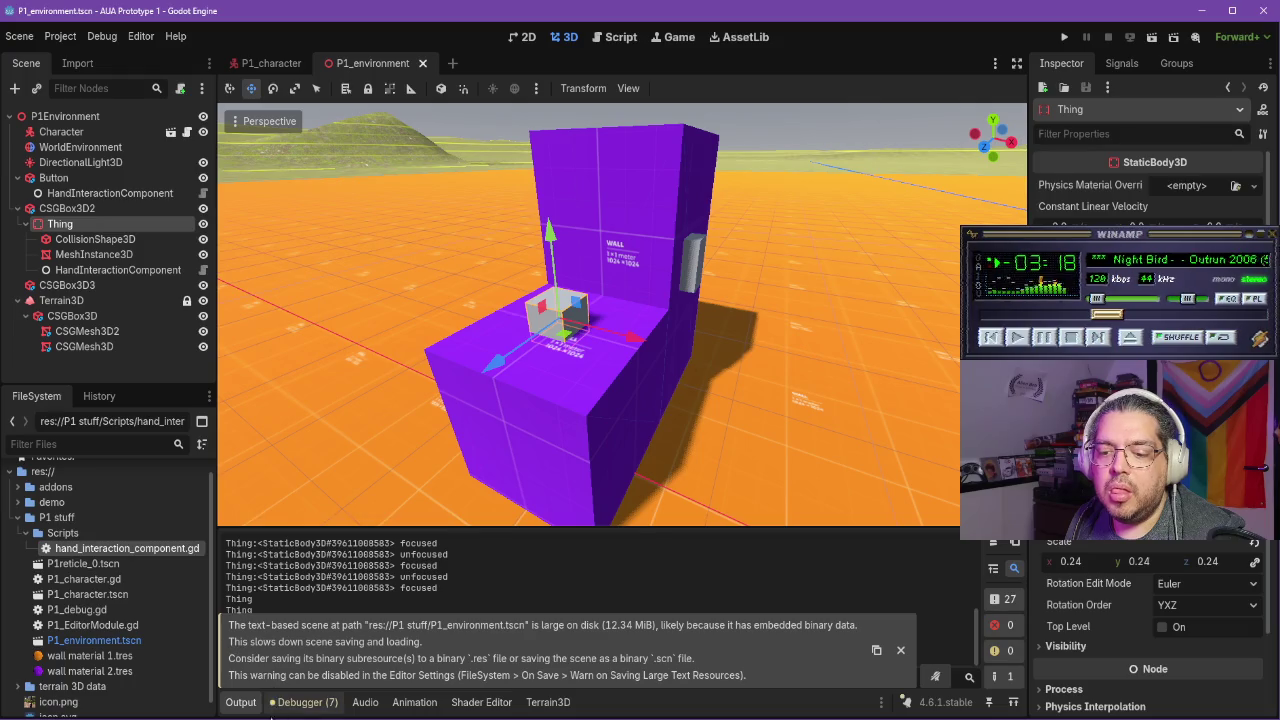
{"action": "left_click", "coordinate": [460, 708]}
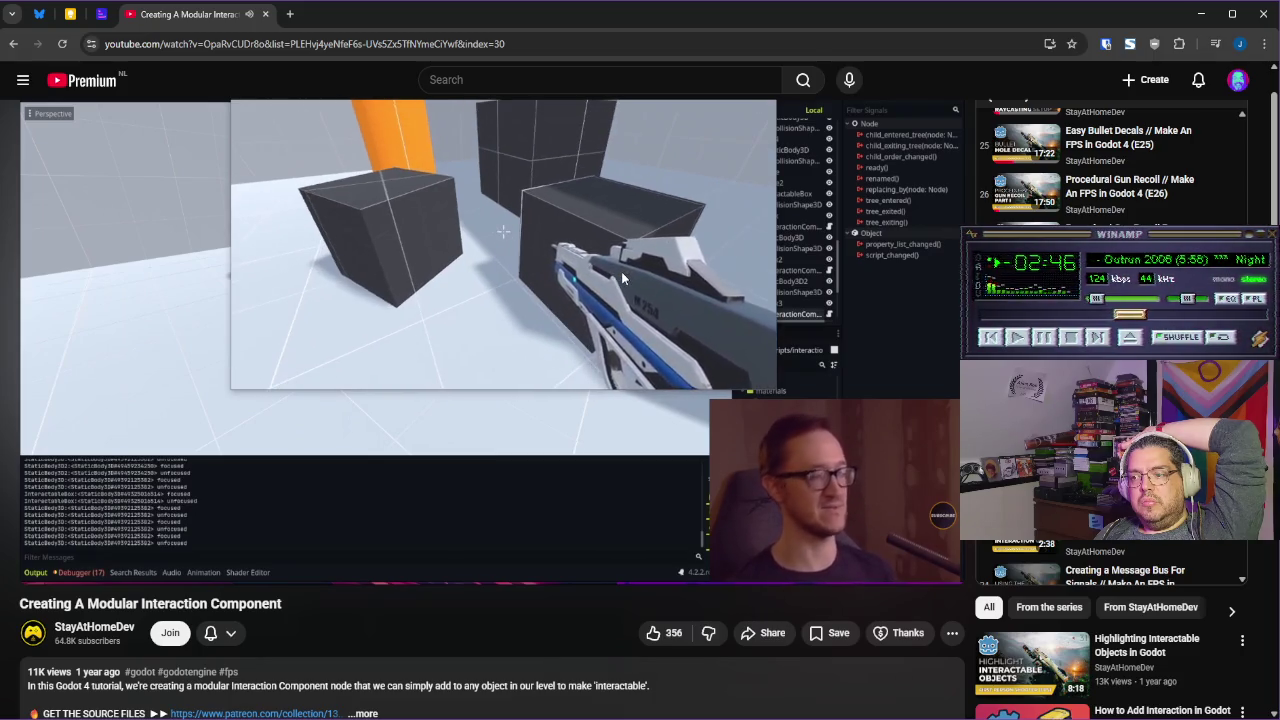
Skip to the Highlighting Interactable Objects In Godot video, pause it, and return to Godot
{"action": "key", "text": "shift+n"}
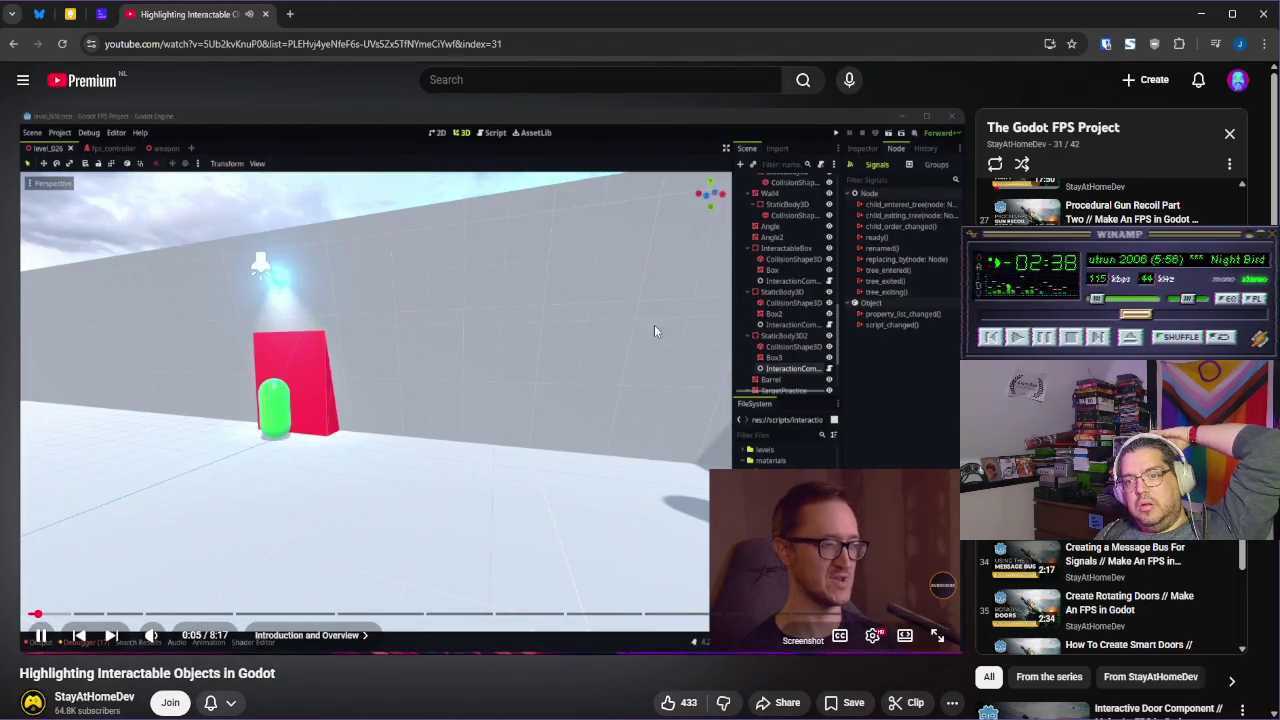
{"action": "left_click", "coordinate": [591, 340]}
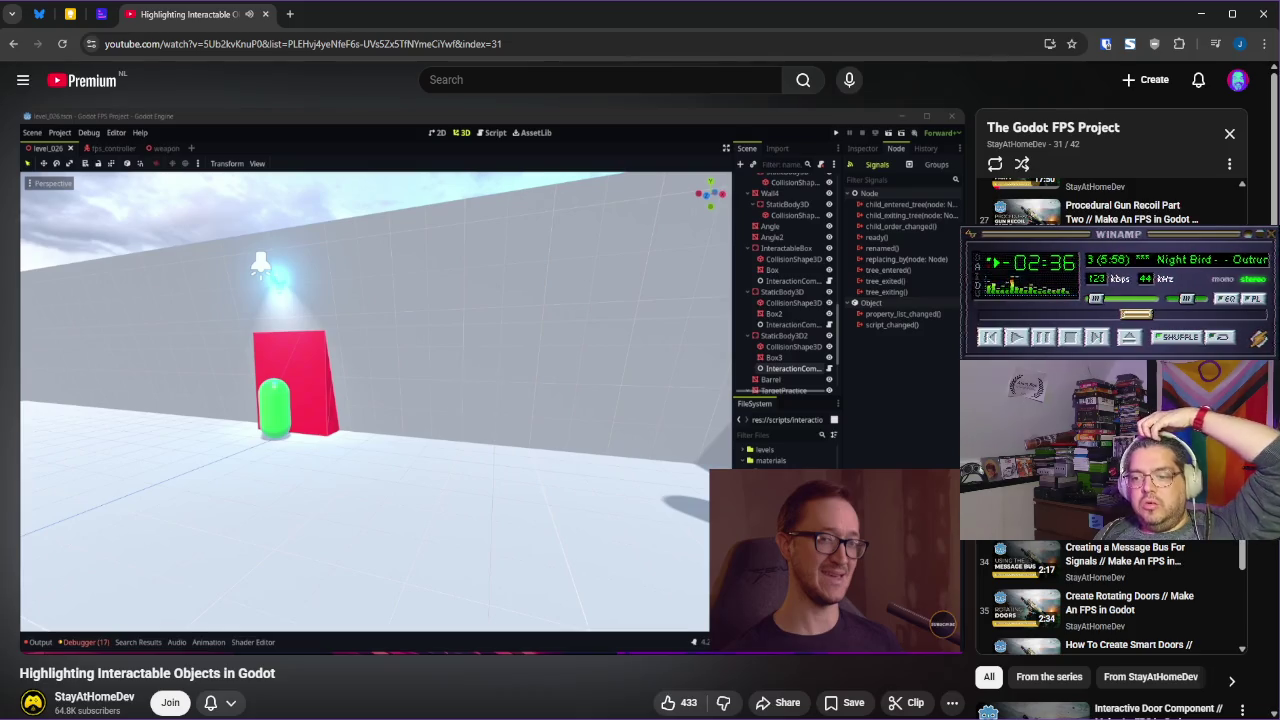
{"action": "key", "text": "alt+Tab"}
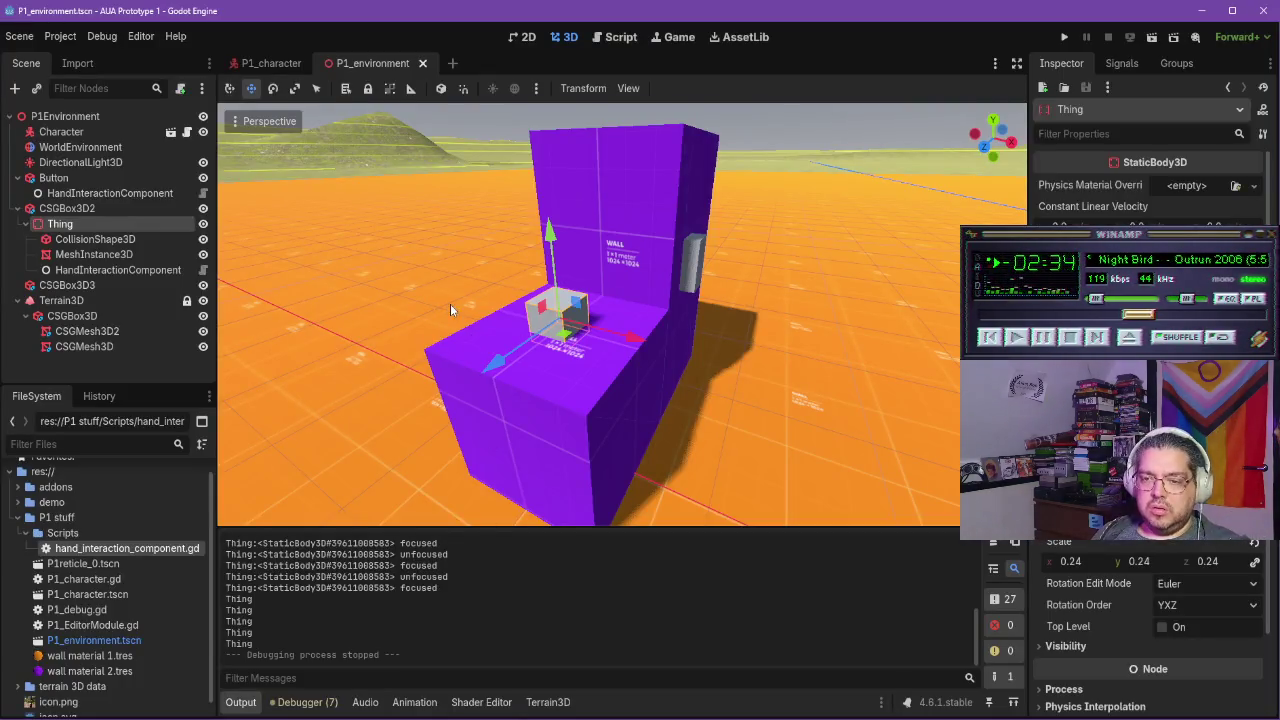
Orbit the viewport around the Thing cube and select the Character node
{"action": "scroll", "coordinate": [440, 304], "scroll_direction": "down", "scroll_amount": 10}
{"action": "mouse_move", "coordinate": [440, 304]}
{"action": "left_mouse_down"}
{"action": "mouse_move", "coordinate": [528, 381]}
{"action": "mouse_move", "coordinate": [453, 375]}
{"action": "left_mouse_up"}
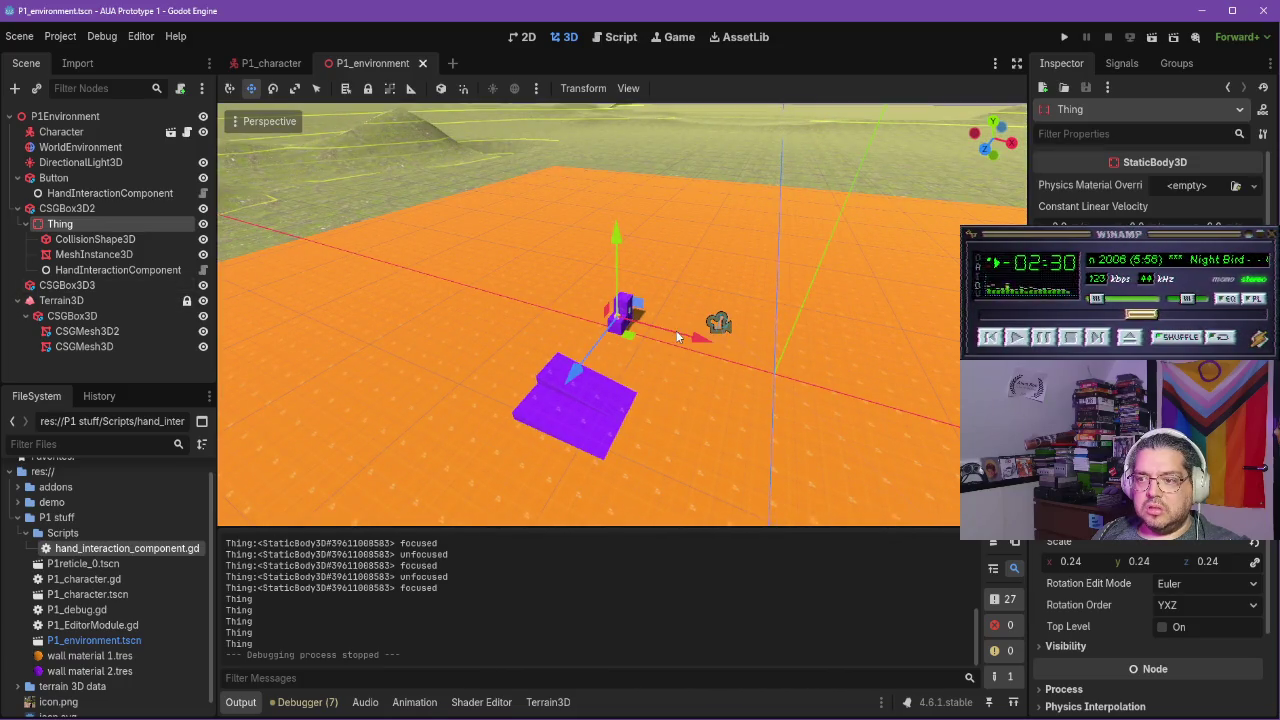
{"action": "left_click_drag", "start_coordinate": [681, 331], "coordinate": [600, 409]}
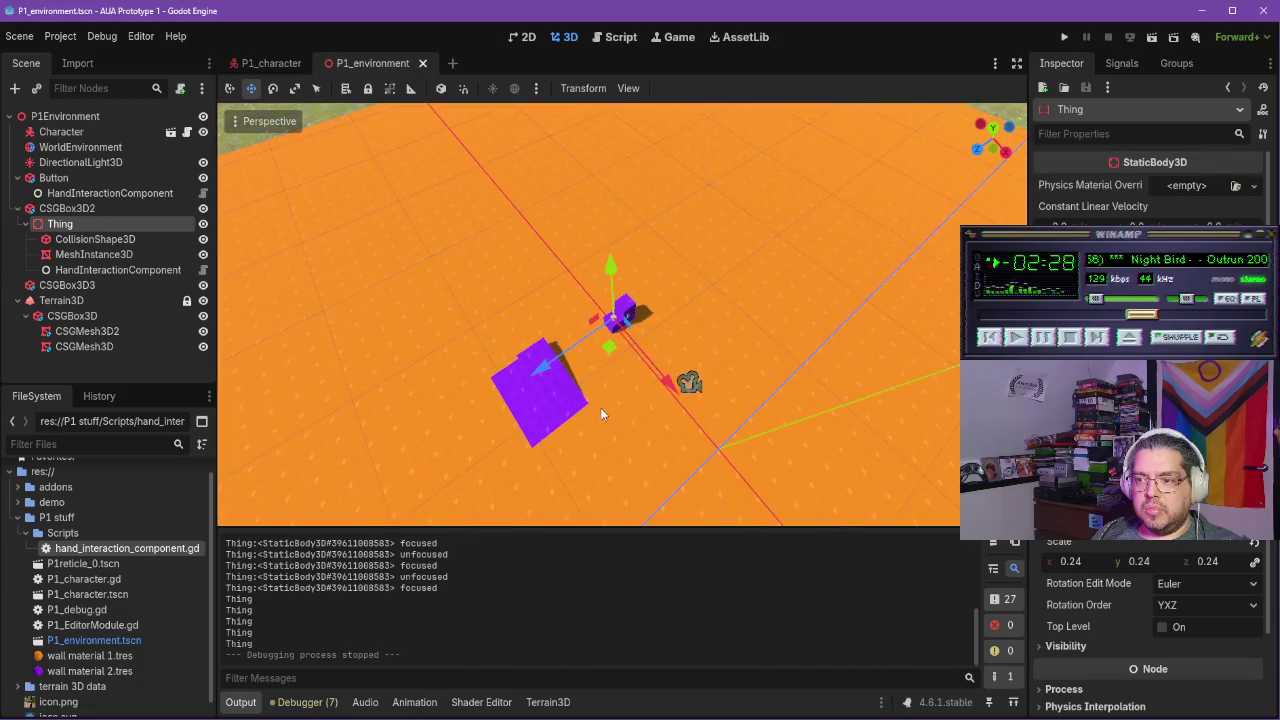
{"action": "left_click_drag", "start_coordinate": [694, 396], "coordinate": [690, 346]}
{"action": "scroll", "coordinate": [690, 346], "scroll_direction": "up", "scroll_amount": 3}
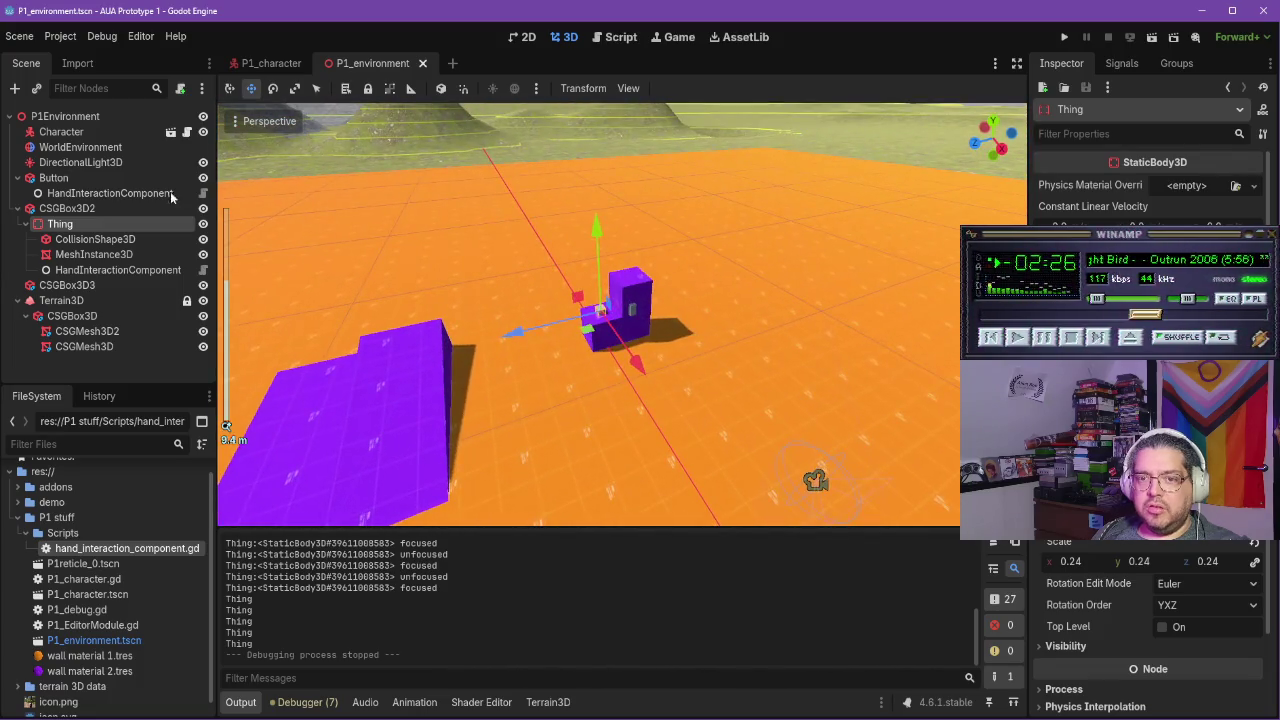
{"action": "left_click", "coordinate": [94, 133]}
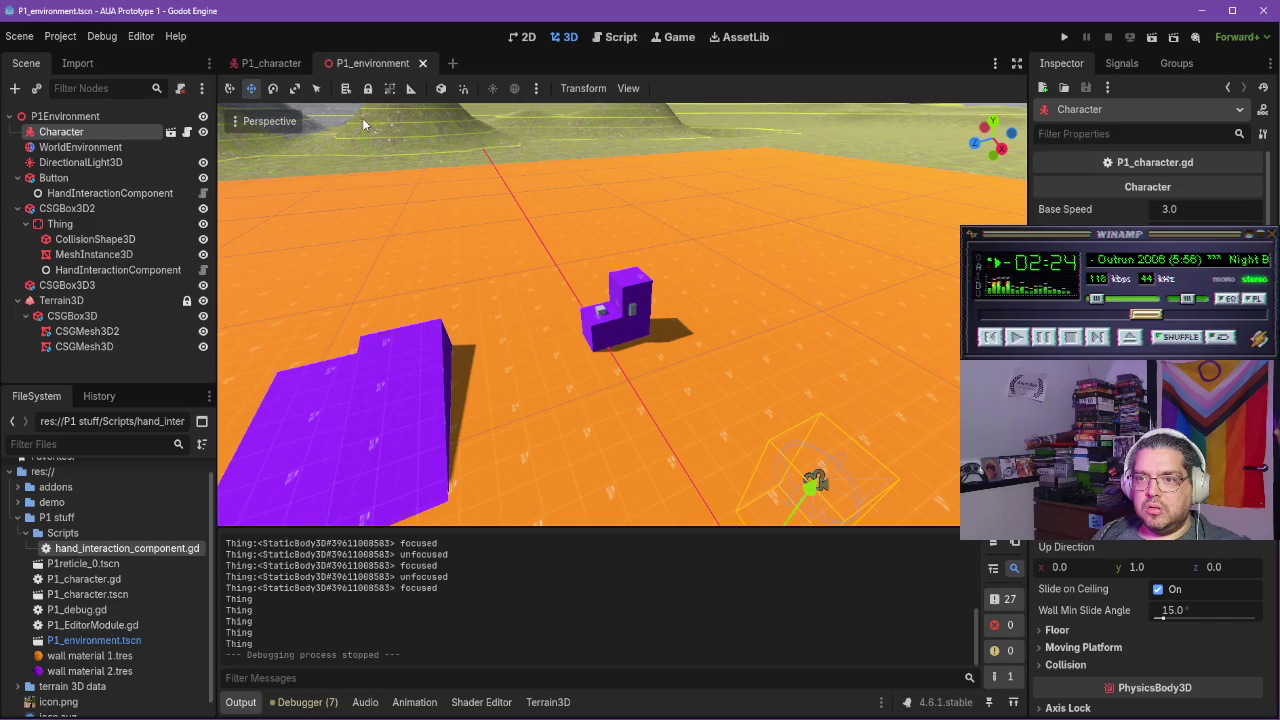
{"action": "mouse_move", "coordinate": [505, 332]}
{"action": "left_mouse_down"}
{"action": "mouse_move", "coordinate": [874, 503]}
{"action": "mouse_move", "coordinate": [805, 452]}
{"action": "mouse_move", "coordinate": [768, 403]}
{"action": "mouse_move", "coordinate": [804, 318]}
{"action": "mouse_move", "coordinate": [831, 309]}
{"action": "left_mouse_up"}
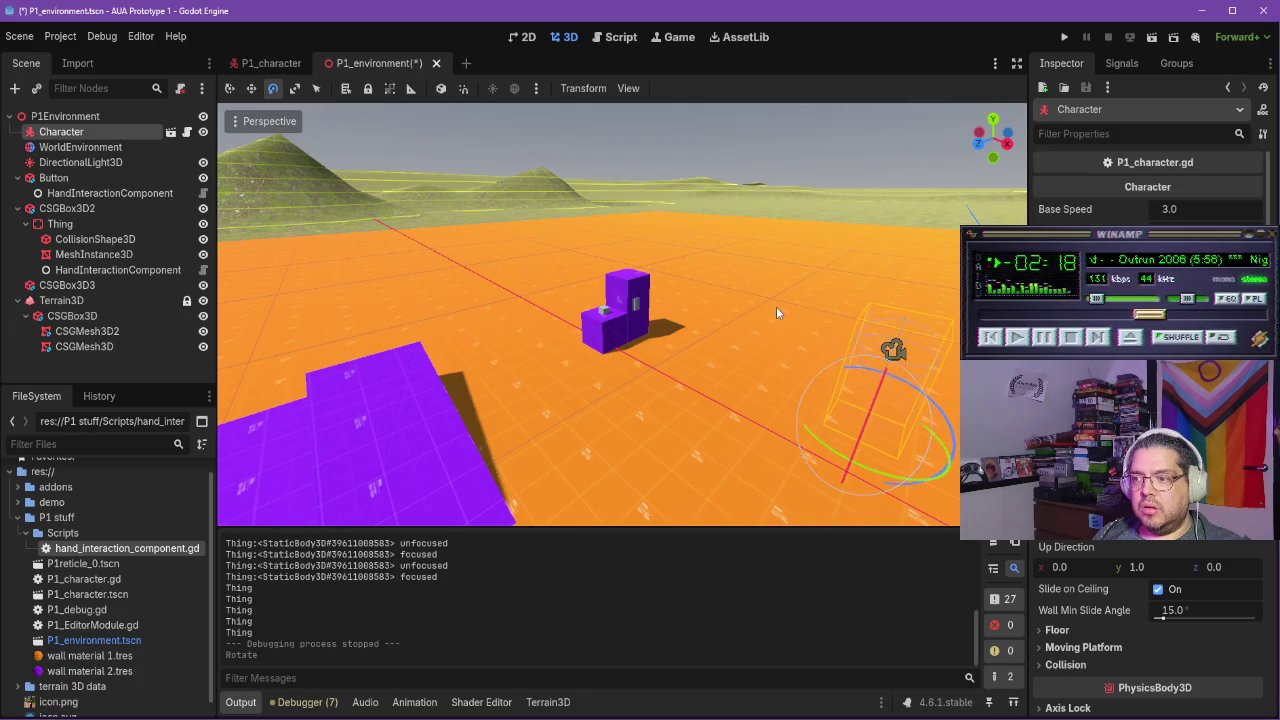
Run a quick playtest, stop it, save the scene, and resume the highlighting tutorial
{"action": "left_click", "coordinate": [1066, 38]}
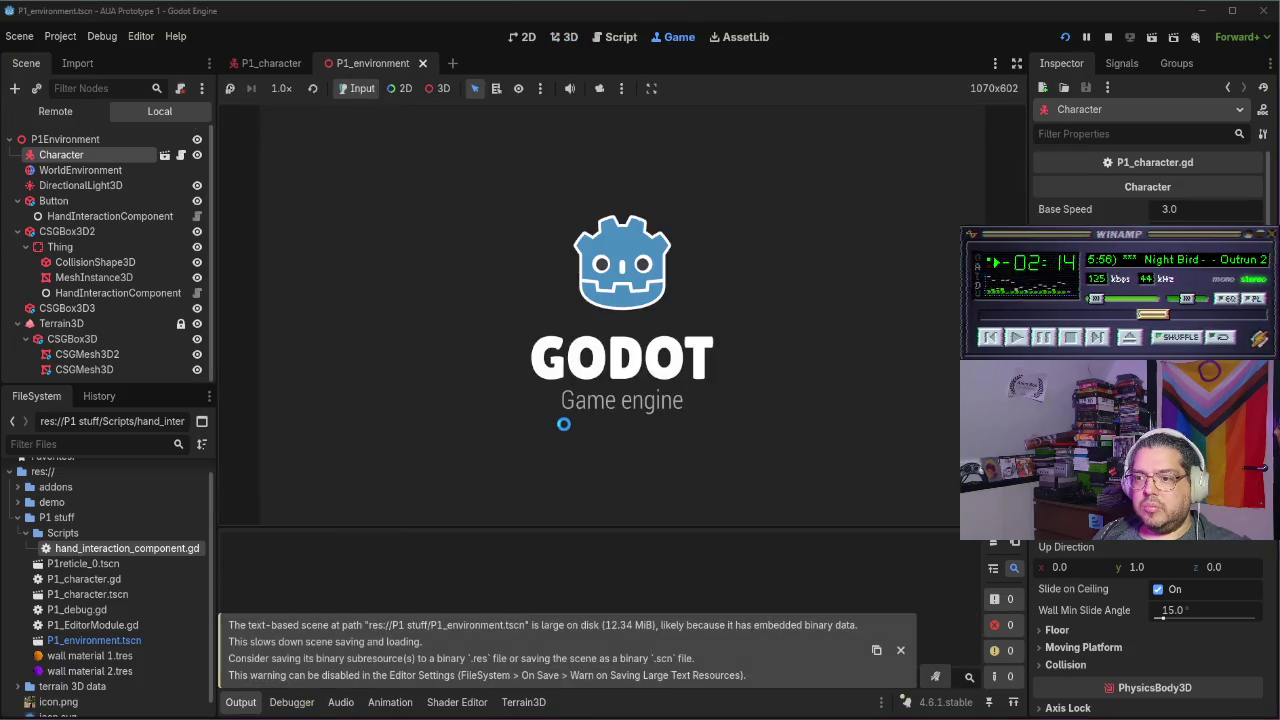
{"action": "key", "text": "F8"}
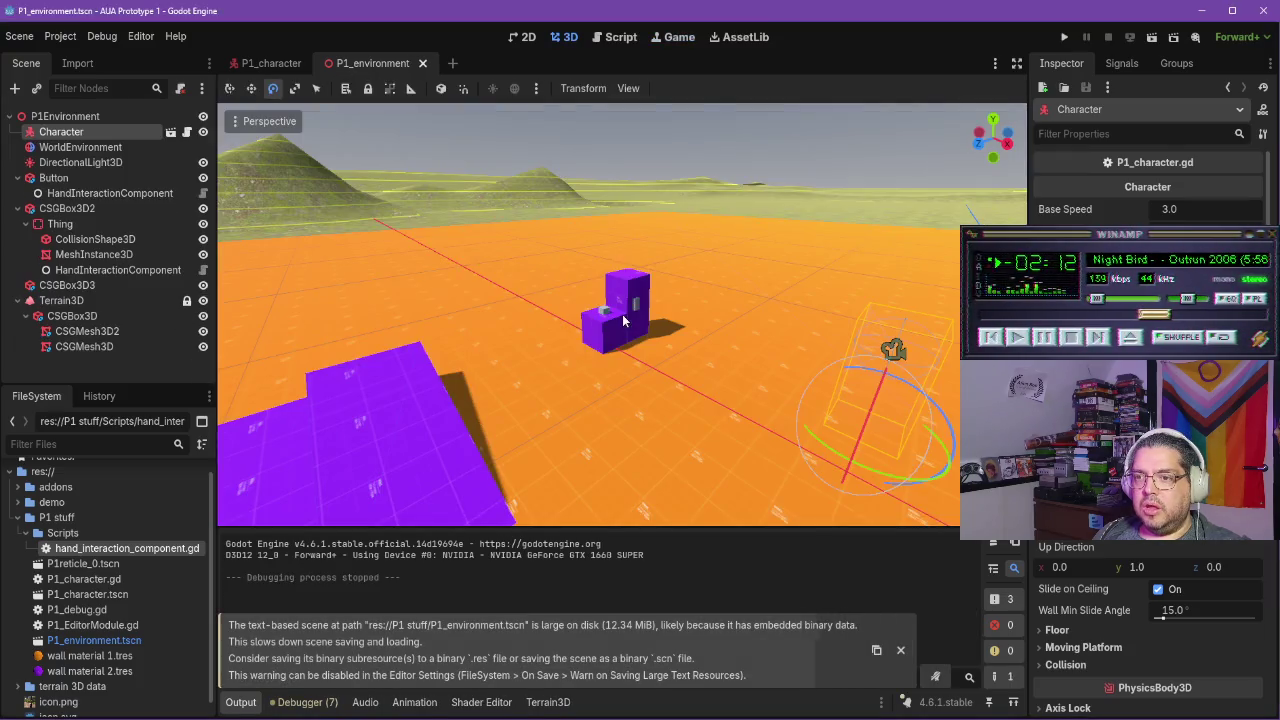
{"action": "key", "text": "ctrl+s"}
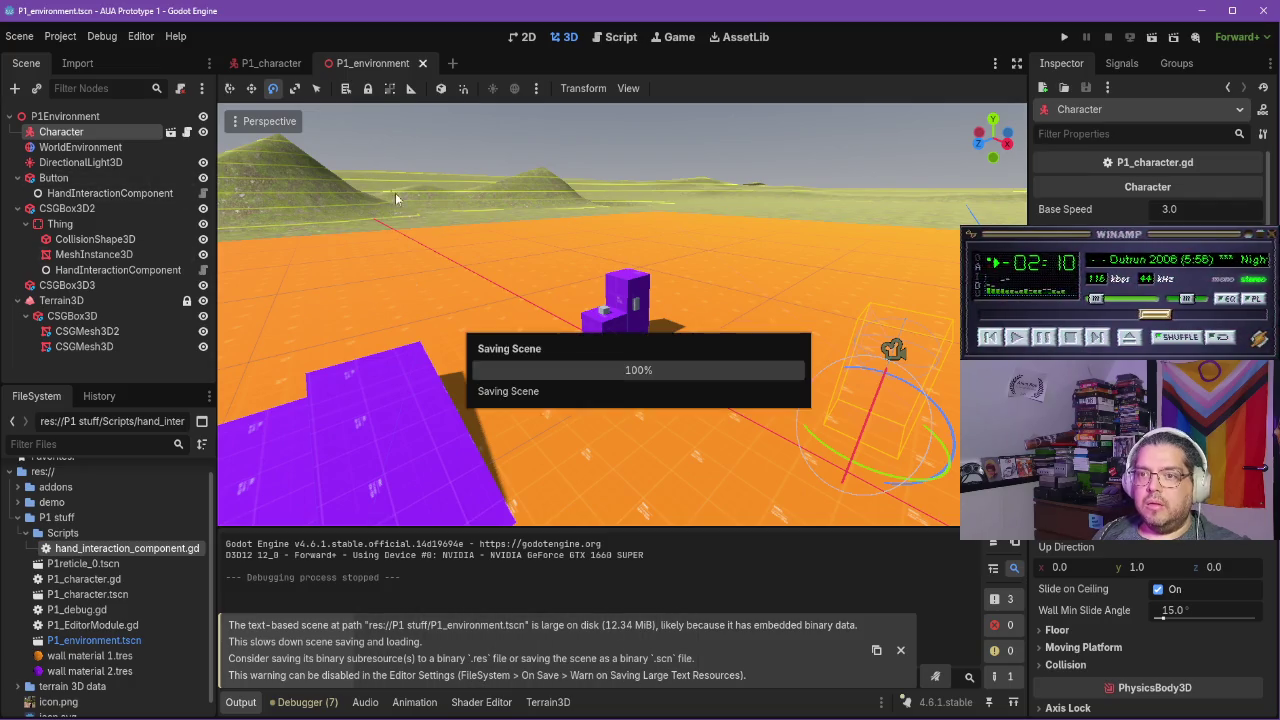
{"action": "left_click", "coordinate": [292, 712]}
{"action": "left_click", "coordinate": [667, 403]}
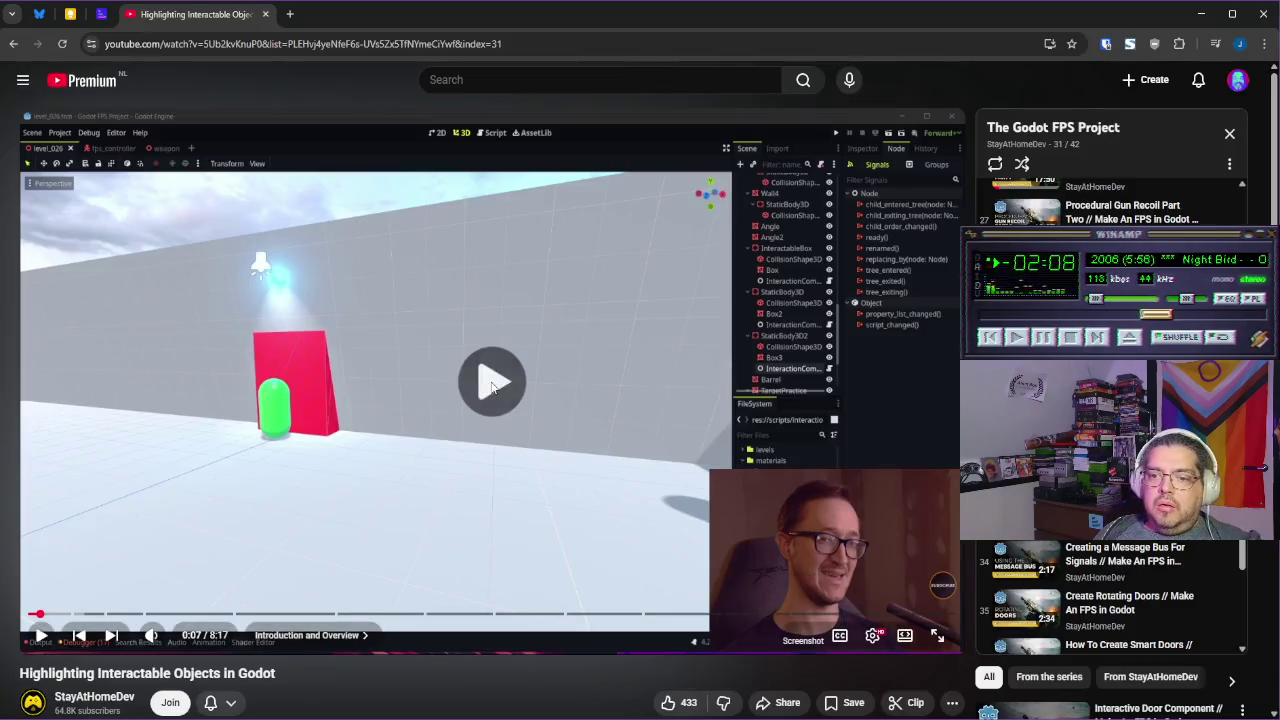
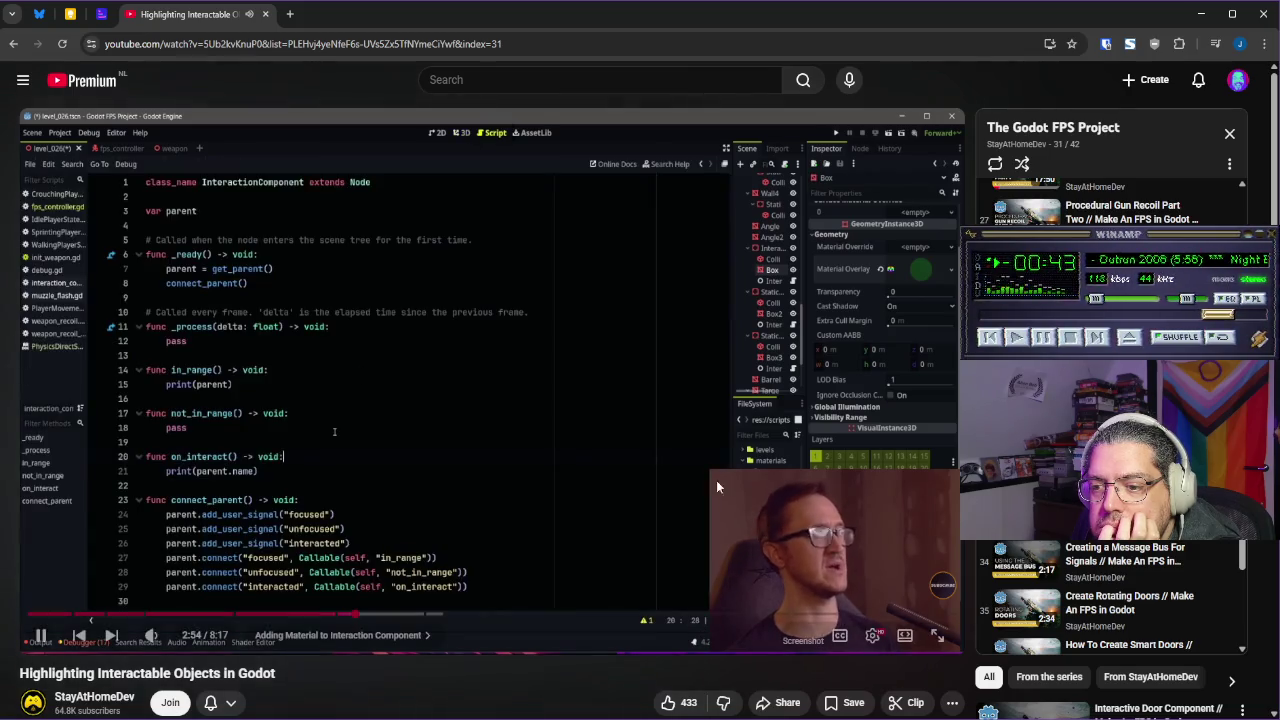
Pause the highlighting tutorial video and switch over to the Obsidian notes
{"action": "left_click", "coordinate": [716, 480]}
{"action": "key", "text": "alt+Tab"}
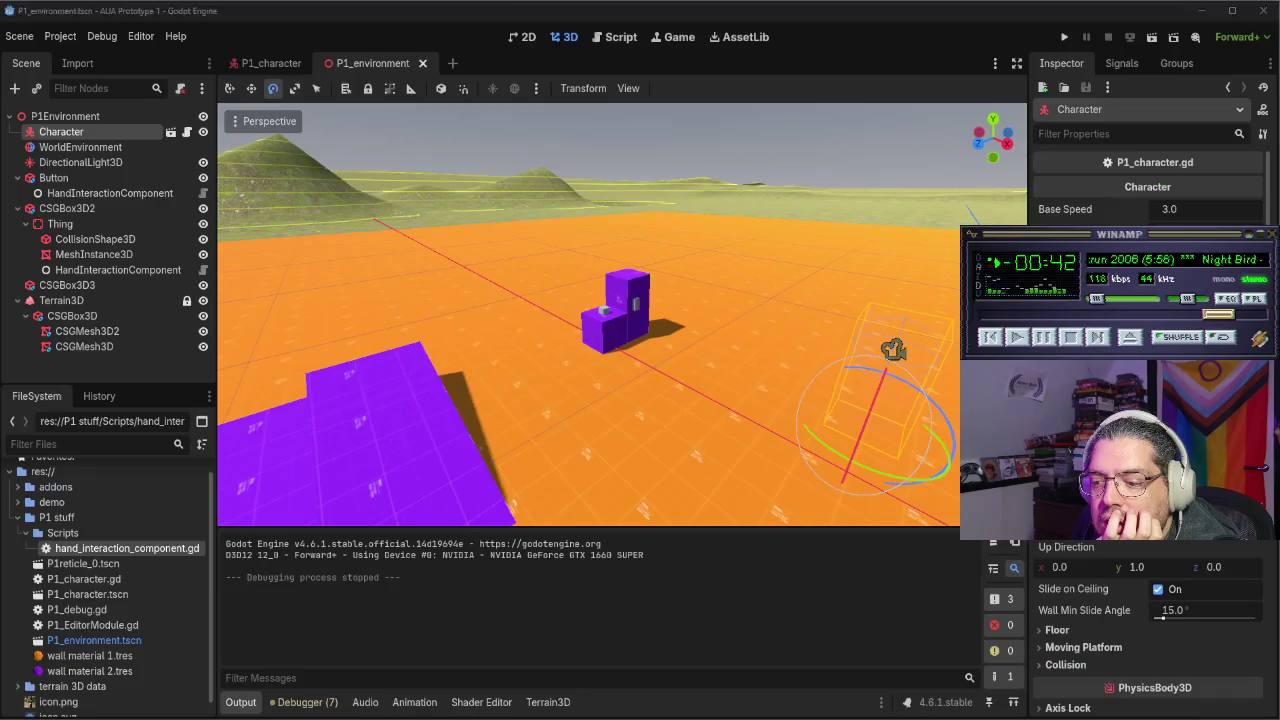
{"action": "key", "text": "alt+Tab"}
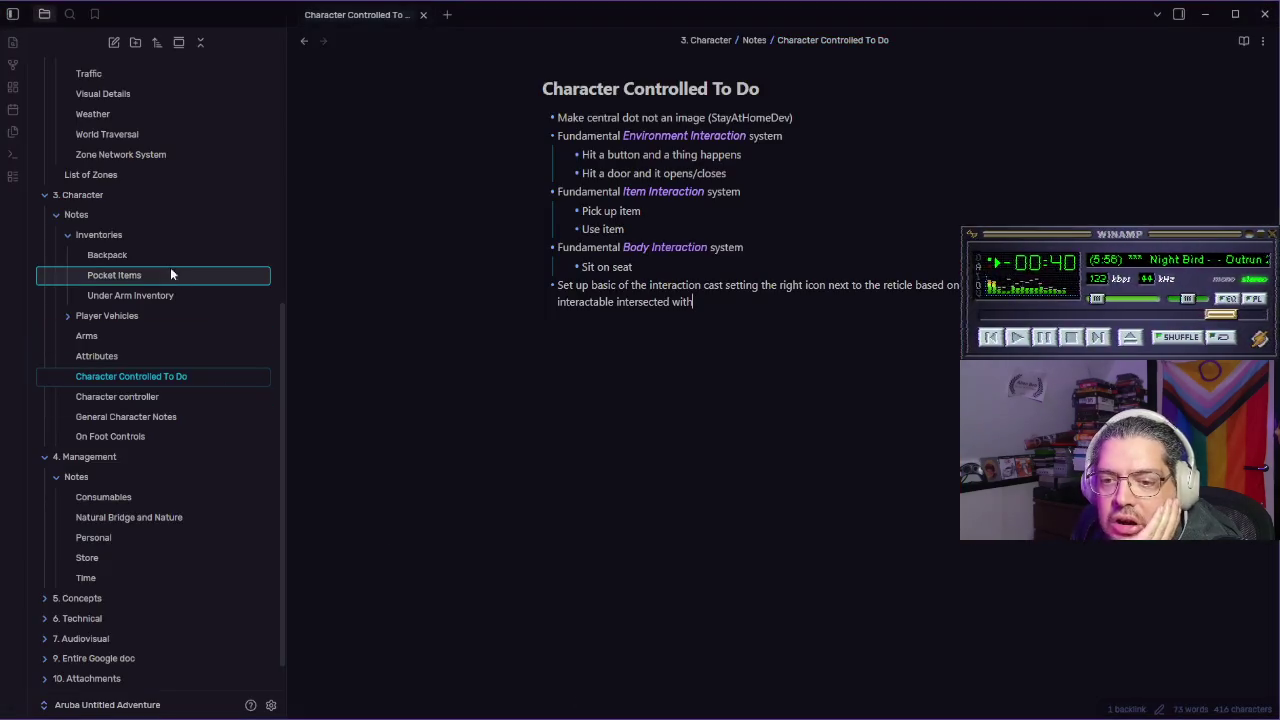
Browse the character notes and settle on the Character controller note
{"action": "left_click", "coordinate": [166, 435]}
{"action": "left_click", "coordinate": [166, 416]}
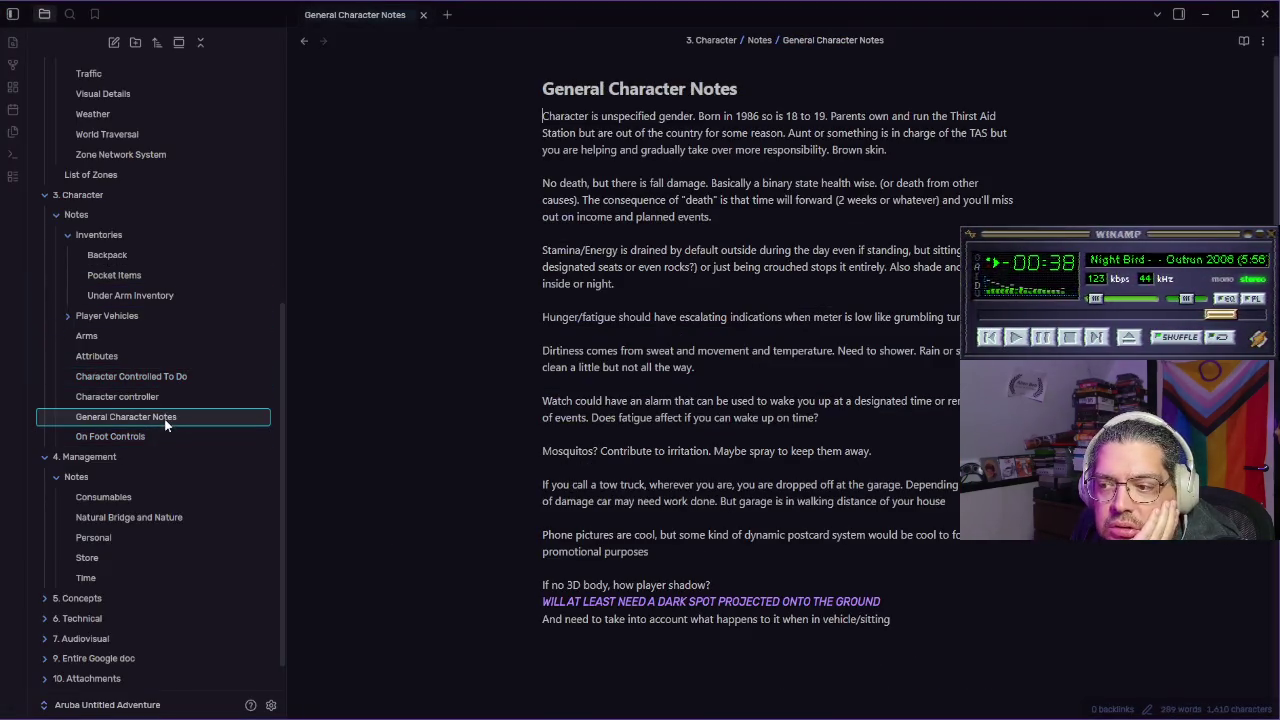
{"action": "left_click", "coordinate": [169, 400]}
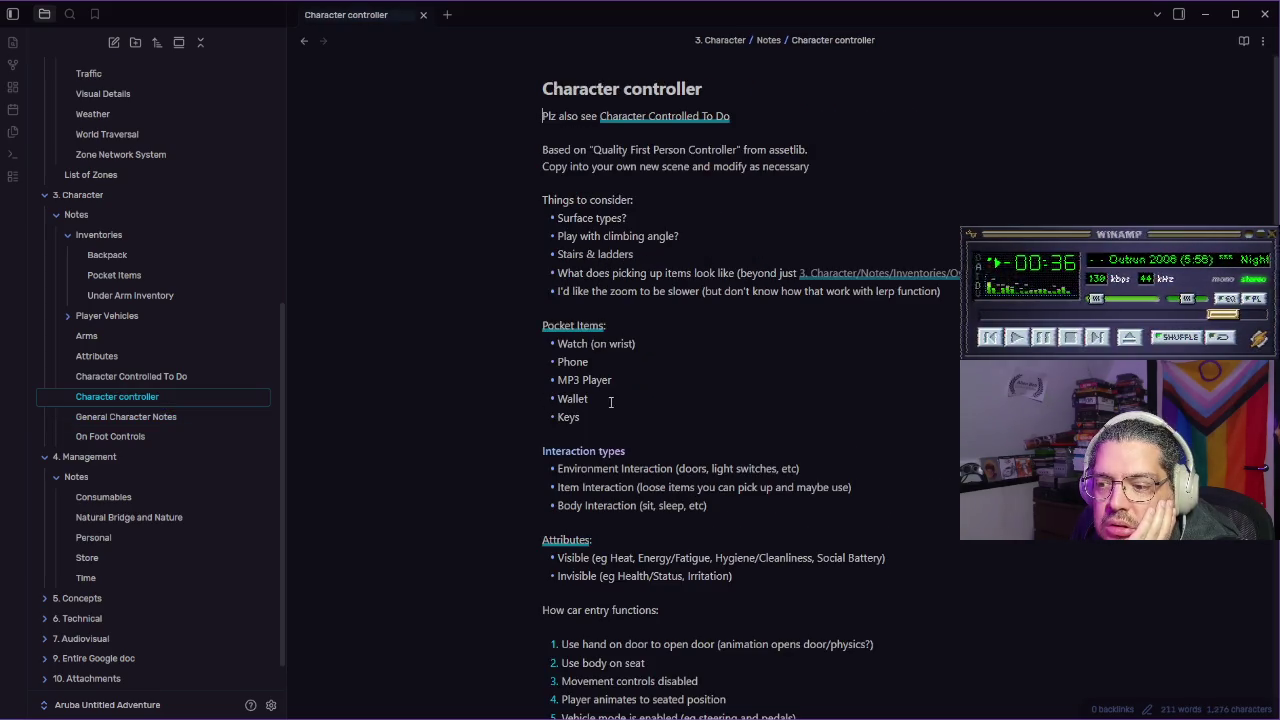
{"action": "scroll", "coordinate": [610, 402], "scroll_direction": "down", "scroll_amount": 3}
{"action": "scroll", "coordinate": [684, 381], "scroll_direction": "up", "scroll_amount": 3}
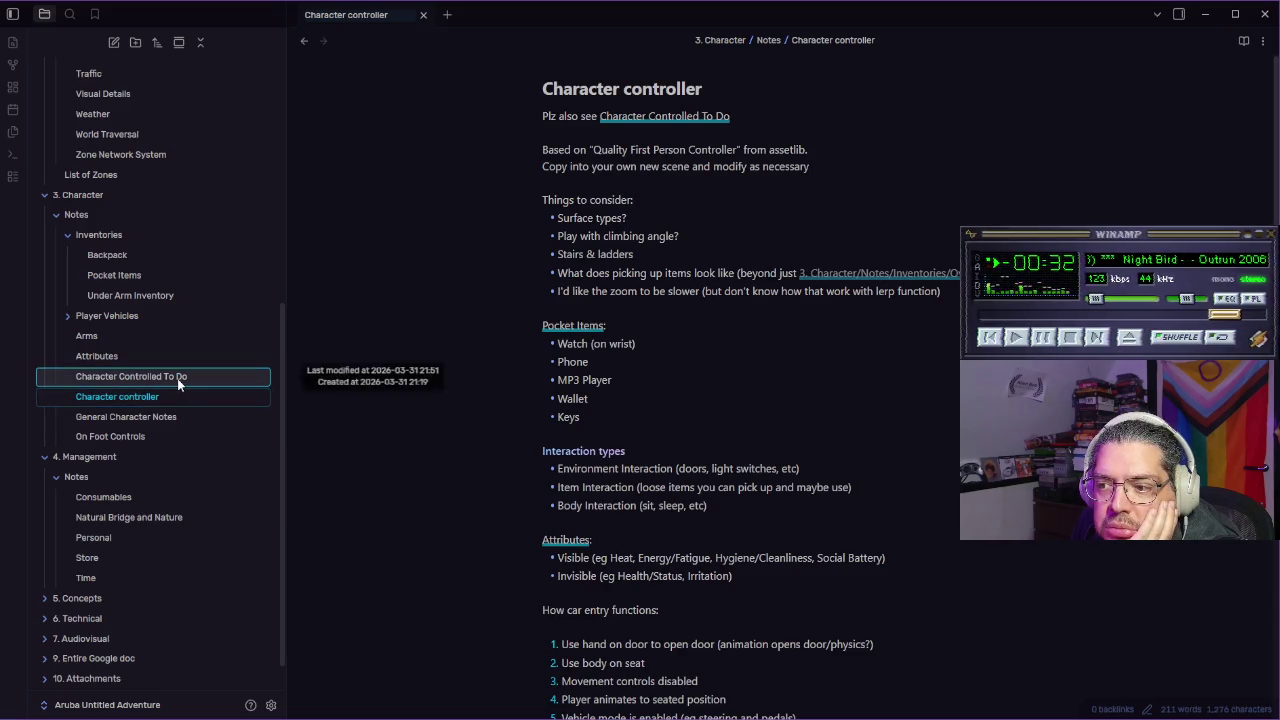
{"action": "left_click", "coordinate": [143, 378]}
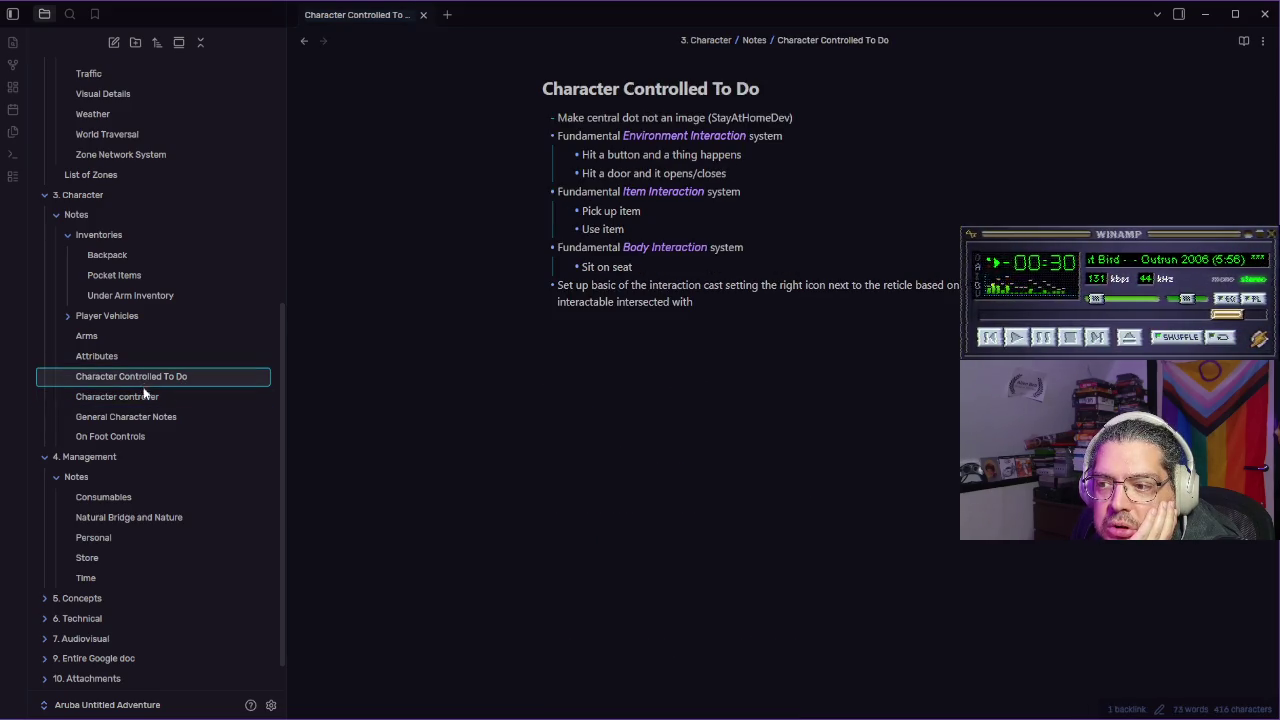
{"action": "left_click", "coordinate": [140, 396]}
{"action": "left_click", "coordinate": [142, 370]}
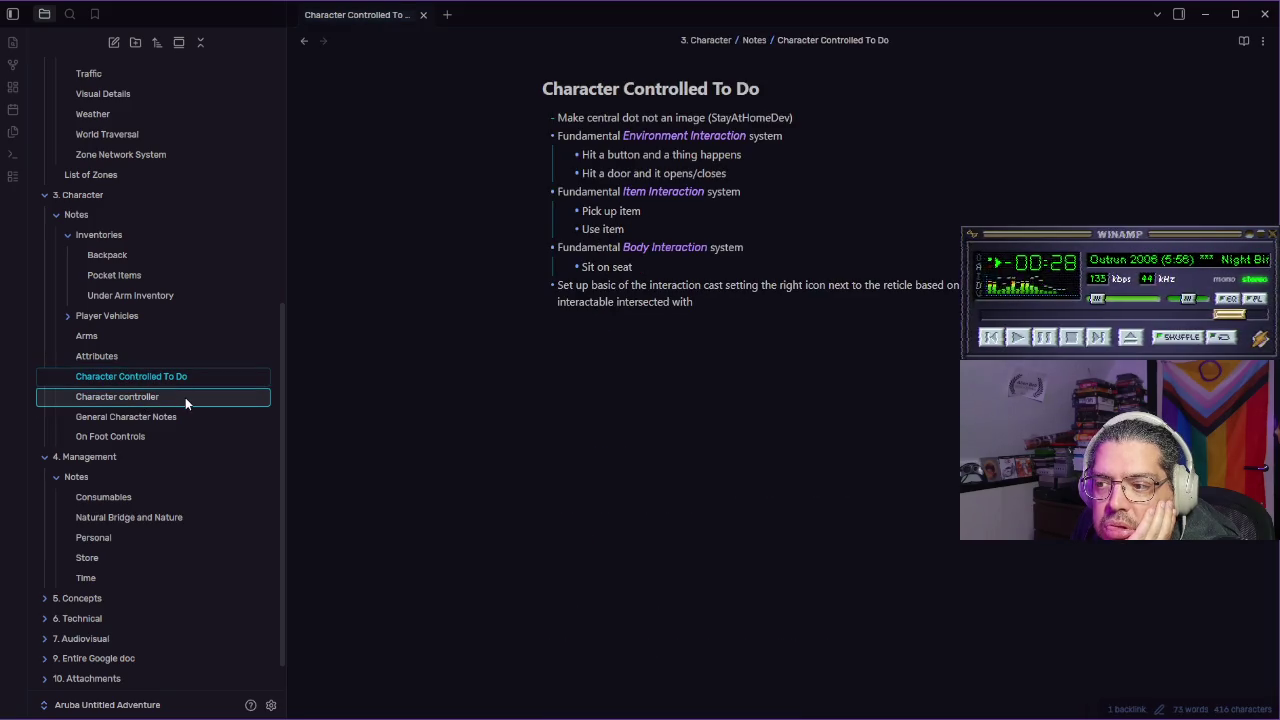
{"action": "left_click", "coordinate": [167, 403]}
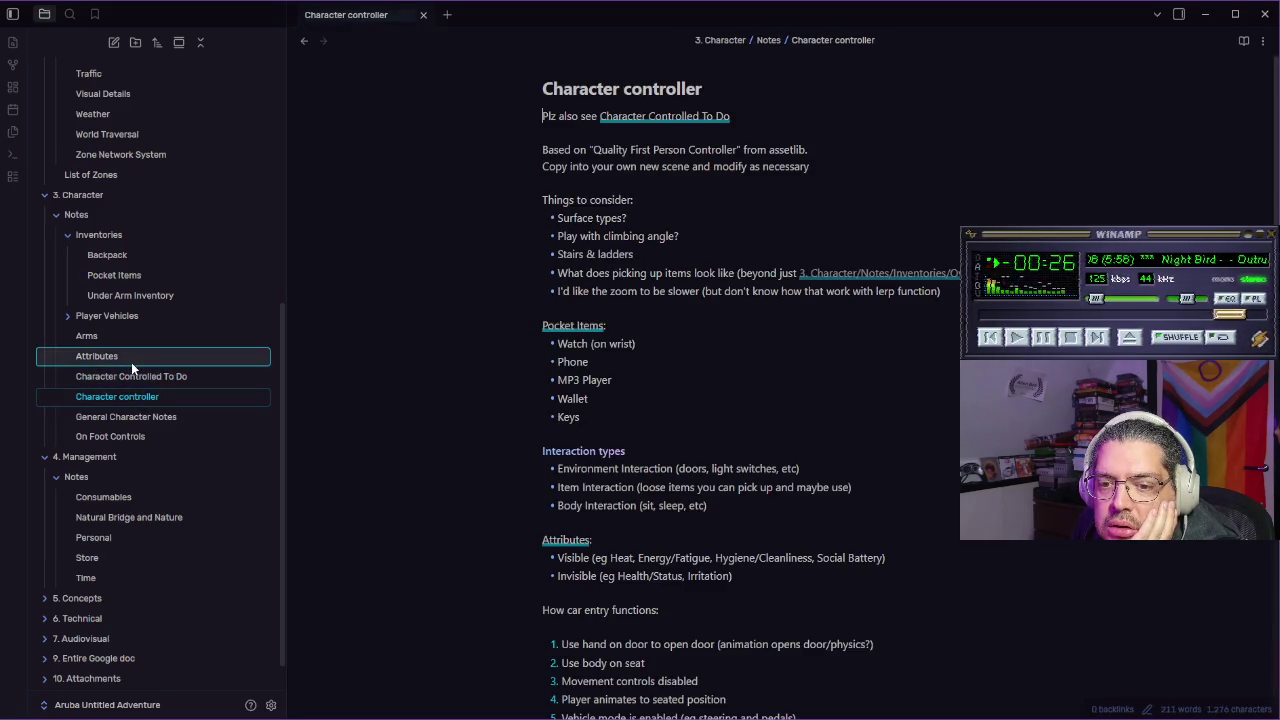
{"action": "left_click", "coordinate": [134, 437]}
{"action": "left_click", "coordinate": [137, 417]}
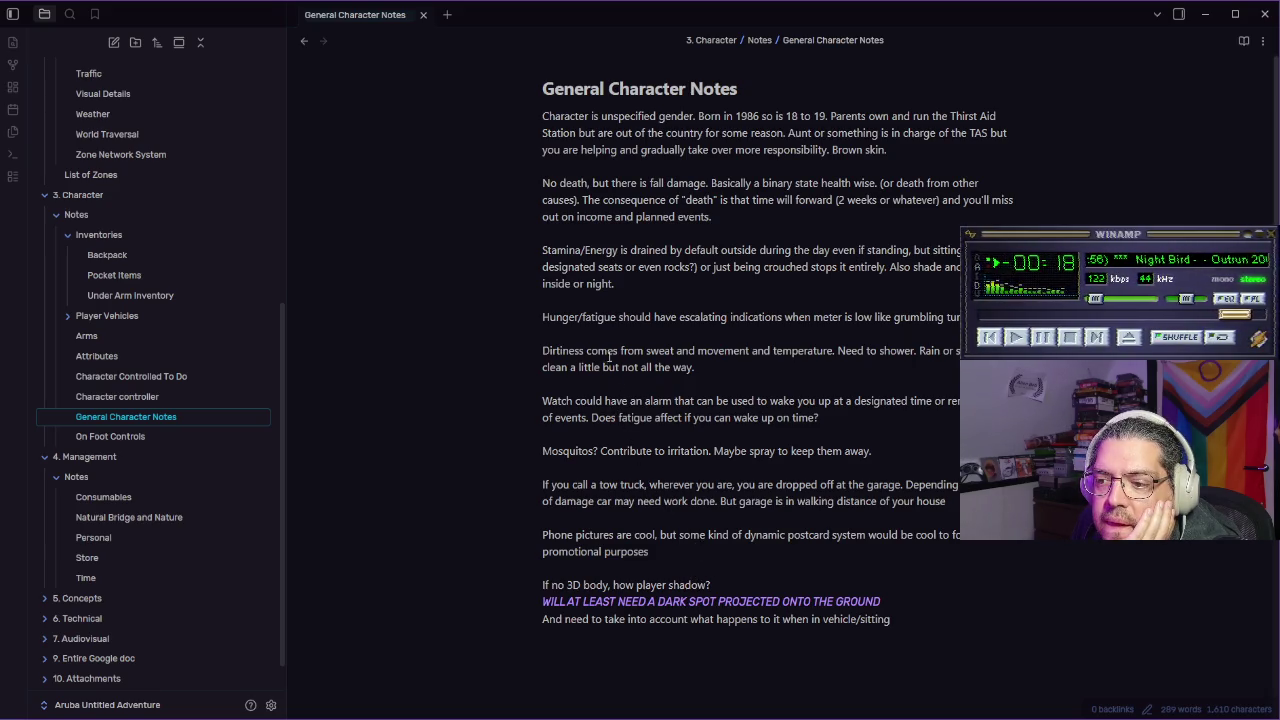
{"action": "left_click", "coordinate": [170, 399]}
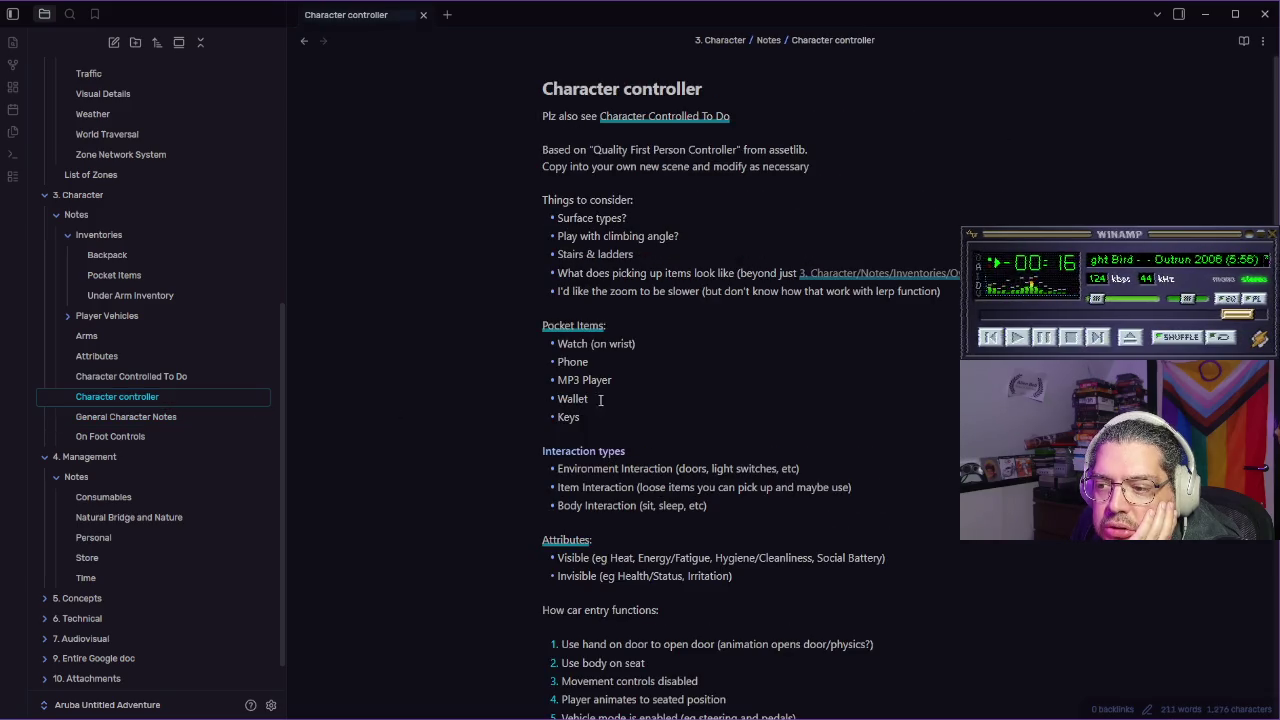
Add blank lines and a heading marker below the Body Interaction item
{"action": "left_click", "coordinate": [748, 518]}
{"action": "key", "text": "Return"}
{"action": "key", "text": "Return"}
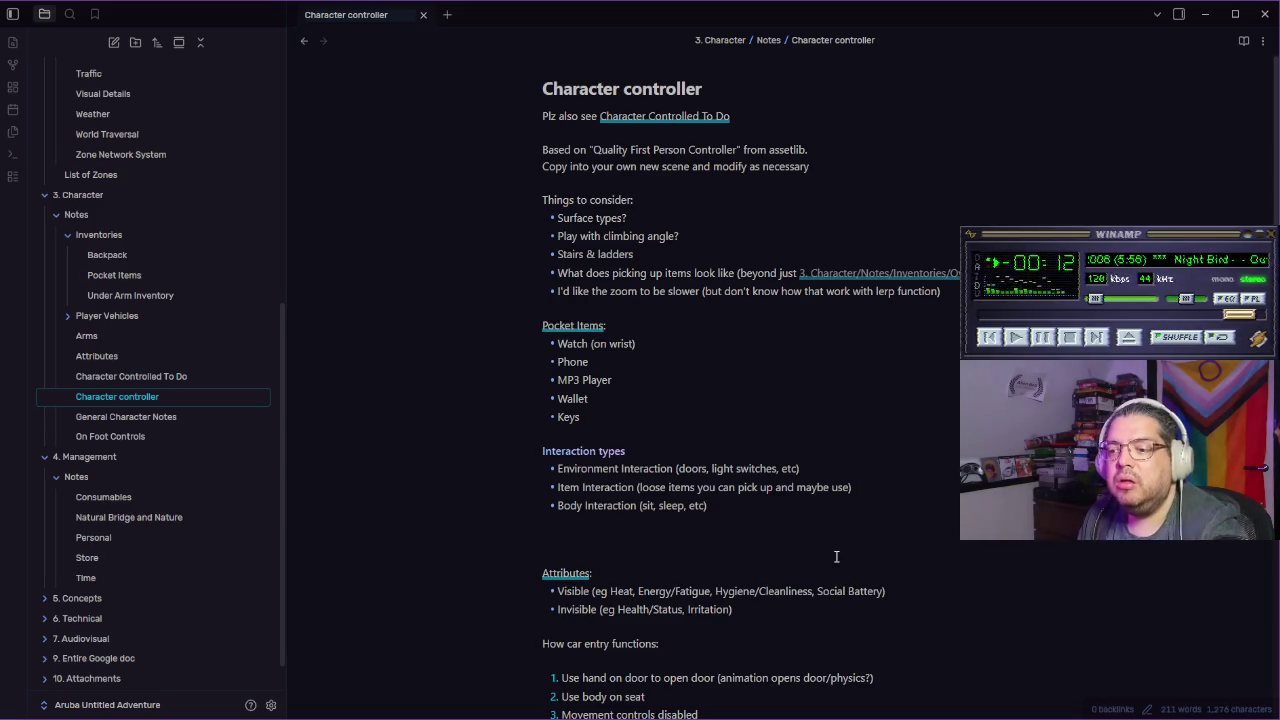
{"action": "key", "text": "Return"}
{"action": "type", "text": "#"}
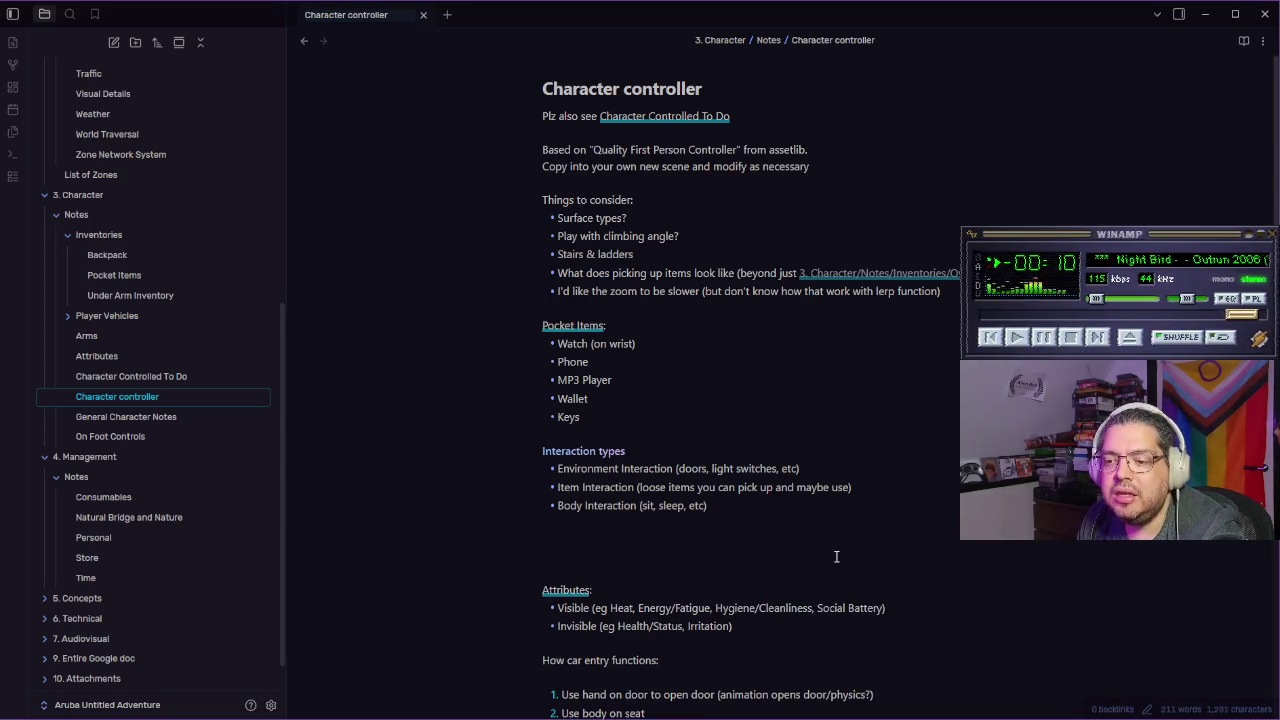
Search the note for 'icons', then switch to the vault-wide search
{"action": "key", "text": "ctrl+f"}
{"action": "scroll", "coordinate": [836, 557], "scroll_direction": "down", "scroll_amount": 3}
{"action": "type", "text": "icons"}
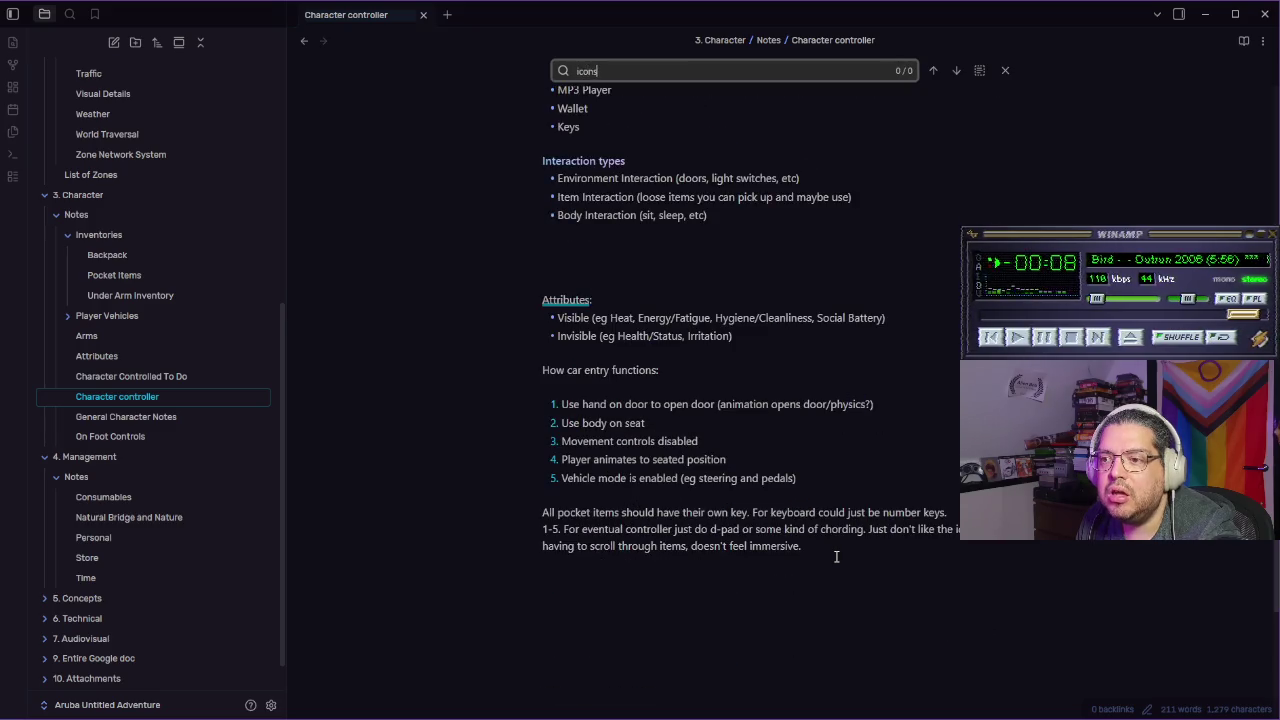
{"action": "key", "text": "BackSpace"}
{"action": "key", "text": "BackSpace"}
{"action": "key", "text": "BackSpace"}
{"action": "scroll", "coordinate": [752, 360], "scroll_direction": "up", "scroll_amount": 1}
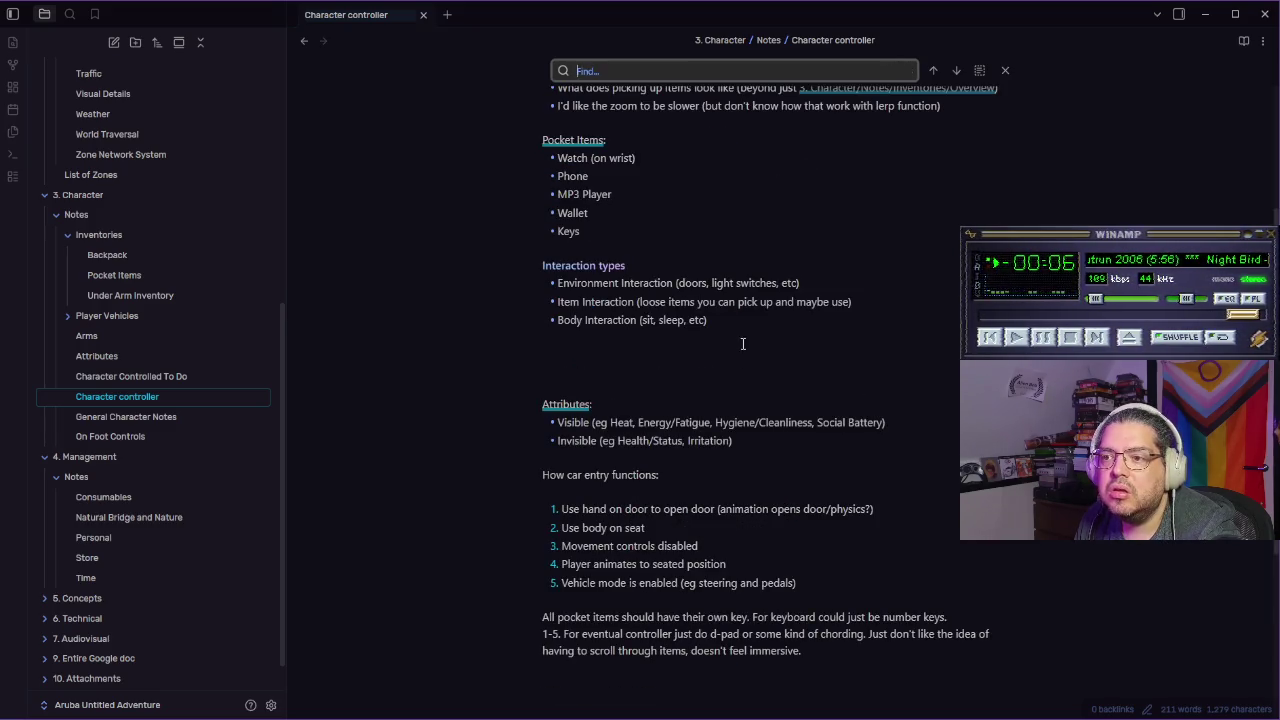
{"action": "left_click", "coordinate": [69, 14]}
Search the vault for 'icon', review the Unsorted notes result, then reopen Character controller
{"action": "type", "text": "icon"}
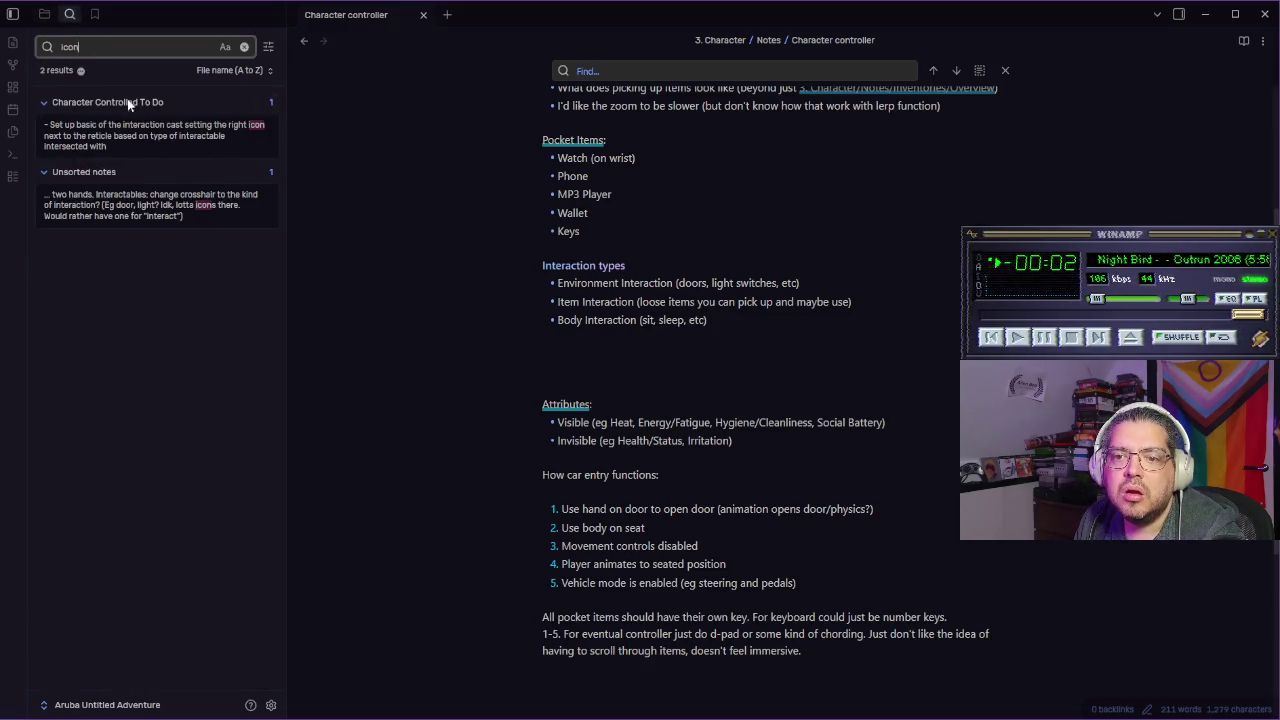
{"action": "left_click", "coordinate": [196, 215]}
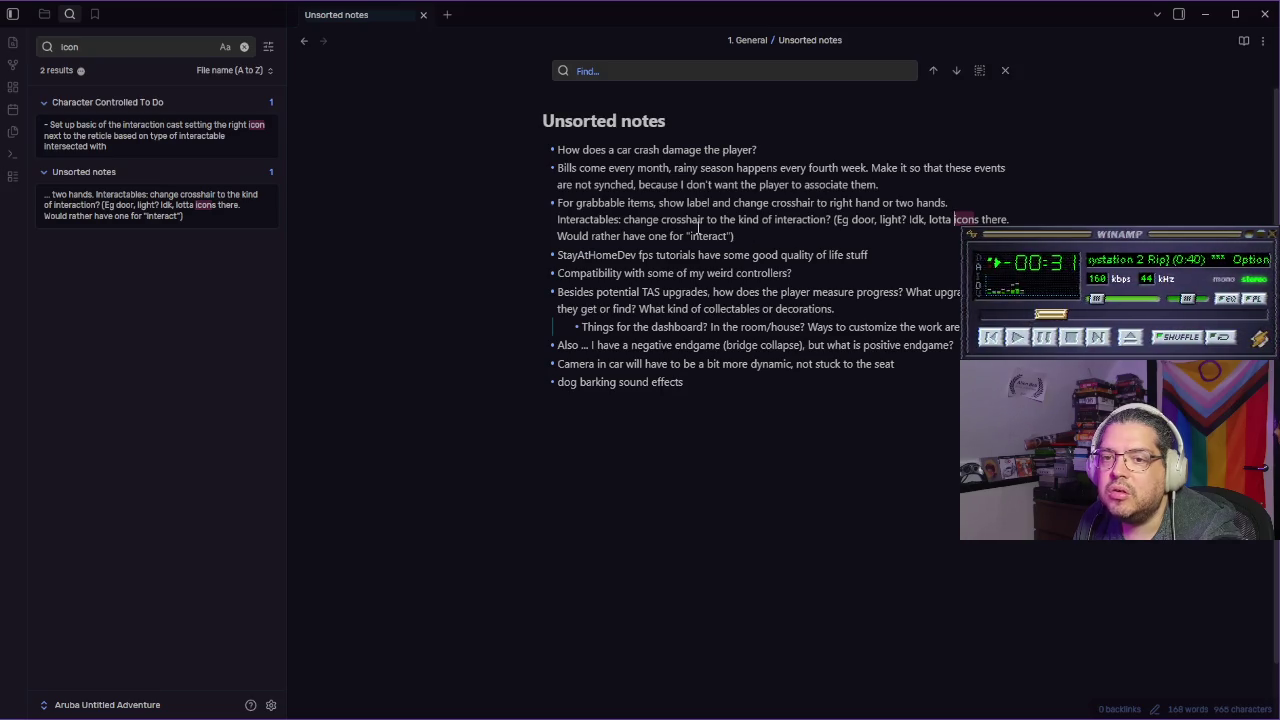
{"action": "left_click", "coordinate": [246, 47]}
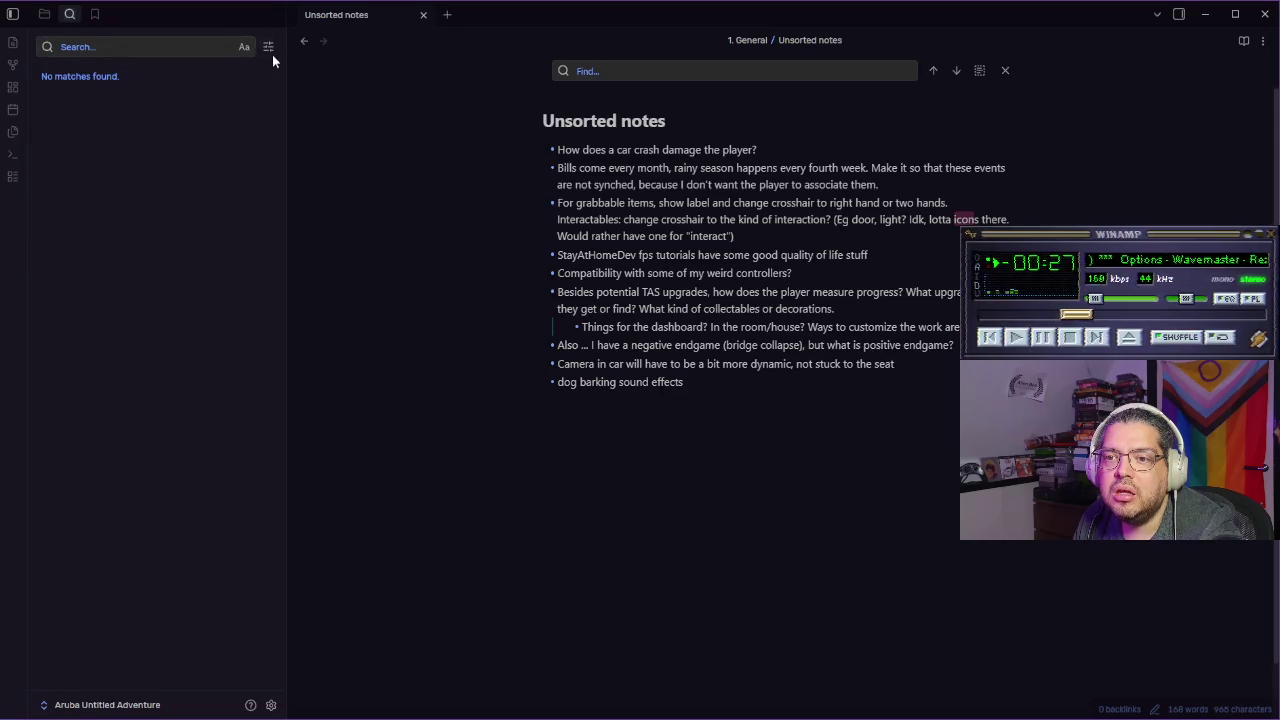
{"action": "left_click", "coordinate": [1005, 71]}
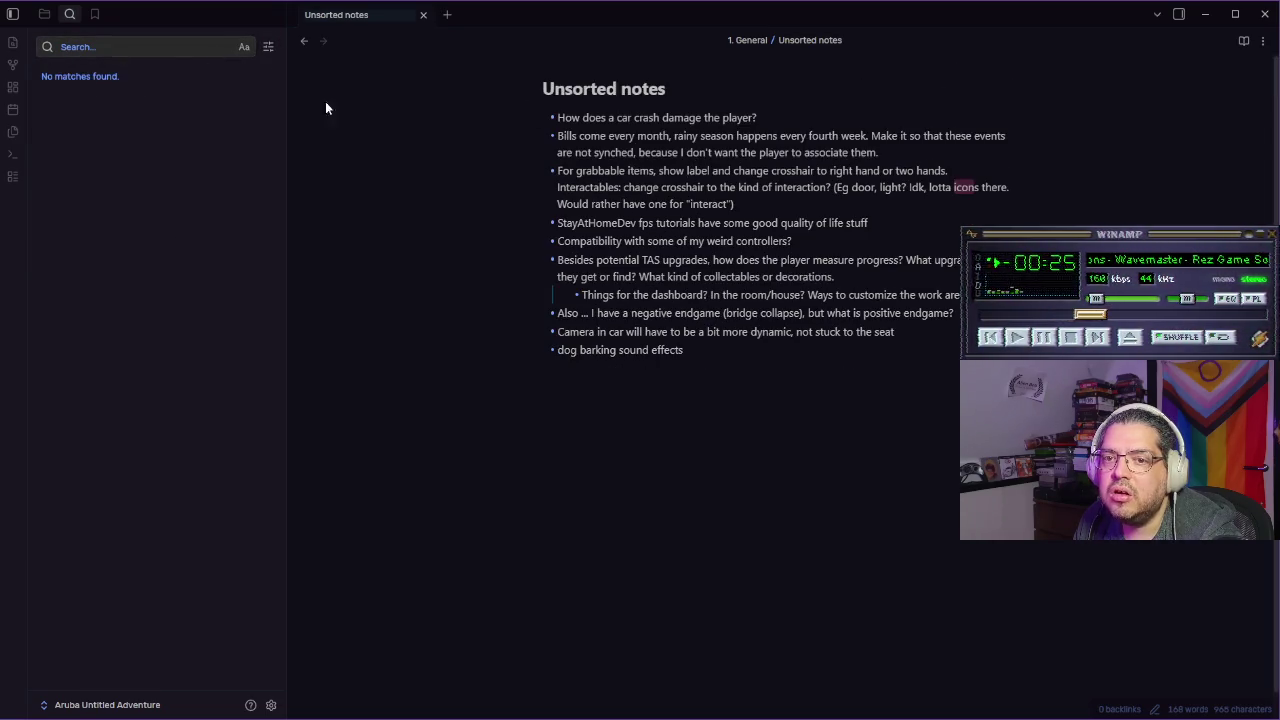
{"action": "left_click", "coordinate": [44, 14]}
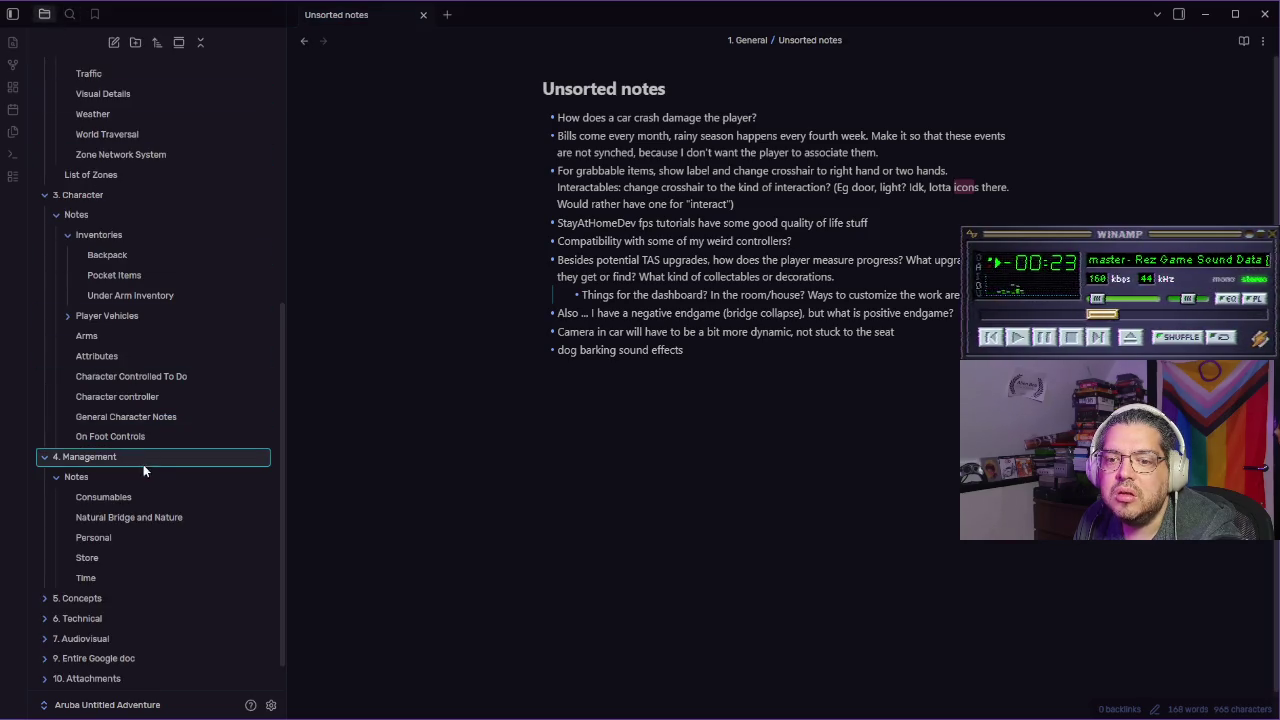
{"action": "left_click", "coordinate": [152, 398]}
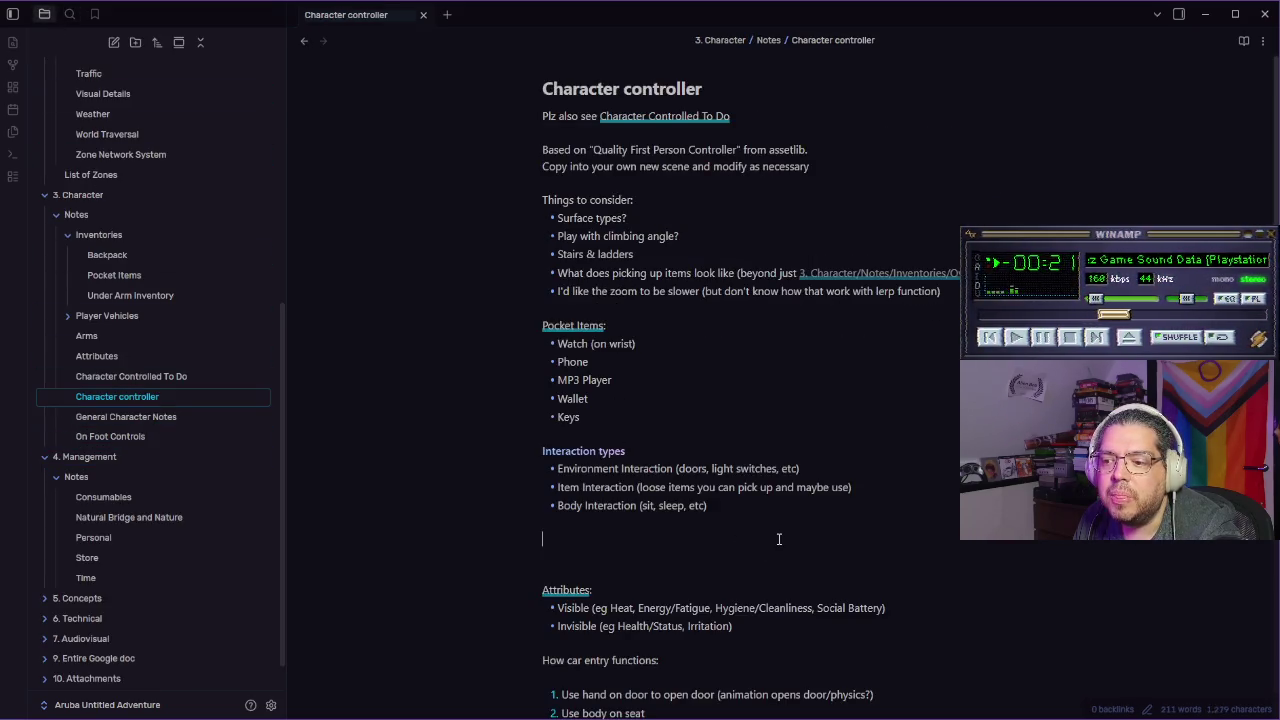
Add a 'UI Interaction icons' heading with Hand use and Hand grab bullets
{"action": "type", "text": "****"}
{"action": "type", "text": "U**"}
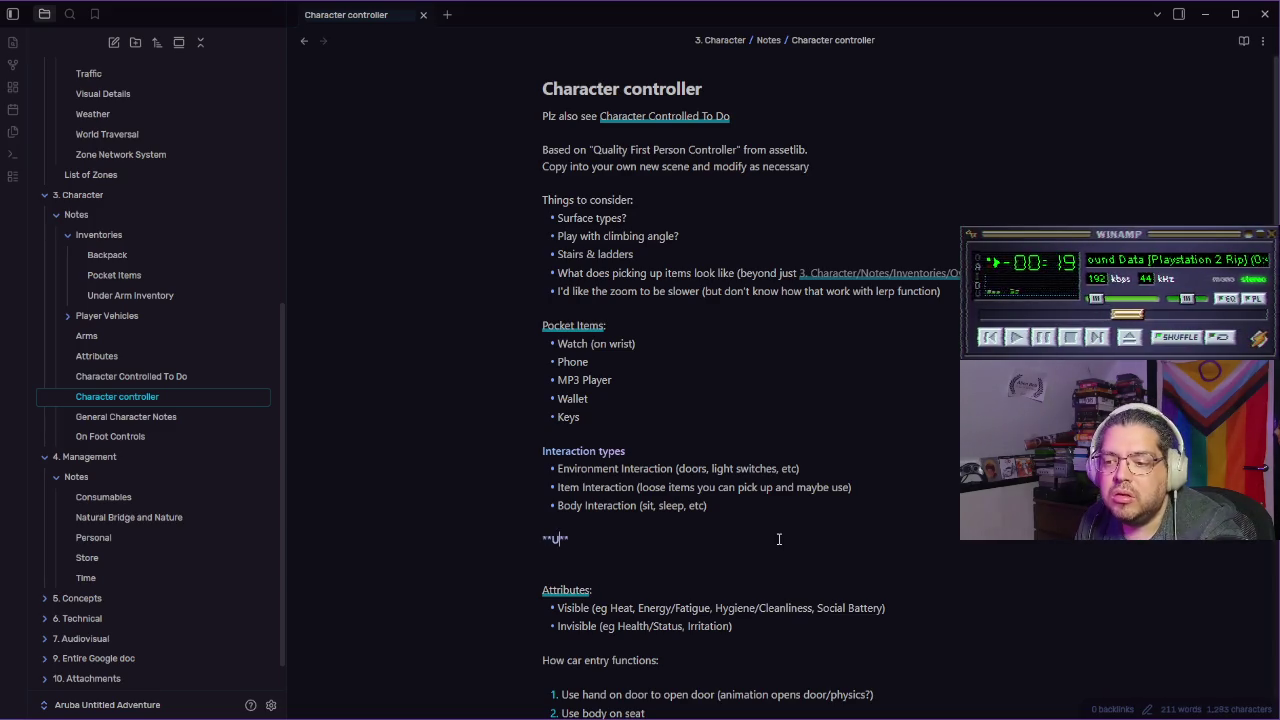
{"action": "type", "text": "Intera"}
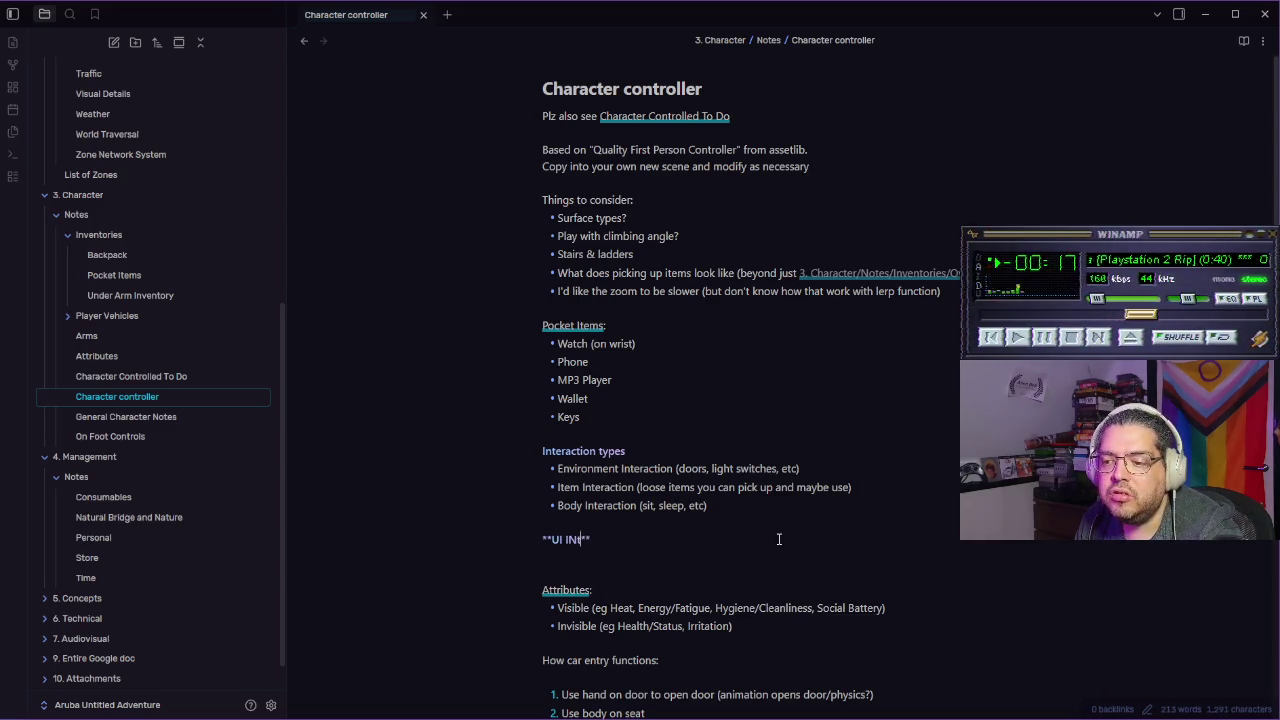
{"action": "type", "text": "ction icons"}
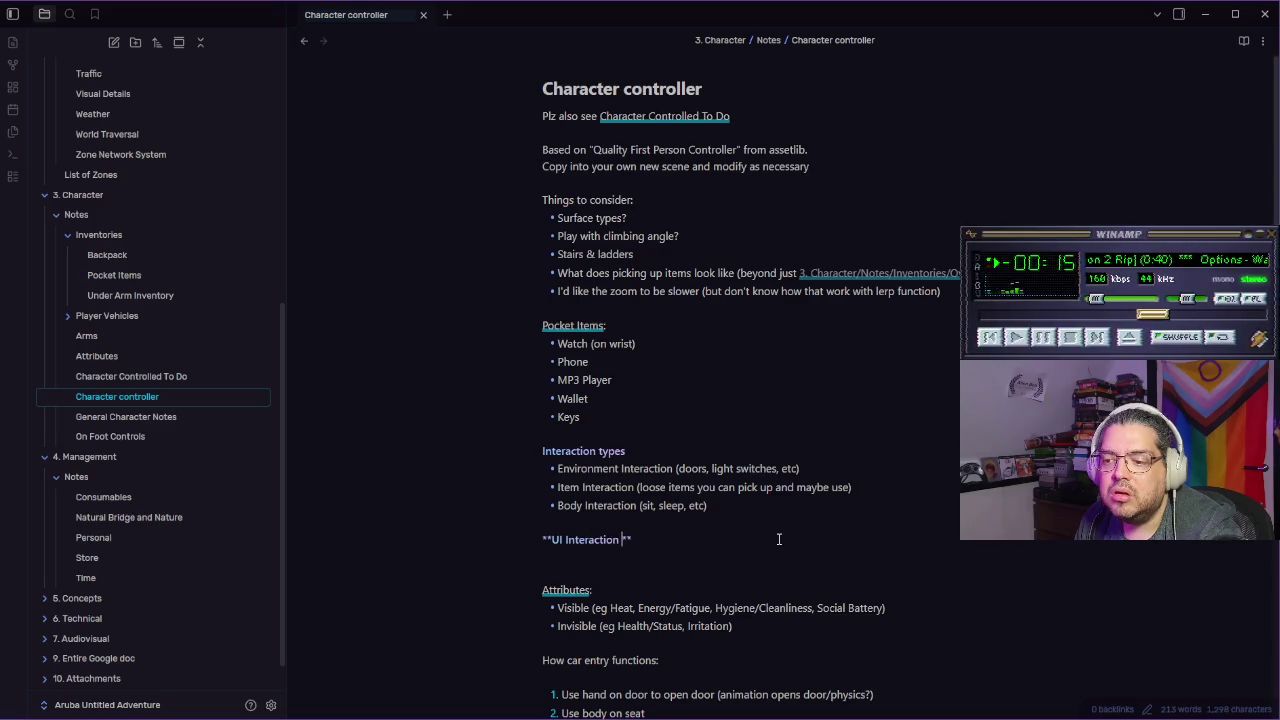
{"action": "key", "text": "Return"}
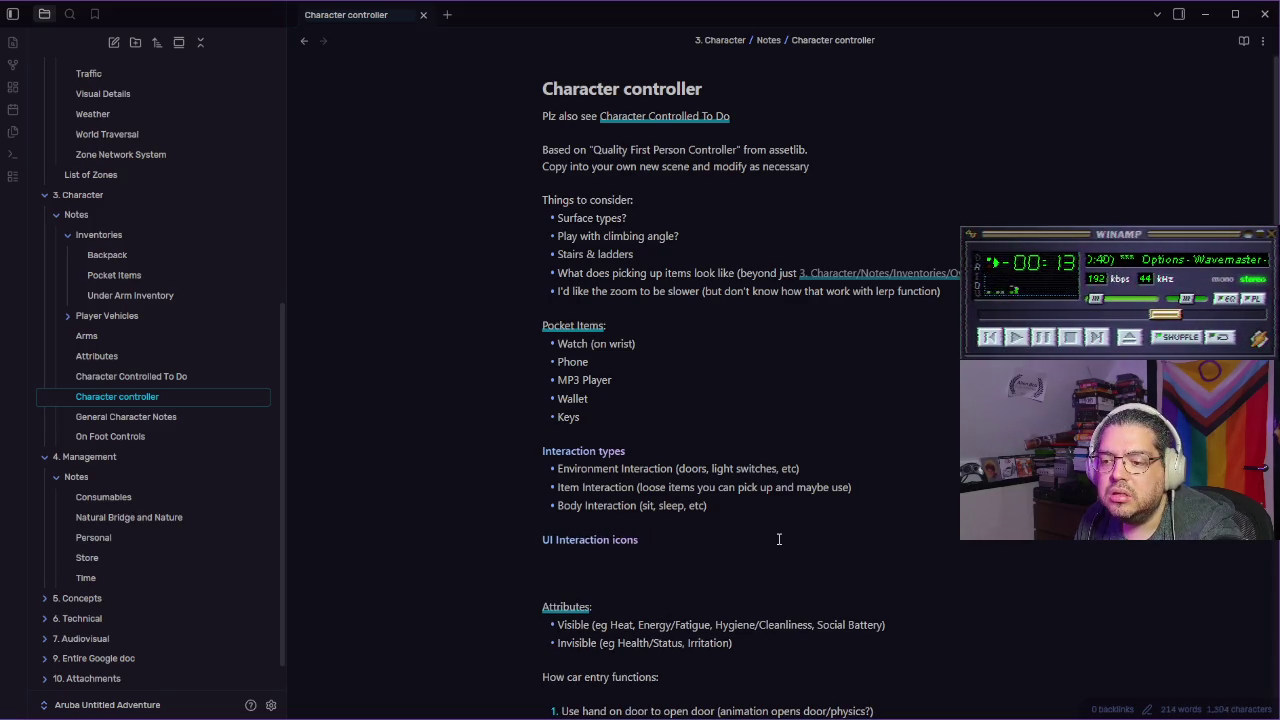
{"action": "type", "text": "- Hand d"}
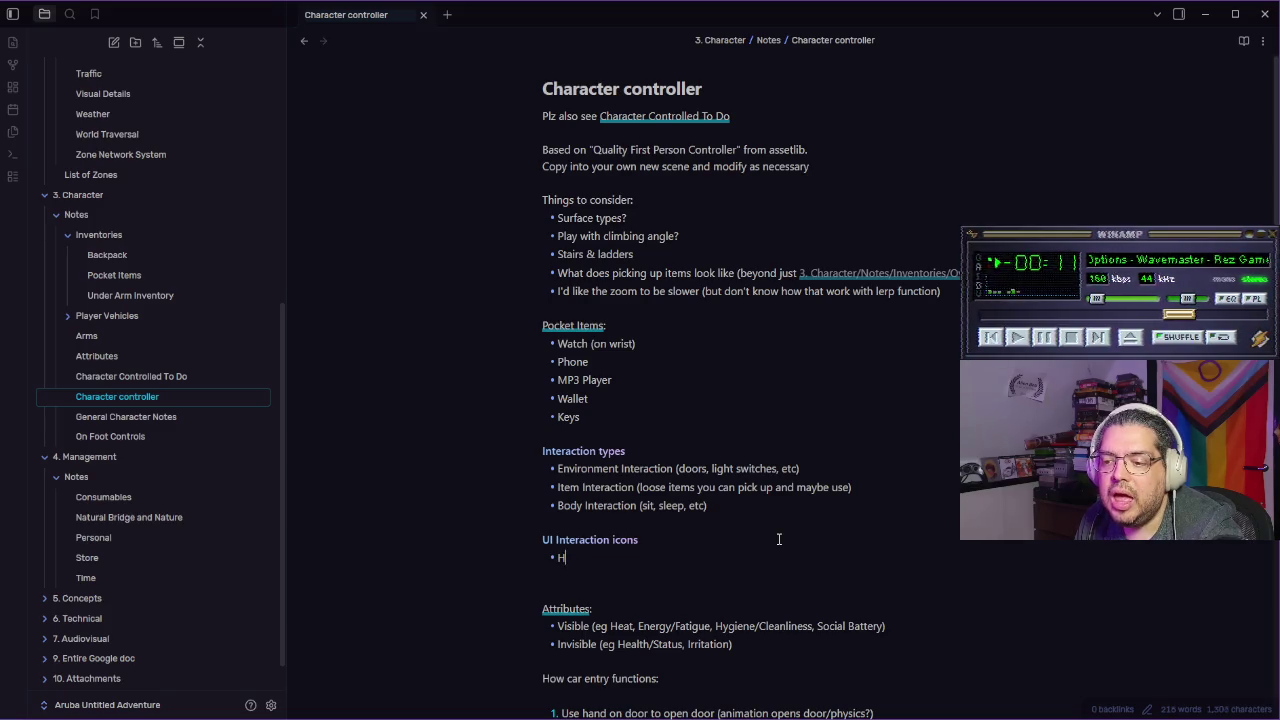
{"action": "type", "text": "use"}
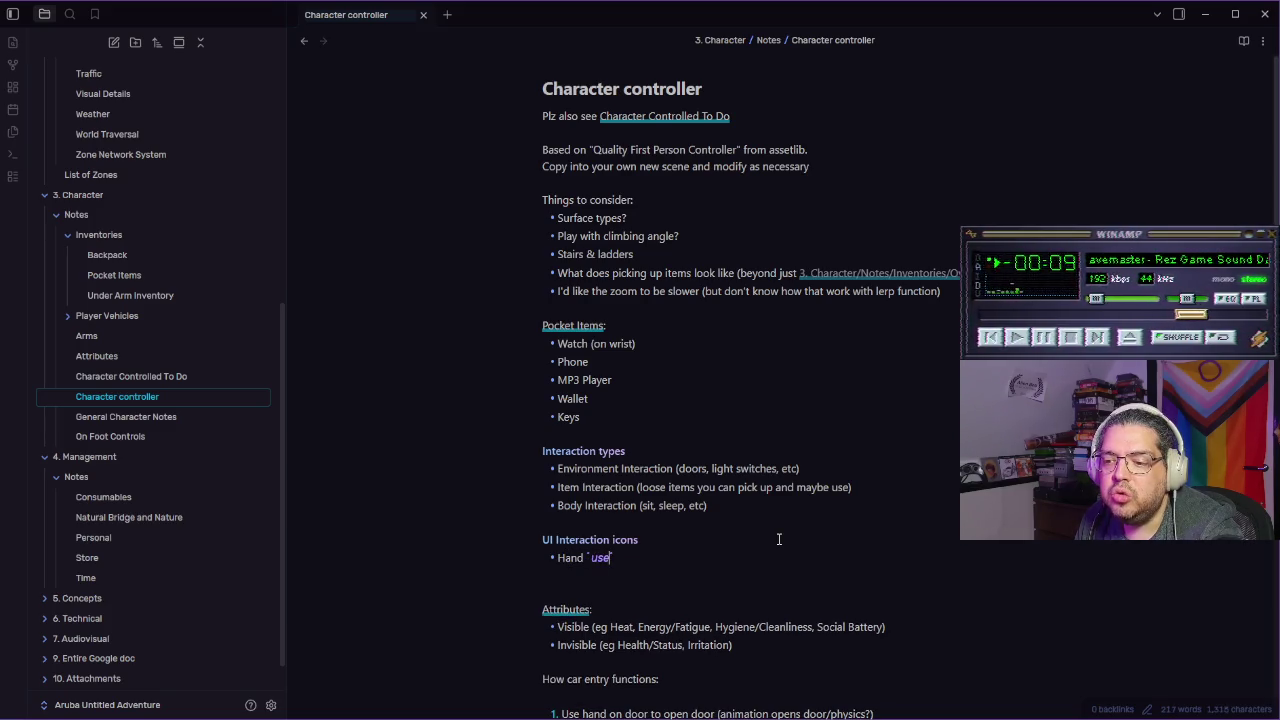
{"action": "key", "text": "Return"}
{"action": "type", "text": "Hand *"}
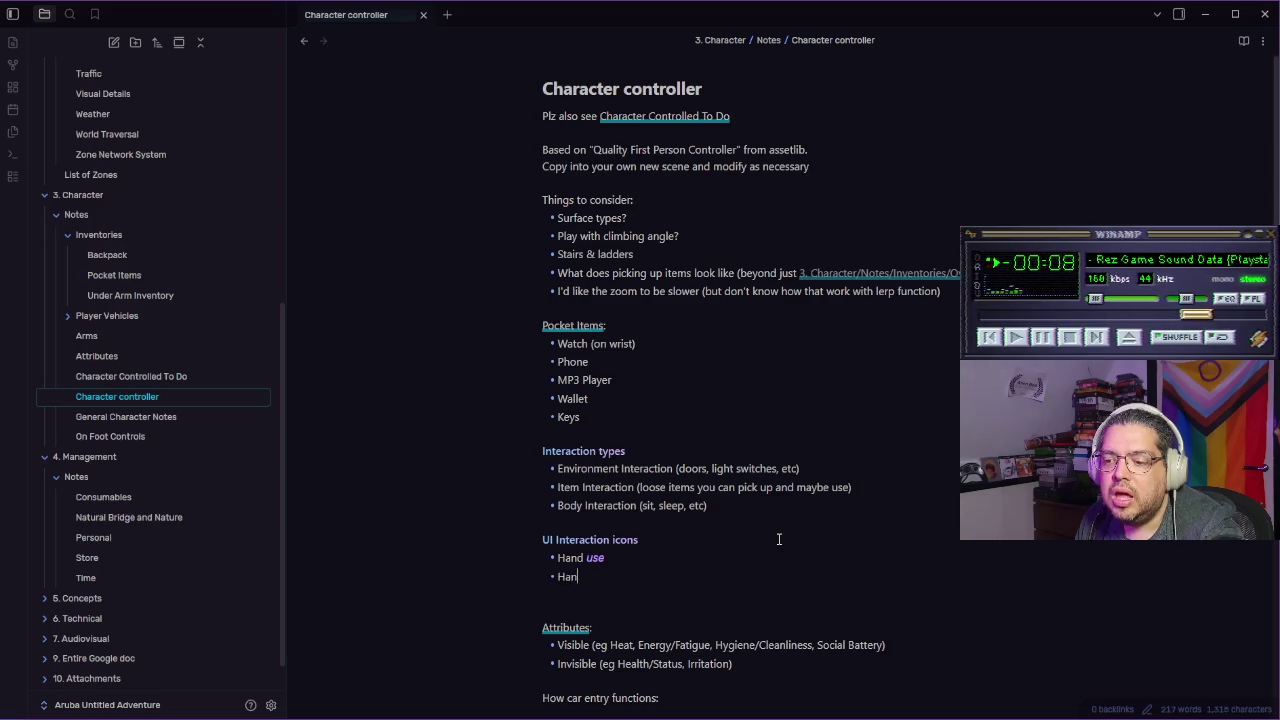
{"action": "type", "text": "grab*"}
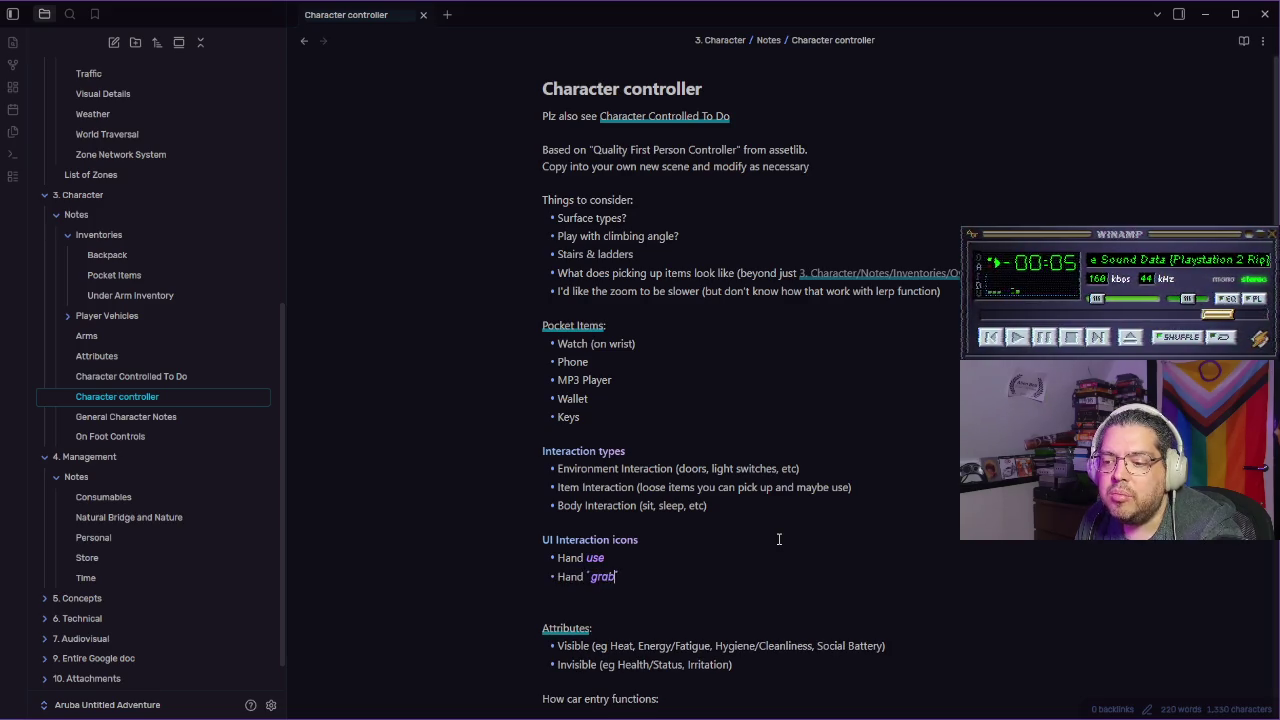
{"action": "key", "text": "Return"}
Add the italicised 'Two hand grab' and 'body interact' bullets below them
{"action": "type", "text": "Two ha"}
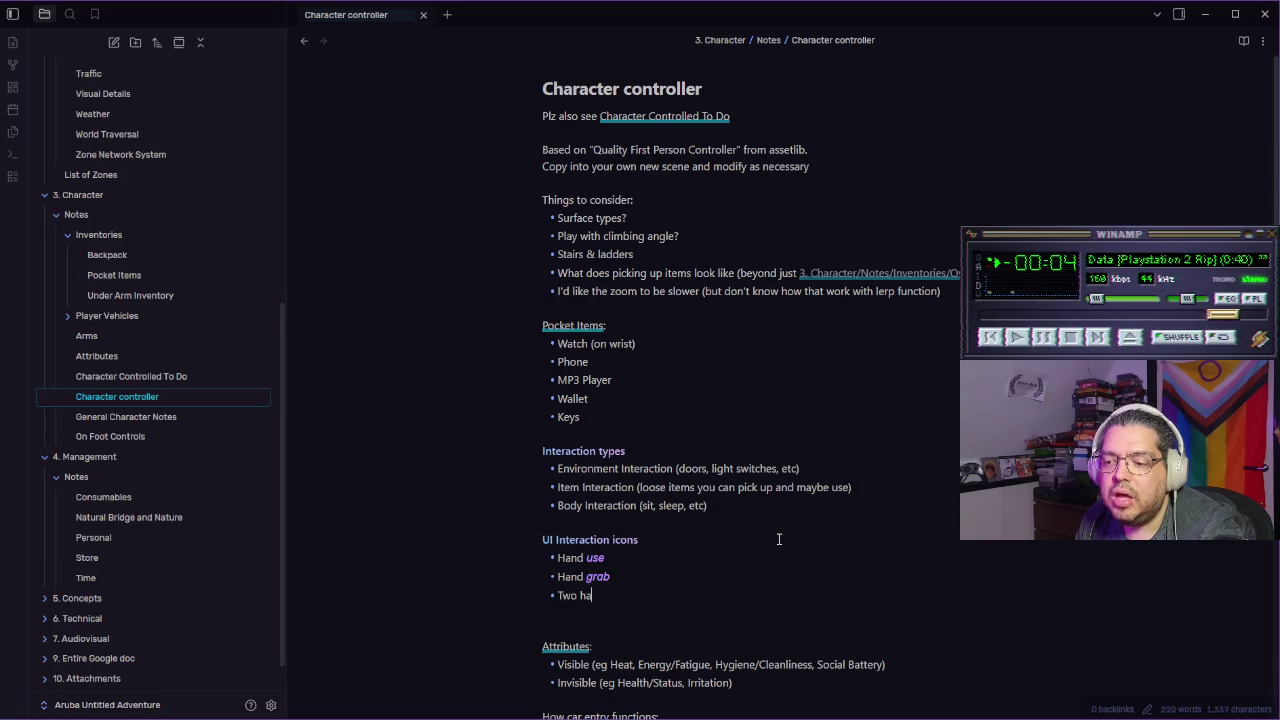
{"action": "type", "text": "nd *grab"}
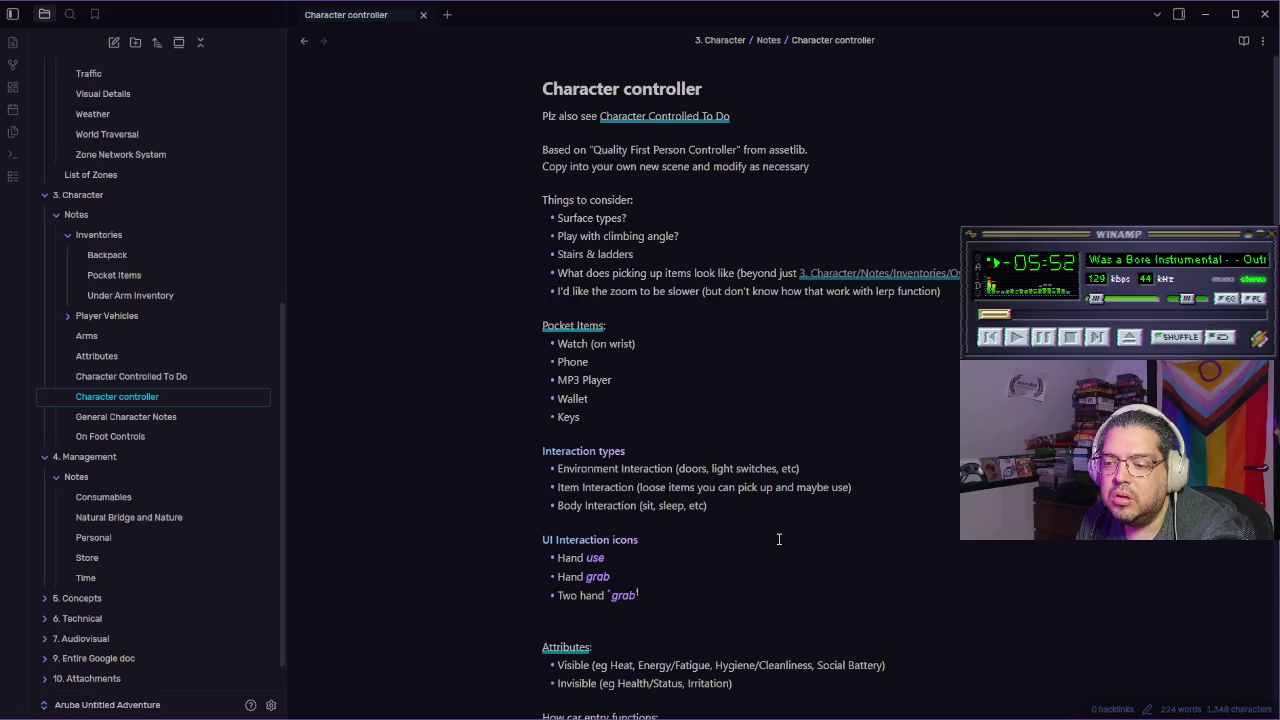
{"action": "key", "text": "Return"}
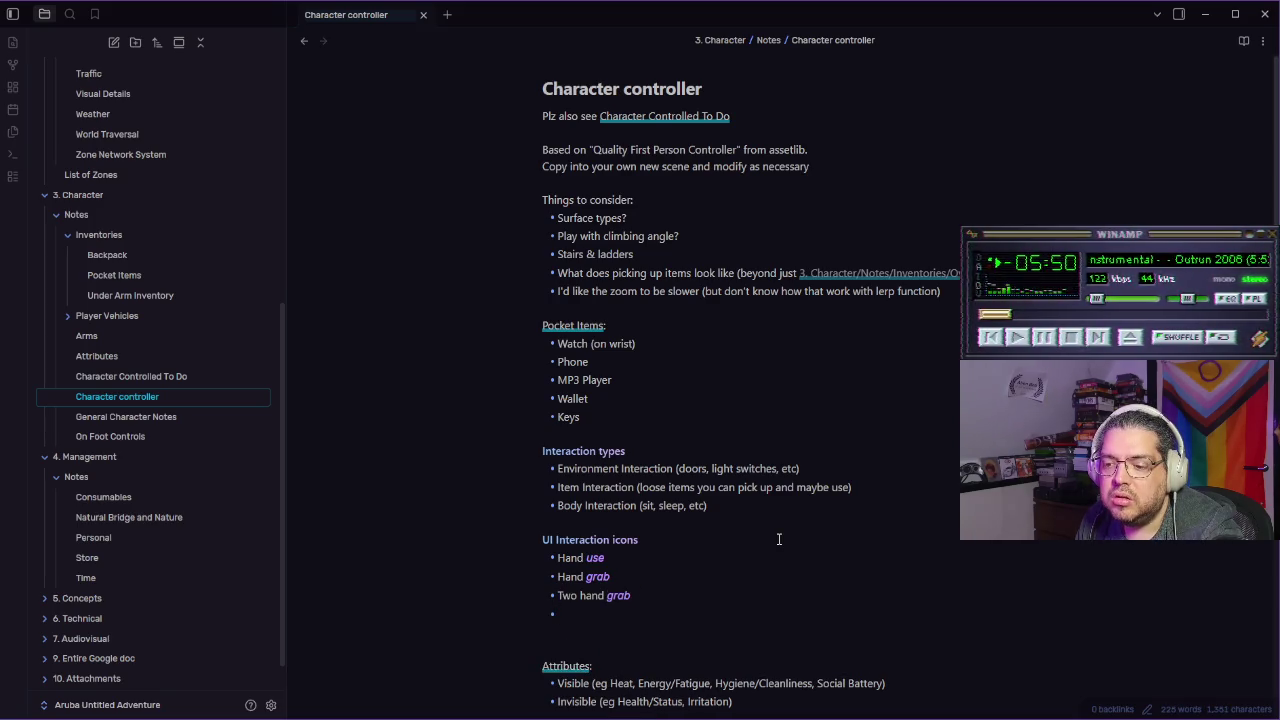
{"action": "type", "text": "*body*"}
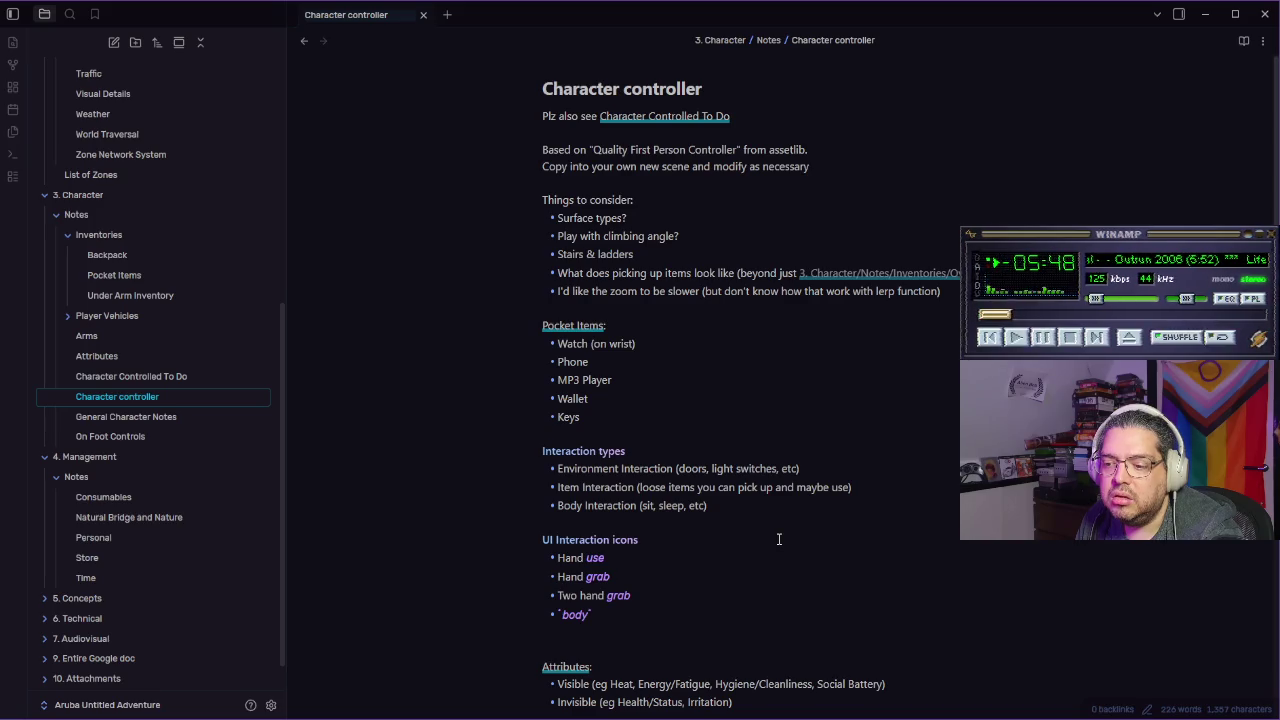
{"action": "type", "text": " interact"}
{"action": "left_click", "coordinate": [752, 551]}
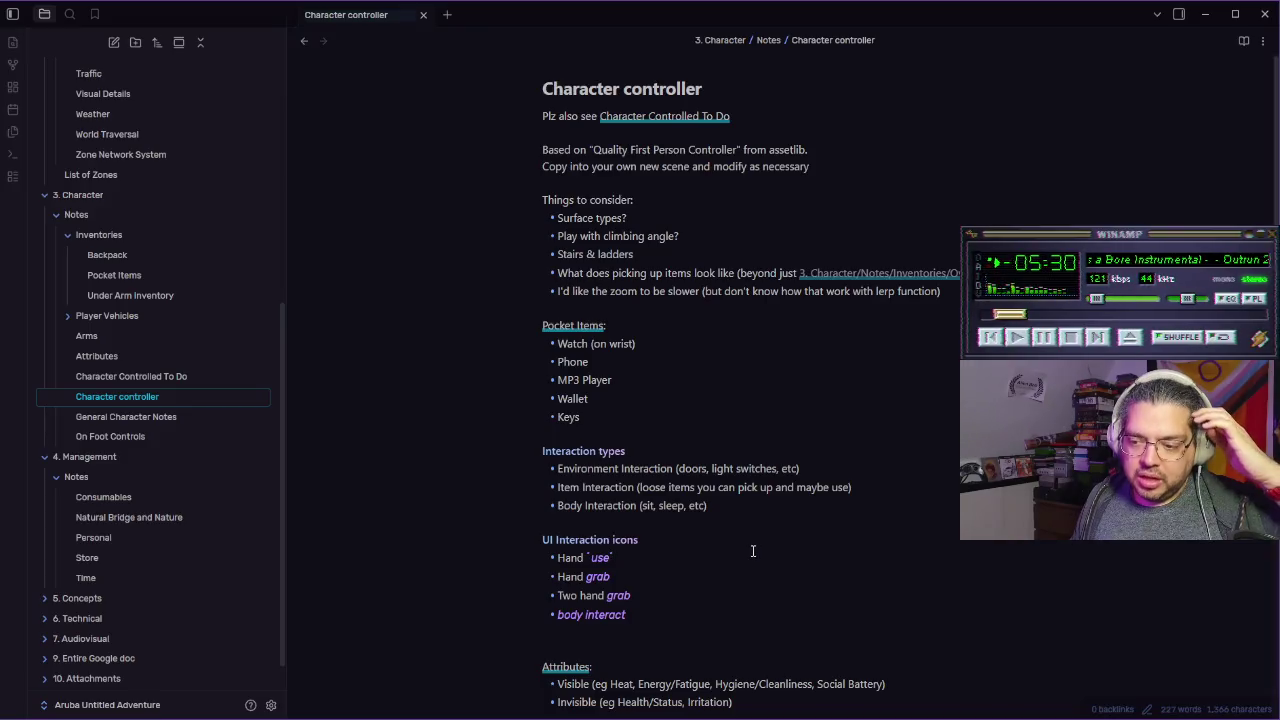
{"action": "left_click", "coordinate": [750, 541]}
{"action": "left_click", "coordinate": [758, 514]}
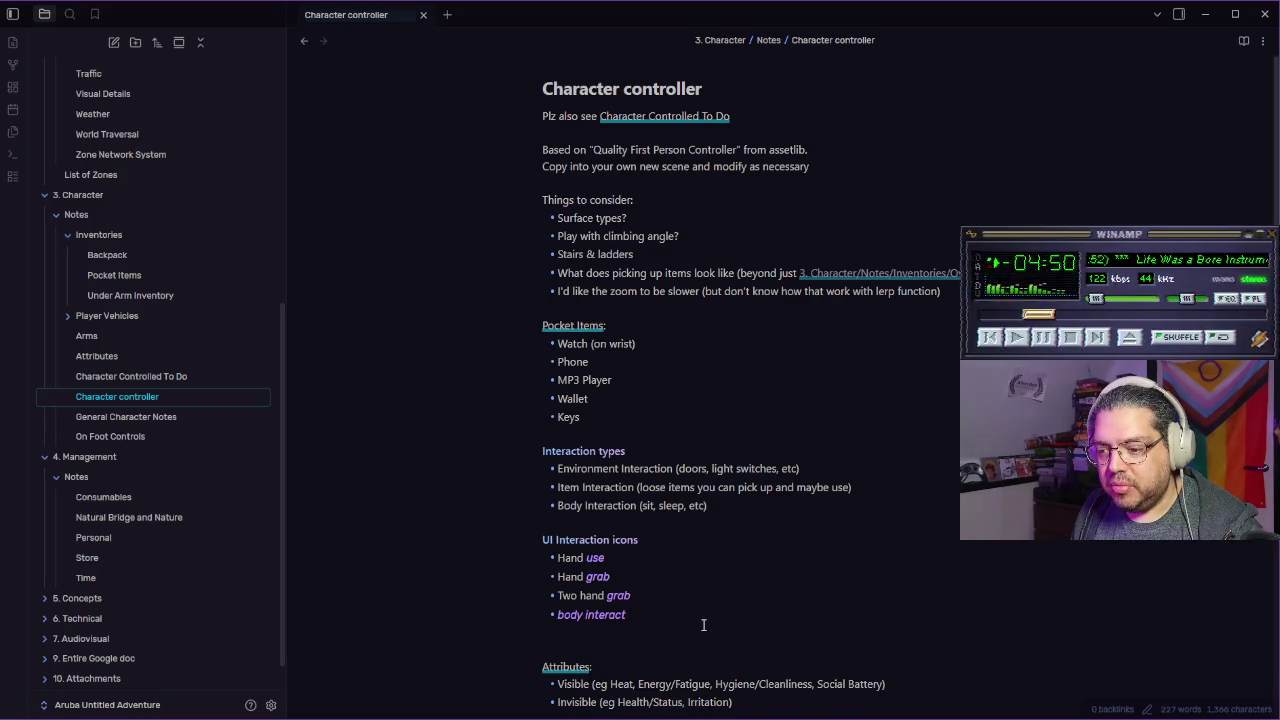
Note that icons needn't be descriptive and could be abstract symbols, then resume the tutorial
{"action": "type", "text": "Icons don't"}
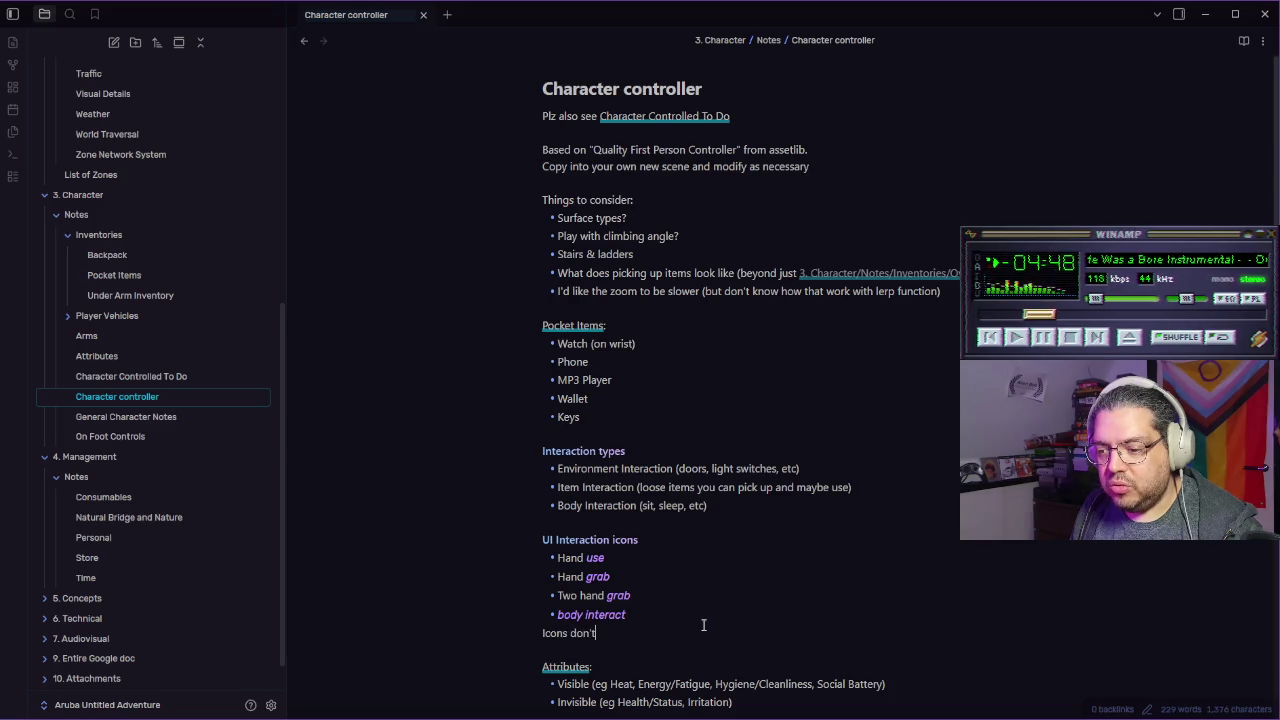
{"action": "type", "text": " necessira"}
{"action": "key", "text": "BackSpace"}
{"action": "key", "text": "BackSpace"}
{"action": "key", "text": "BackSpace"}
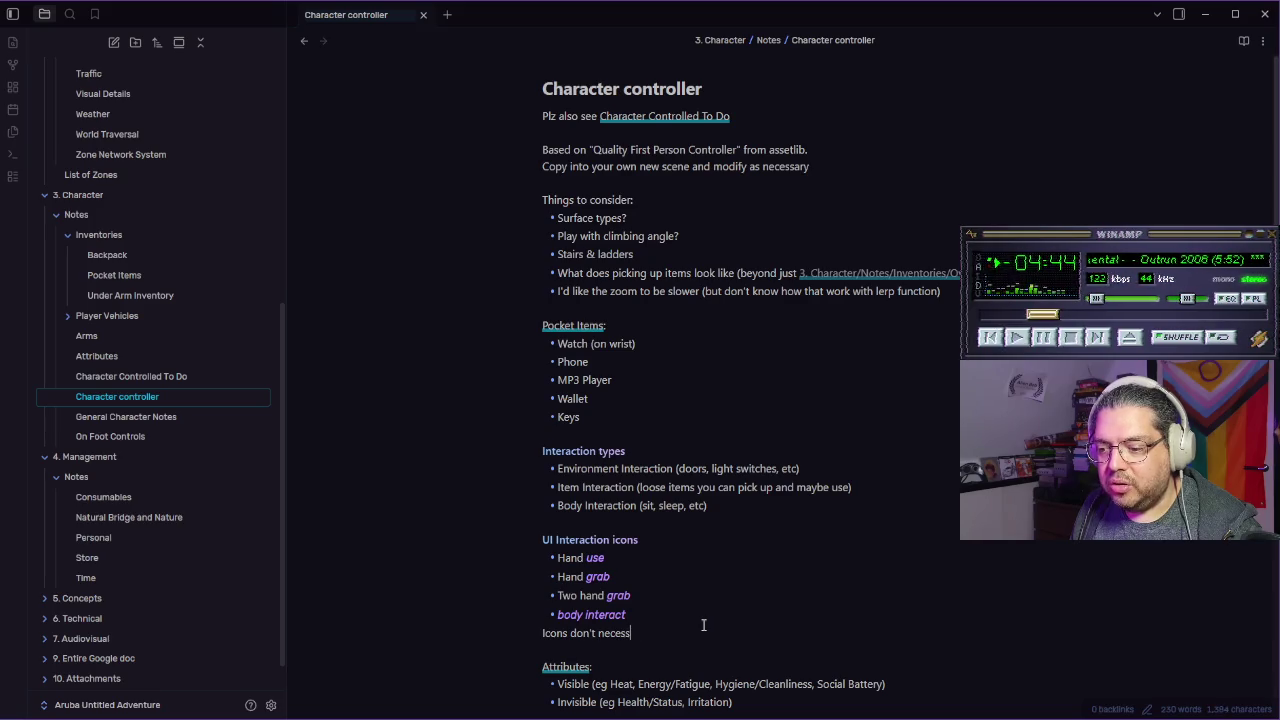
{"action": "type", "text": "ssaril"}
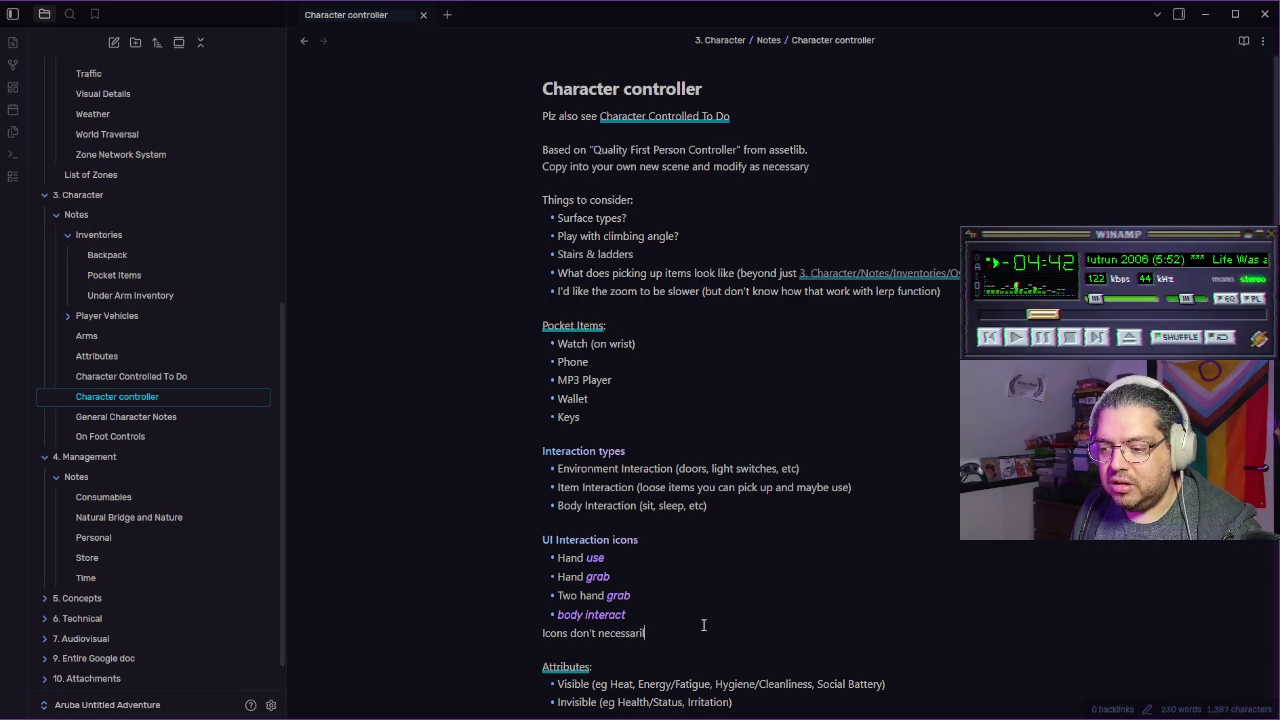
{"action": "type", "text": "y be"}
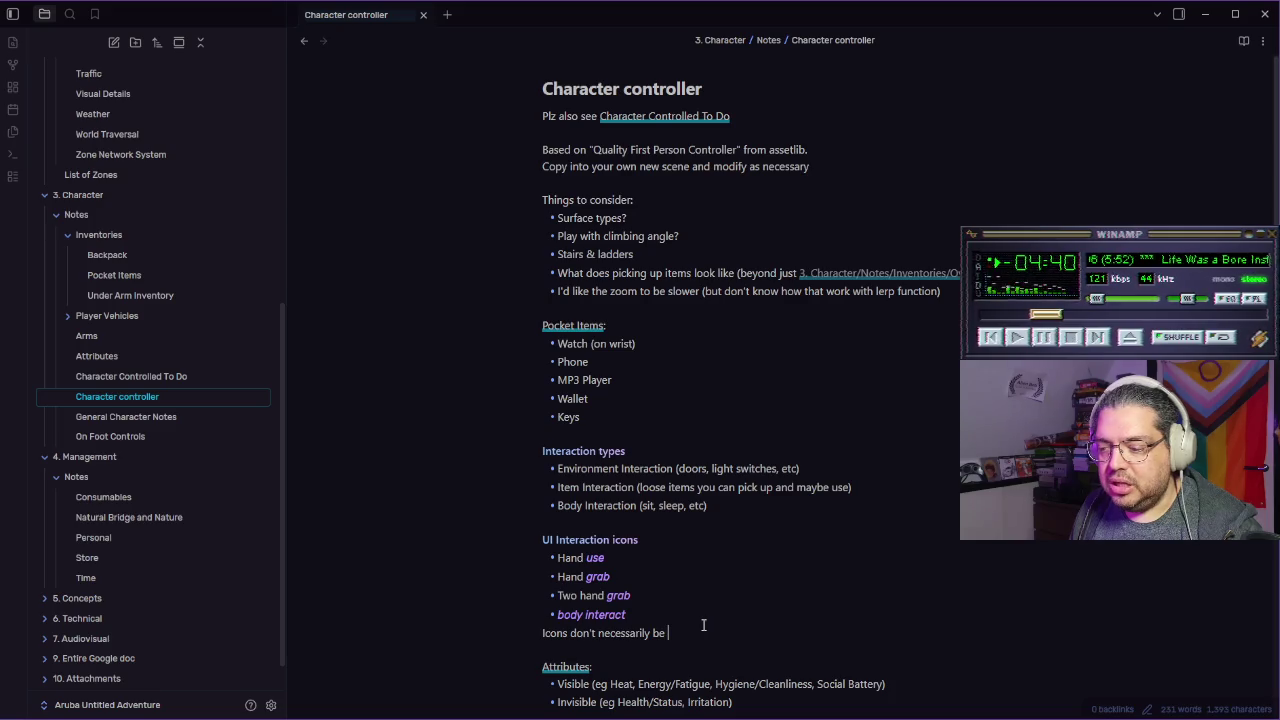
{"action": "type", "text": " descript"}
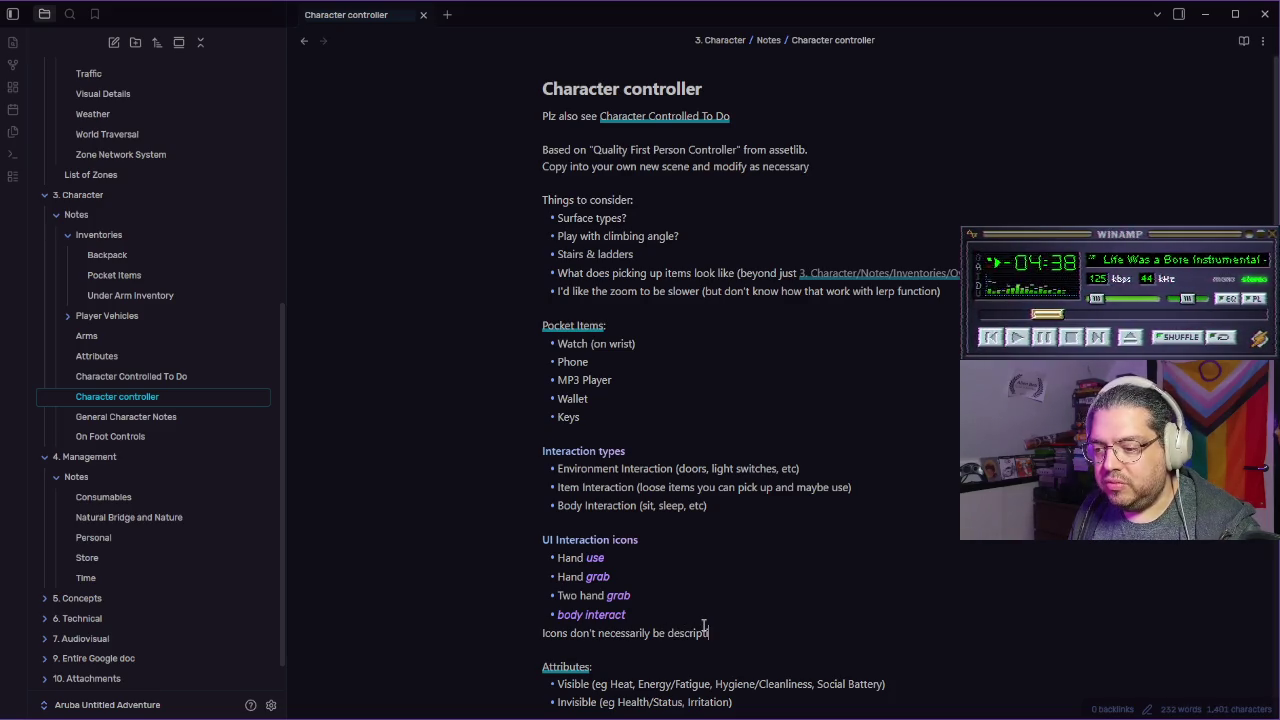
{"action": "type", "text": "ve, could j"}
{"action": "type", "text": "ust be abstrac"}
{"action": "type", "text": "t "}
{"action": "type", "text": "yu"}
{"action": "type", "text": "mbols also ("}
{"action": "type", "text": "just as an opt"}
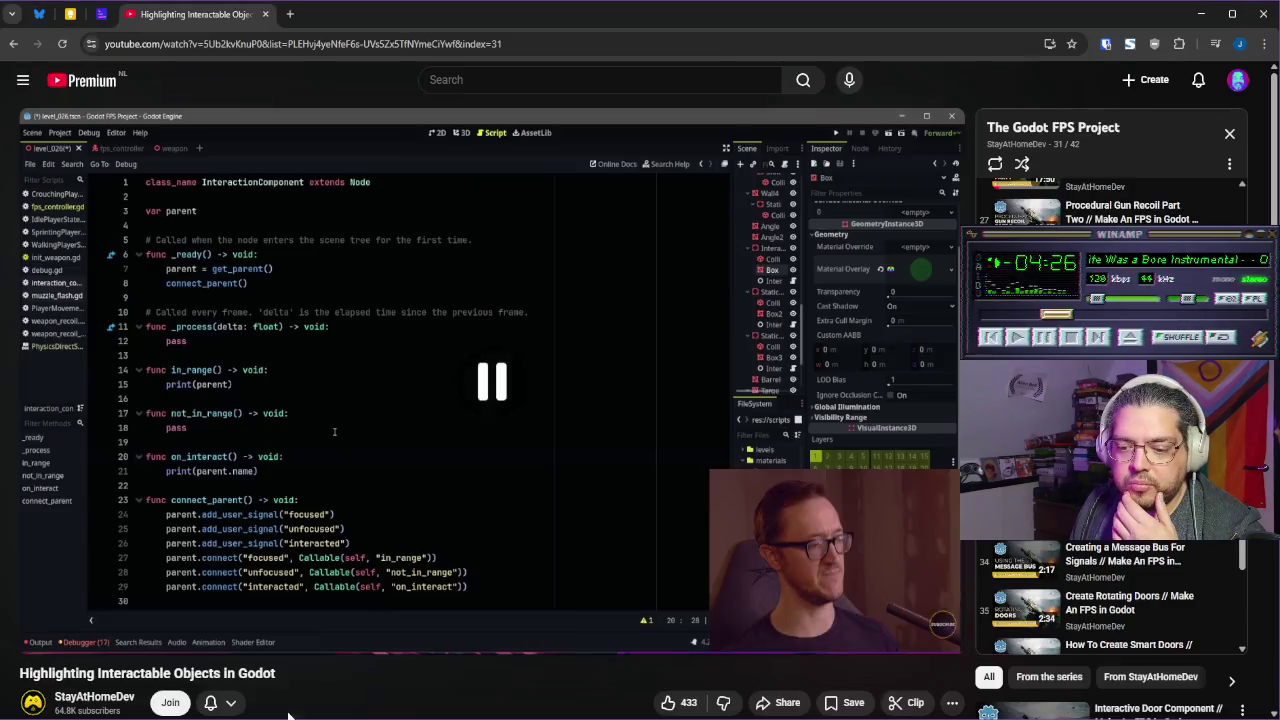
{"action": "key", "text": "alt+Tab"}
{"action": "left_click", "coordinate": [476, 446]}
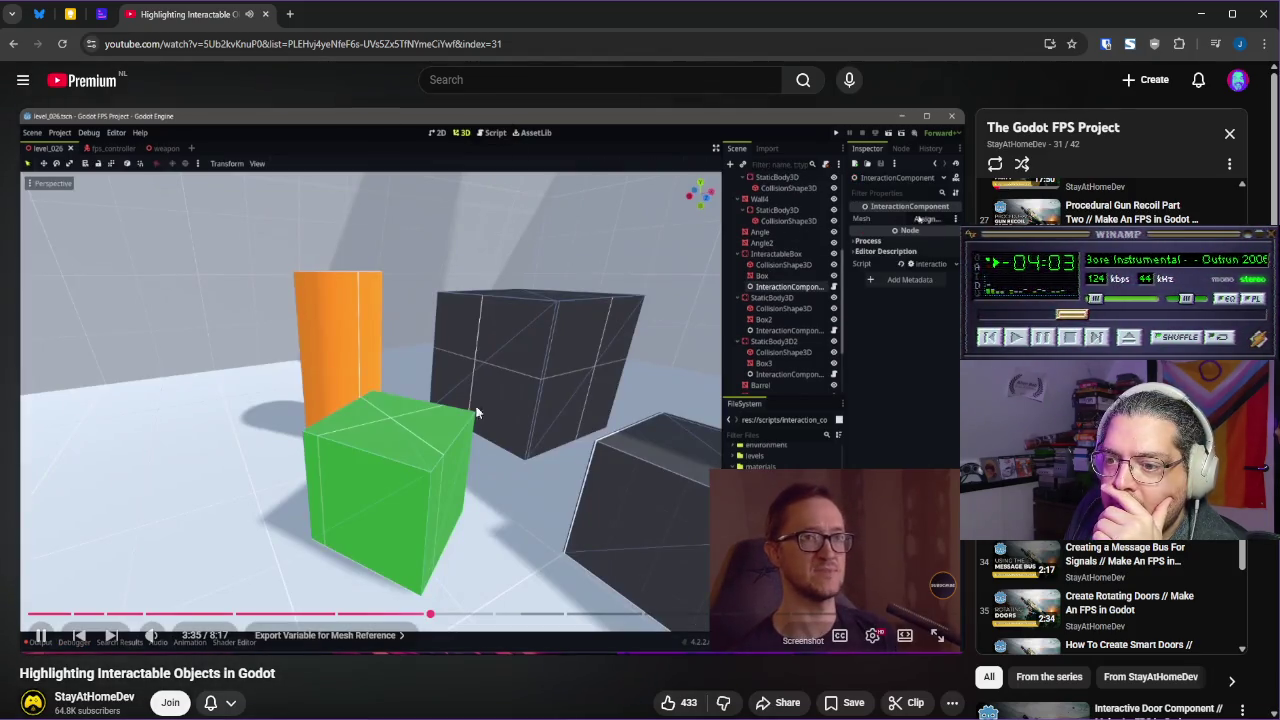
{"action": "key", "text": "space"}
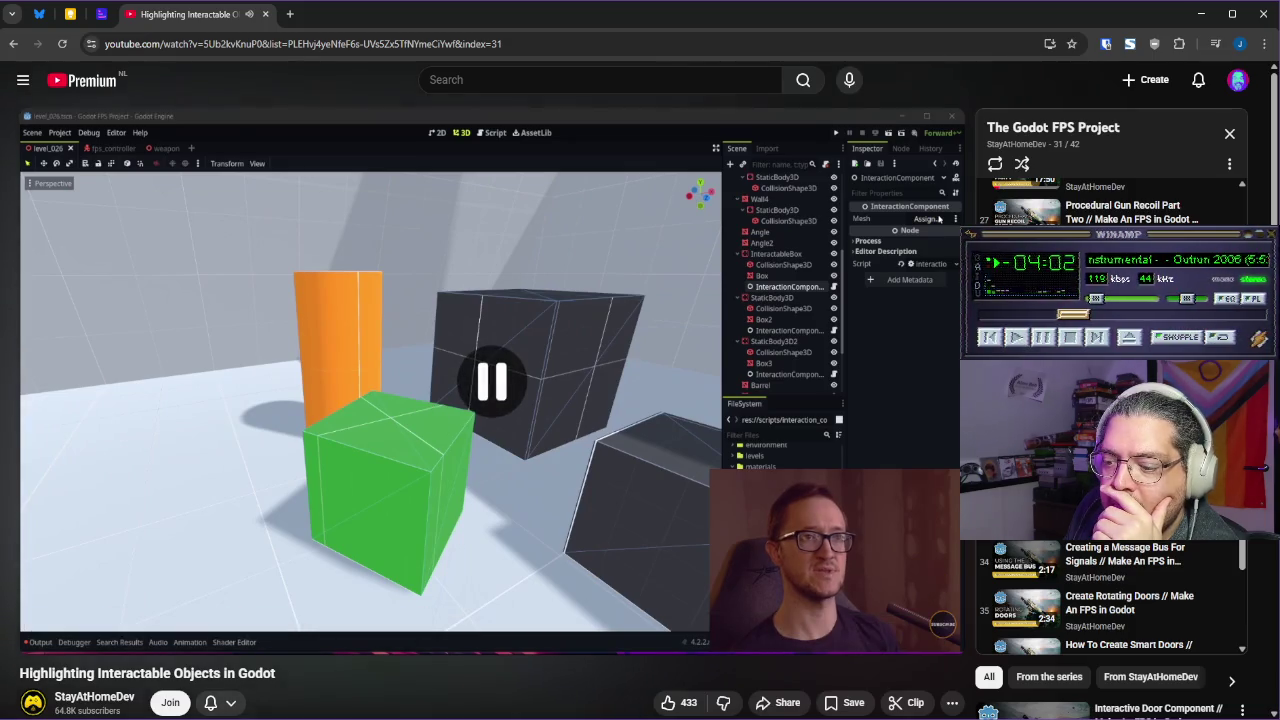
{"action": "key", "text": "alt+Tab"}
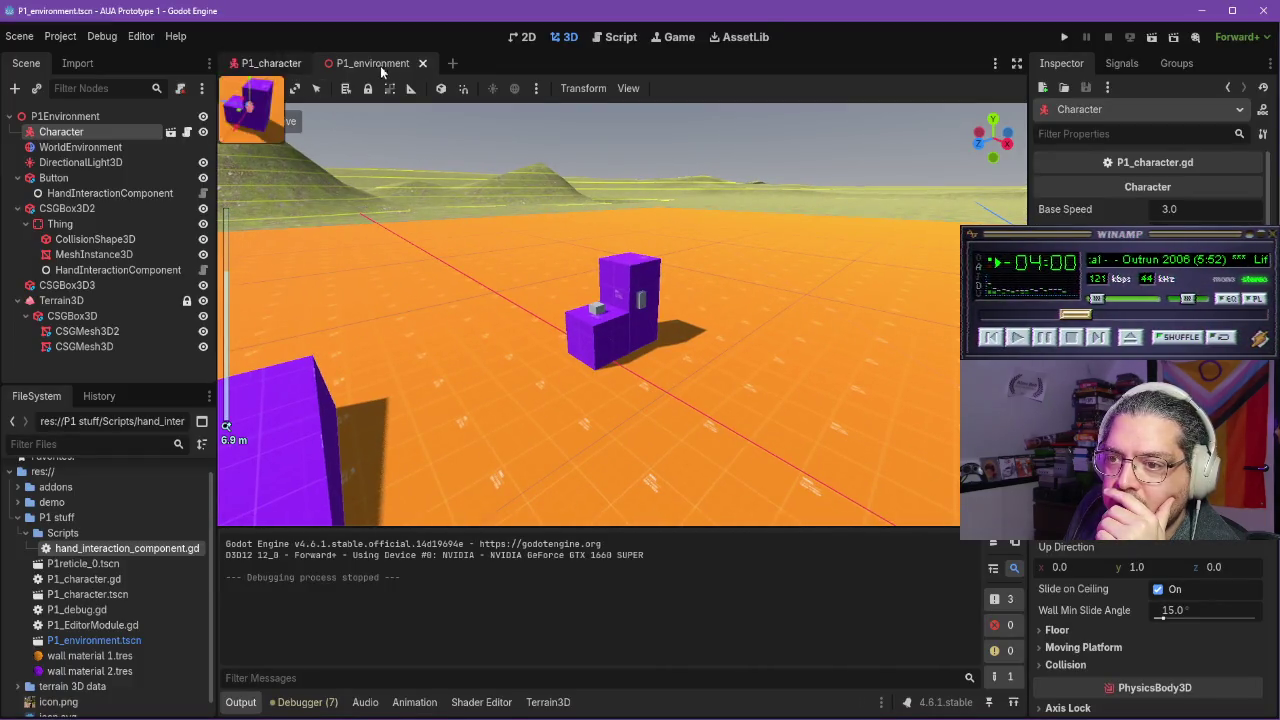
{"action": "double_click", "coordinate": [125, 548]}
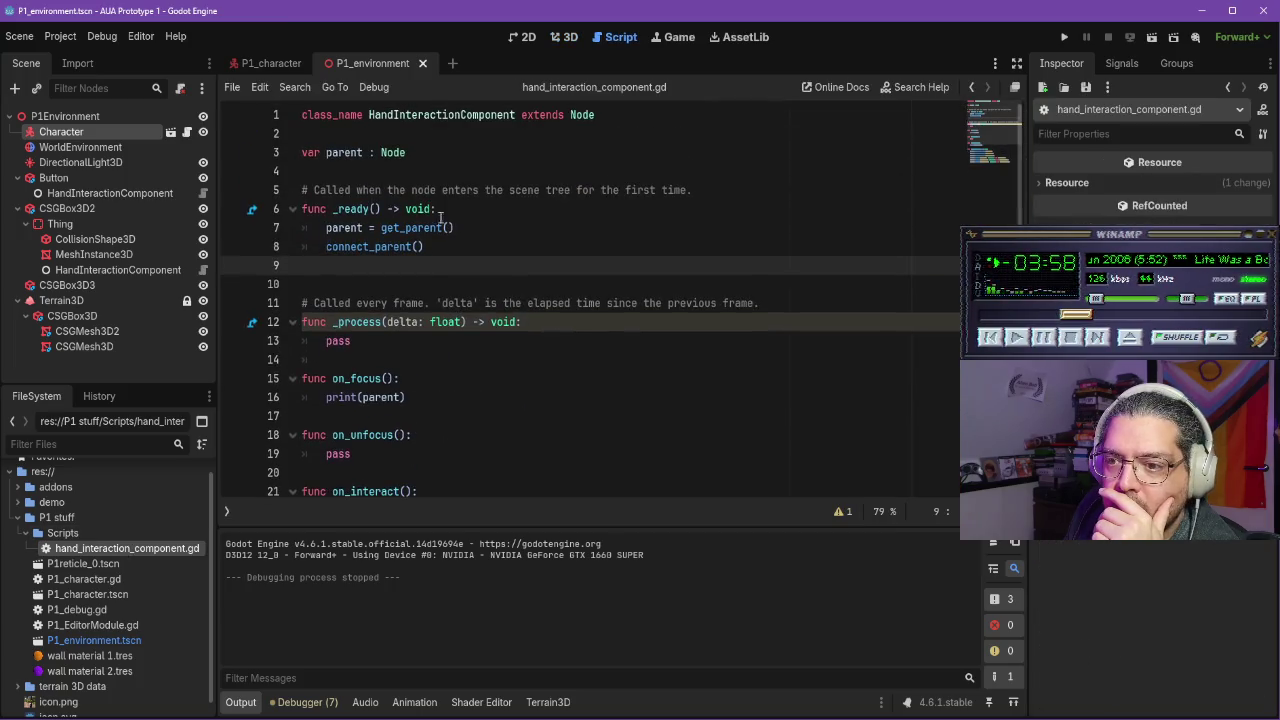
{"action": "left_click", "coordinate": [437, 155]}
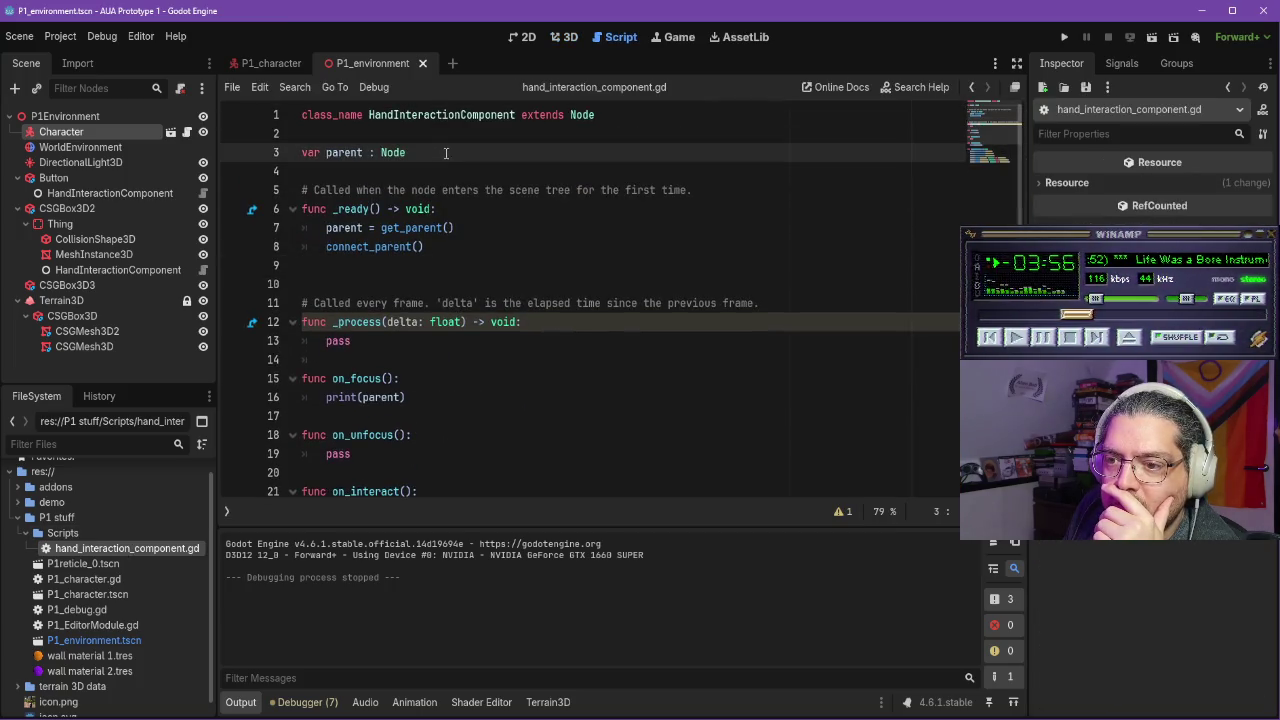
{"action": "left_click", "coordinate": [437, 133]}
{"action": "key", "text": "Return"}
{"action": "key", "text": "Return"}
{"action": "key", "text": "Up"}
{"action": "key", "text": "Up"}
{"action": "type", "text": "@"}
{"action": "key", "text": "BackSpace"}
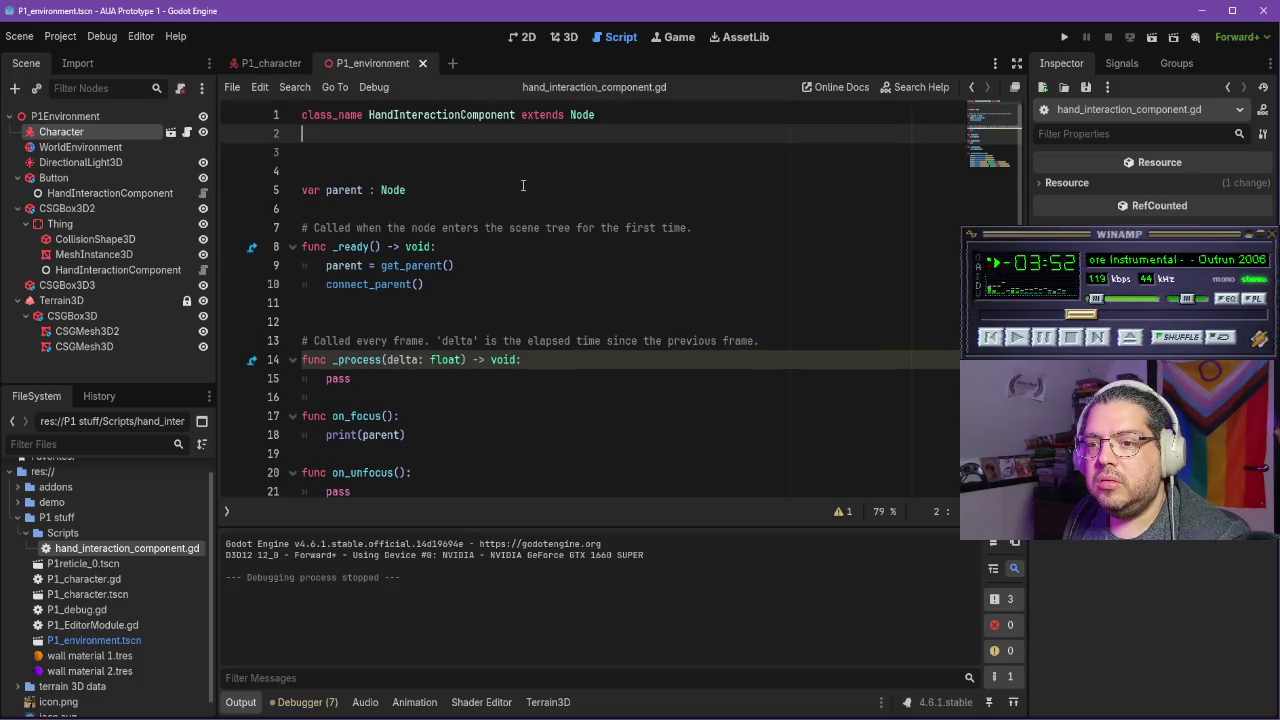
{"action": "key", "text": "Return"}
{"action": "type", "text": "@ex"}
{"action": "key", "text": "Return"}
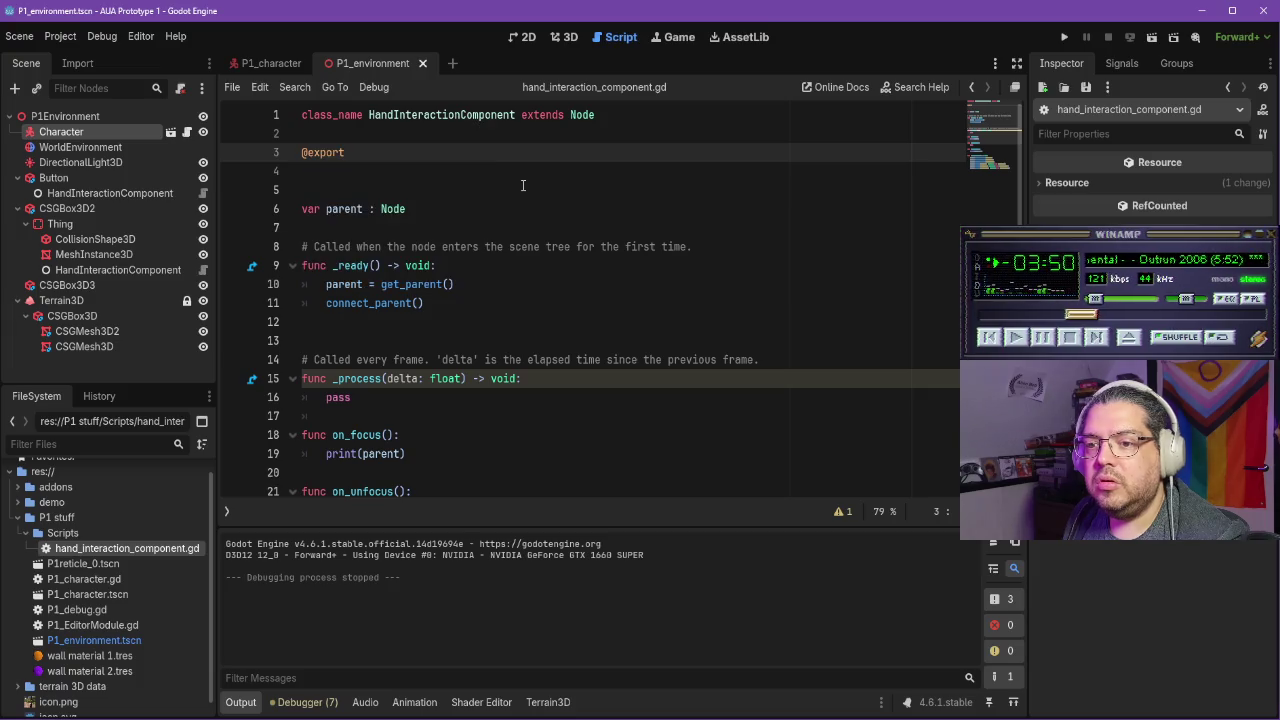
Rewind the tutorial briefly to check its export example
{"action": "key", "text": "alt+Tab"}
{"action": "left_click", "coordinate": [673, 318]}
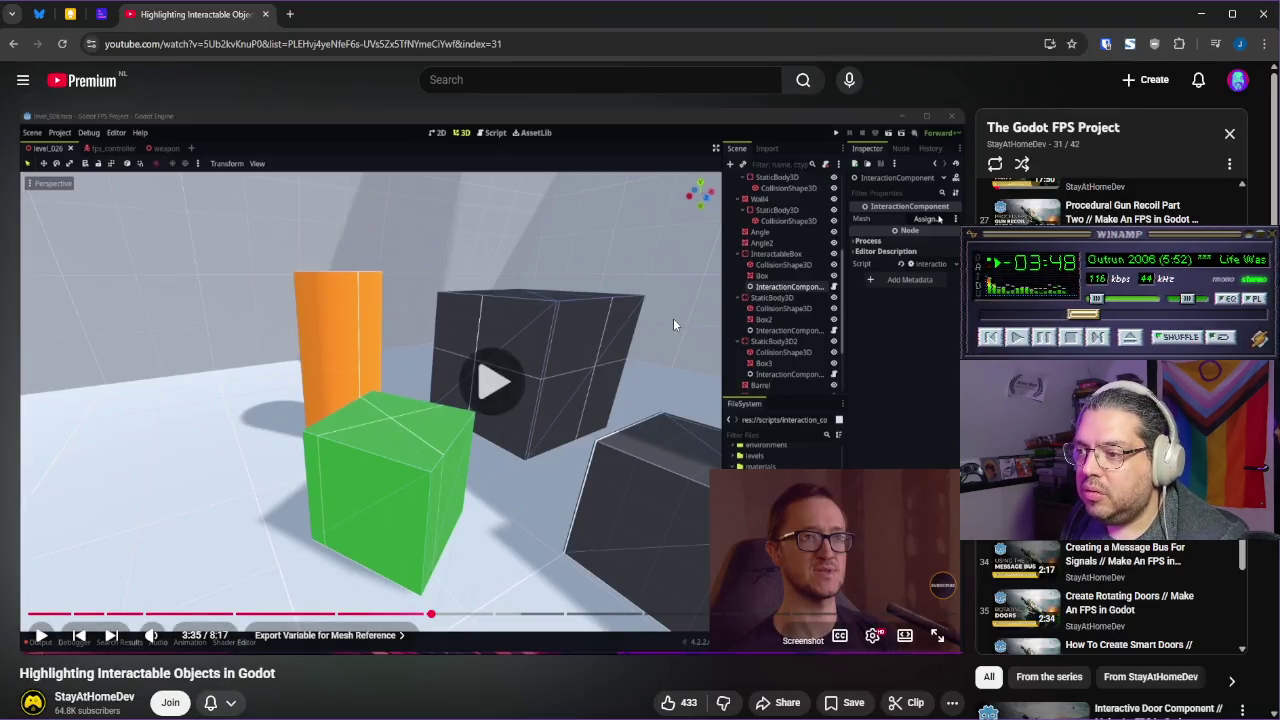
{"action": "key", "text": "Left"}
{"action": "key", "text": "space"}
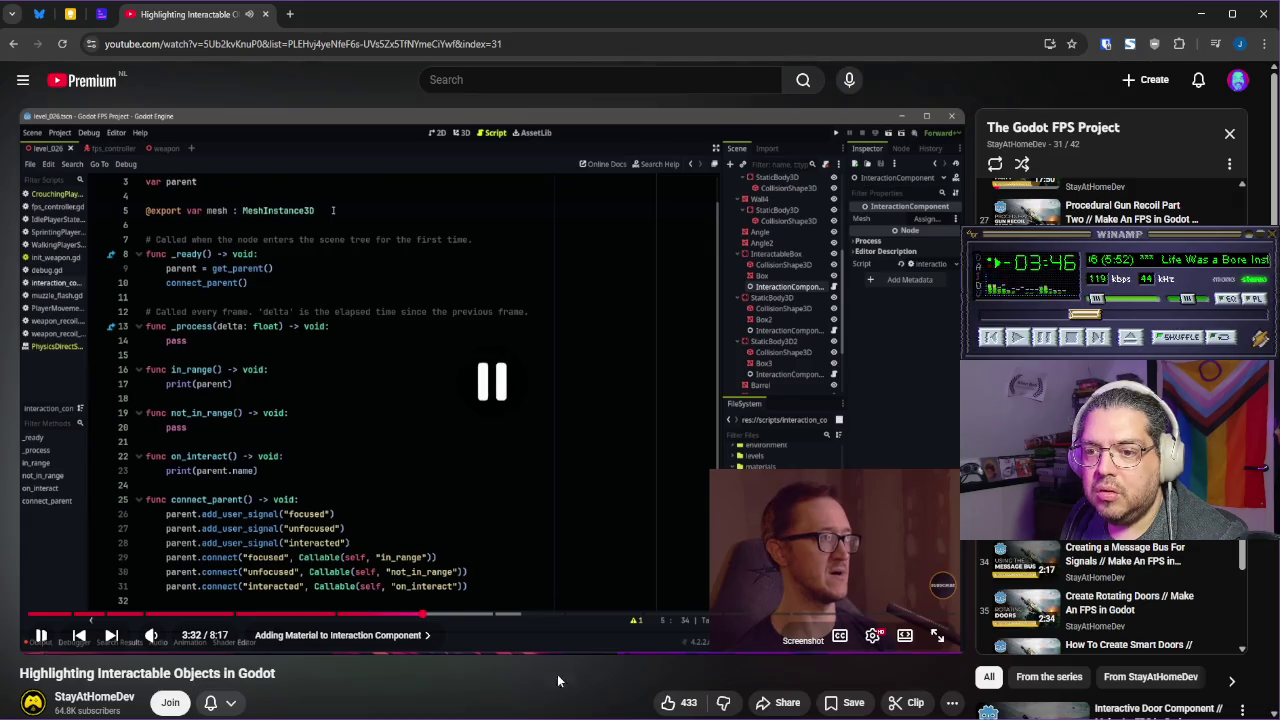
{"action": "key", "text": "alt+Tab"}
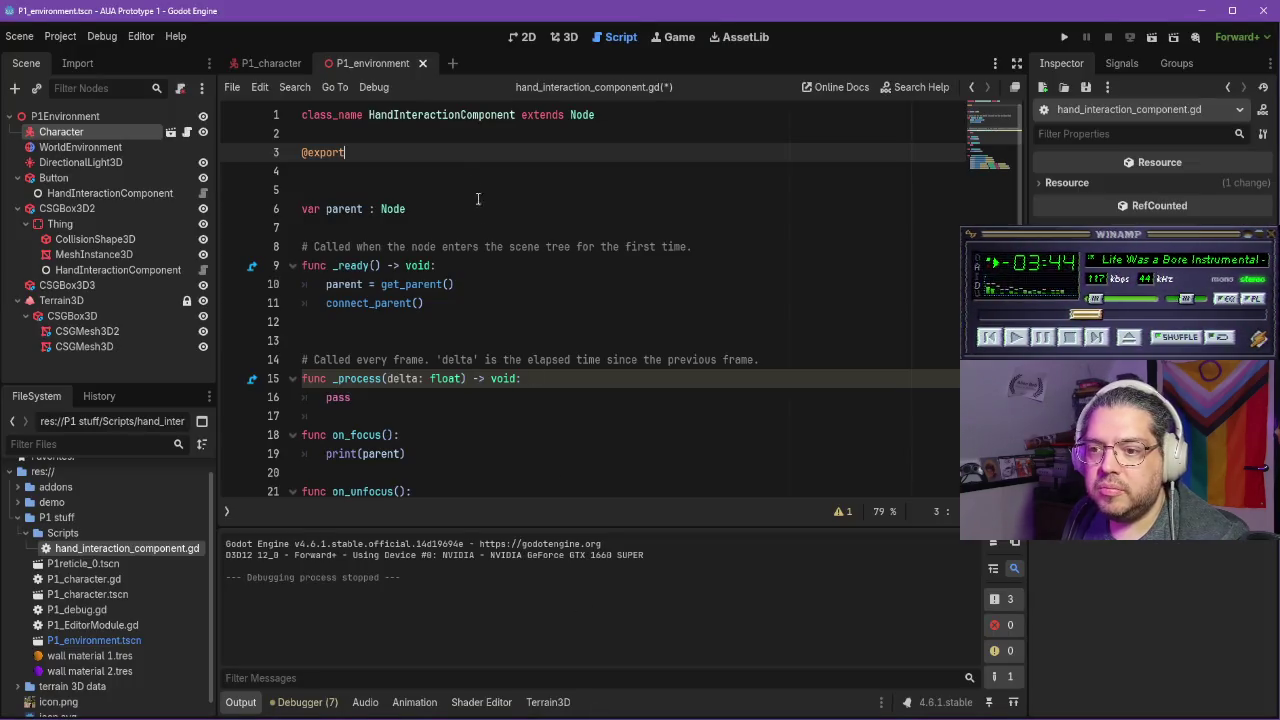
Declare the exported variable 'var mesh : MeshInstance3D' in the script
{"action": "type", "text": " var"}
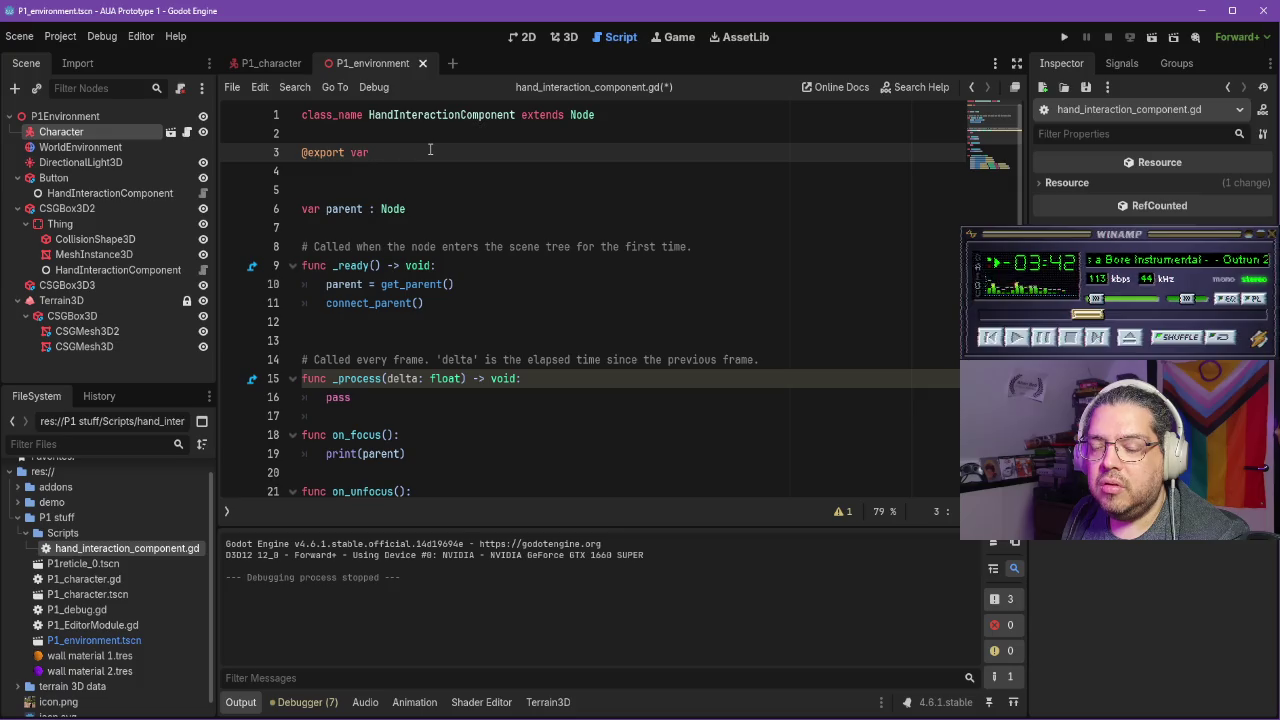
{"action": "type", "text": " mesh "}
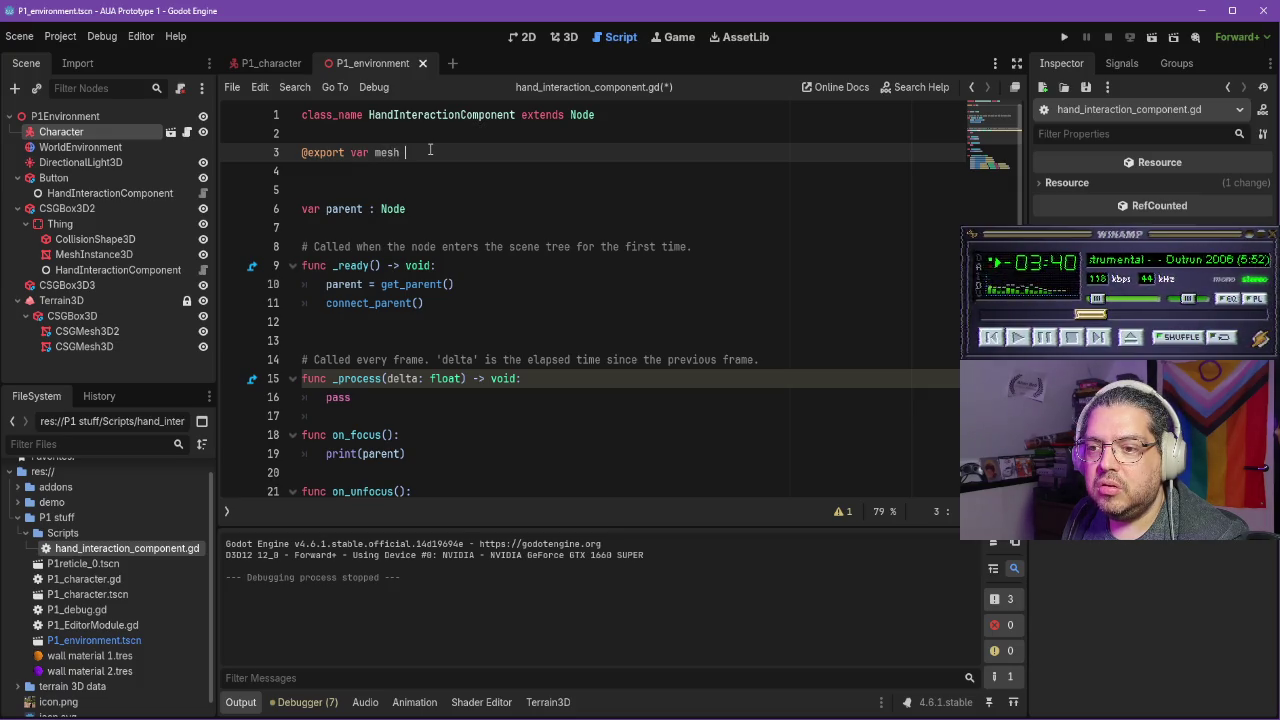
{"action": "type", "text": ": MeshIn"}
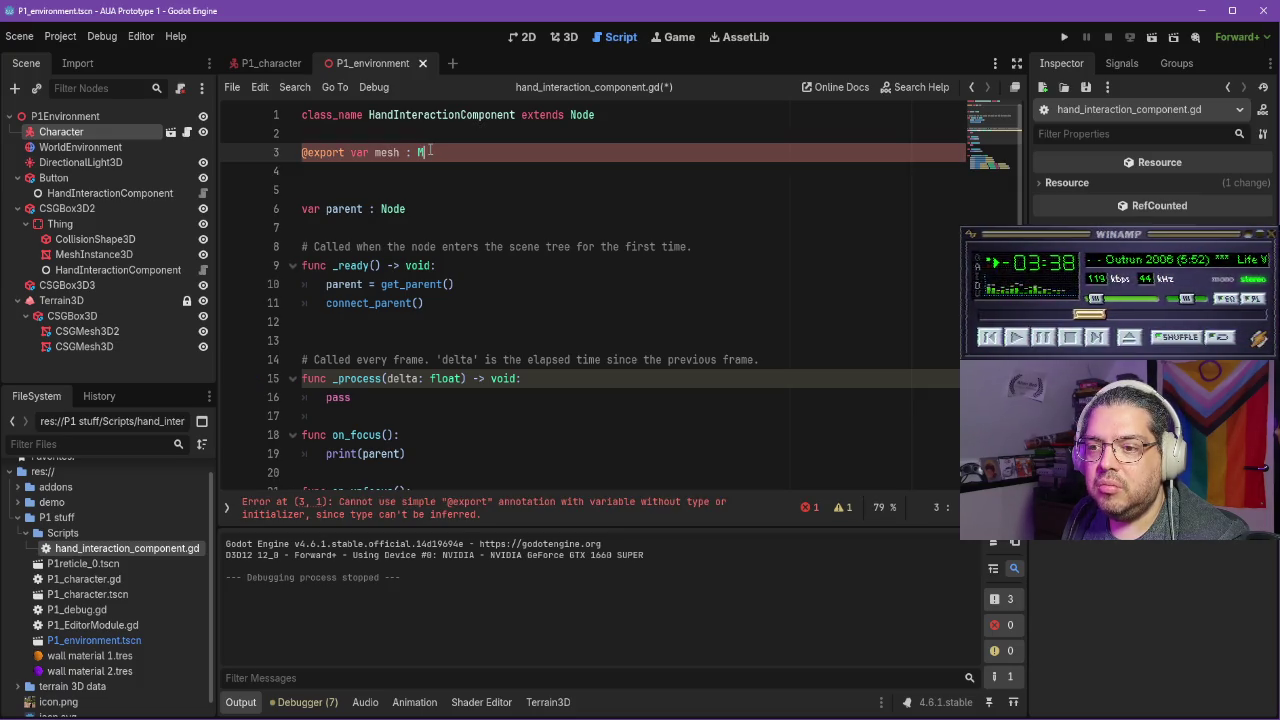
{"action": "key", "text": "Return"}
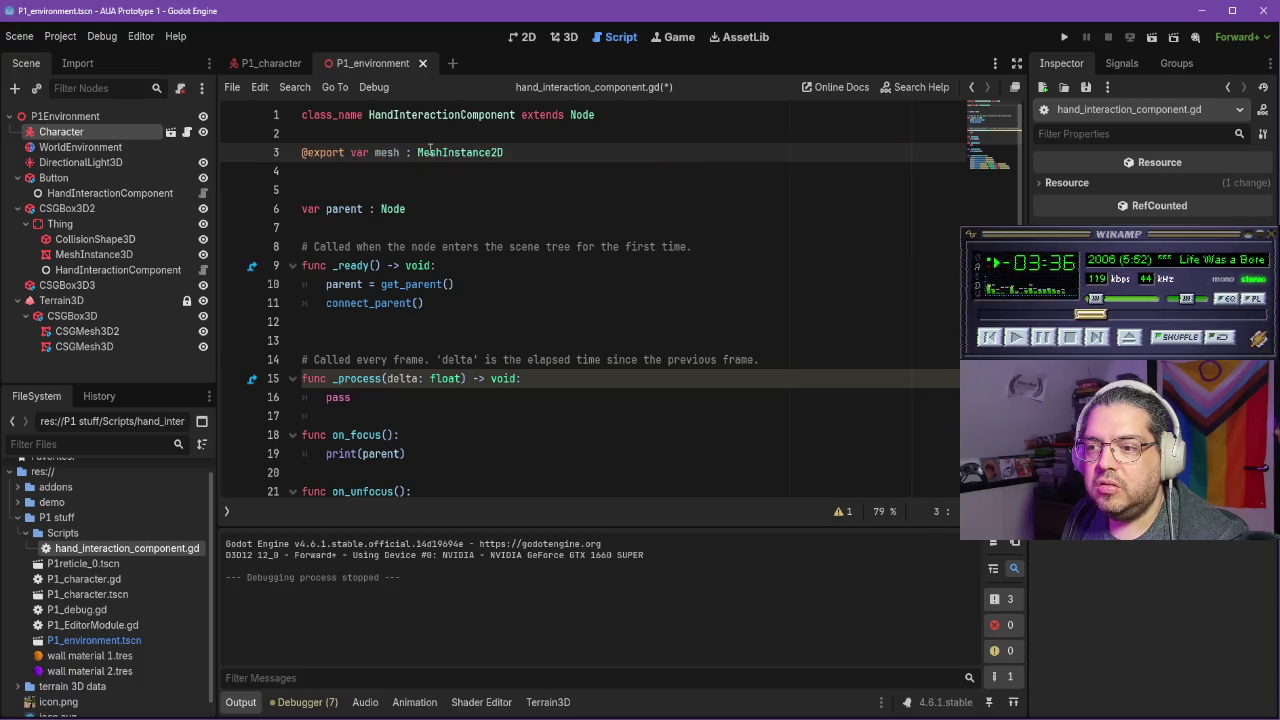
{"action": "key", "text": "BackSpace"}
{"action": "key", "text": "BackSpace"}
{"action": "type", "text": "D"}
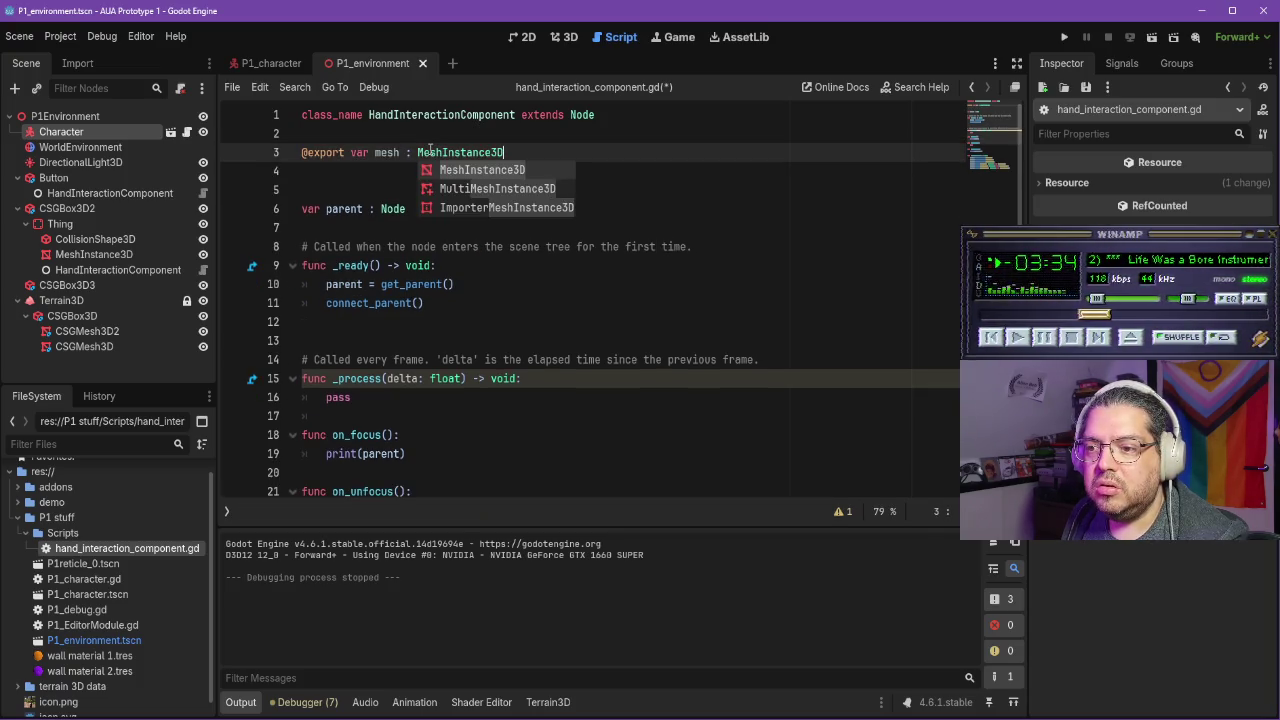
{"action": "key", "text": "Escape"}
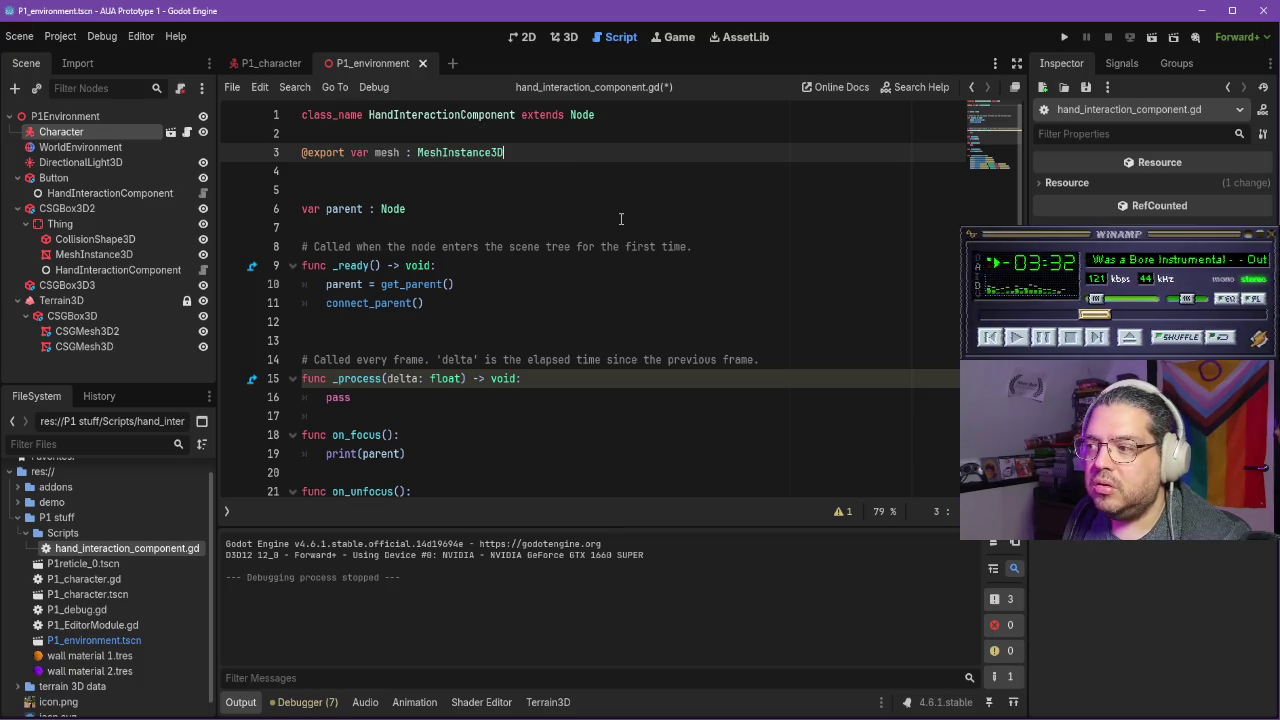
{"action": "key", "text": "Down"}
{"action": "key", "text": "Down"}
{"action": "key", "text": "Down"}
{"action": "left_click", "coordinate": [505, 182]}
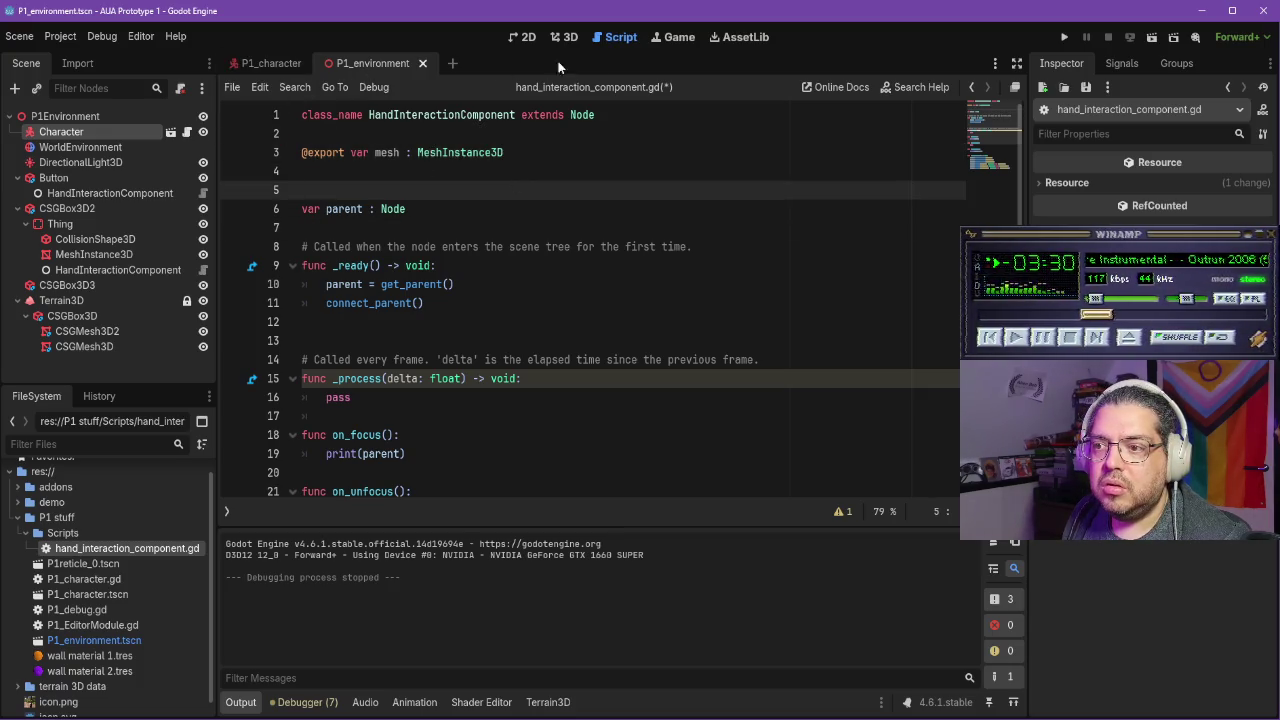
Select the HandInteractionComponent under Button, save the scene, and resume the tutorial
{"action": "left_click", "coordinate": [564, 37]}
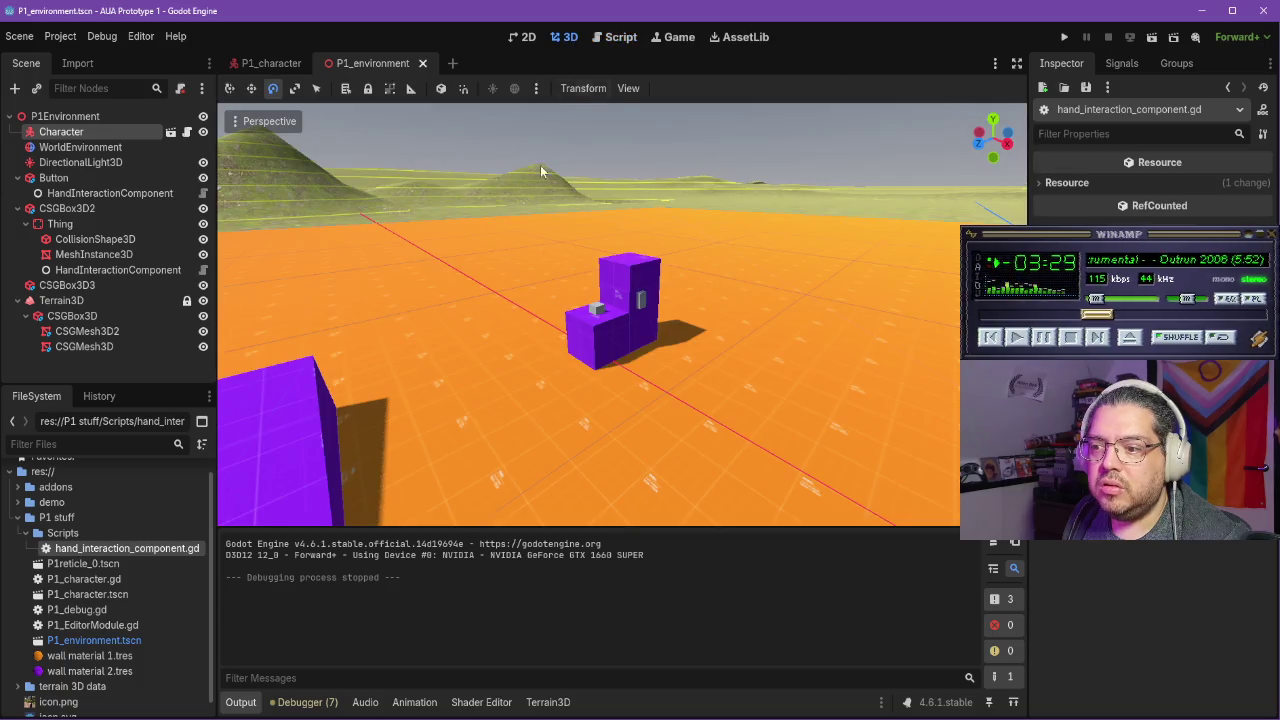
{"action": "left_click", "coordinate": [109, 194]}
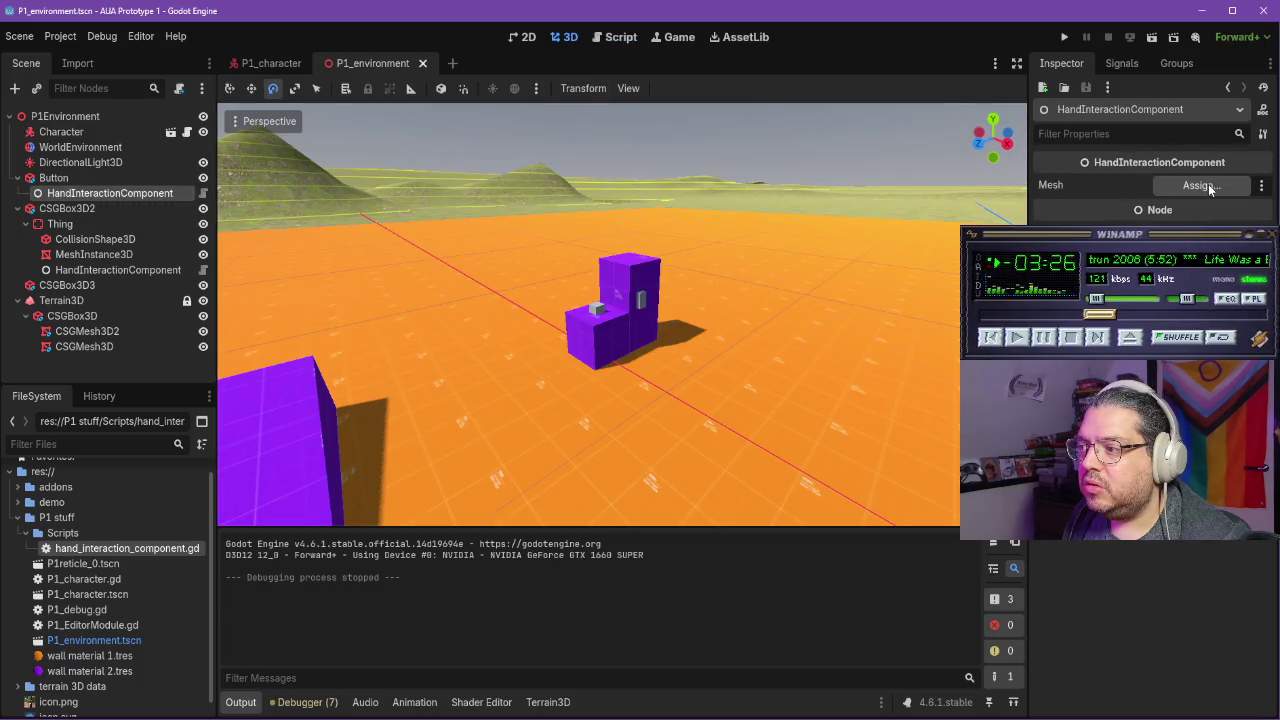
{"action": "left_click", "coordinate": [202, 195]}
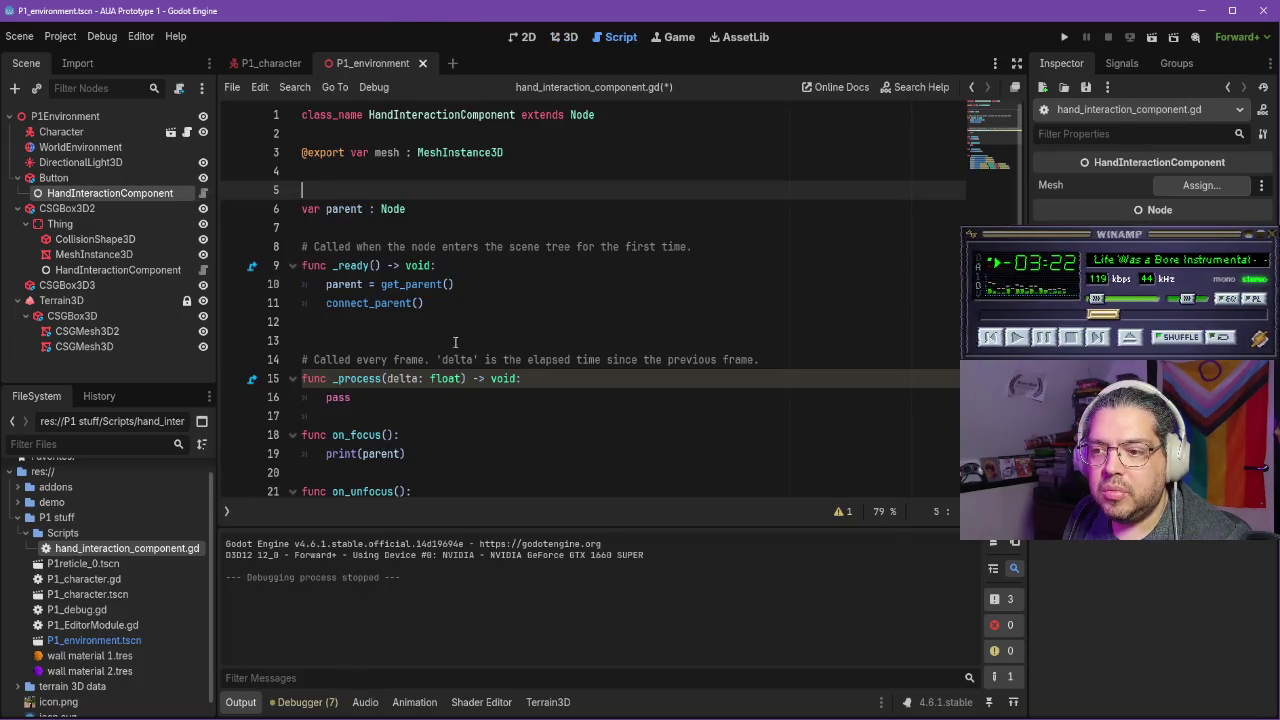
{"action": "key", "text": "ctrl+s"}
{"action": "left_click", "coordinate": [459, 232]}
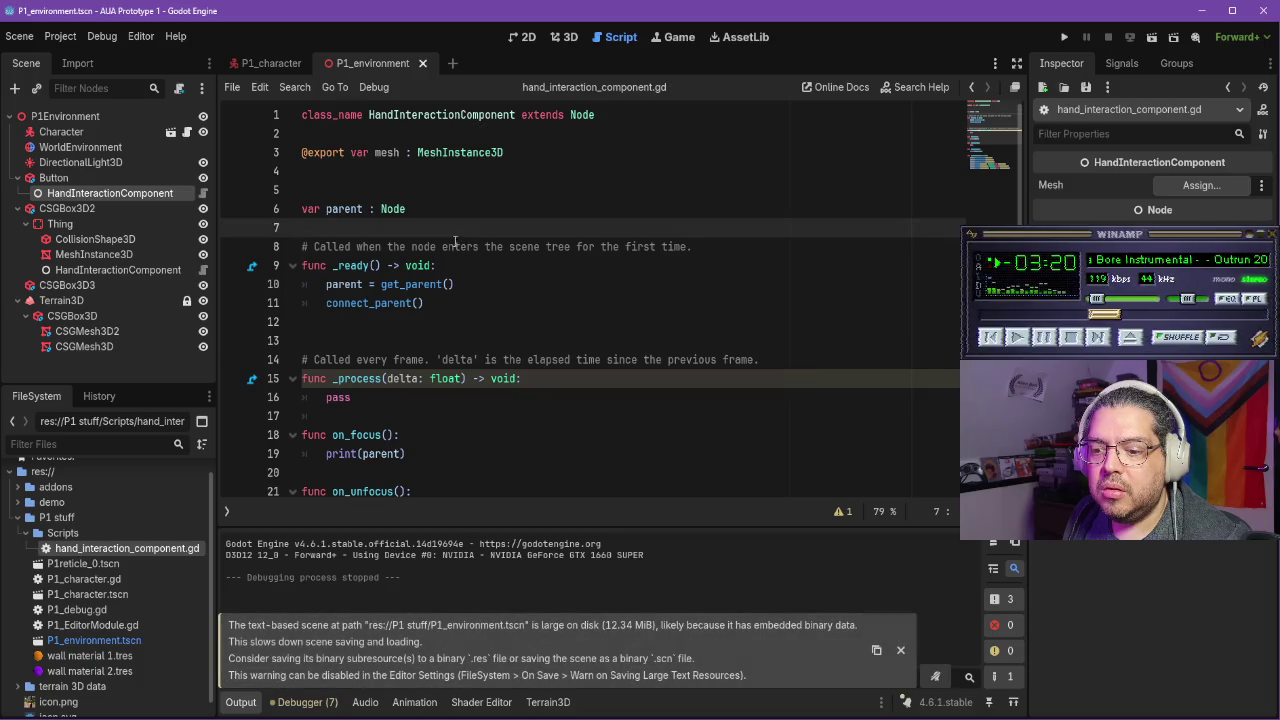
{"action": "key", "text": "alt+Tab"}
{"action": "left_click", "coordinate": [509, 416]}
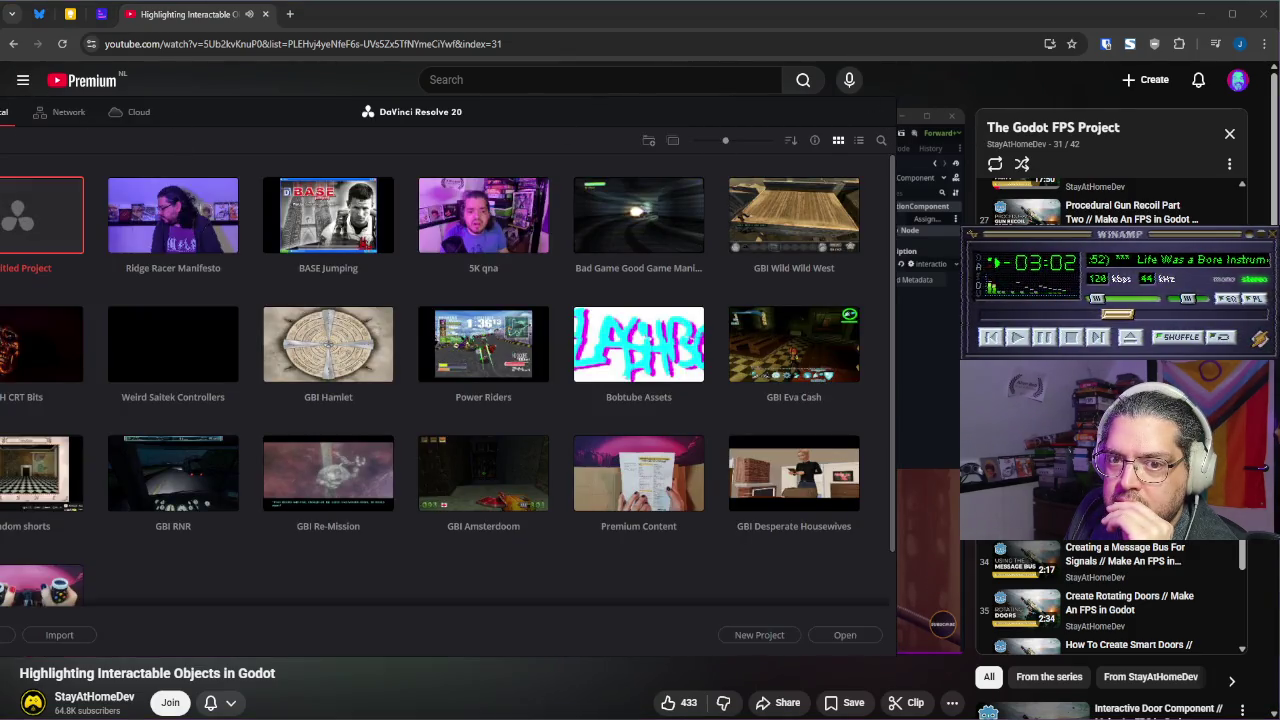
Watch more of the tutorial, pause it, and switch to the Context UI for Interactions tab
{"action": "key", "text": "alt+Tab"}
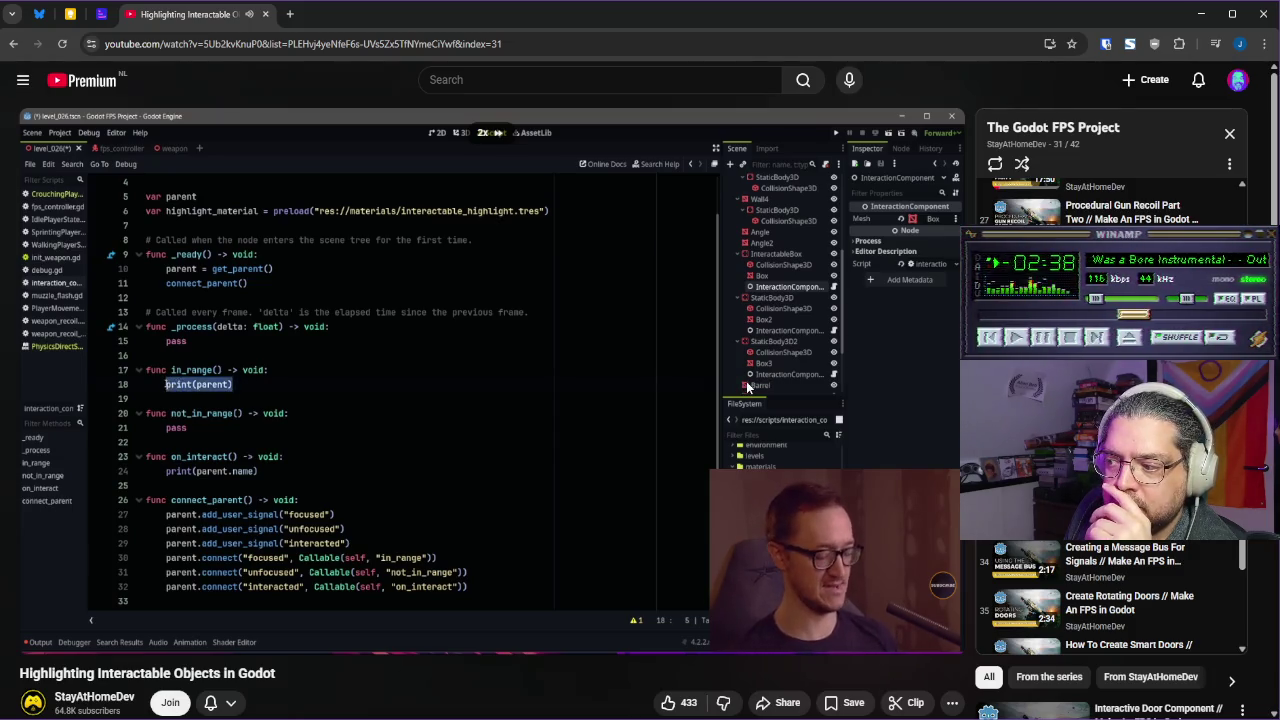
{"action": "key", "text": "k"}
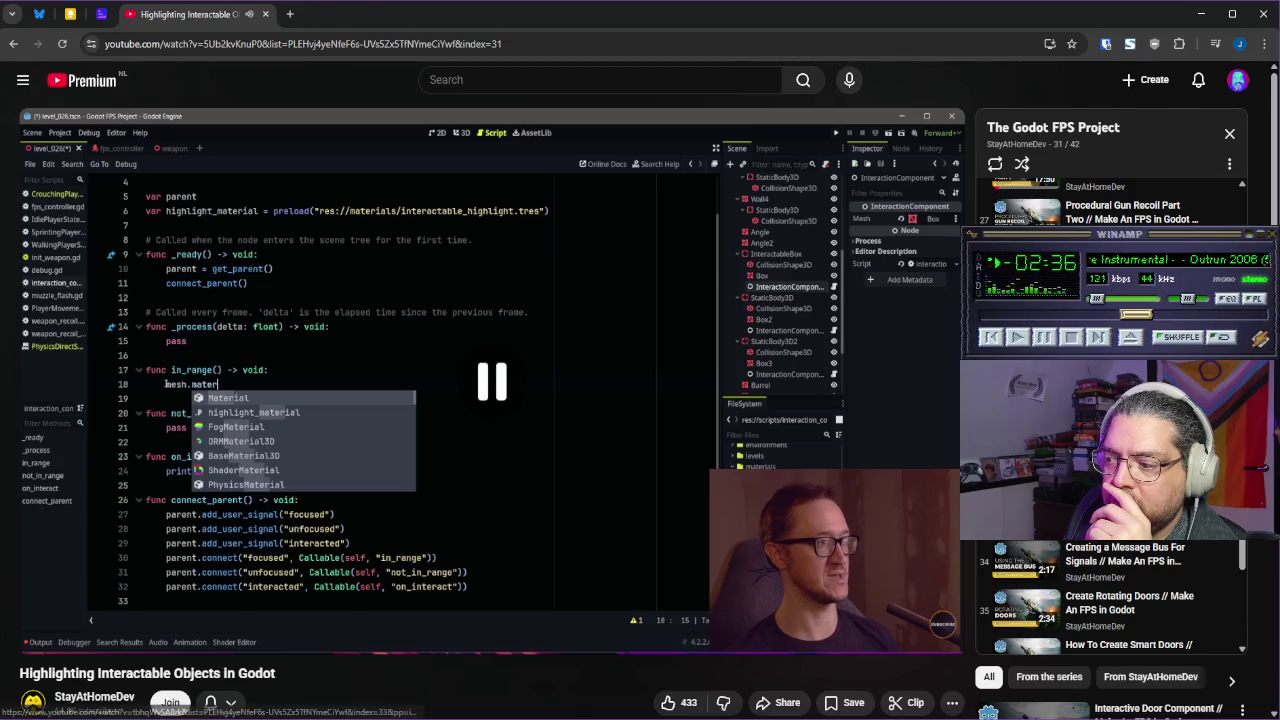
{"action": "left_click", "coordinate": [359, 23]}
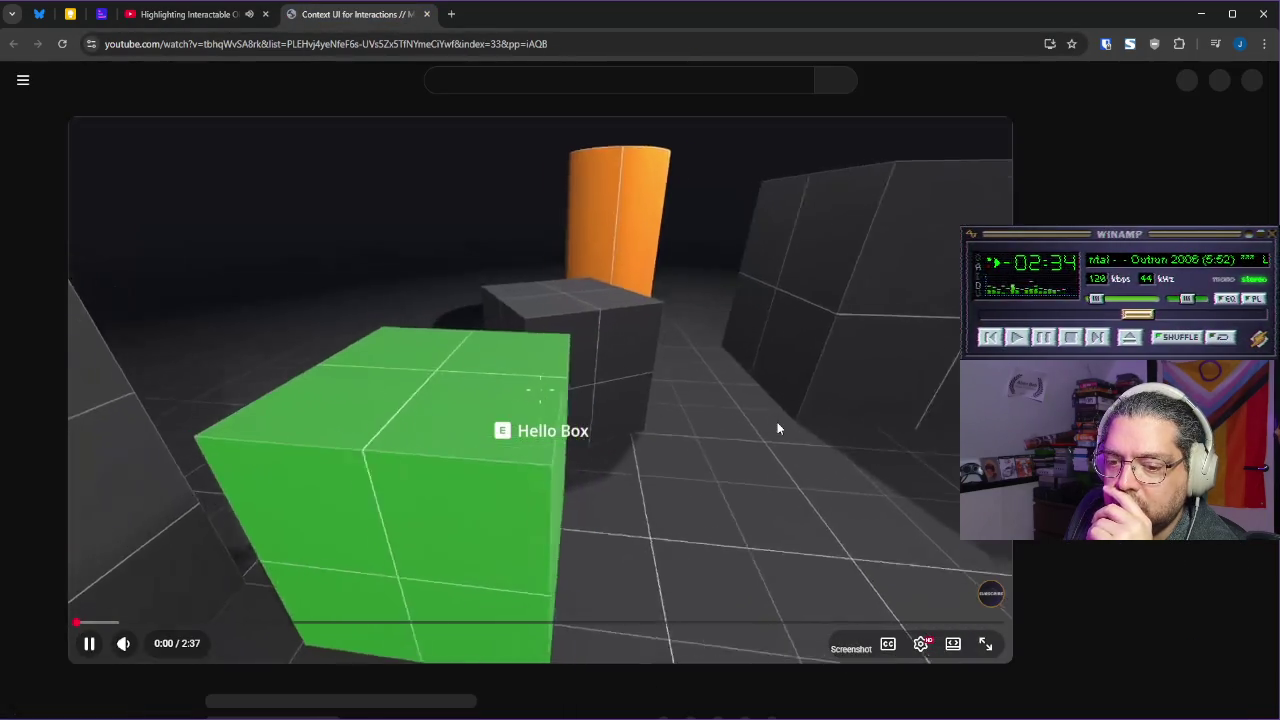
Close the Context UI for Interactions tab and watch the highlighting tutorial at 2x, then pause
{"action": "mouse_move", "coordinate": [777, 421]}
{"action": "left_mouse_down"}
{"action": "mouse_move", "coordinate": [843, 430]}
{"action": "mouse_move", "coordinate": [849, 419]}
{"action": "mouse_move", "coordinate": [791, 380]}
{"action": "mouse_move", "coordinate": [800, 359]}
{"action": "mouse_move", "coordinate": [735, 352]}
{"action": "left_mouse_up"}
{"action": "middle_click", "coordinate": [325, 20]}
{"action": "left_click", "coordinate": [576, 330]}
Skim the tutorial around 5:15 at double speed, then pause
{"action": "left_click_drag", "start_coordinate": [652, 615], "coordinate": [652, 615]}
{"action": "left_click", "coordinate": [735, 467]}
{"action": "mouse_move", "coordinate": [735, 467]}
{"action": "left_mouse_down"}
{"action": "mouse_move", "coordinate": [758, 449]}
{"action": "mouse_move", "coordinate": [725, 453]}
{"action": "left_mouse_up"}
{"action": "left_click", "coordinate": [618, 615]}
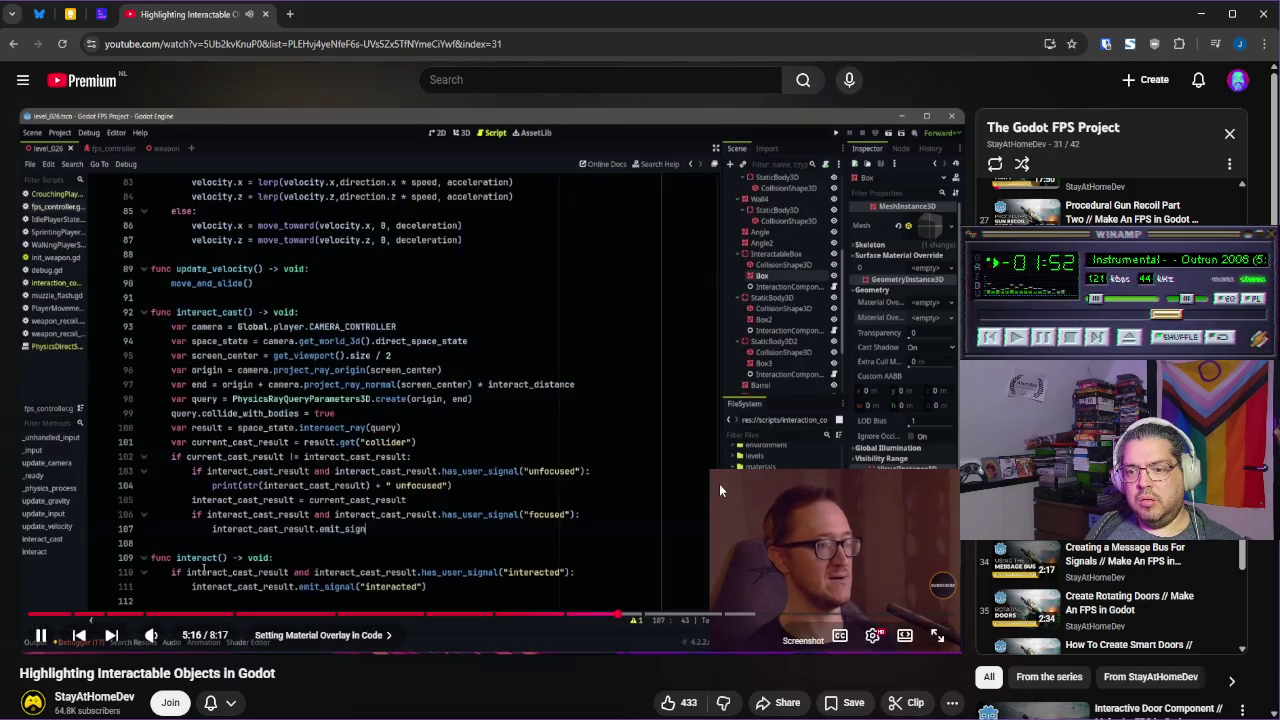
{"action": "left_click_drag", "start_coordinate": [719, 484], "coordinate": [719, 484]}
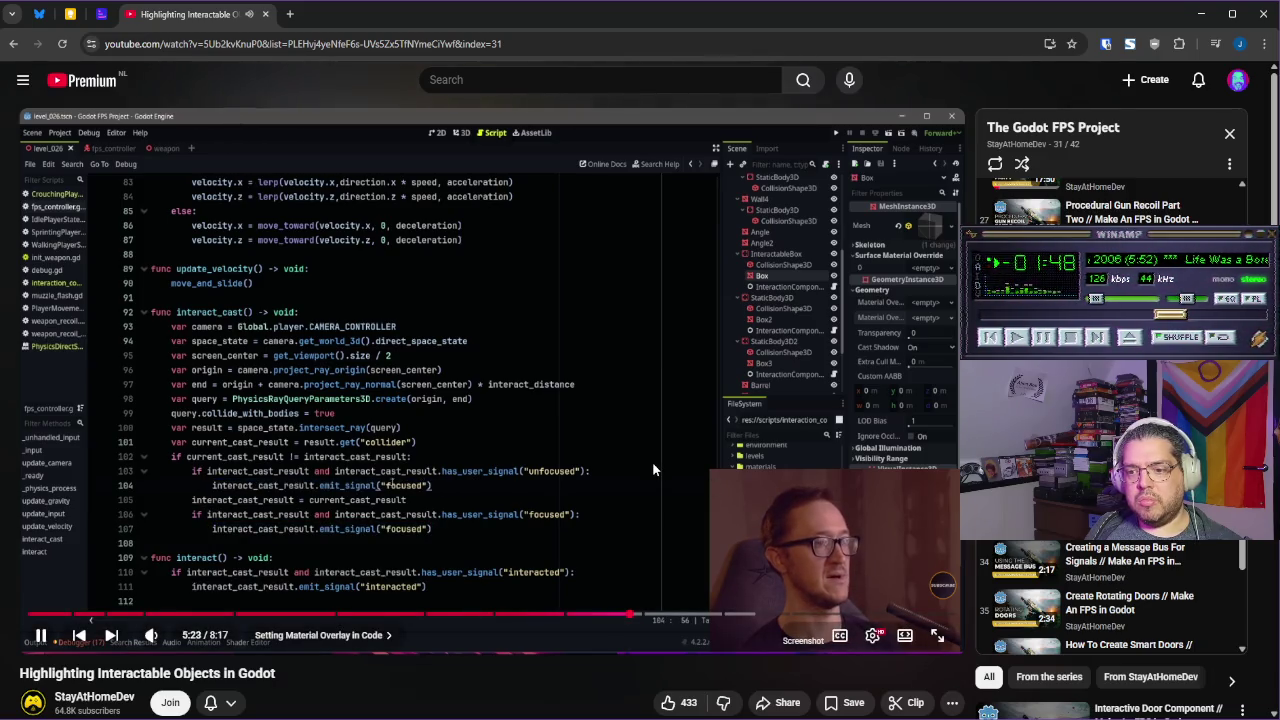
{"action": "left_click_drag", "start_coordinate": [654, 467], "coordinate": [663, 463]}
{"action": "left_click", "coordinate": [494, 449]}
Rewind to about 4:48 to watch the focused emit_signal code, then return to Godot
{"action": "mouse_move", "coordinate": [648, 620]}
{"action": "left_mouse_down"}
{"action": "mouse_move", "coordinate": [616, 622]}
{"action": "mouse_move", "coordinate": [616, 461]}
{"action": "mouse_move", "coordinate": [604, 459]}
{"action": "left_mouse_up"}
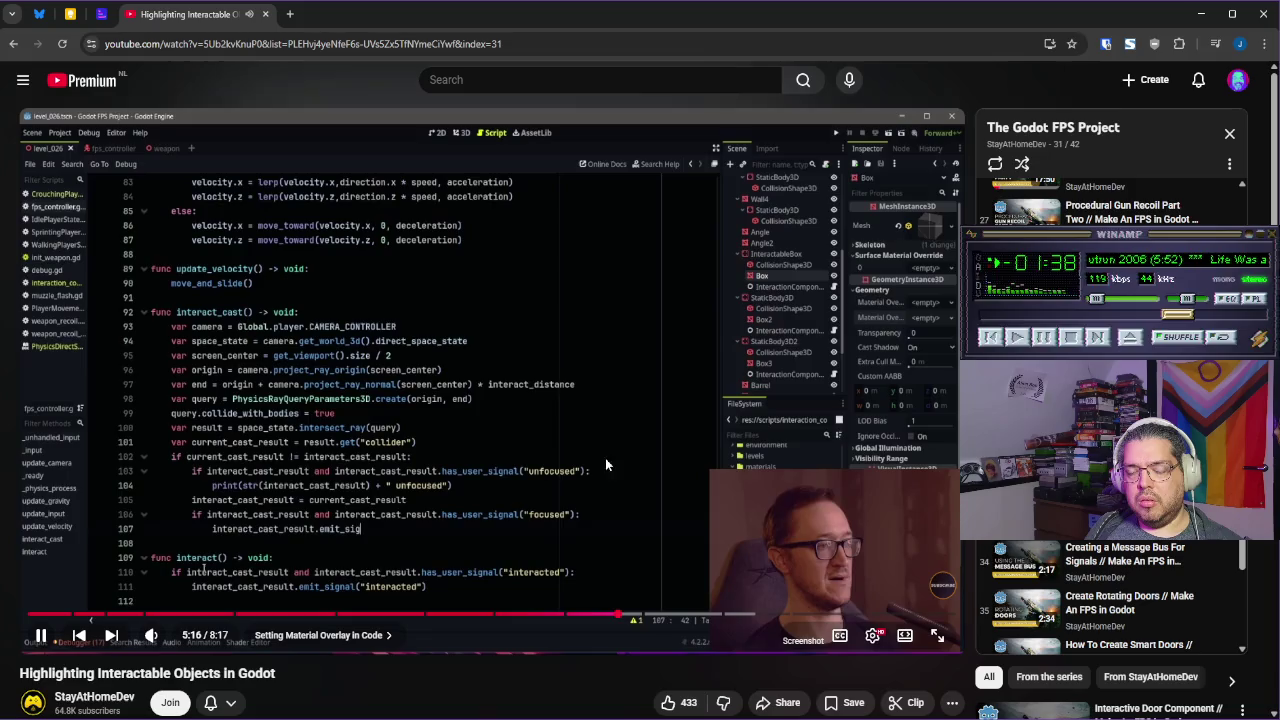
{"action": "left_click", "coordinate": [592, 613]}
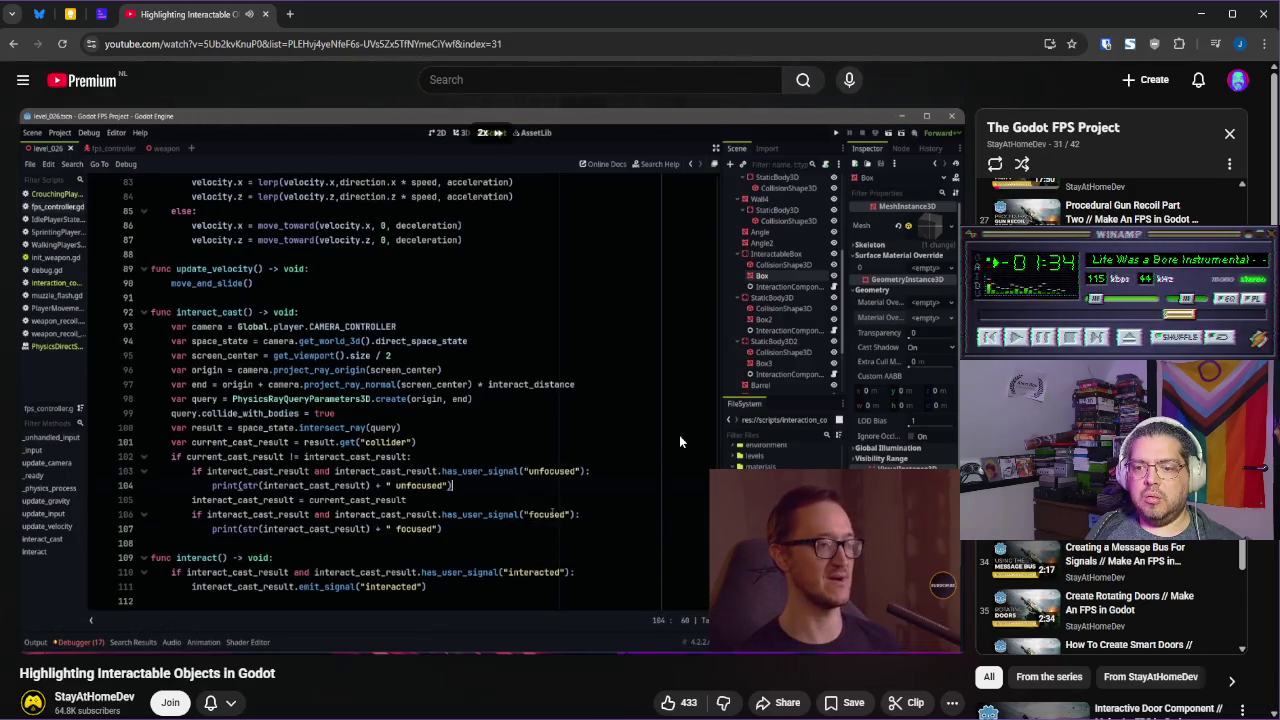
{"action": "left_click", "coordinate": [566, 616]}
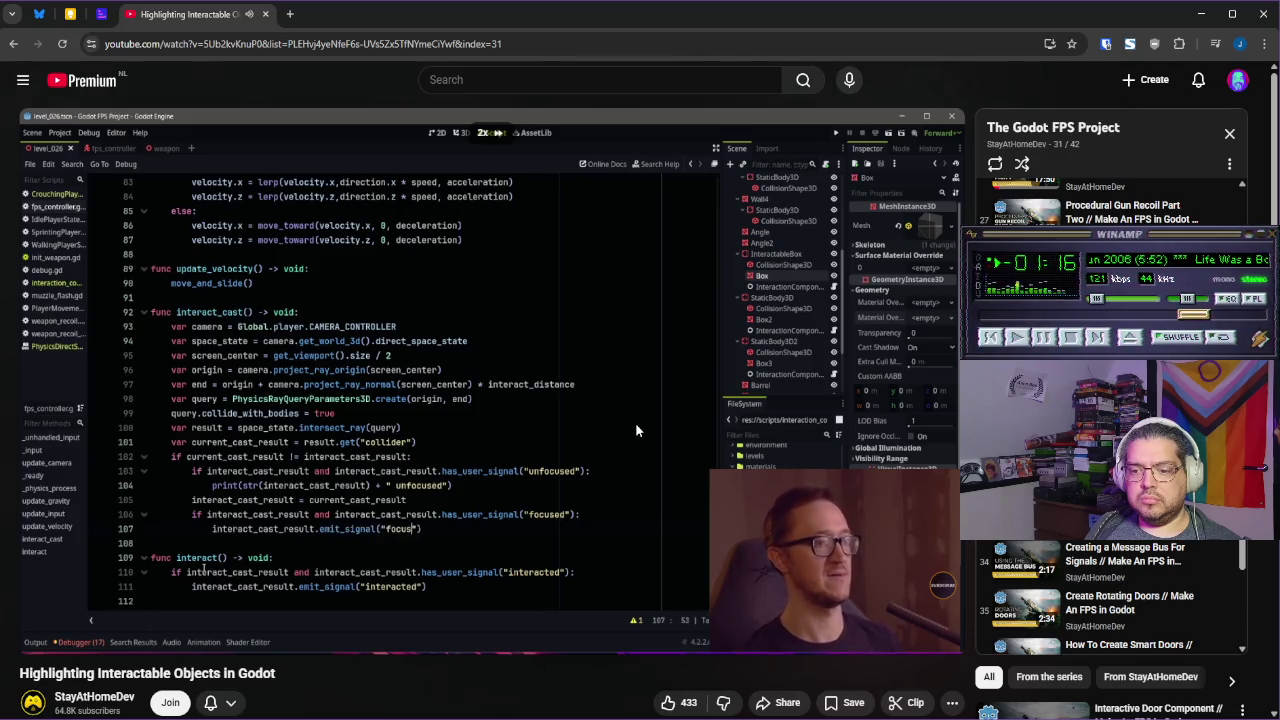
{"action": "left_click", "coordinate": [619, 414]}
{"action": "mouse_move", "coordinate": [413, 708]}
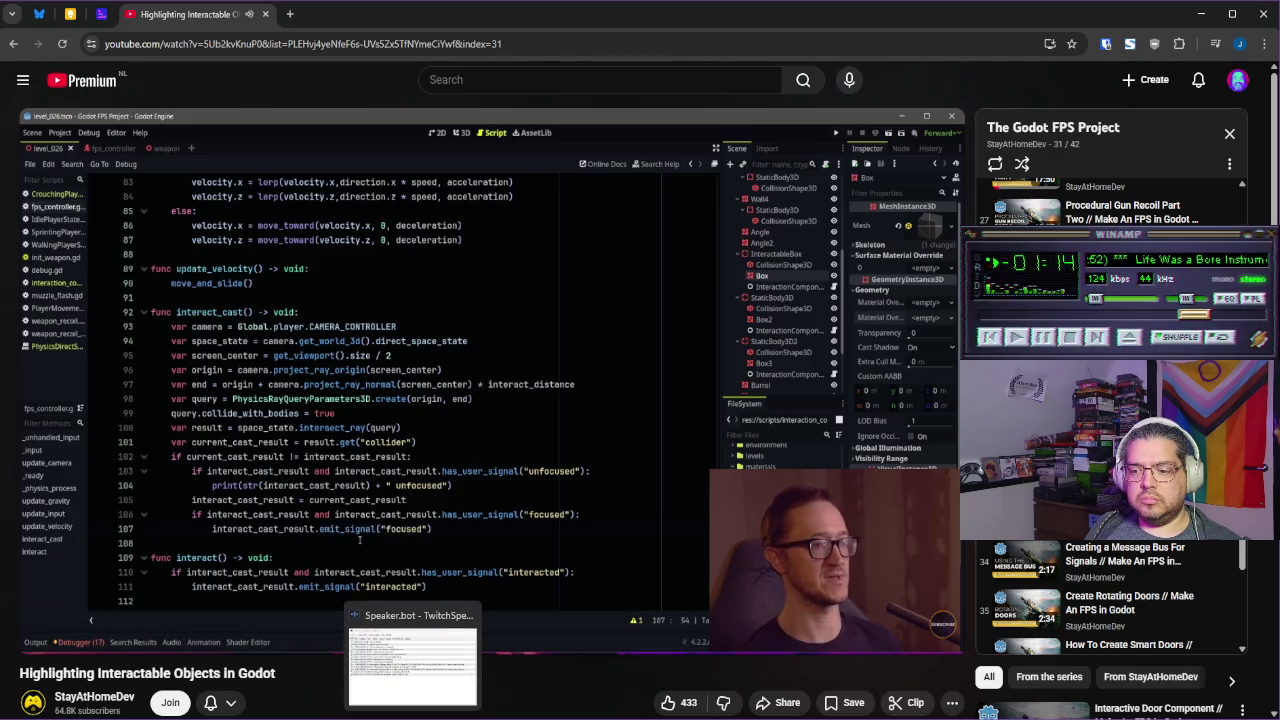
{"action": "left_click", "coordinate": [413, 655]}
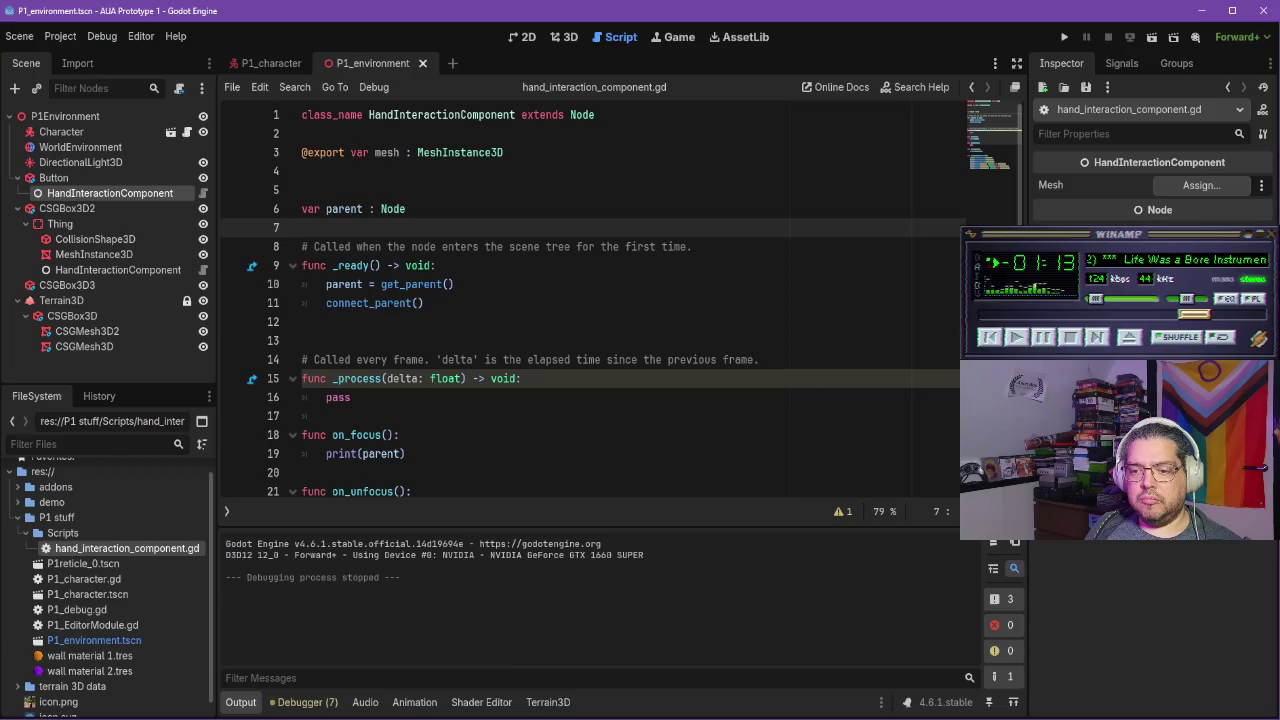
Open the P1_character script and find the print statements around line 496
{"action": "scroll", "coordinate": [462, 385], "scroll_direction": "down", "scroll_amount": 2}
{"action": "left_click", "coordinate": [463, 379]}
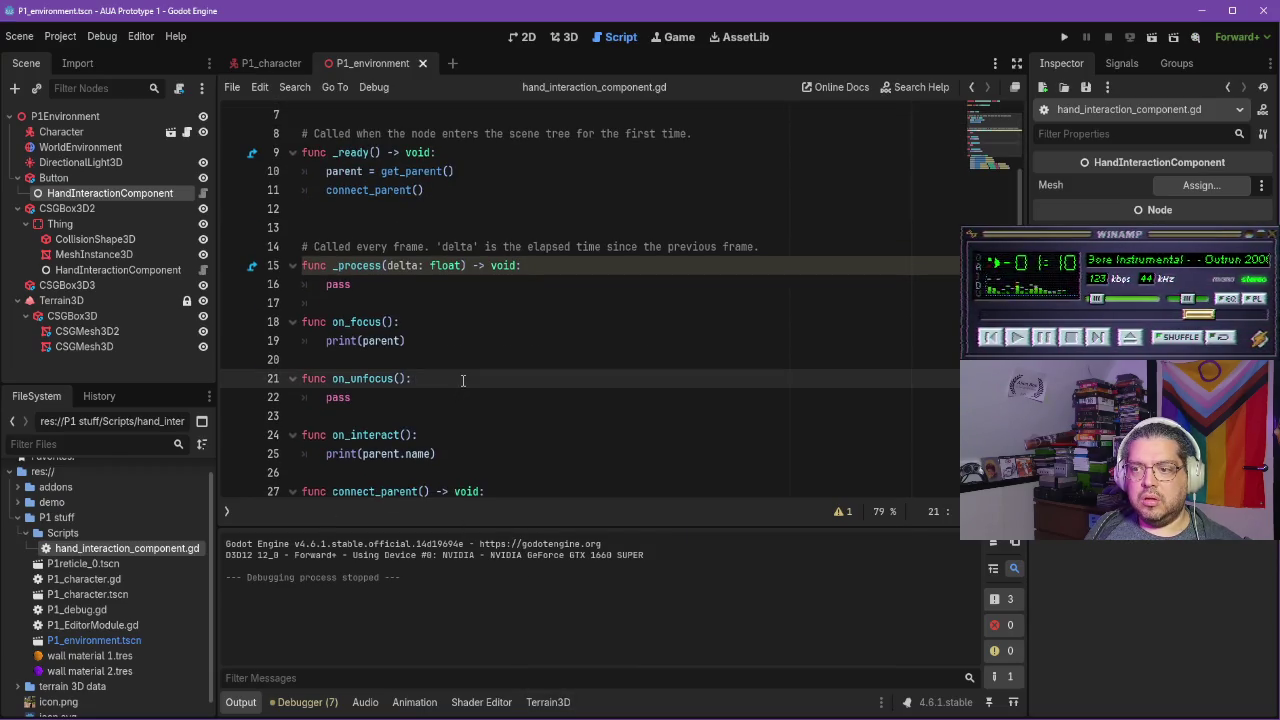
{"action": "scroll", "coordinate": [463, 380], "scroll_direction": "down", "scroll_amount": 3}
{"action": "scroll", "coordinate": [463, 380], "scroll_direction": "up", "scroll_amount": 5}
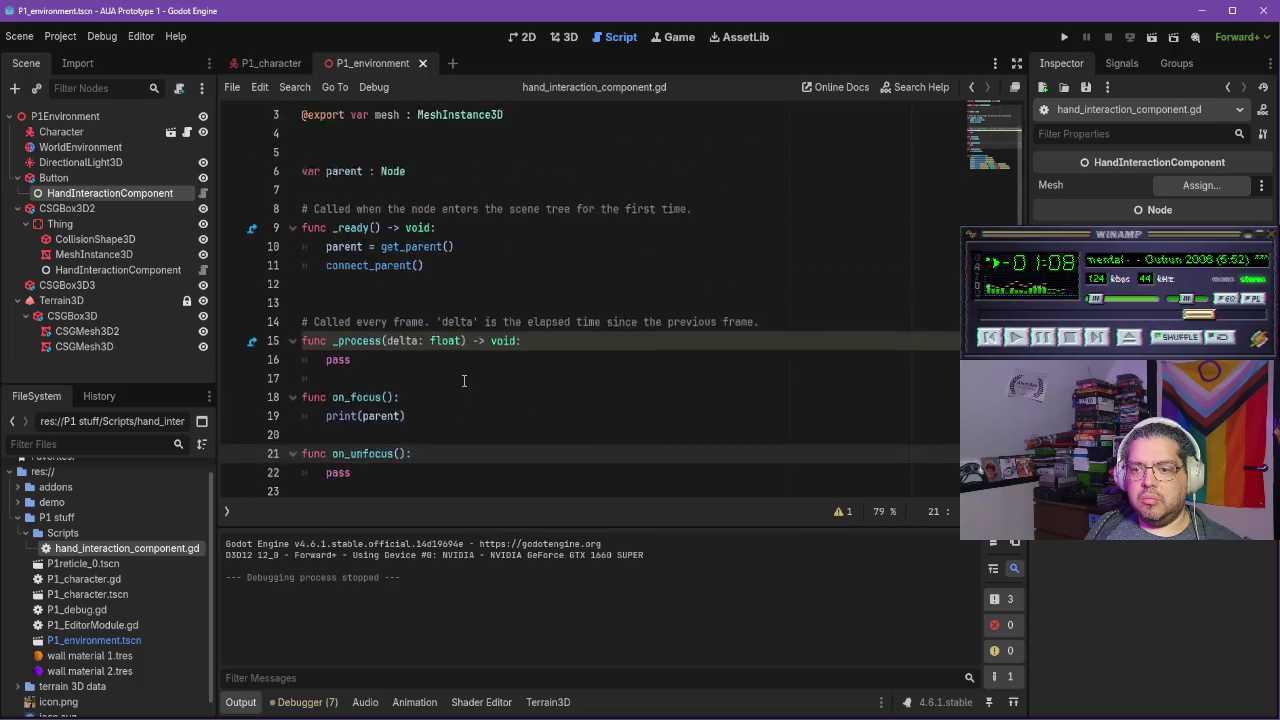
{"action": "left_click", "coordinate": [270, 63]}
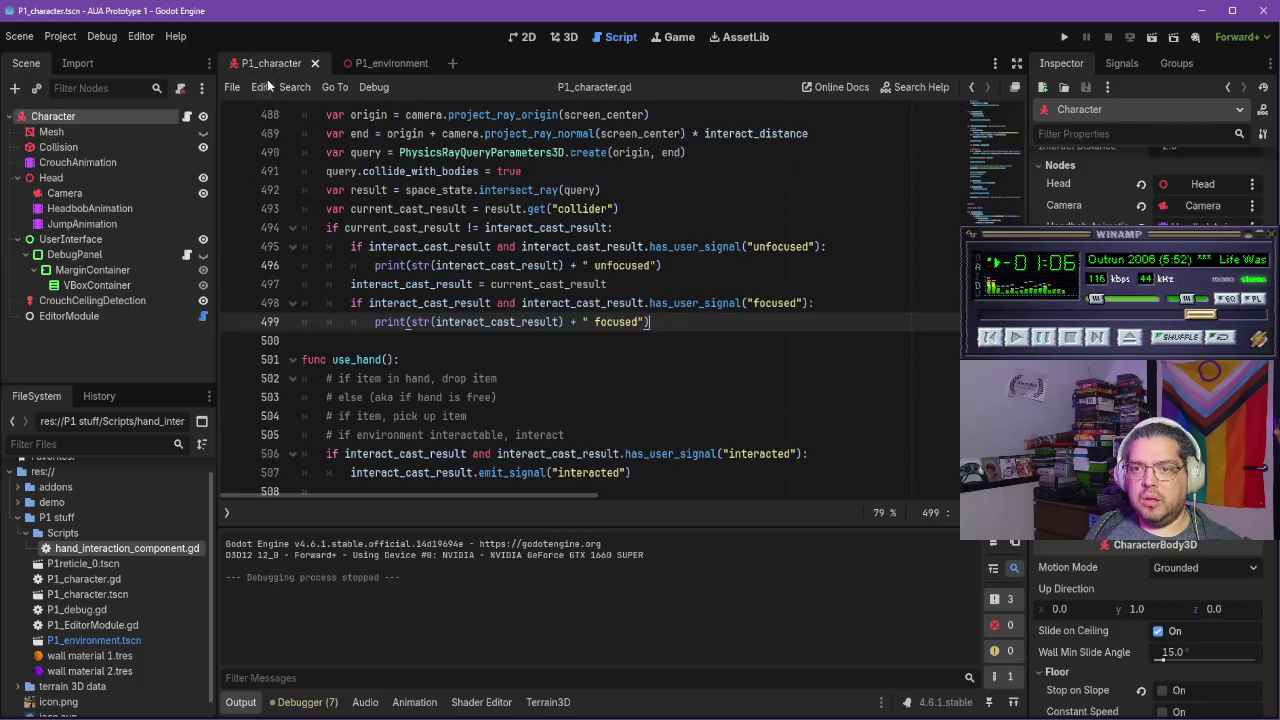
{"action": "scroll", "coordinate": [508, 400], "scroll_direction": "down", "scroll_amount": 4}
{"action": "scroll", "coordinate": [508, 390], "scroll_direction": "up", "scroll_amount": 4}
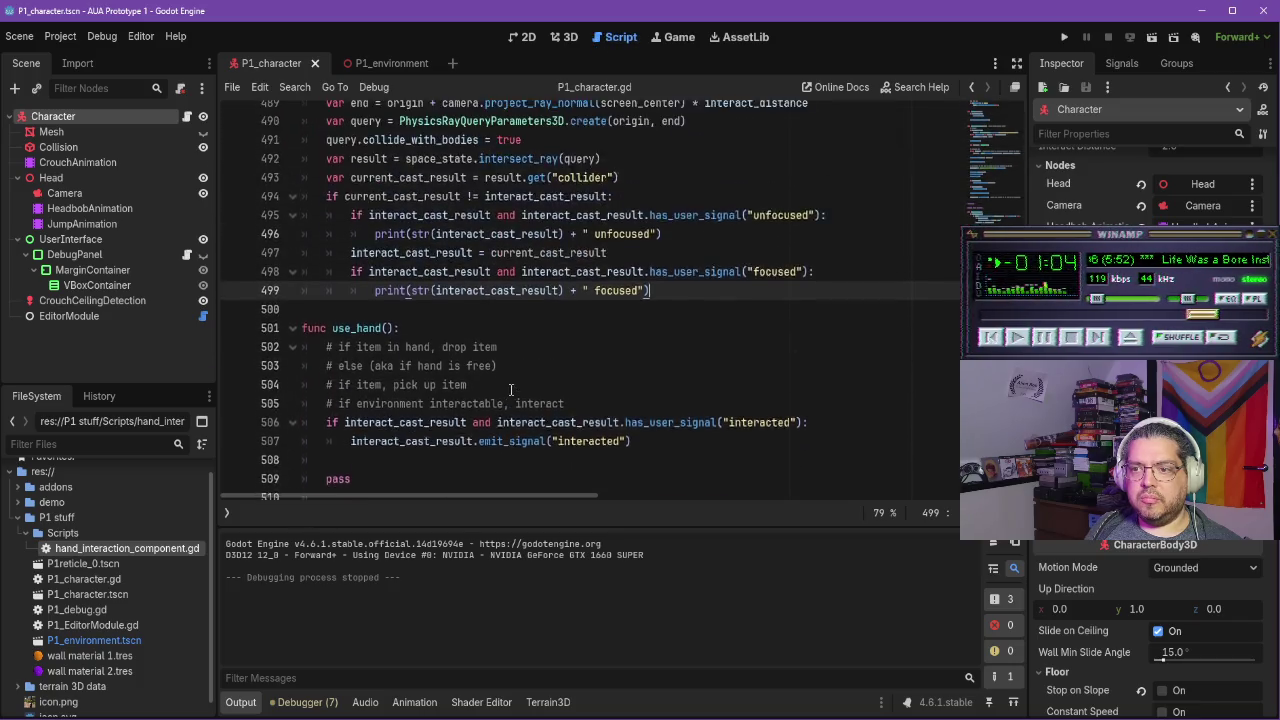
{"action": "scroll", "coordinate": [636, 288], "scroll_direction": "down", "scroll_amount": 1}
Replace the unfocused print on line 496 with interact_cast_result.emit_signal("unfocused")
{"action": "mouse_move", "coordinate": [671, 234]}
{"action": "left_mouse_down"}
{"action": "mouse_move", "coordinate": [352, 234]}
{"action": "mouse_move", "coordinate": [374, 233]}
{"action": "left_mouse_up"}
{"action": "type", "text": "in"}
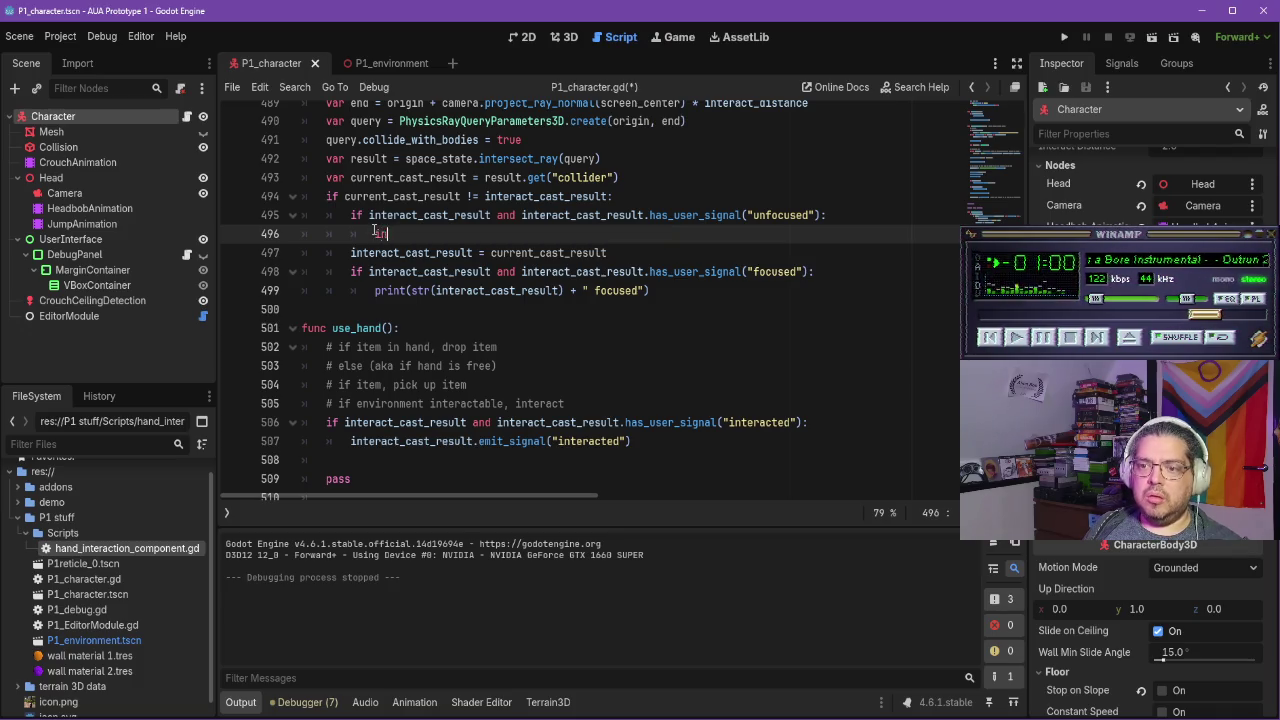
{"action": "key", "text": "BackSpace"}
{"action": "key", "text": "BackSpace"}
{"action": "type", "text": "eract_cast"}
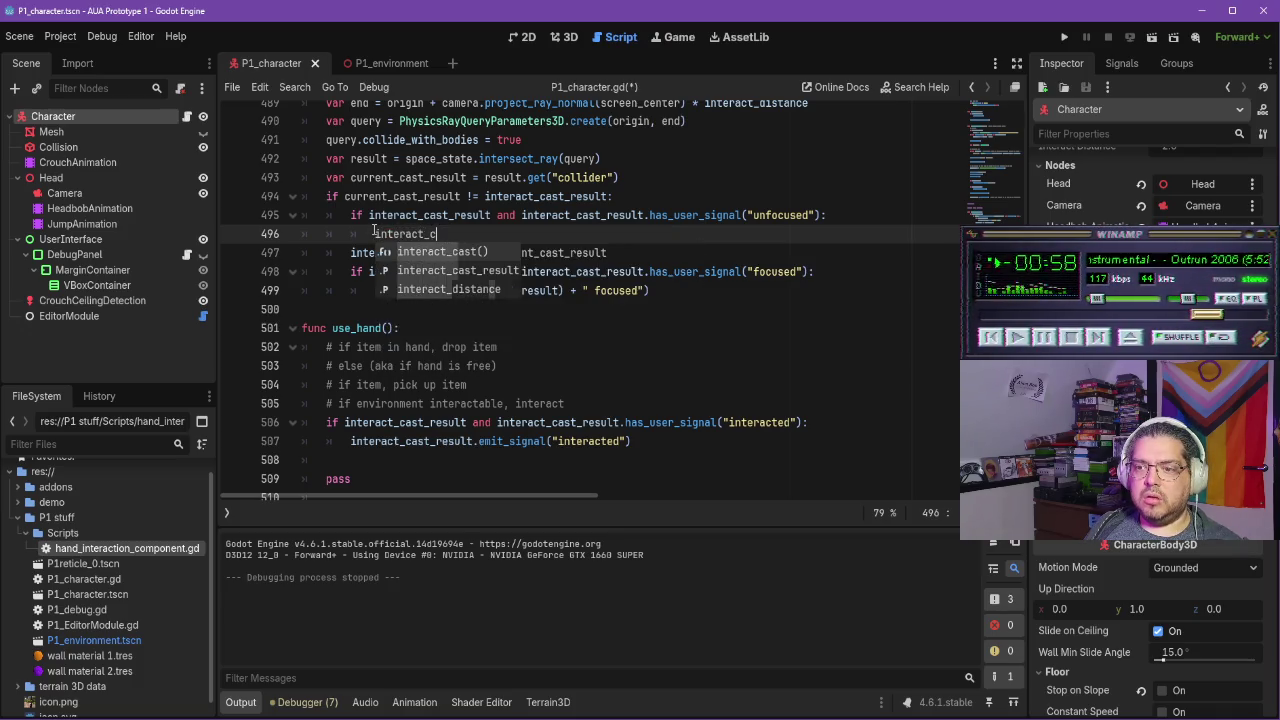
{"action": "key", "text": "Down"}
{"action": "key", "text": "Return"}
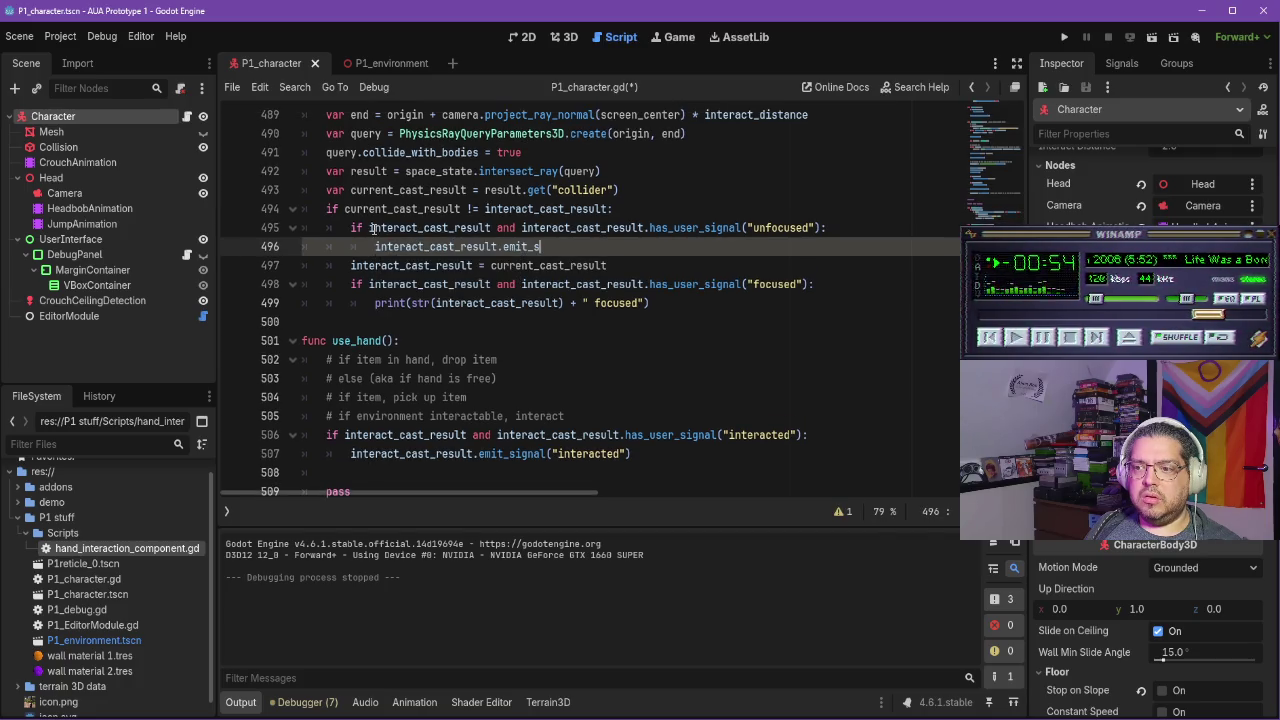
{"action": "type", "text": "ignal(\"u"}
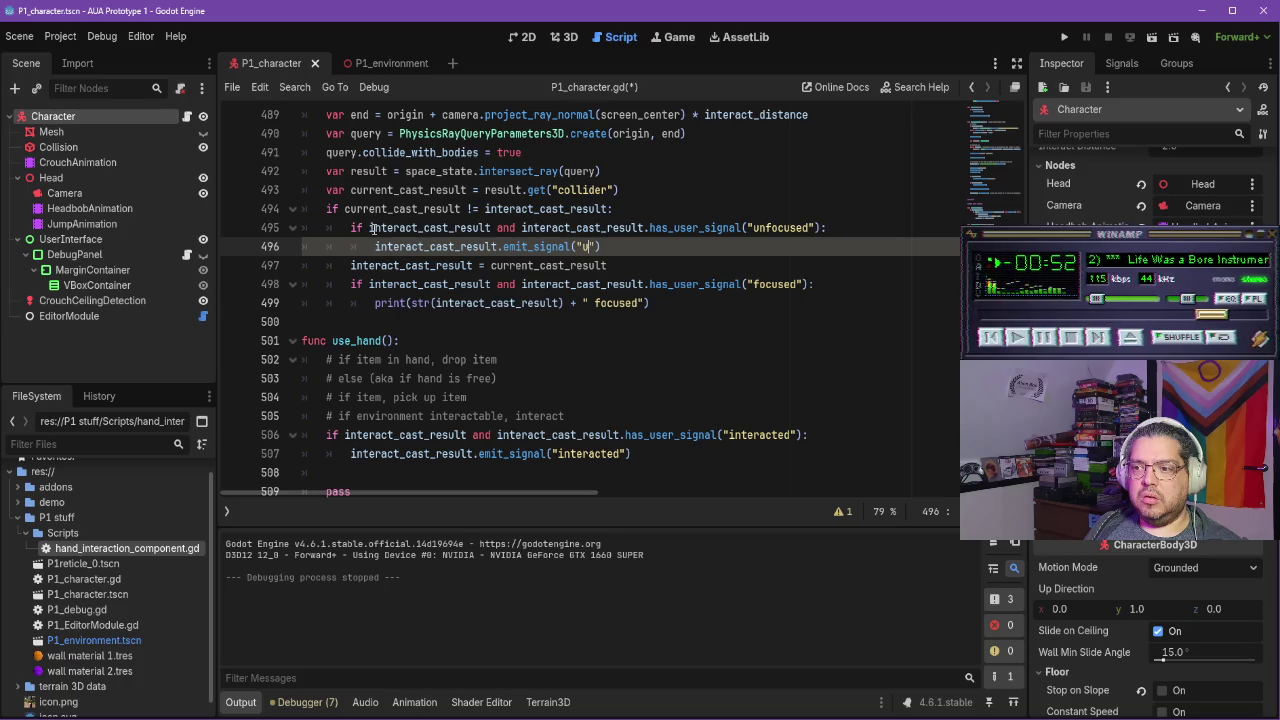
{"action": "type", "text": "sed"}
{"action": "key", "text": "Down"}
{"action": "key", "text": "Down"}
{"action": "key", "text": "Down"}
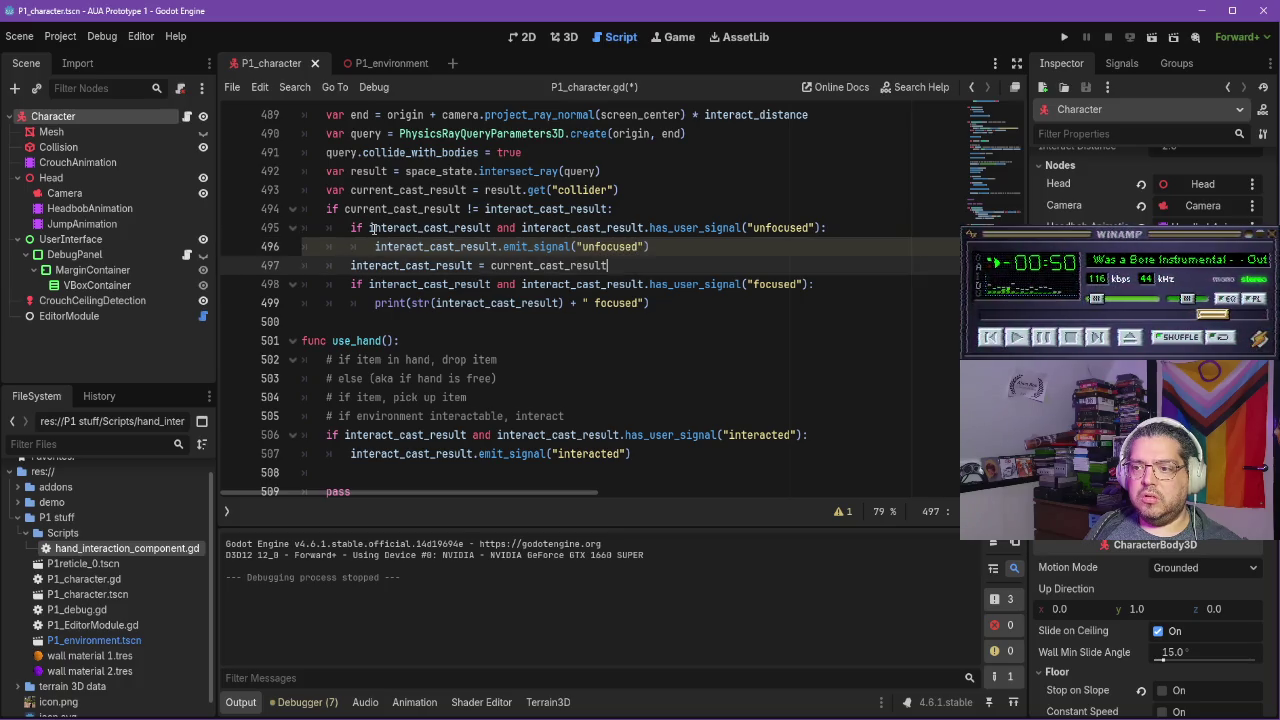
Replace the focused print on line 499 with interact_cast_result.emit_signal("focused") and save
{"action": "key", "text": "ctrl+shift+Left"}
{"action": "key", "text": "ctrl+shift+Left"}
{"action": "key", "text": "ctrl+shift+Left"}
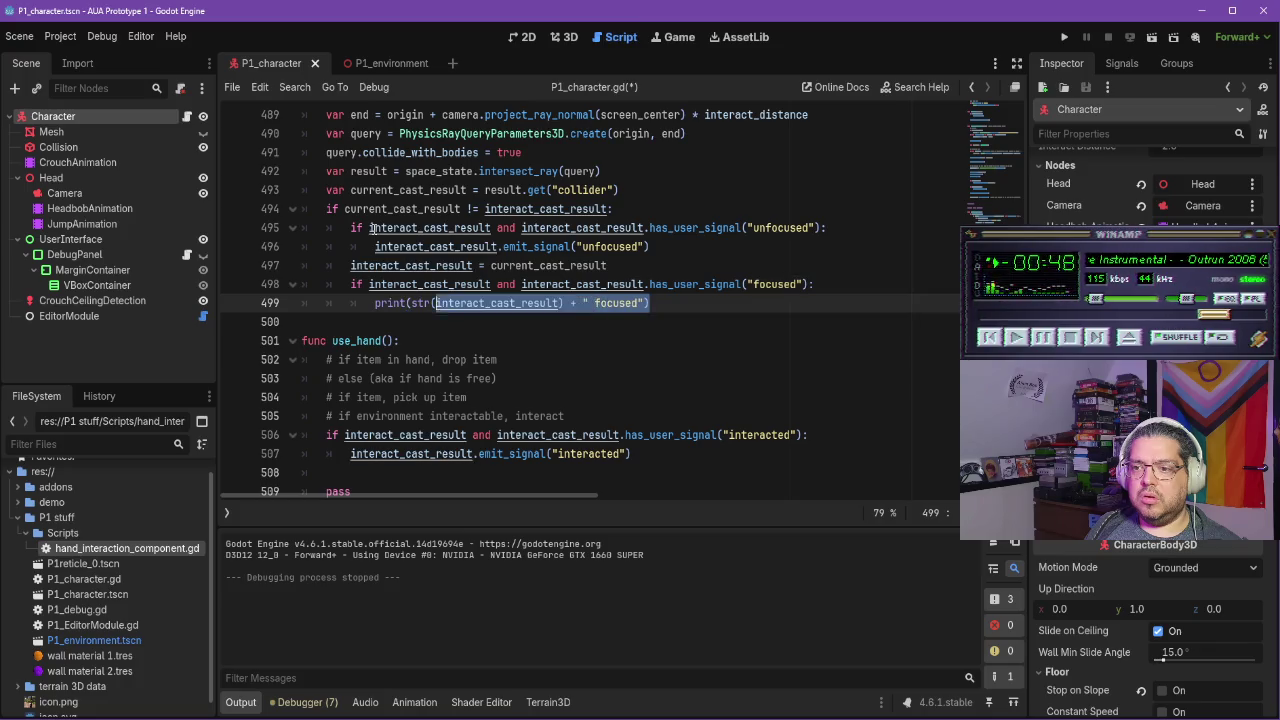
{"action": "key", "text": "BackSpace"}
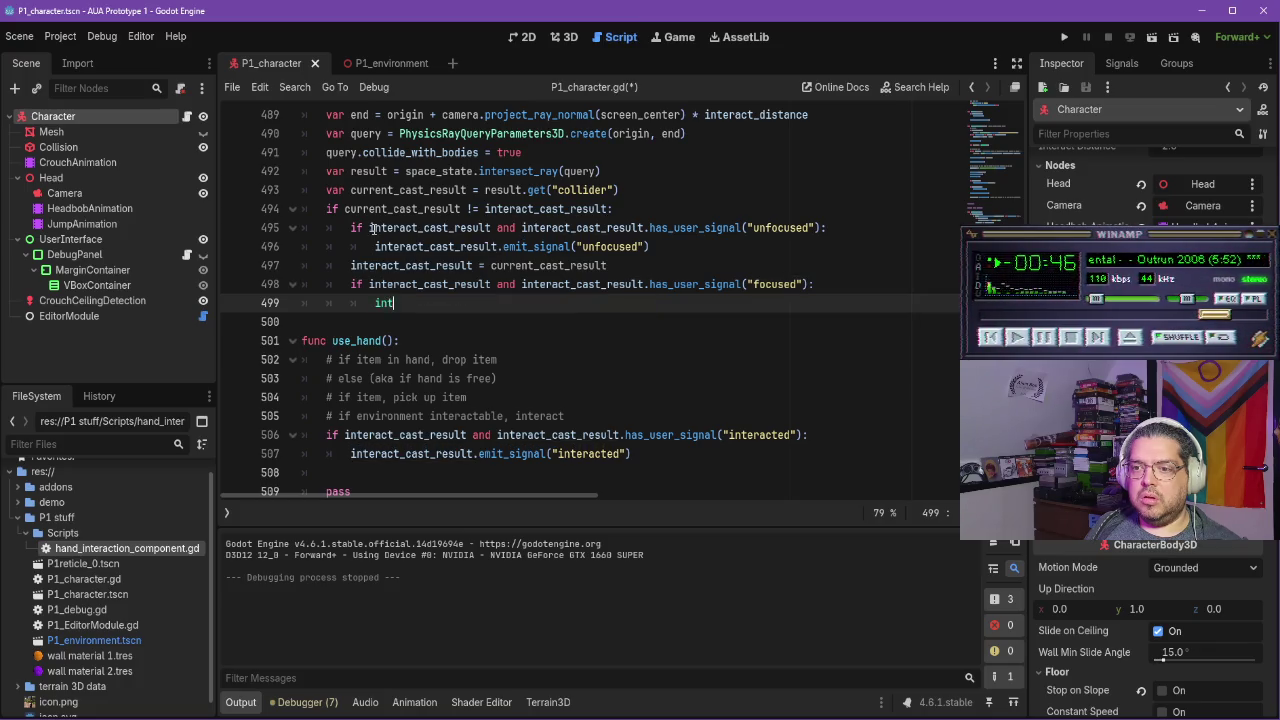
{"action": "type", "text": "erat"}
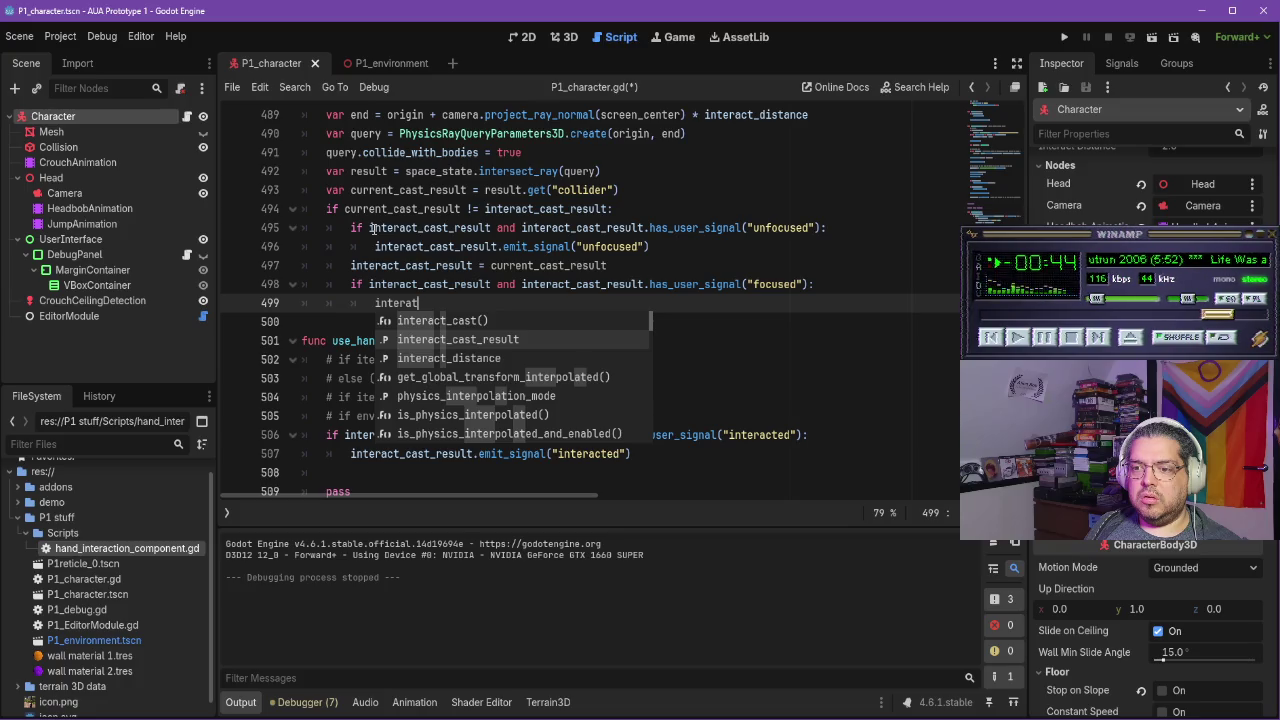
{"action": "key", "text": "Down"}
{"action": "key", "text": "Return"}
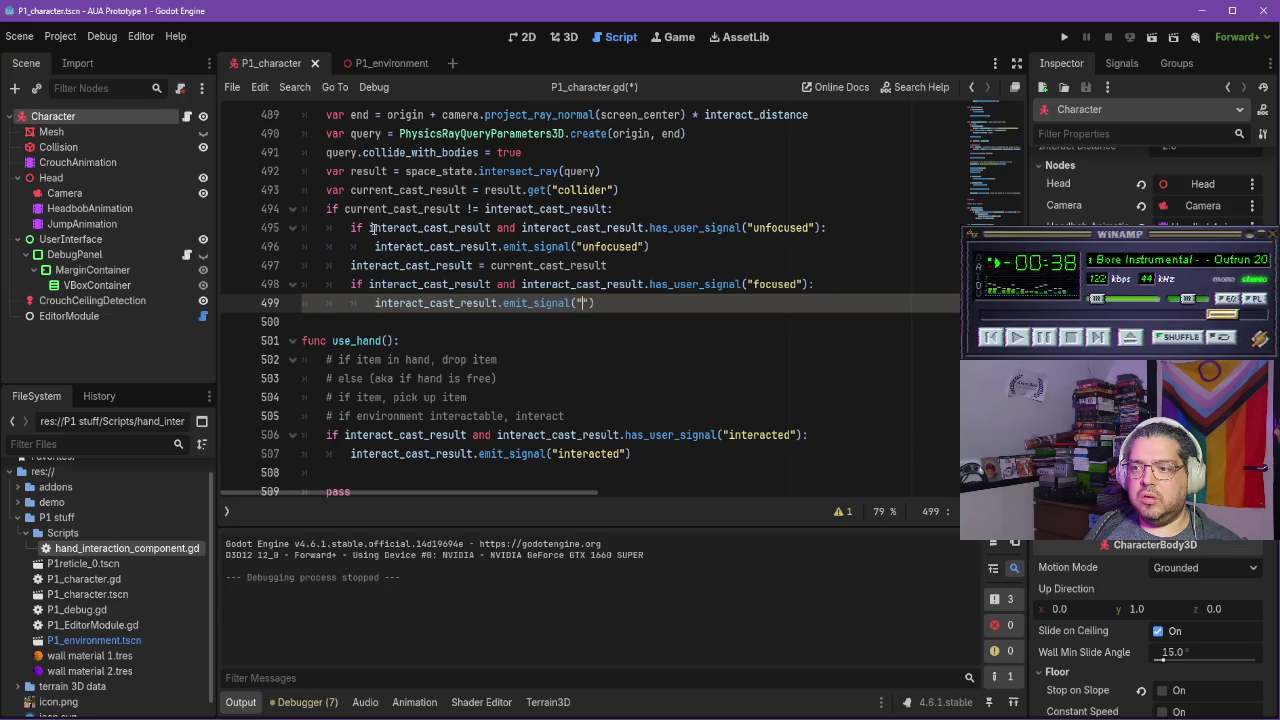
{"action": "type", "text": "focused"}
{"action": "key", "text": "ctrl+s"}
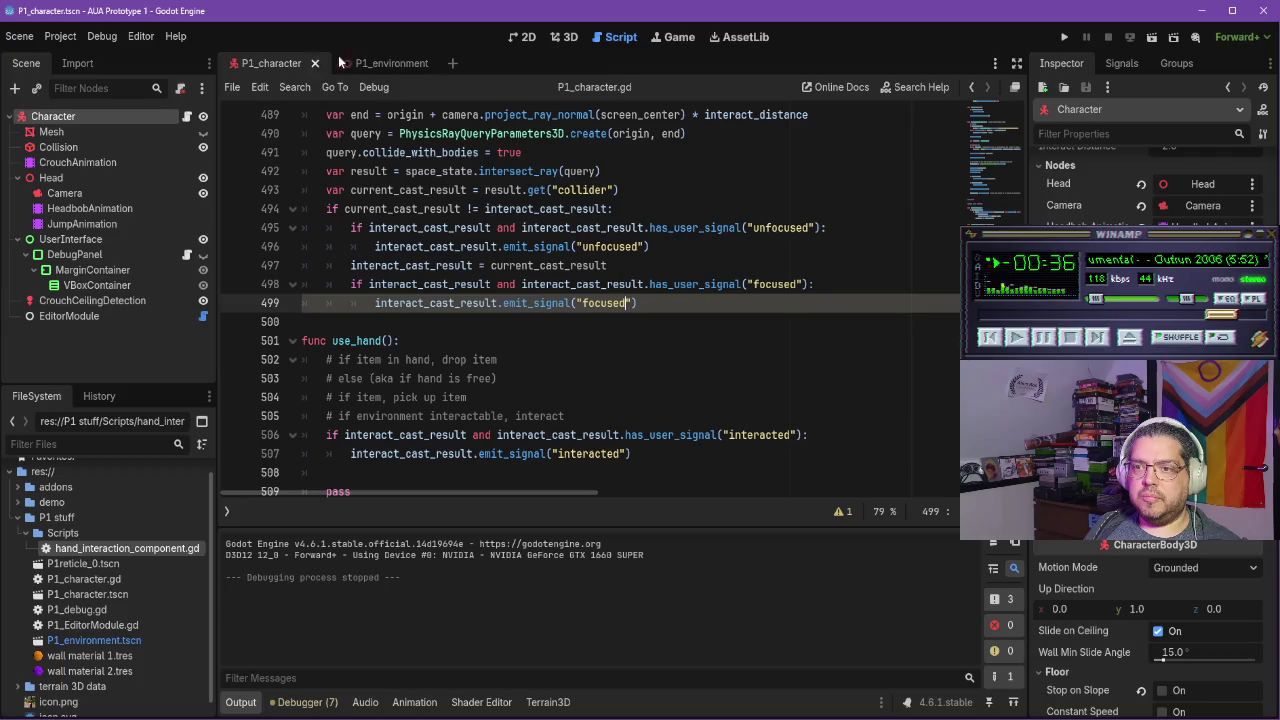
{"action": "left_click", "coordinate": [383, 63]}
{"action": "left_click", "coordinate": [265, 64]}
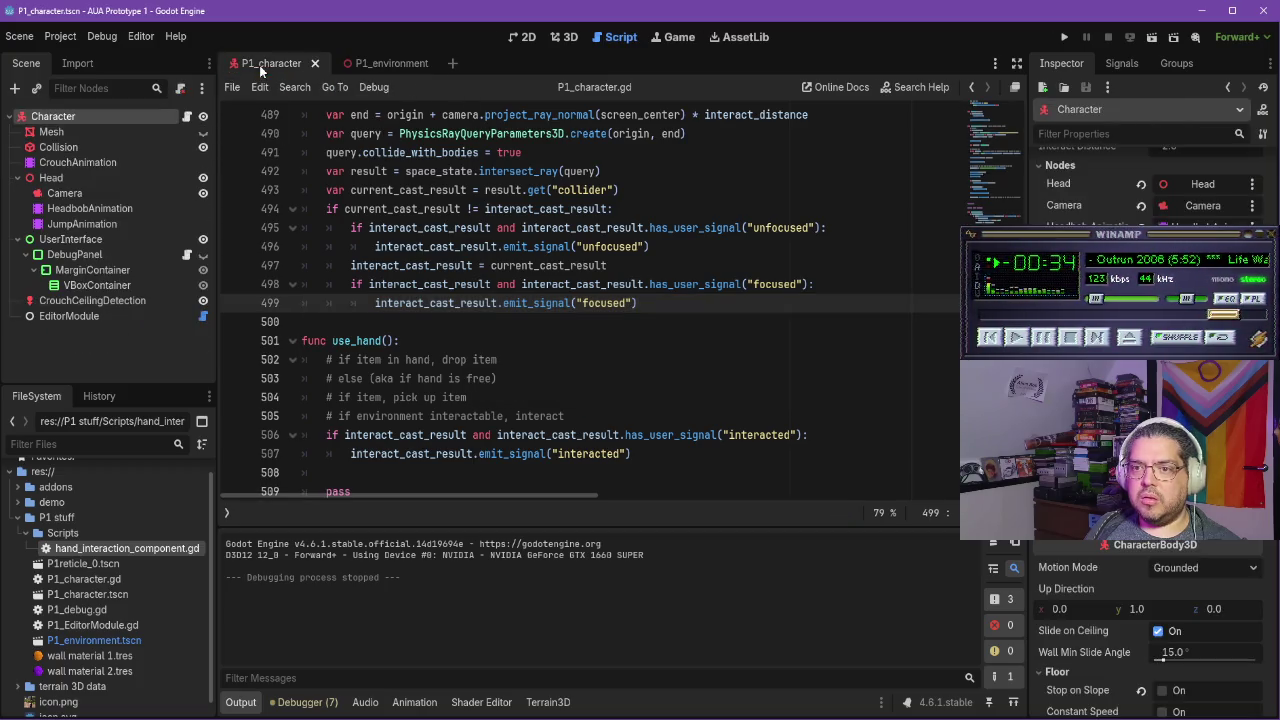
Open hand_interaction_component.gd and look through the script File and Editor menus
{"action": "double_click", "coordinate": [115, 549]}
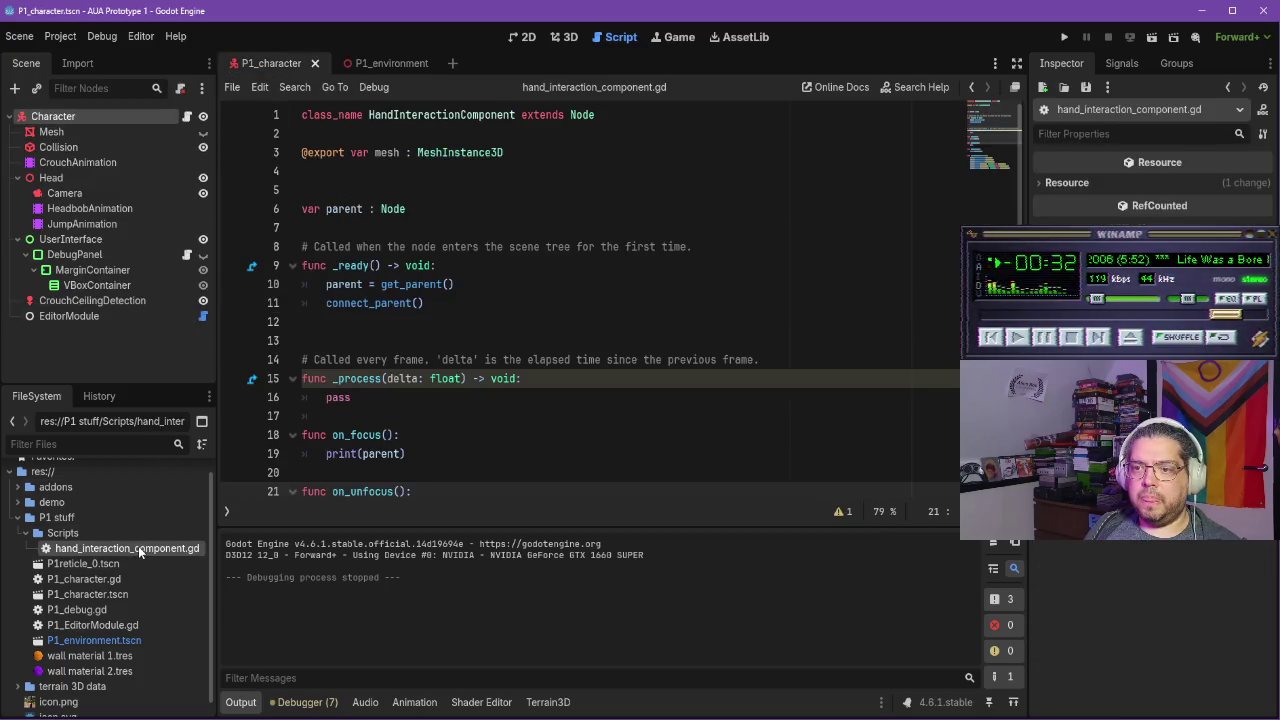
{"action": "left_click", "coordinate": [231, 88]}
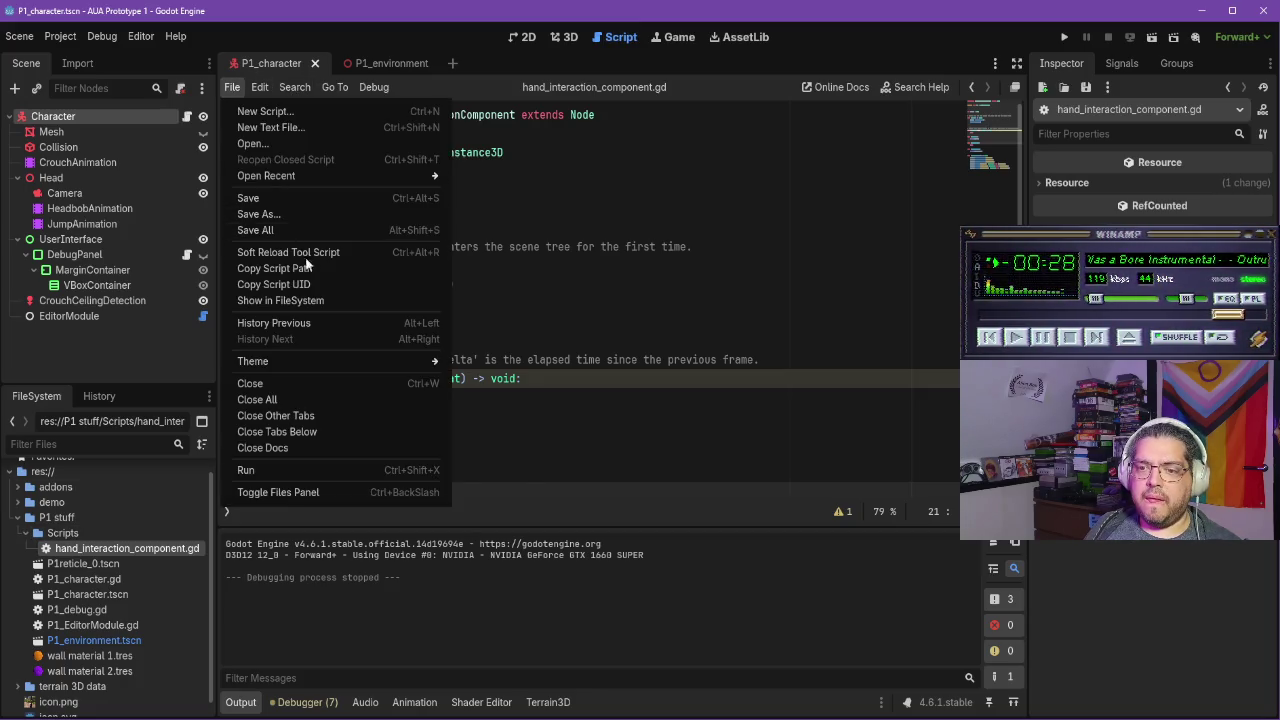
{"action": "mouse_move", "coordinate": [343, 366]}
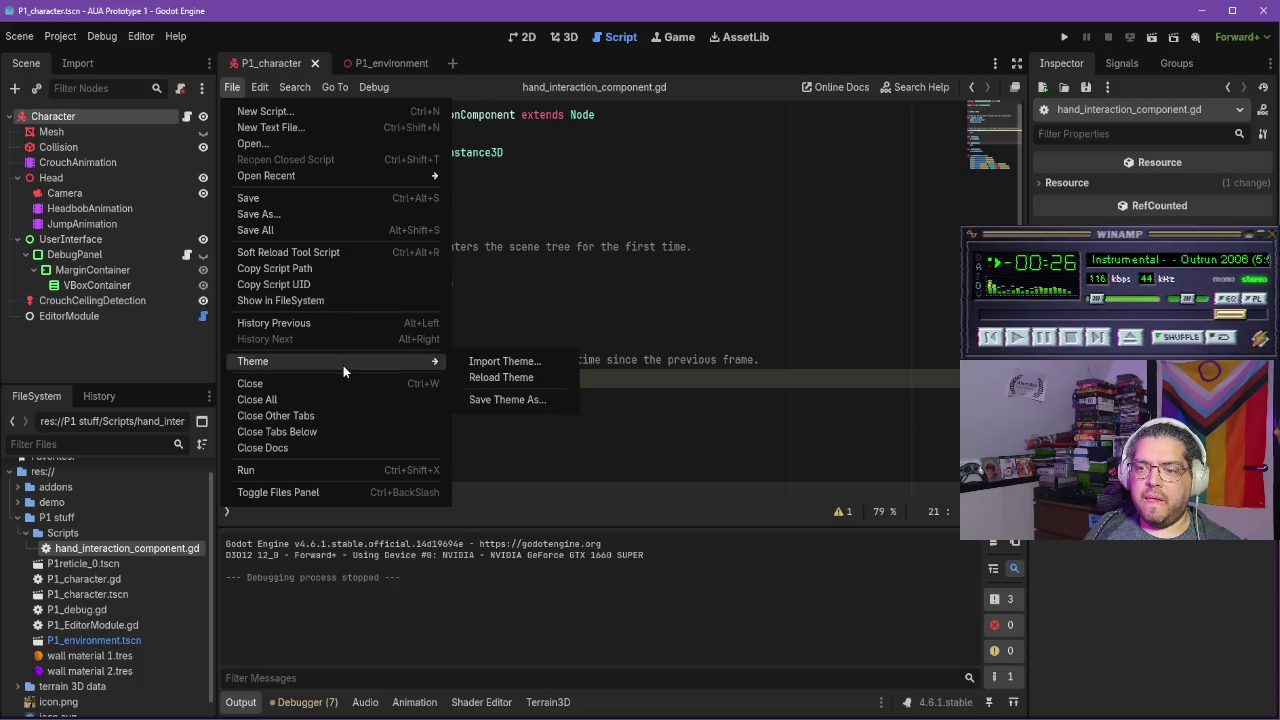
{"action": "left_click", "coordinate": [103, 37]}
{"action": "left_click", "coordinate": [140, 36]}
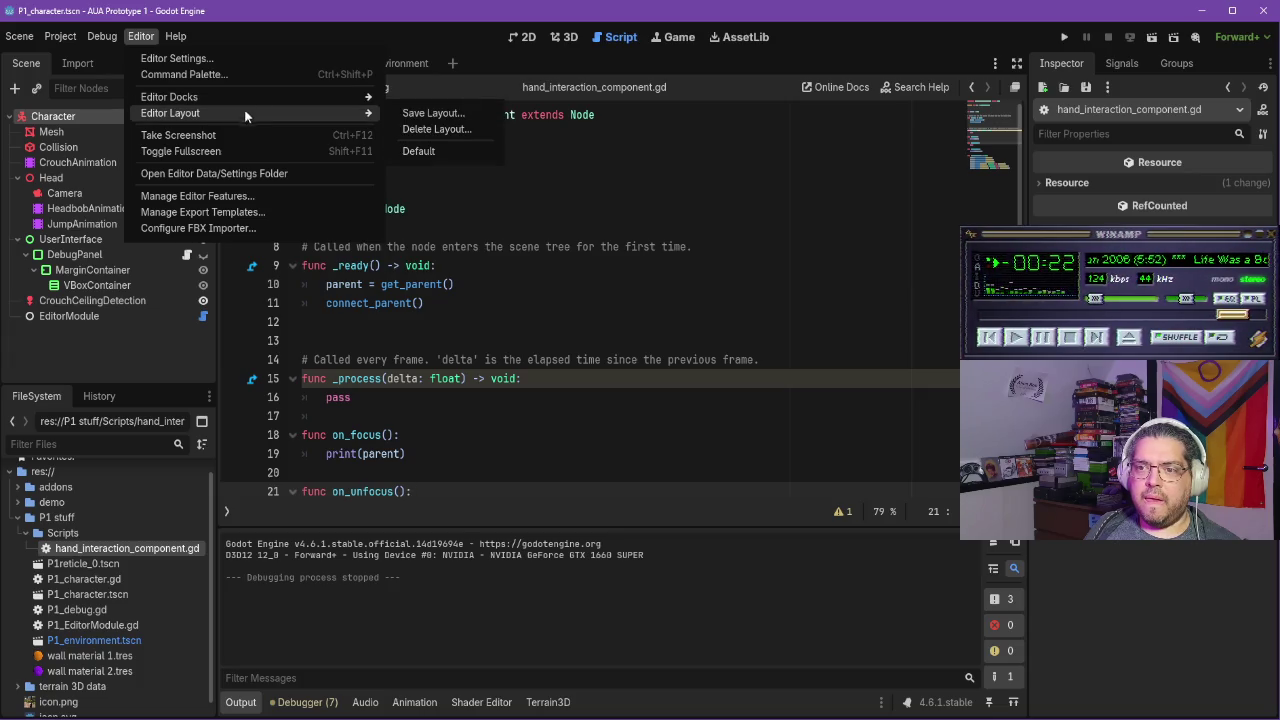
{"action": "mouse_move", "coordinate": [254, 101]}
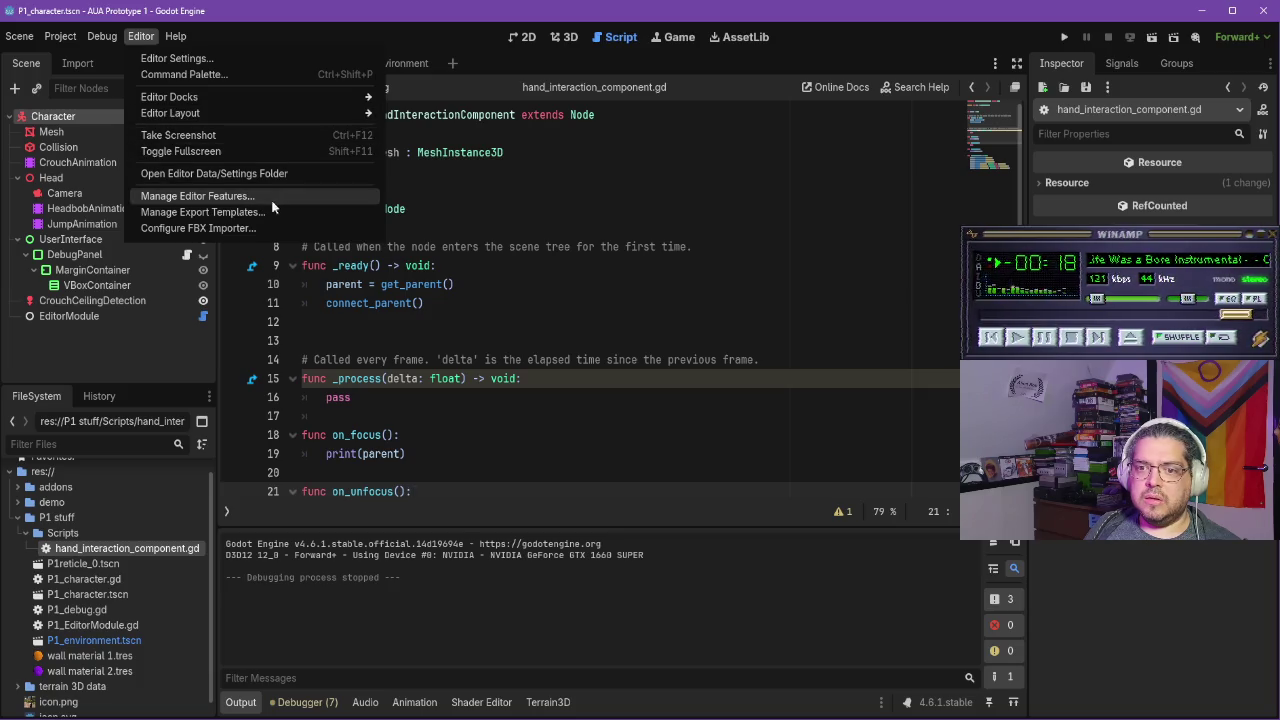
{"action": "left_click", "coordinate": [493, 187]}
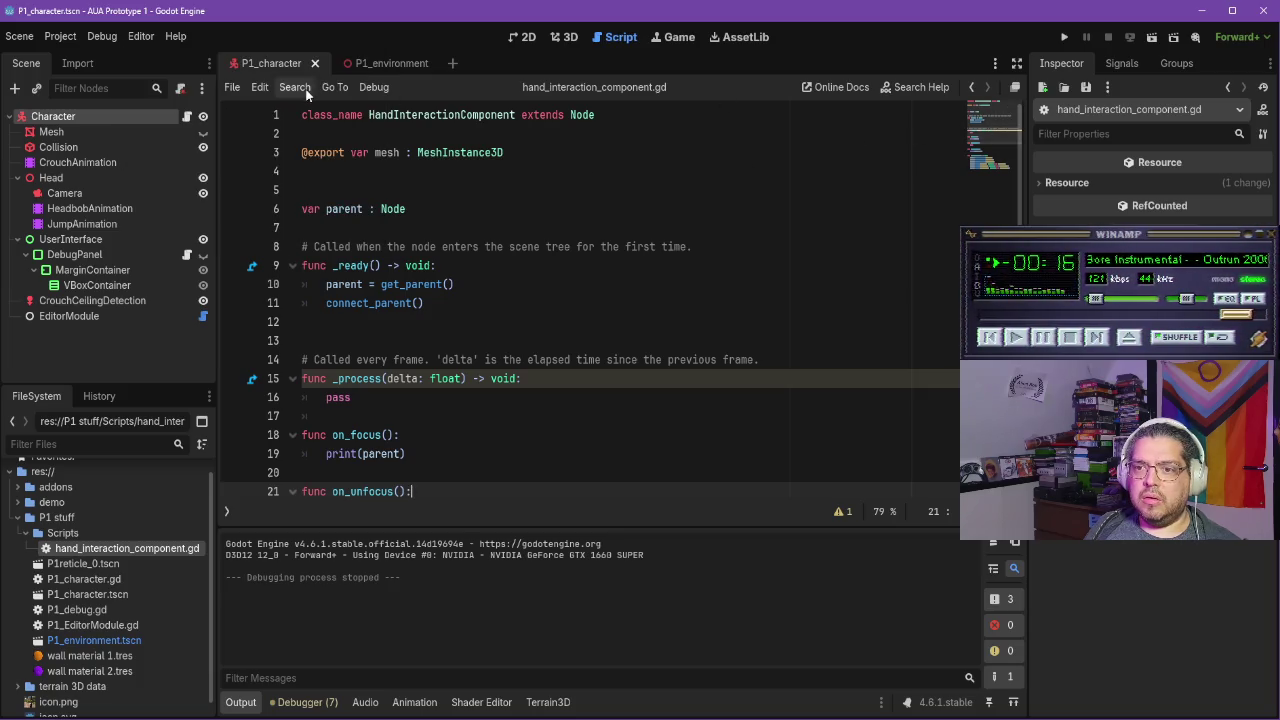
Browse the Search menu options and the list of open scenes
{"action": "left_click", "coordinate": [338, 87]}
{"action": "mouse_move", "coordinate": [290, 87]}
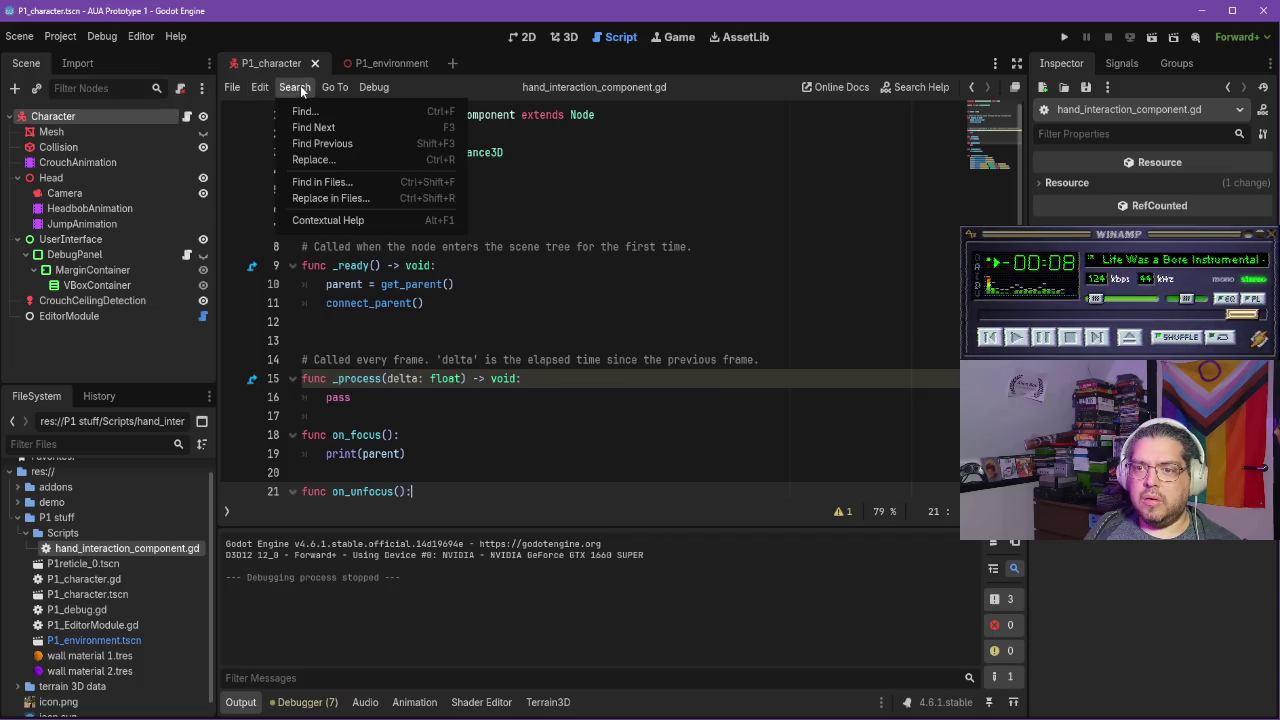
{"action": "mouse_move", "coordinate": [378, 89]}
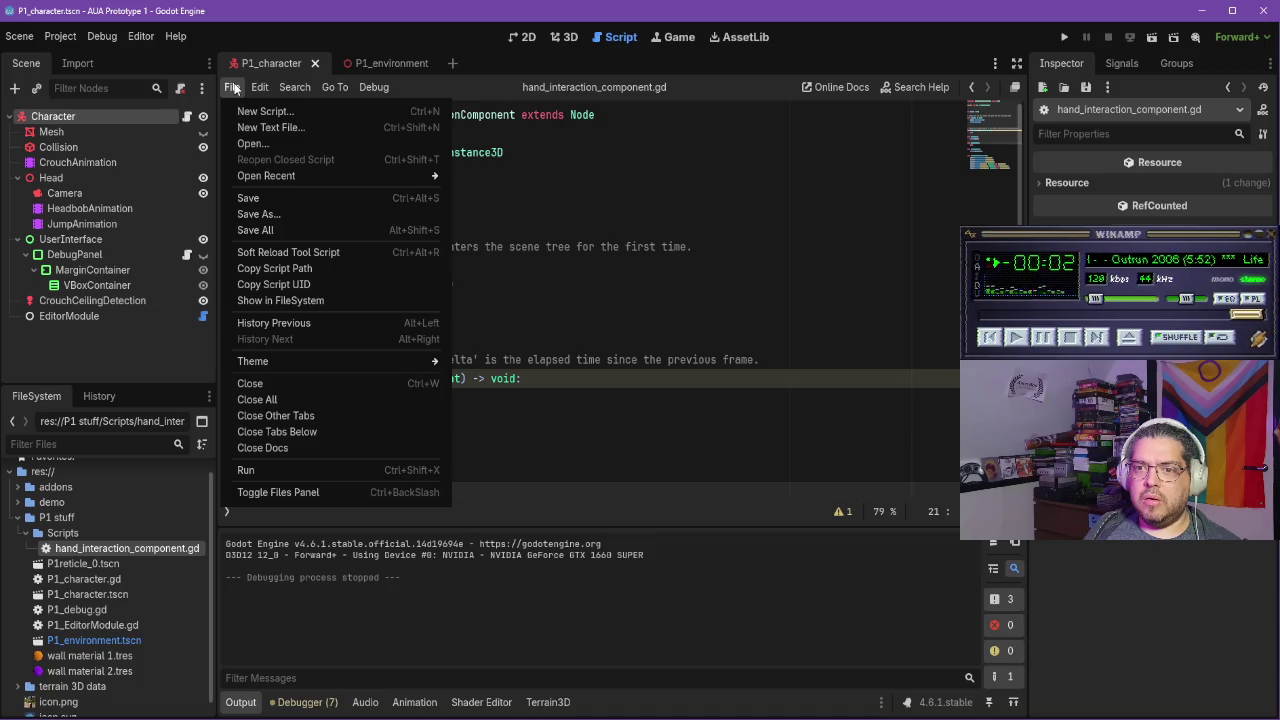
{"action": "left_click", "coordinate": [257, 70]}
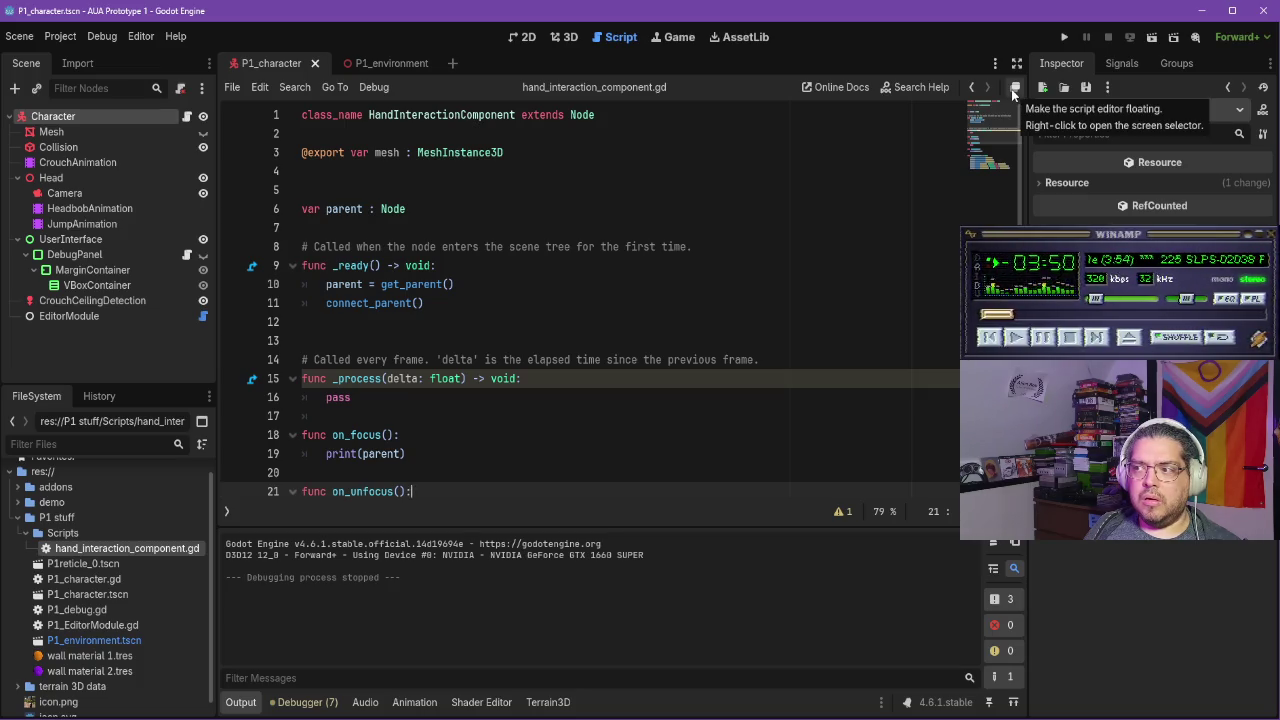
{"action": "right_click", "coordinate": [1013, 93]}
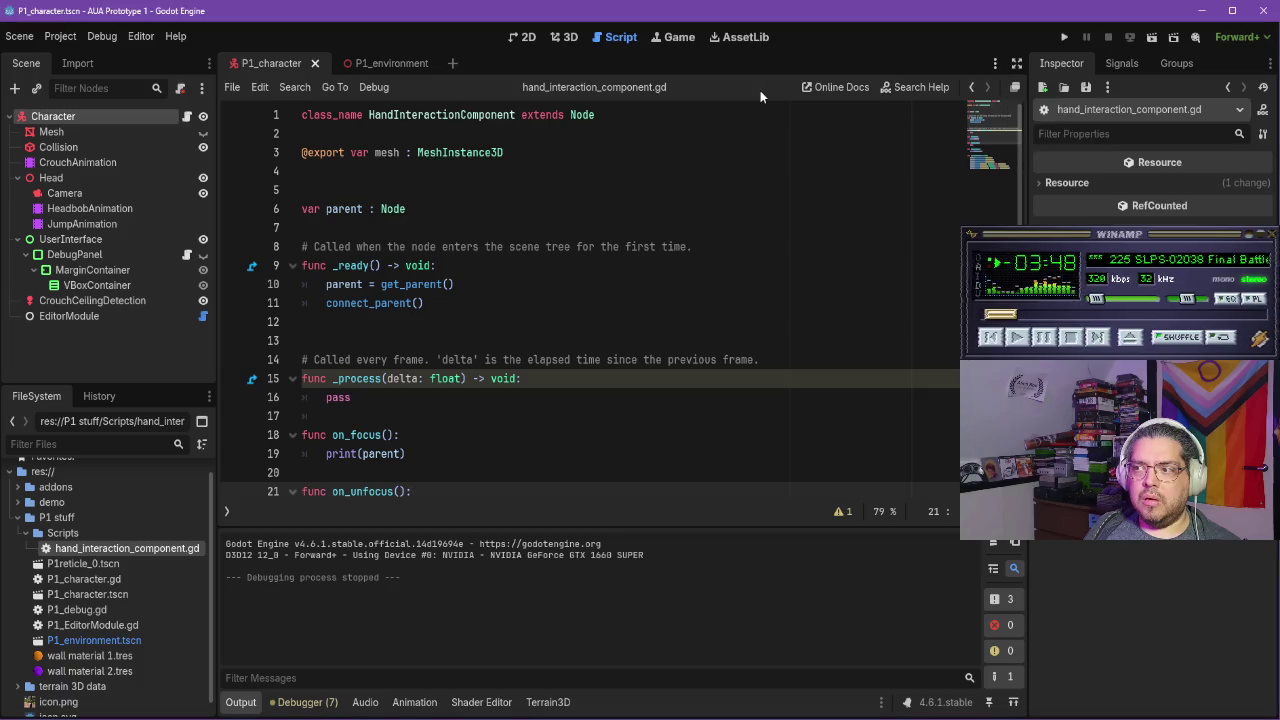
{"action": "left_click", "coordinate": [996, 65]}
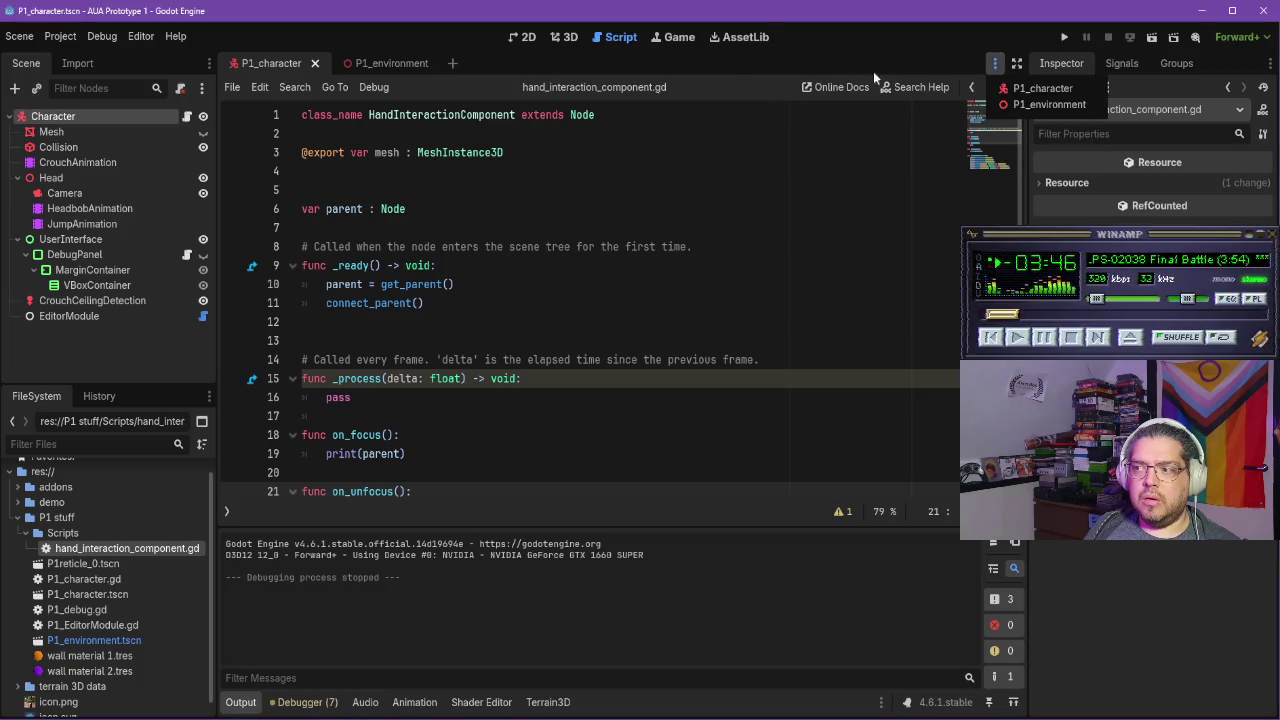
{"action": "left_click", "coordinate": [722, 92]}
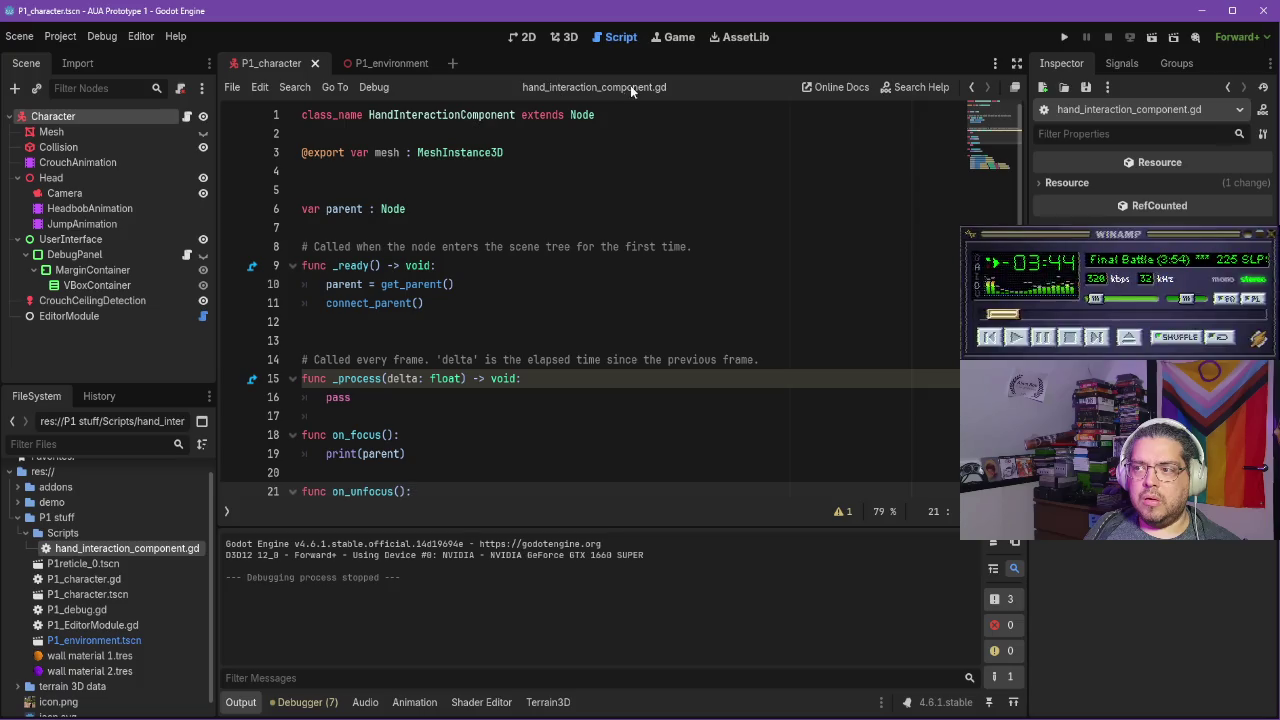
Show the script and method lists beside the code and widen that panel
{"action": "left_click", "coordinate": [226, 512]}
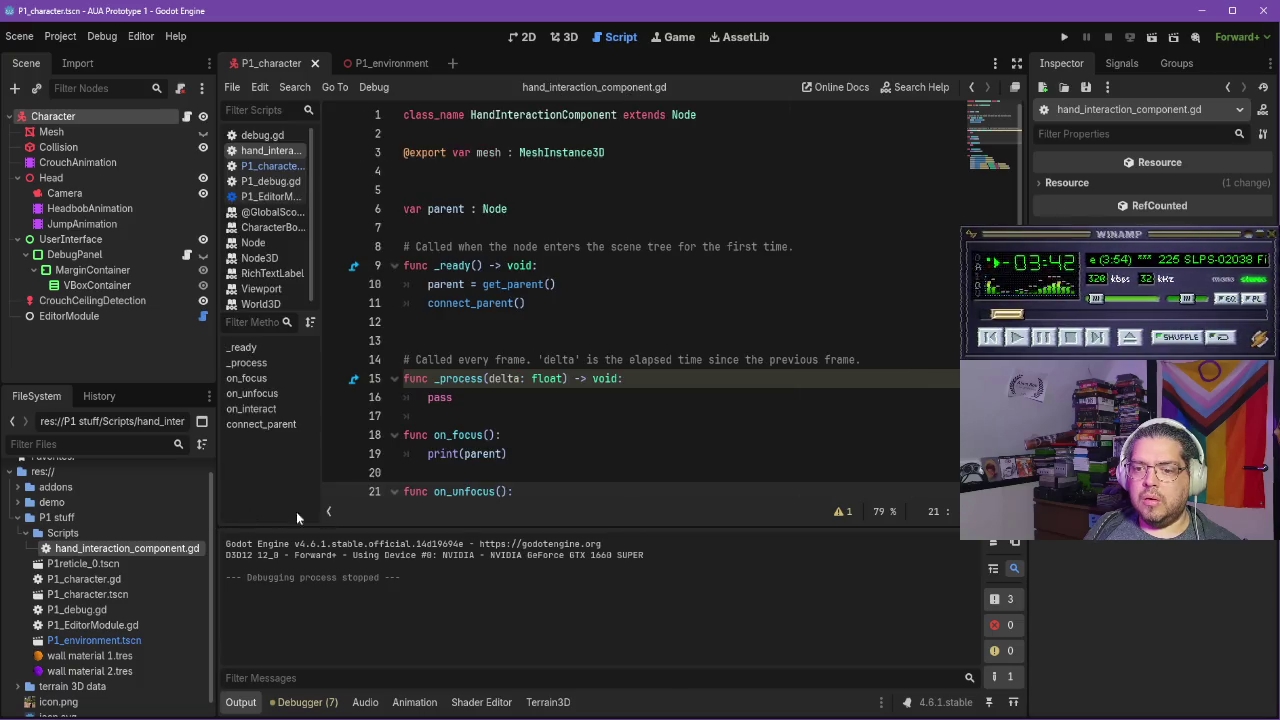
{"action": "left_click_drag", "start_coordinate": [321, 258], "coordinate": [356, 253]}
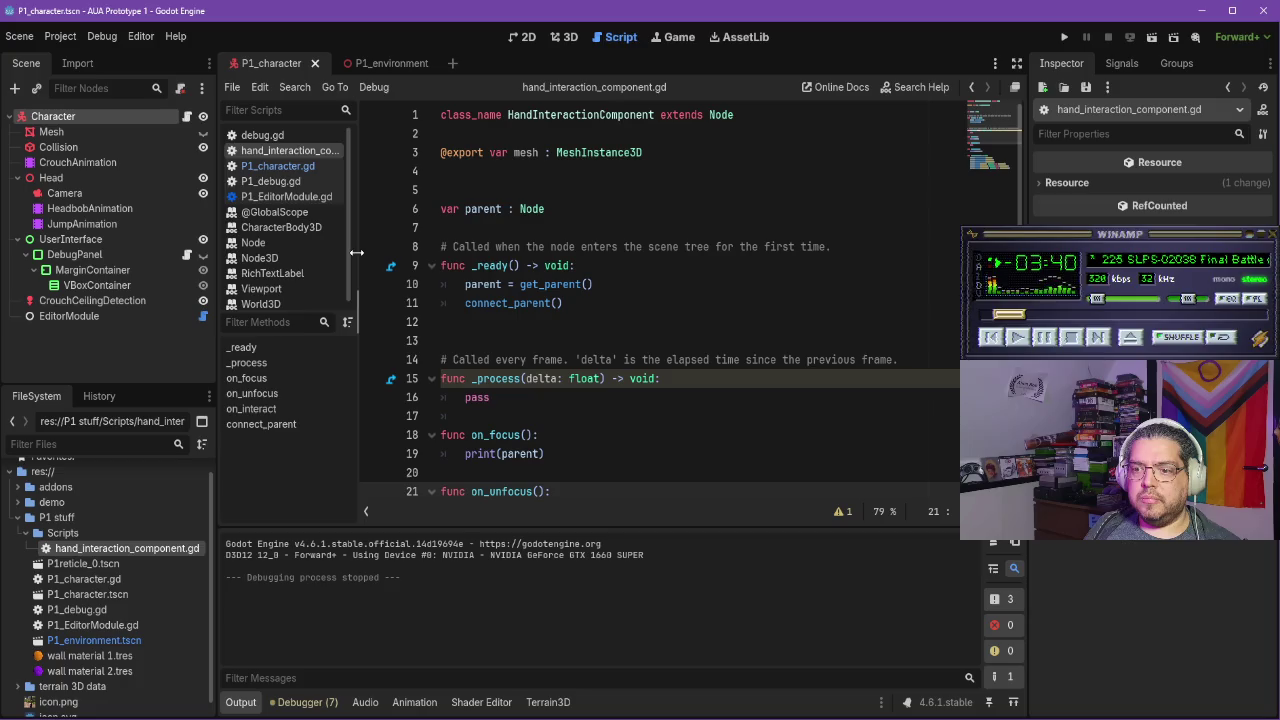
{"action": "key", "text": "alt+Tab"}
Watch the tutorial's set_default_mesh code, pause it, and scroll down the script in Godot
{"action": "left_click", "coordinate": [665, 404]}
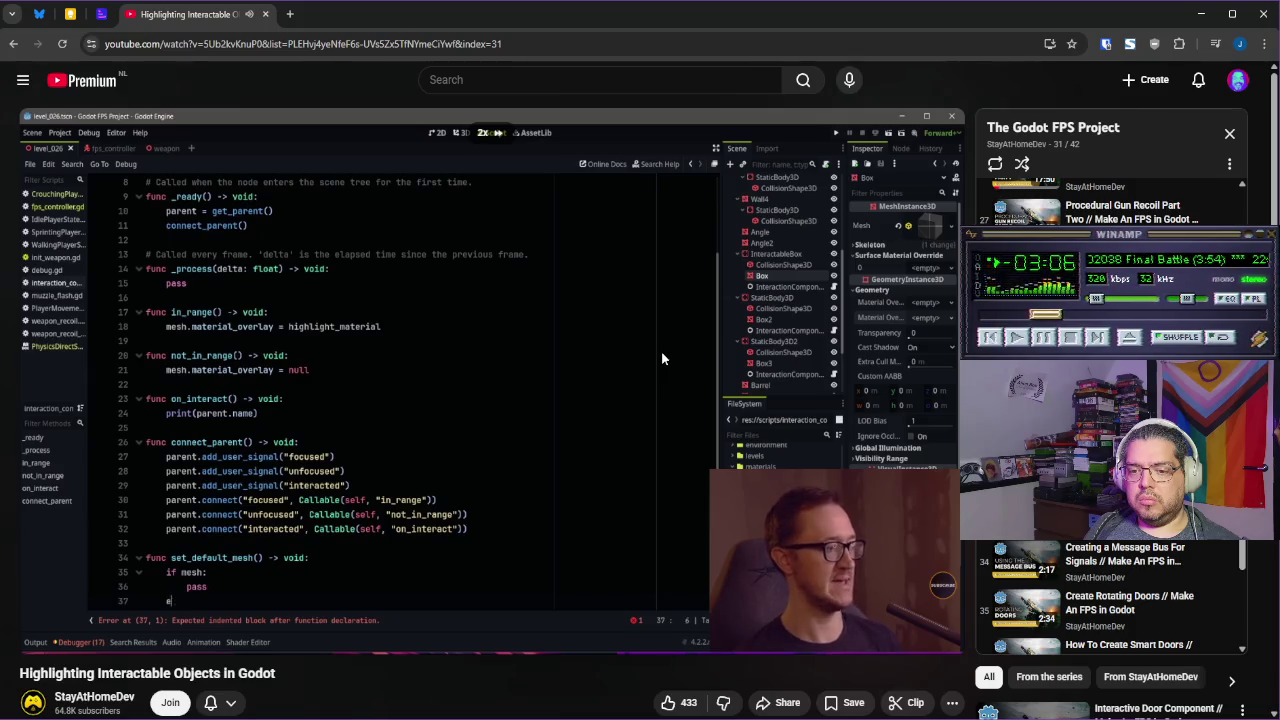
{"action": "left_click", "coordinate": [661, 358]}
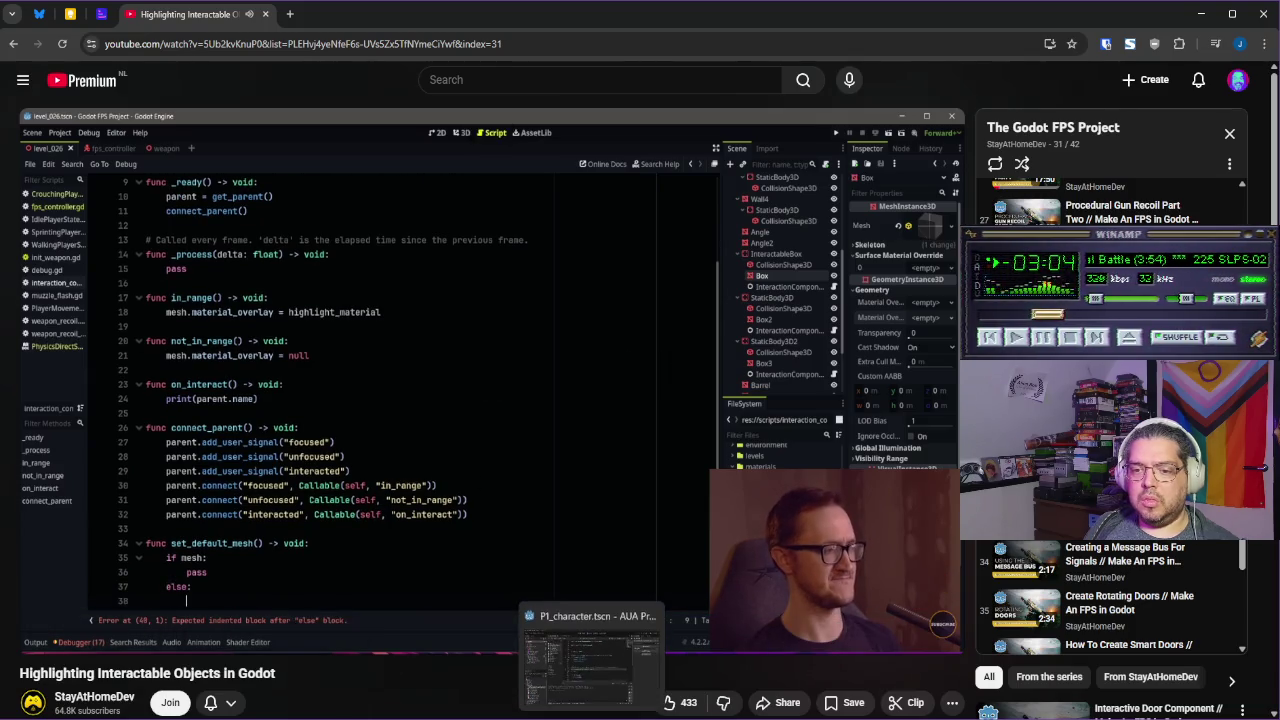
{"action": "left_click", "coordinate": [590, 650]}
{"action": "scroll", "coordinate": [603, 472], "scroll_direction": "down", "scroll_amount": 5}
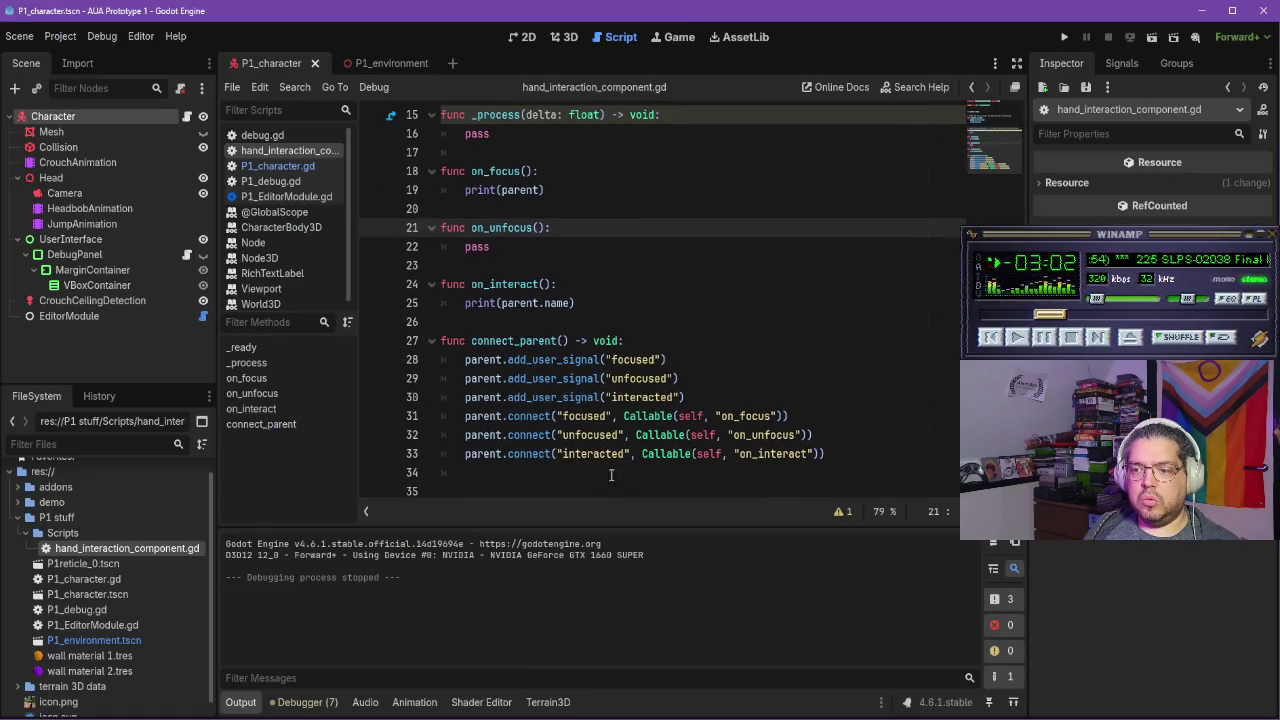
Add a set_default_mesh() stub with pass on line 35 and run the project
{"action": "left_click", "coordinate": [714, 492]}
{"action": "type", "text": "func"}
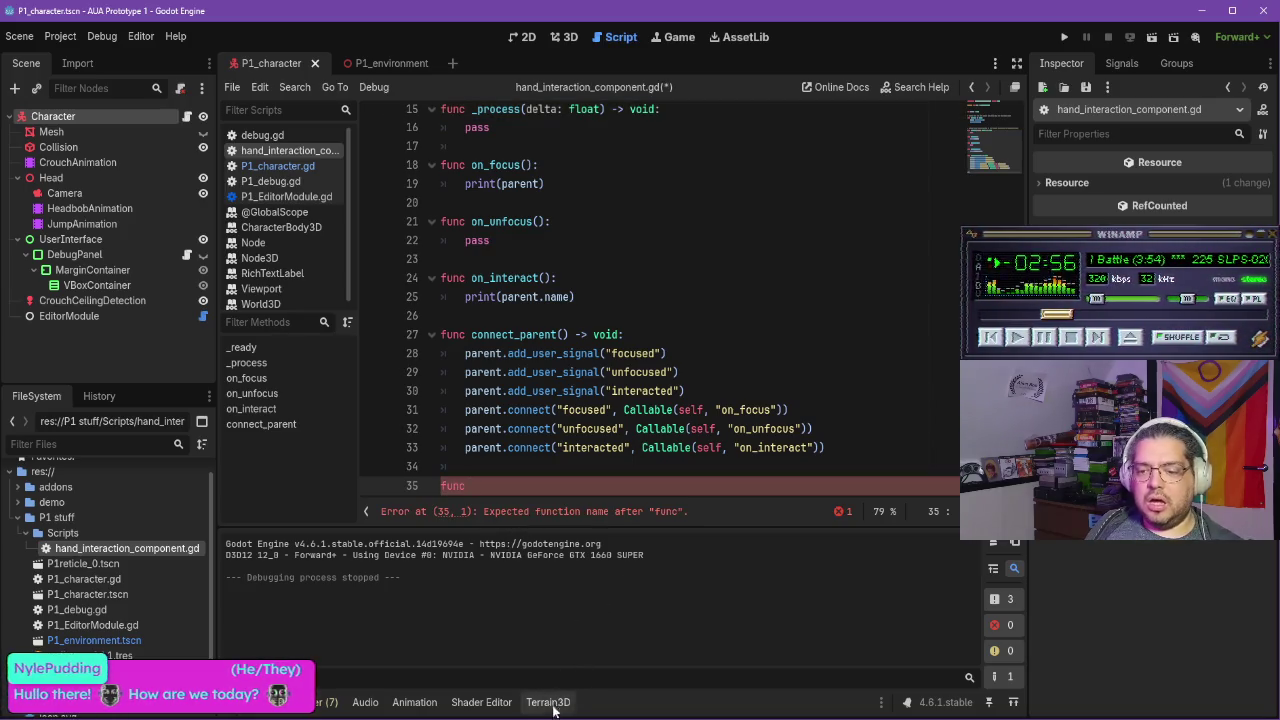
{"action": "key", "text": "alt+Tab"}
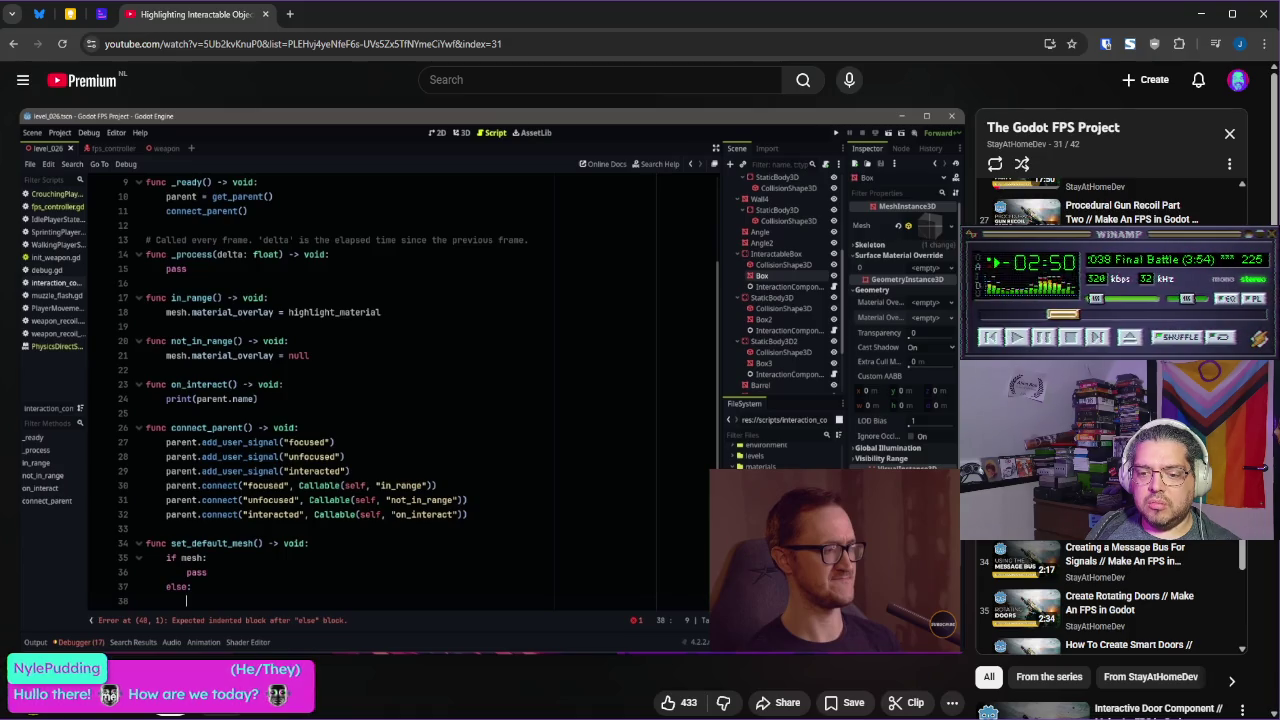
{"action": "key", "text": "alt+Tab"}
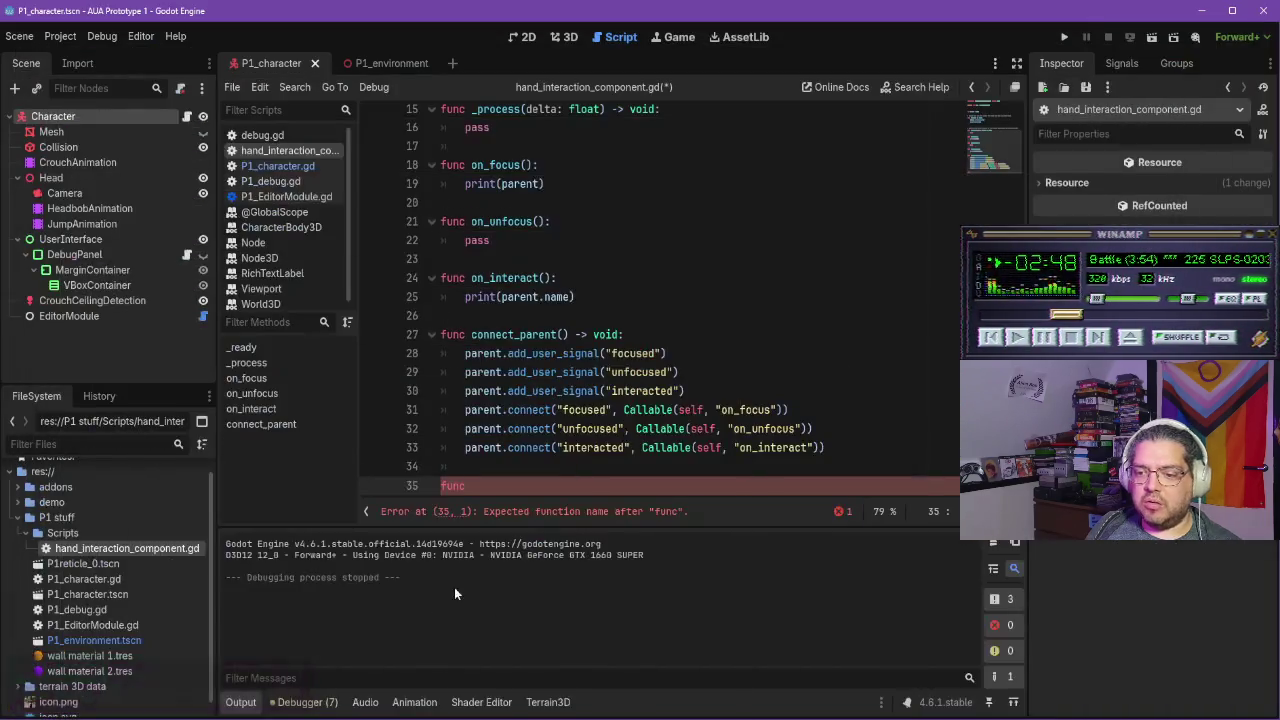
{"action": "type", "text": "_default_mesh():"}
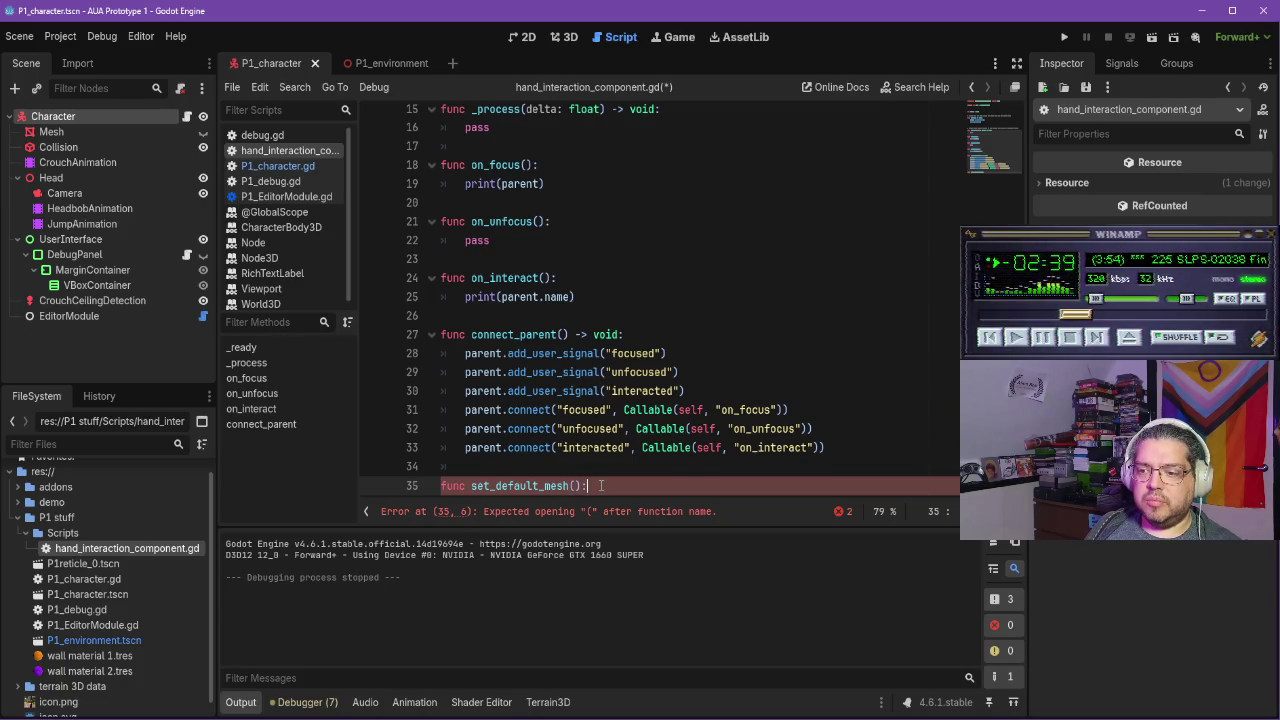
{"action": "key", "text": "Return"}
{"action": "type", "text": "pass"}
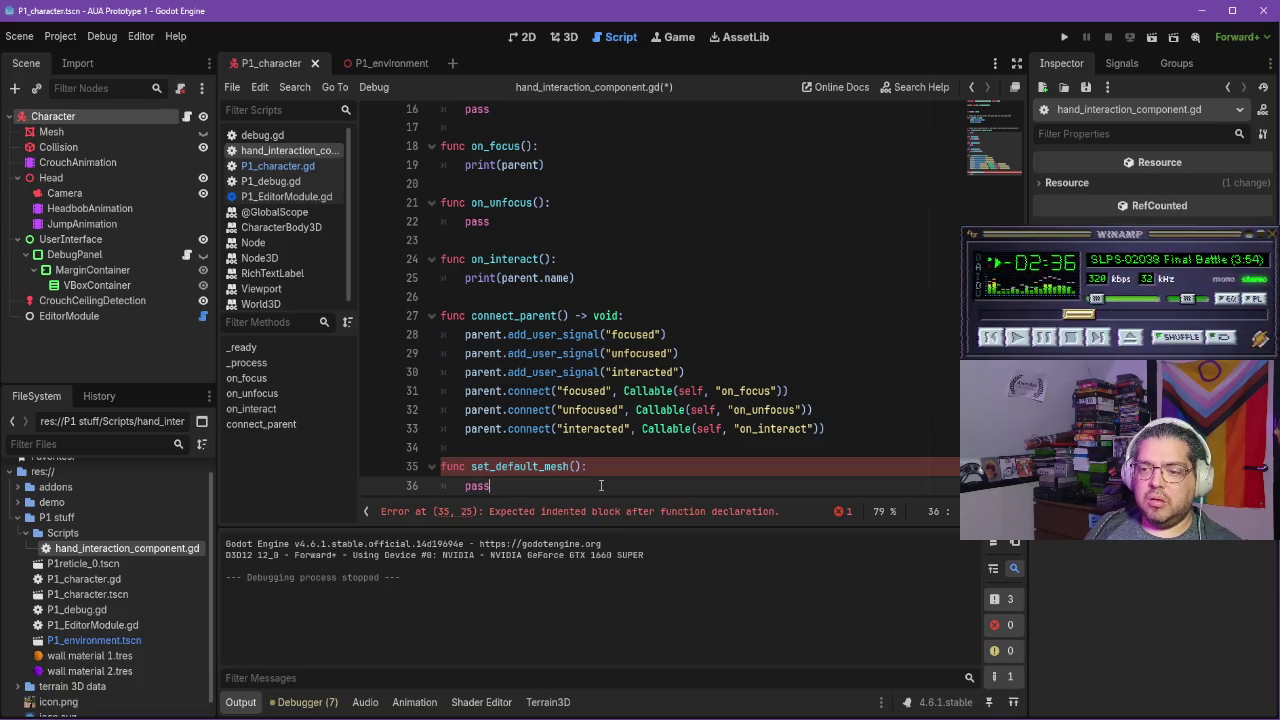
{"action": "left_click", "coordinate": [1064, 37]}
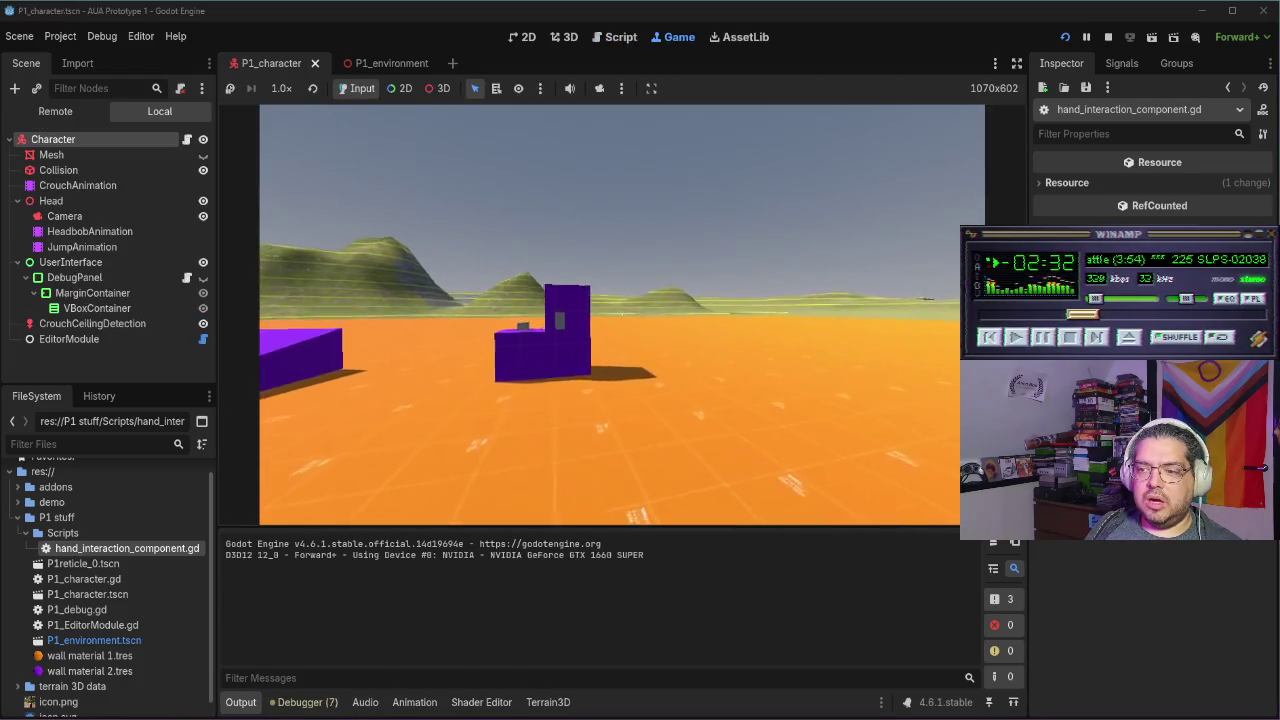
Walk the character toward the grey button and cube, then stop the game with F8
{"action": "key", "text": "w"}
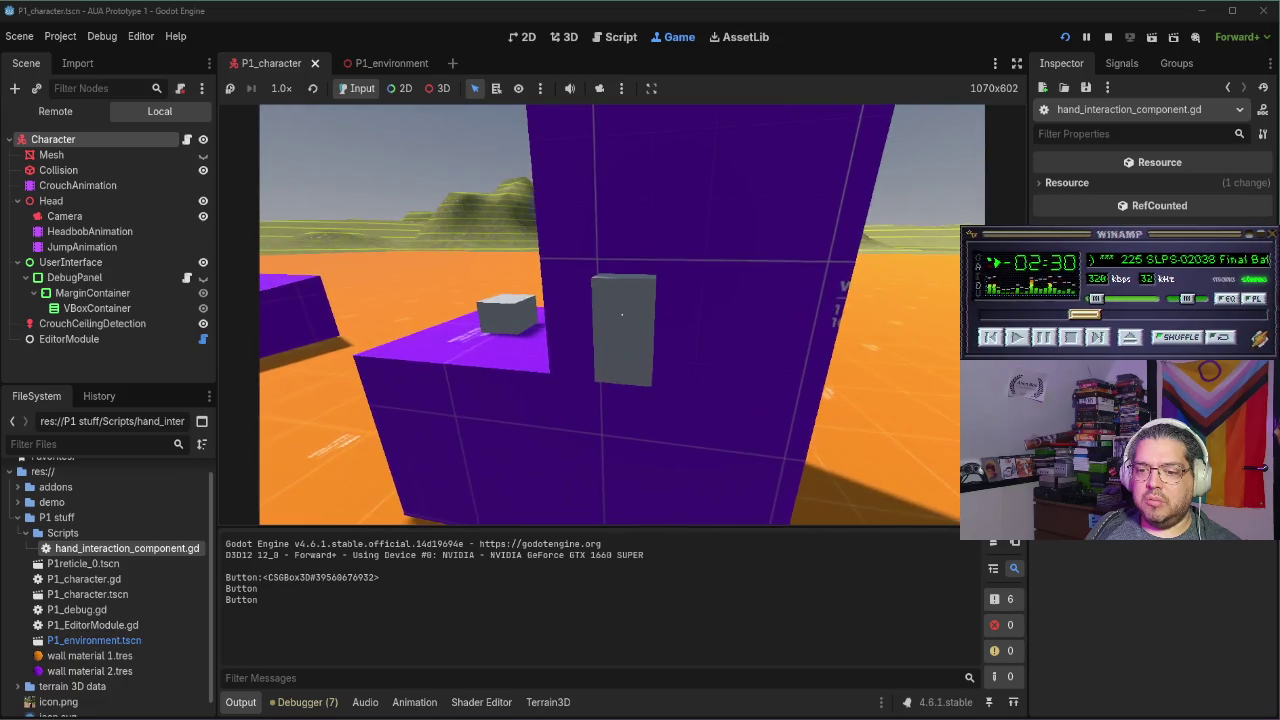
{"action": "key", "text": "w"}
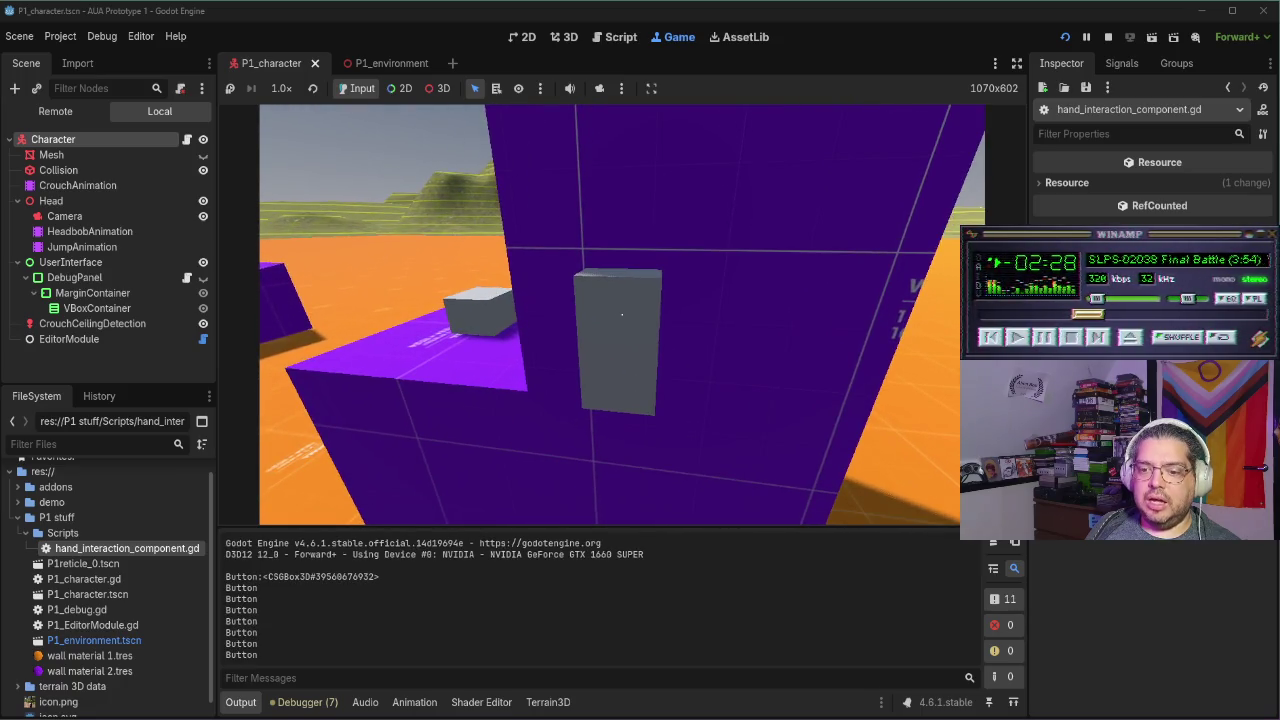
{"action": "key", "text": "s"}
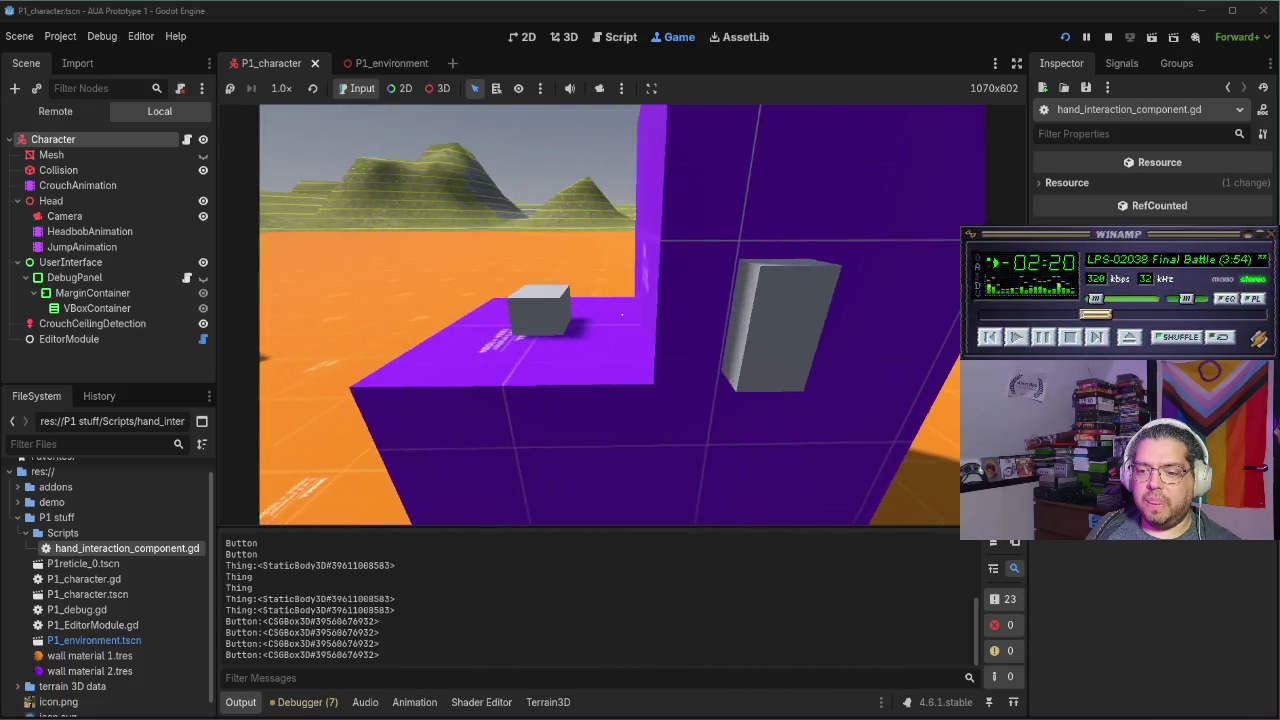
{"action": "key", "text": "F8"}
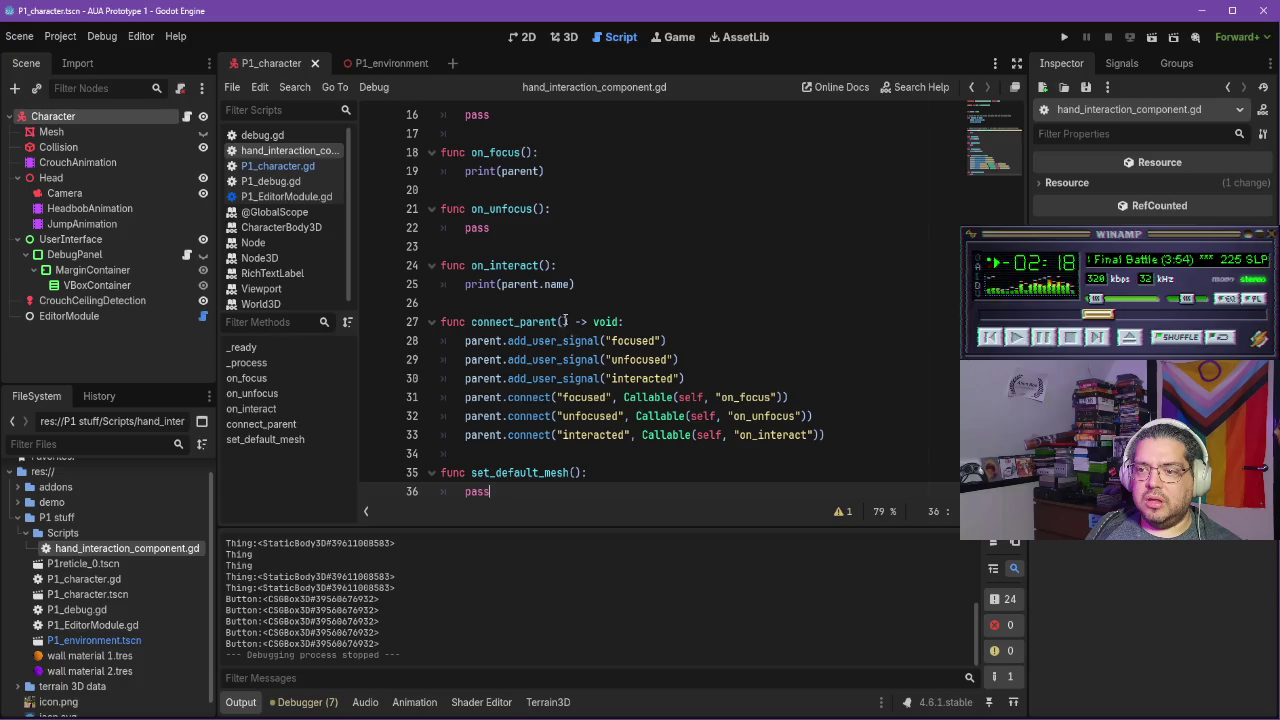
Reduce on_focus() to just pass and go back to the tutorial
{"action": "scroll", "coordinate": [580, 285], "scroll_direction": "up", "scroll_amount": 1}
{"action": "left_click_drag", "start_coordinate": [557, 227], "coordinate": [456, 227]}
{"action": "type", "text": "pass"}
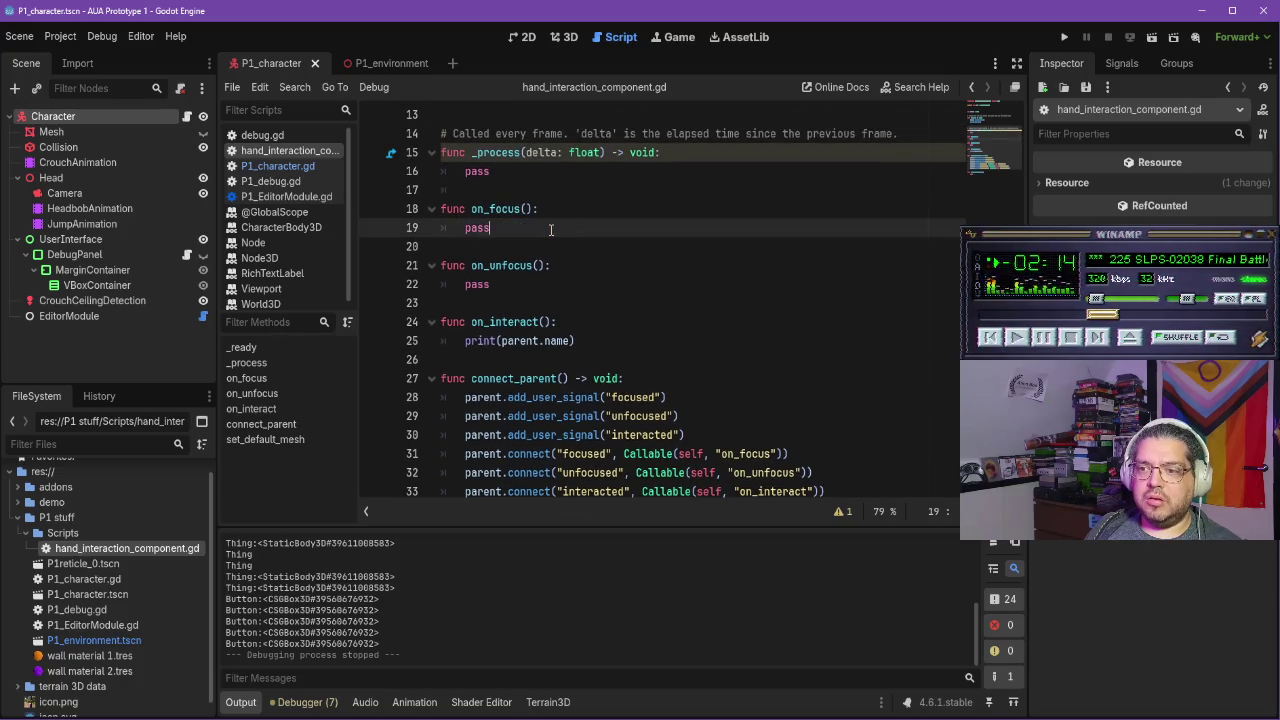
{"action": "scroll", "coordinate": [551, 229], "scroll_direction": "down", "scroll_amount": 1}
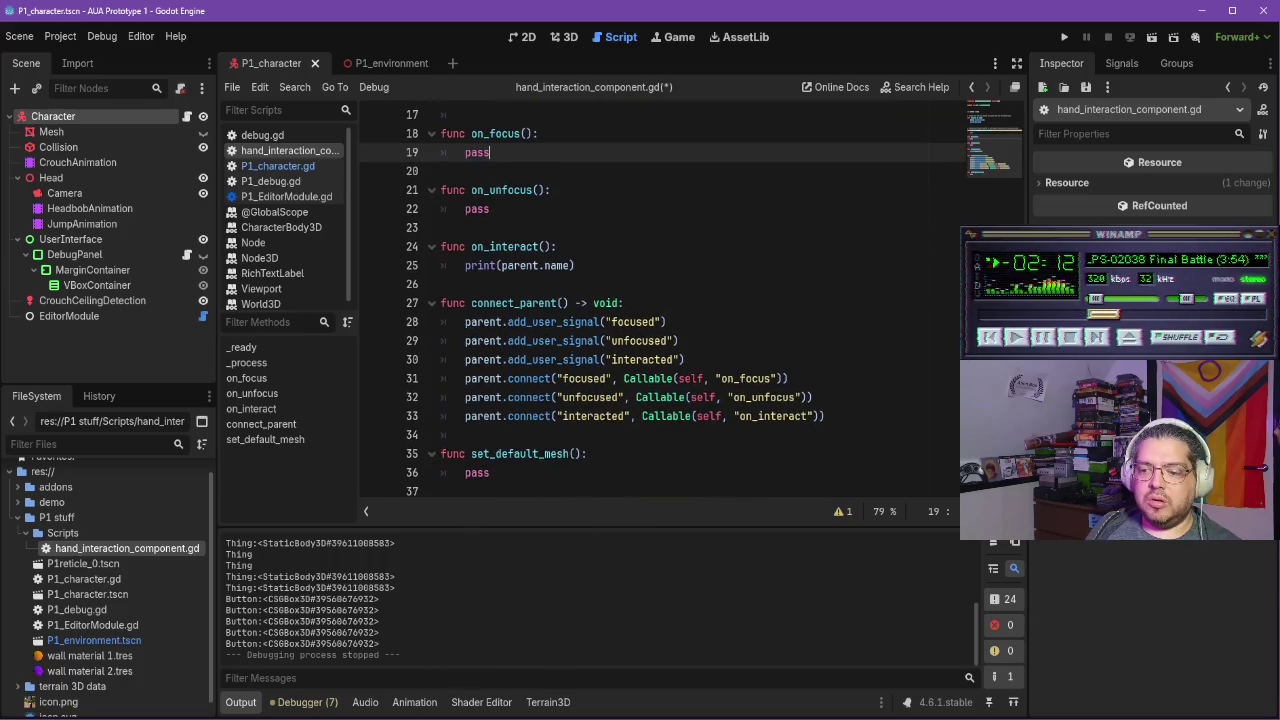
{"action": "key", "text": "alt+Tab"}
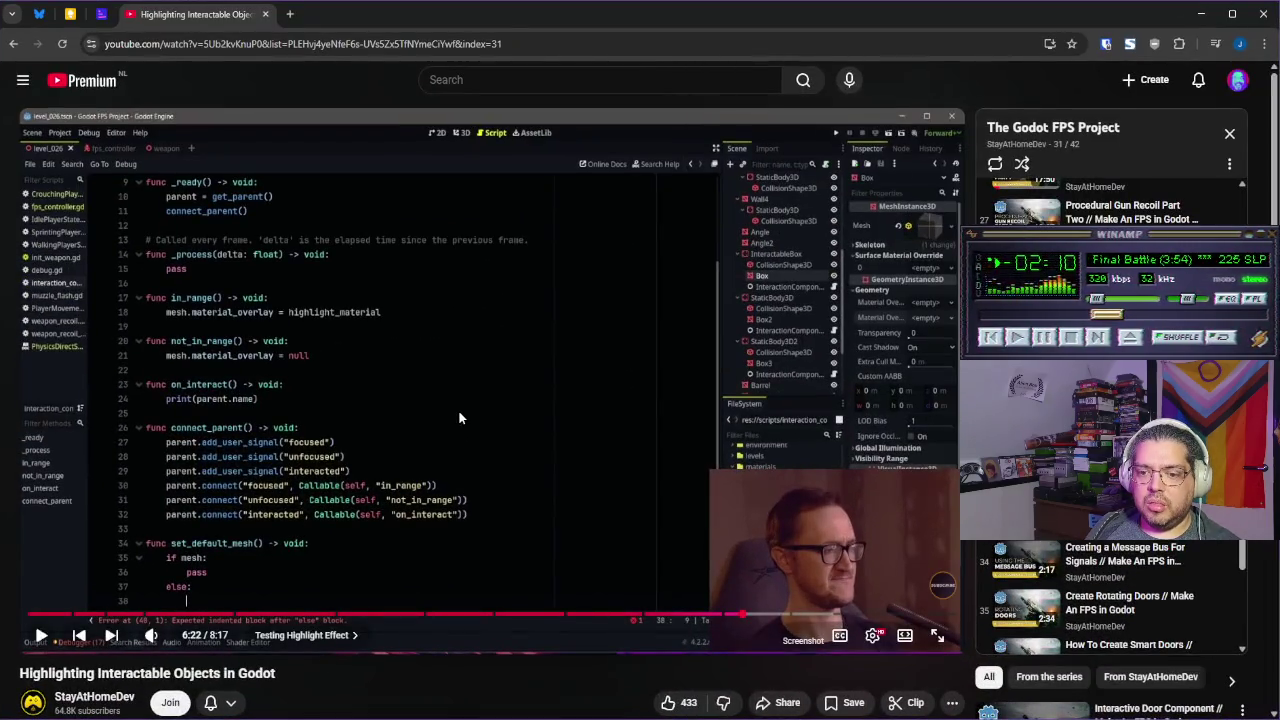
Play the tutorial to 6:25, pause it, and return to set_default_mesh in Godot
{"action": "left_click", "coordinate": [505, 337]}
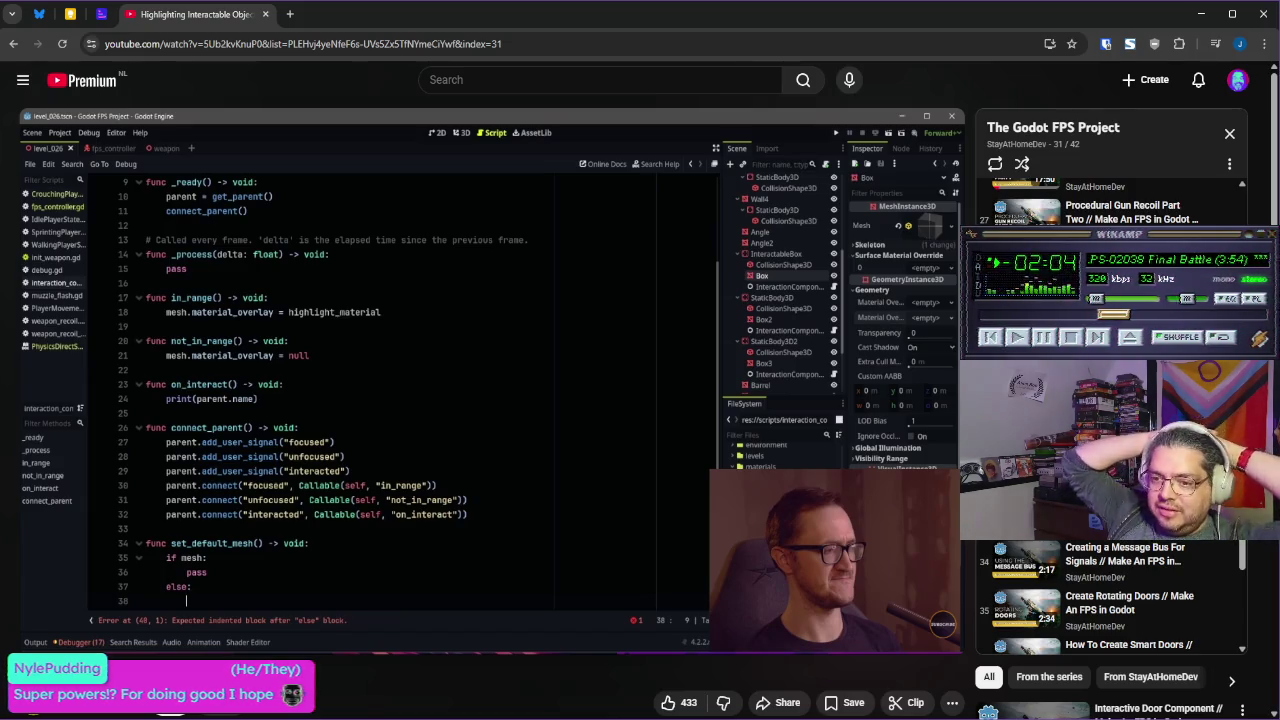
{"action": "left_click", "coordinate": [644, 409]}
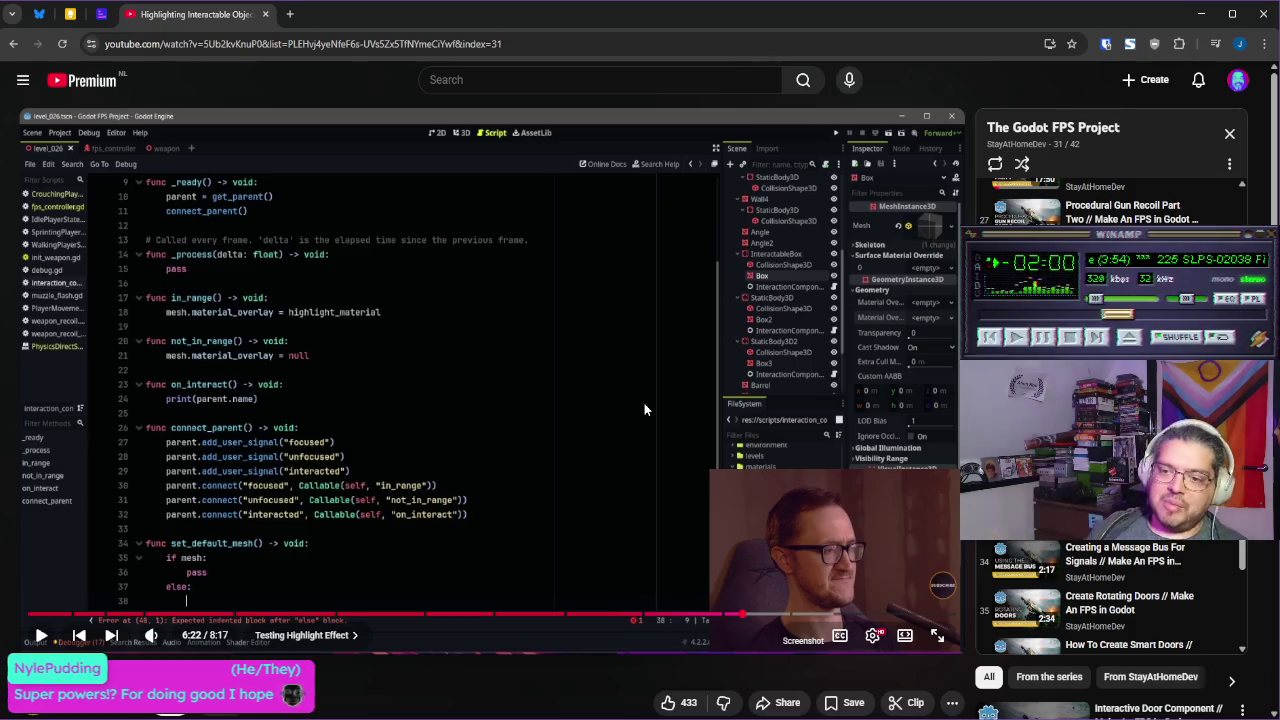
{"action": "left_click", "coordinate": [644, 409]}
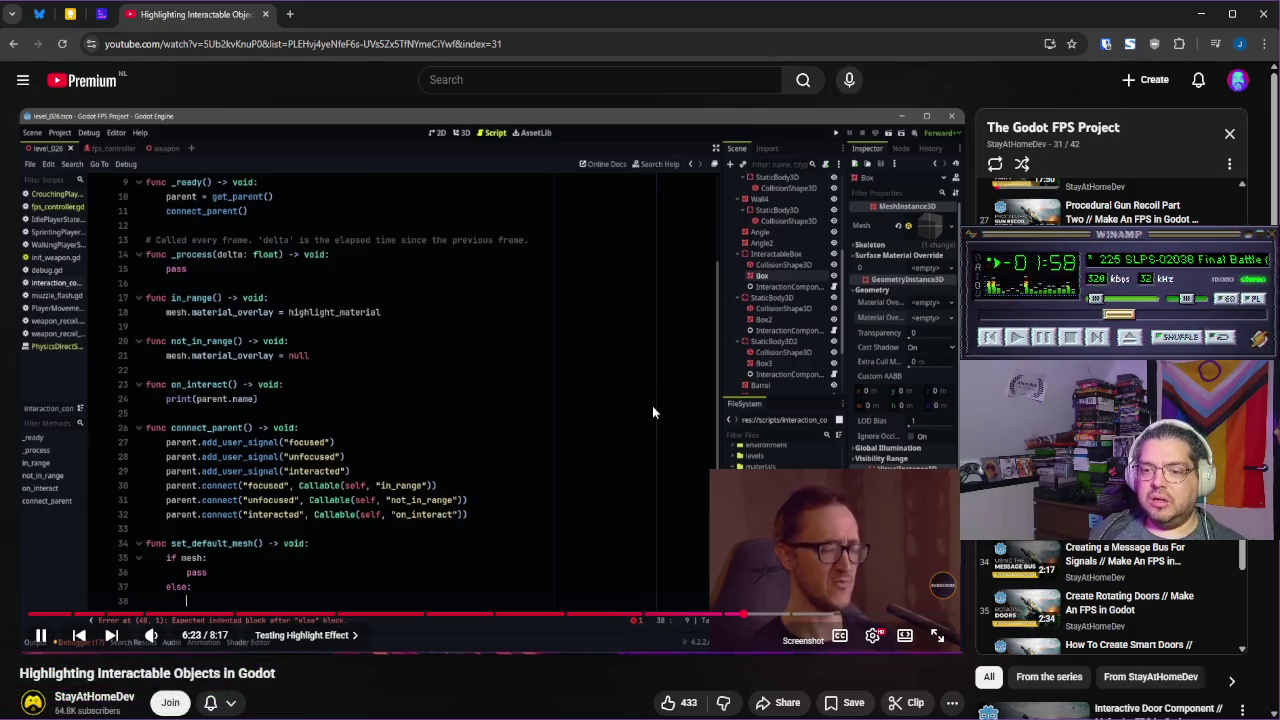
{"action": "left_click", "coordinate": [688, 434]}
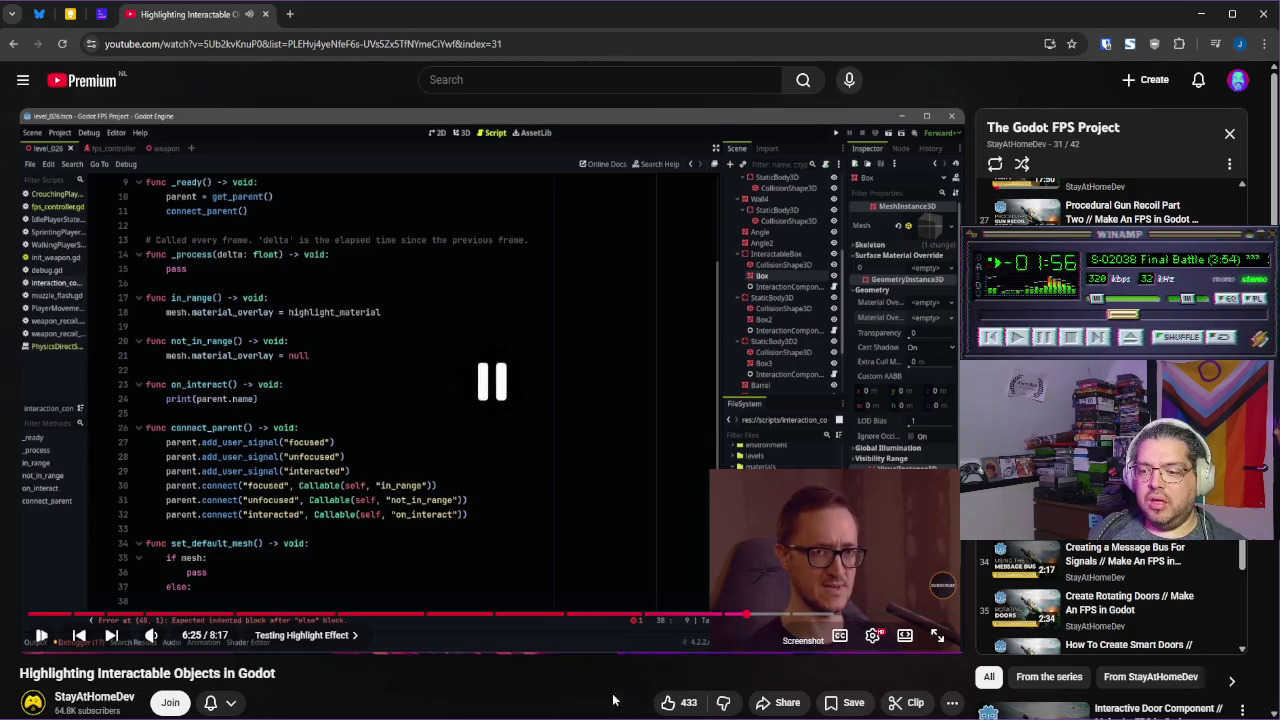
{"action": "key", "text": "alt+Tab"}
{"action": "left_click", "coordinate": [460, 474]}
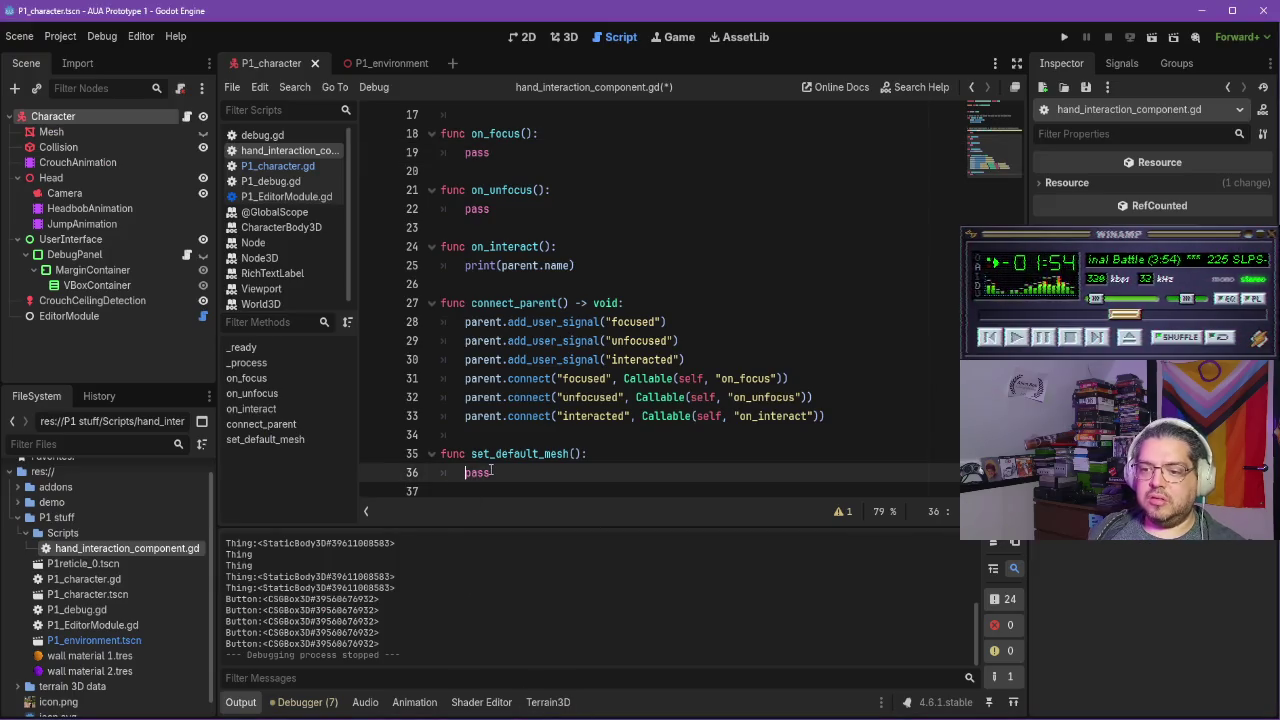
Wrap the pass in an 'if mesh:' check, add an else branch, and resume the tutorial
{"action": "key", "text": "Return"}
{"action": "left_click", "coordinate": [490, 469]}
{"action": "type", "text": "if mesh"}
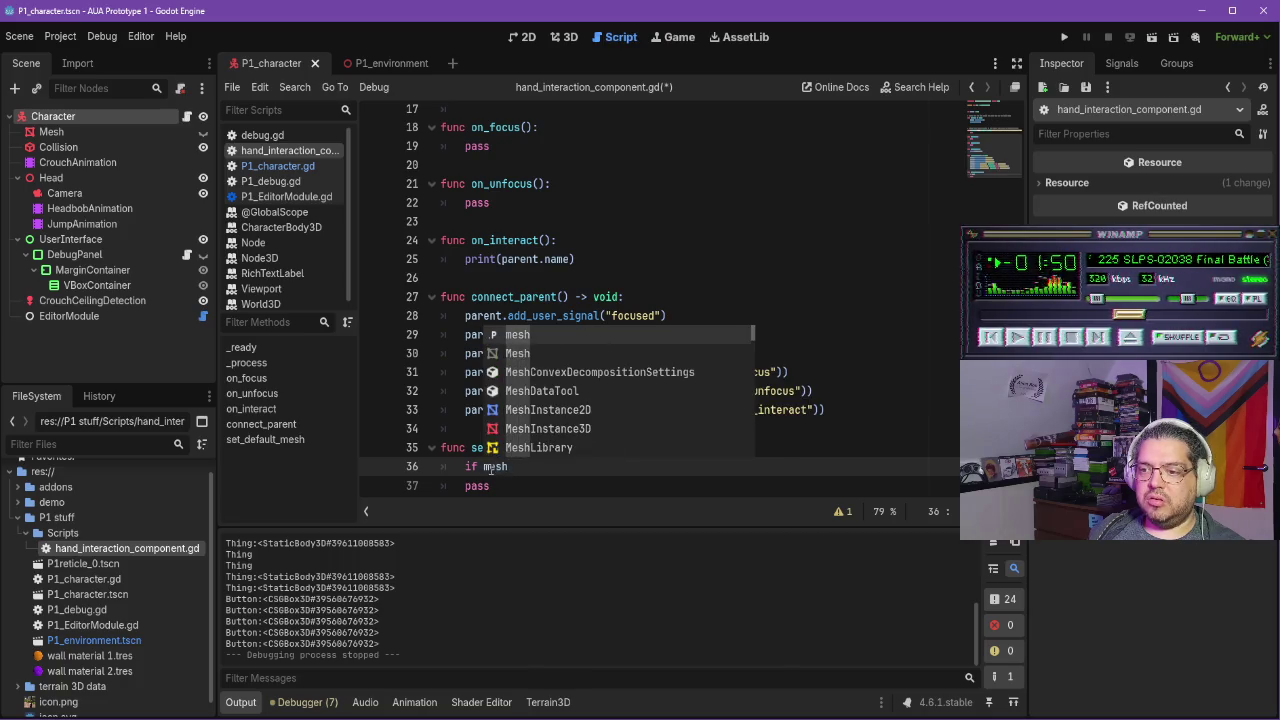
{"action": "type", "text": ":"}
{"action": "key", "text": "Down"}
{"action": "key", "text": "Home"}
{"action": "key", "text": "Tab"}
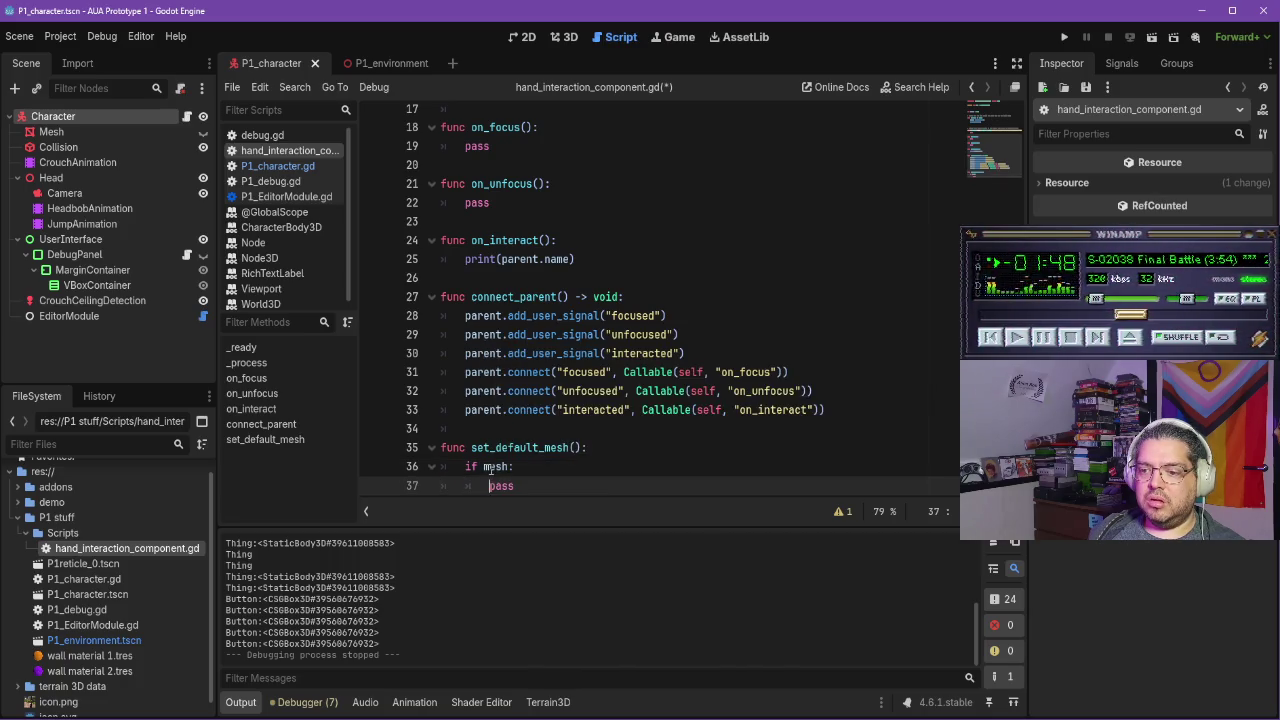
{"action": "key", "text": "End"}
{"action": "key", "text": "Return"}
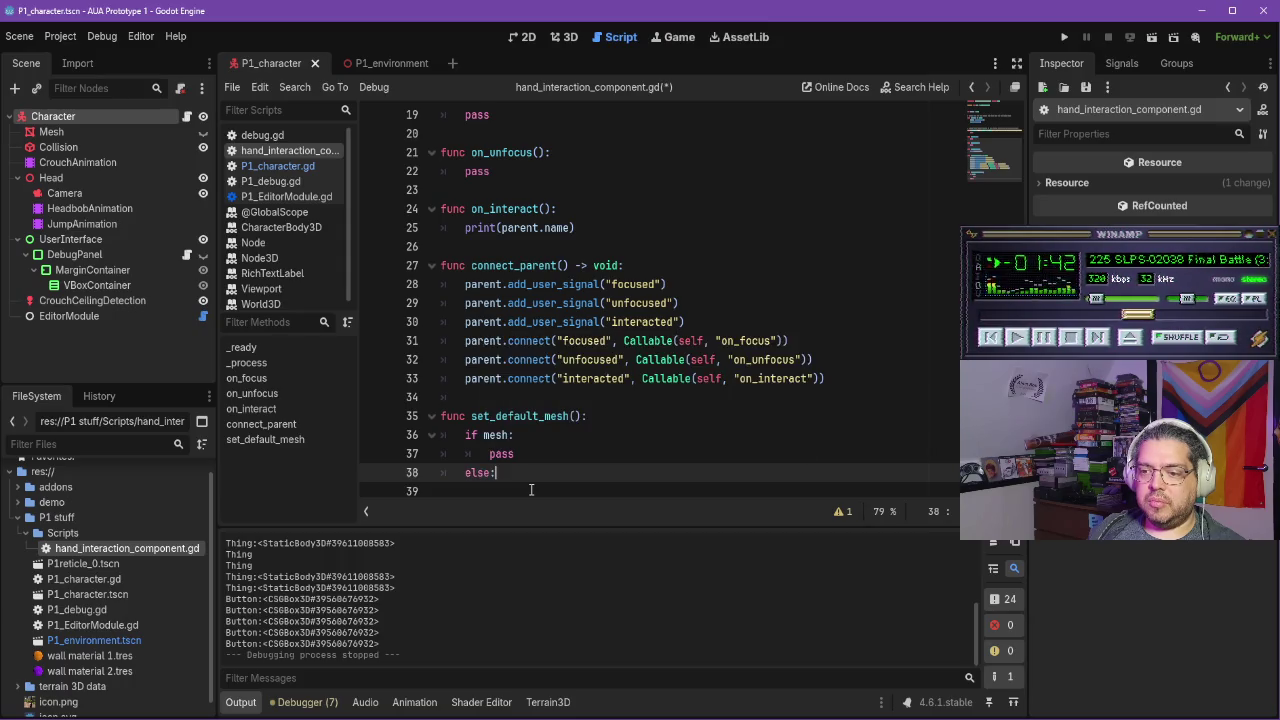
{"action": "key", "text": "Return"}
{"action": "key", "text": "alt+Tab"}
{"action": "left_click", "coordinate": [494, 480]}
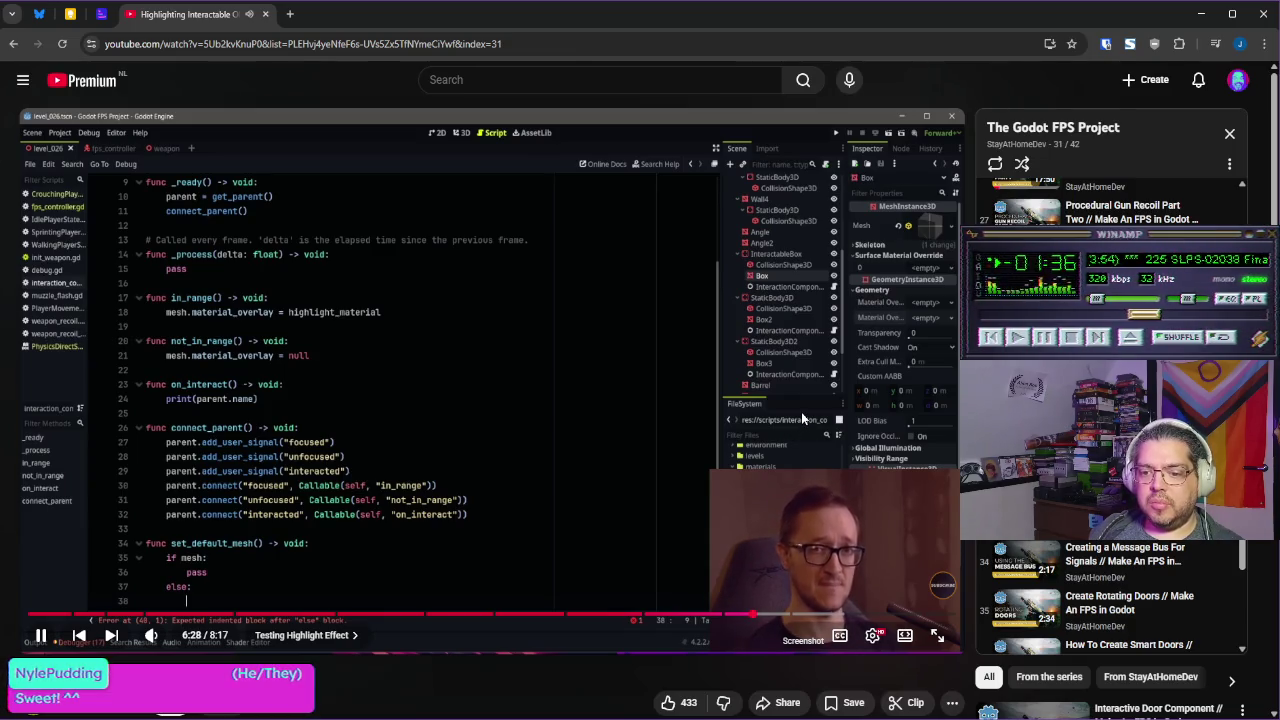
Play the tutorial at 2x to the for-loop code, pause, and return to Godot
{"action": "mouse_move", "coordinate": [801, 412]}
{"action": "left_mouse_down"}
{"action": "mouse_move", "coordinate": [762, 415]}
{"action": "mouse_move", "coordinate": [742, 390]}
{"action": "mouse_move", "coordinate": [705, 380]}
{"action": "mouse_move", "coordinate": [565, 400]}
{"action": "left_mouse_up"}
{"action": "left_click", "coordinate": [565, 400]}
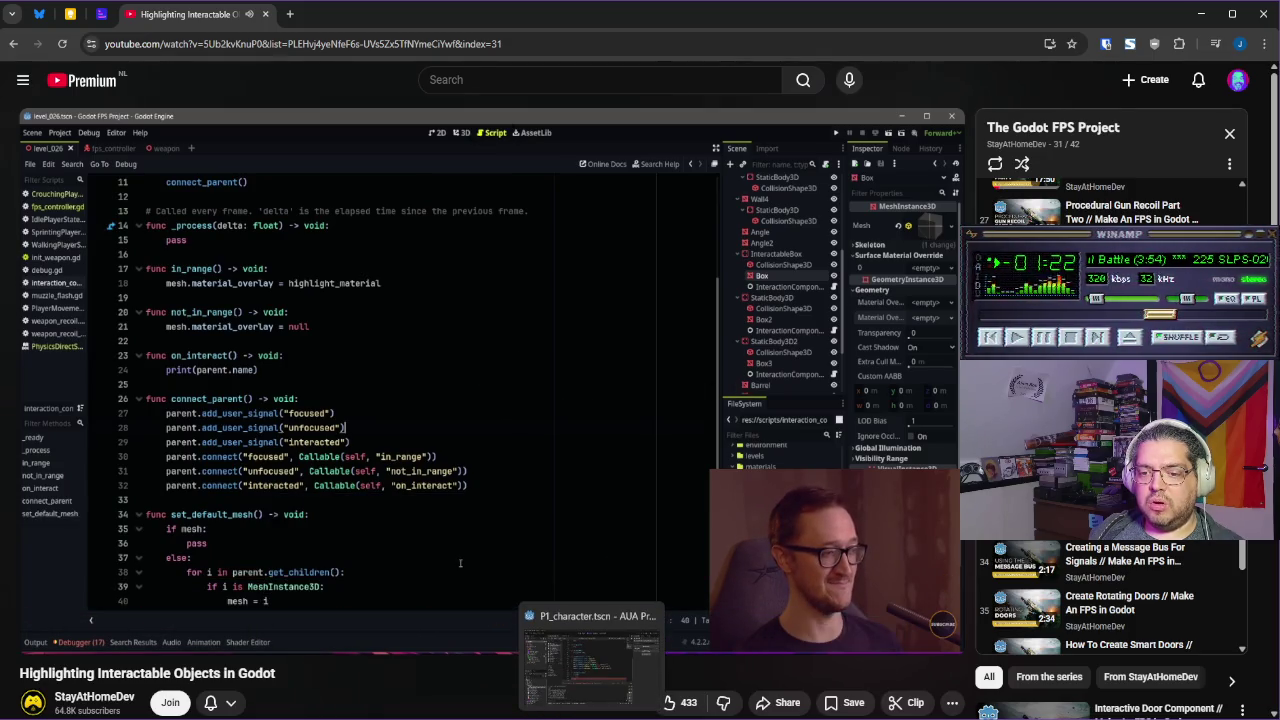
{"action": "left_click", "coordinate": [545, 655]}
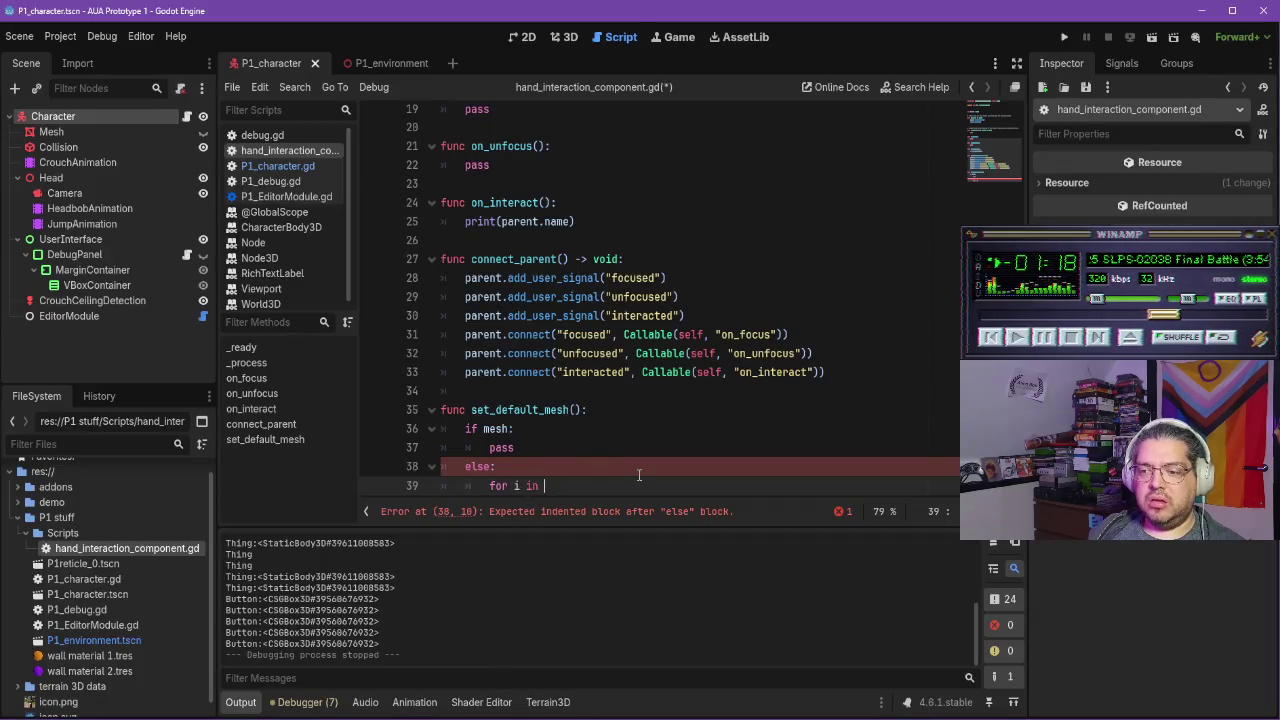
Add 'for i in parent.get_children():' inside the else branch
{"action": "key", "text": "alt+Tab"}
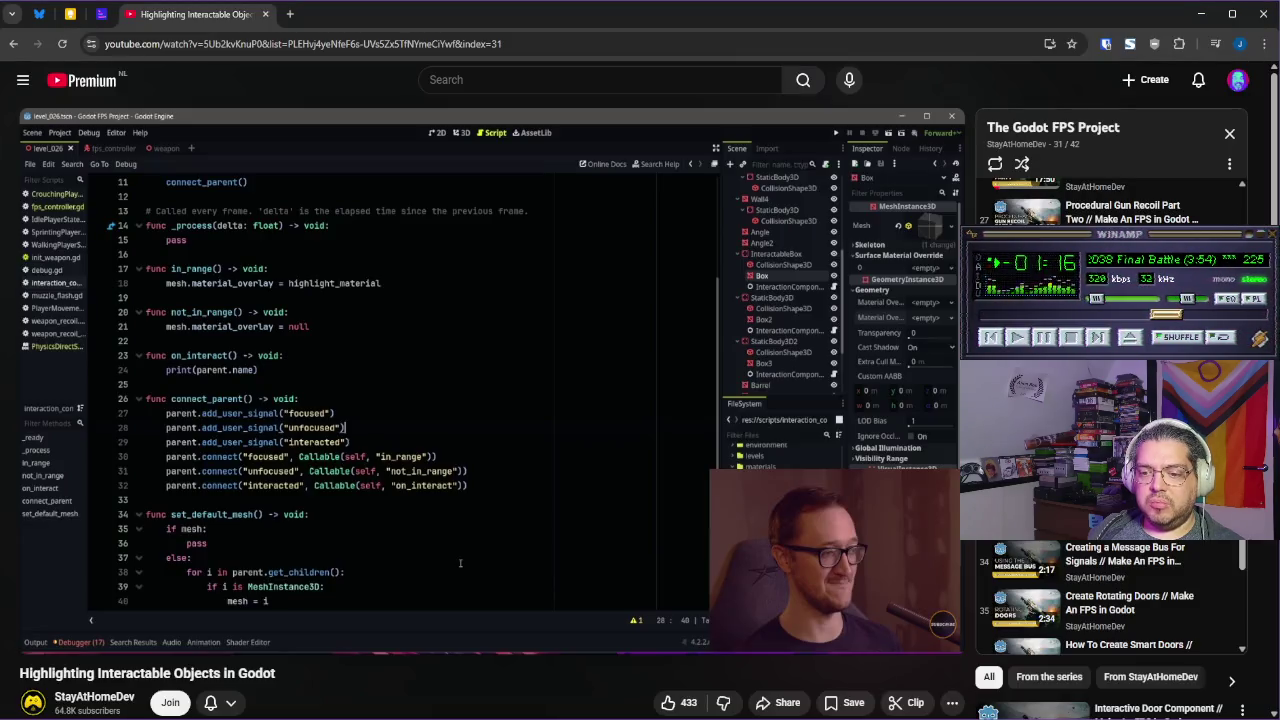
{"action": "key", "text": "alt+Tab"}
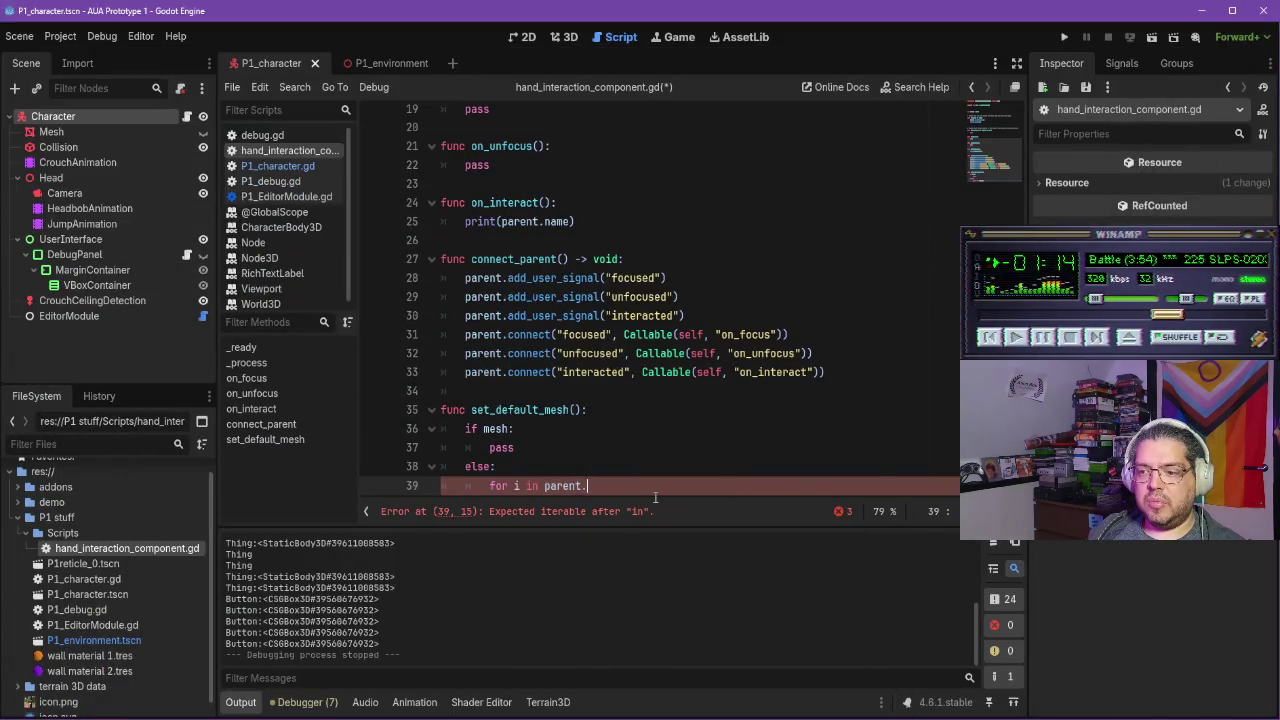
{"action": "key", "text": "Down"}
{"action": "key", "text": "Down"}
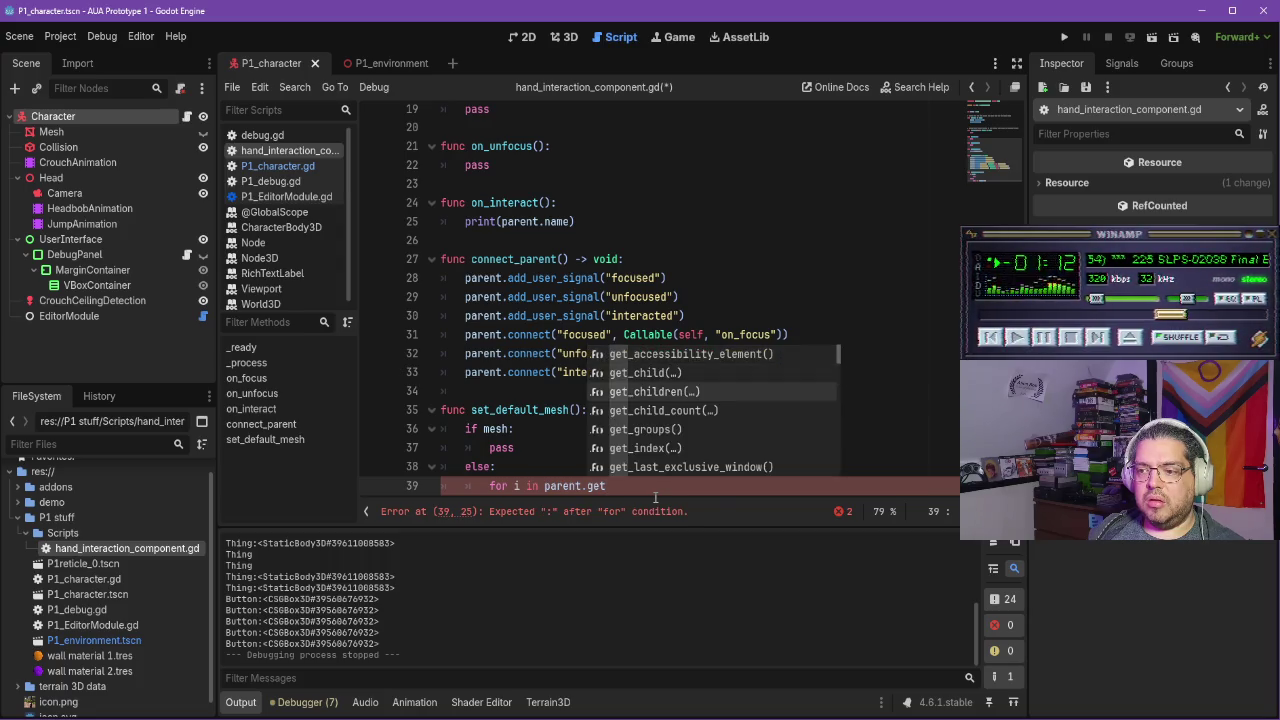
{"action": "key", "text": "Return"}
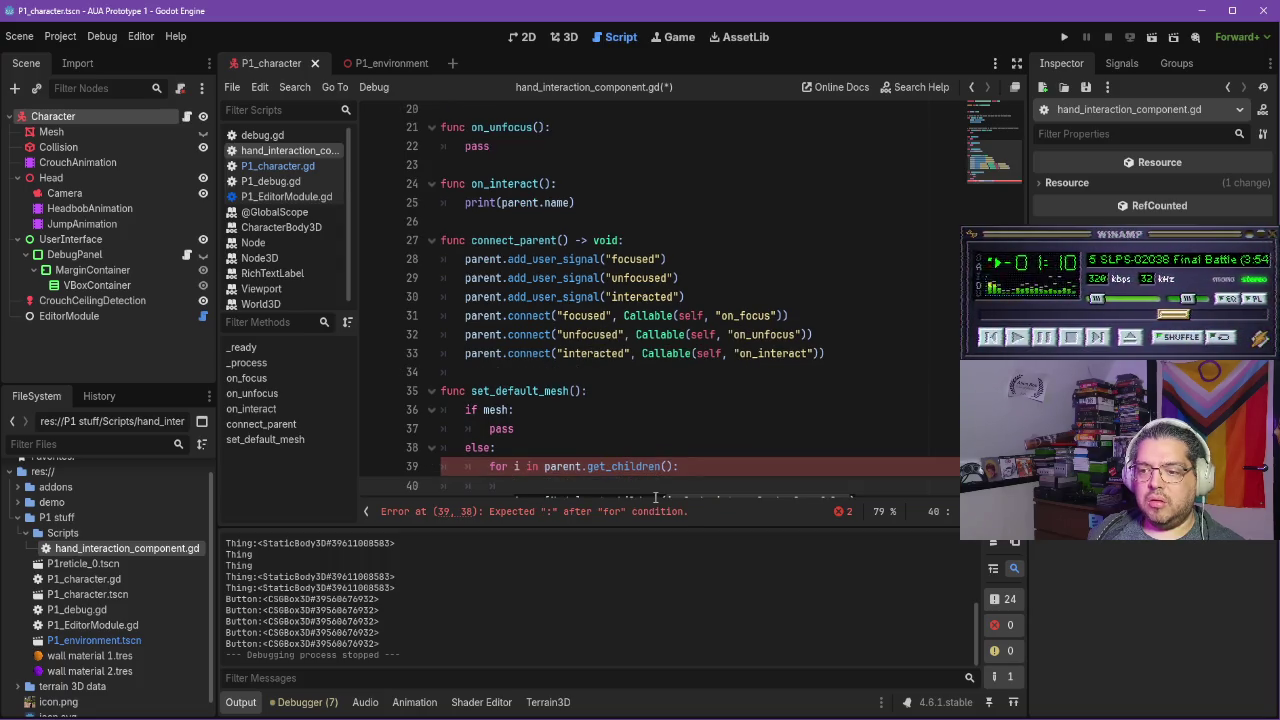
{"action": "key", "text": "Return"}
{"action": "key", "text": "alt+Tab"}
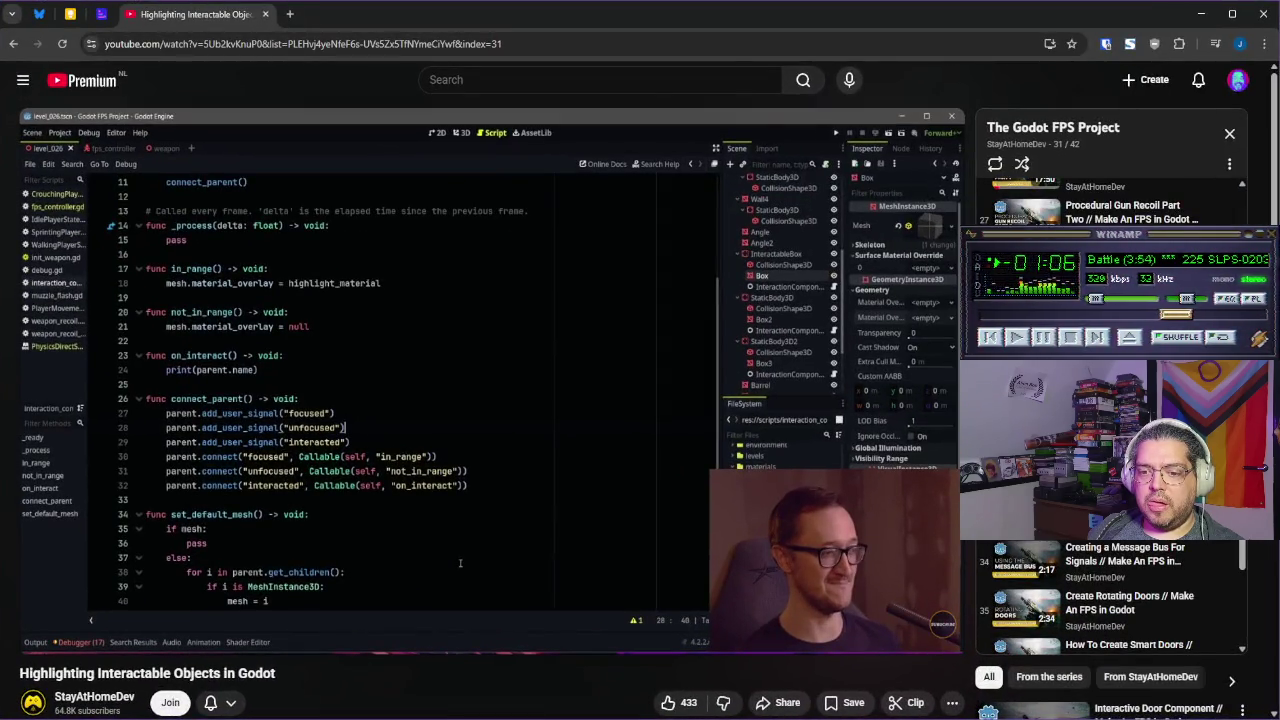
{"action": "key", "text": "alt+Tab"}
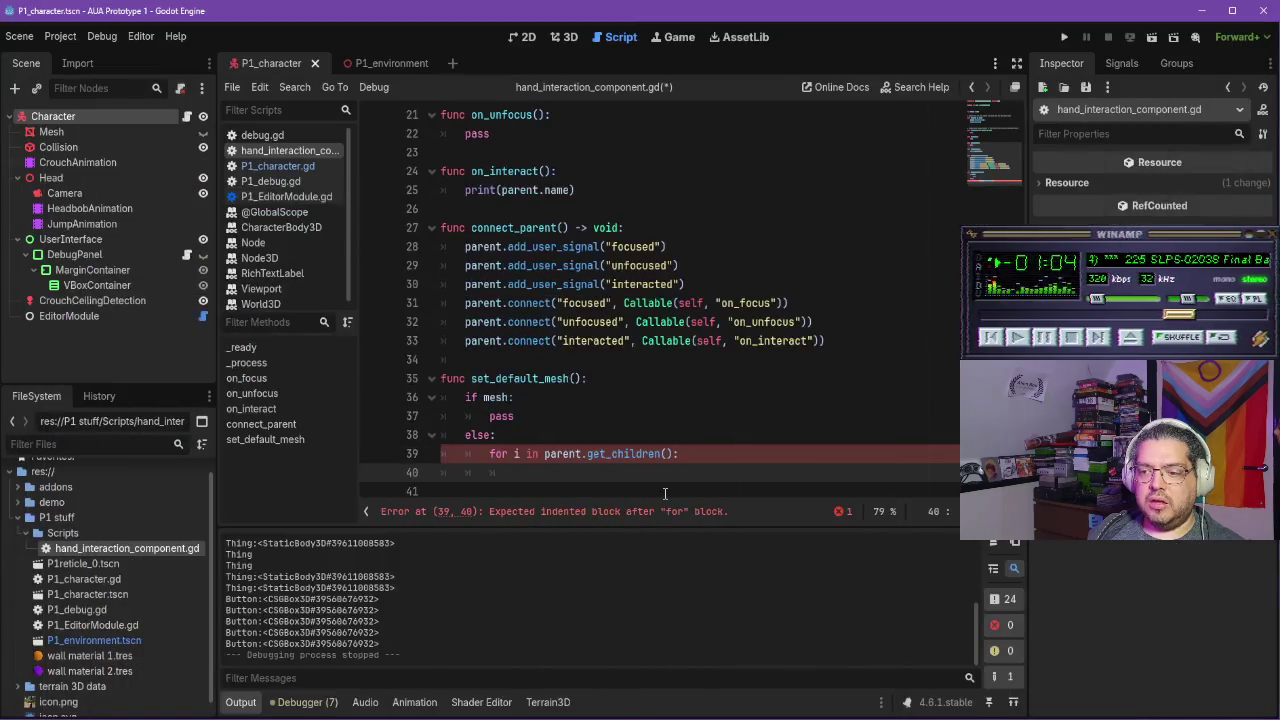
Add 'if i is MeshInstance3D:' with 'mesh = i' in the loop, then resume the tutorial
{"action": "type", "text": "is "}
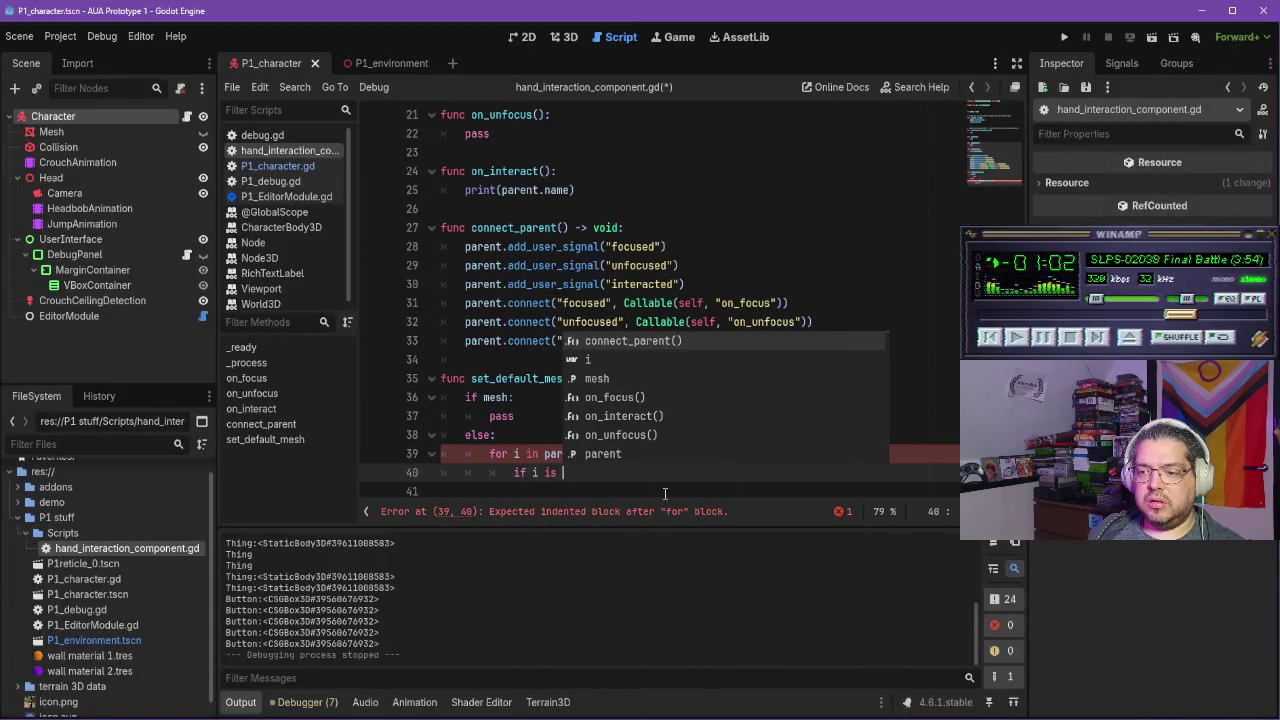
{"action": "type", "text": "meshi"}
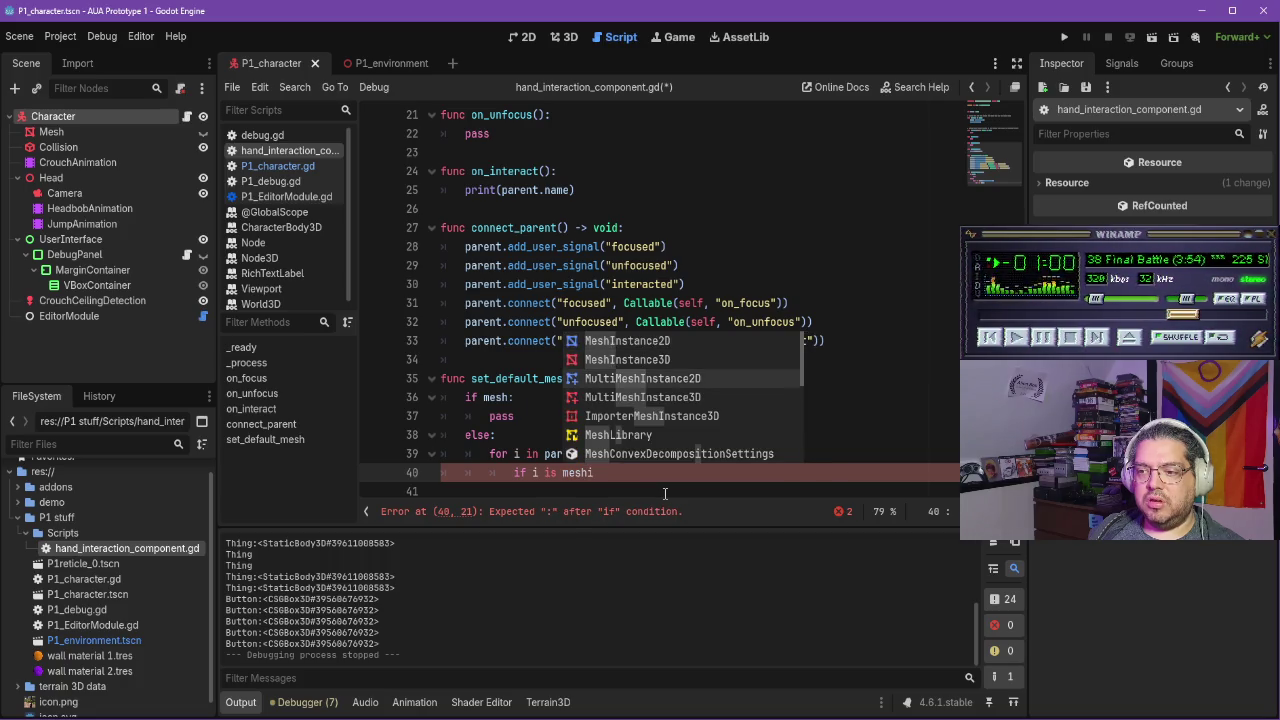
{"action": "key", "text": "Return"}
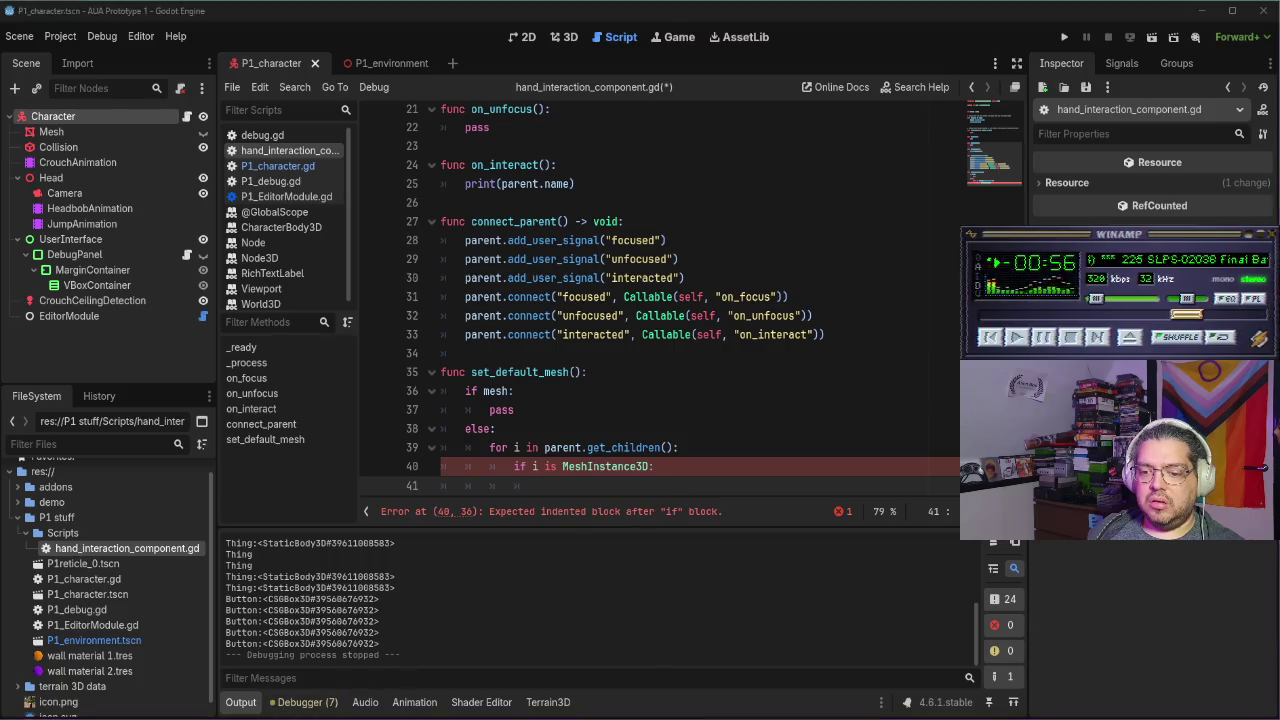
{"action": "key", "text": "alt+Tab"}
{"action": "key", "text": "alt+Tab"}
{"action": "type", "text": "mesh"}
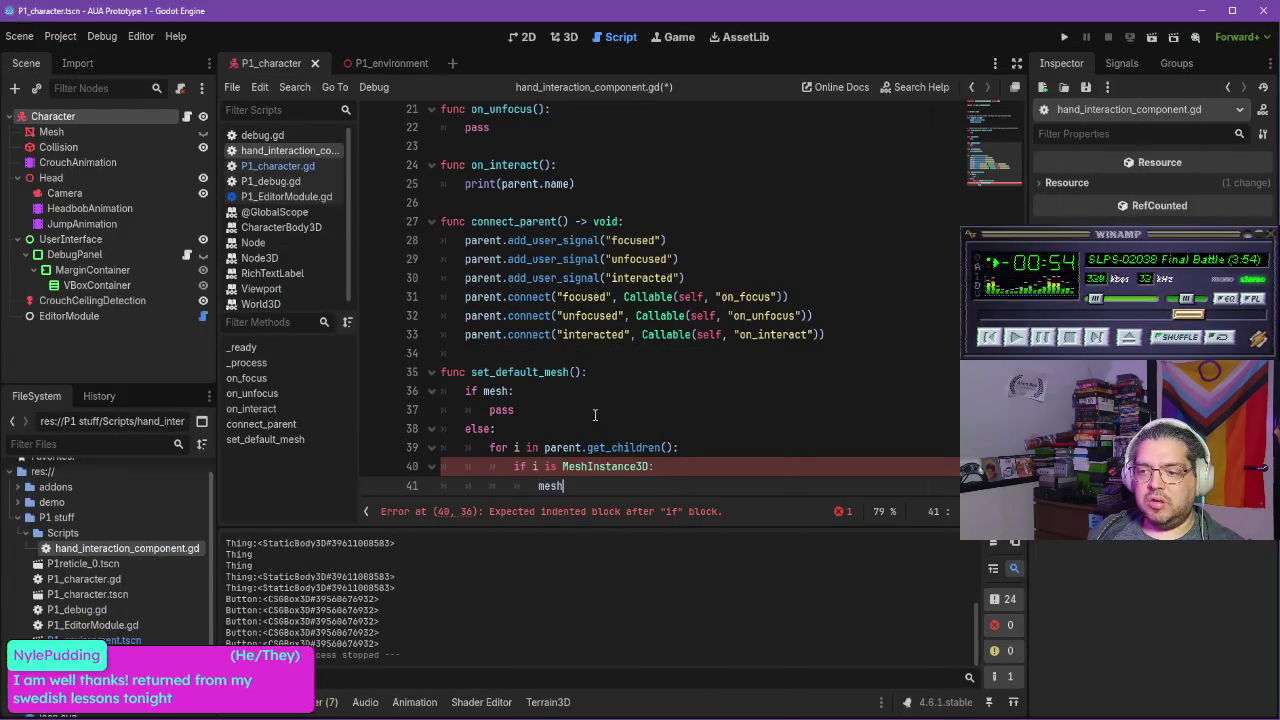
{"action": "type", "text": " = i"}
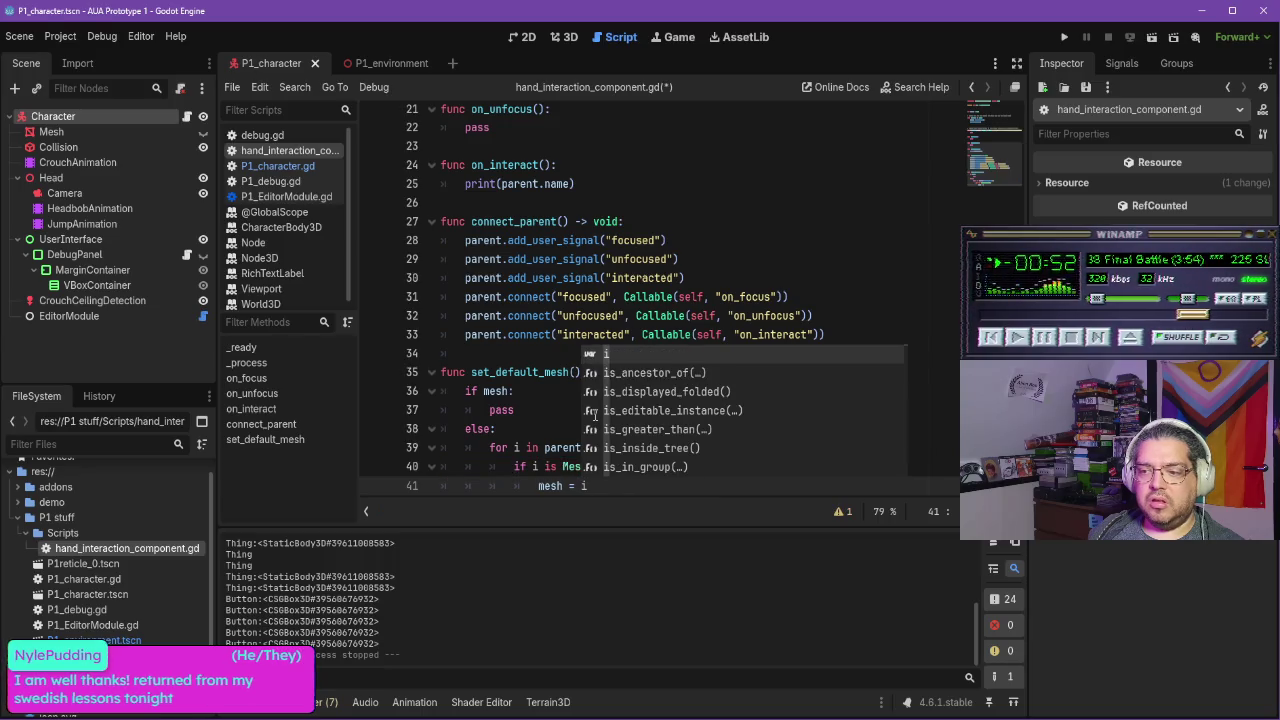
{"action": "scroll", "coordinate": [593, 477], "scroll_direction": "down", "scroll_amount": 1}
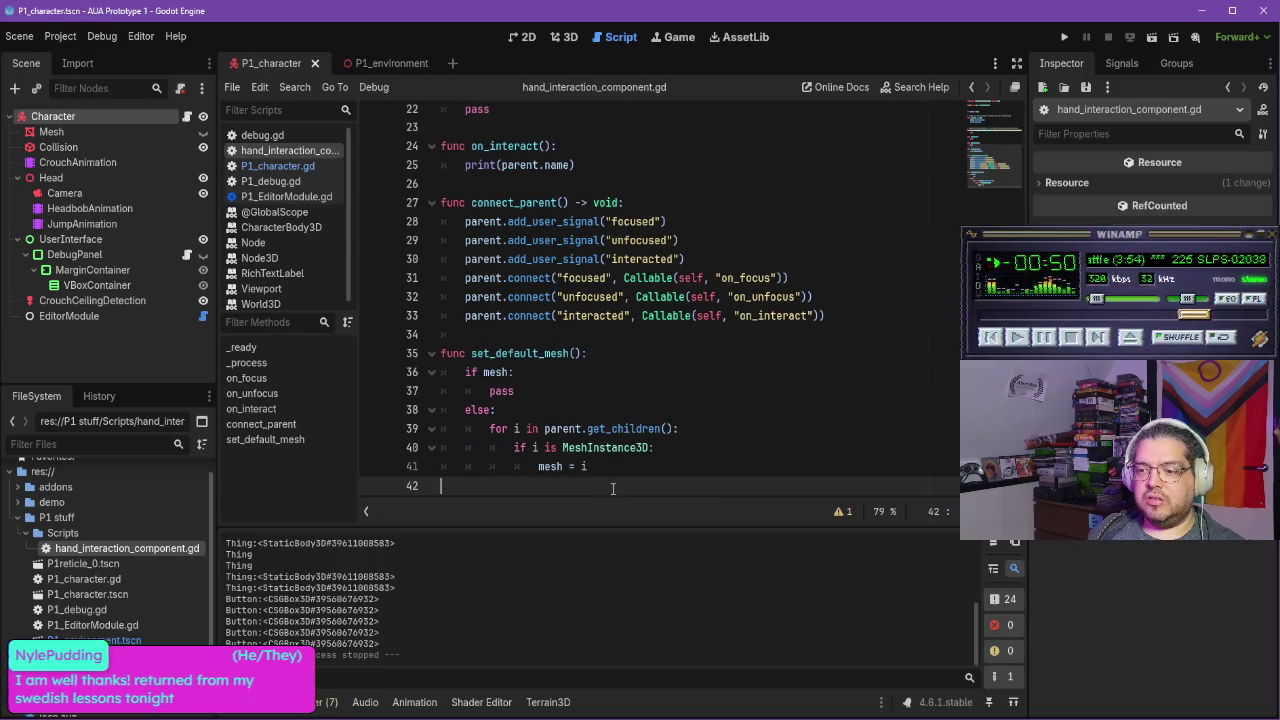
{"action": "key", "text": "Return"}
{"action": "key", "text": "Return"}
{"action": "key", "text": "Return"}
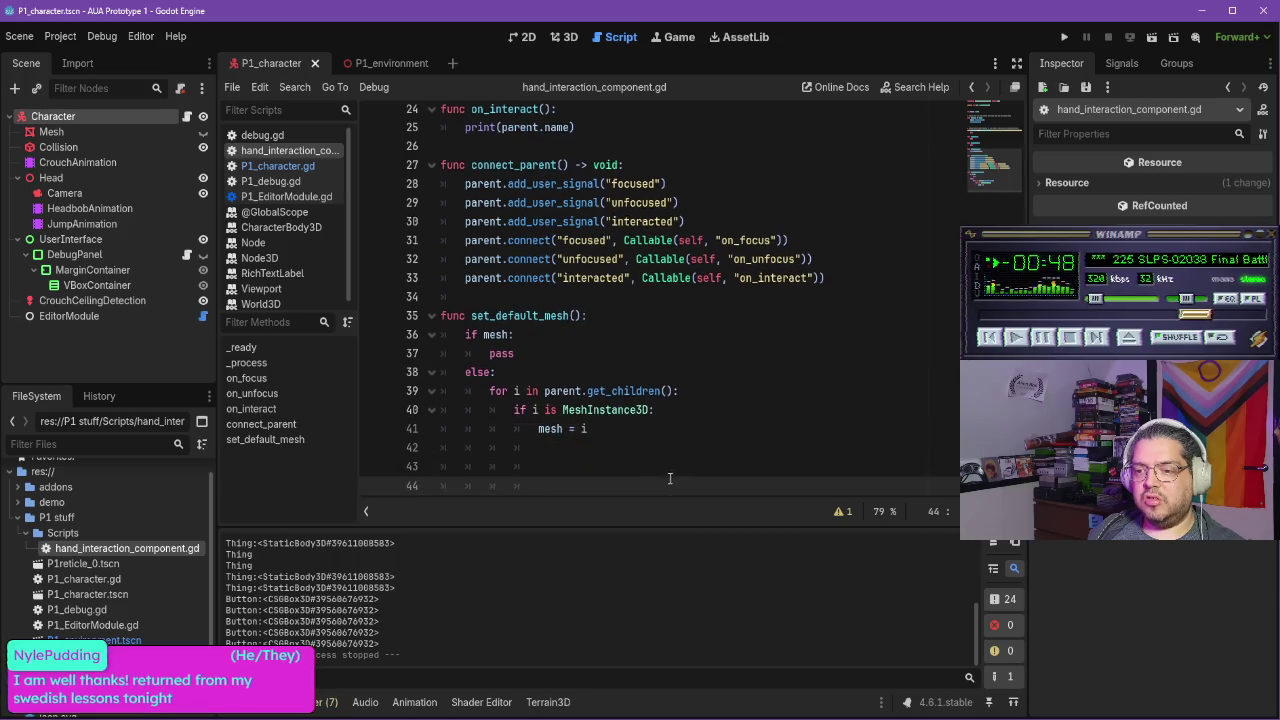
{"action": "key", "text": "alt+Tab"}
{"action": "left_click", "coordinate": [565, 430]}
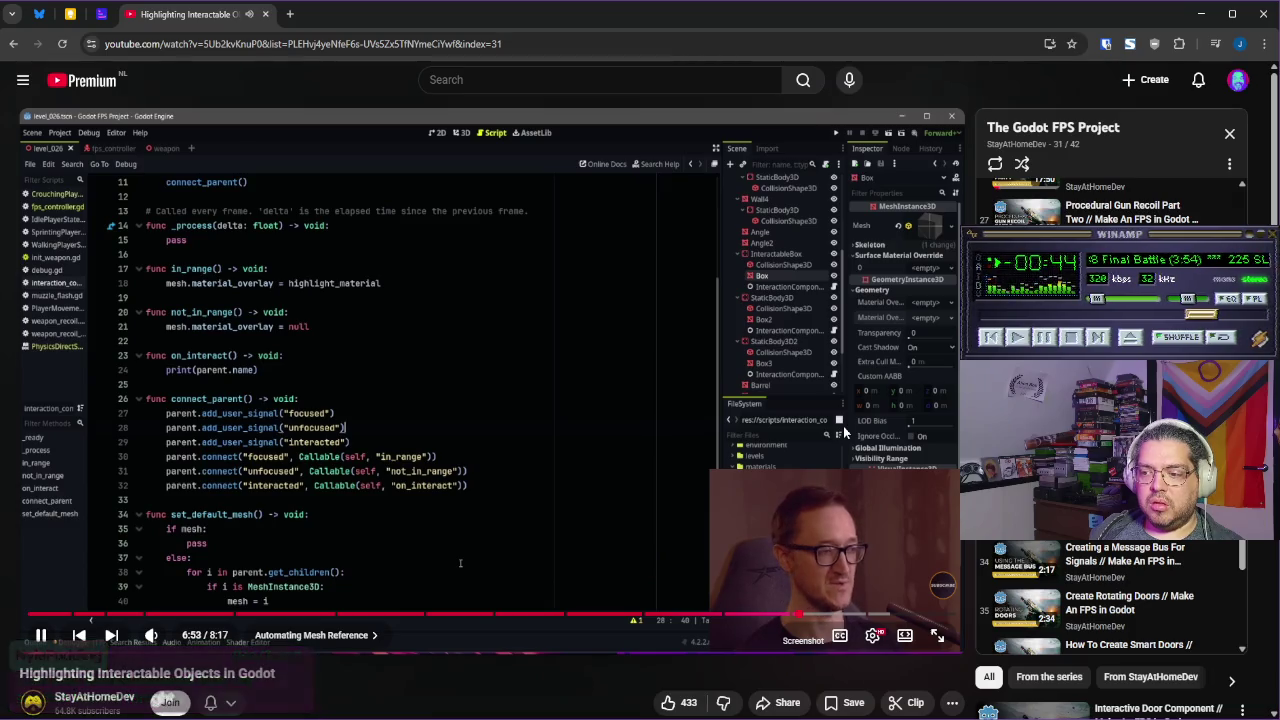
Fast-forward the tutorial to its _ready code and pause it
{"action": "left_click_drag", "start_coordinate": [843, 432], "coordinate": [843, 432]}
{"action": "left_click_drag", "start_coordinate": [764, 390], "coordinate": [490, 385]}
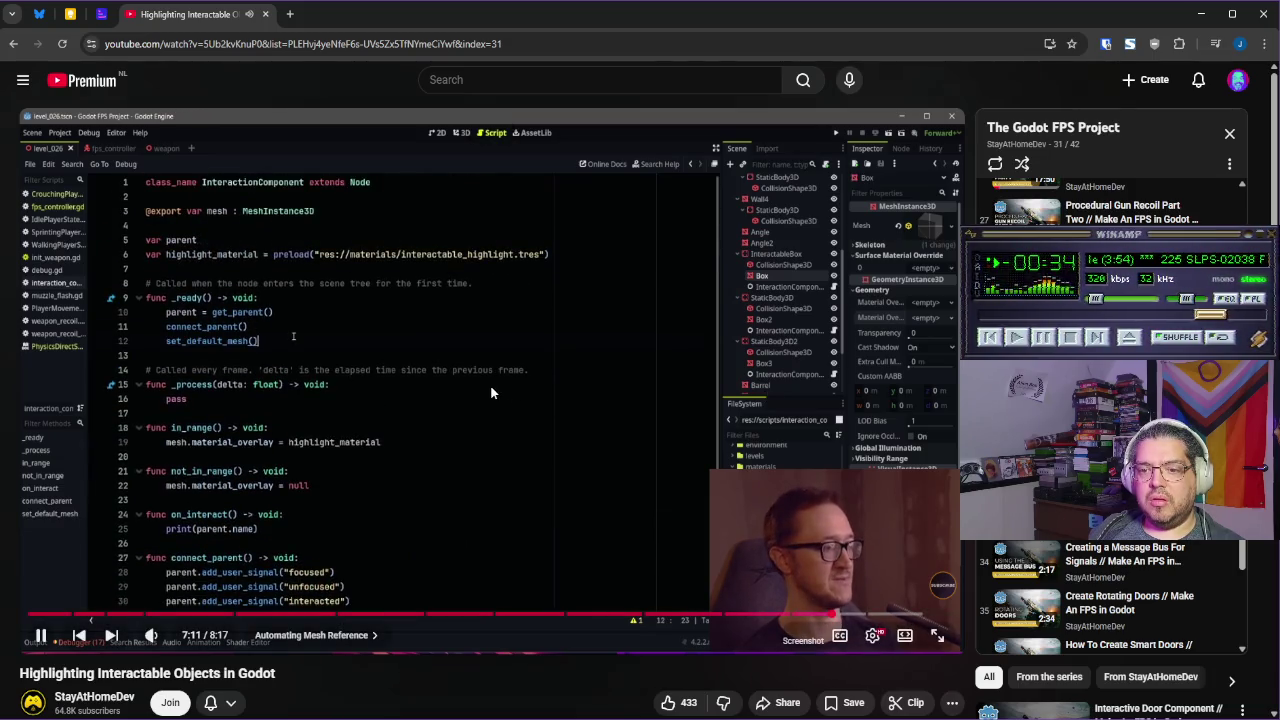
{"action": "left_click", "coordinate": [490, 385]}
Add a set_default_mesh() call on line 12 of _ready and resume the tutorial
{"action": "scroll", "coordinate": [552, 342], "scroll_direction": "up", "scroll_amount": 8}
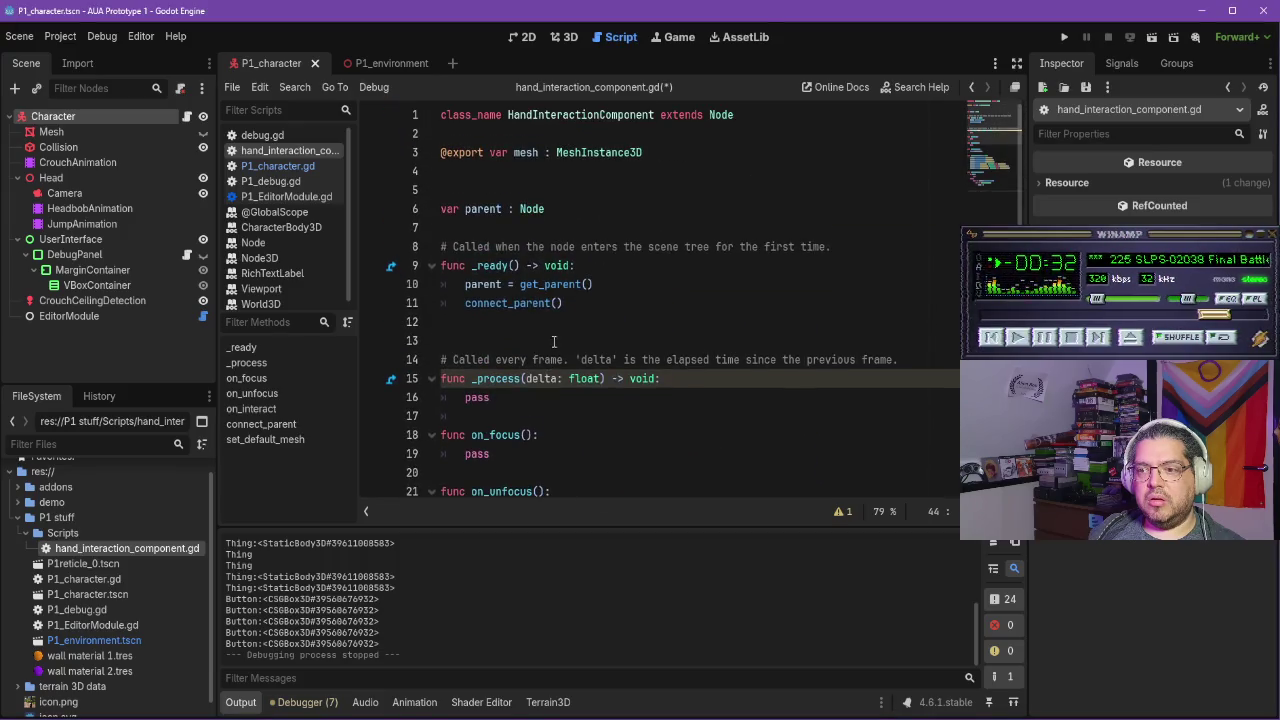
{"action": "left_click", "coordinate": [588, 308]}
{"action": "key", "text": "Return"}
{"action": "type", "text": "set_d"}
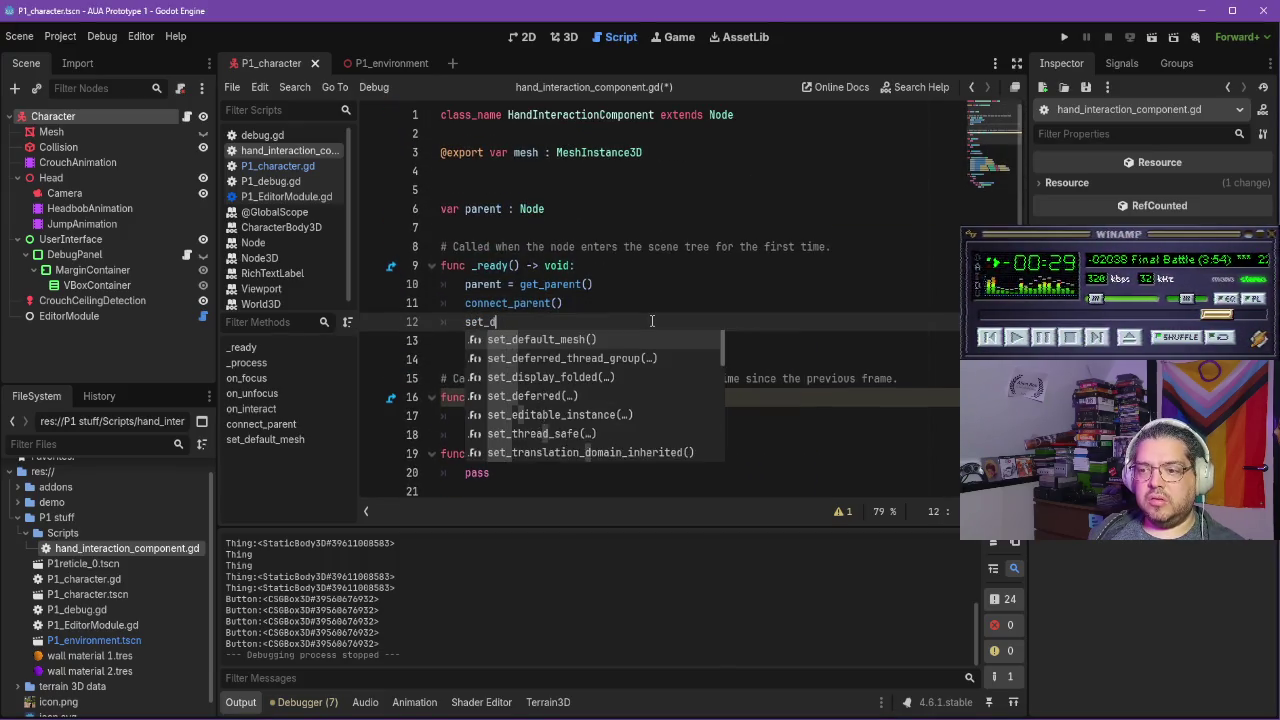
{"action": "key", "text": "Return"}
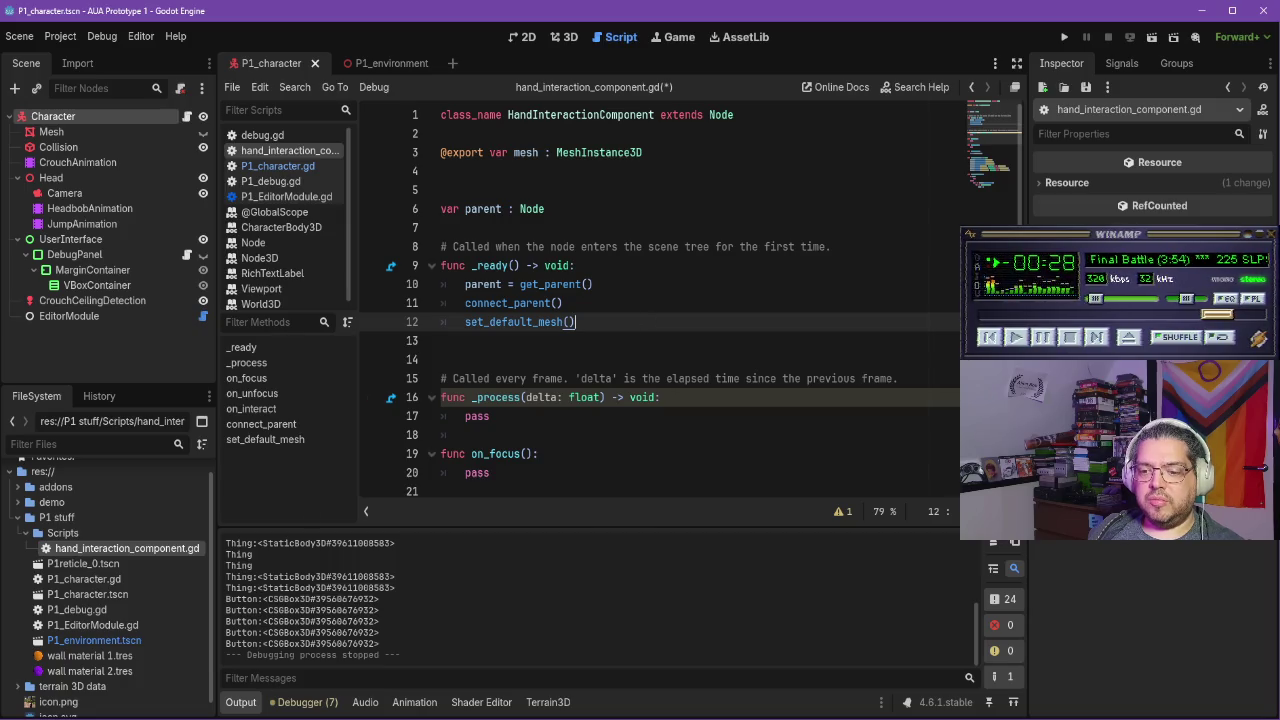
{"action": "key", "text": "alt+Tab"}
{"action": "left_click", "coordinate": [551, 440]}
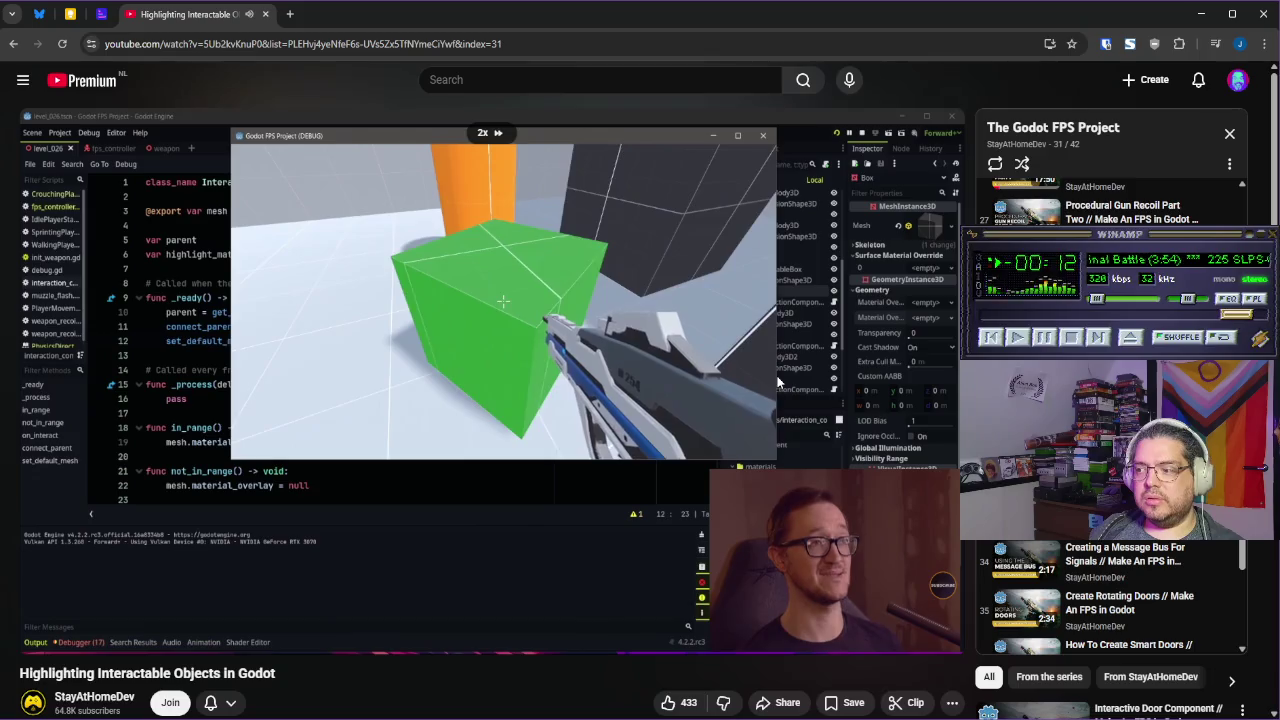
Watch into the Interactive Door Component video, pause it, and open the P1_environment tab in Godot
{"action": "mouse_move", "coordinate": [776, 380]}
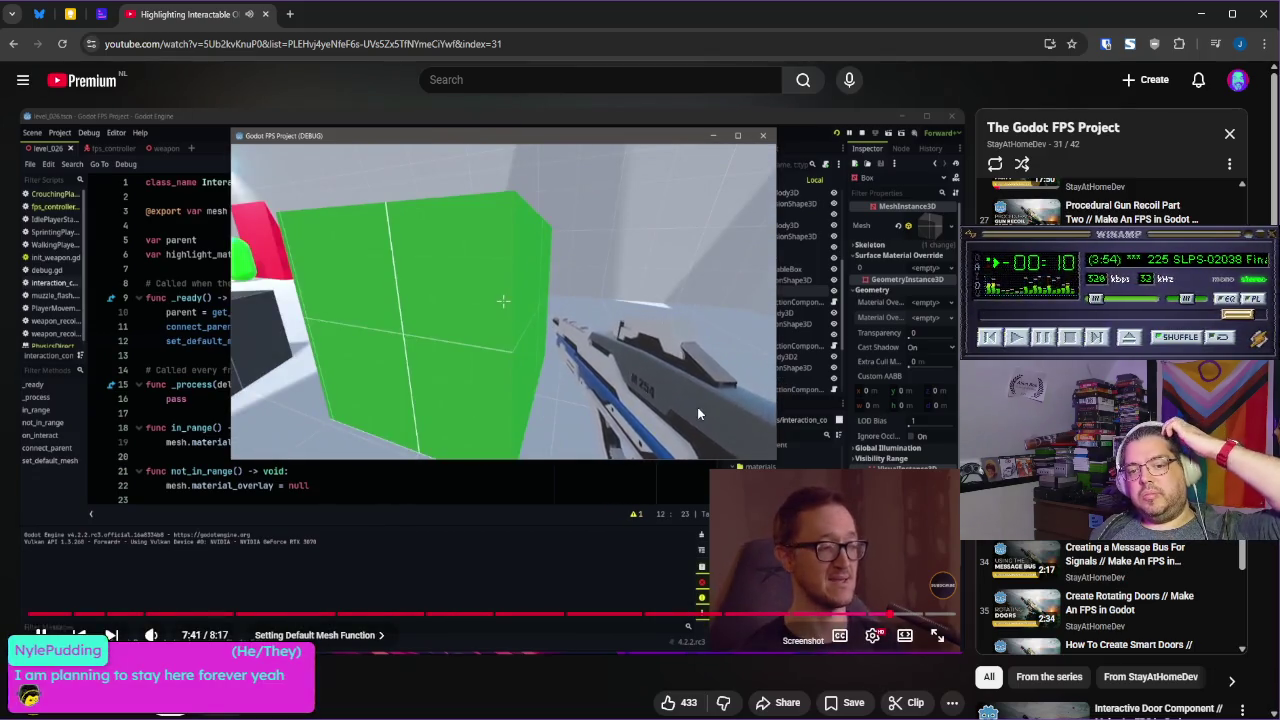
{"action": "key", "text": "space"}
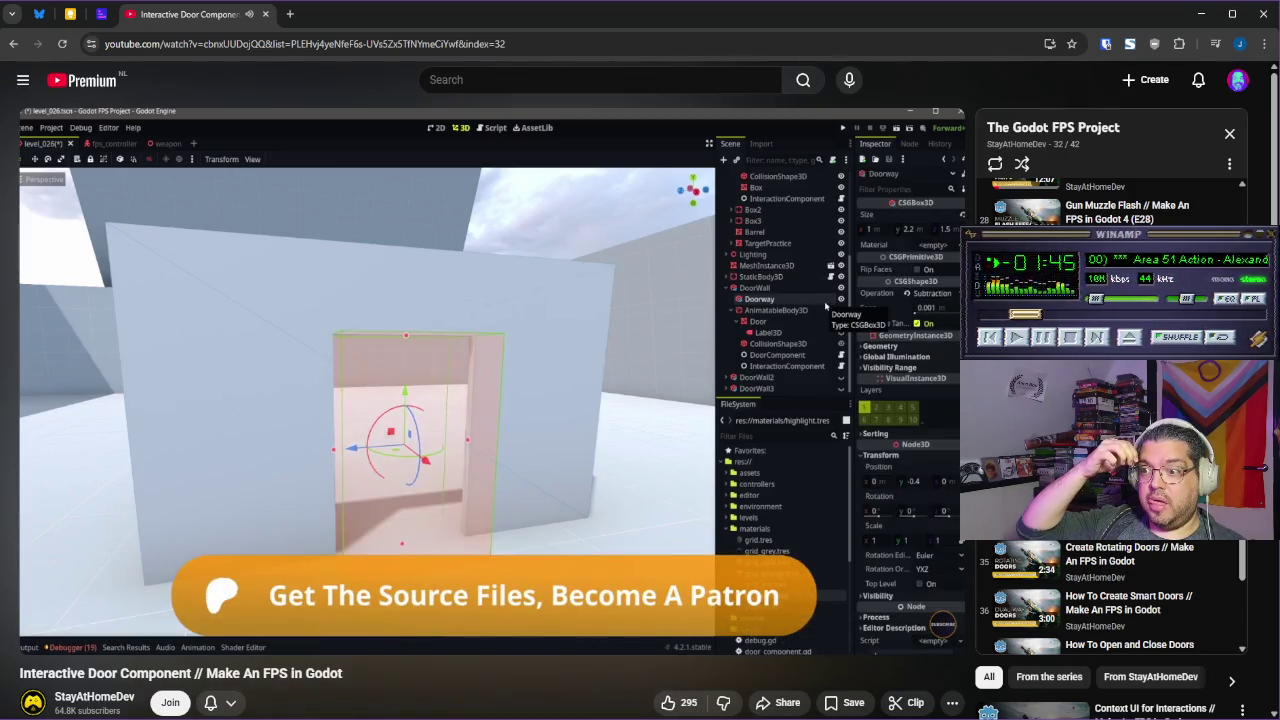
{"action": "mouse_move", "coordinate": [676, 345]}
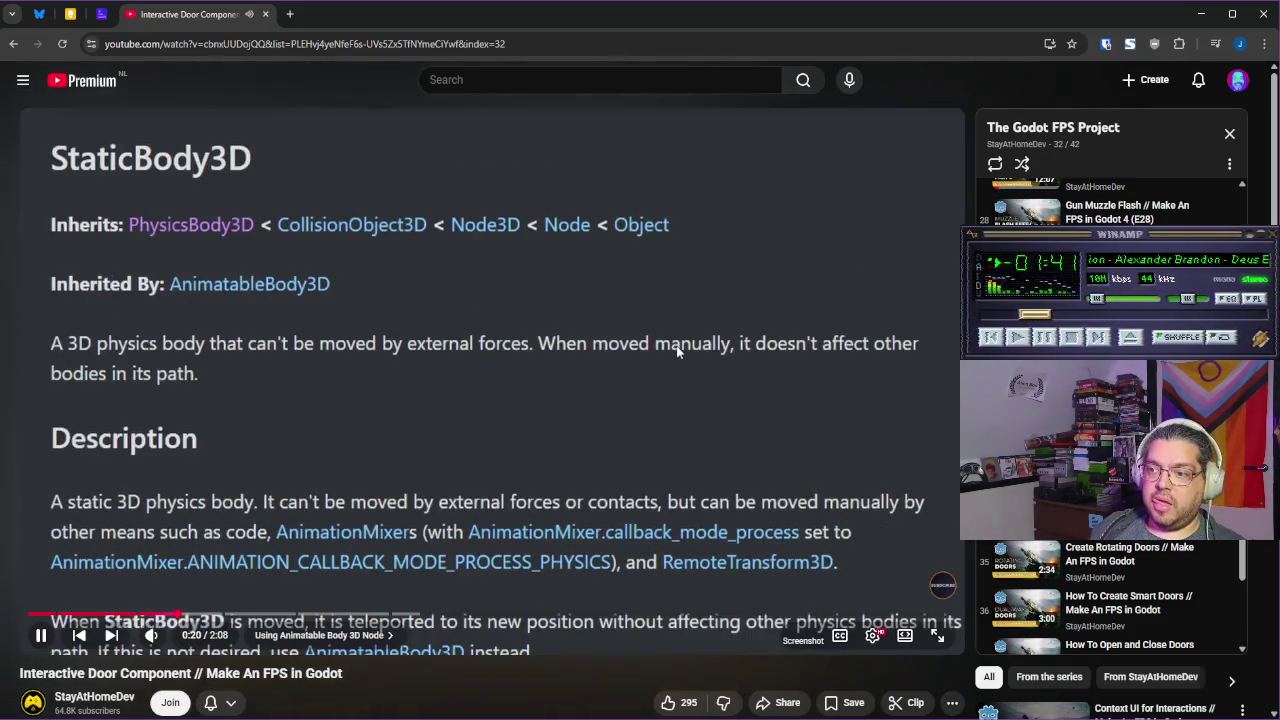
{"action": "left_click", "coordinate": [667, 345]}
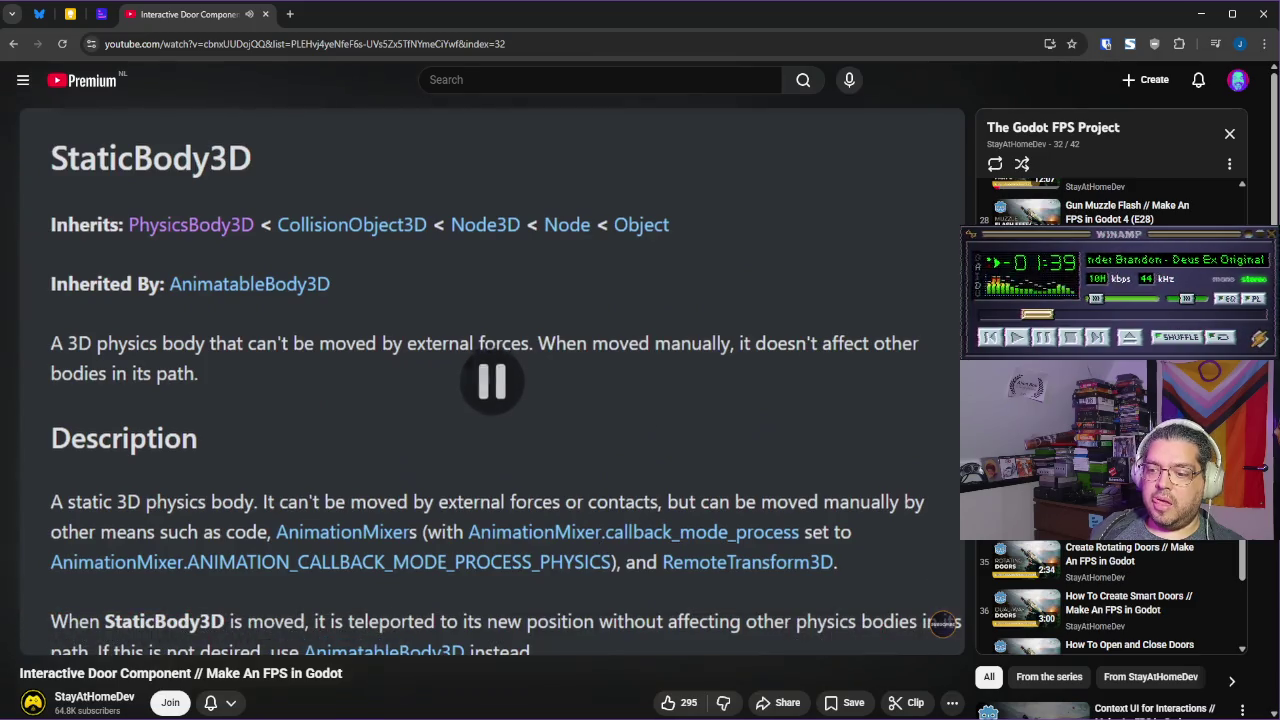
{"action": "key", "text": "alt+Tab"}
{"action": "left_click", "coordinate": [380, 63]}
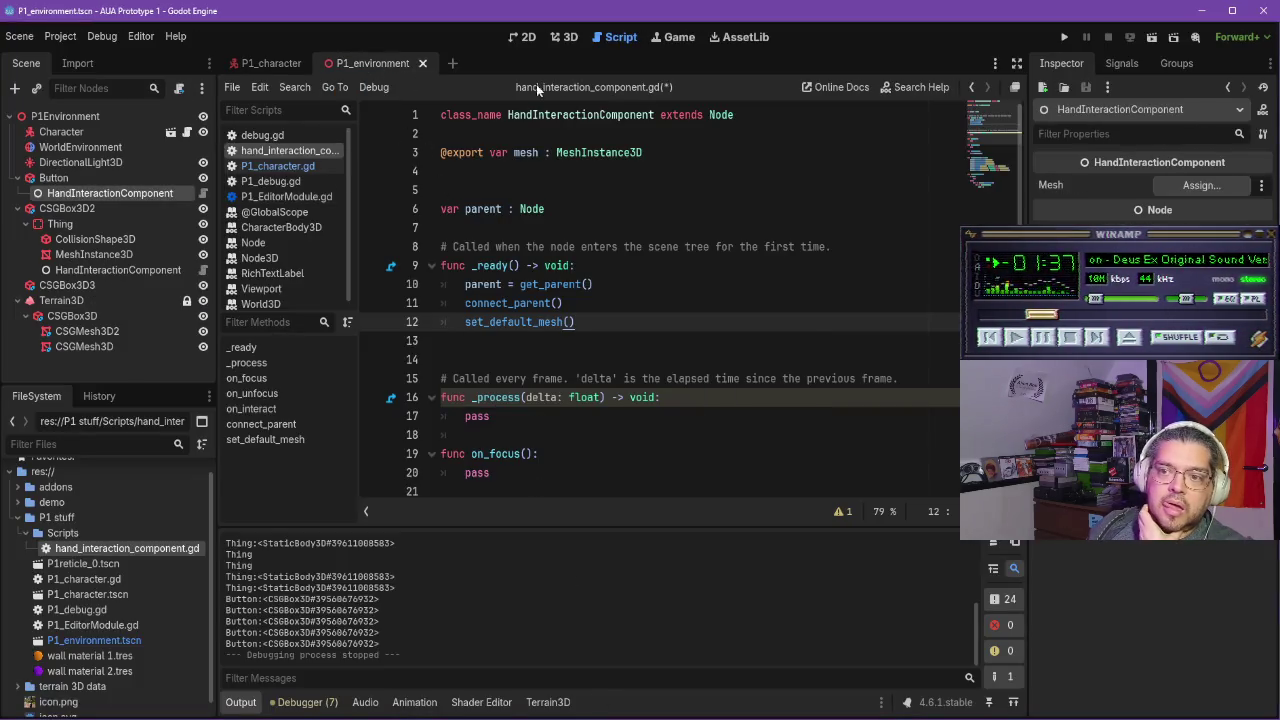
Show the P1_environment scene in the 3D workspace and select its P1Environment root node
{"action": "left_click", "coordinate": [563, 37]}
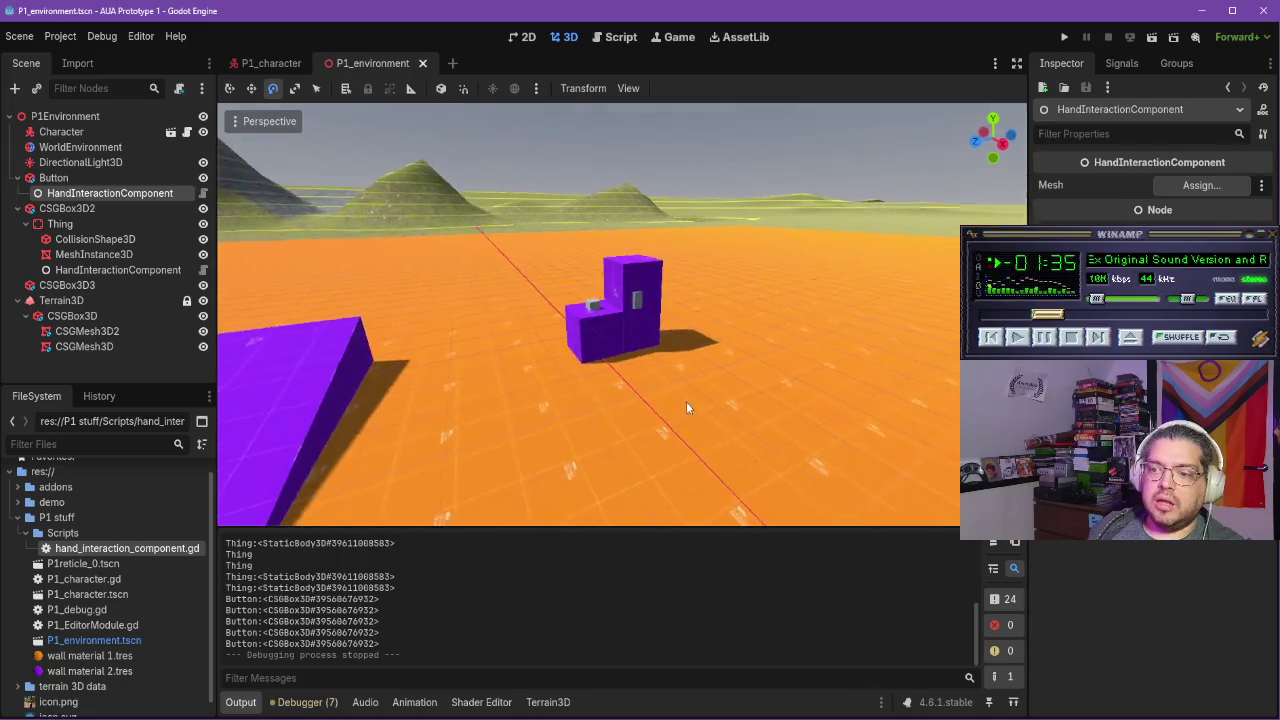
{"action": "left_click", "coordinate": [88, 212]}
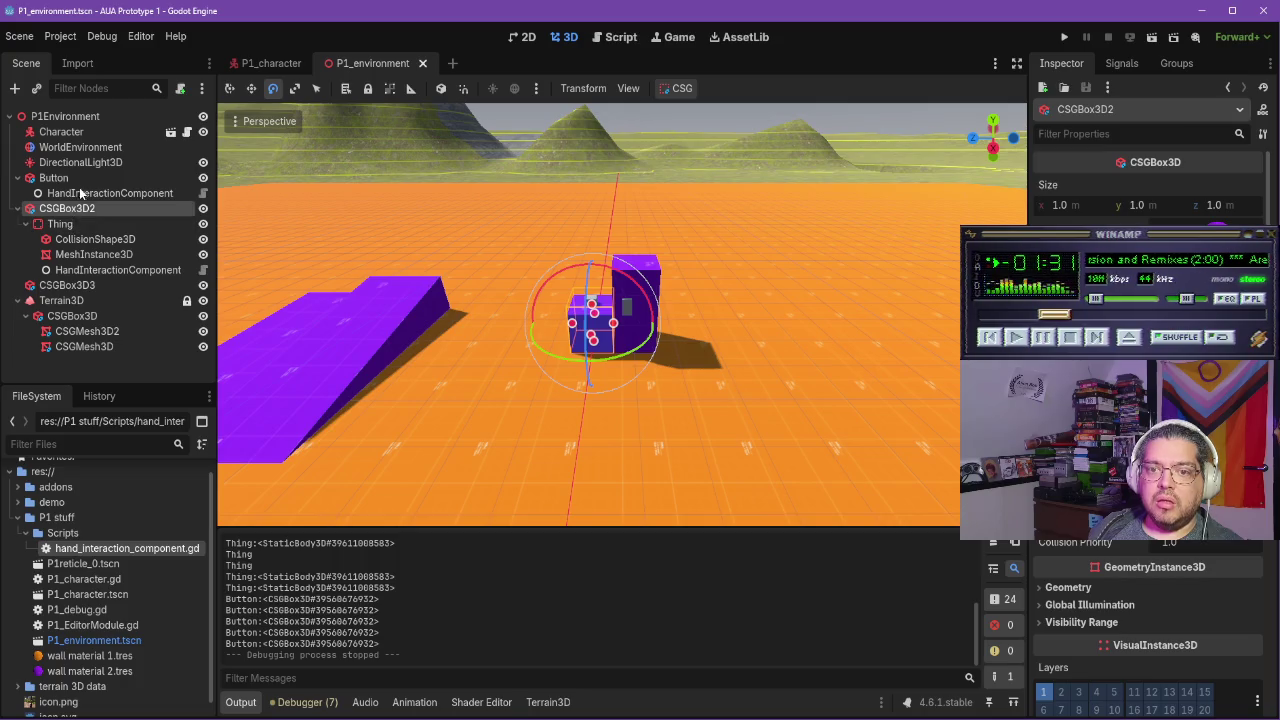
{"action": "left_click", "coordinate": [62, 116]}
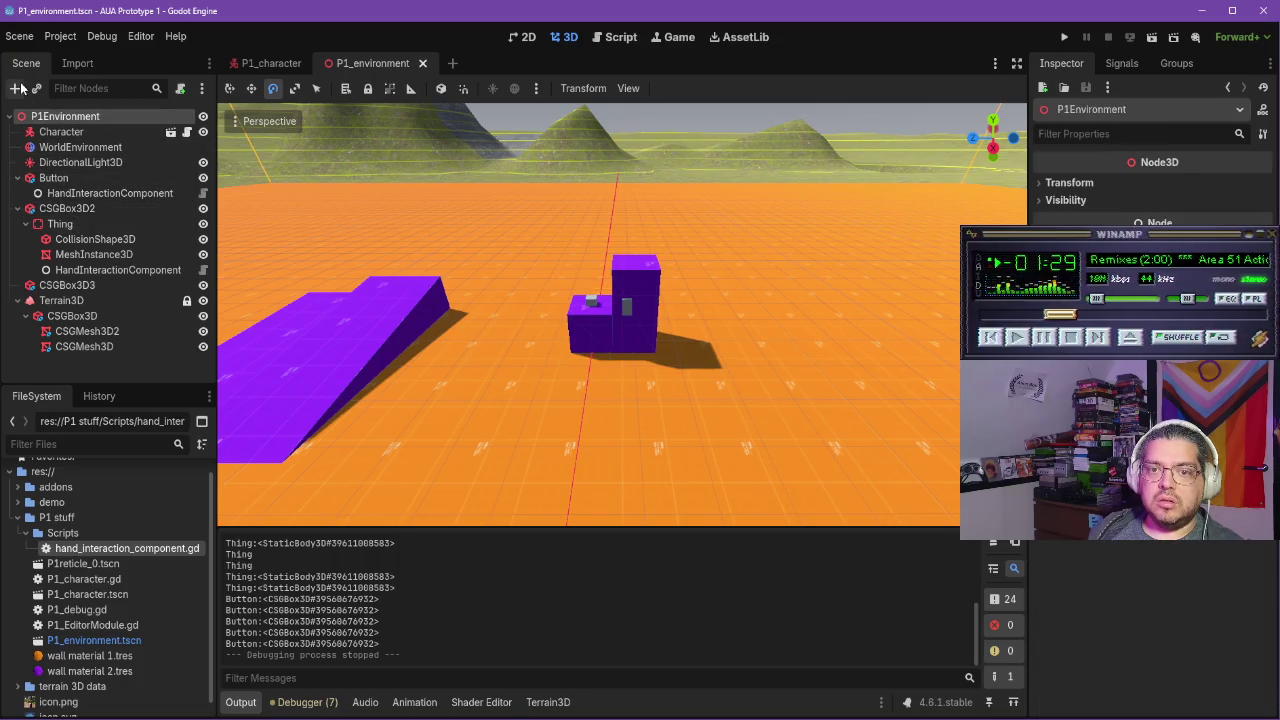
Add a new CSGBox3D under the root and move it into place
{"action": "left_click", "coordinate": [14, 88]}
{"action": "type", "text": "csg"}
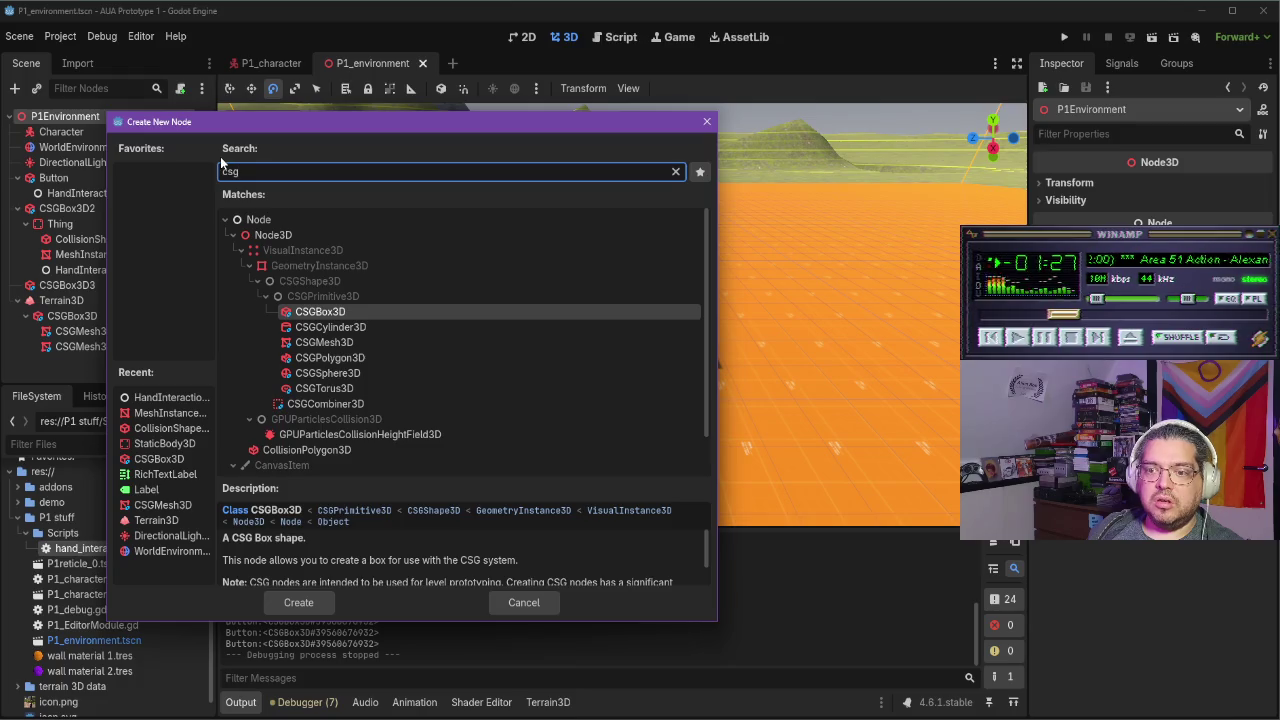
{"action": "key", "text": "Return"}
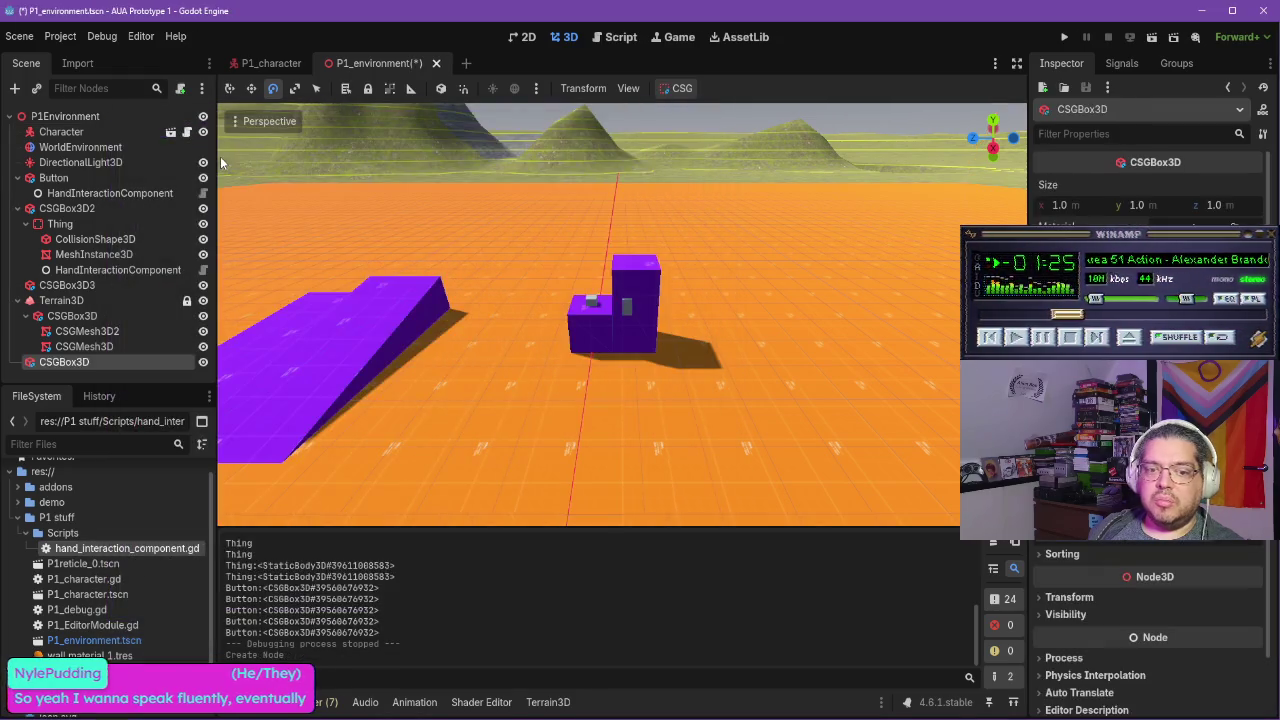
{"action": "scroll", "coordinate": [636, 400], "scroll_direction": "down", "scroll_amount": 5}
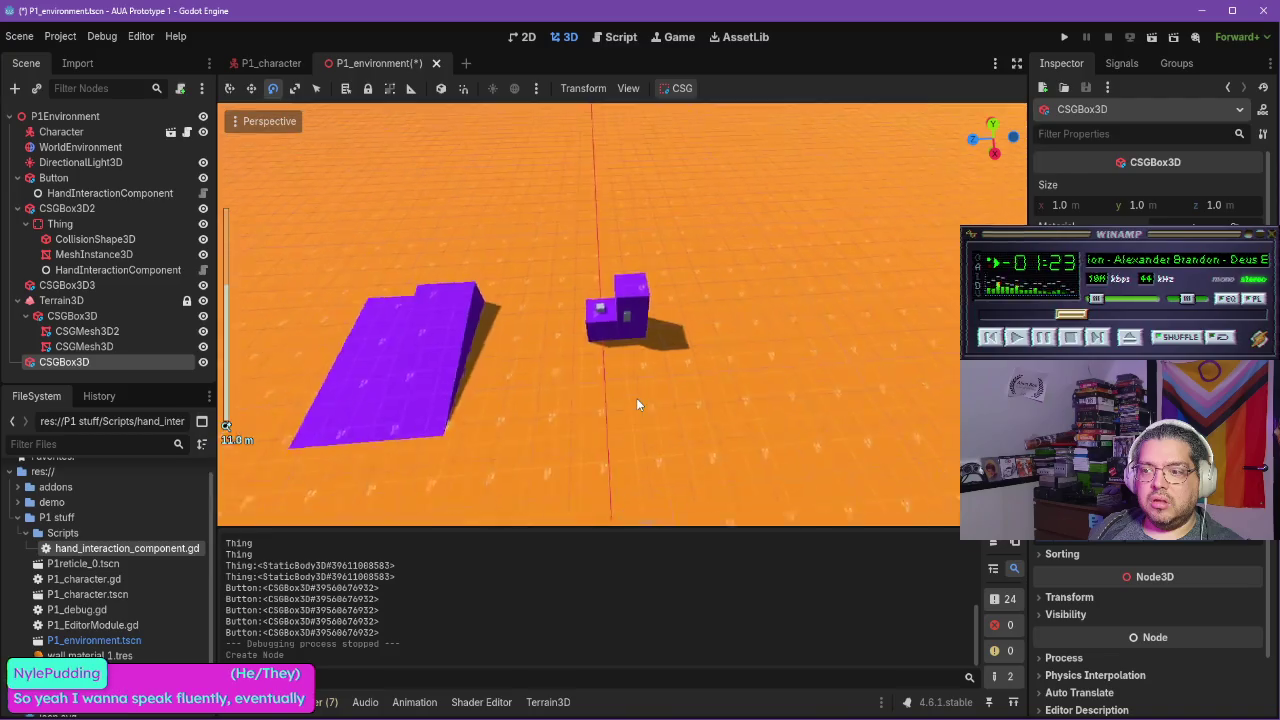
{"action": "mouse_move", "coordinate": [642, 405]}
{"action": "left_mouse_down"}
{"action": "mouse_move", "coordinate": [557, 327]}
{"action": "mouse_move", "coordinate": [581, 306]}
{"action": "mouse_move", "coordinate": [570, 324]}
{"action": "left_mouse_up"}
{"action": "left_click", "coordinate": [255, 91]}
{"action": "mouse_move", "coordinate": [392, 465]}
{"action": "left_mouse_down"}
{"action": "mouse_move", "coordinate": [400, 560]}
{"action": "mouse_move", "coordinate": [593, 447]}
{"action": "mouse_move", "coordinate": [362, 470]}
{"action": "mouse_move", "coordinate": [621, 404]}
{"action": "mouse_move", "coordinate": [697, 369]}
{"action": "mouse_move", "coordinate": [676, 392]}
{"action": "left_mouse_up"}
{"action": "mouse_move", "coordinate": [676, 392]}
{"action": "left_mouse_down"}
{"action": "mouse_move", "coordinate": [786, 457]}
{"action": "mouse_move", "coordinate": [765, 448]}
{"action": "left_mouse_up"}
Resize the box into a wall 7.977 m long, 0.15 m thick and 3.767 m tall
{"action": "mouse_move", "coordinate": [703, 365]}
{"action": "left_mouse_down"}
{"action": "mouse_move", "coordinate": [848, 392]}
{"action": "mouse_move", "coordinate": [705, 352]}
{"action": "mouse_move", "coordinate": [730, 320]}
{"action": "left_mouse_up"}
{"action": "scroll", "coordinate": [1100, 620], "scroll_direction": "down", "scroll_amount": 3}
{"action": "left_click", "coordinate": [1073, 541]}
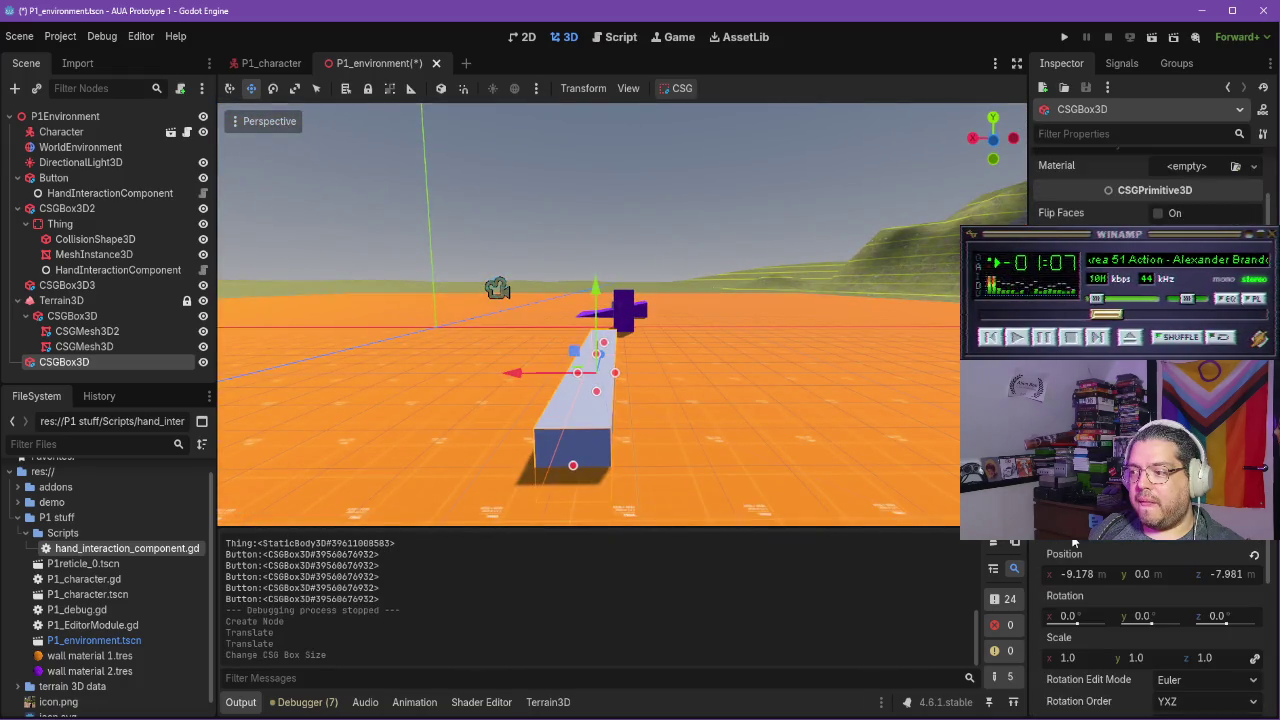
{"action": "left_click_drag", "start_coordinate": [617, 376], "coordinate": [585, 373]}
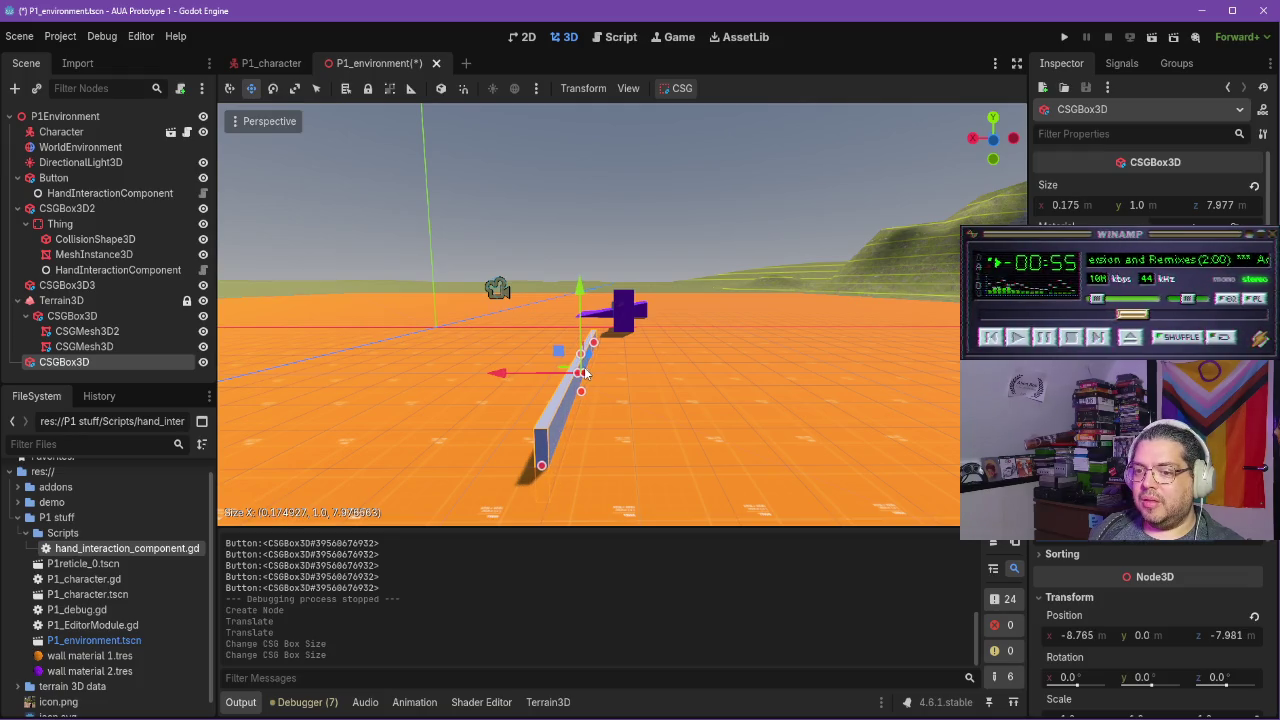
{"action": "left_click_drag", "start_coordinate": [585, 373], "coordinate": [585, 373]}
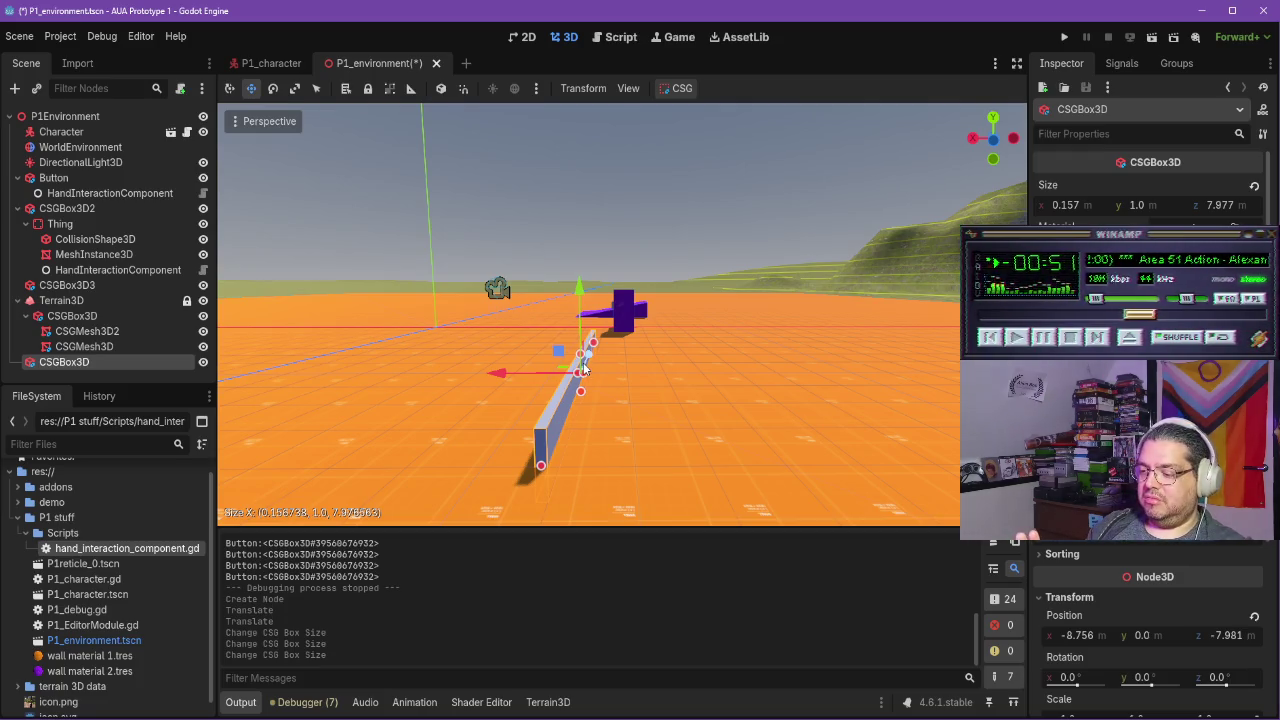
{"action": "left_click", "coordinate": [1077, 204]}
{"action": "type", "text": "0.15"}
{"action": "key", "text": "Return"}
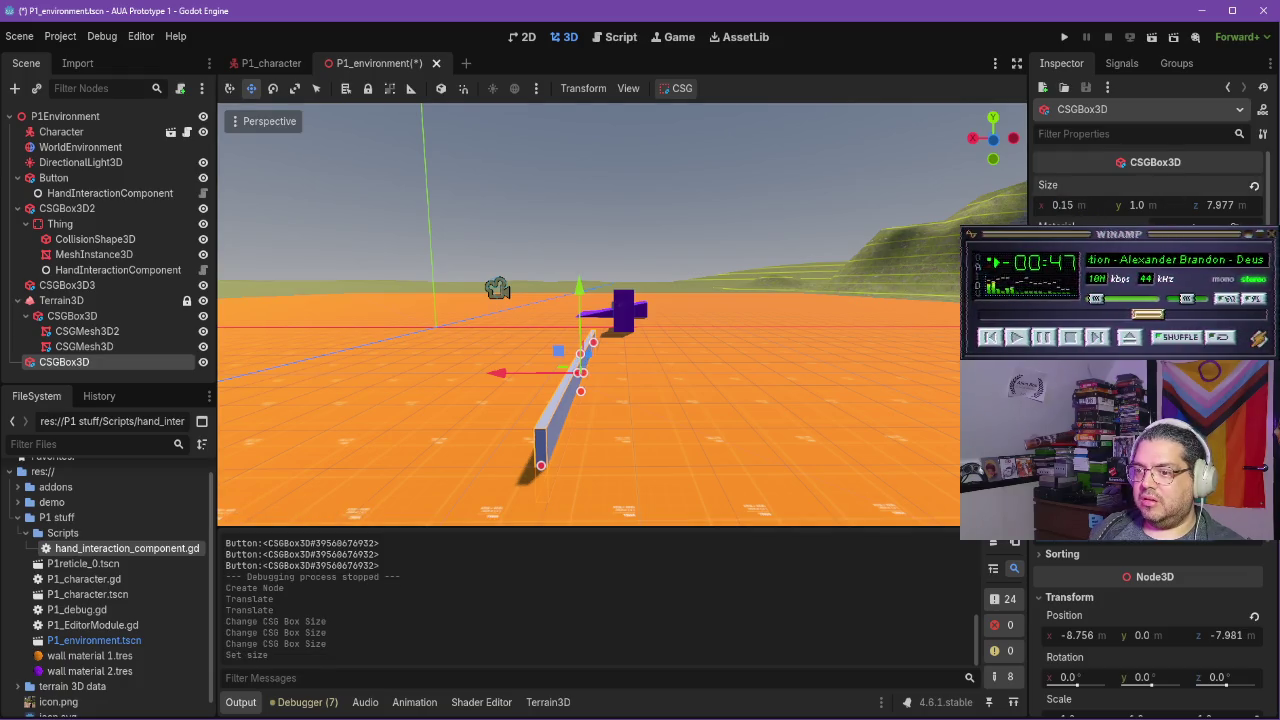
{"action": "left_click_drag", "start_coordinate": [732, 397], "coordinate": [779, 313]}
{"action": "right_click", "coordinate": [75, 357]}
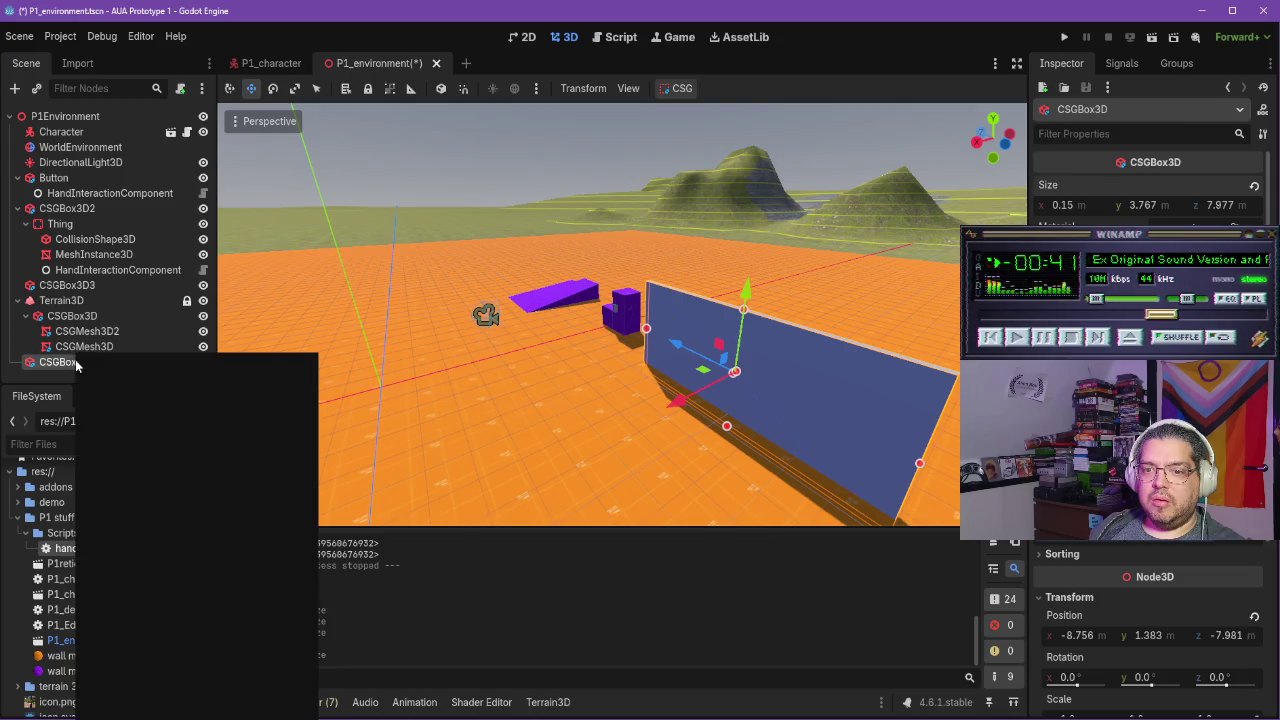
Add a child CSGBox3D under the wall to act as the doorway cutter
{"action": "left_click", "coordinate": [136, 366]}
{"action": "type", "text": "csg"}
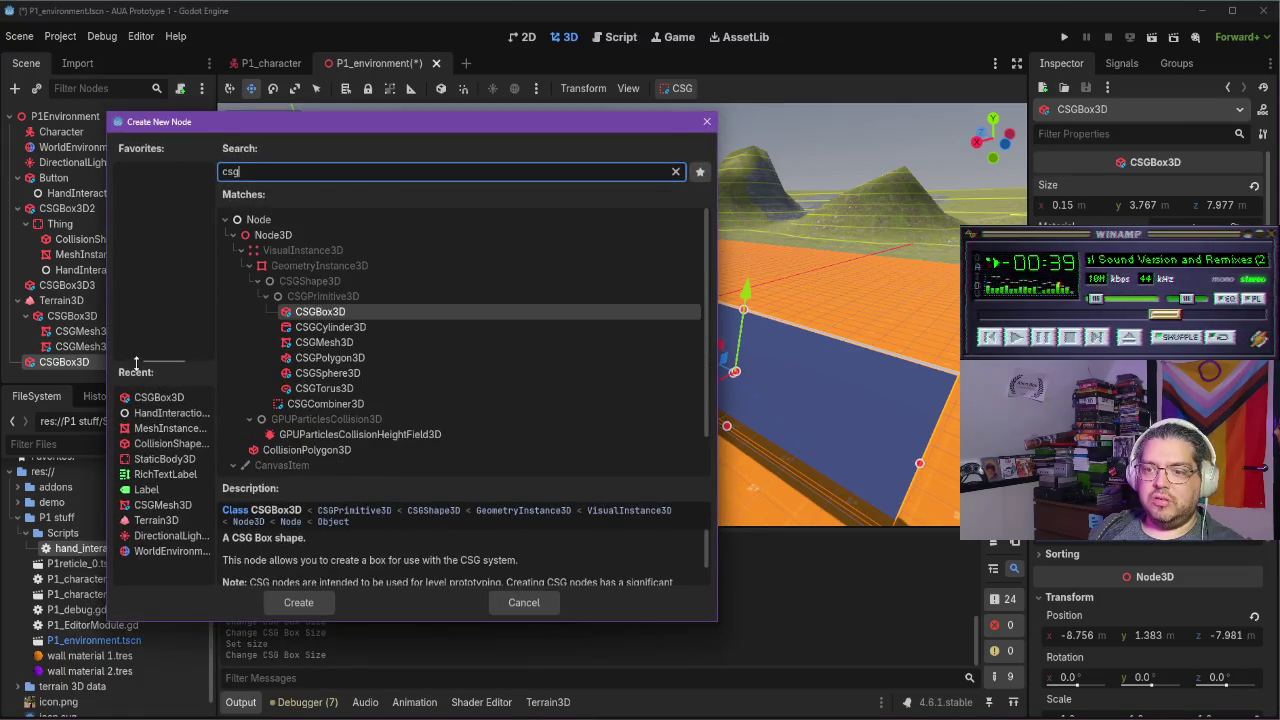
{"action": "left_click", "coordinate": [350, 316]}
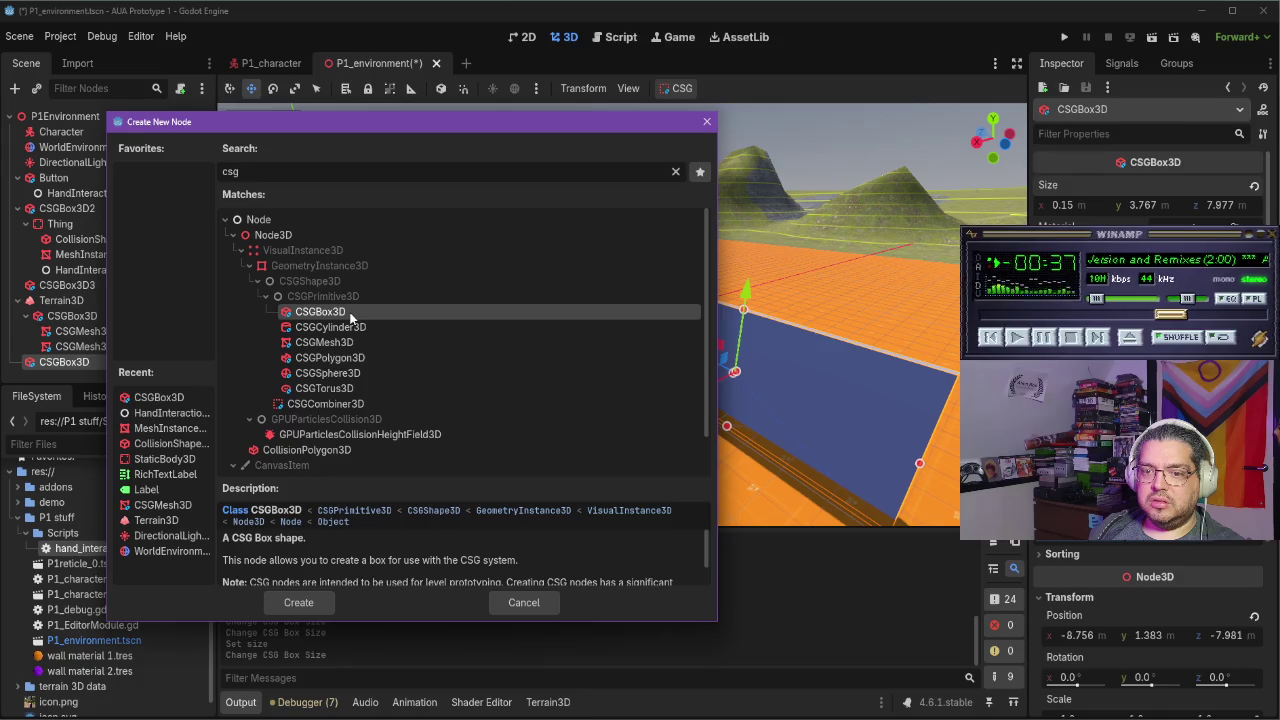
{"action": "double_click", "coordinate": [340, 314]}
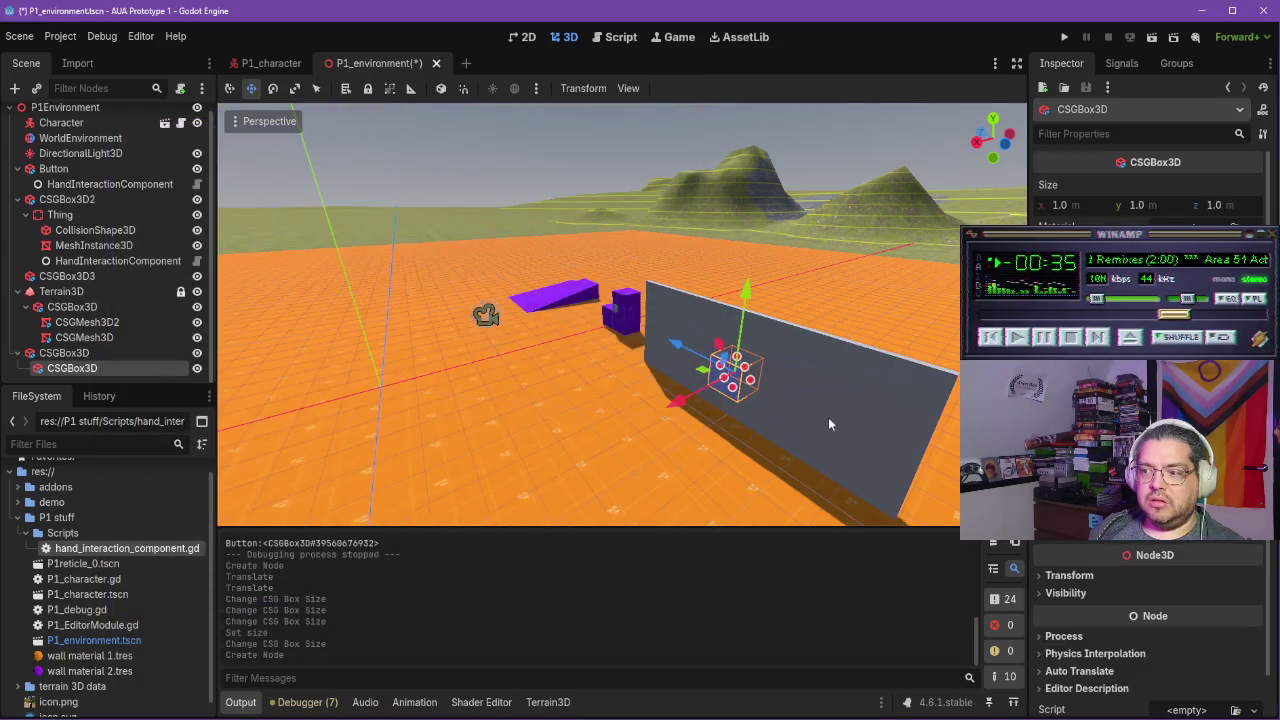
{"action": "mouse_move", "coordinate": [757, 410]}
{"action": "left_mouse_down"}
{"action": "mouse_move", "coordinate": [821, 387]}
{"action": "mouse_move", "coordinate": [780, 370]}
{"action": "mouse_move", "coordinate": [838, 357]}
{"action": "mouse_move", "coordinate": [743, 350]}
{"action": "left_mouse_up"}
{"action": "key", "text": "f"}
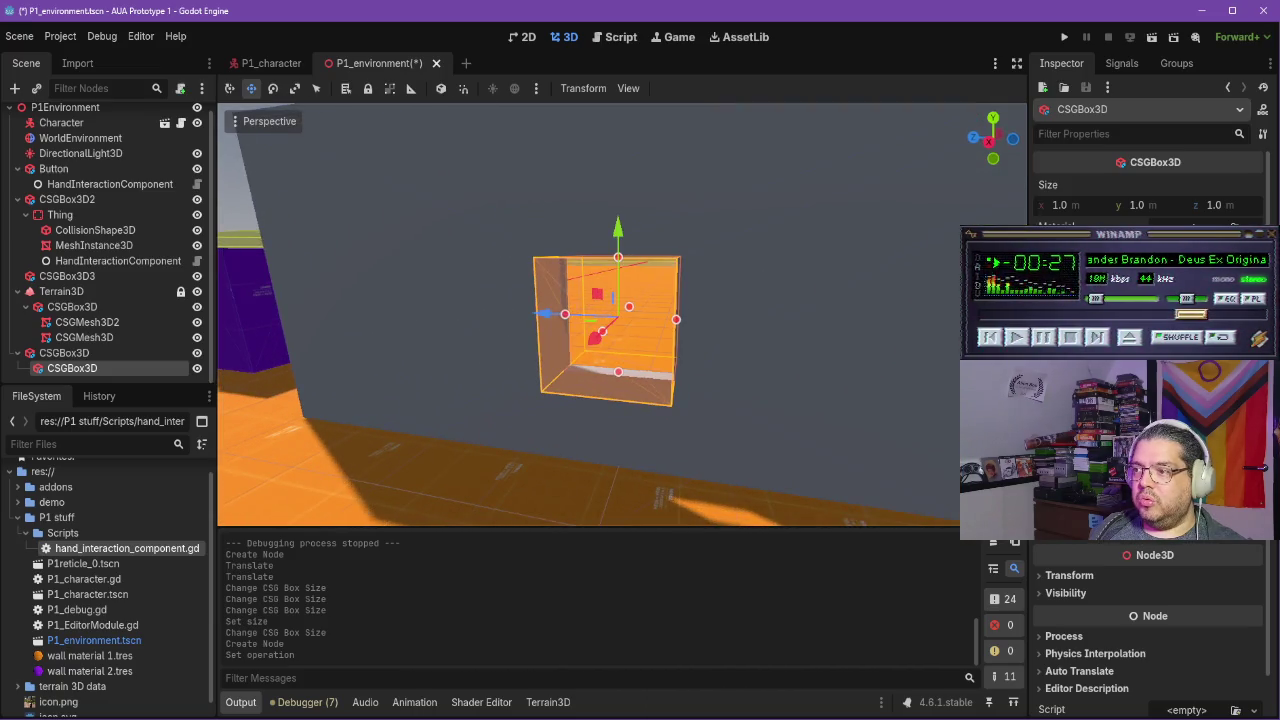
Size the cutter box 2 m tall and 1.3 m deep, then lower it toward the floor
{"action": "left_click_drag", "start_coordinate": [620, 259], "coordinate": [619, 206]}
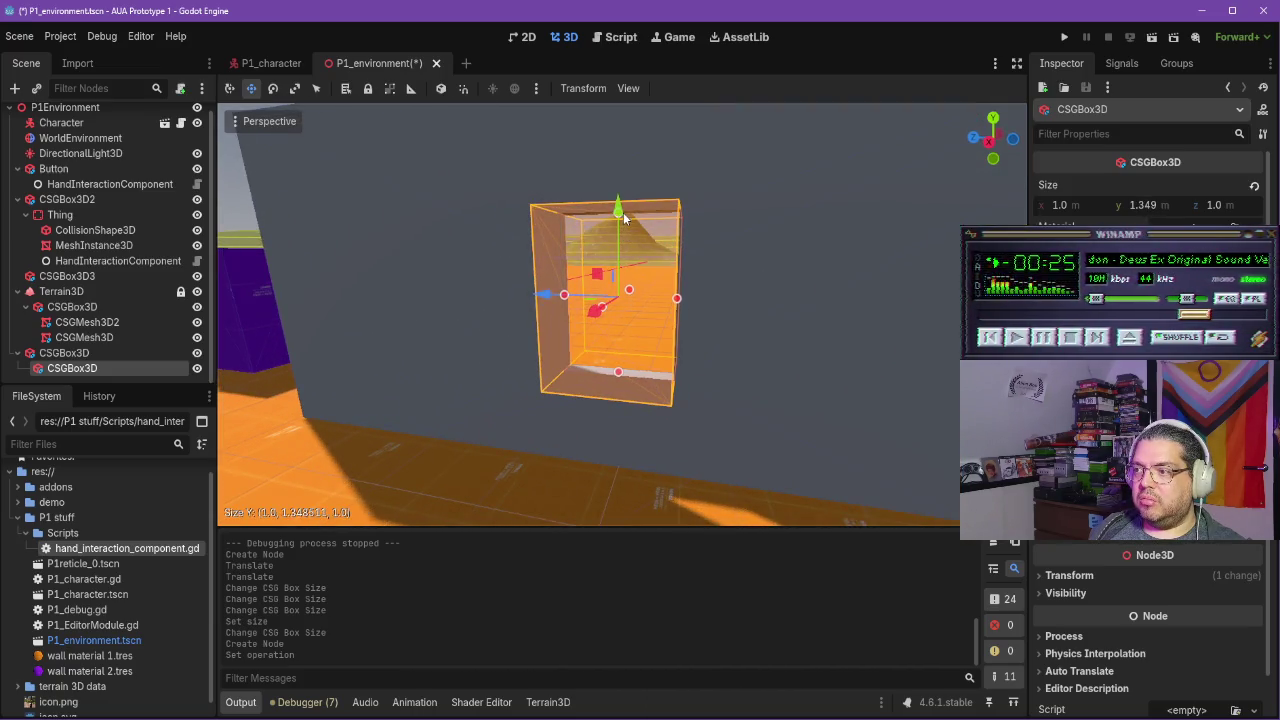
{"action": "type", "text": "2"}
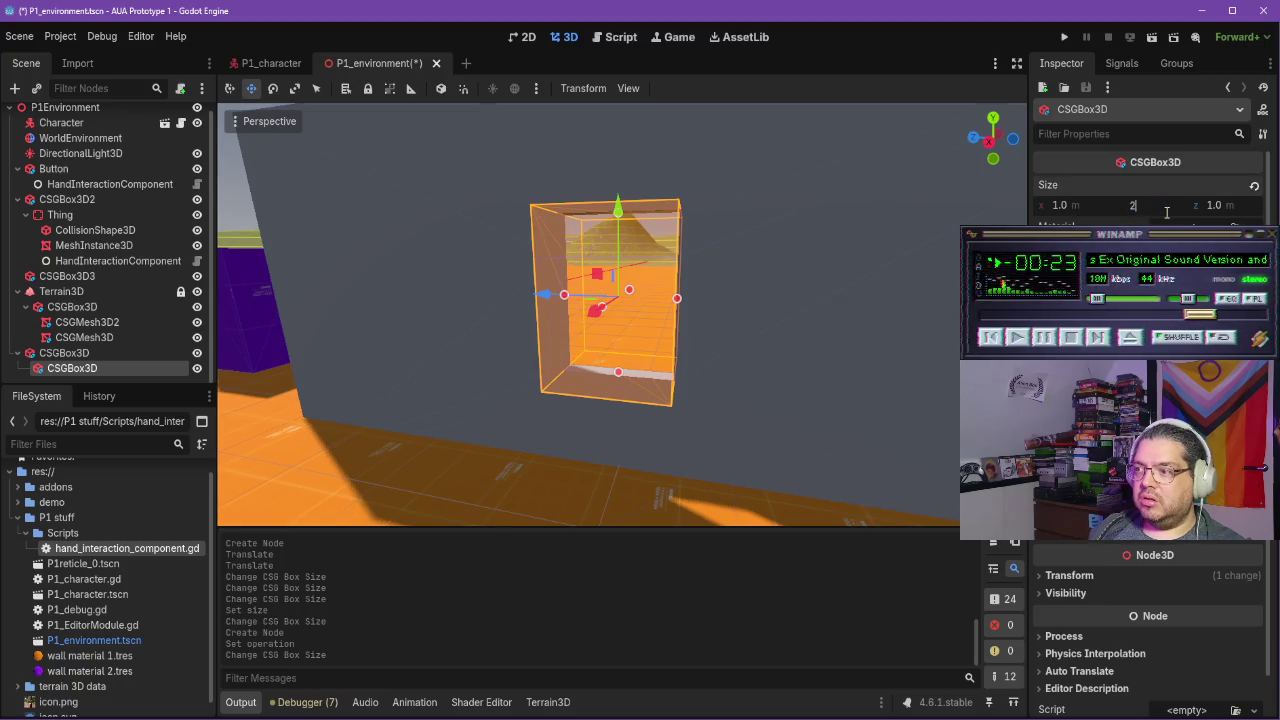
{"action": "key", "text": "Return"}
{"action": "mouse_move", "coordinate": [752, 272]}
{"action": "left_mouse_down"}
{"action": "mouse_move", "coordinate": [779, 280]}
{"action": "mouse_move", "coordinate": [760, 273]}
{"action": "left_mouse_up"}
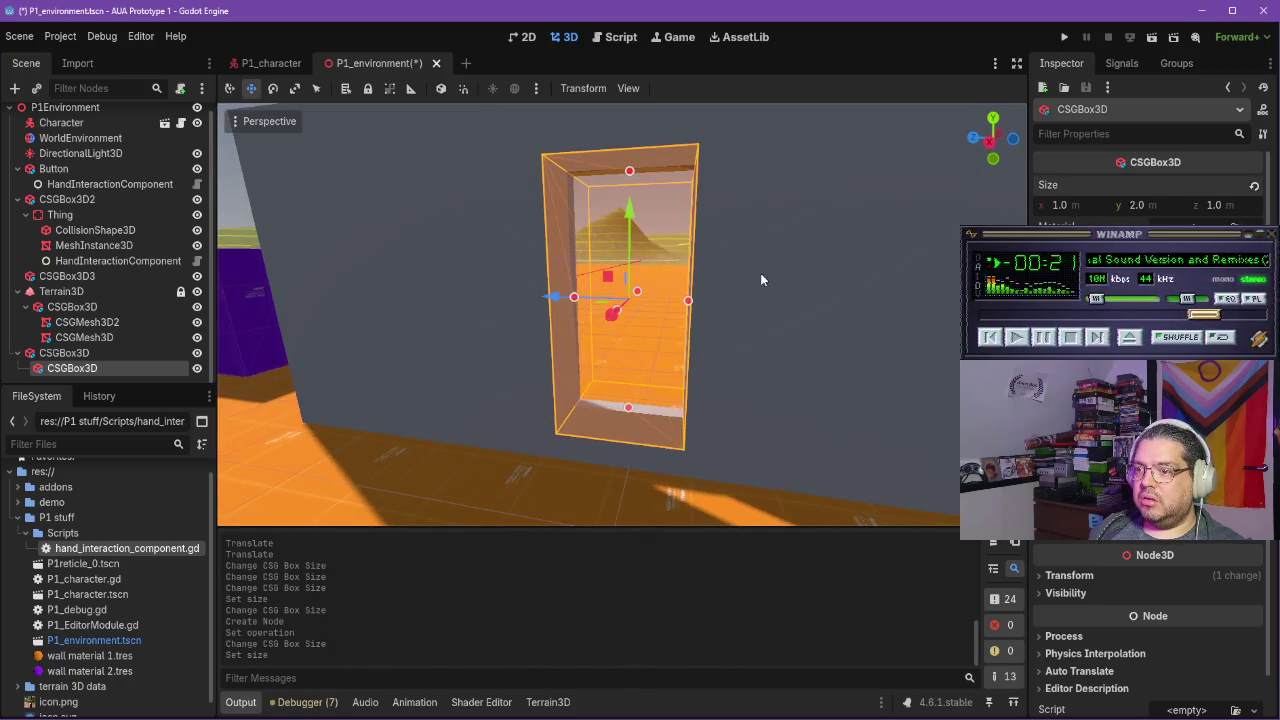
{"action": "left_click", "coordinate": [1226, 205]}
{"action": "type", "text": "1.3"}
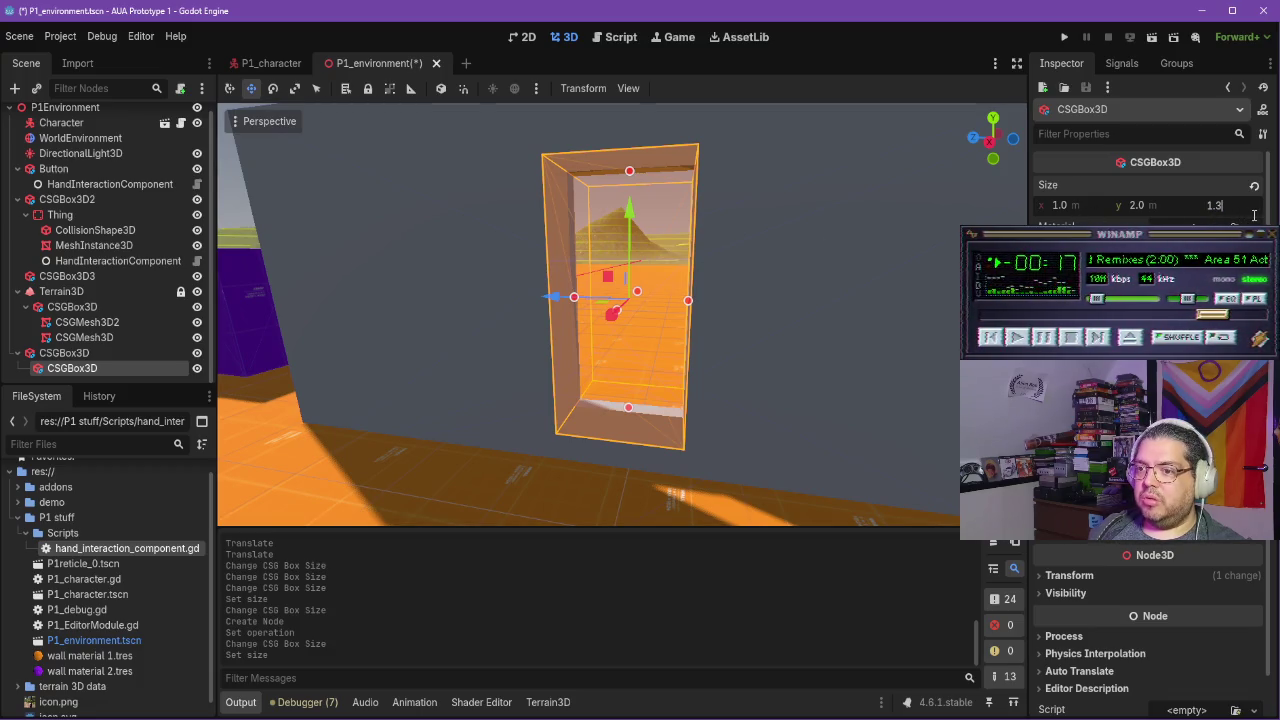
{"action": "key", "text": "Return"}
{"action": "left_click_drag", "start_coordinate": [736, 345], "coordinate": [707, 336]}
{"action": "left_click_drag", "start_coordinate": [571, 247], "coordinate": [577, 299]}
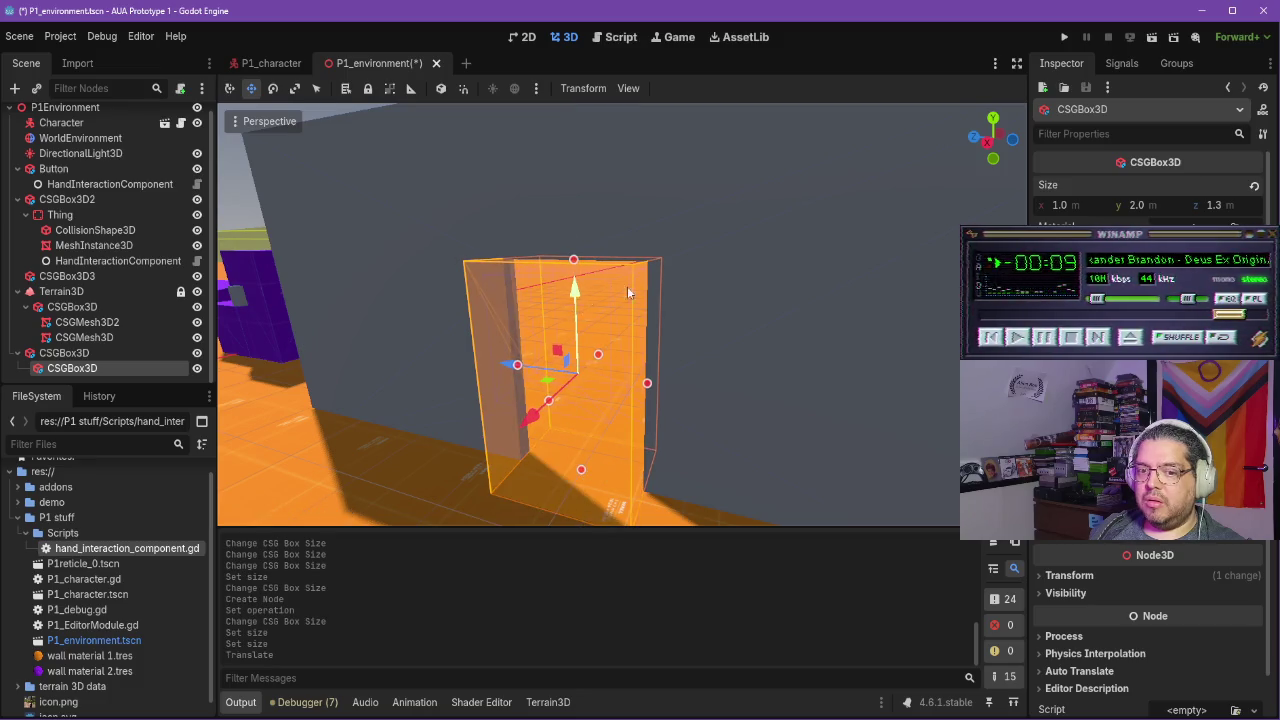
Save the scene, playtest walking through the doorway and back, then stop the game
{"action": "key", "text": "ctrl+s"}
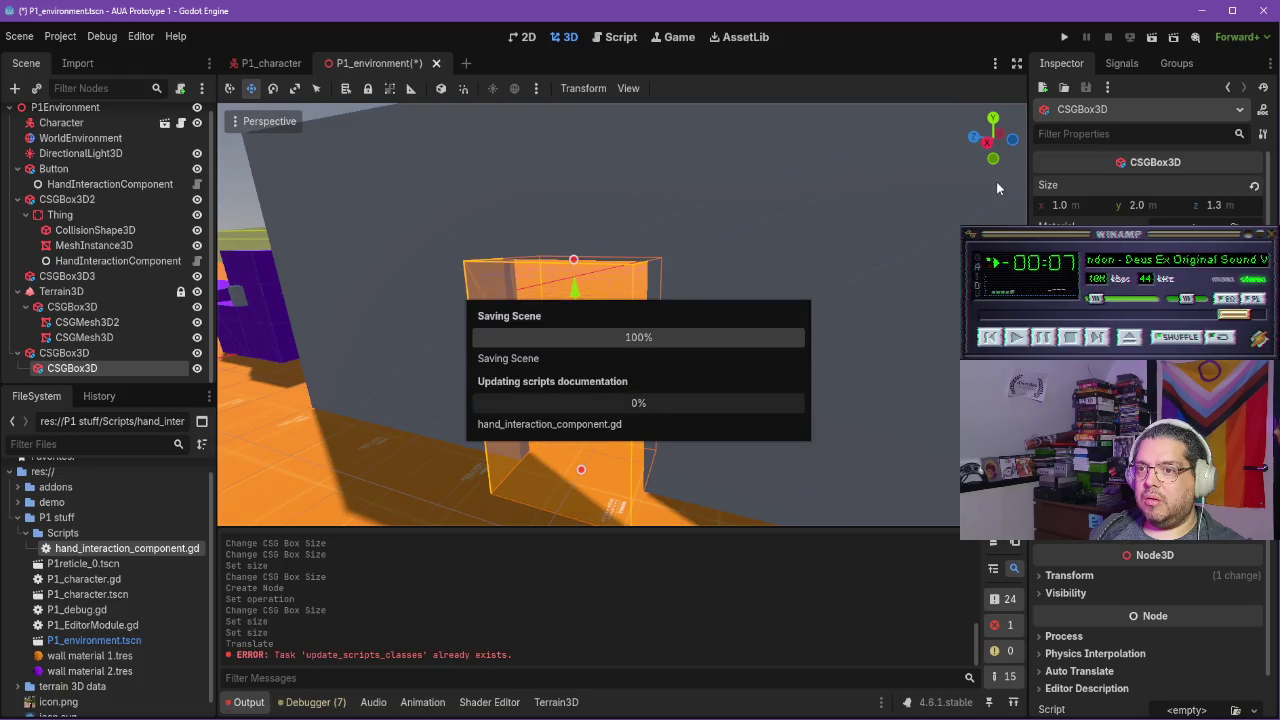
{"action": "left_click", "coordinate": [848, 215]}
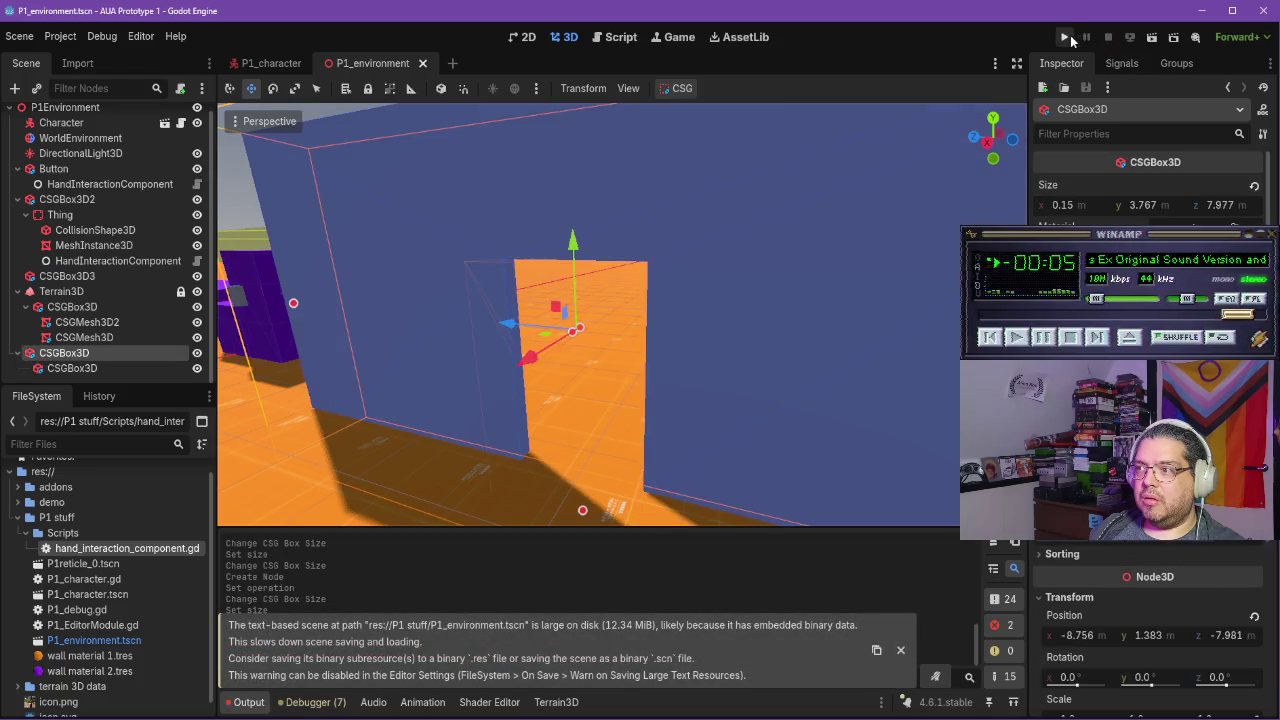
{"action": "left_click", "coordinate": [1065, 37]}
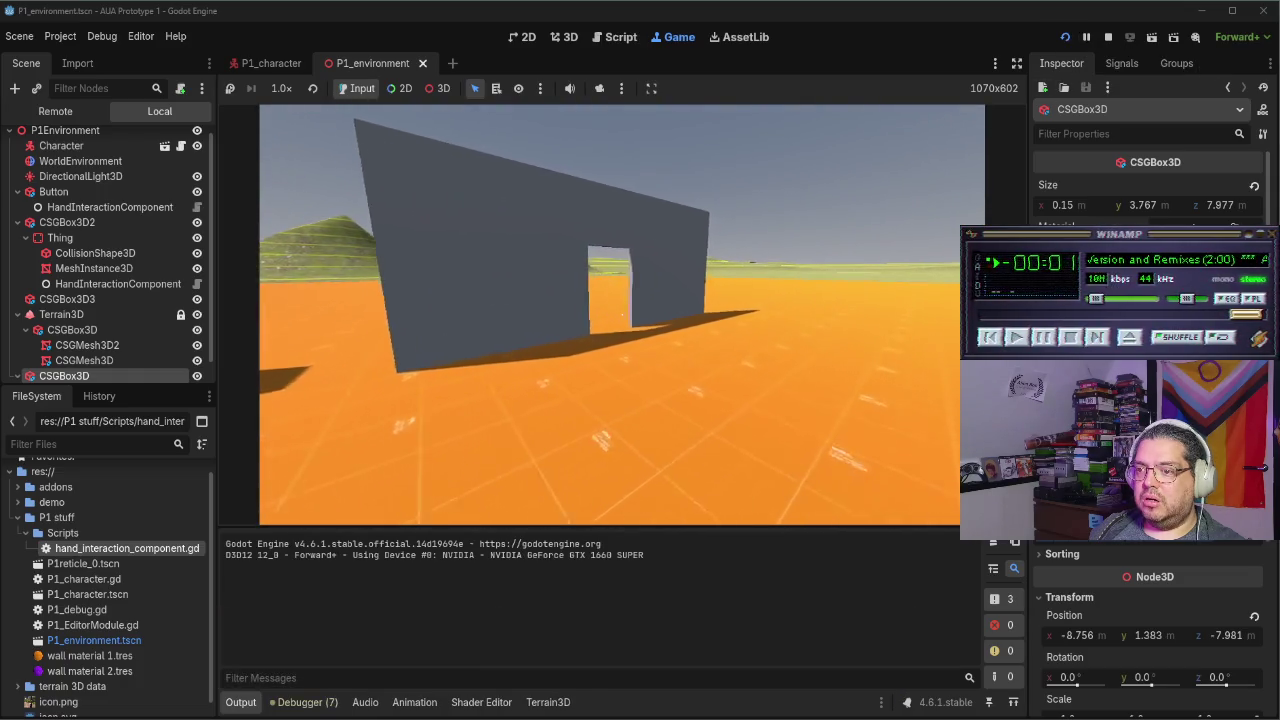
{"action": "key", "text": "w"}
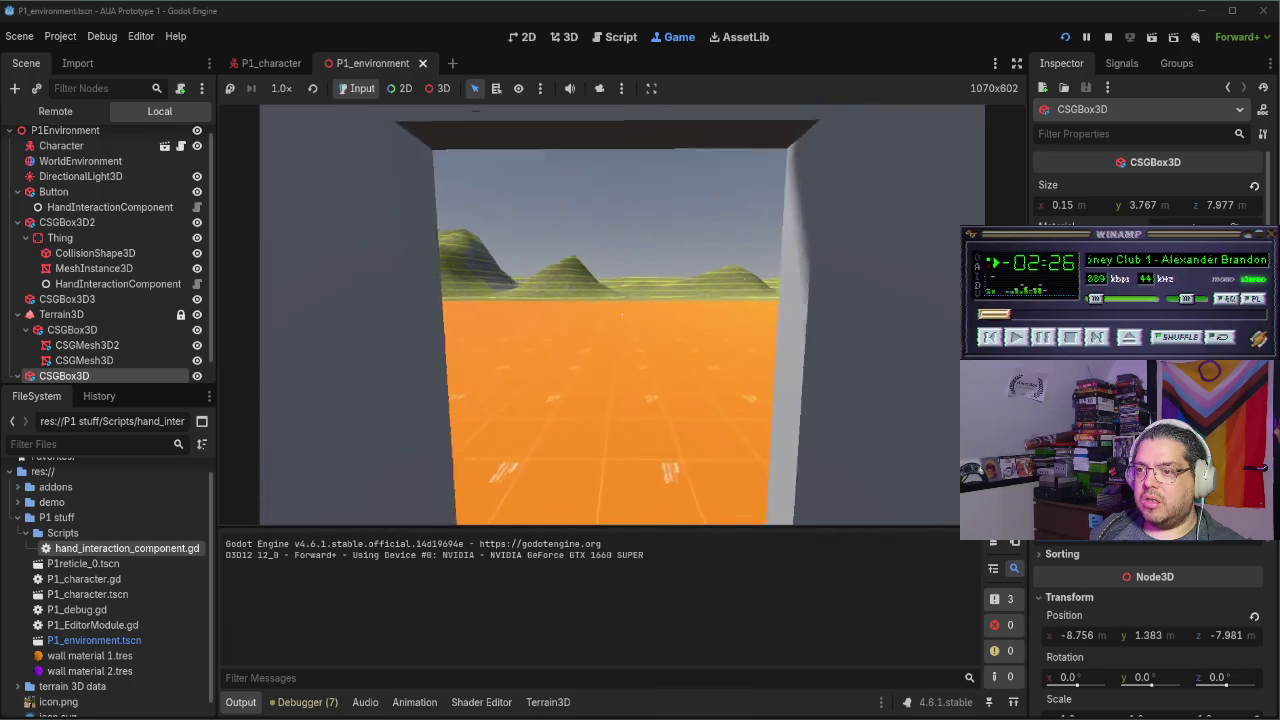
{"action": "key", "text": "w"}
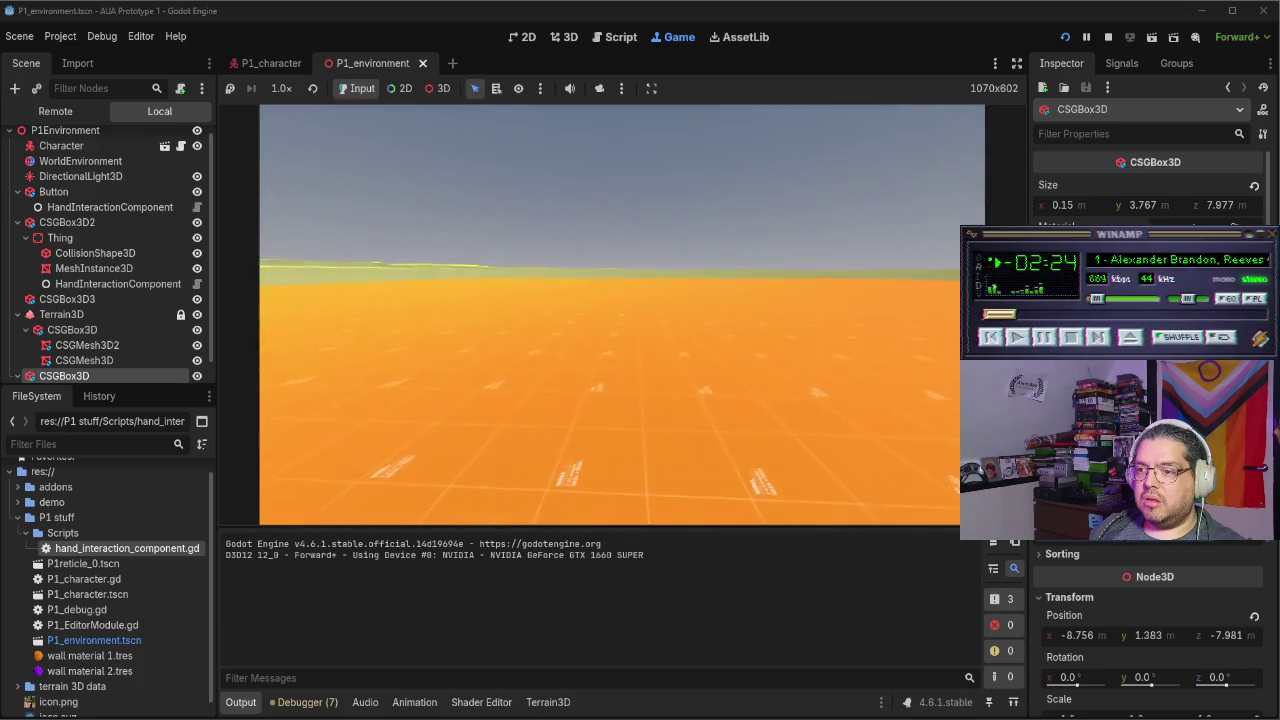
{"action": "key", "text": "w"}
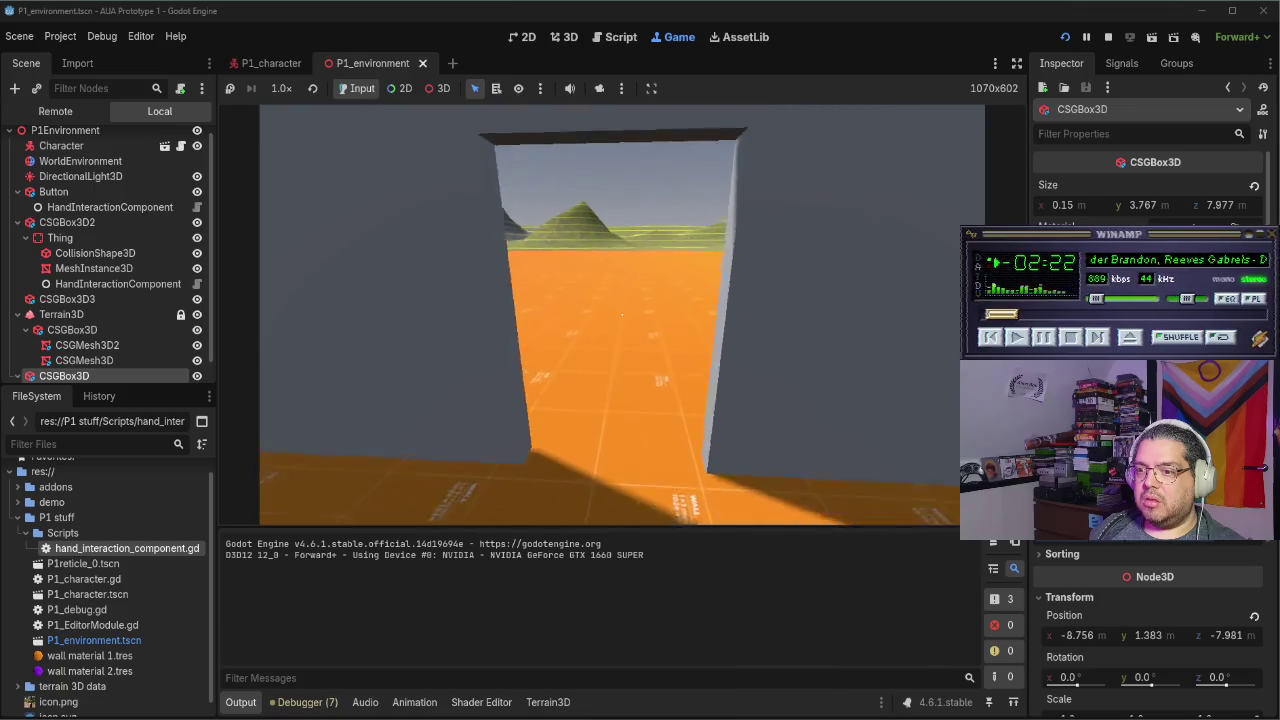
{"action": "key", "text": "F8"}
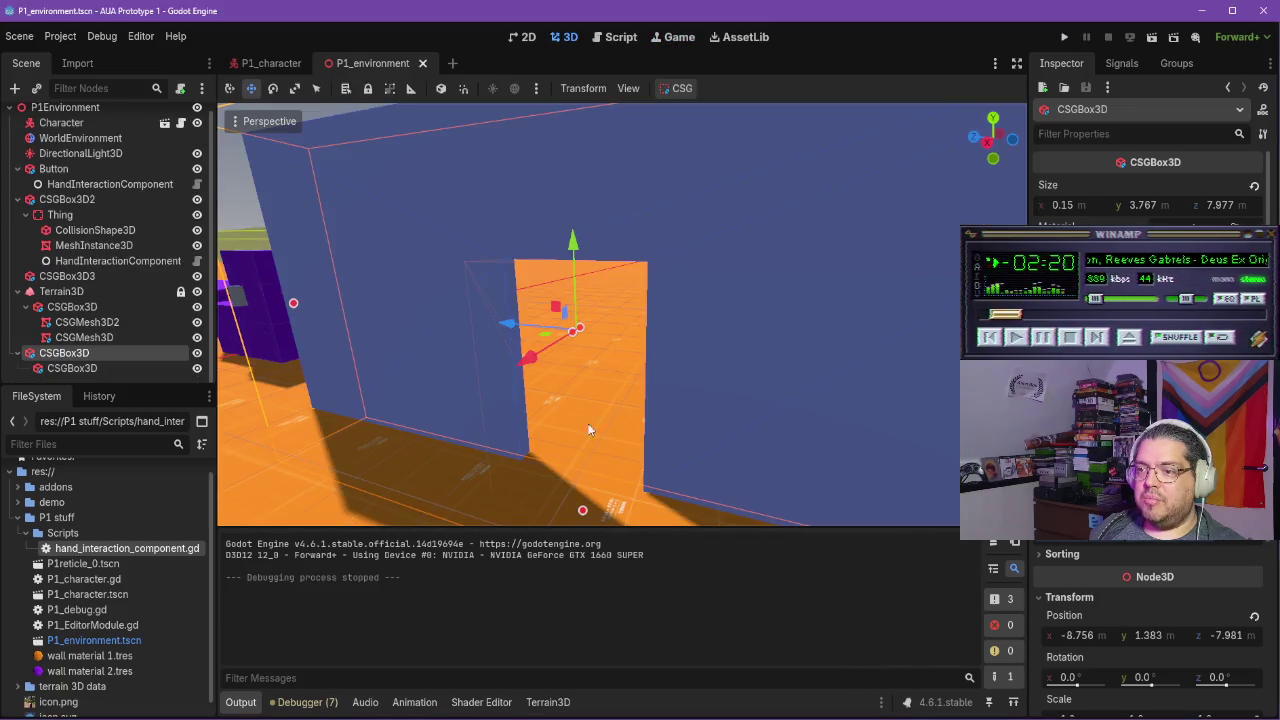
{"action": "key", "text": "alt+Tab"}
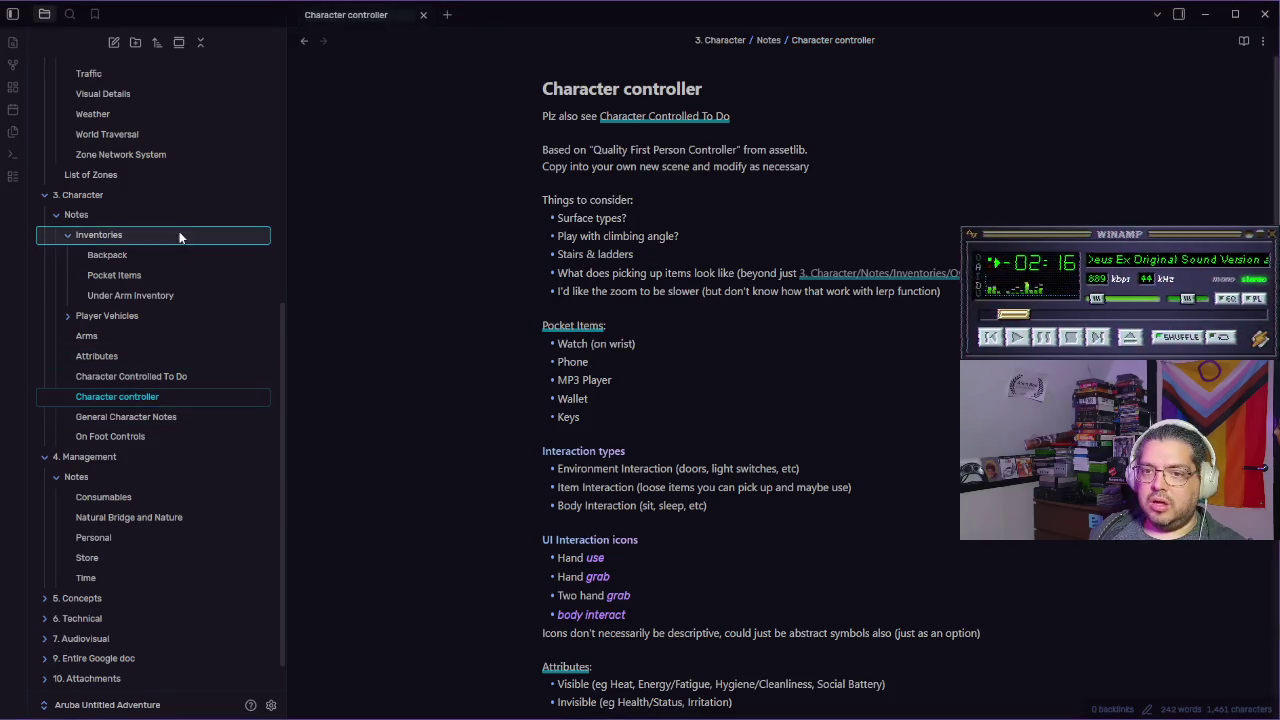
Add a bold line 'Might wanna play around with collider/camera height and width' below the Attributes list
{"action": "scroll", "coordinate": [660, 400], "scroll_direction": "down", "scroll_amount": 3}
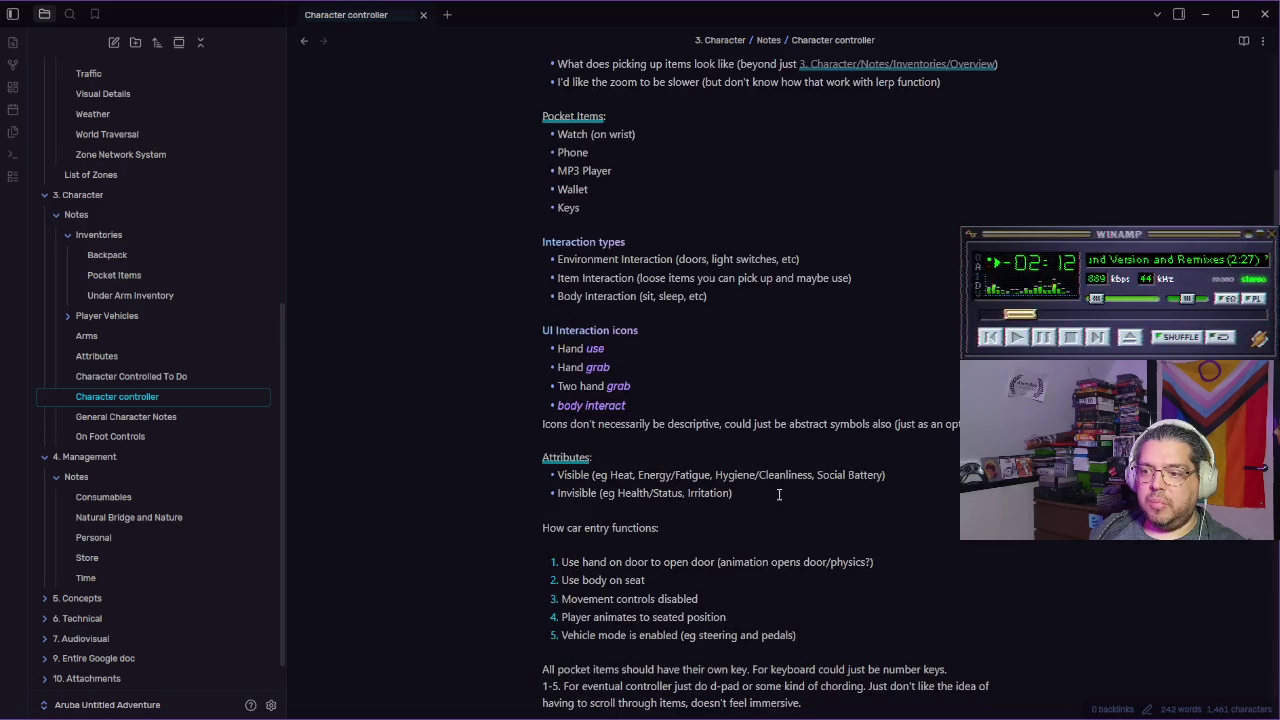
{"action": "key", "text": "Return"}
{"action": "key", "text": "BackSpace"}
{"action": "key", "text": "BackSpace"}
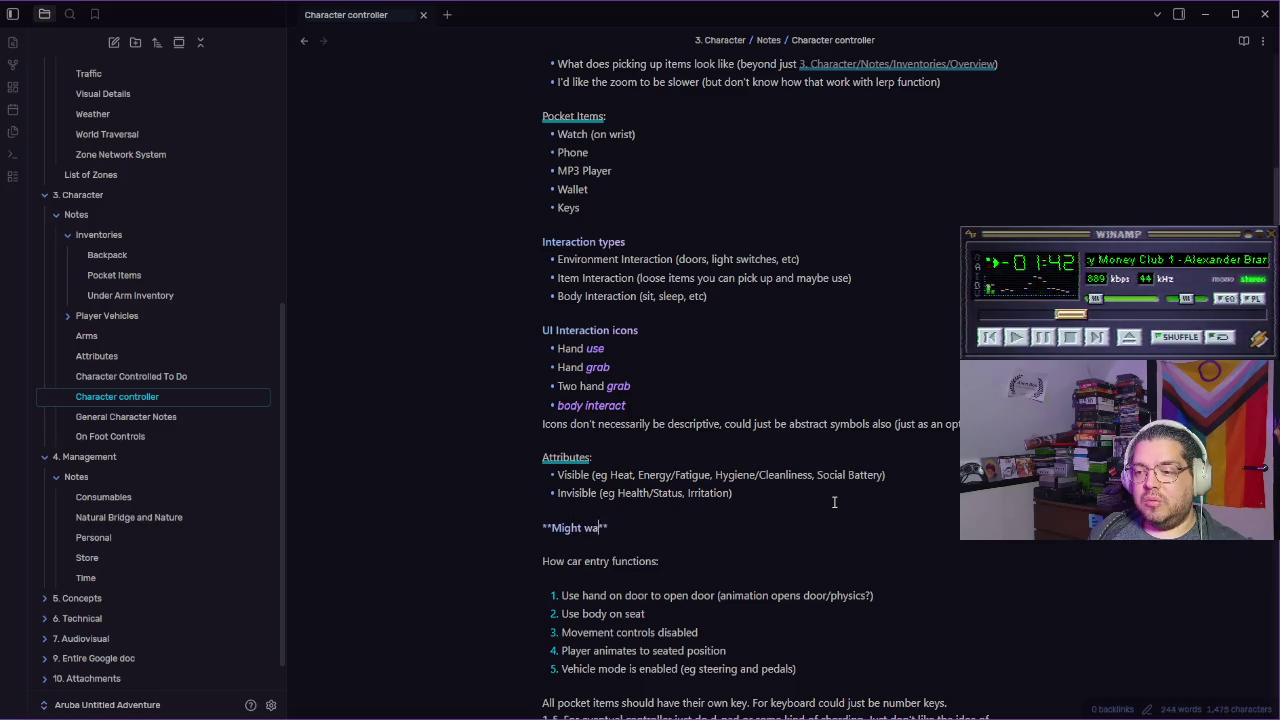
{"action": "type", "text": "th collider/camera height"}
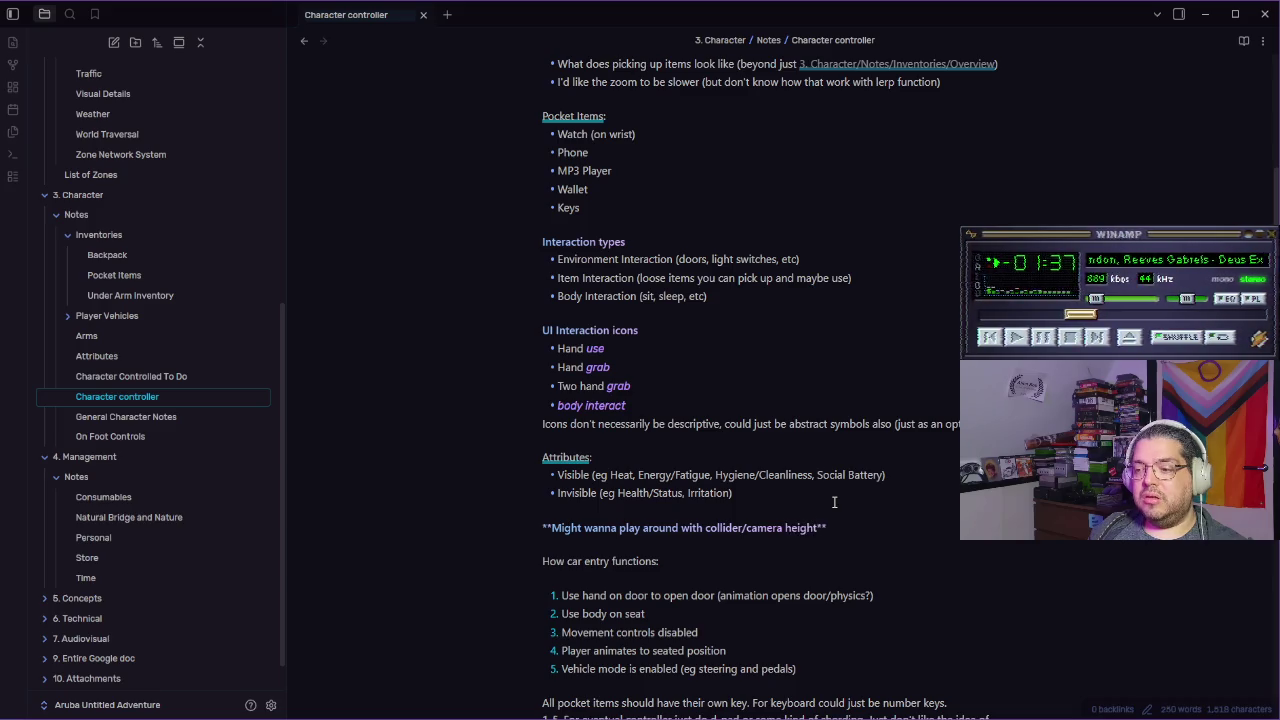
{"action": "type", "text": "width"}
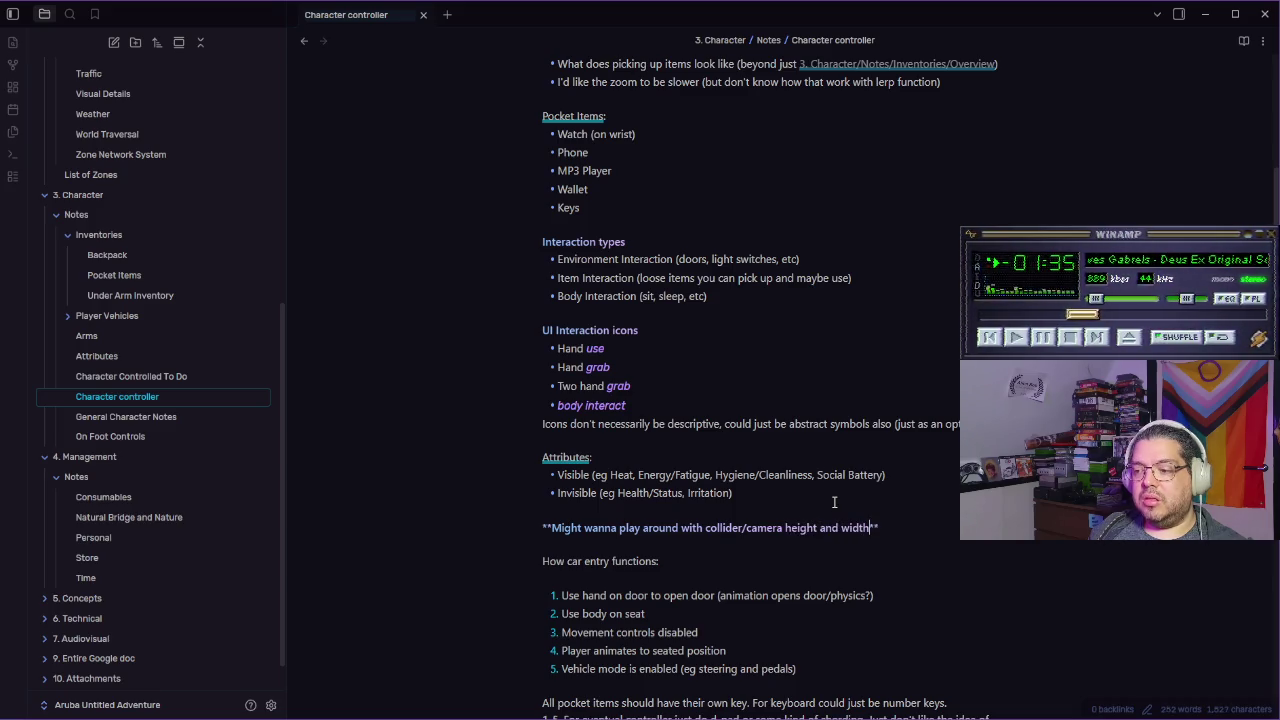
{"action": "key", "text": "alt+Tab"}
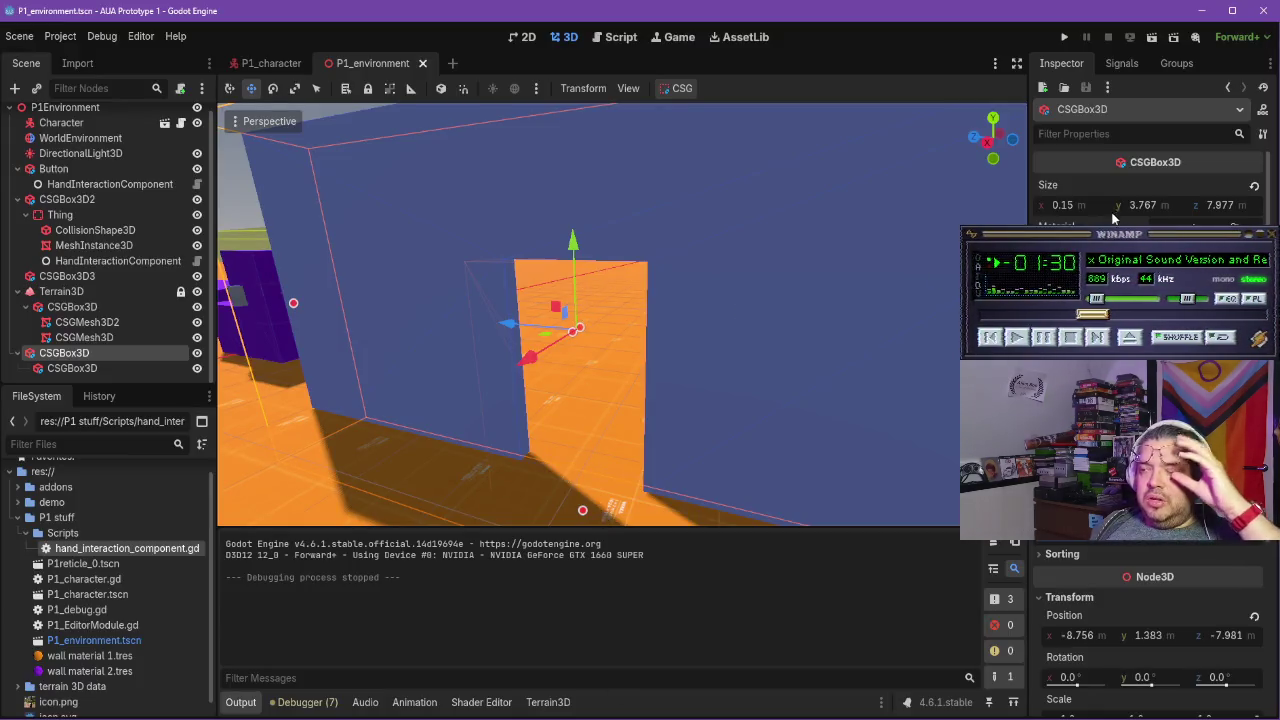
Make the doorway cutout 2.3 m tall and raise it slightly
{"action": "left_click", "coordinate": [73, 368]}
{"action": "left_click", "coordinate": [73, 367]}
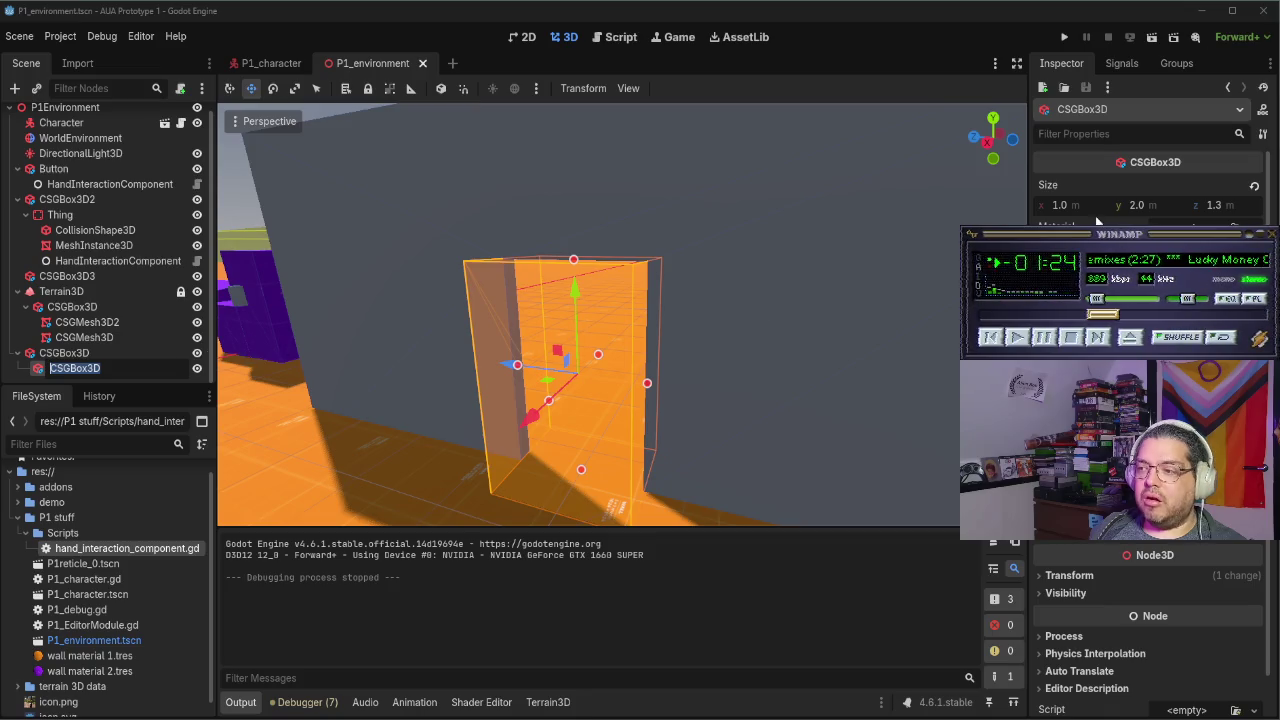
{"action": "left_click", "coordinate": [1137, 206]}
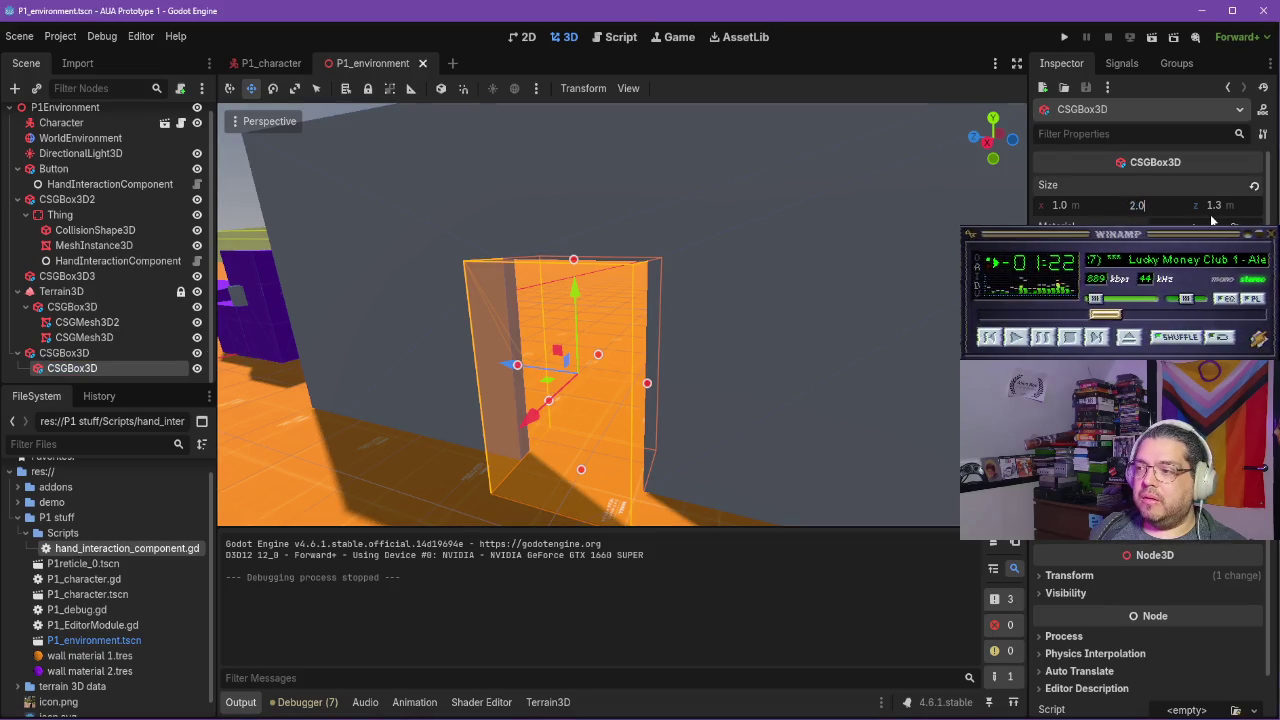
{"action": "type", "text": "3"}
{"action": "key", "text": "Return"}
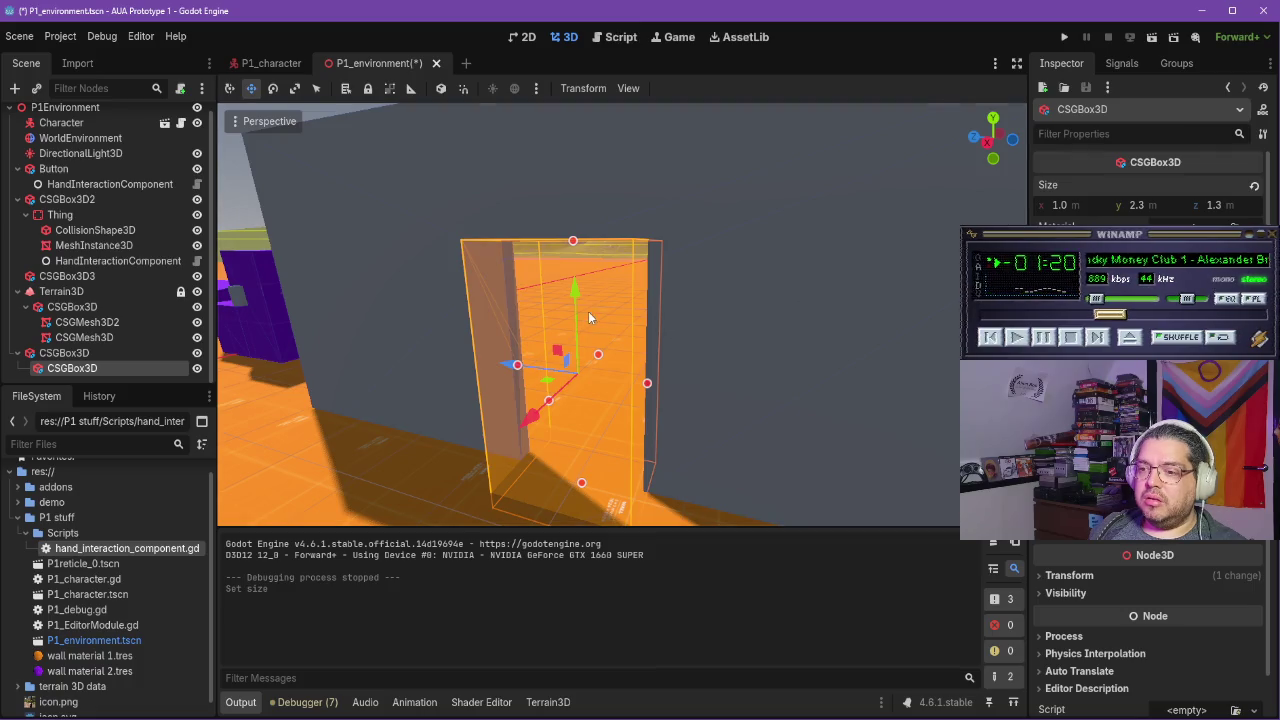
{"action": "mouse_move", "coordinate": [571, 300]}
{"action": "left_mouse_down"}
{"action": "mouse_move", "coordinate": [574, 276]}
{"action": "mouse_move", "coordinate": [583, 288]}
{"action": "left_mouse_up"}
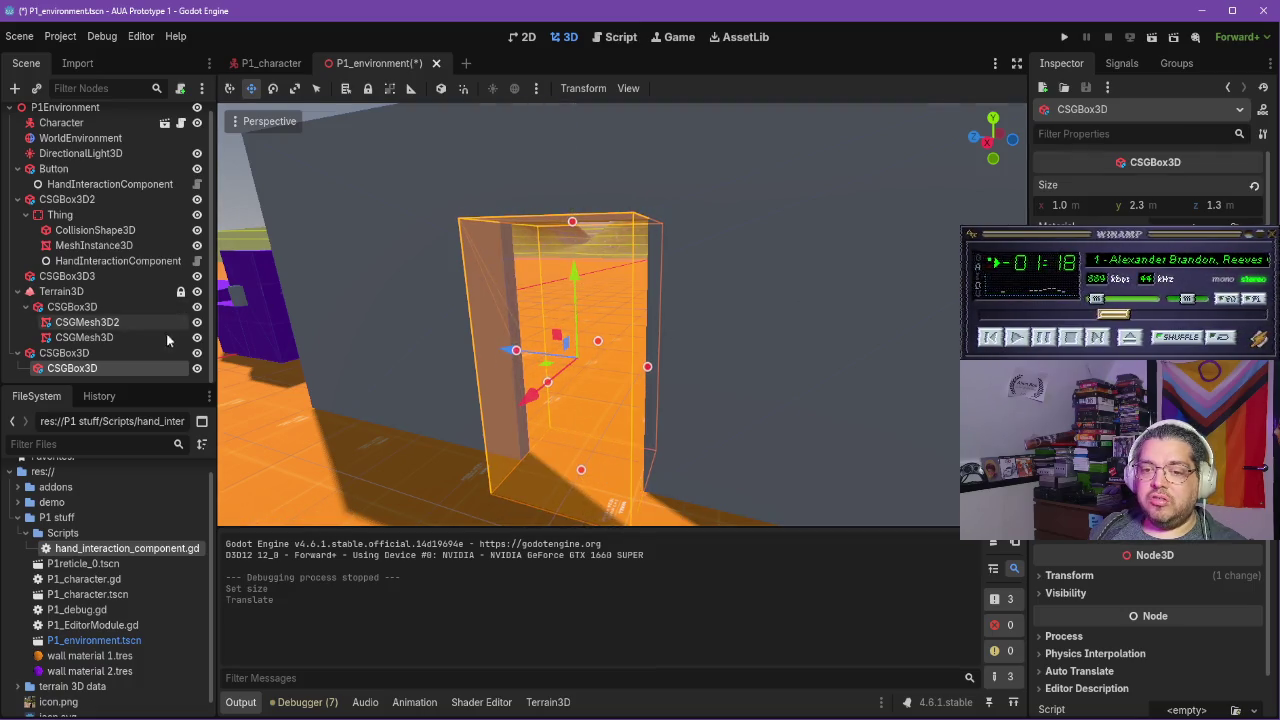
Give the wall box collision, then save and playtest the scene before stopping it
{"action": "left_click", "coordinate": [84, 355]}
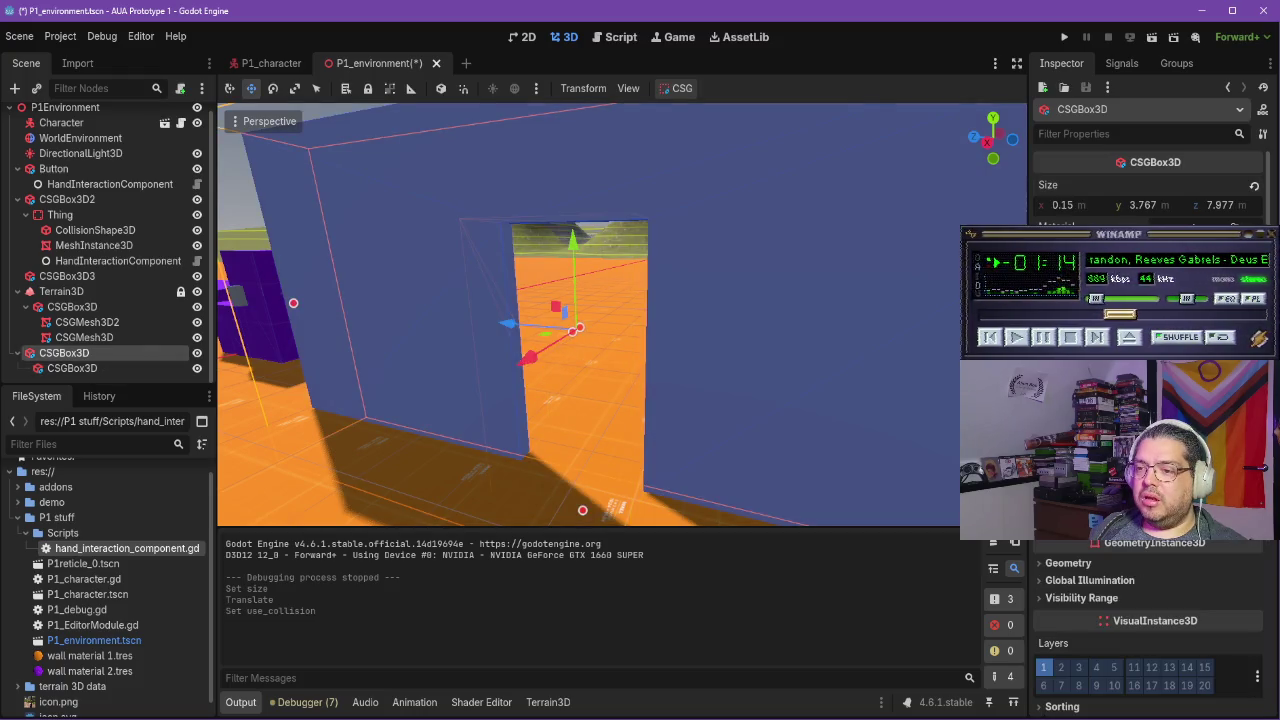
{"action": "left_click", "coordinate": [1138, 38]}
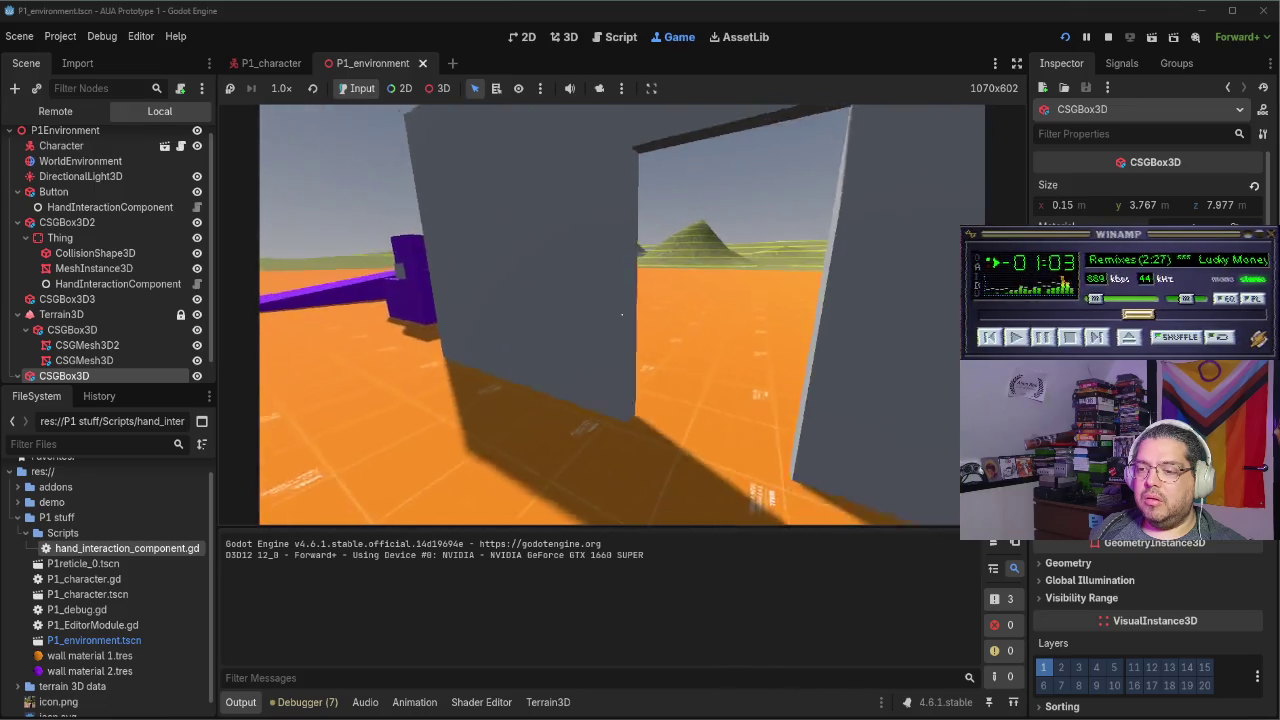
{"action": "key", "text": "F8"}
{"action": "key", "text": "alt+Tab"}
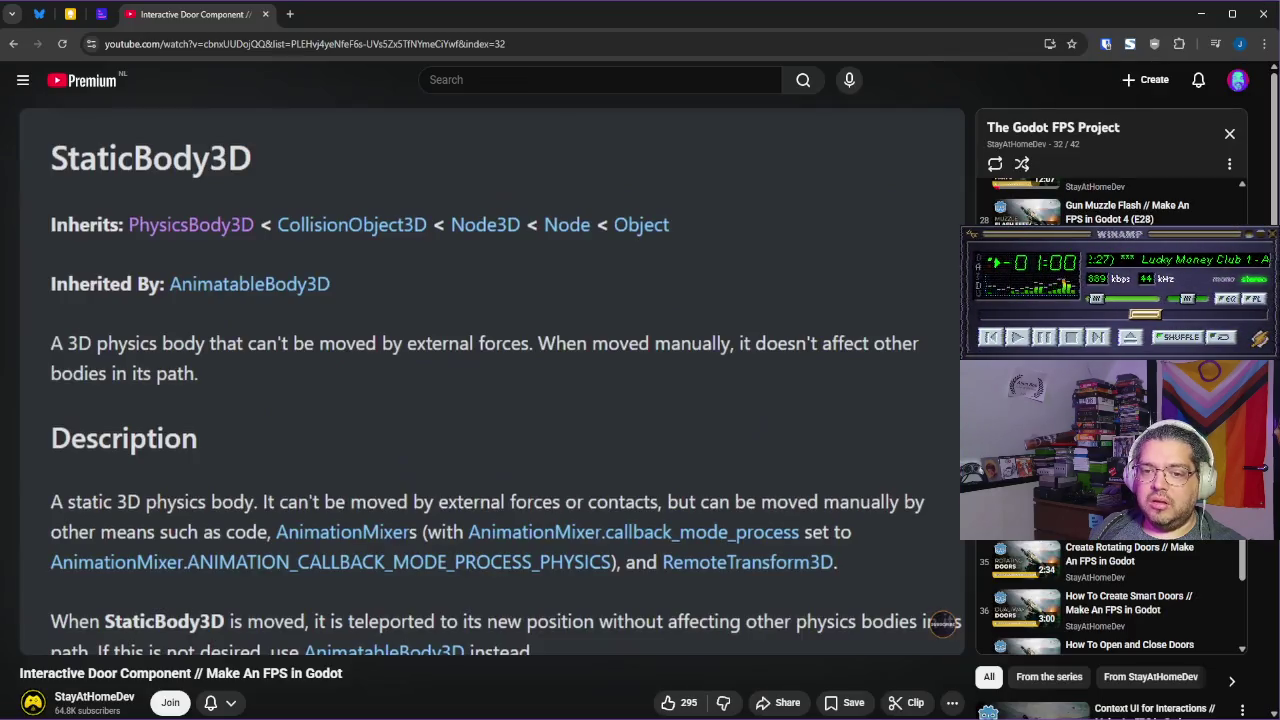
Play the door tutorial and pause it at the AnimatableBody3D documentation around 0:26
{"action": "left_click", "coordinate": [415, 392]}
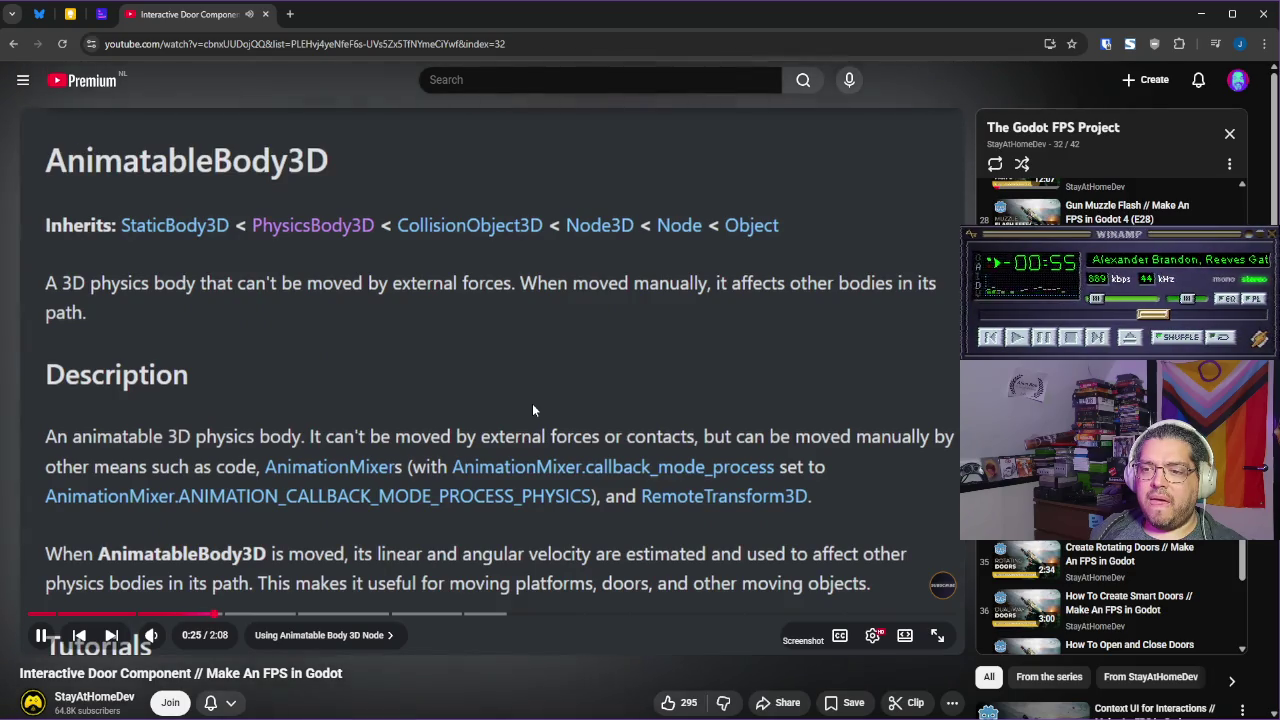
{"action": "left_click", "coordinate": [532, 403]}
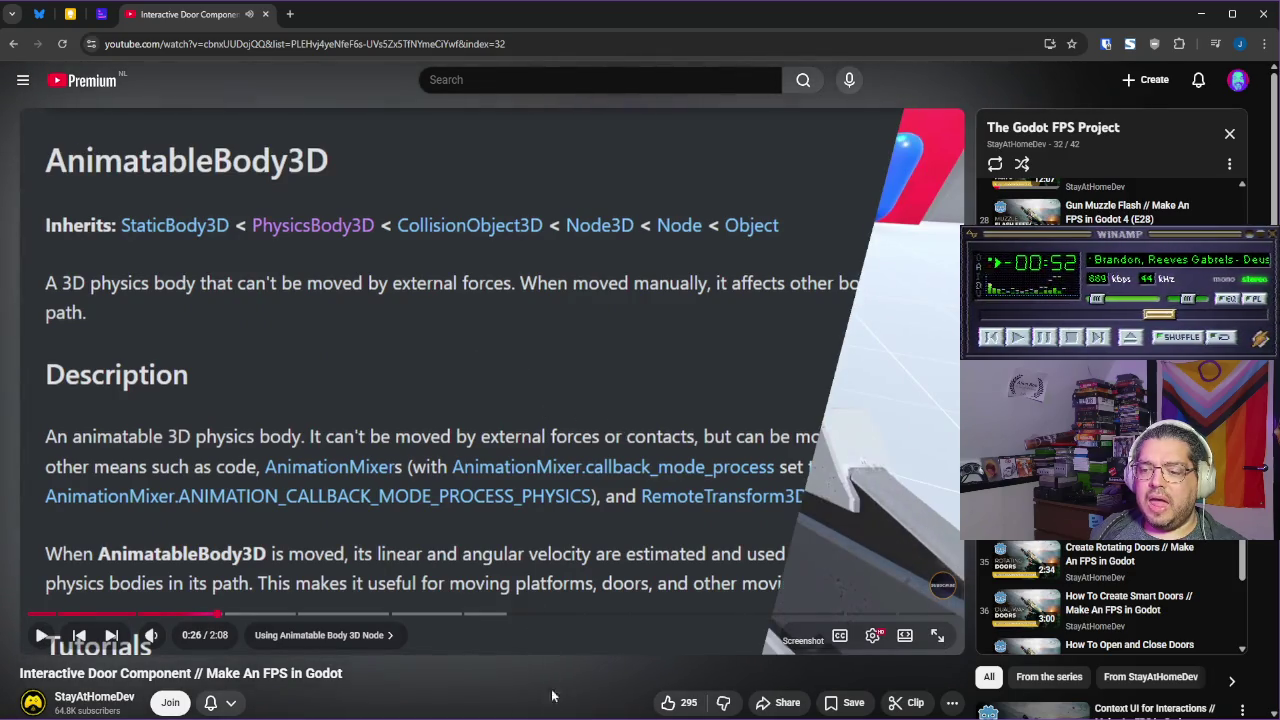
{"action": "key", "text": "alt+Tab"}
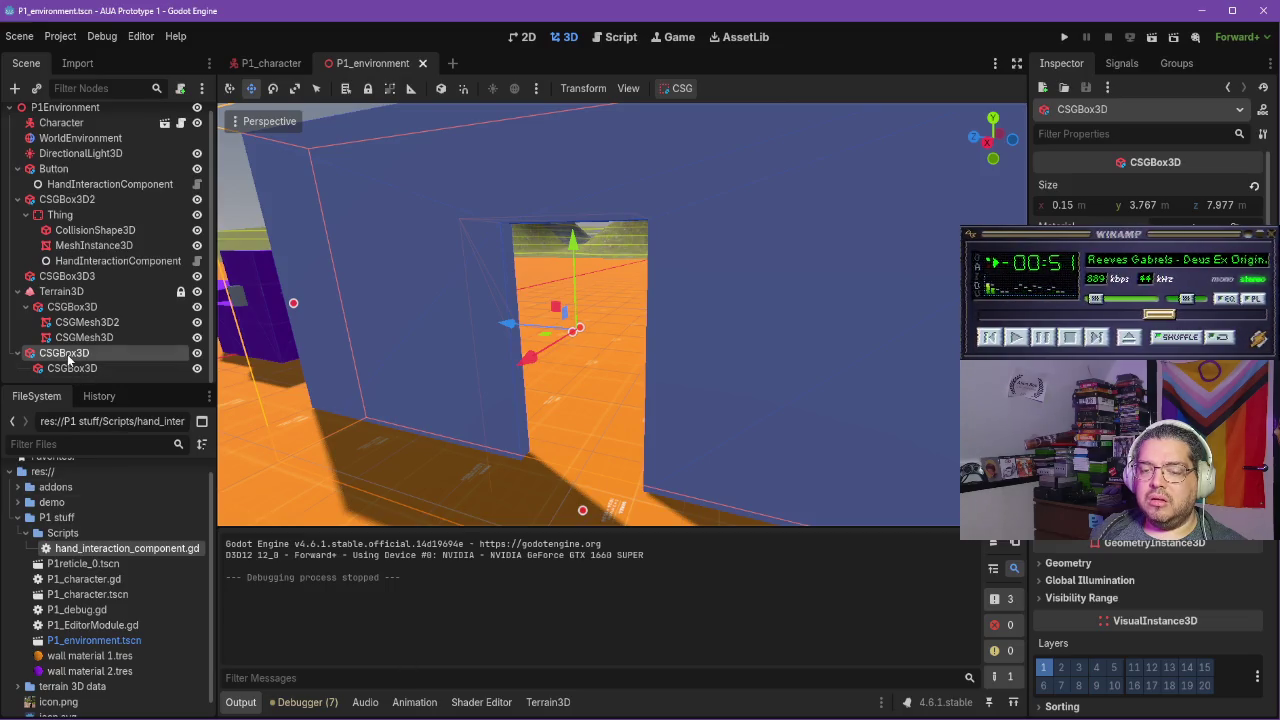
Add an AnimatableBody3D child node under the wall's CSGBox3D to serve as the door
{"action": "left_click", "coordinate": [15, 88]}
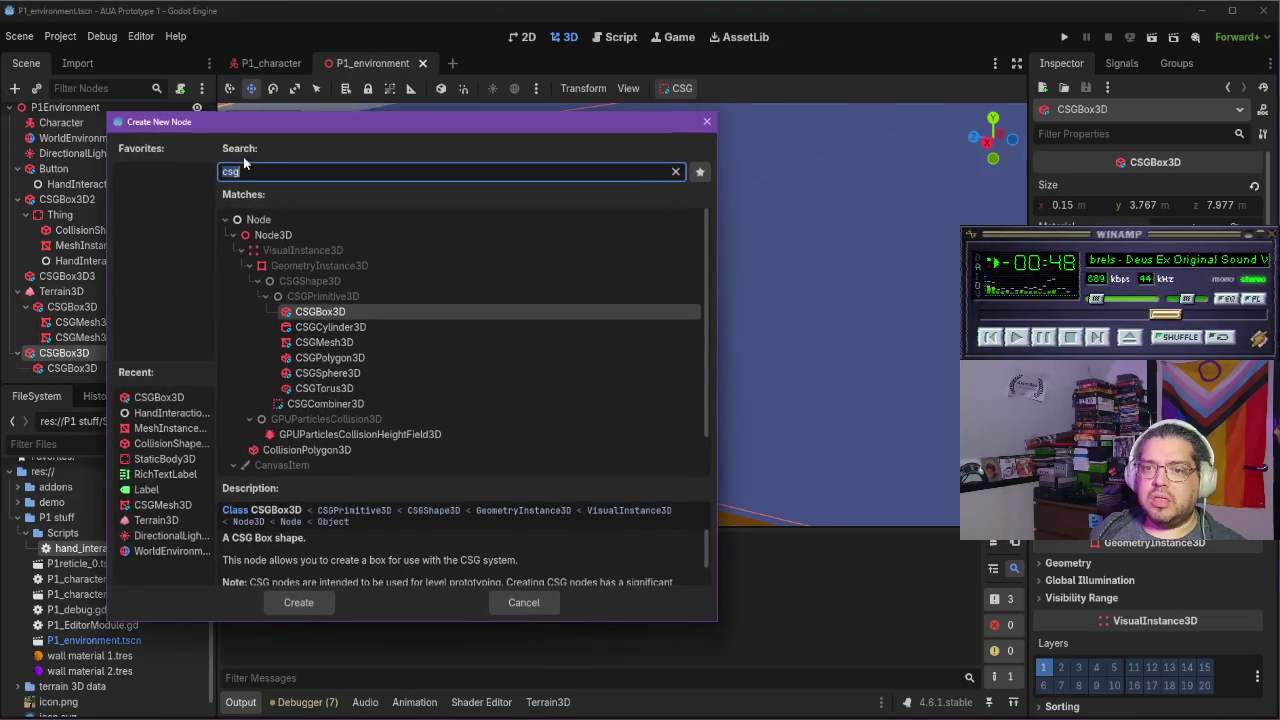
{"action": "type", "text": "animate"}
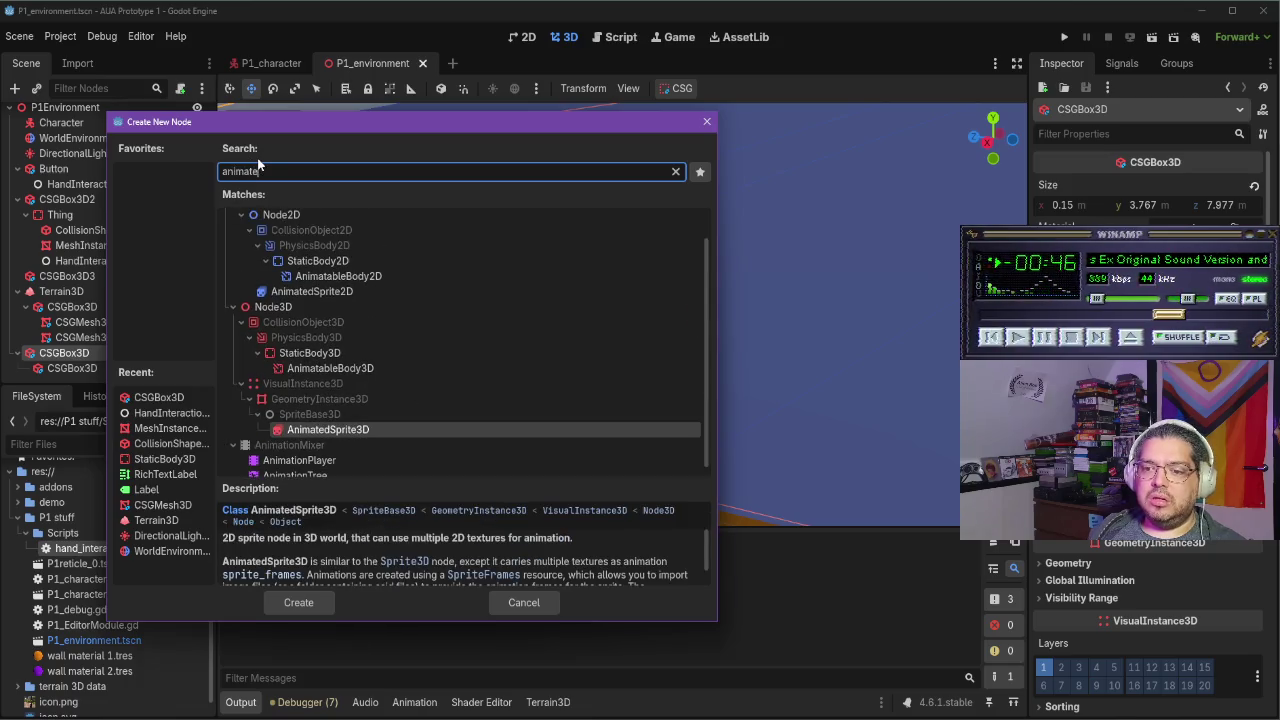
{"action": "double_click", "coordinate": [351, 368]}
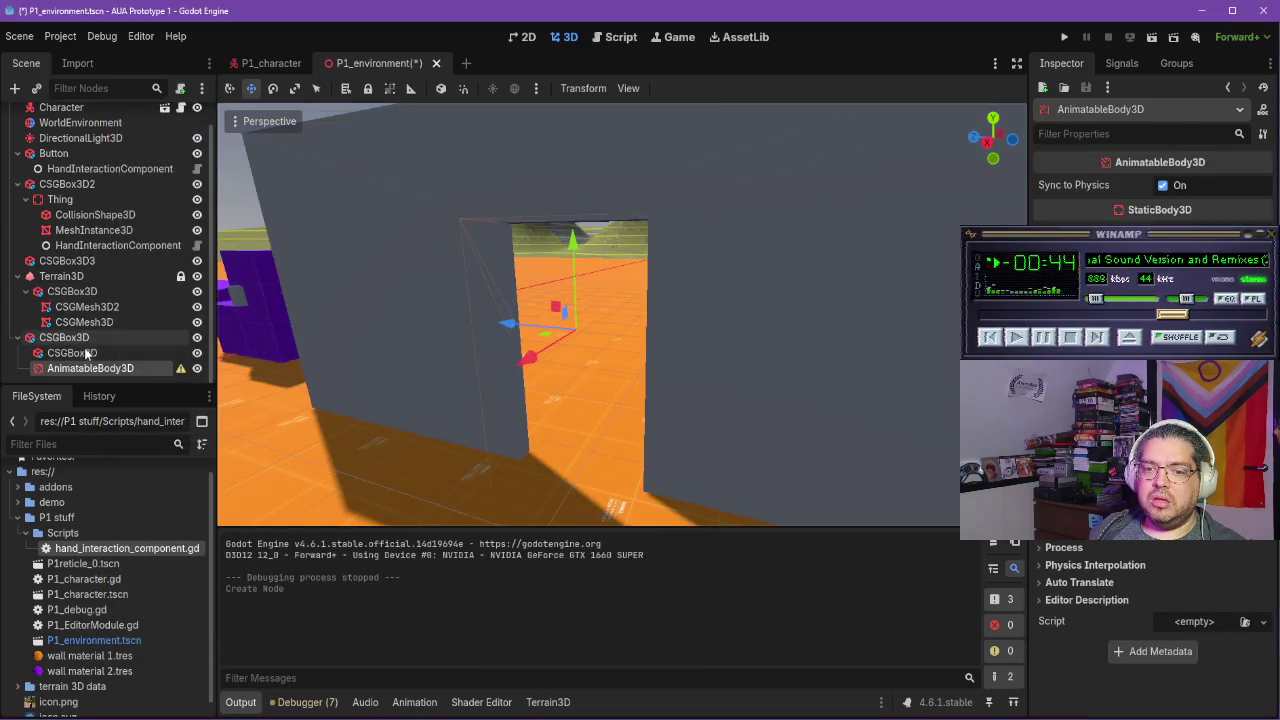